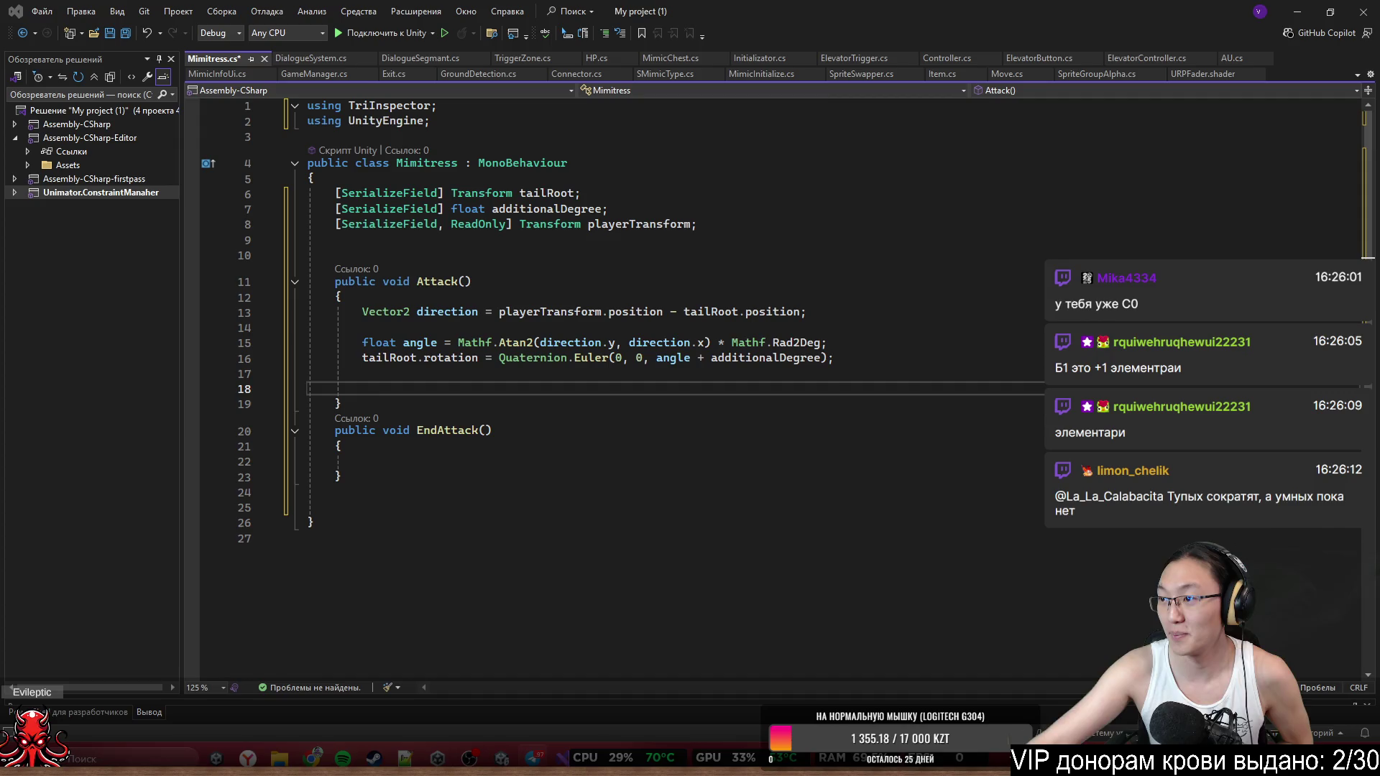
Add a new indented empty line after line 17 at the end of Attack() in Mimitress.cs.
key("alt+Tab")
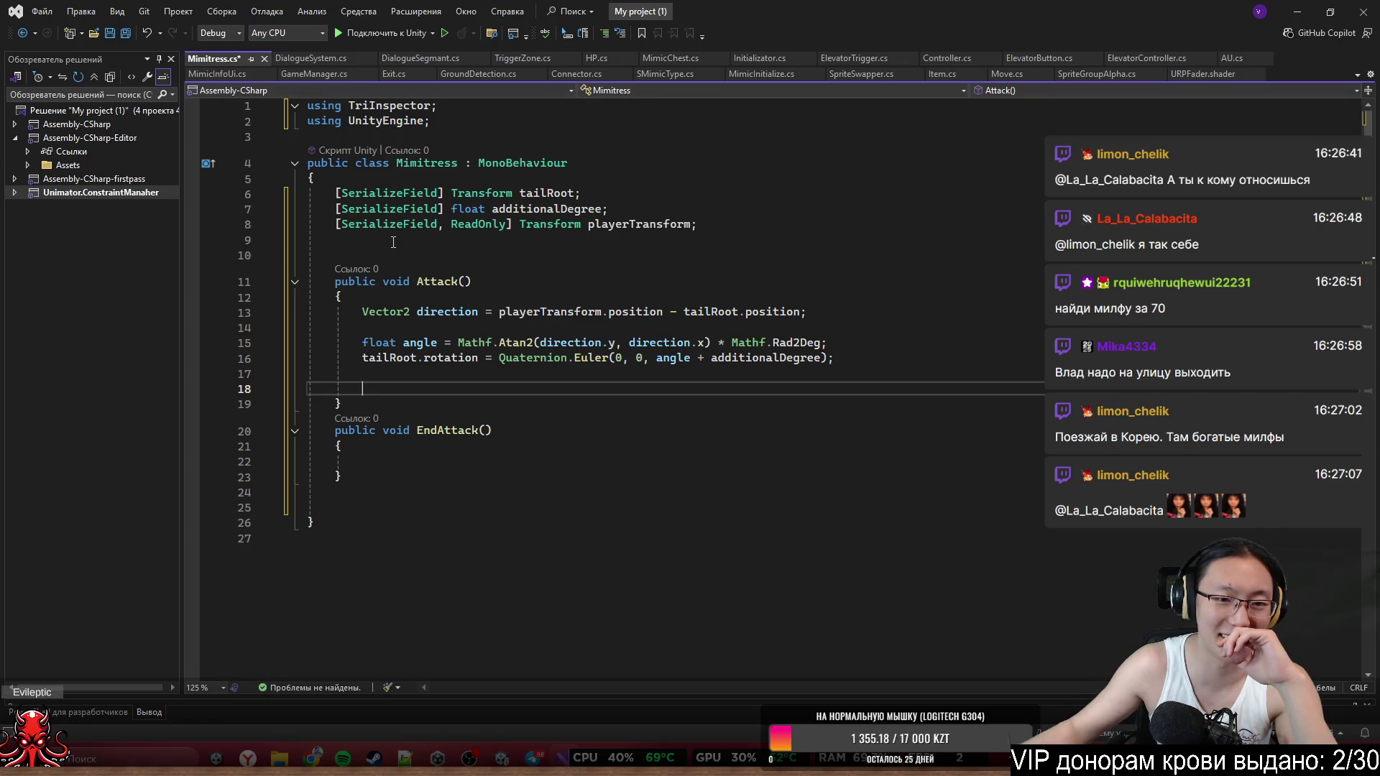
left_click_drag(309, 296, 827, 343)
left_click(600, 380)
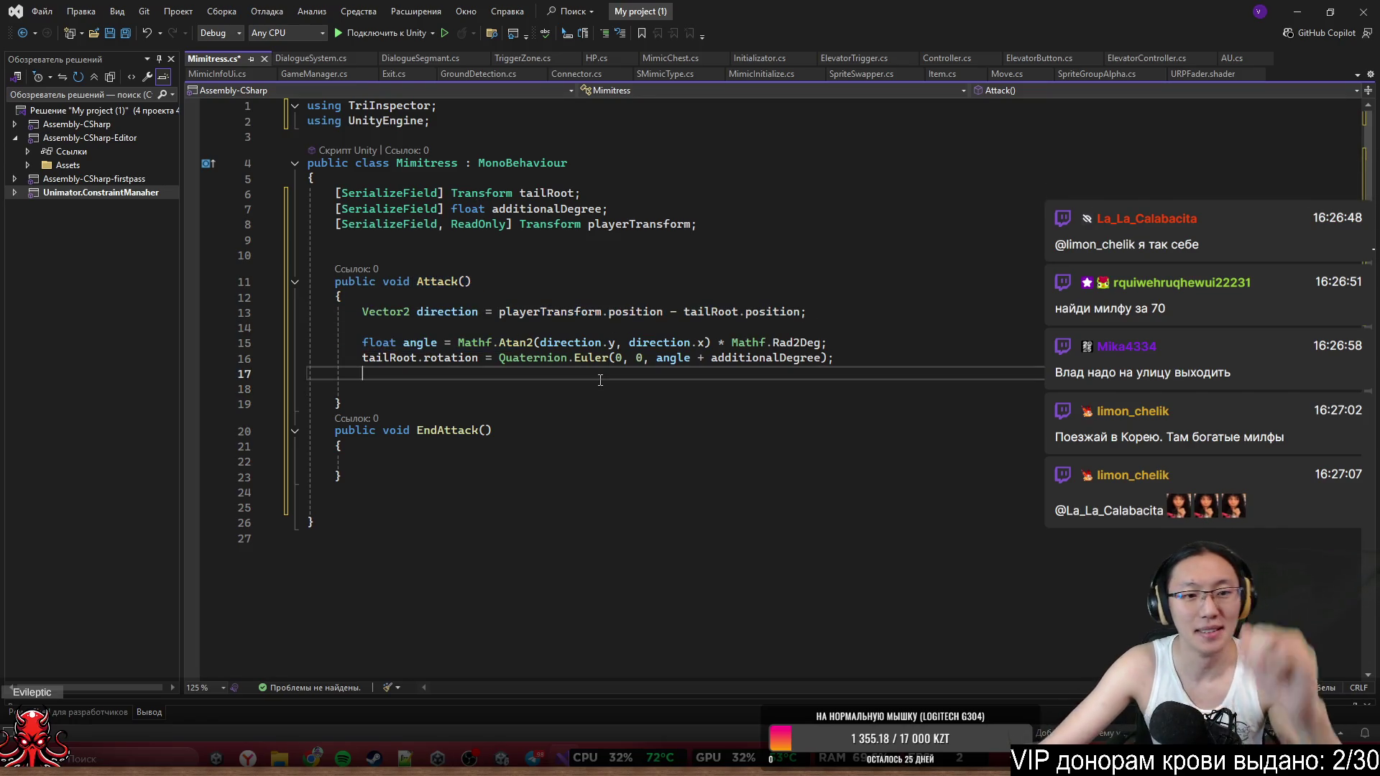
key("Return")
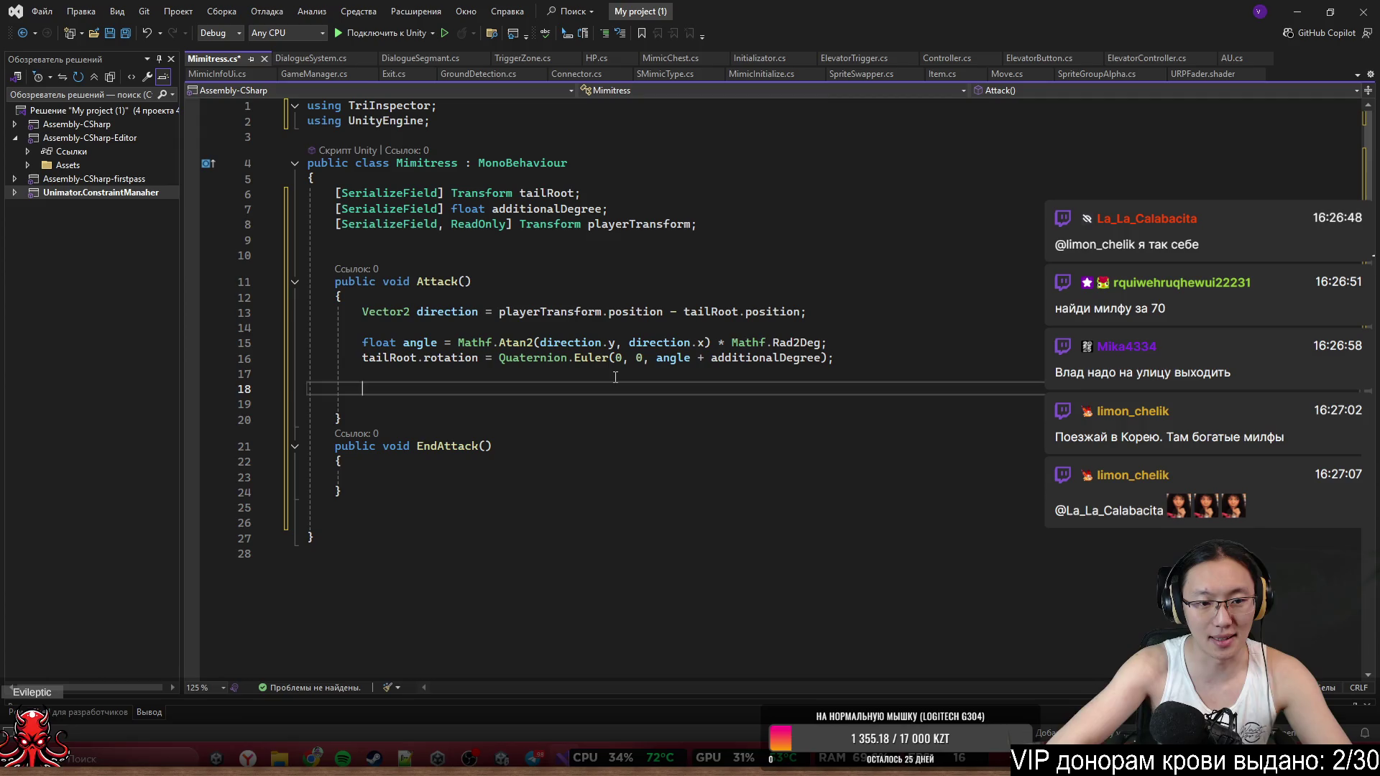
Write tailRoot.DORotateQuaternion(Quaternion.Euler(0, 0, angle + additionalDegree), 1); using the cut Euler expression.
type("Vec")
key("BackSpace")
key("BackSpace")
key("BackSpace")
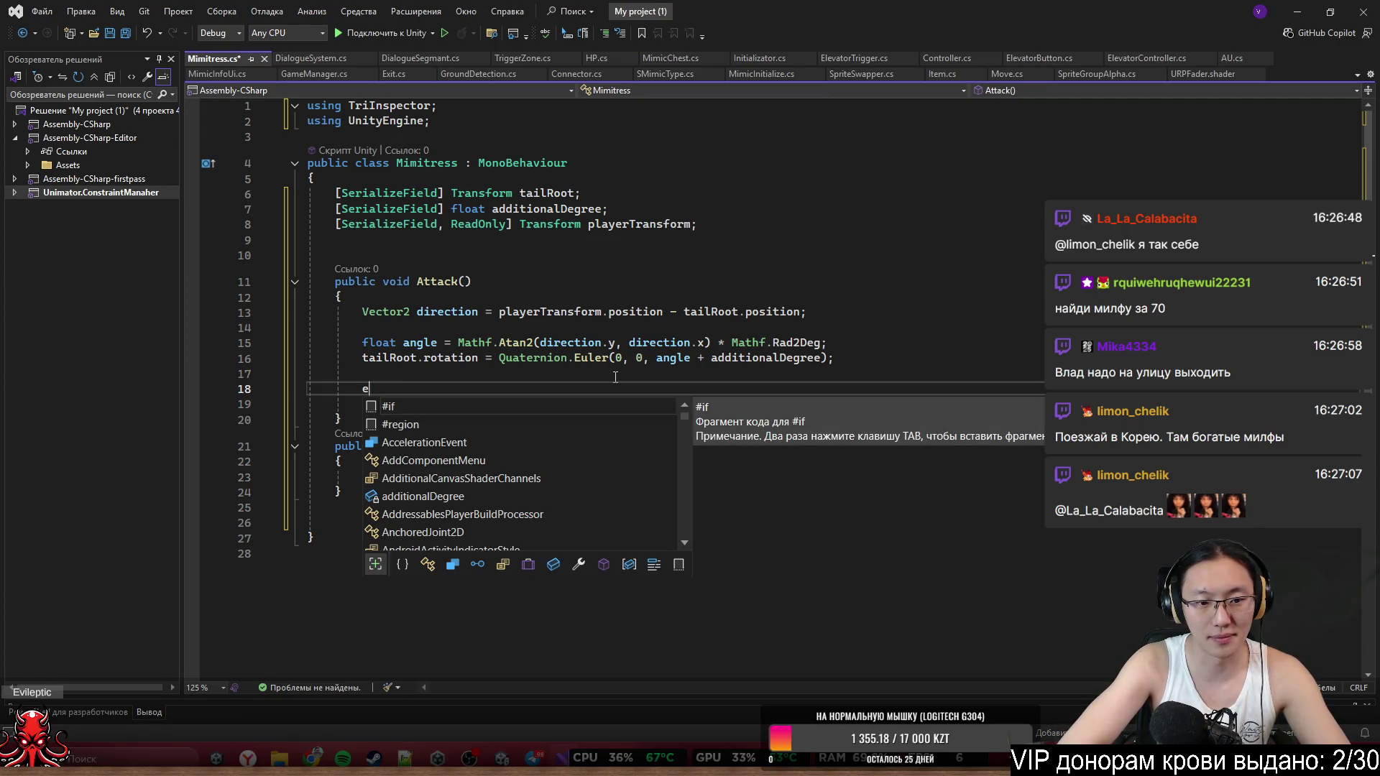
type("ta")
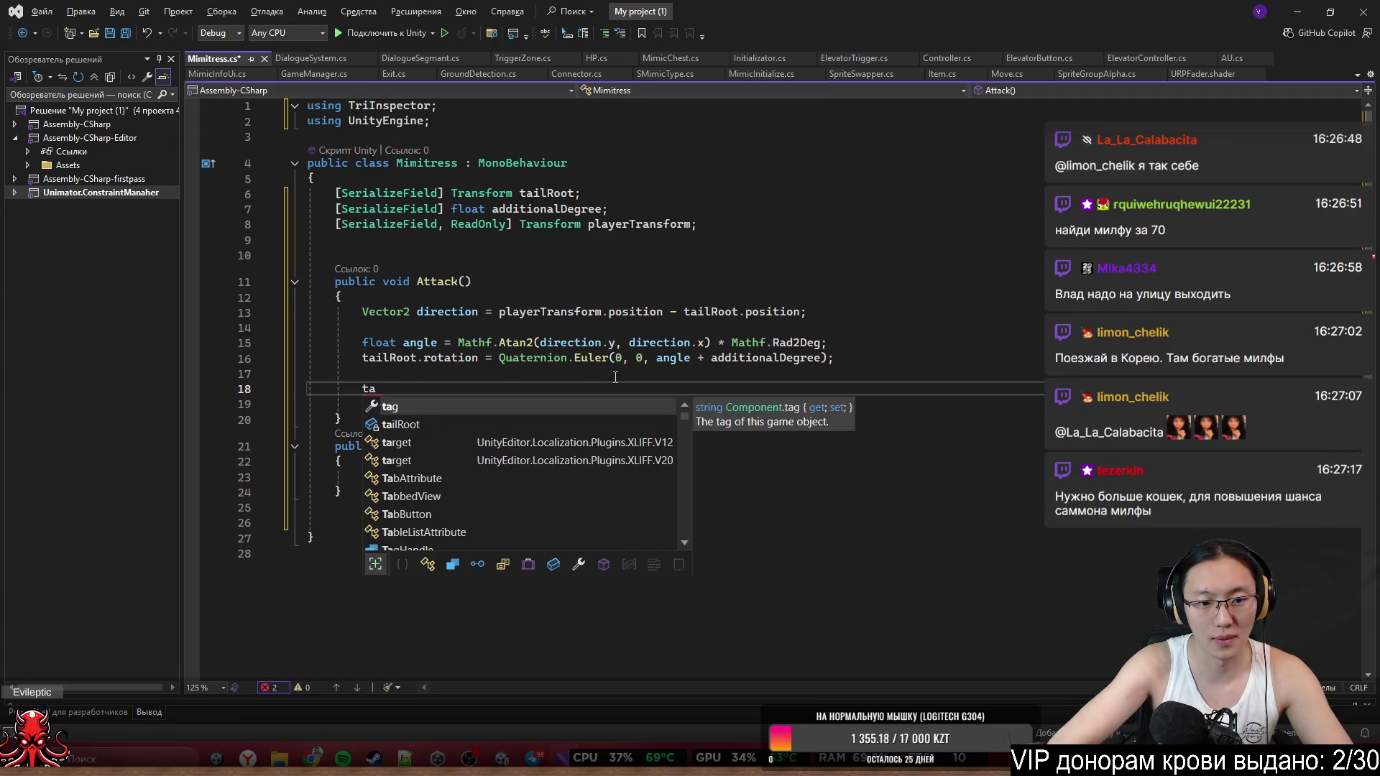
key("Tab")
type(".D")
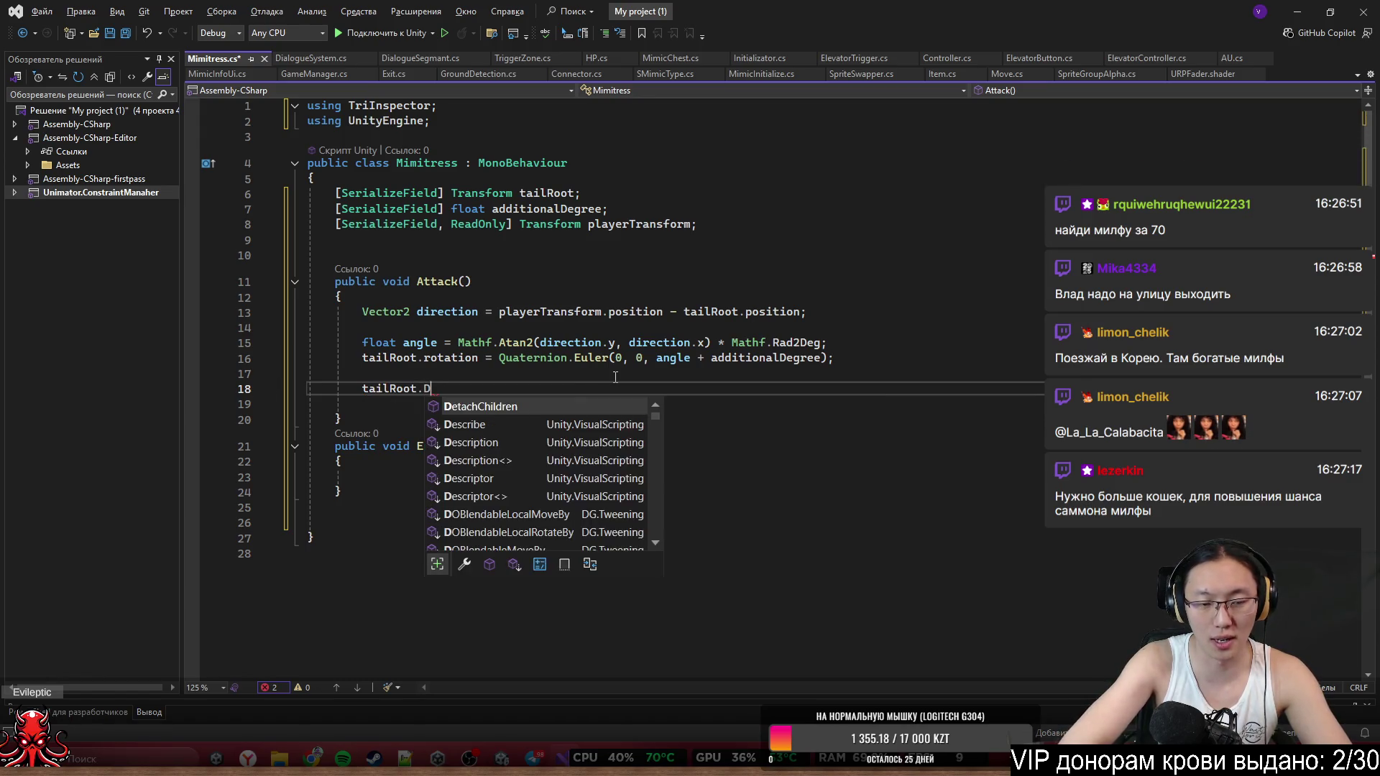
type("oRota")
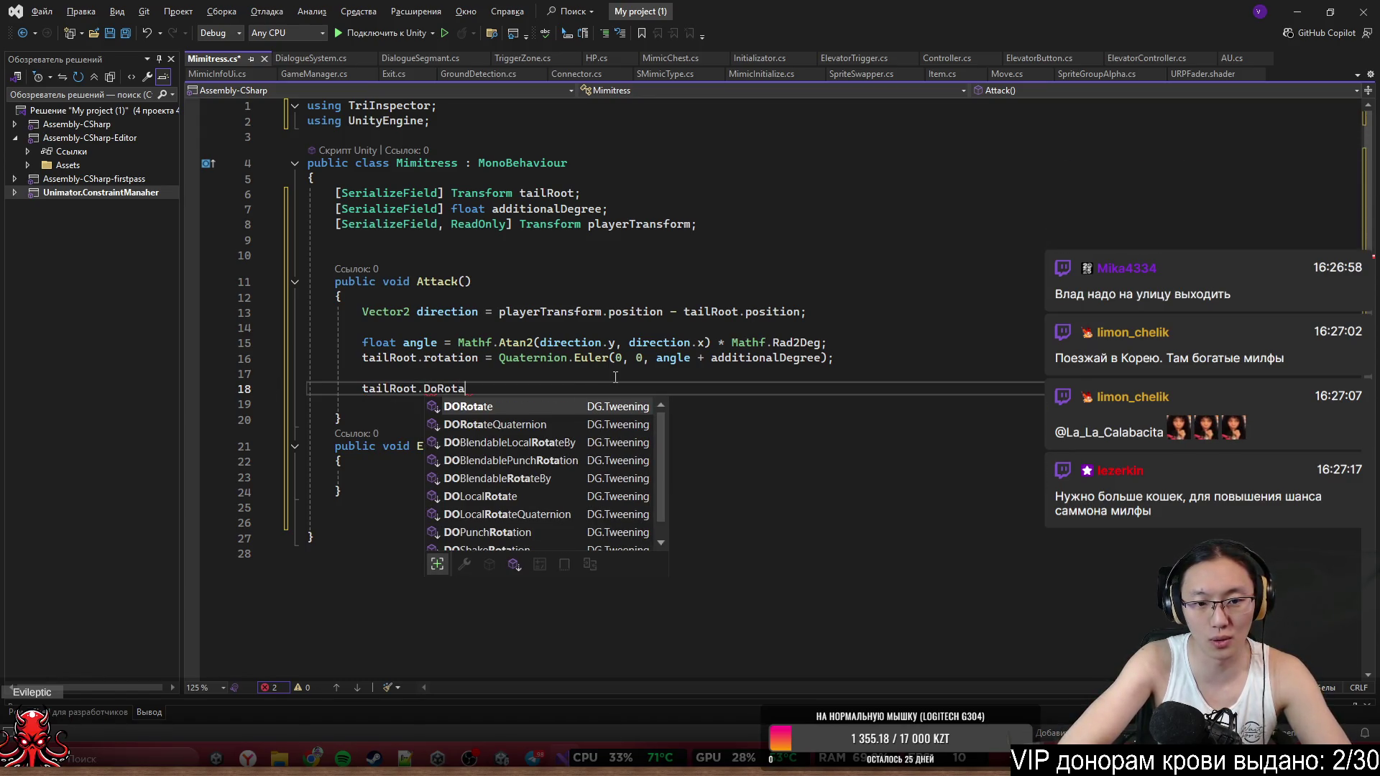
key("Down")
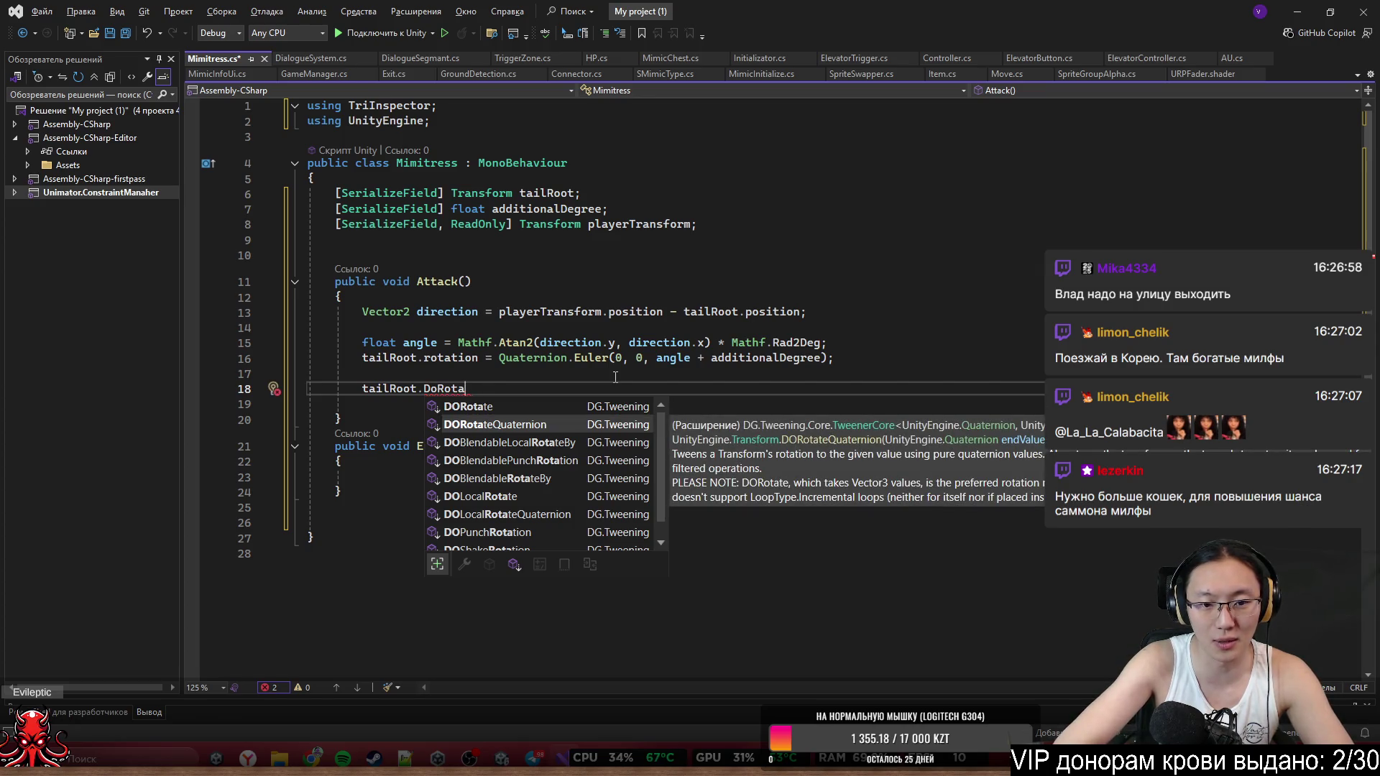
key("Tab")
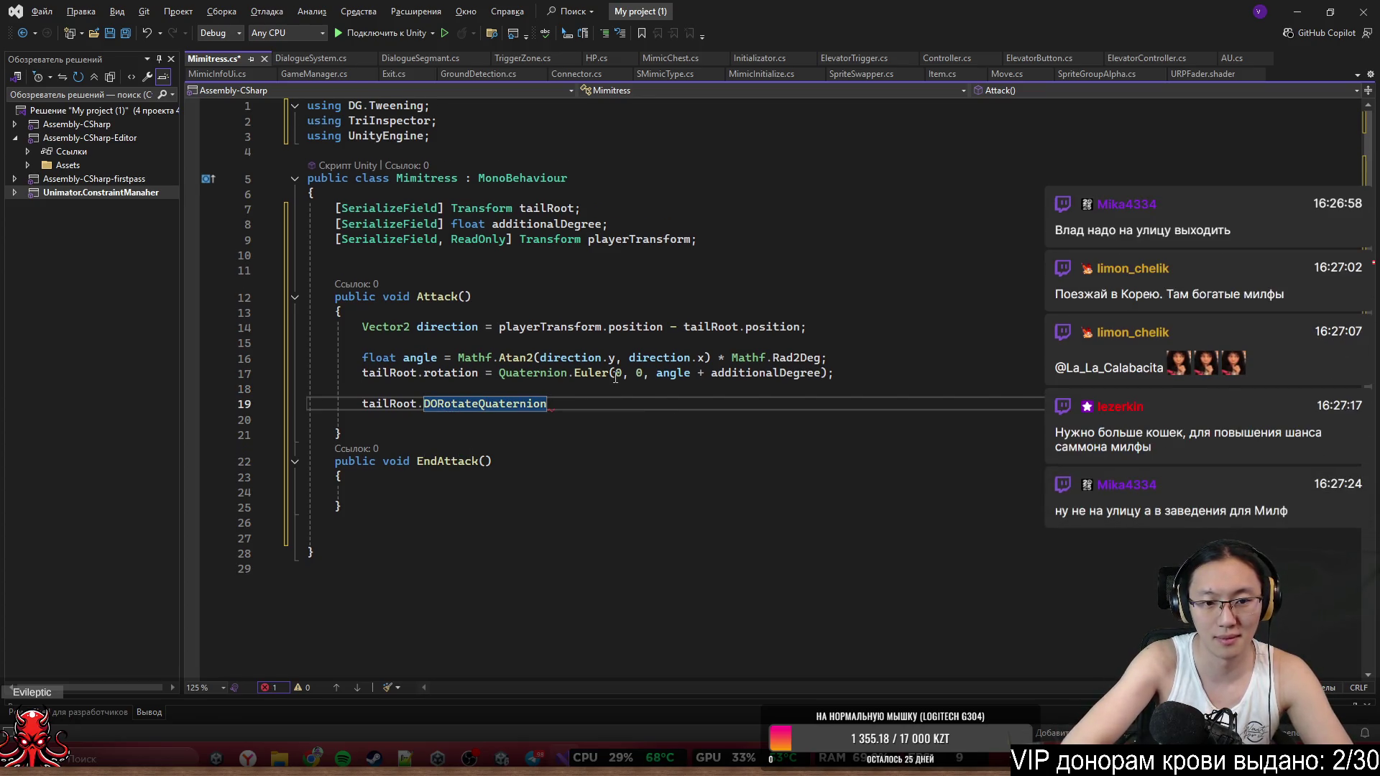
type("(")
left_click_drag(499, 373, 822, 373)
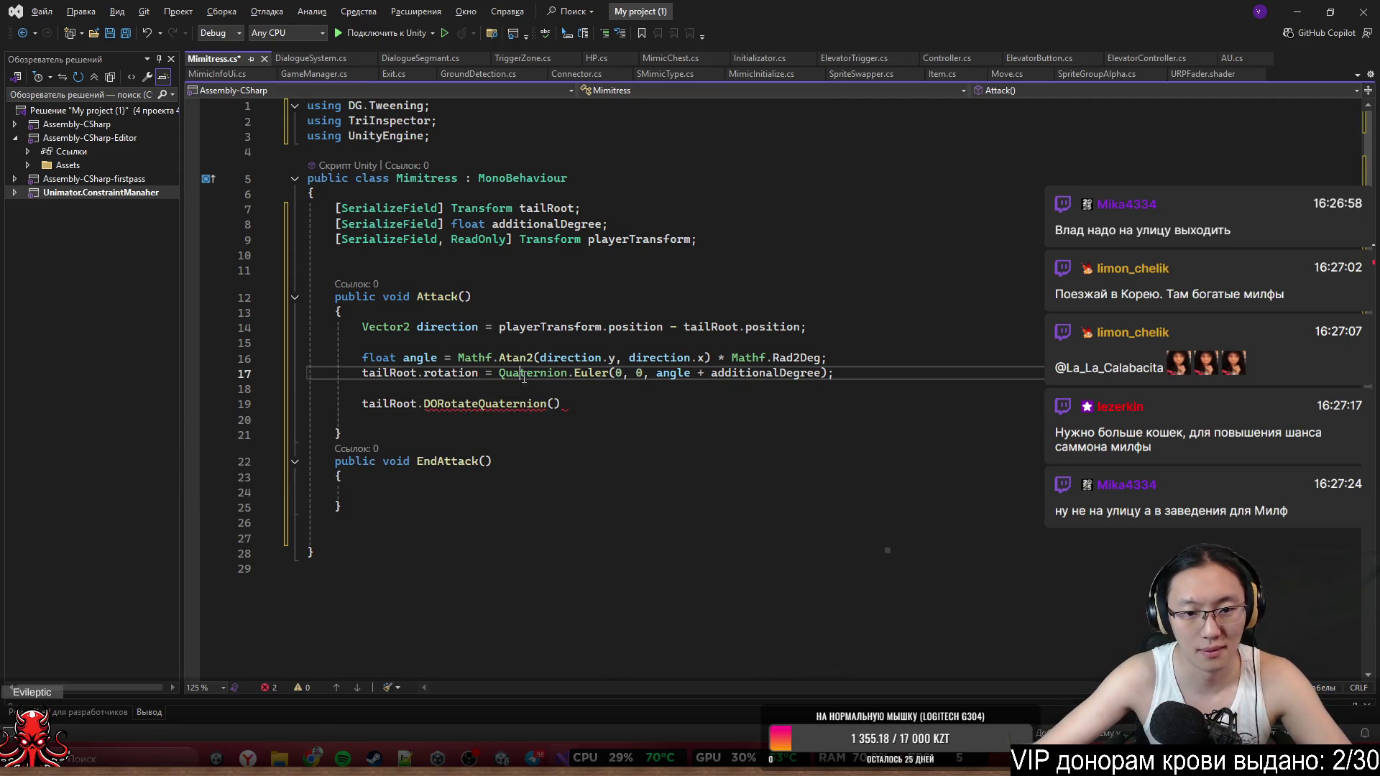
key("ctrl+x")
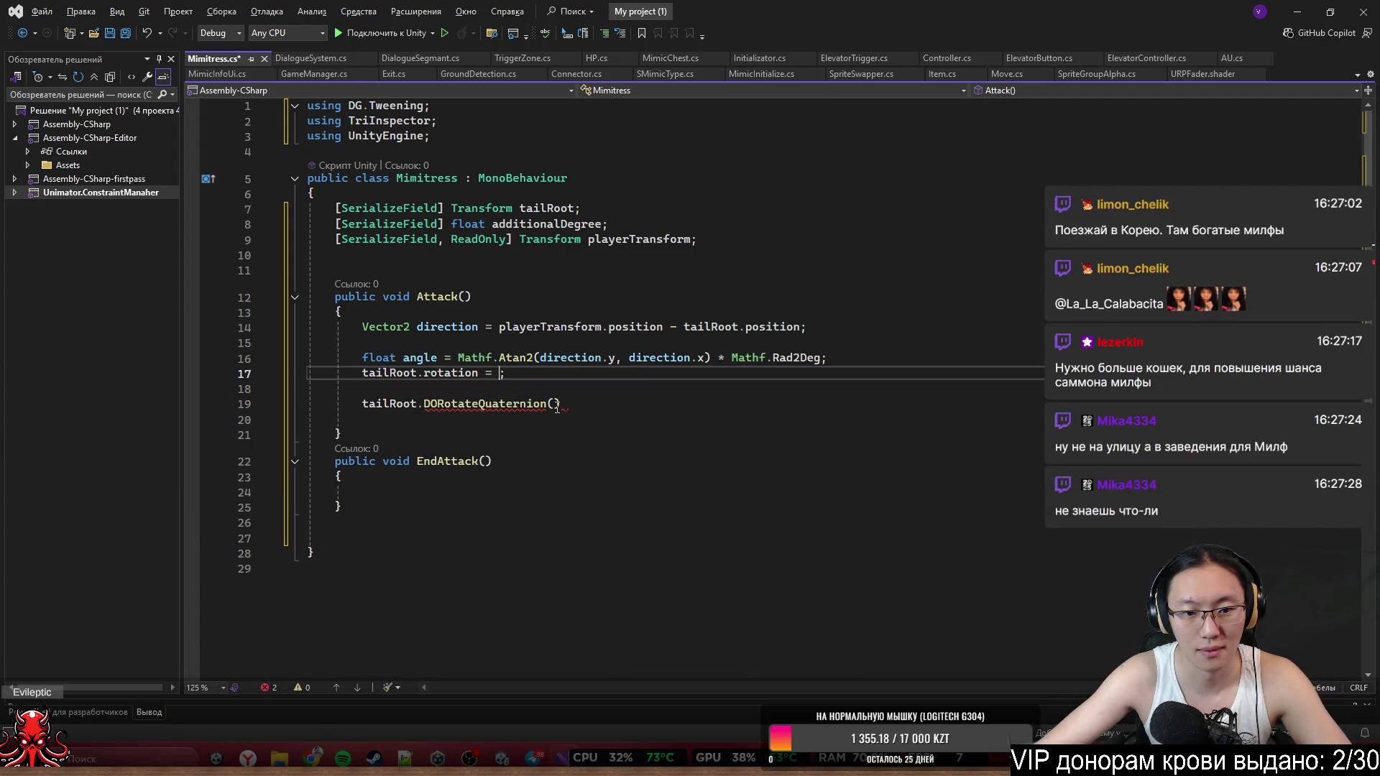
left_click(553, 403)
key("ctrl+v")
type(", 1)")
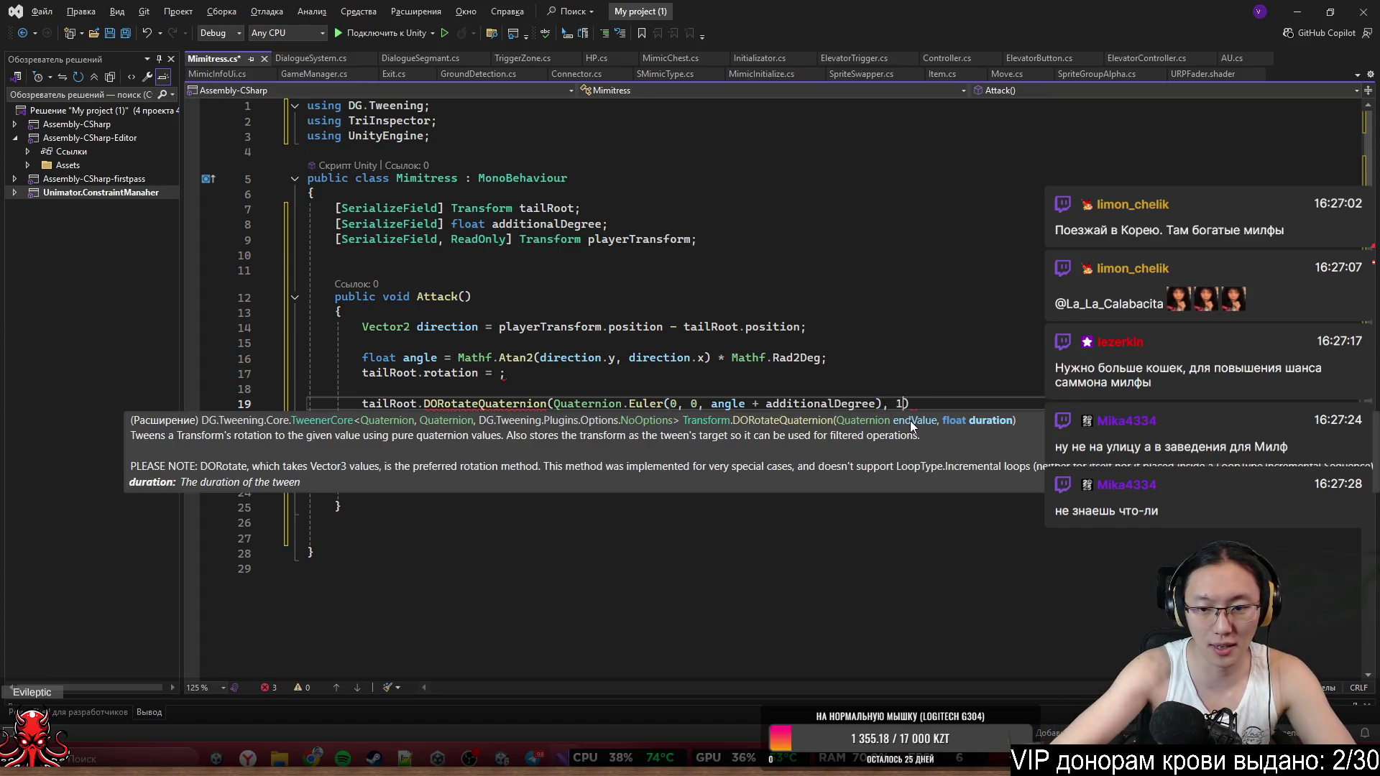
type(";")
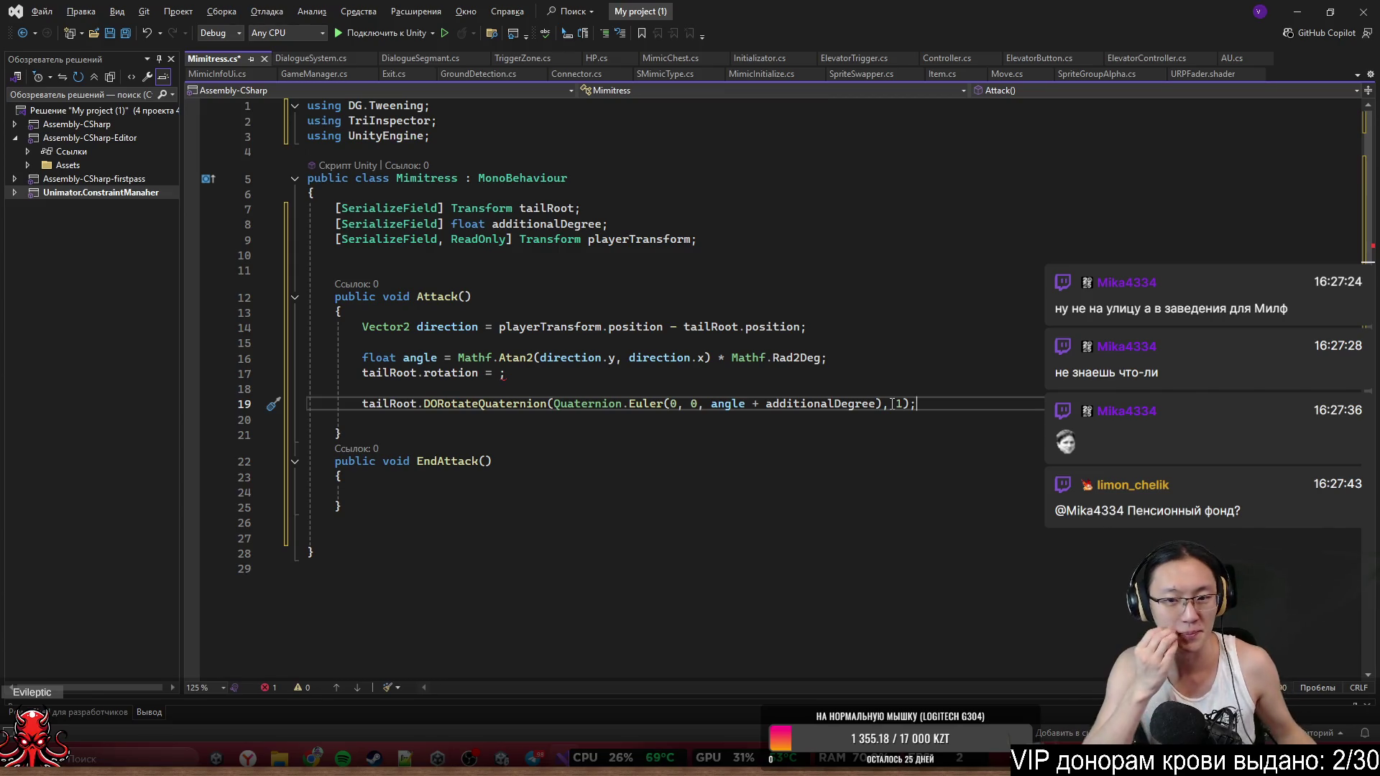
Delete the leftover tailRoot.rotation assignment line above the tween.
left_click(924, 357)
key("shift+Down")
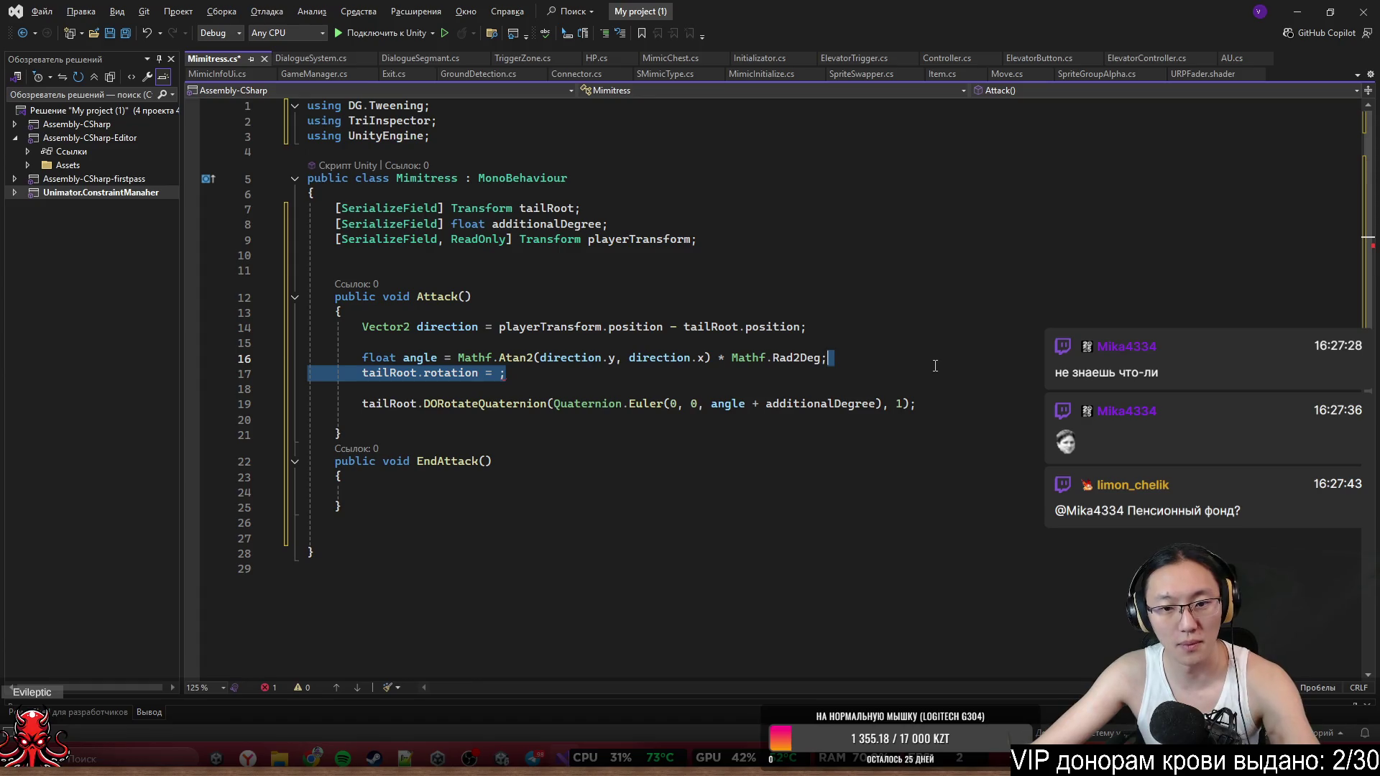
key("Delete")
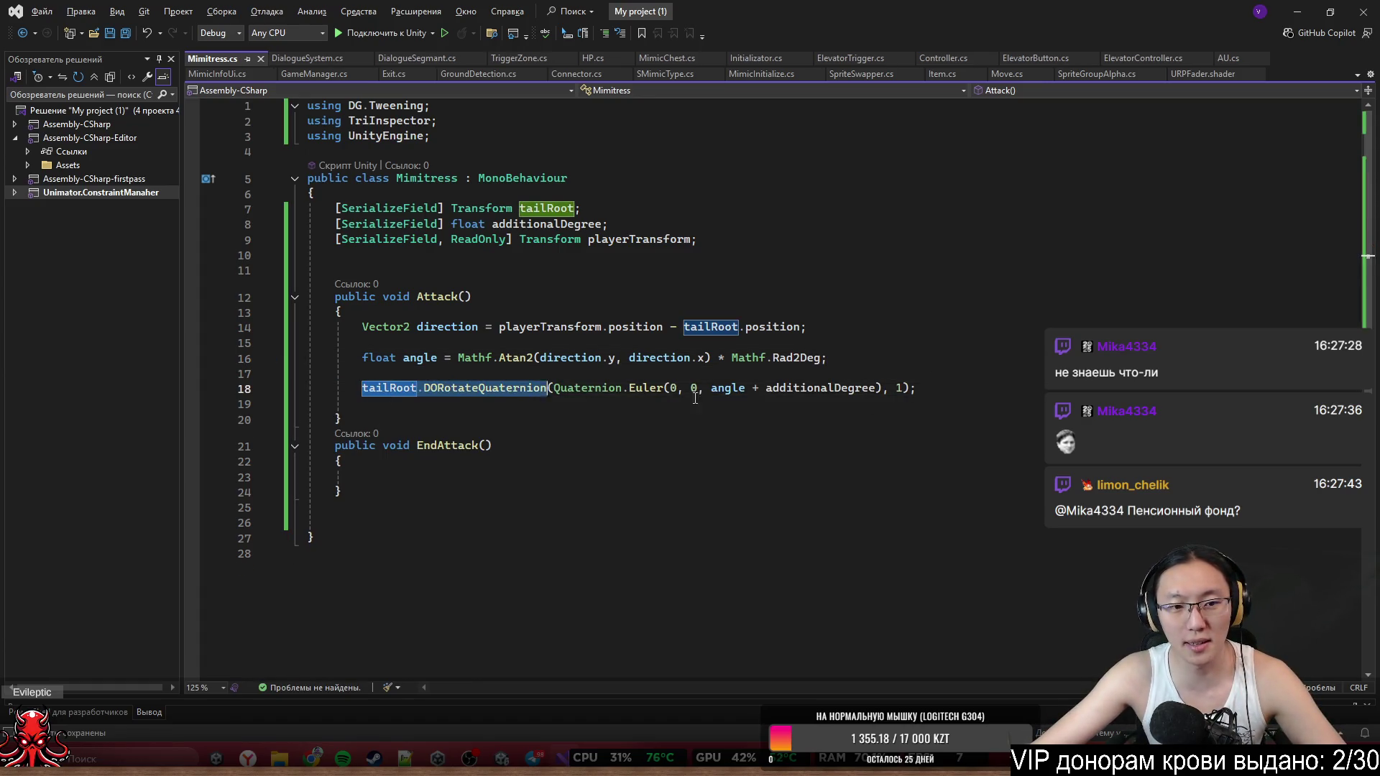
left_click(584, 208)
Declare a '[SerializeField] Animator anim;' field at the top of the class.
key("ctrl+Return")
key("ctrl+Return")
type("[")
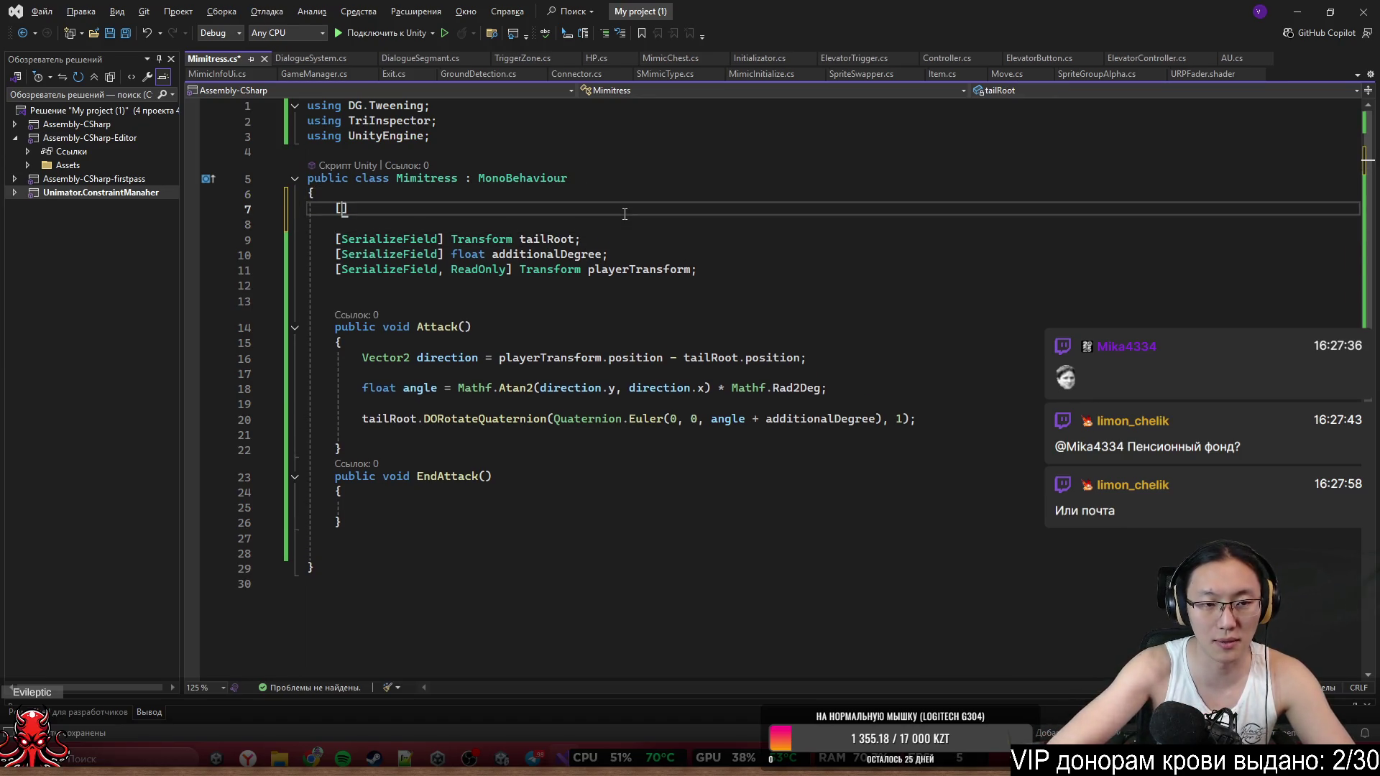
type("Ser")
key("Tab")
type("] ")
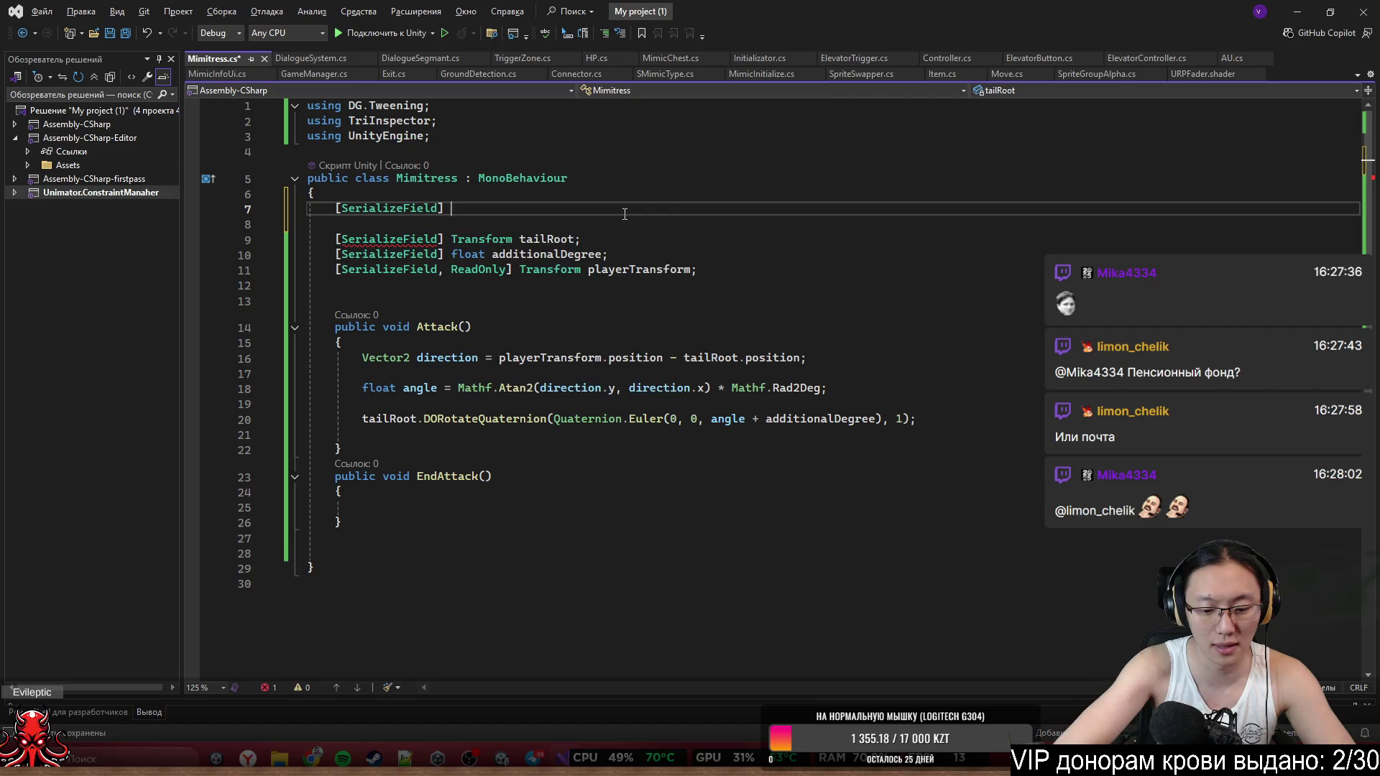
type("Animator")
key("BackSpace")
key("BackSpace")
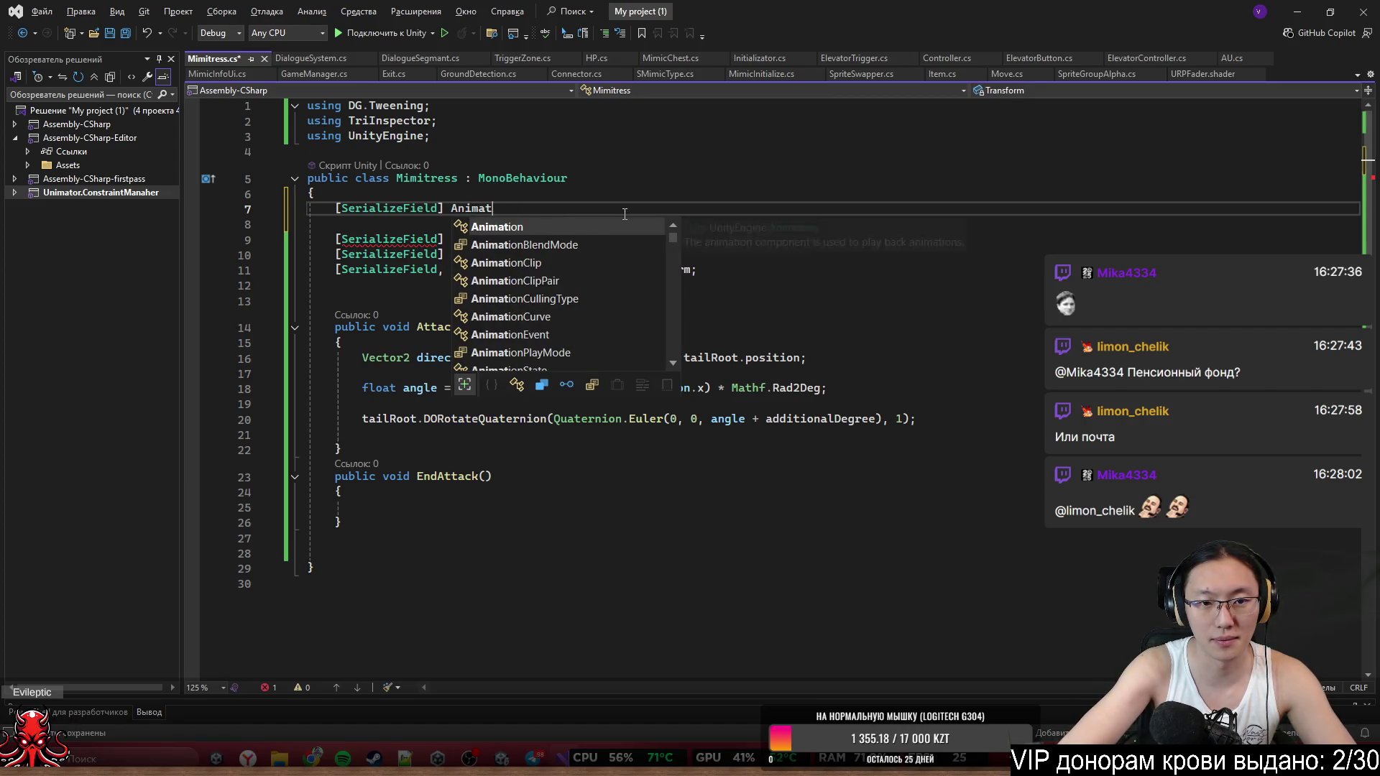
type("or anim;")
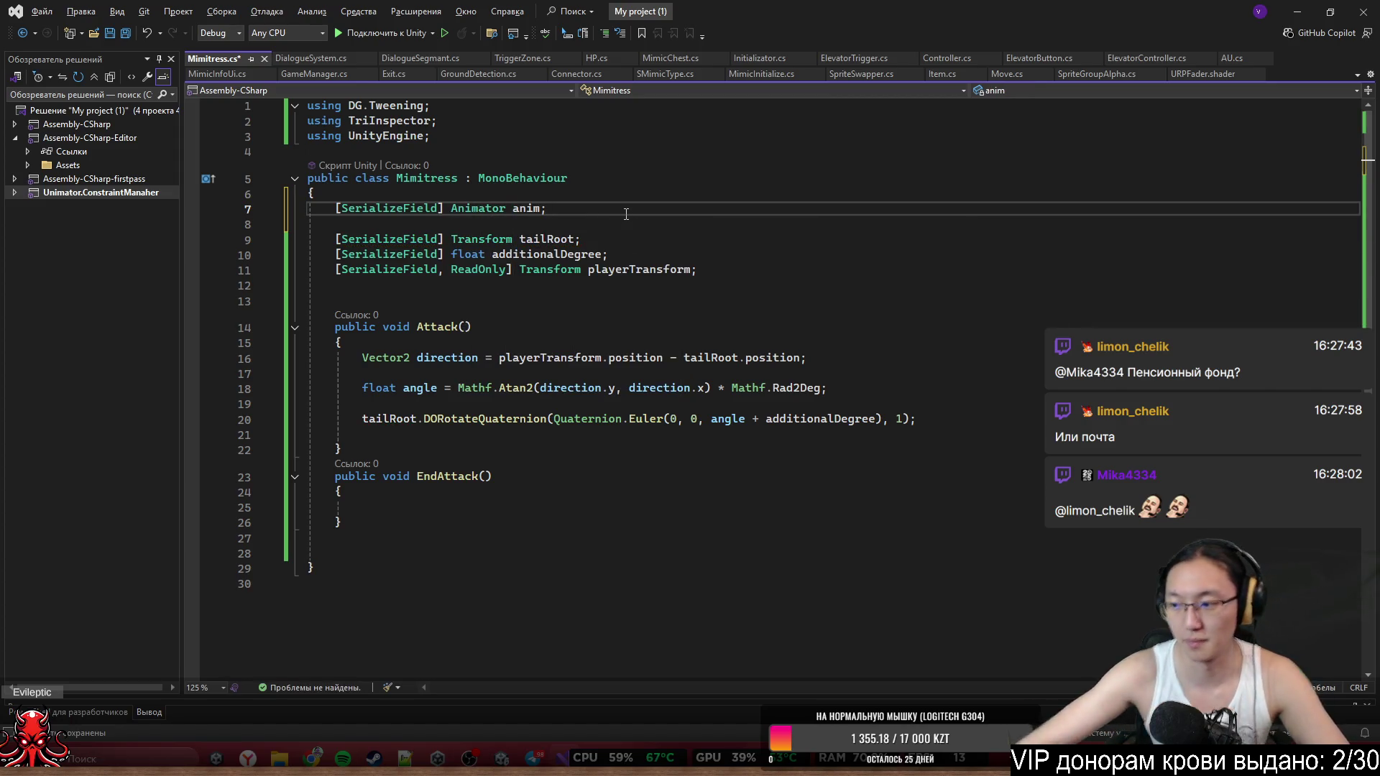
Add anim.SetTrigger("Attack"); at the end of Attack().
key("Down")
key("Down")
key("Down")
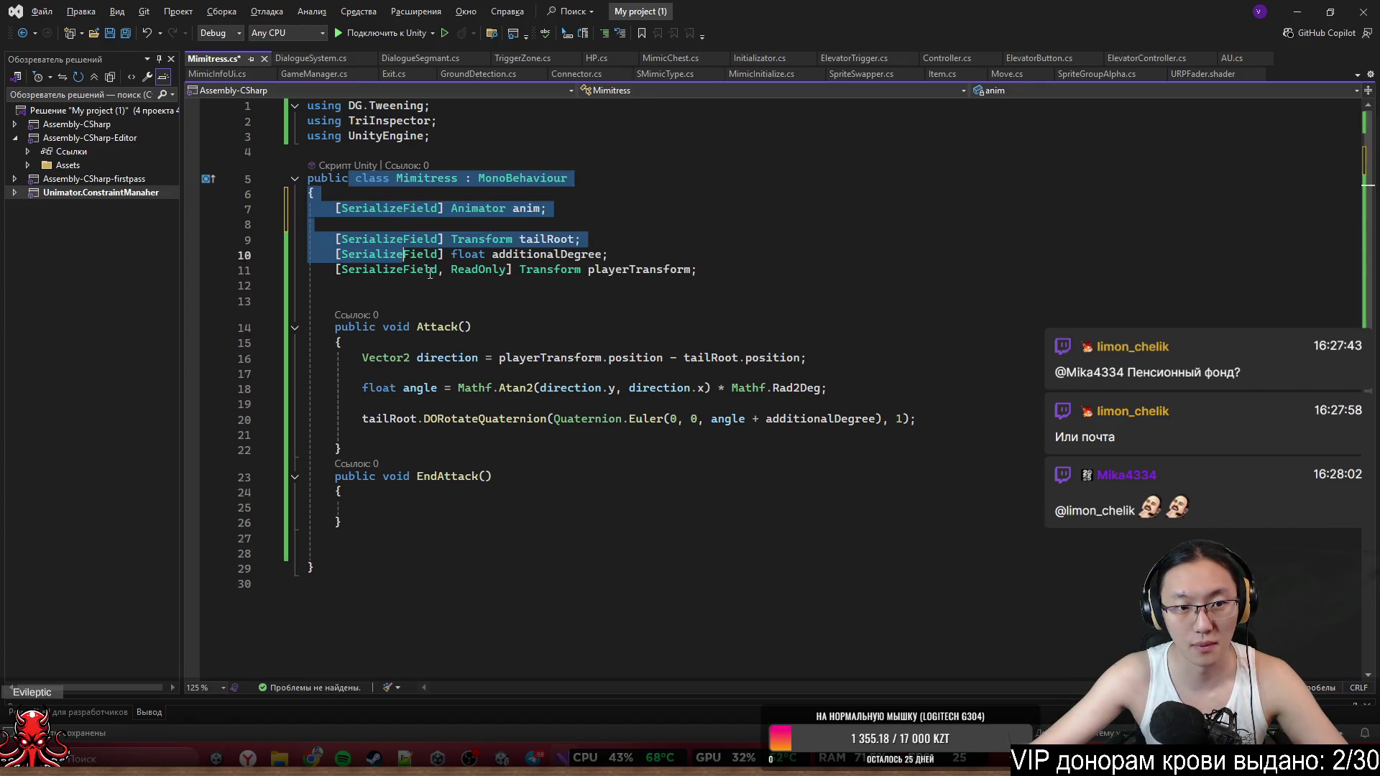
key("Up")
key("Up")
key("Up")
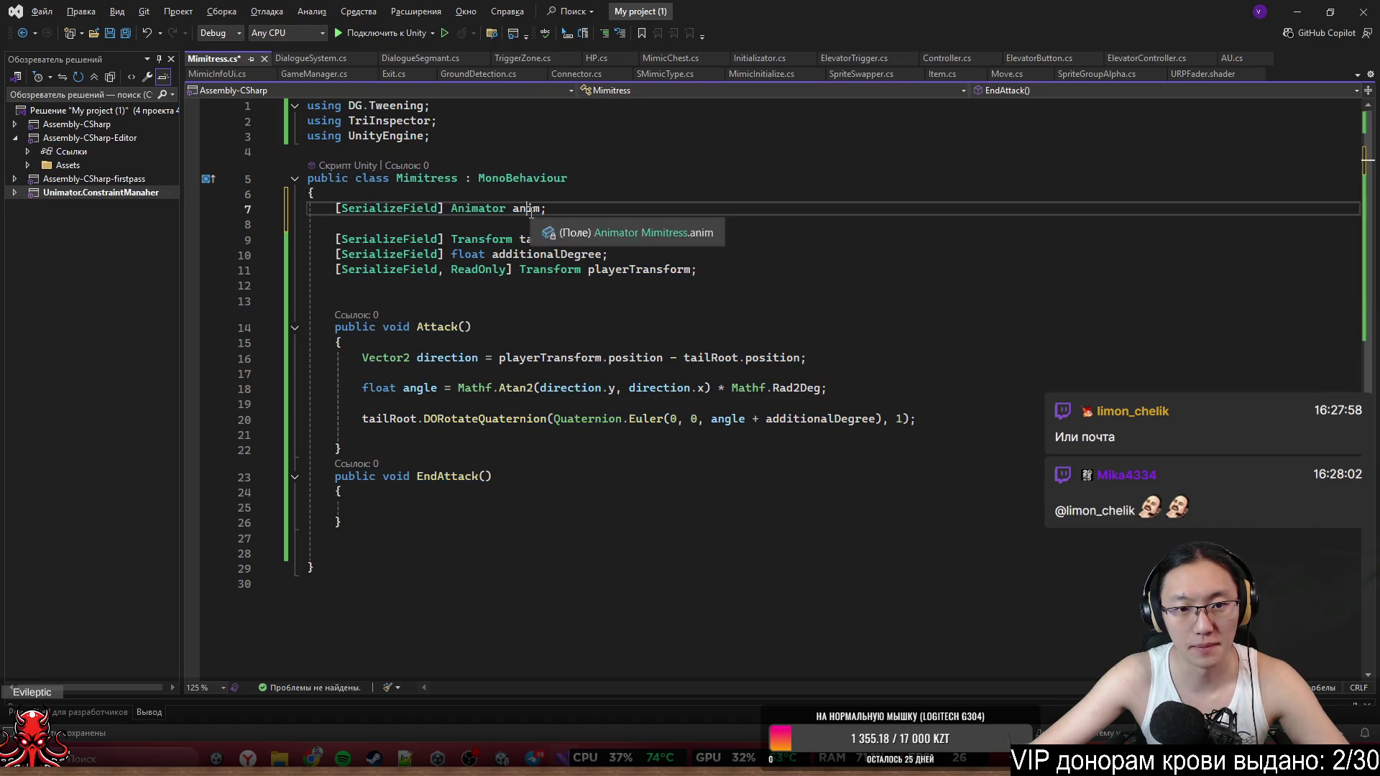
left_click(636, 515)
left_click(834, 435)
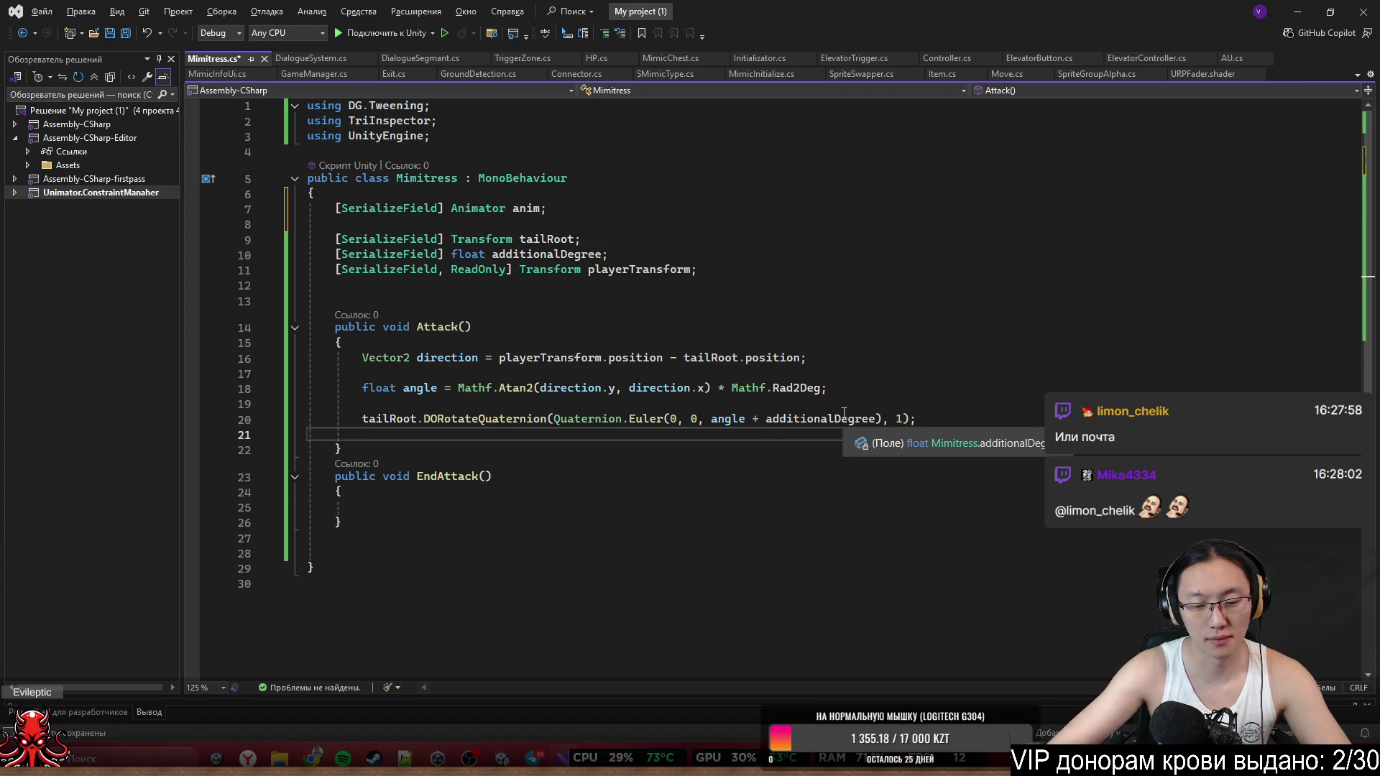
key("Return")
type("anim,")
key("BackSpace")
type(".")
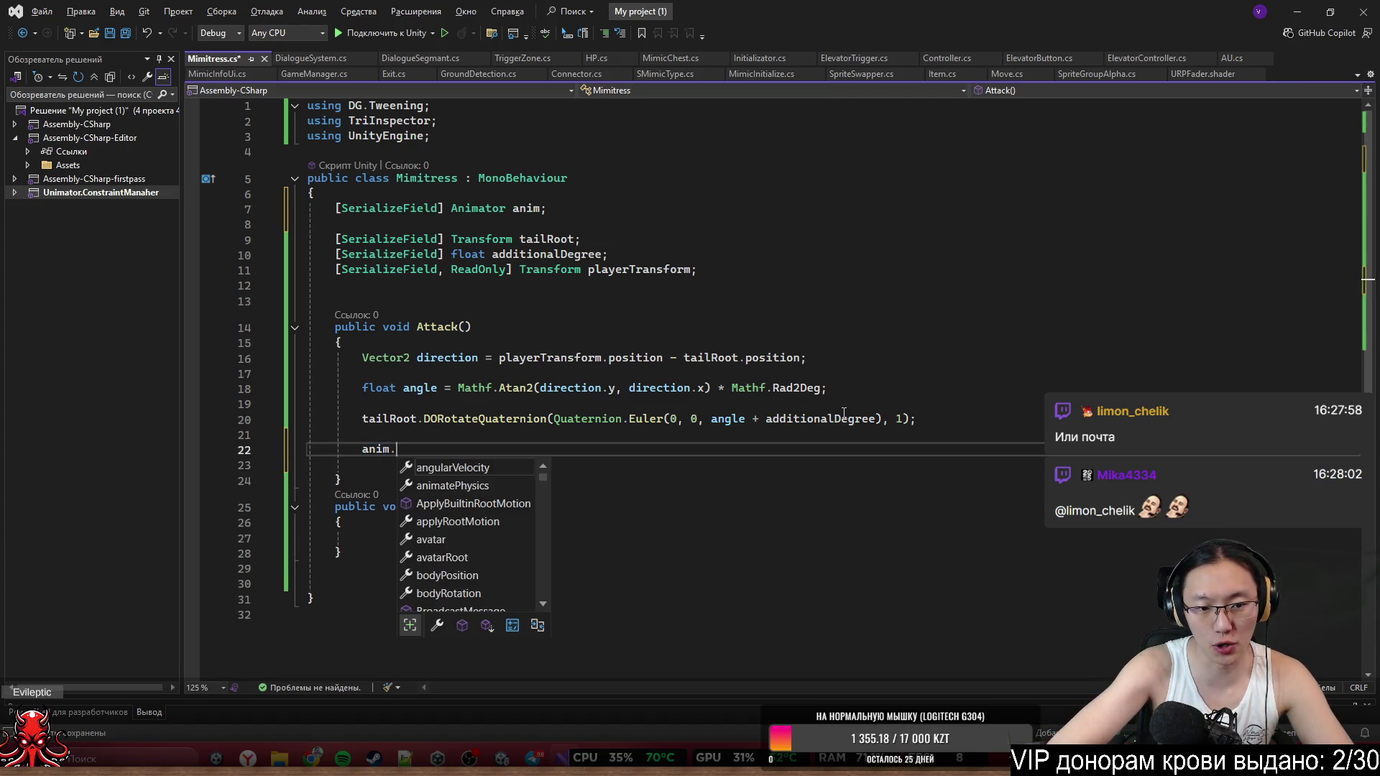
type("SetTrigger(*")
key("BackSpace")
type("\"Attacvk")
key("BackSpace")
key("BackSpace")
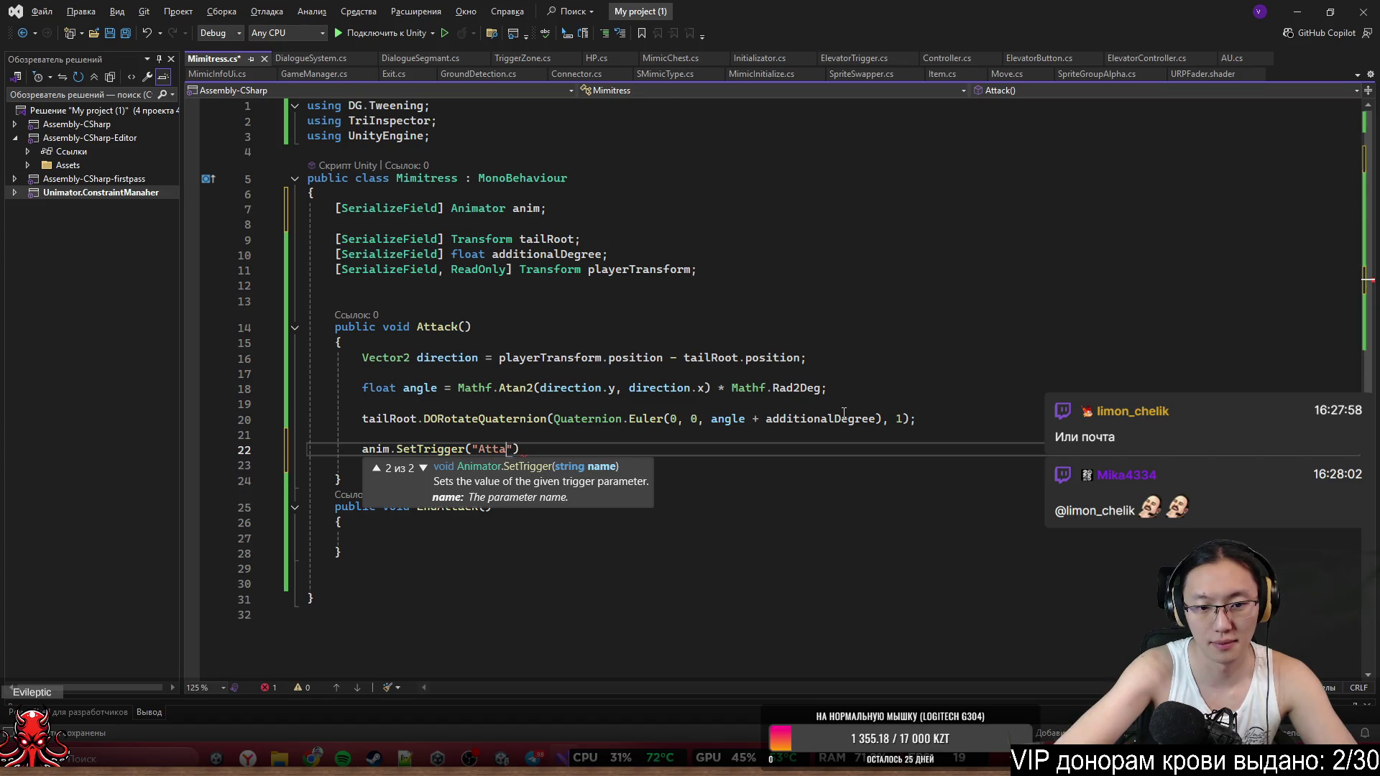
type("k\");")
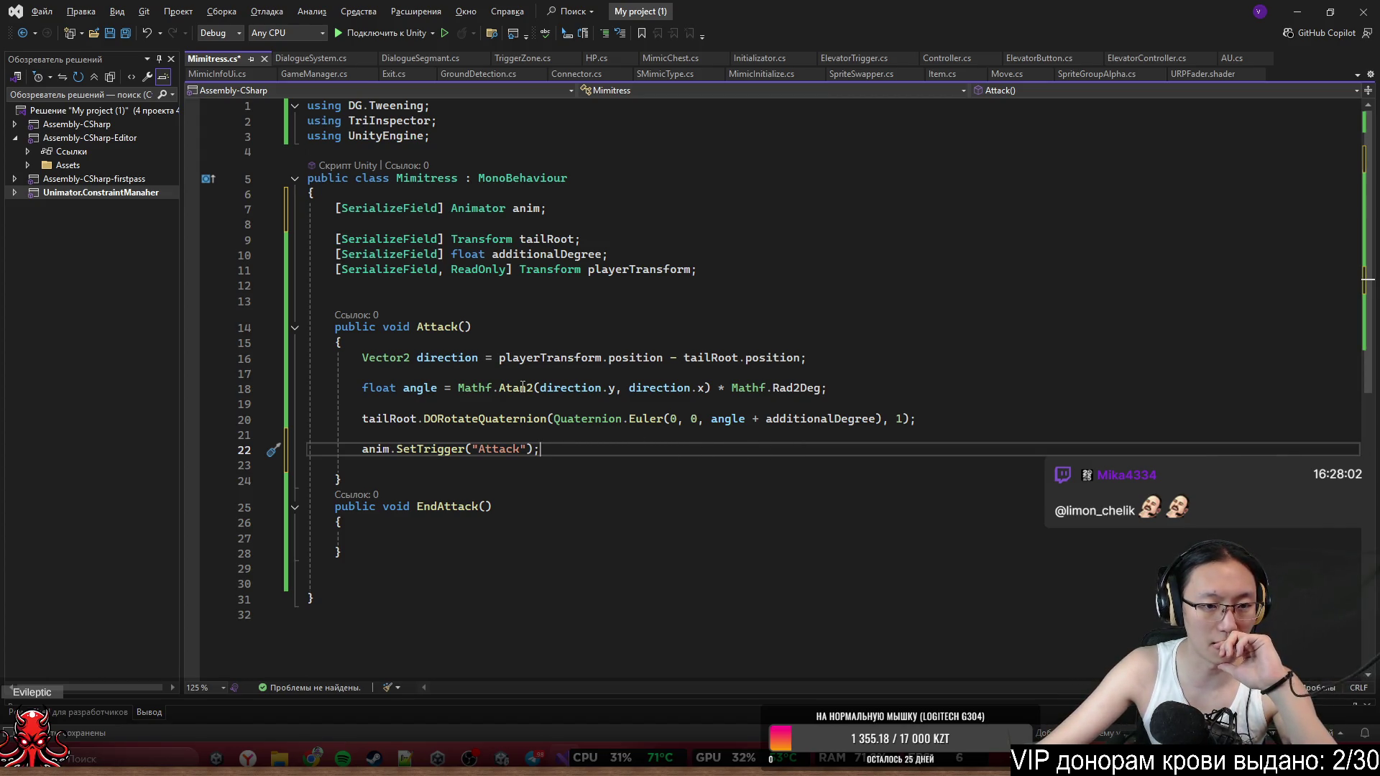
left_click_drag(364, 327, 546, 460)
left_click(574, 484)
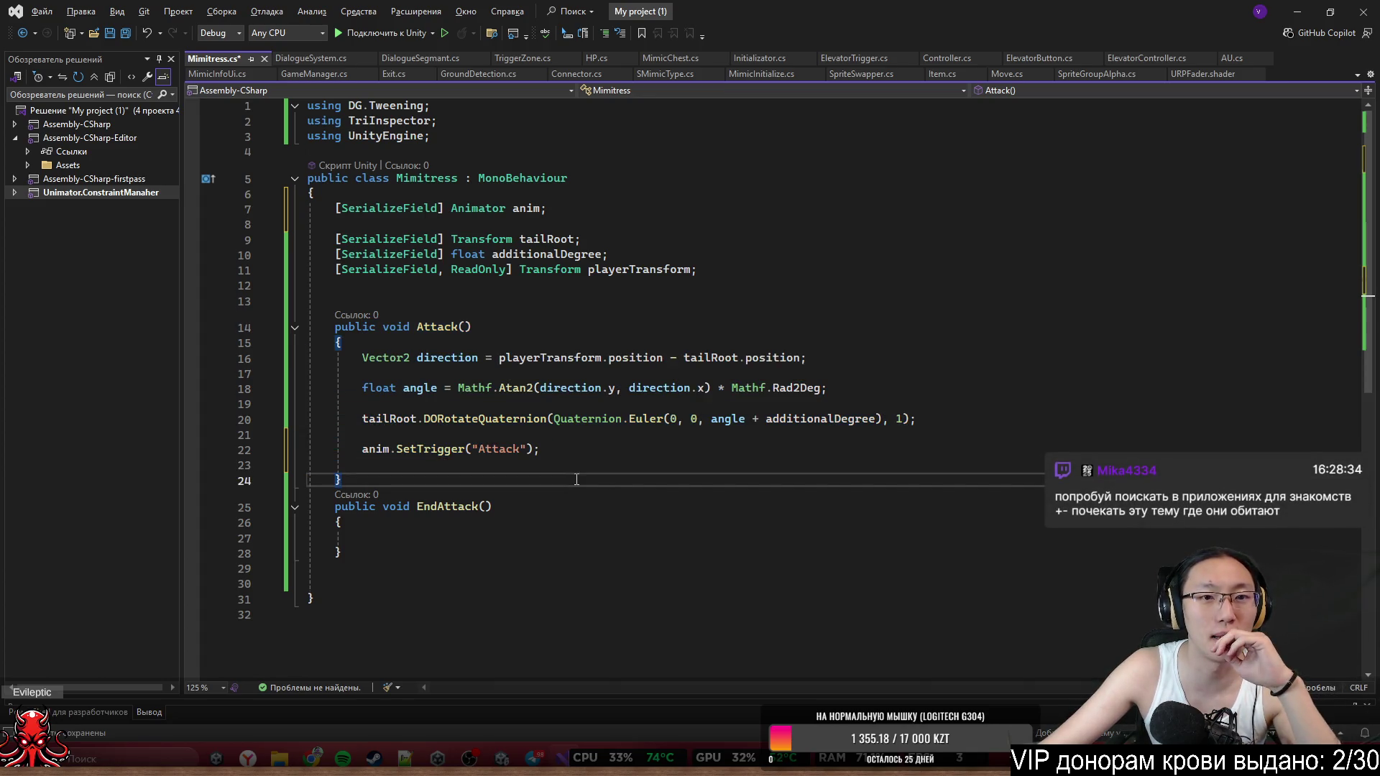
scroll(580, 475, "down", 2)
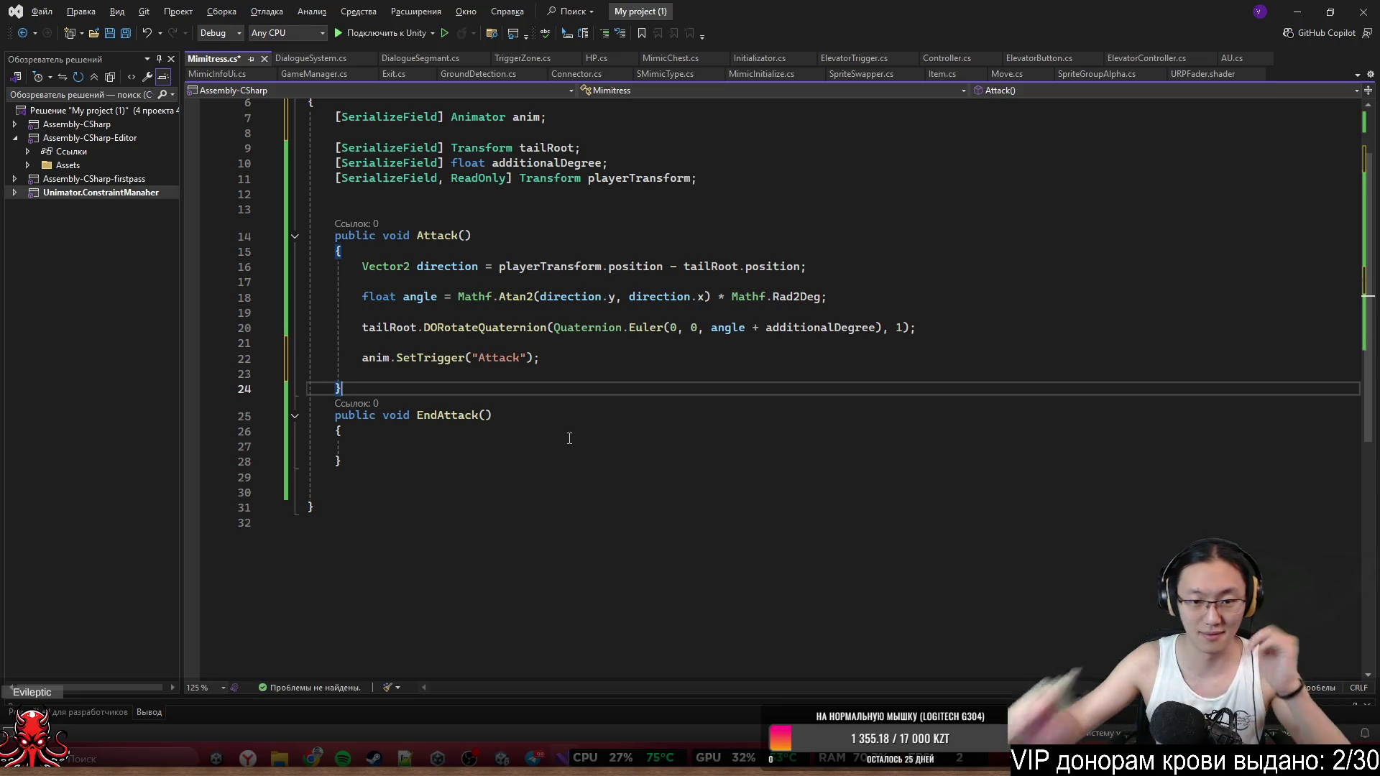
left_click(1290, 11)
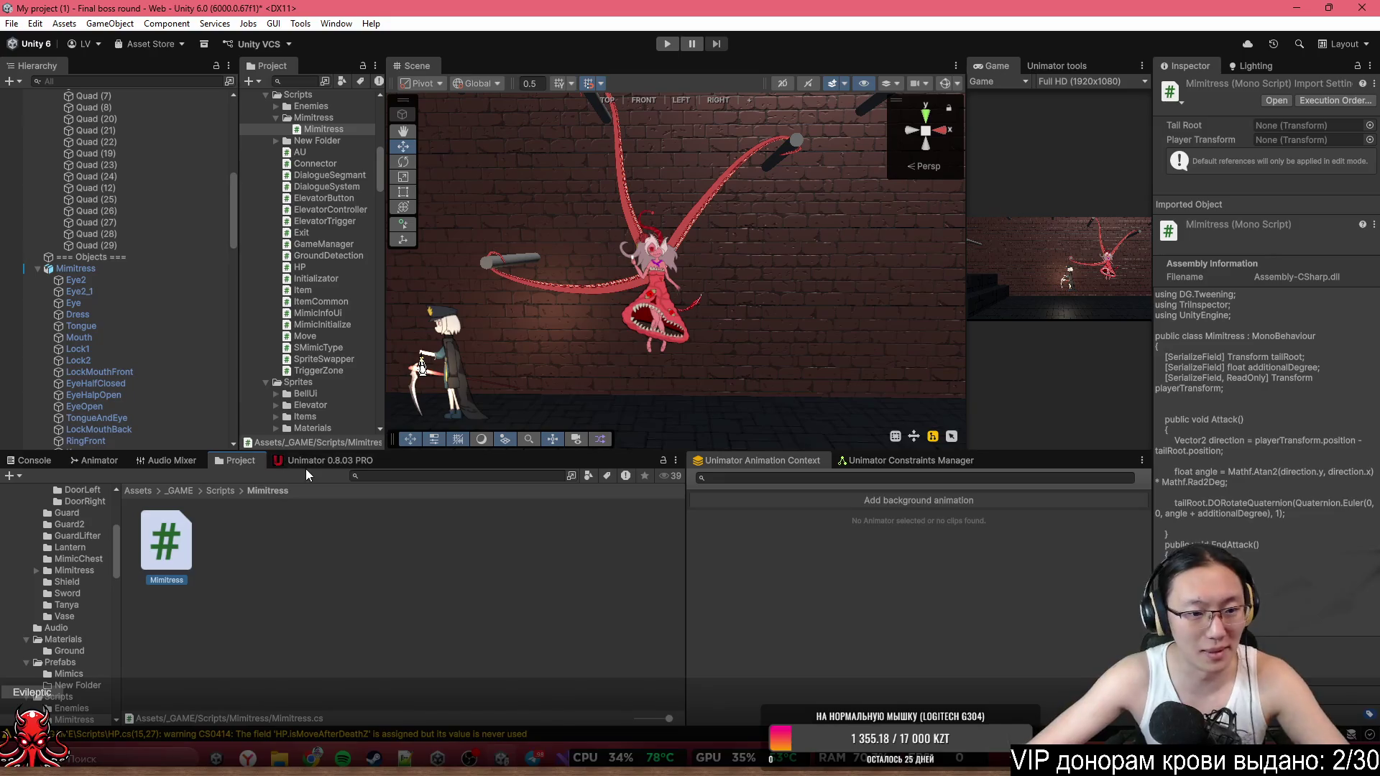
Select the Mimitress boss, check TailAttack at frame 63, stop preview, and jump to an early frame.
left_click(306, 460)
left_click(650, 283)
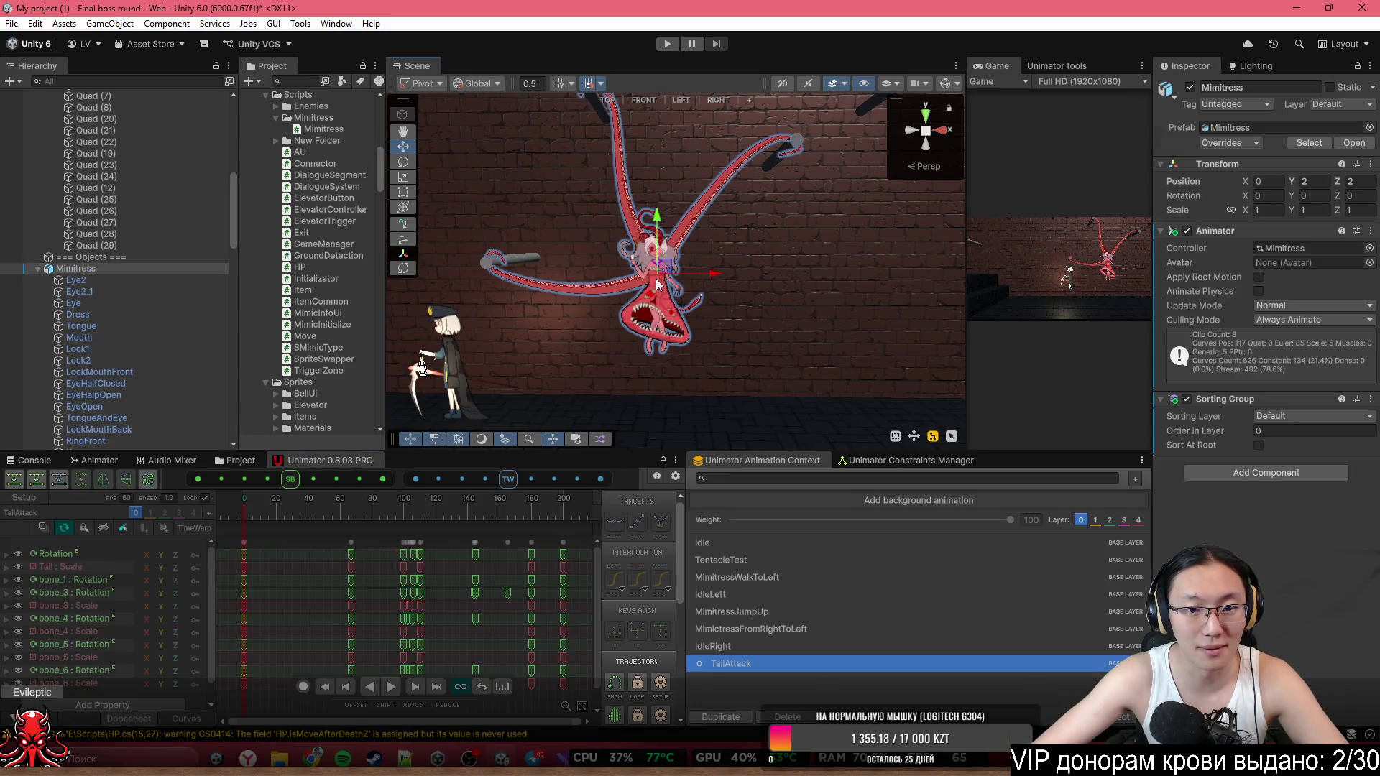
mouse_move(260, 506)
left_mouse_down()
mouse_move(344, 527)
mouse_move(253, 513)
mouse_move(480, 512)
left_mouse_up()
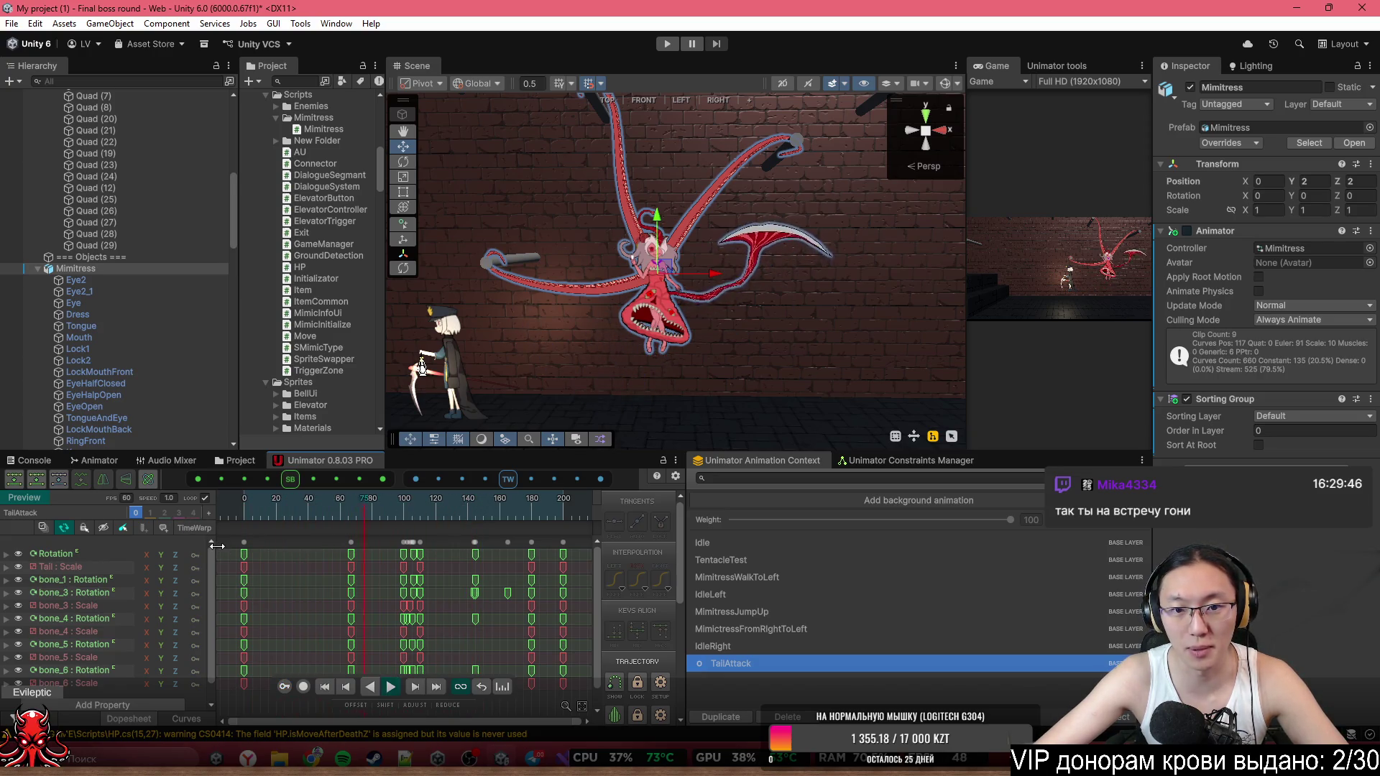
key("space")
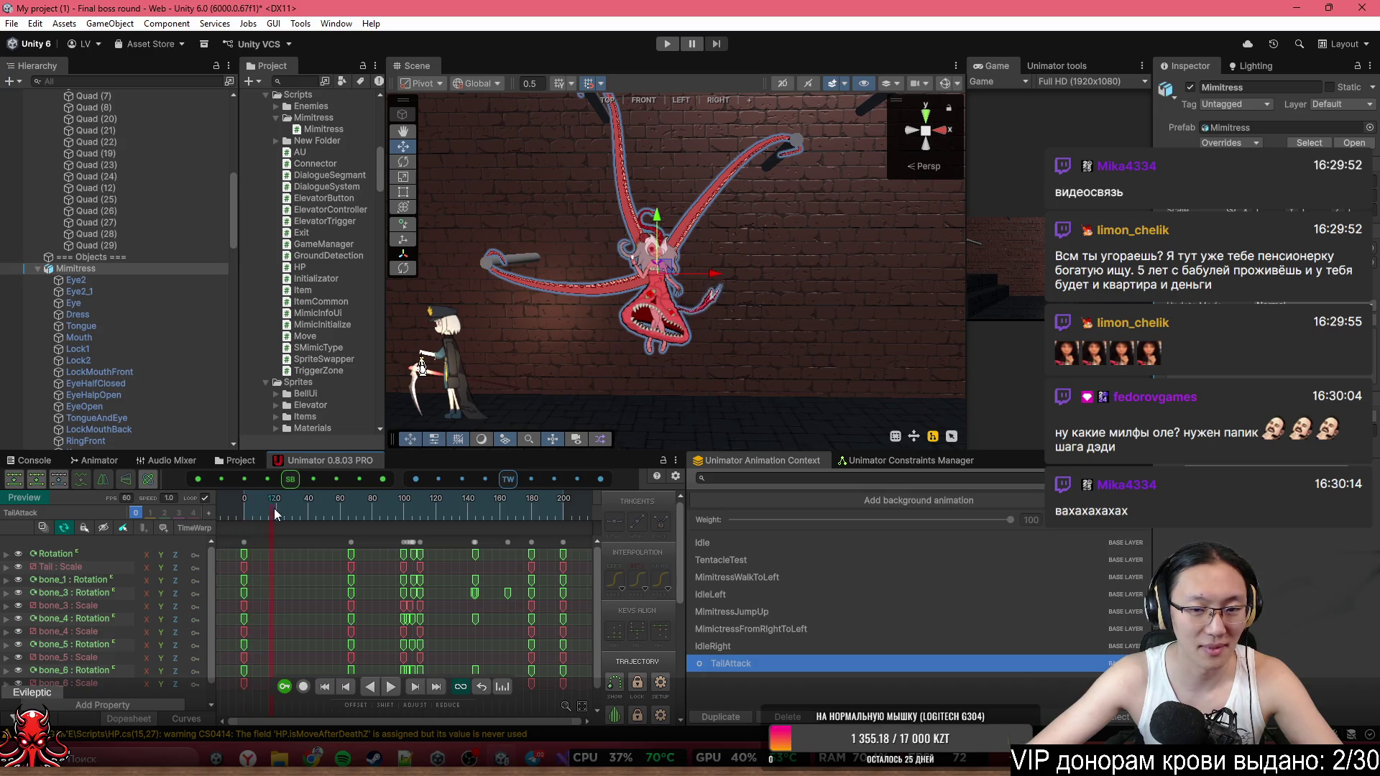
left_click(316, 514)
Scrub TailAttack between frames 40 and 88, orbit the boss, play it, then return to Visual Studio.
mouse_move(316, 515)
left_mouse_down()
mouse_move(419, 547)
mouse_move(406, 553)
left_mouse_up()
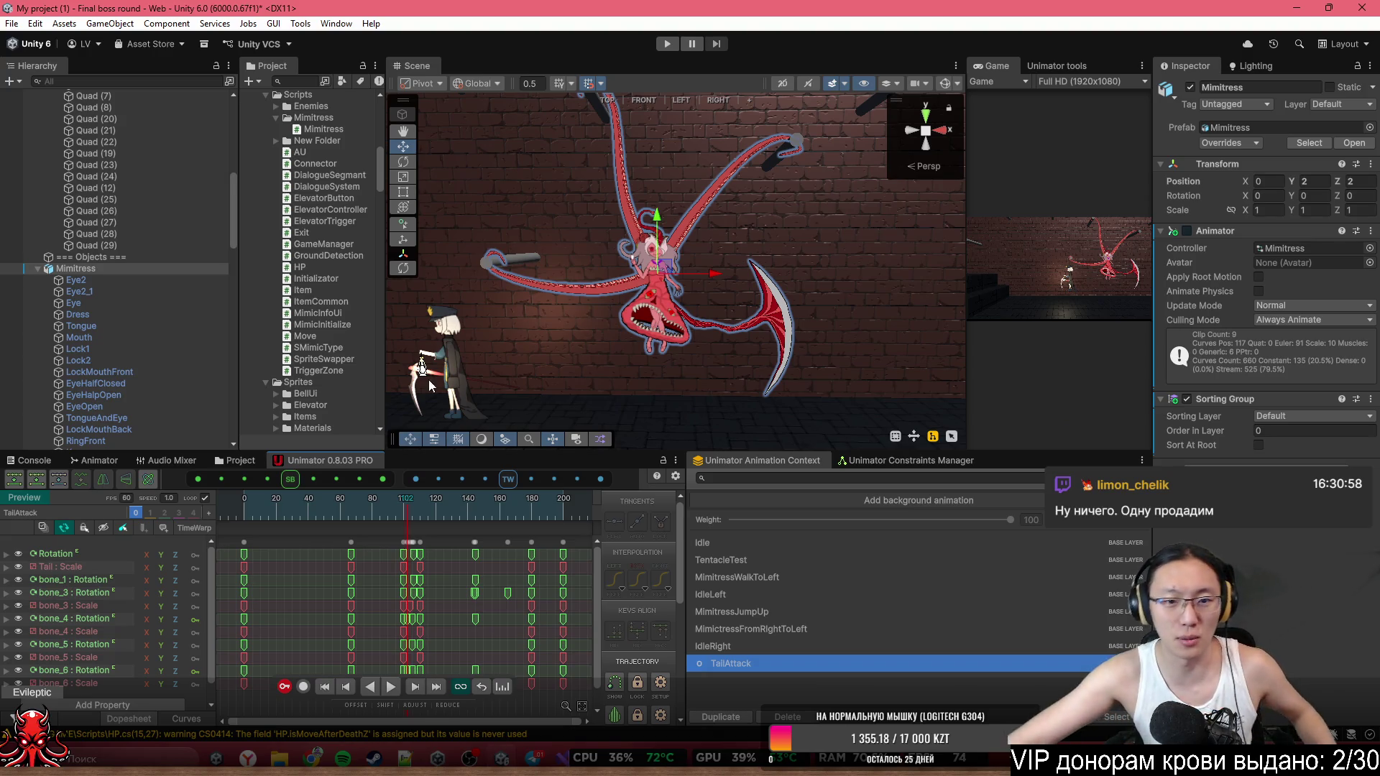
left_click_drag(404, 528, 352, 527)
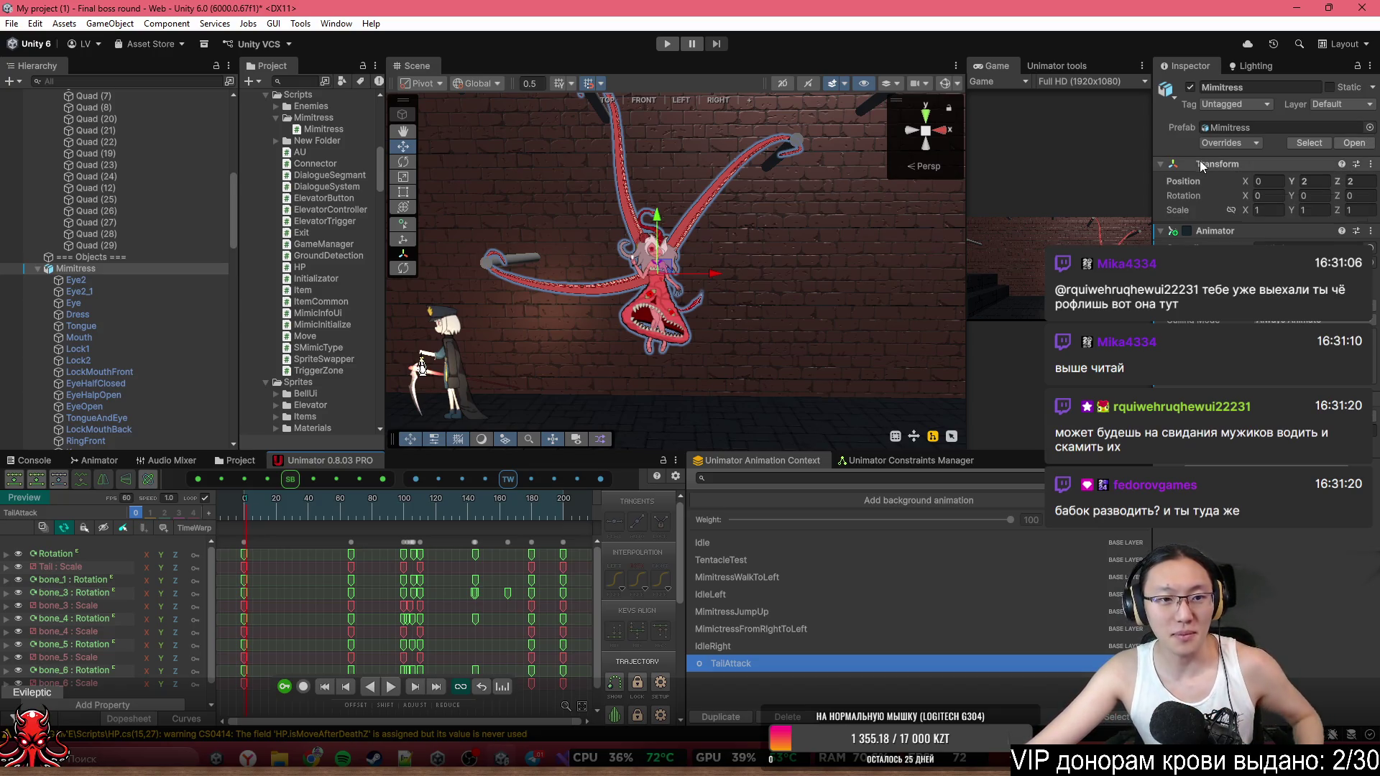
mouse_move(796, 235)
left_mouse_down()
mouse_move(776, 229)
mouse_move(818, 222)
mouse_move(790, 222)
left_mouse_up()
key("space")
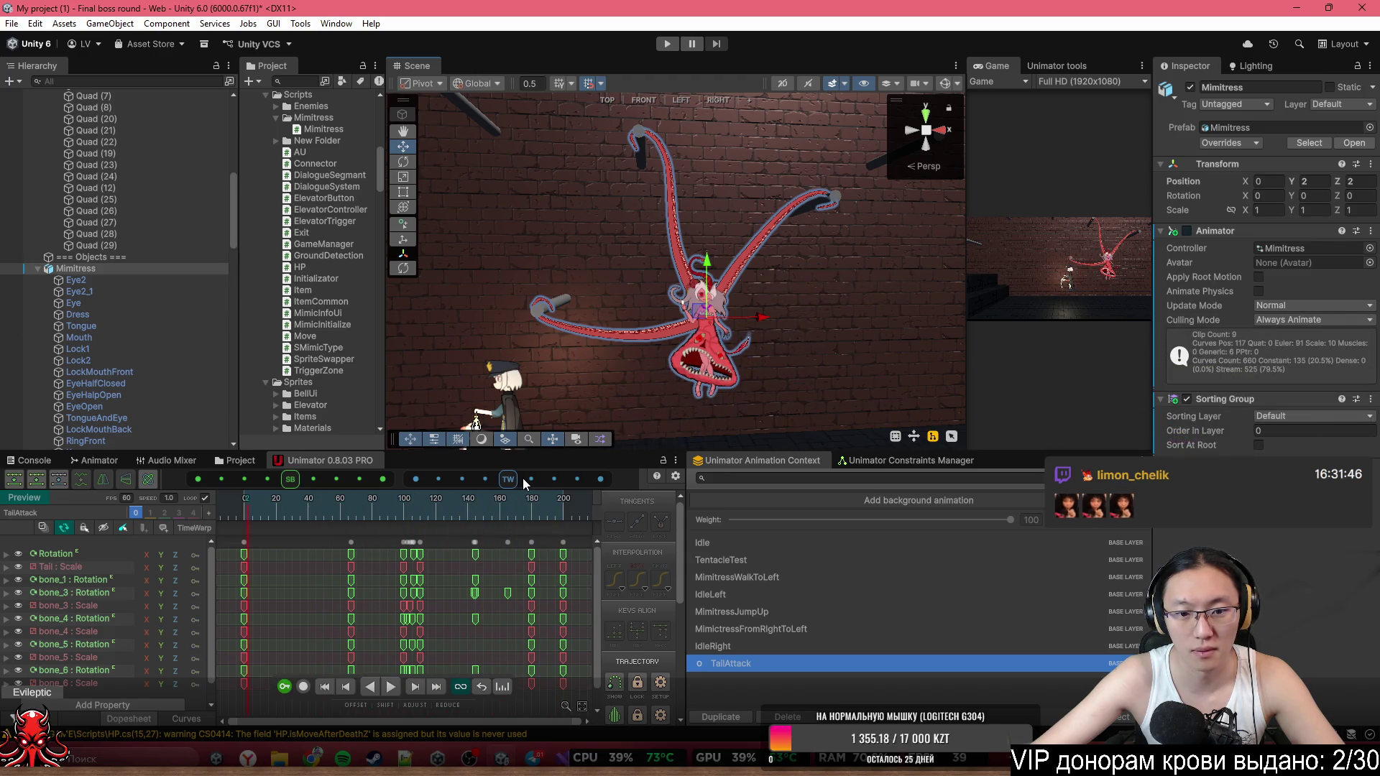
left_click(534, 759)
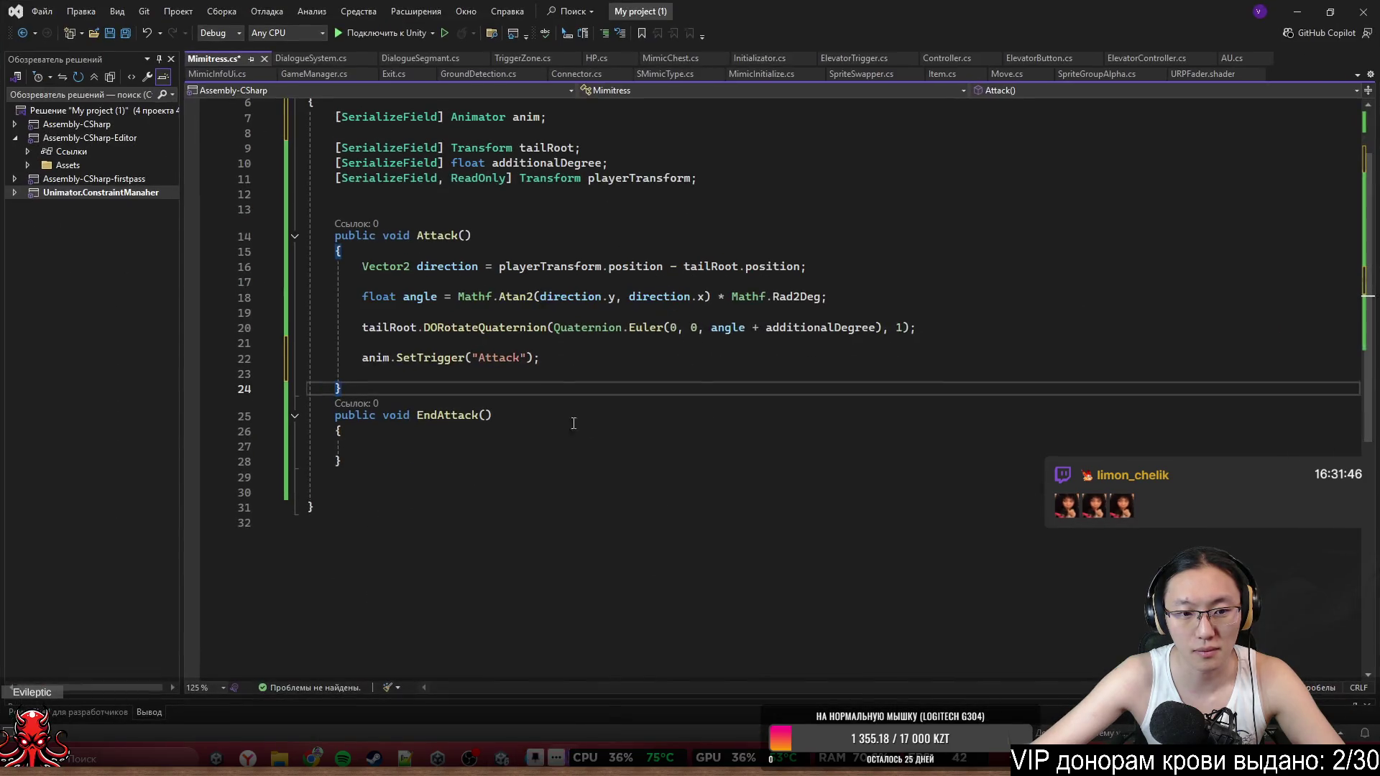
Copy the DORotateQuaternion line from Attack() into EndAttack().
left_click(495, 416)
left_click_drag(362, 328, 927, 328)
key("ctrl+c")
left_click(400, 446)
key("ctrl+v")
Change EndAttack's rotation angle to 0 + additionalDegree.
left_click_drag(554, 447, 895, 445)
left_click_drag(891, 447, 887, 449)
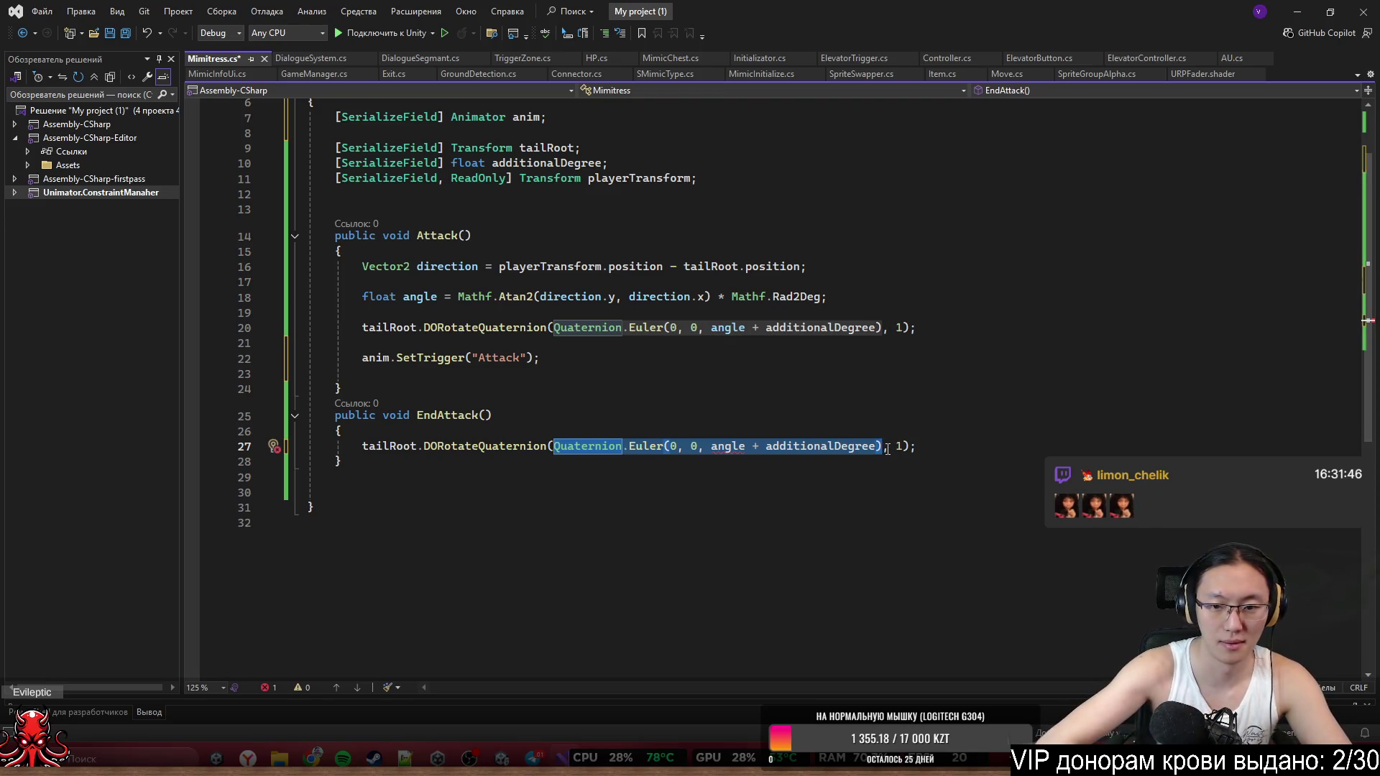
left_click(887, 448)
key("ctrl+BackSpace")
key("ctrl+BackSpace")
key("ctrl+BackSpace")
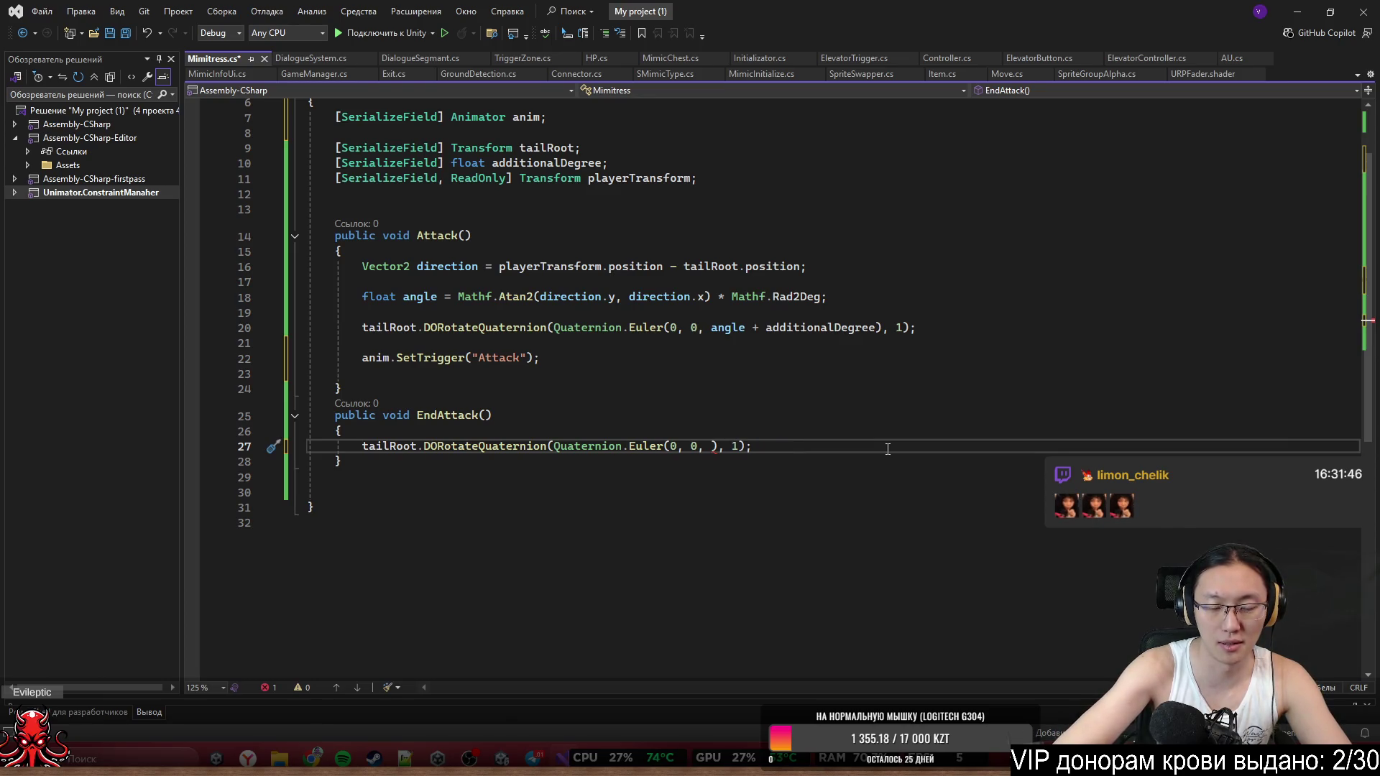
scroll(888, 449, "up", 1)
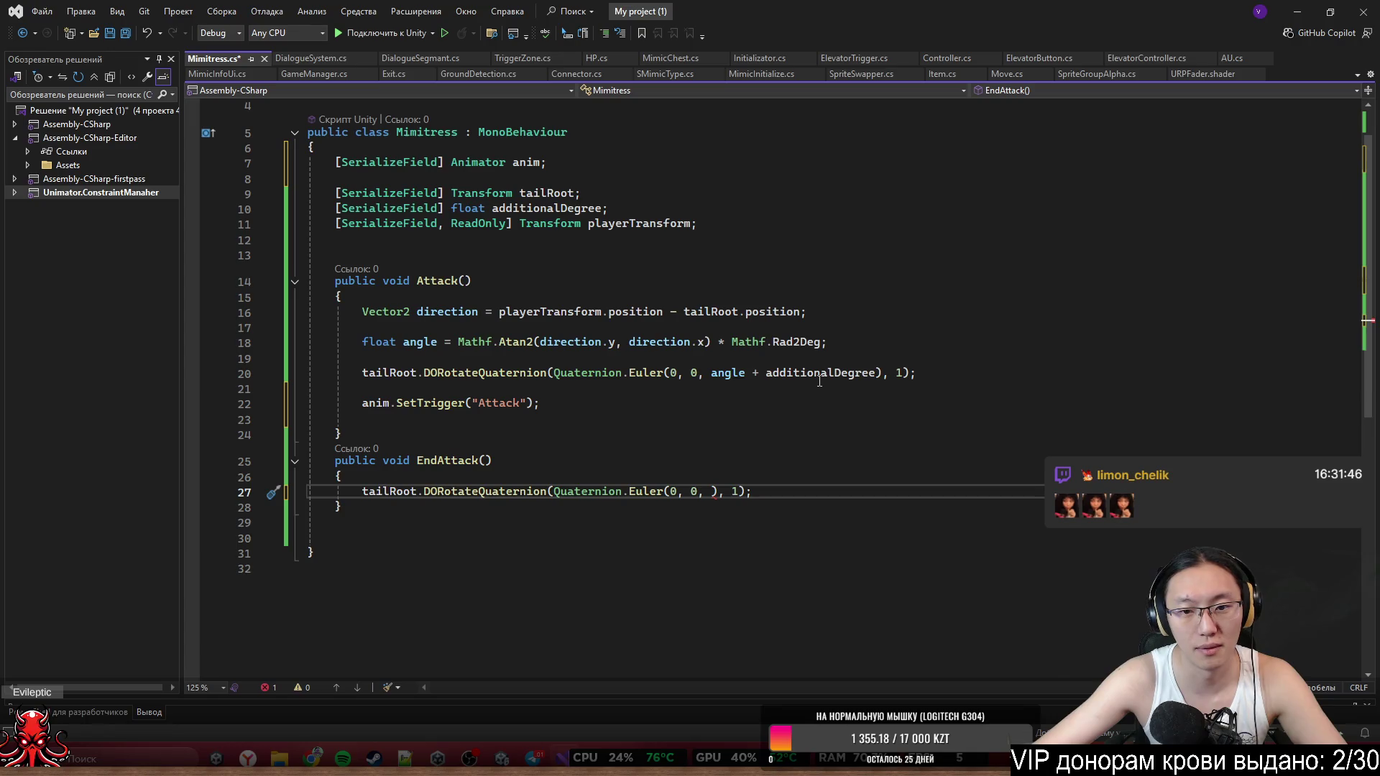
type("0 +")
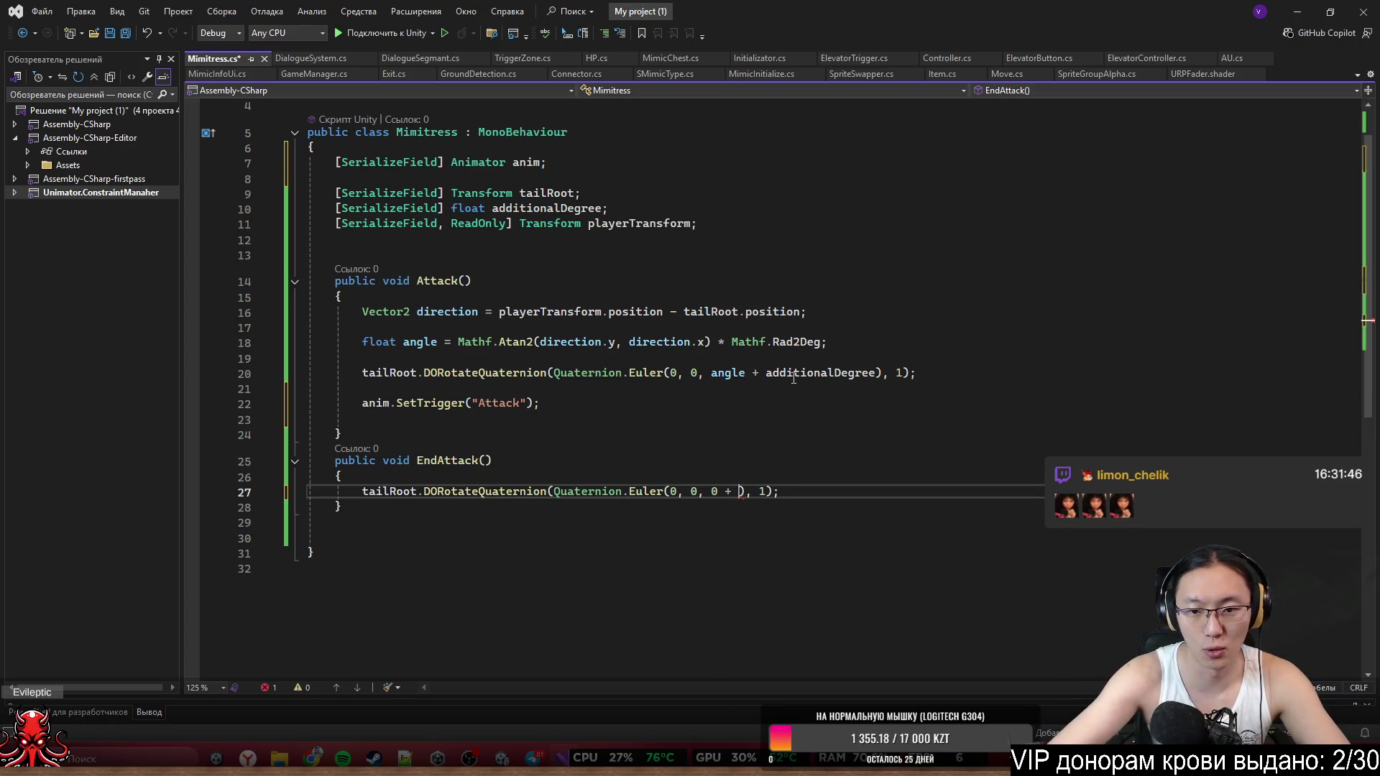
double_click(793, 379)
key("ctrl+c")
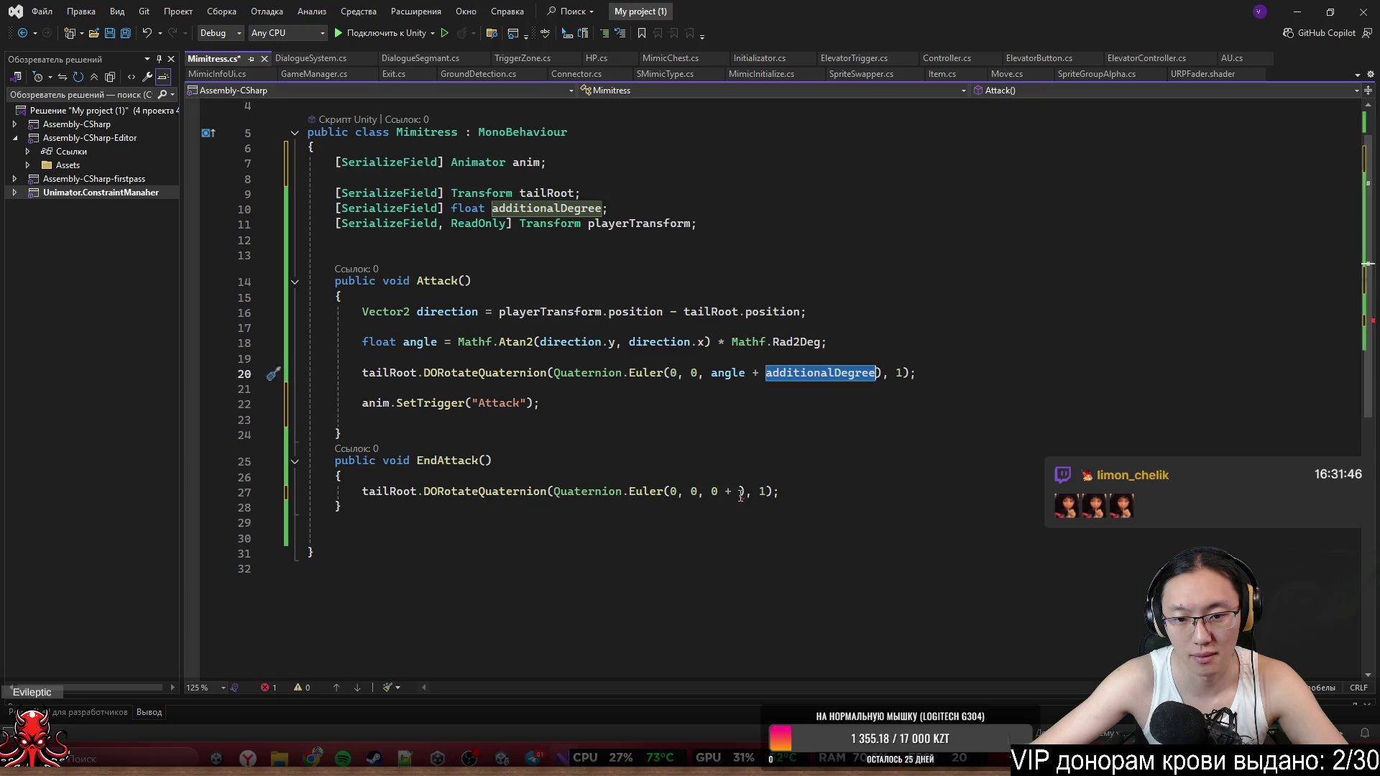
left_click(741, 491)
key("ctrl+v")
Save Mimitress.cs.
left_click(733, 524)
key("ctrl+s")
left_click(419, 506)
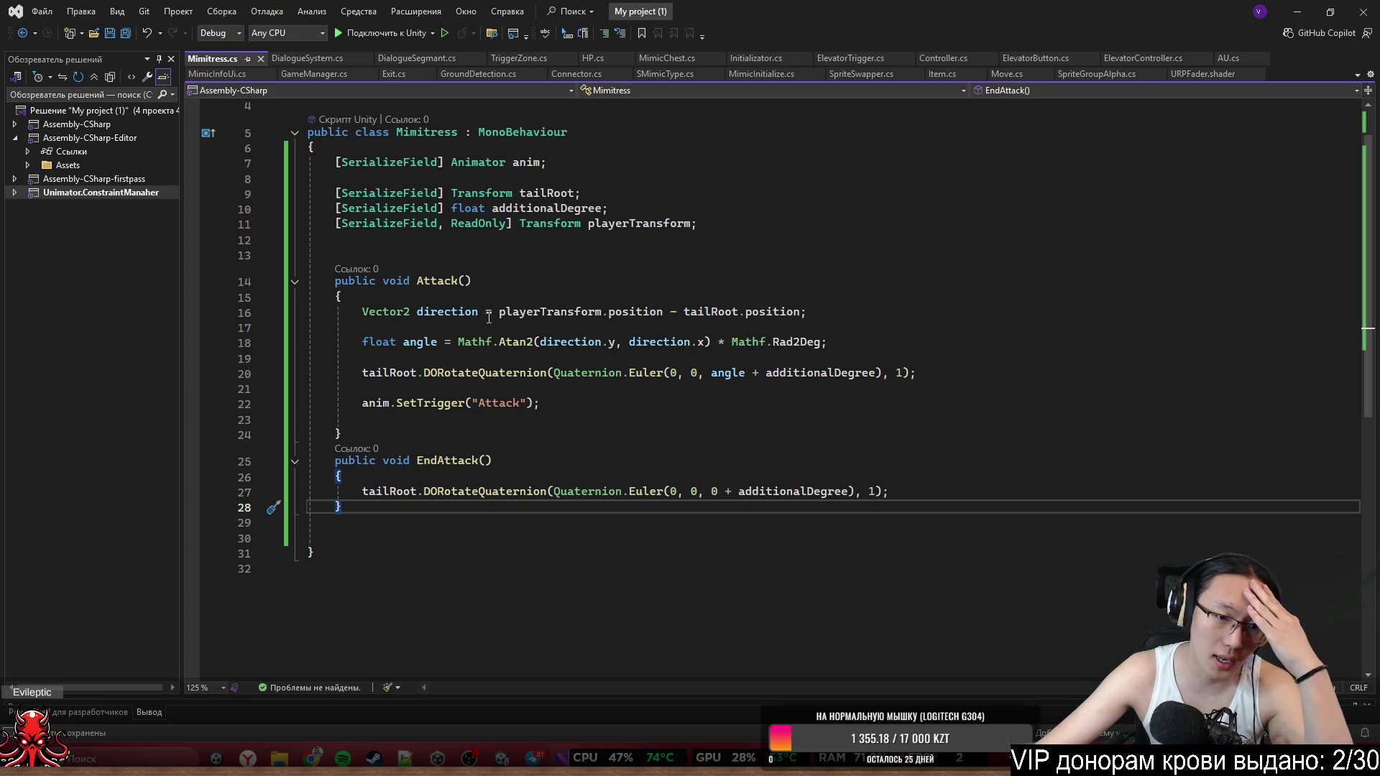
mouse_move(343, 297)
left_mouse_down()
mouse_move(503, 327)
mouse_move(544, 403)
left_mouse_up()
Insert an empty private void Start() method above Attack().
mouse_move(346, 467)
left_mouse_down()
mouse_move(338, 524)
mouse_move(483, 525)
left_mouse_up()
left_click(483, 526)
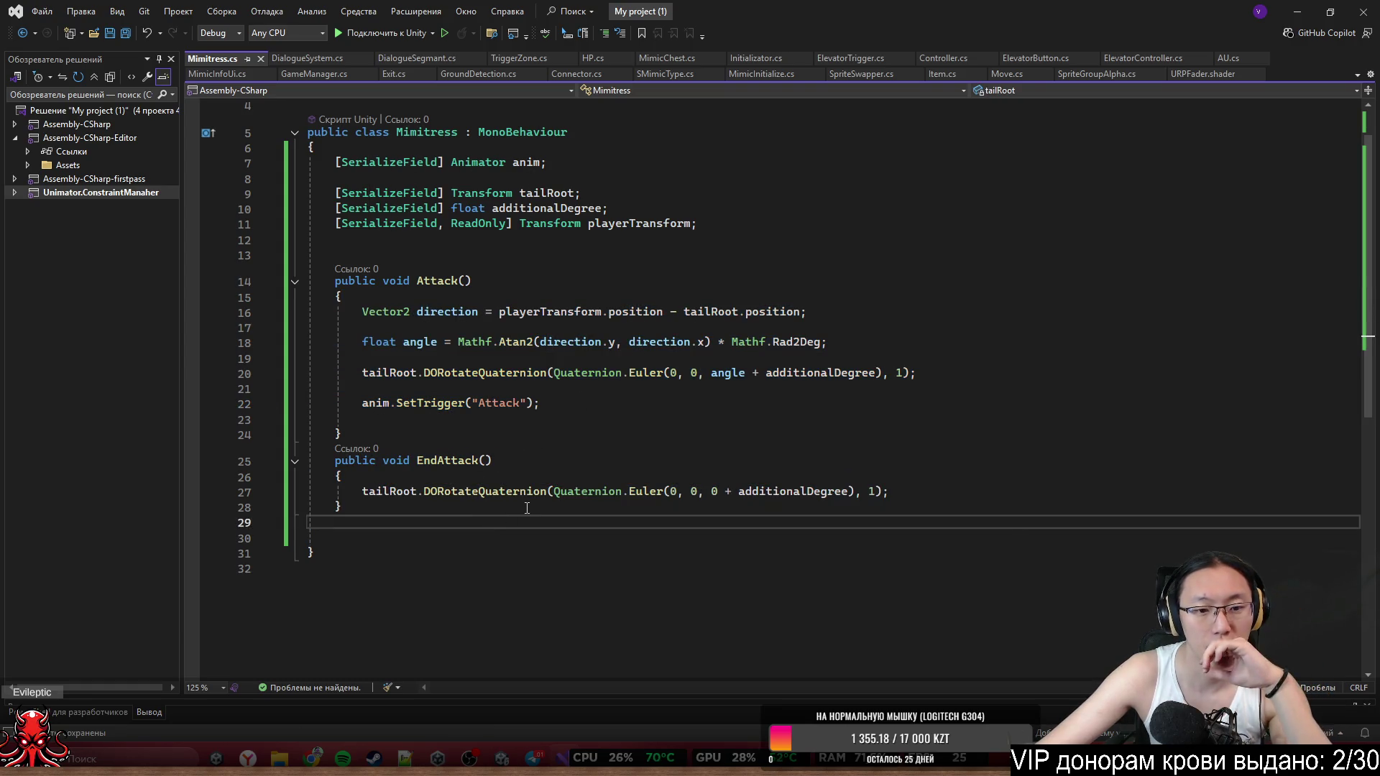
left_click(528, 506)
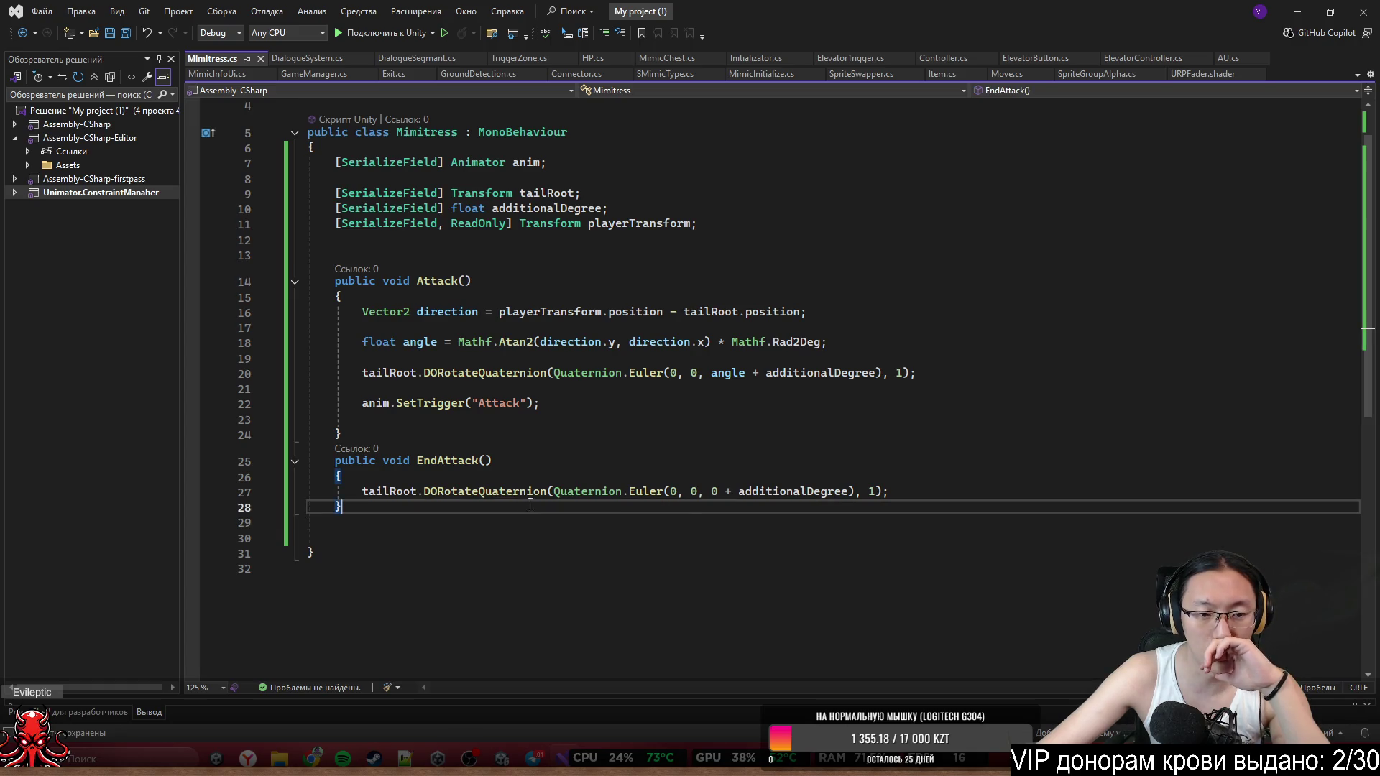
key("ctrl+End")
left_click(677, 280)
left_click(751, 553)
left_click(751, 523)
left_click(527, 253)
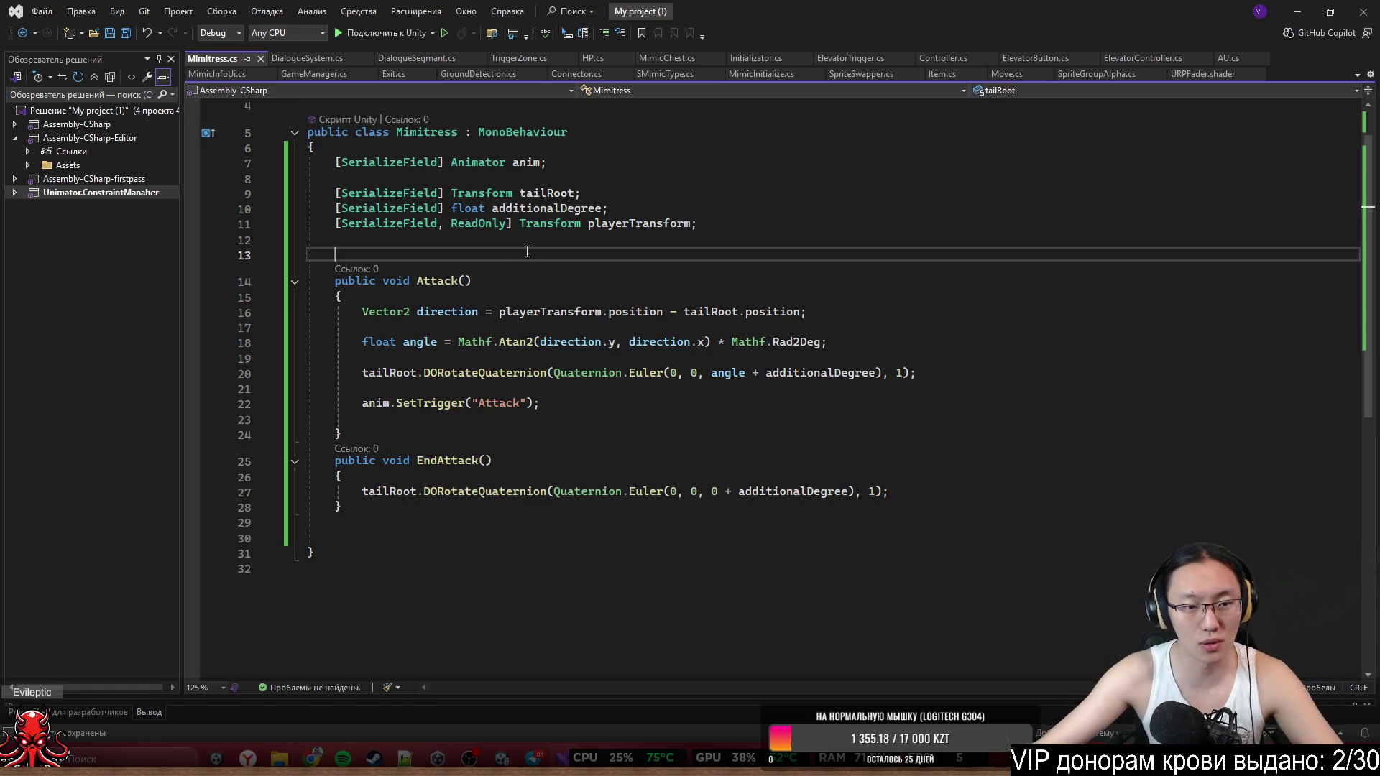
key("Return")
key("Return")
key("Up")
key("Up")
type("S")
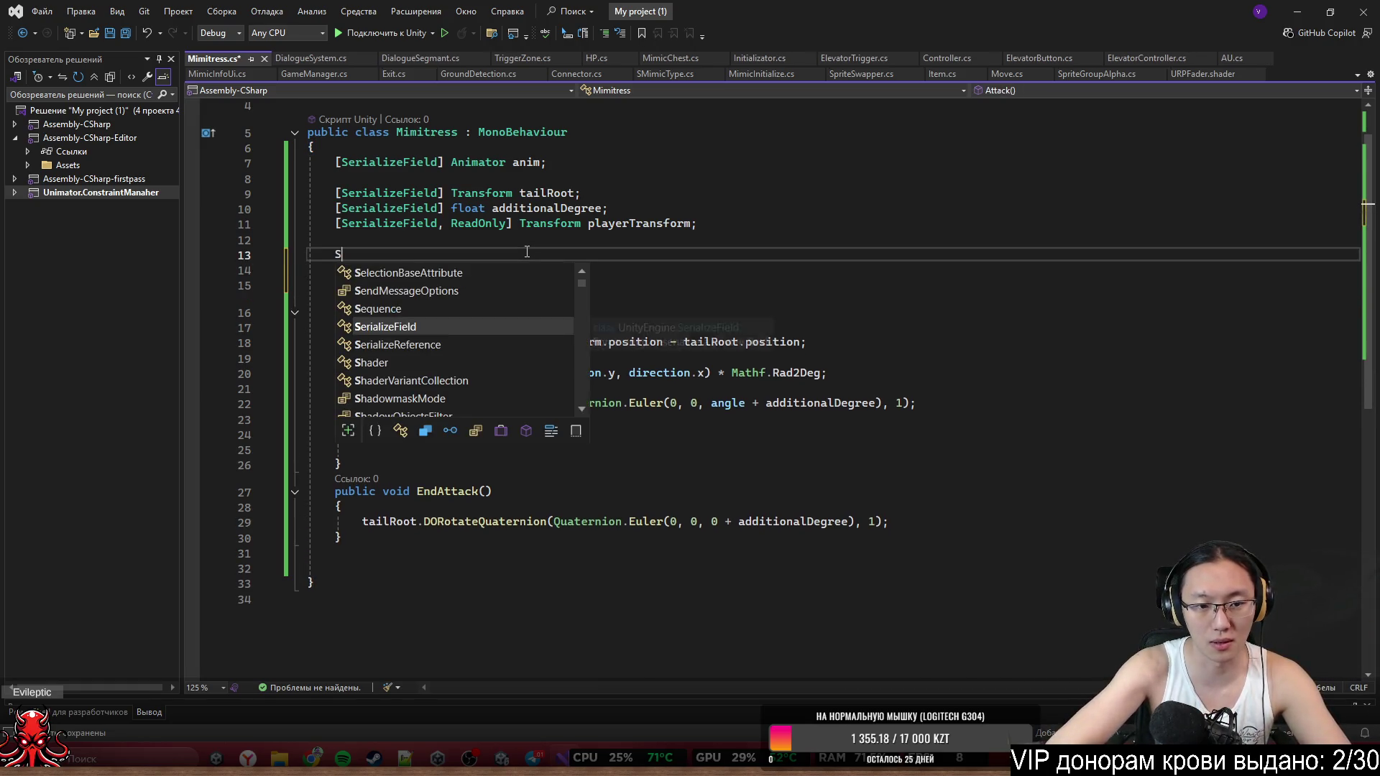
type("tart")
key("Tab")
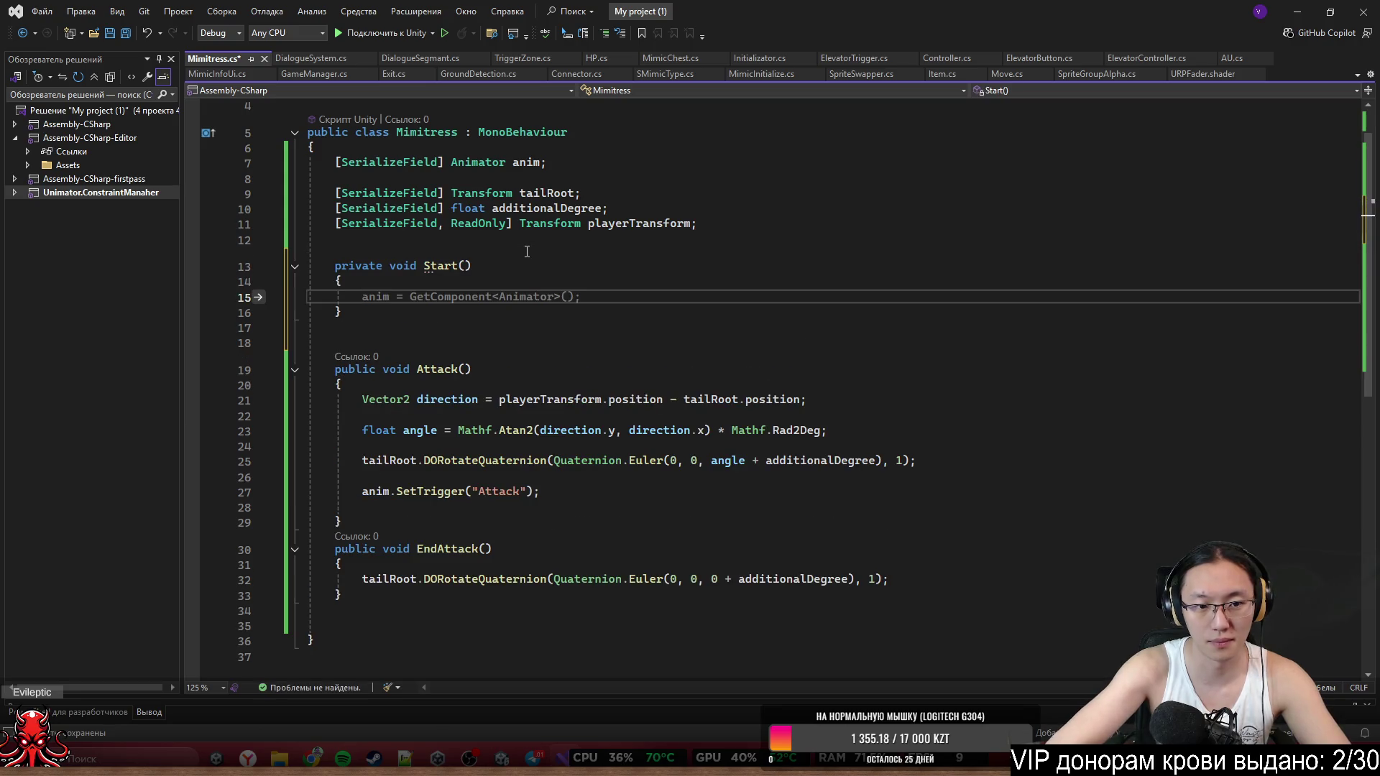
key("Down")
key("Down")
key("Return")
Write an IEnumerator AttackCor() coroutine stub, adding the IEnumerator using line.
type("AttackCor")
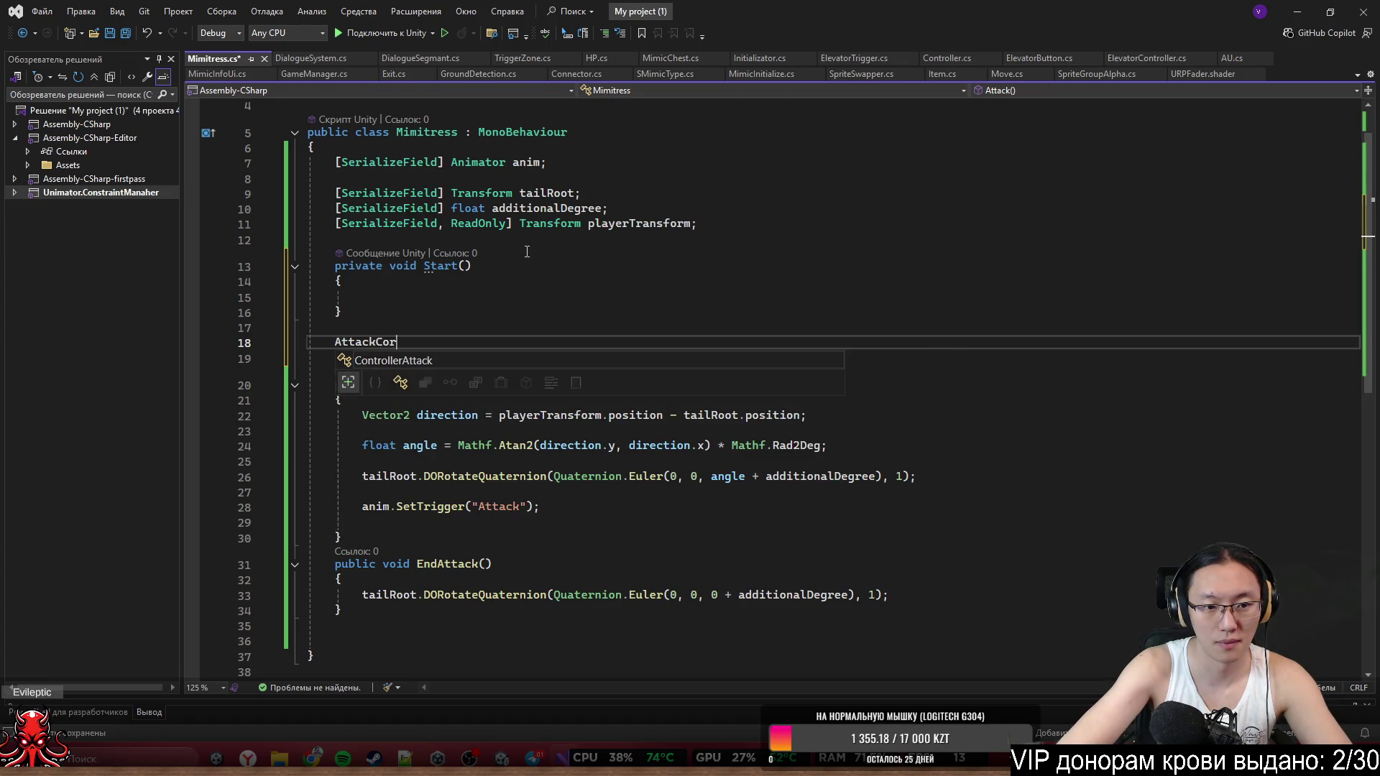
key("ctrl+BackSpace")
type("IEnumb")
key("Down")
key("Down")
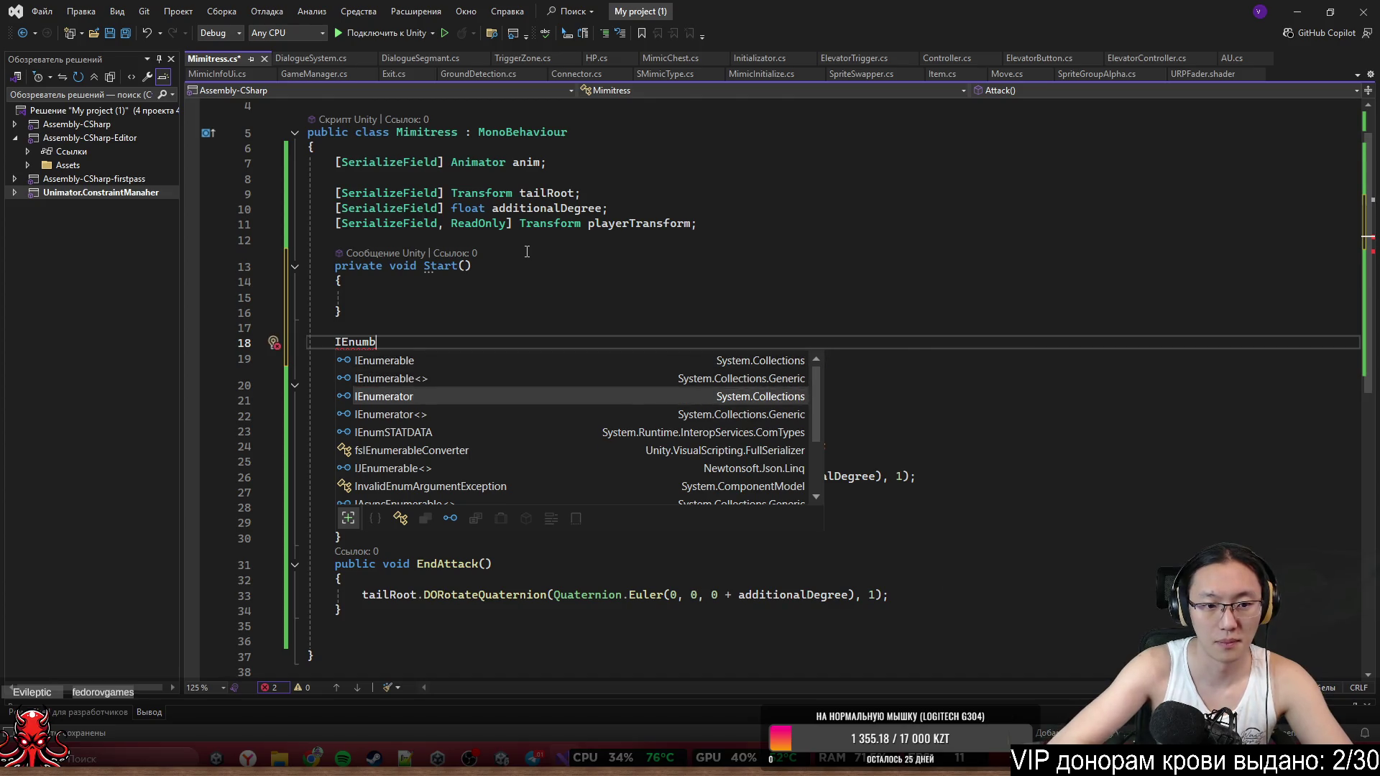
key("Tab")
type("AttackCor()")
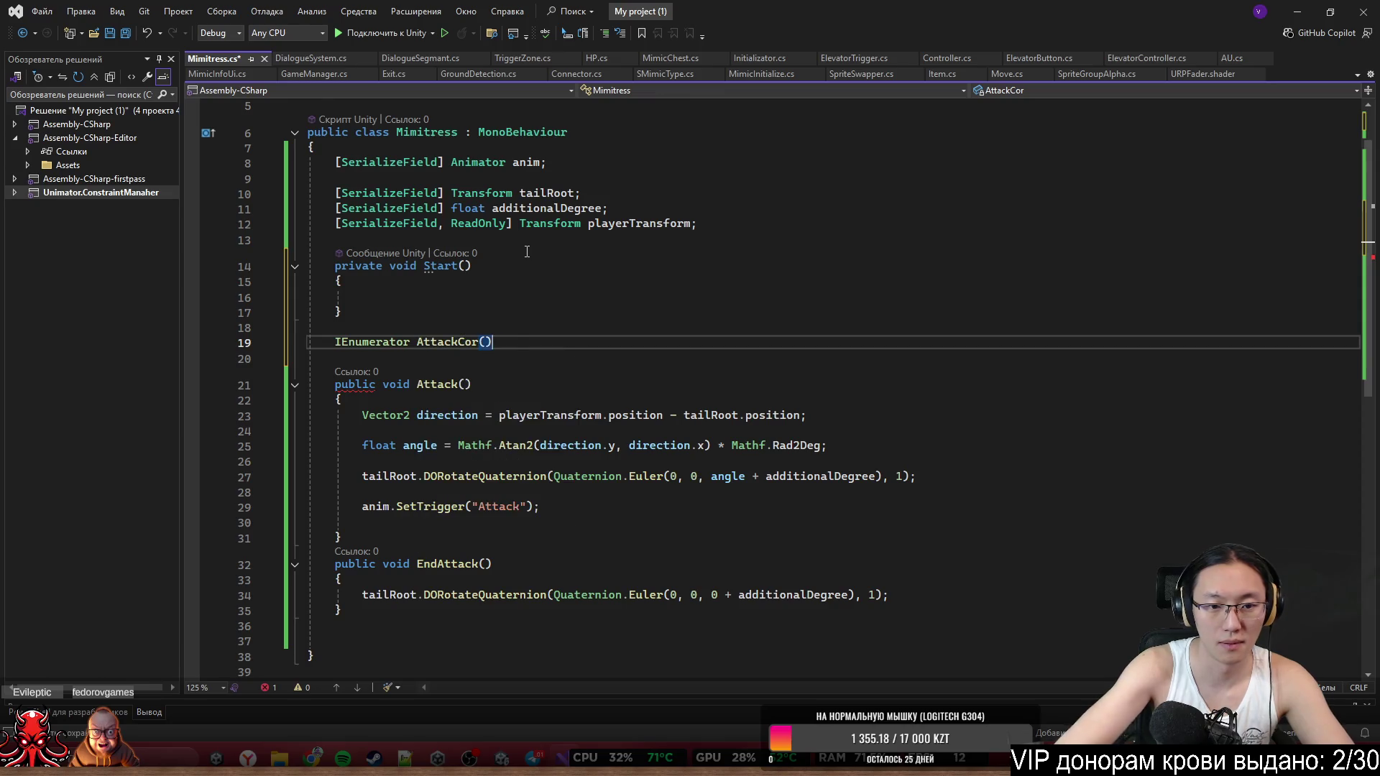
key("Return")
type("{")
key("Return")
scroll(527, 307, "down", 2)
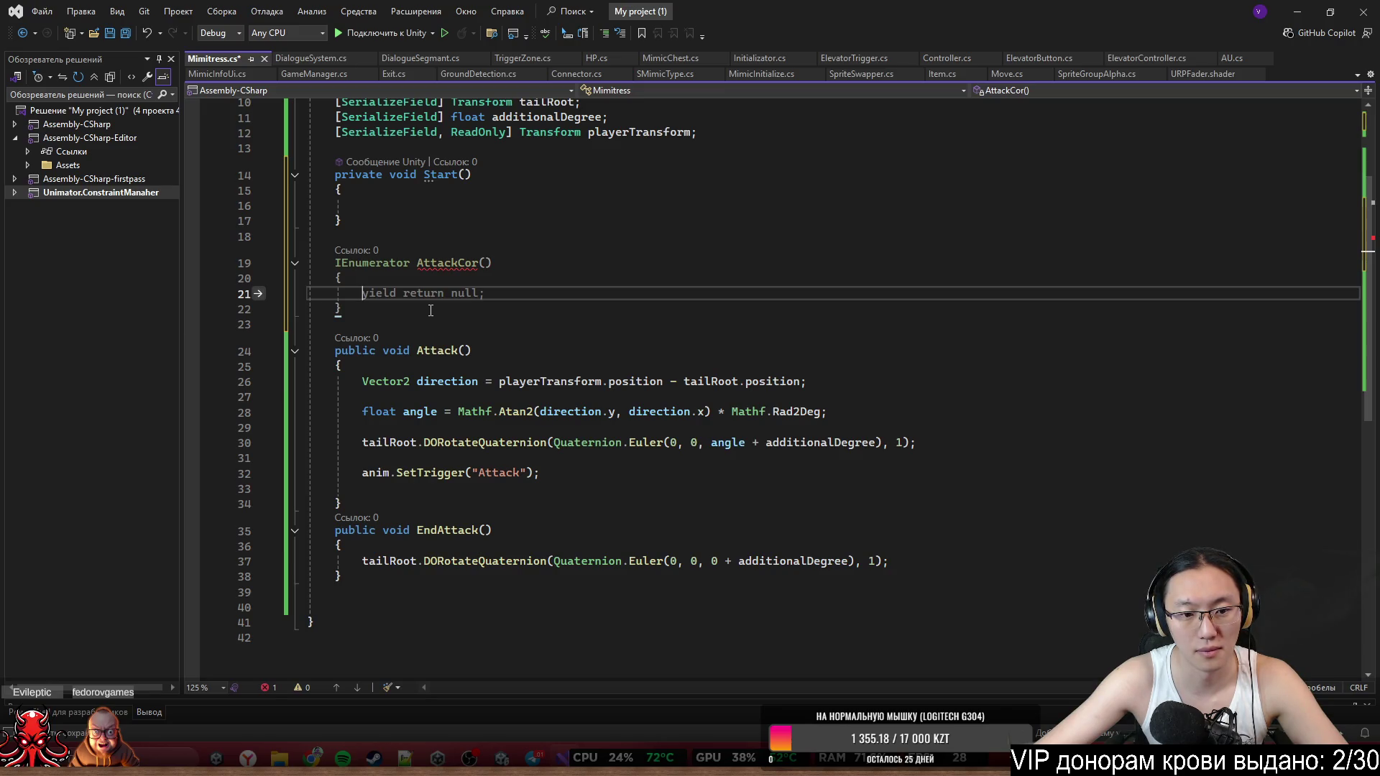
Rename the coroutine ReloadCor, make it yield WaitForSeconds(reloadTime) then call Attack(), and save.
double_click(463, 262)
type("Reload")
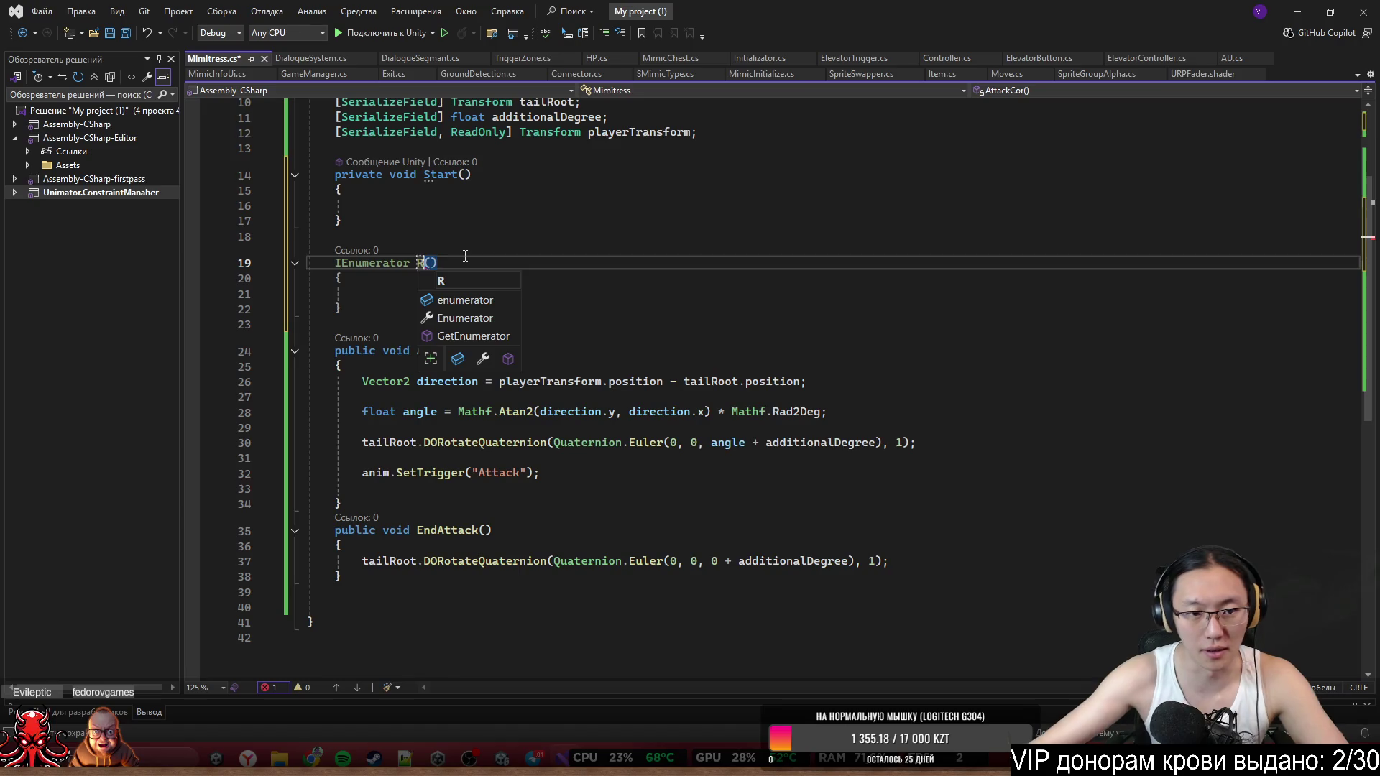
type("Cor")
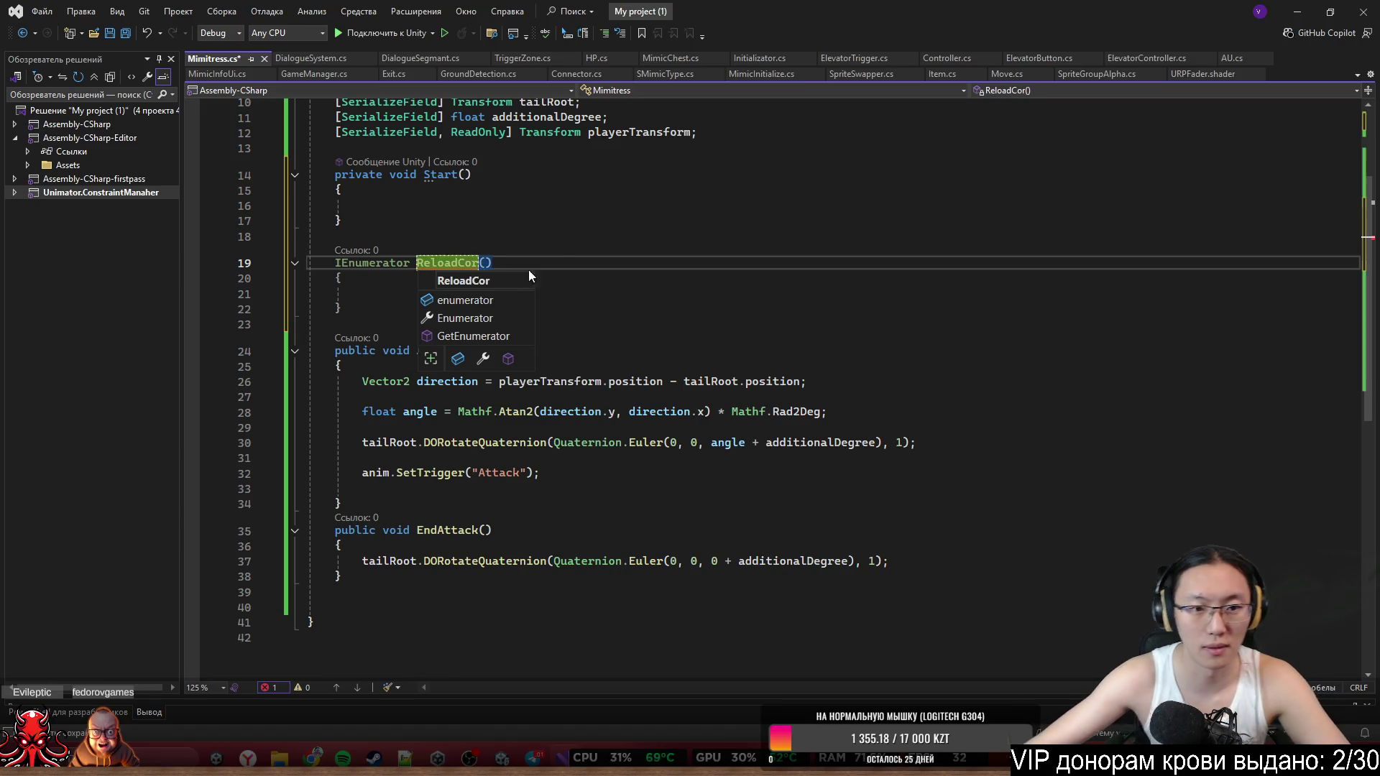
key("Return")
left_click(525, 288)
type("yi")
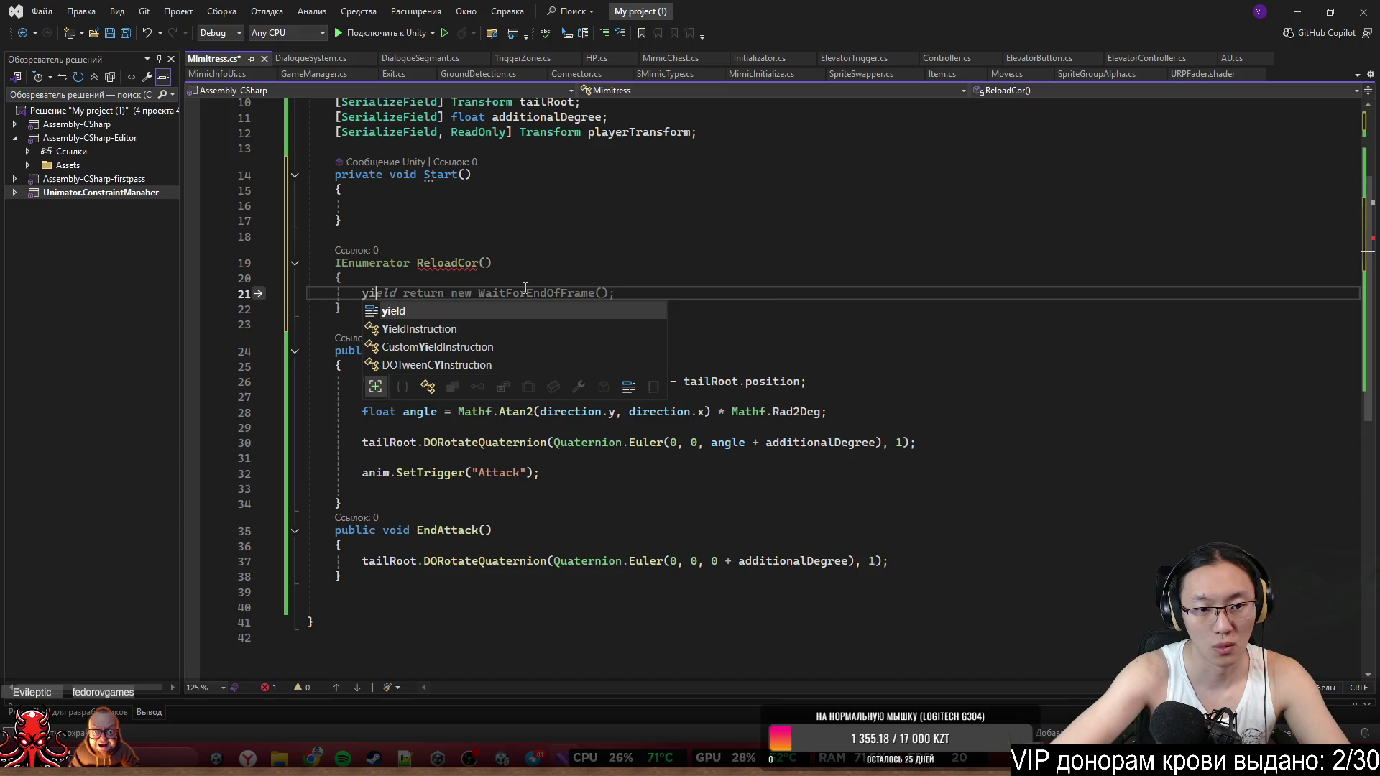
type("eld return new Wa")
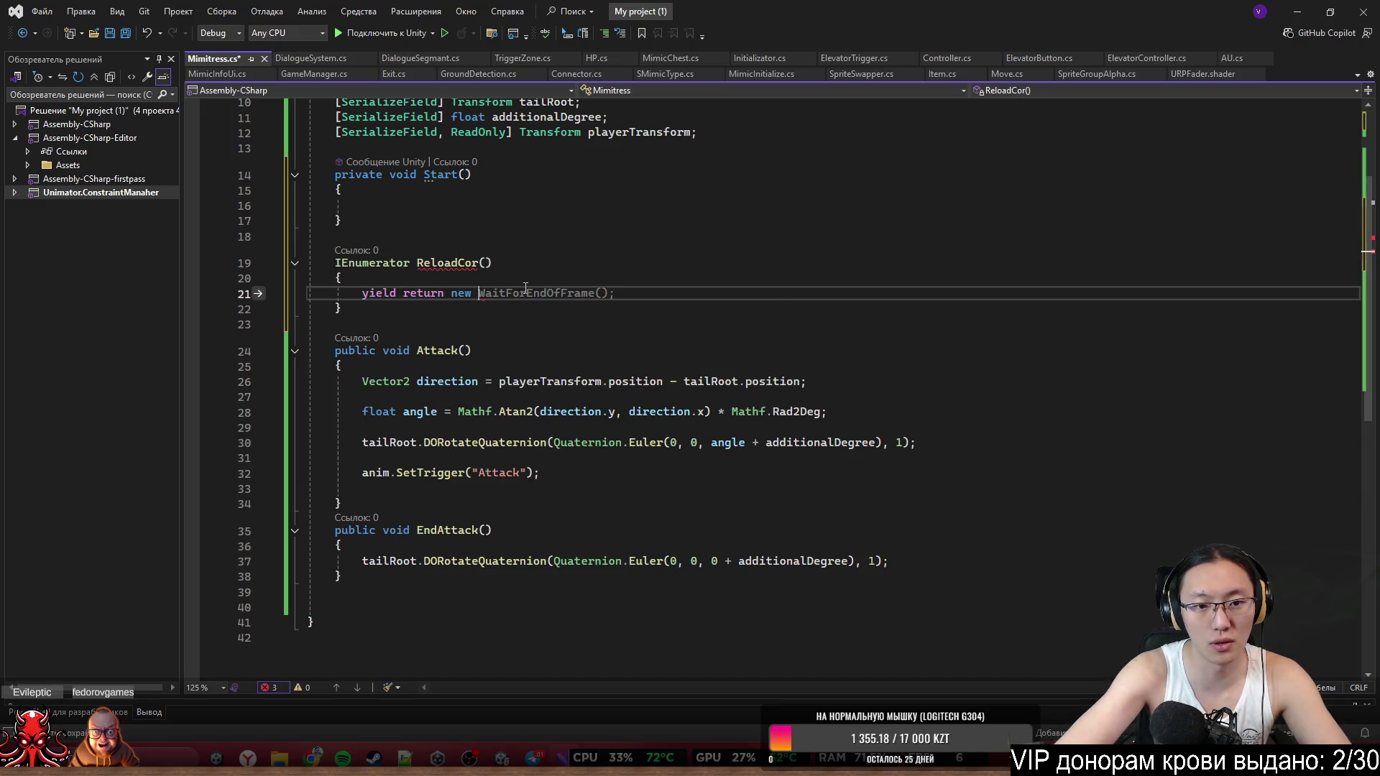
key("Down")
key("Down")
key("Down")
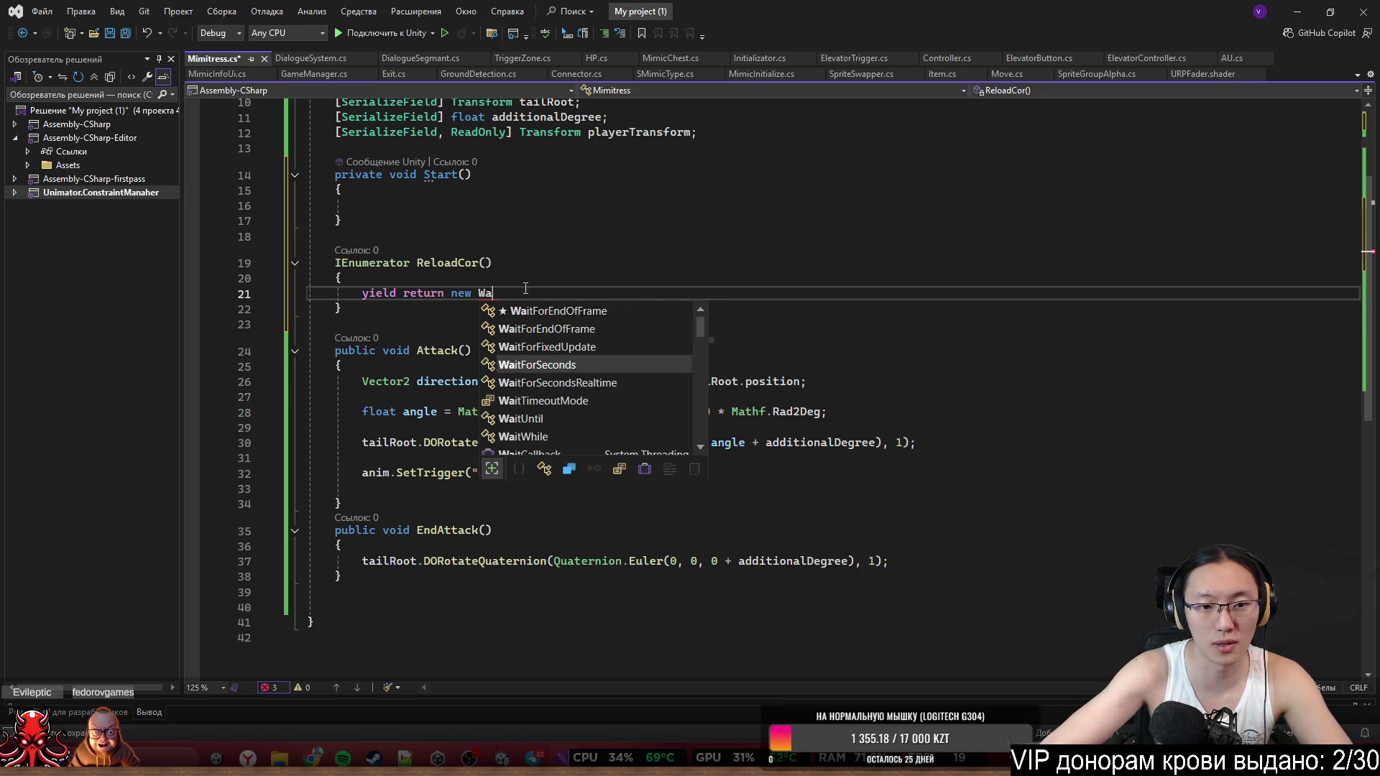
type("(")
type("reloadTime)")
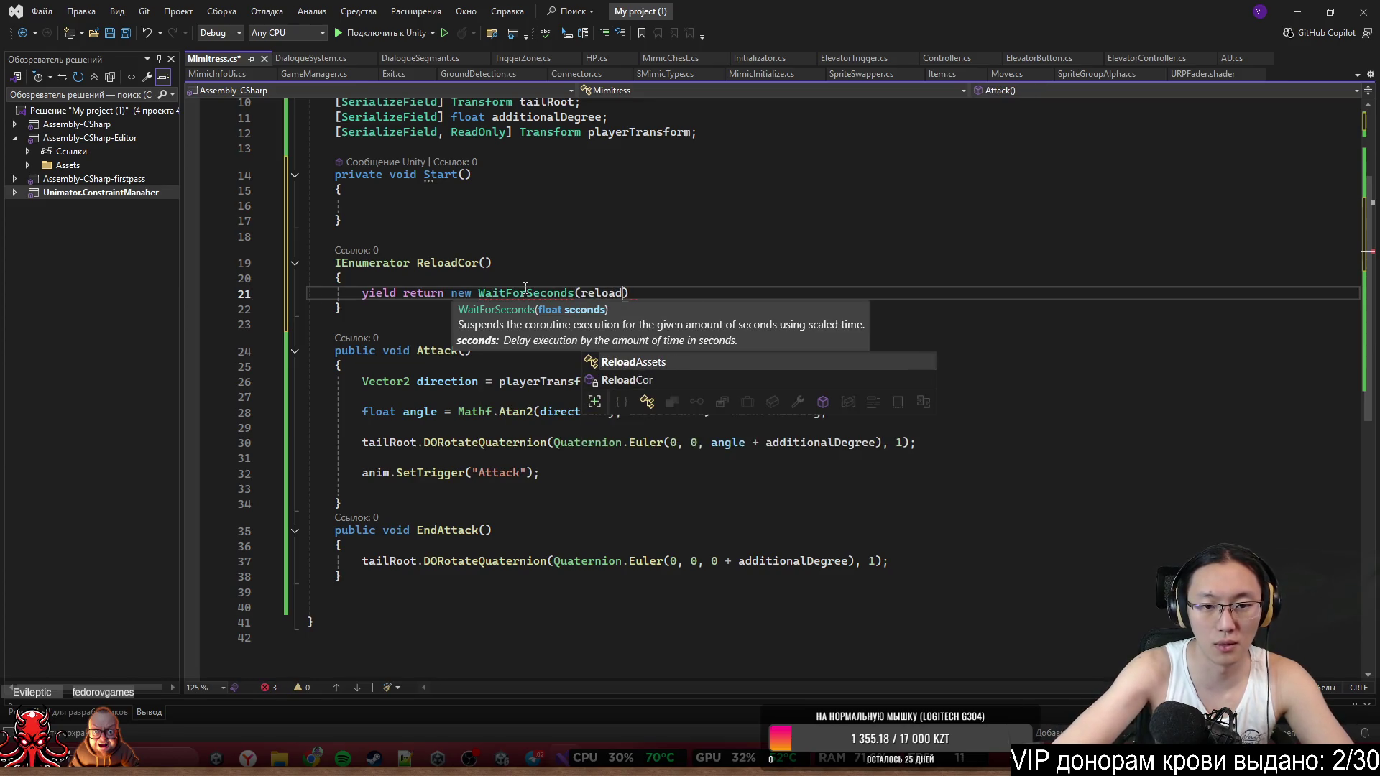
type(";")
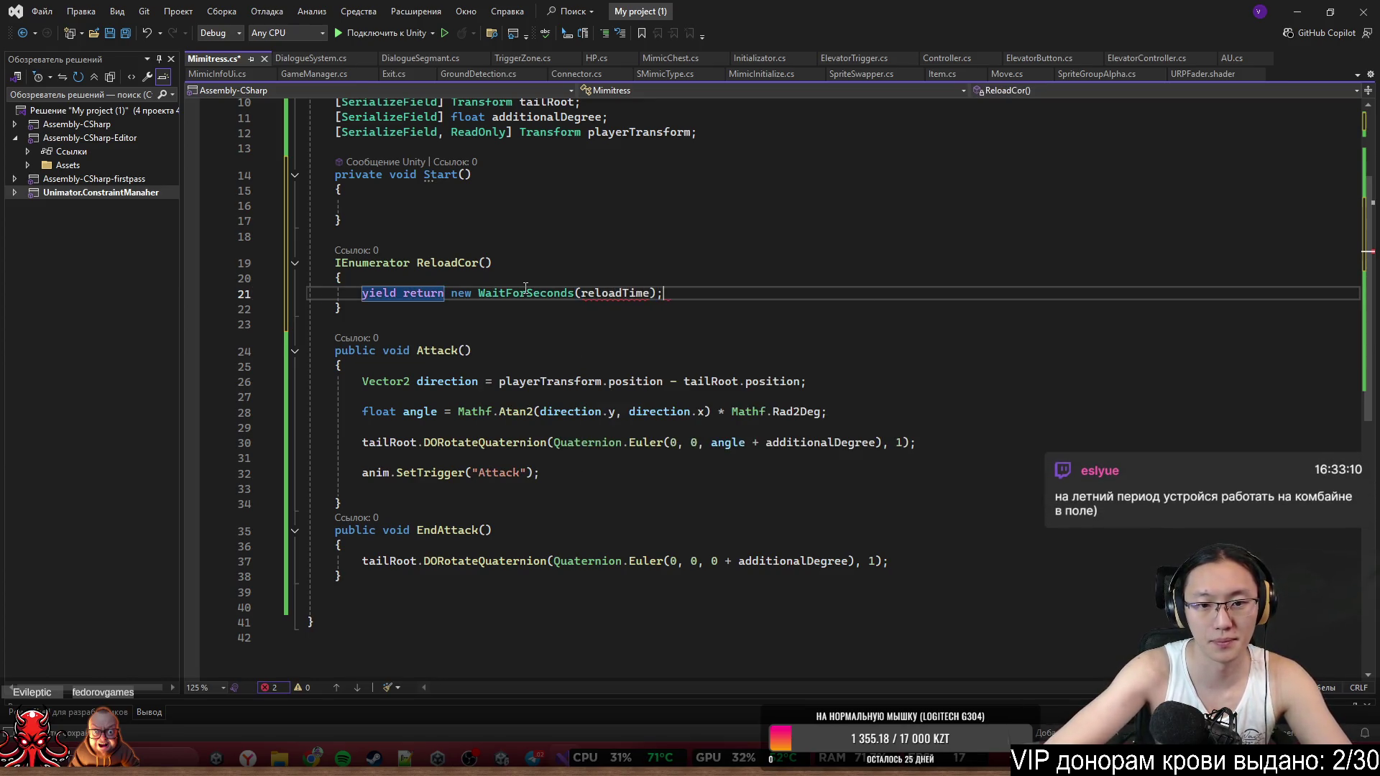
key("Return")
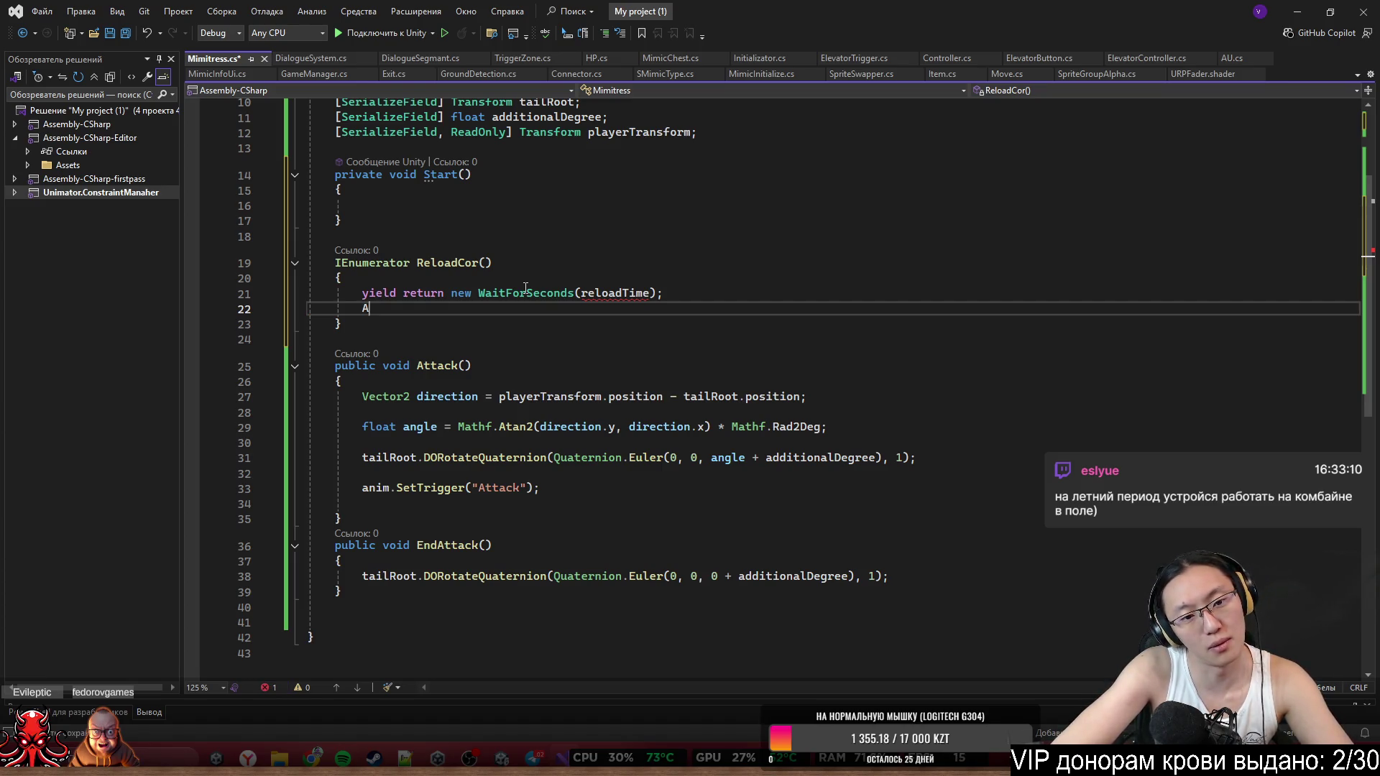
type("ttack]")
key("Return")
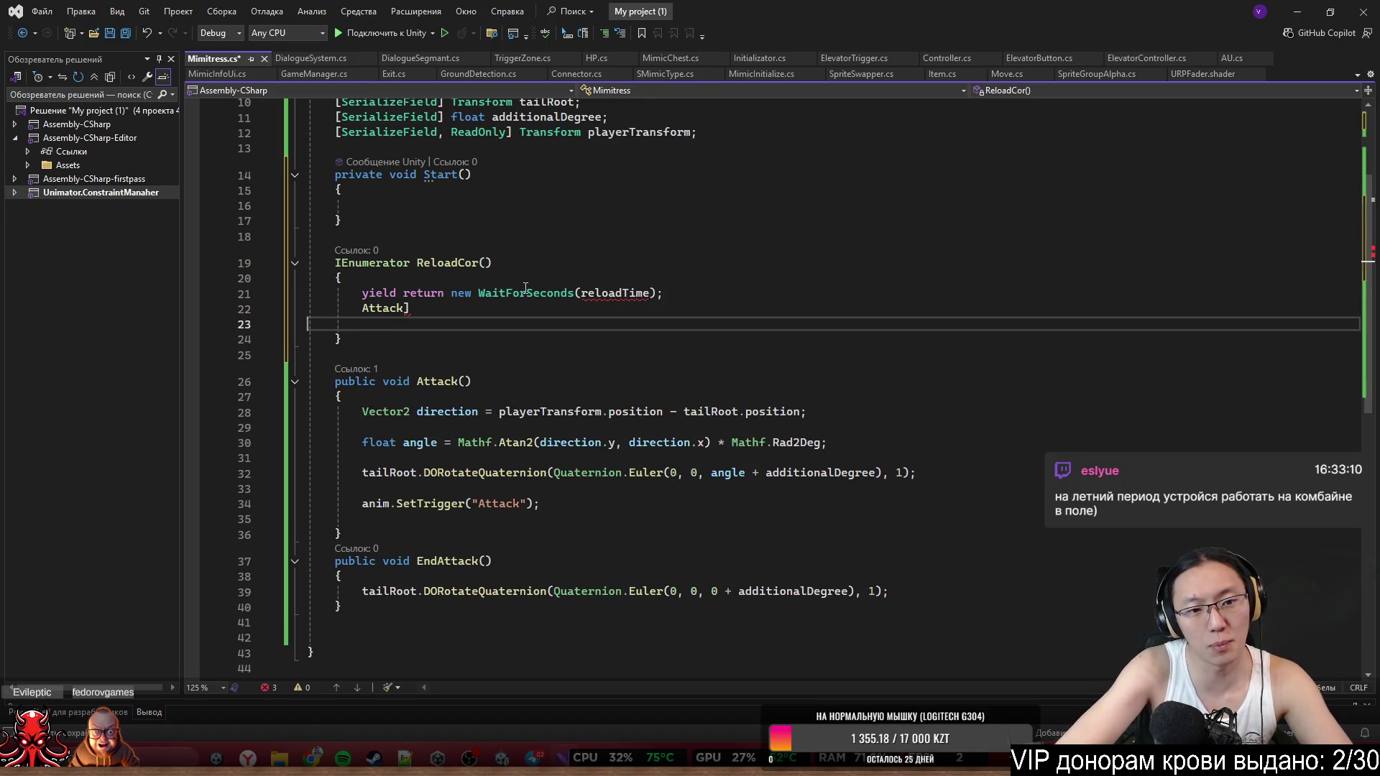
key("BackSpace")
key("BackSpace")
type("();")
key("ctrl+s")
Open a blank line below the Animator anim field for the reloadTime declaration.
left_click(651, 297)
double_click(625, 295)
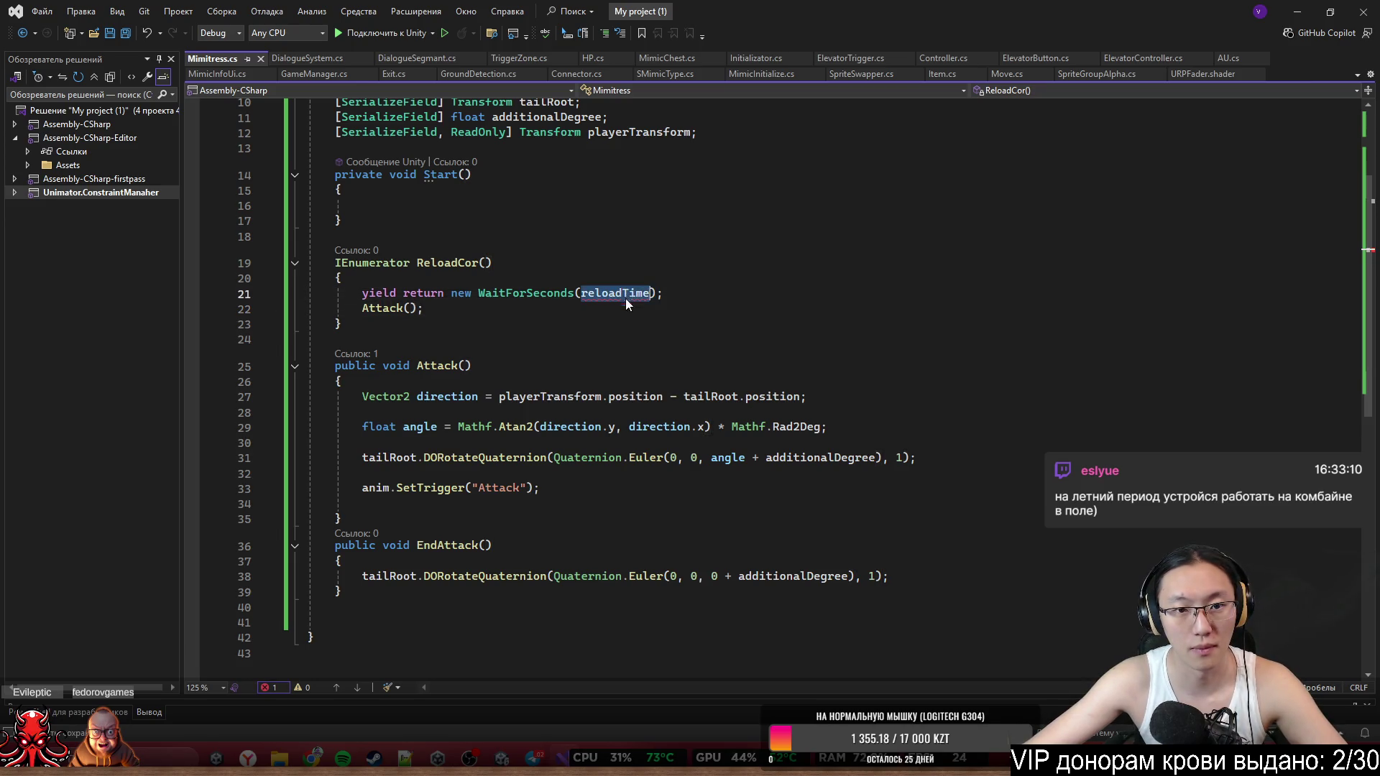
scroll(625, 299, "up", 3)
left_click(646, 256)
left_click(652, 235)
key("Up")
key("Return")
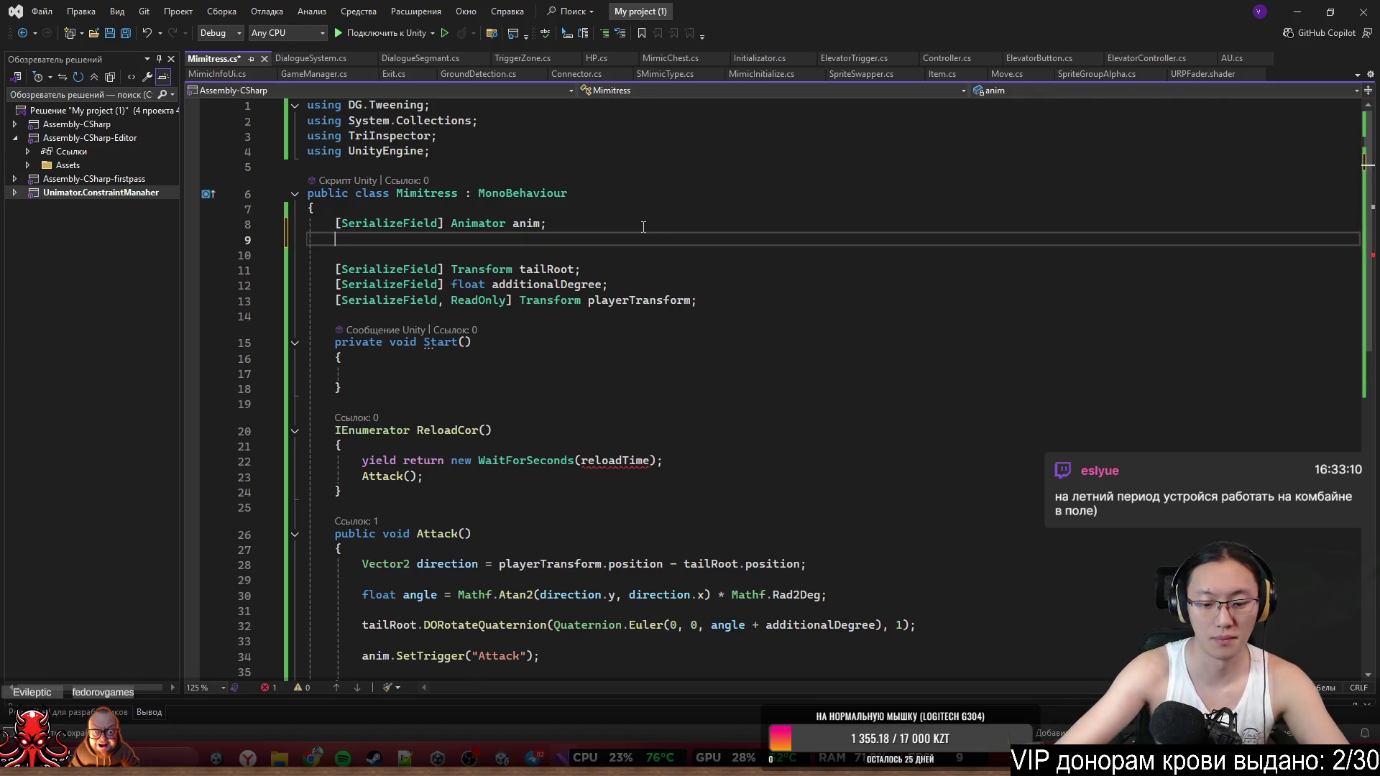
Declare a [SerializeField] float reloadTime field.
type("[S")
key("Tab")
type("] ")
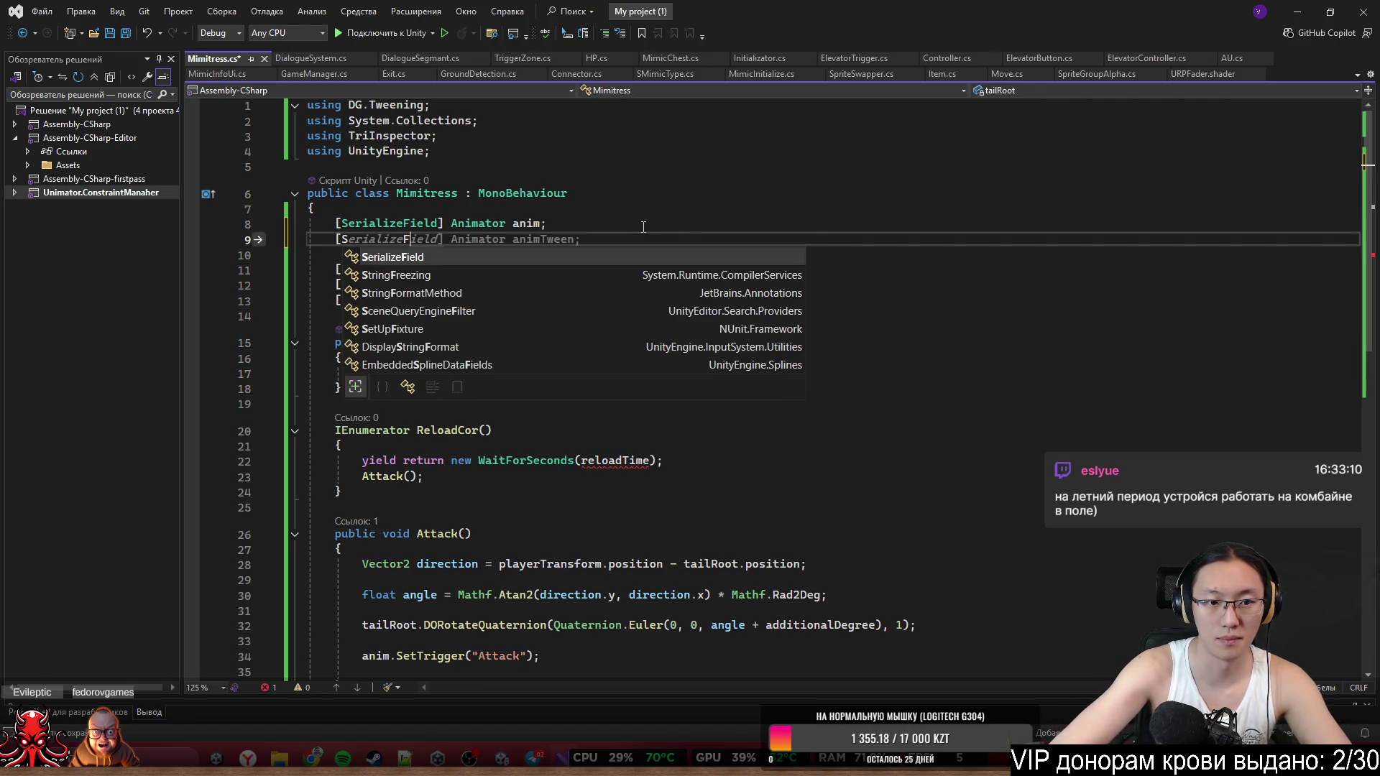
type("fl")
key("Tab")
type("re")
key("Tab")
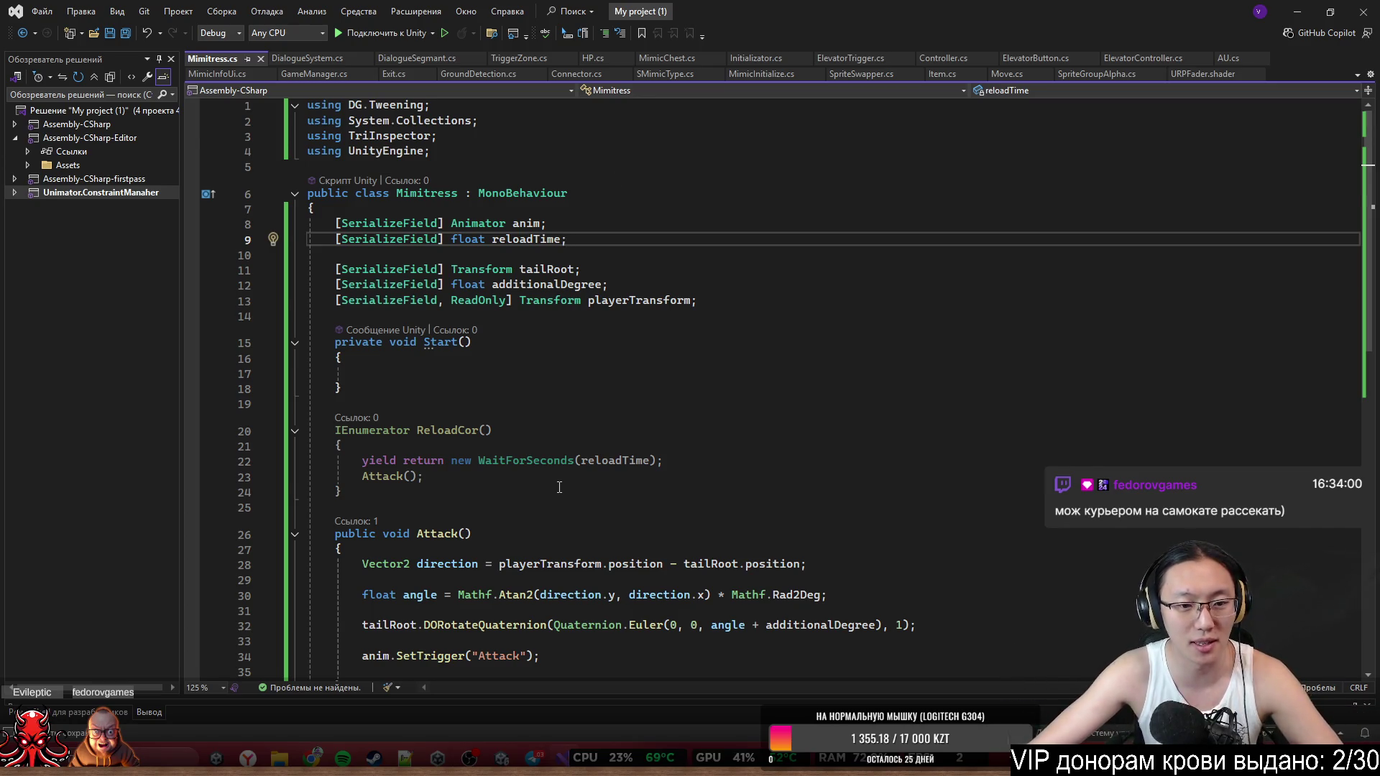
End EndAttack() with StartCoroutine(ReloadCor()); and save Mimitress.cs.
scroll(579, 444, "down", 1)
double_click(448, 385)
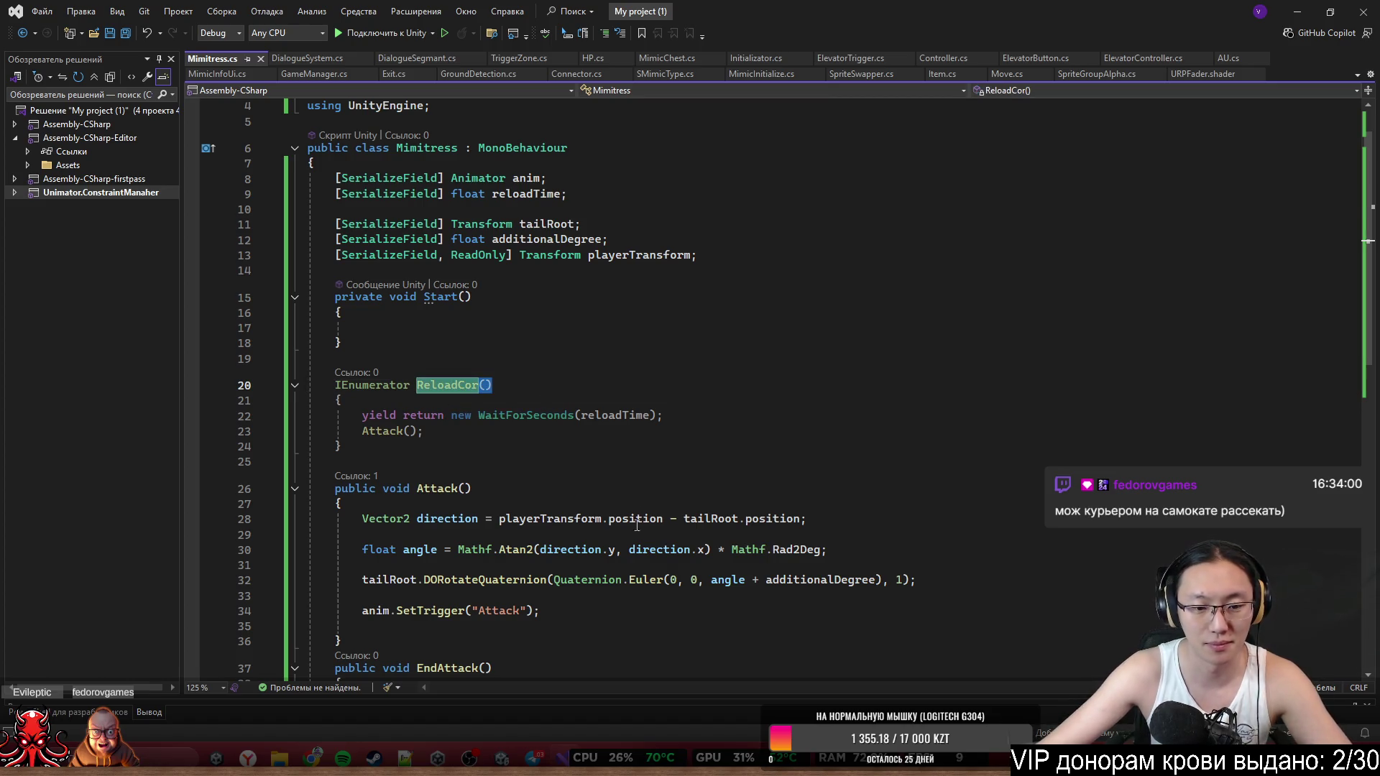
scroll(637, 515, "down", 4)
left_click(637, 443)
left_click(885, 503)
left_click(891, 514)
key("Return")
type("StartCoroutine")
type("()")
key("Left")
type("ReloadCor()")
key("End")
type(";")
left_click(915, 515)
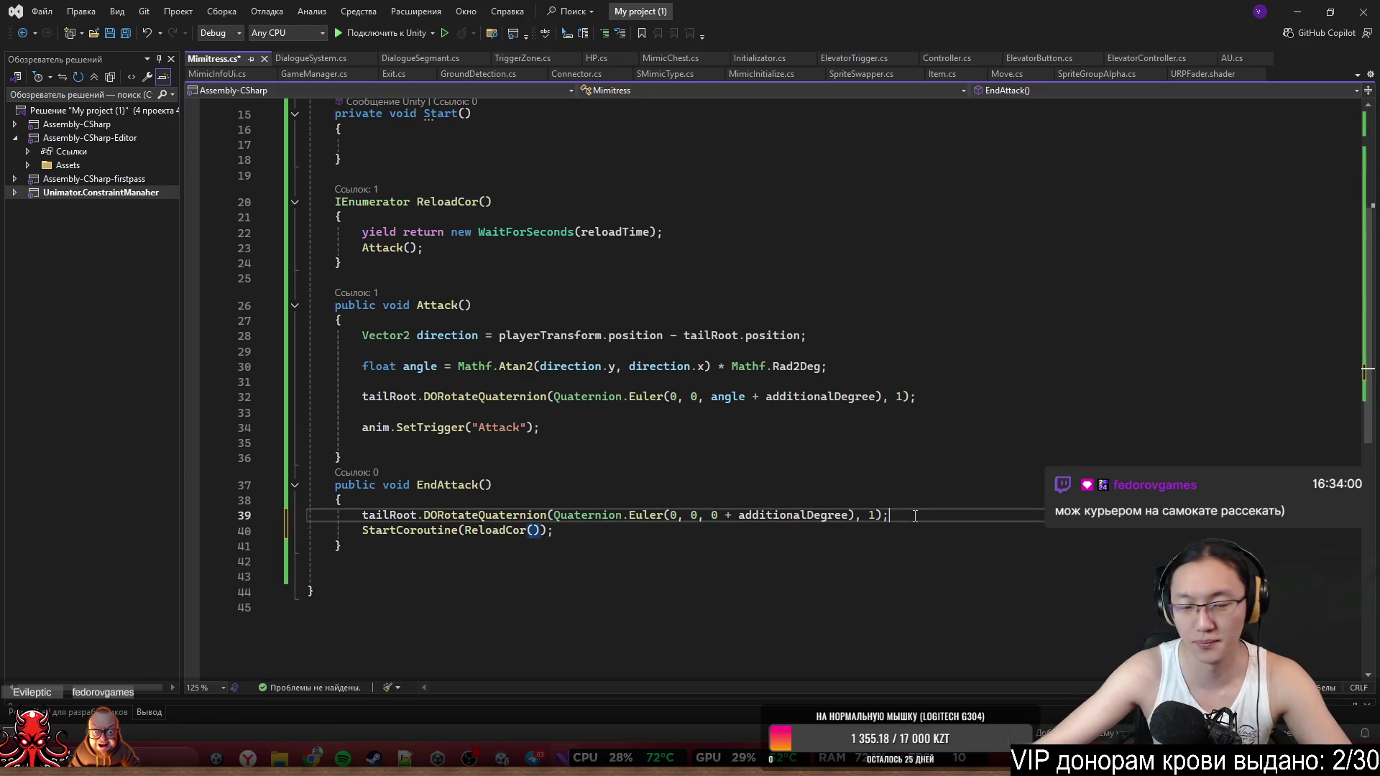
key("ctrl+s")
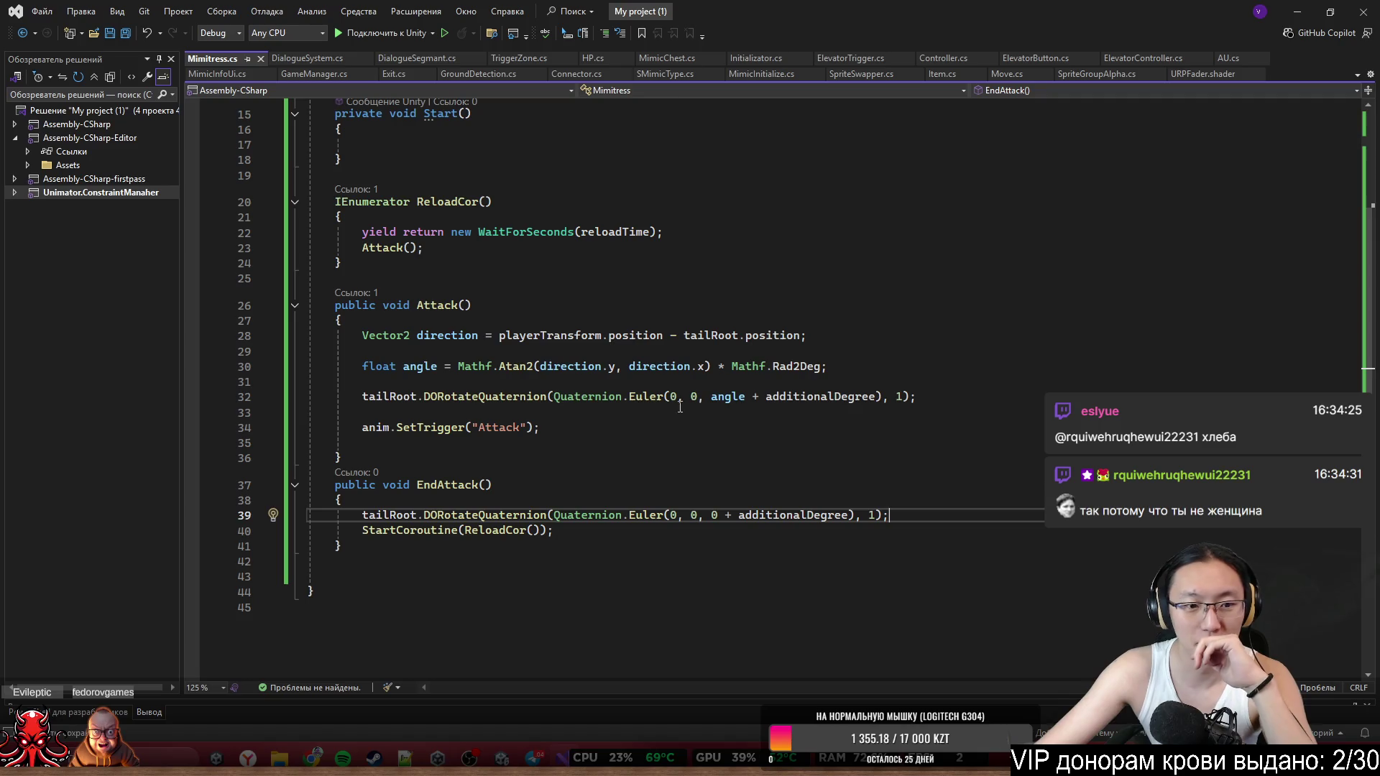
Minimize Visual Studio and return to the Unity editor.
left_click(603, 443)
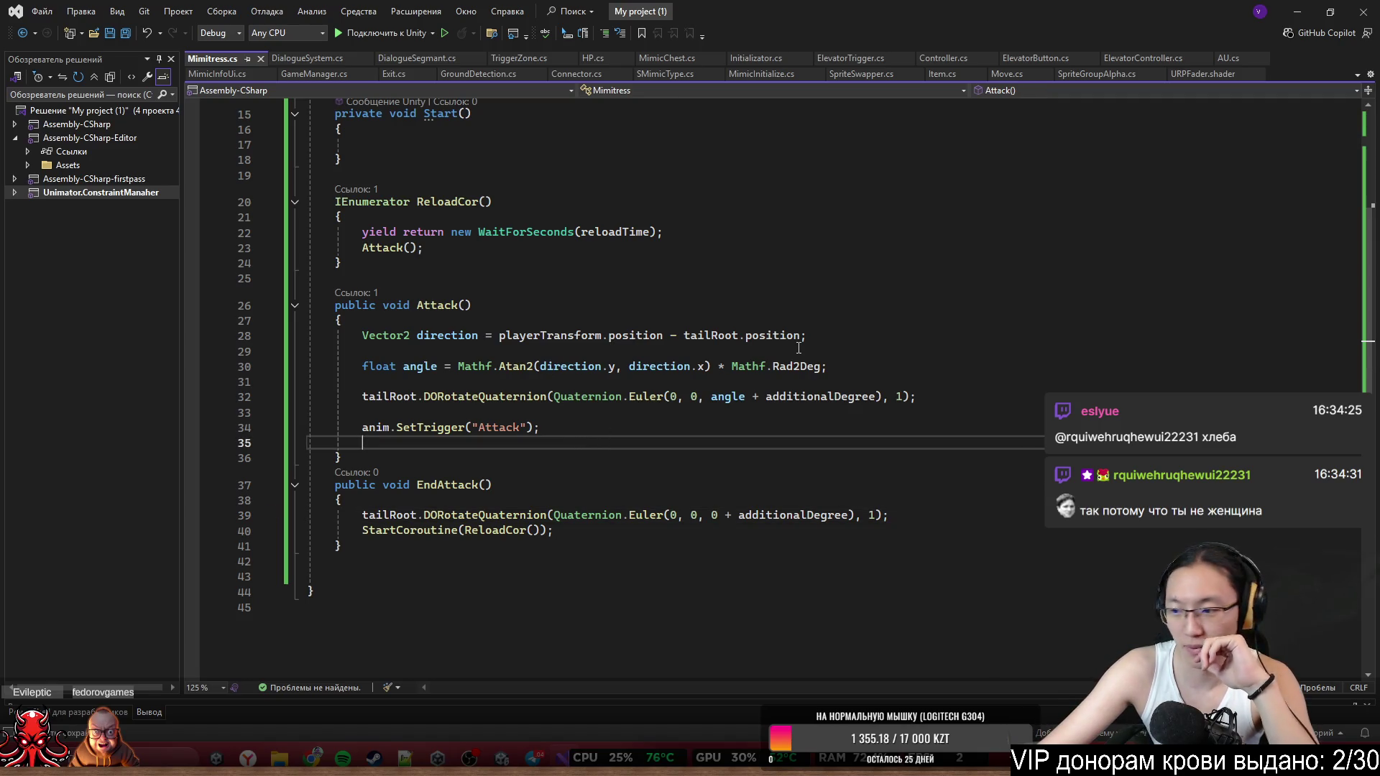
scroll(726, 397, "up", 1)
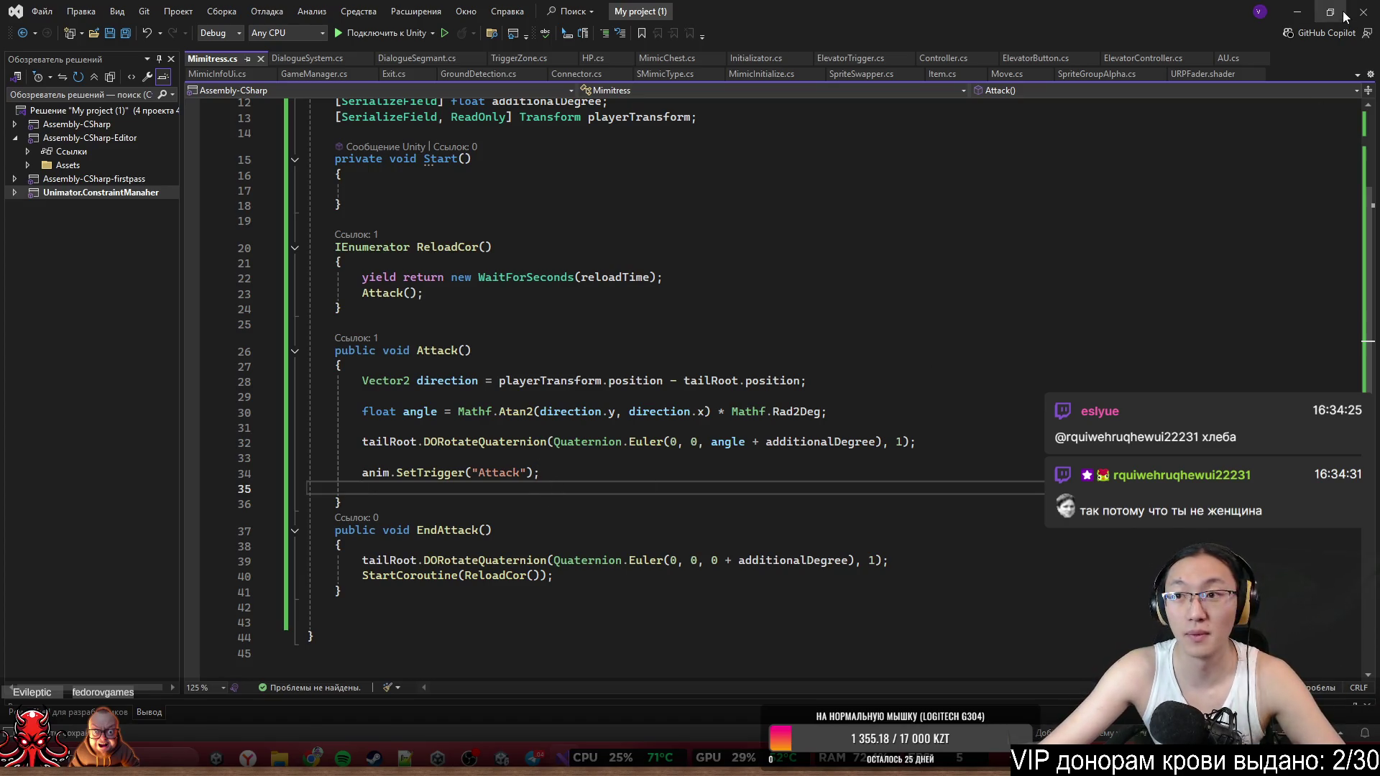
left_click(1297, 11)
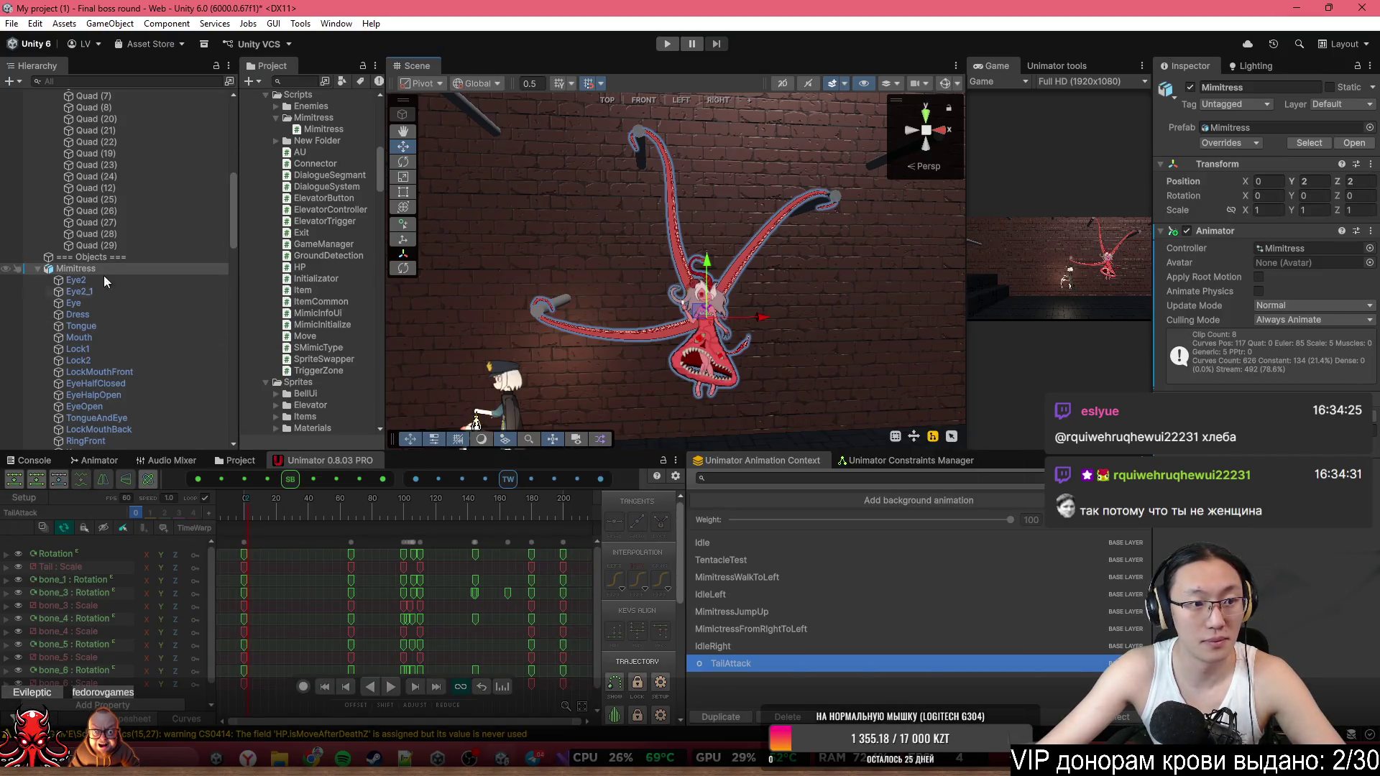
Collapse the Tentacle, Tentacle2 and Tentacle3 bone branches in the Hierarchy.
scroll(135, 335, "down", 5)
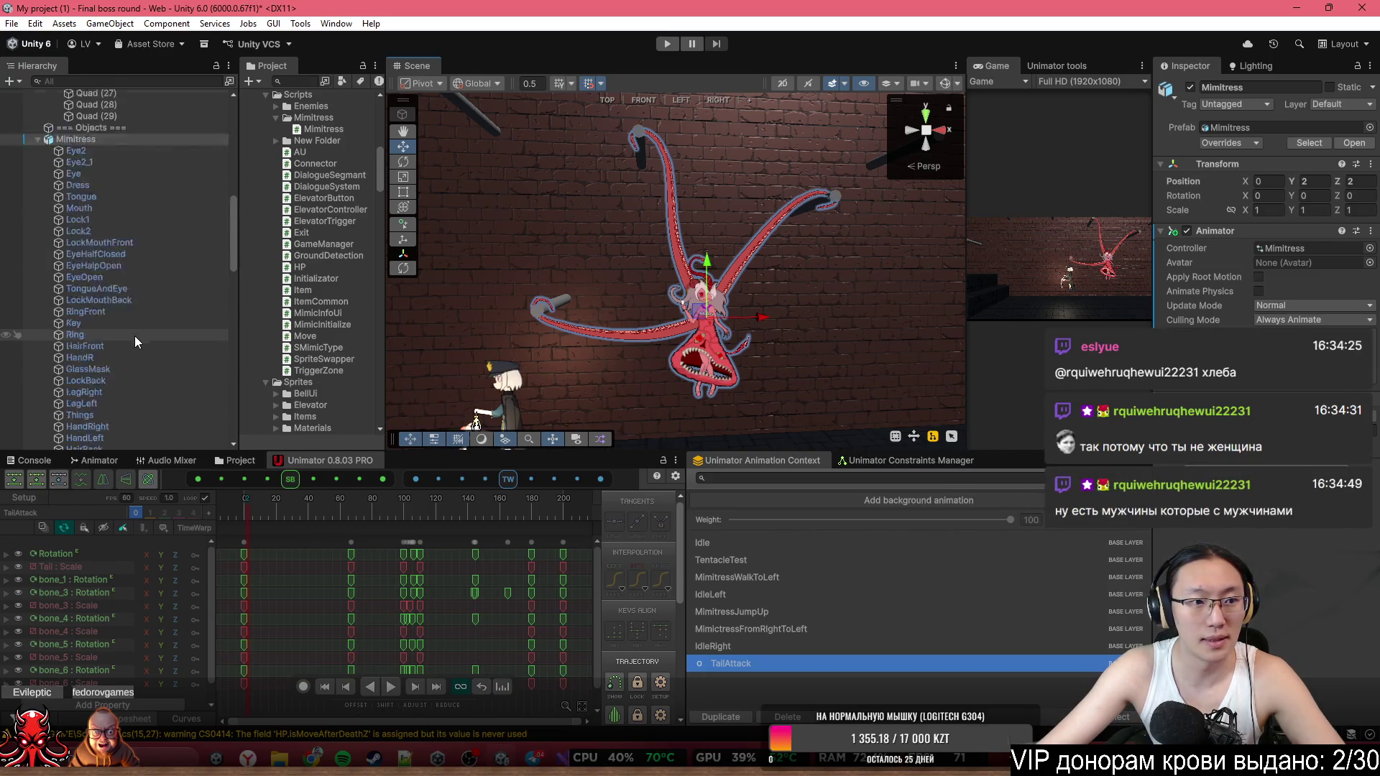
scroll(113, 386, "down", 4)
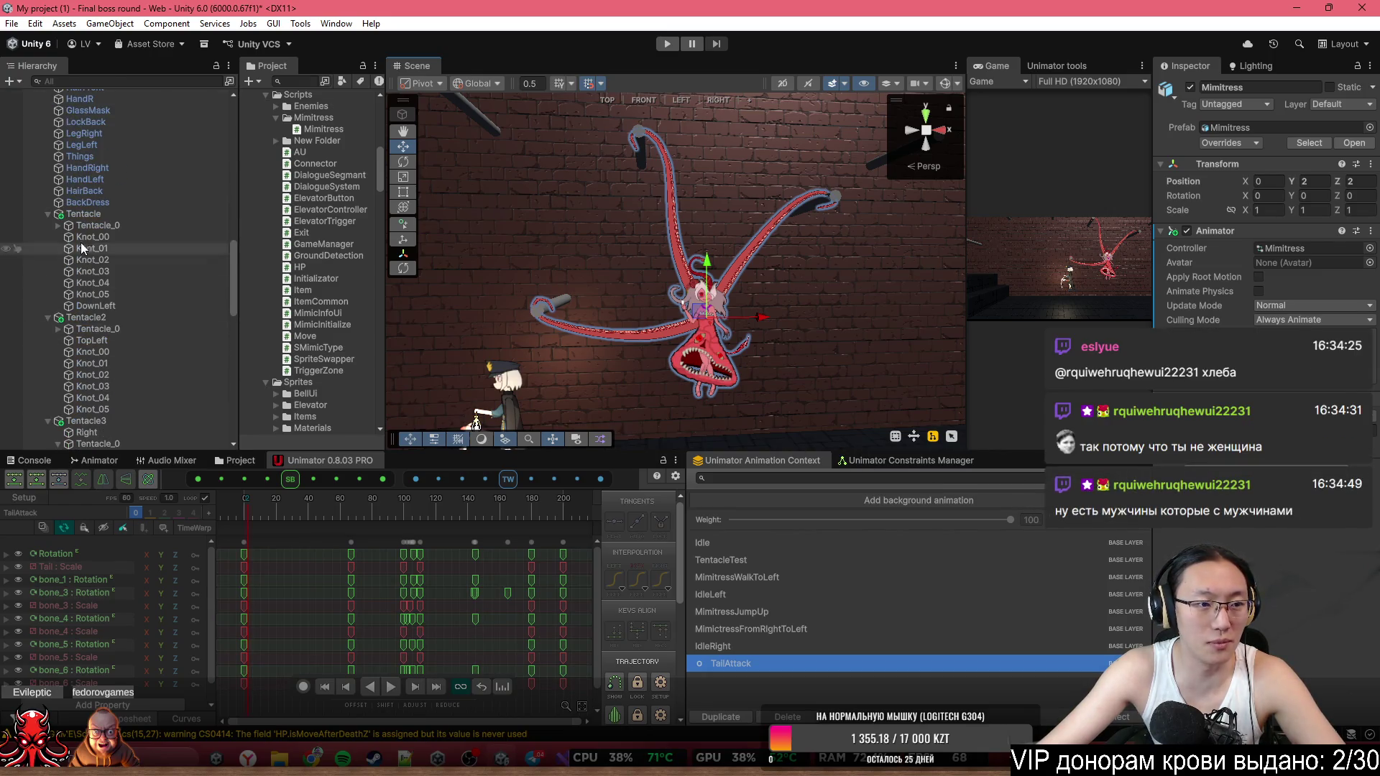
left_click(49, 213)
left_click(47, 226)
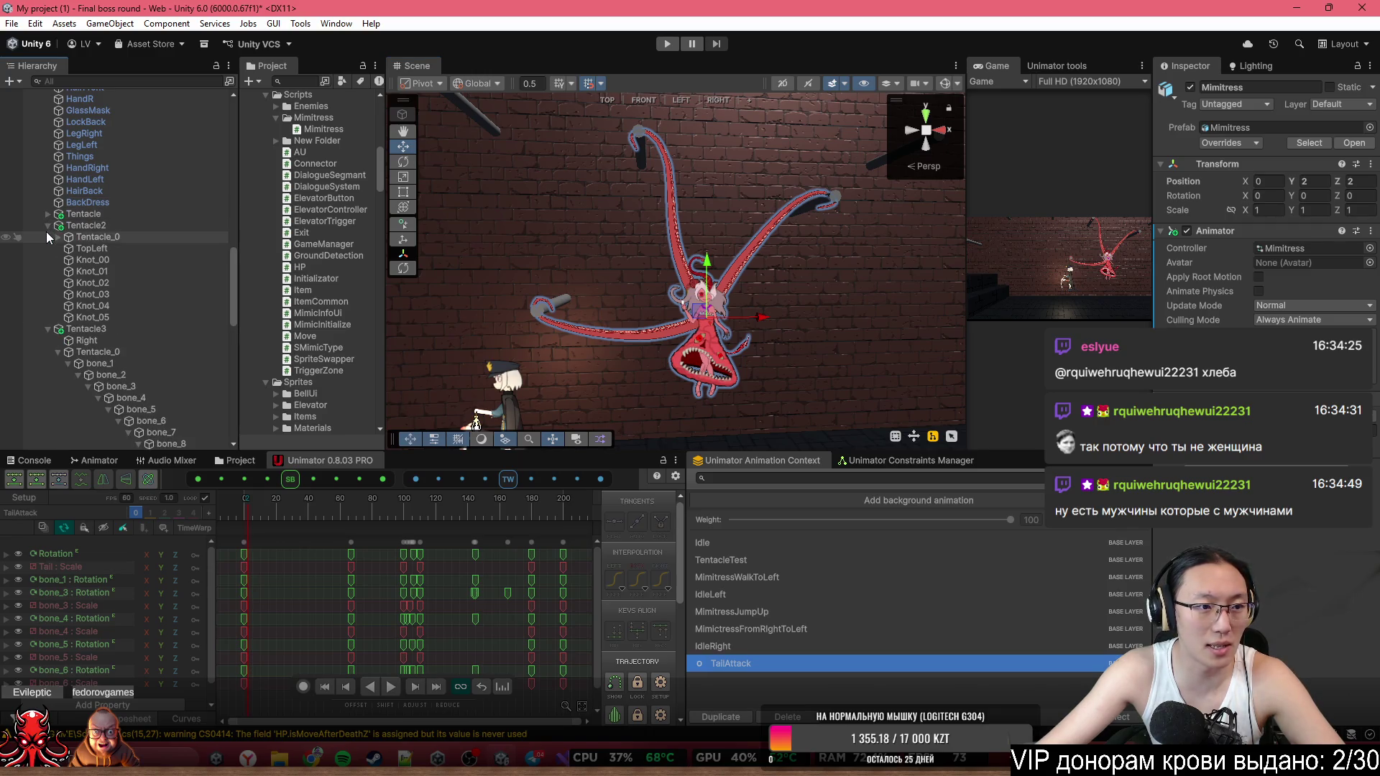
left_click(48, 237, "alt")
left_click(47, 236)
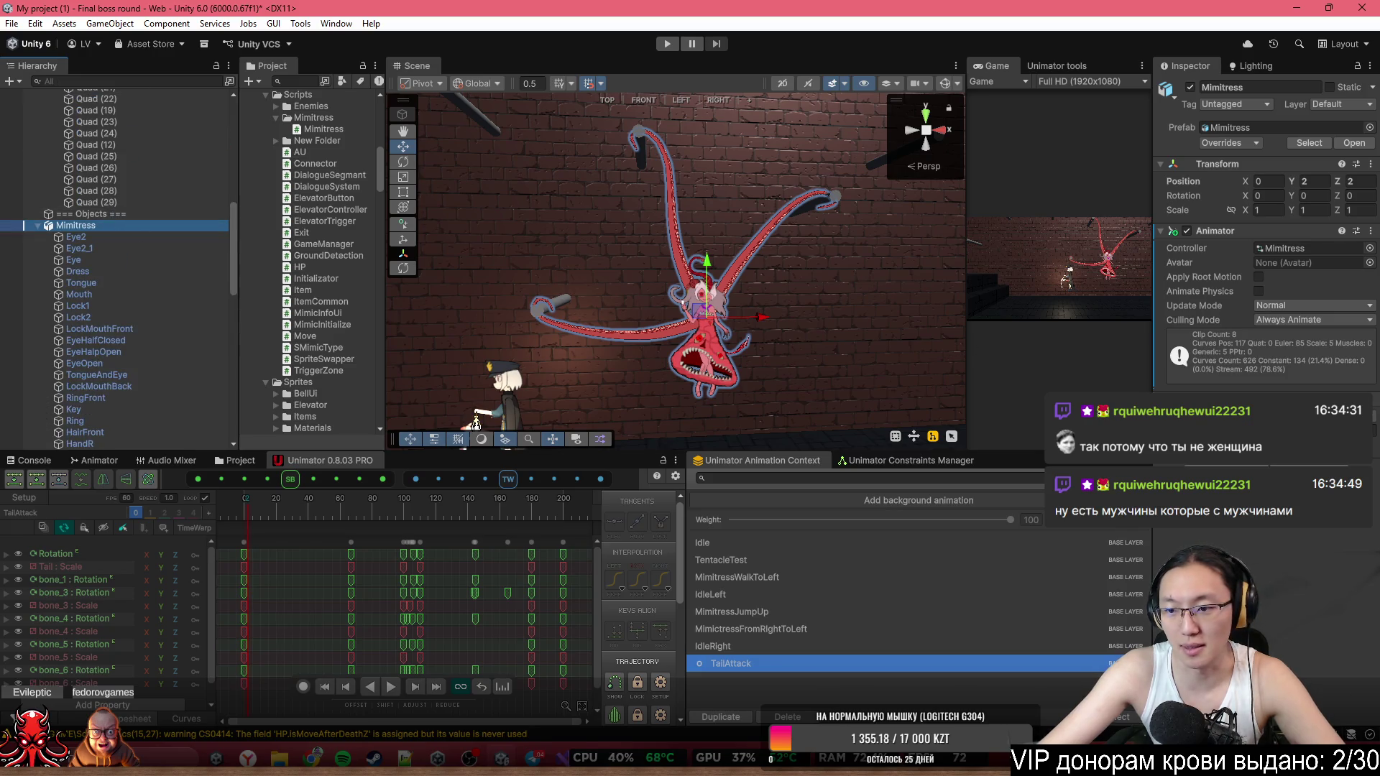
Add the Mimitress script component to the boss.
key("alt+Tab")
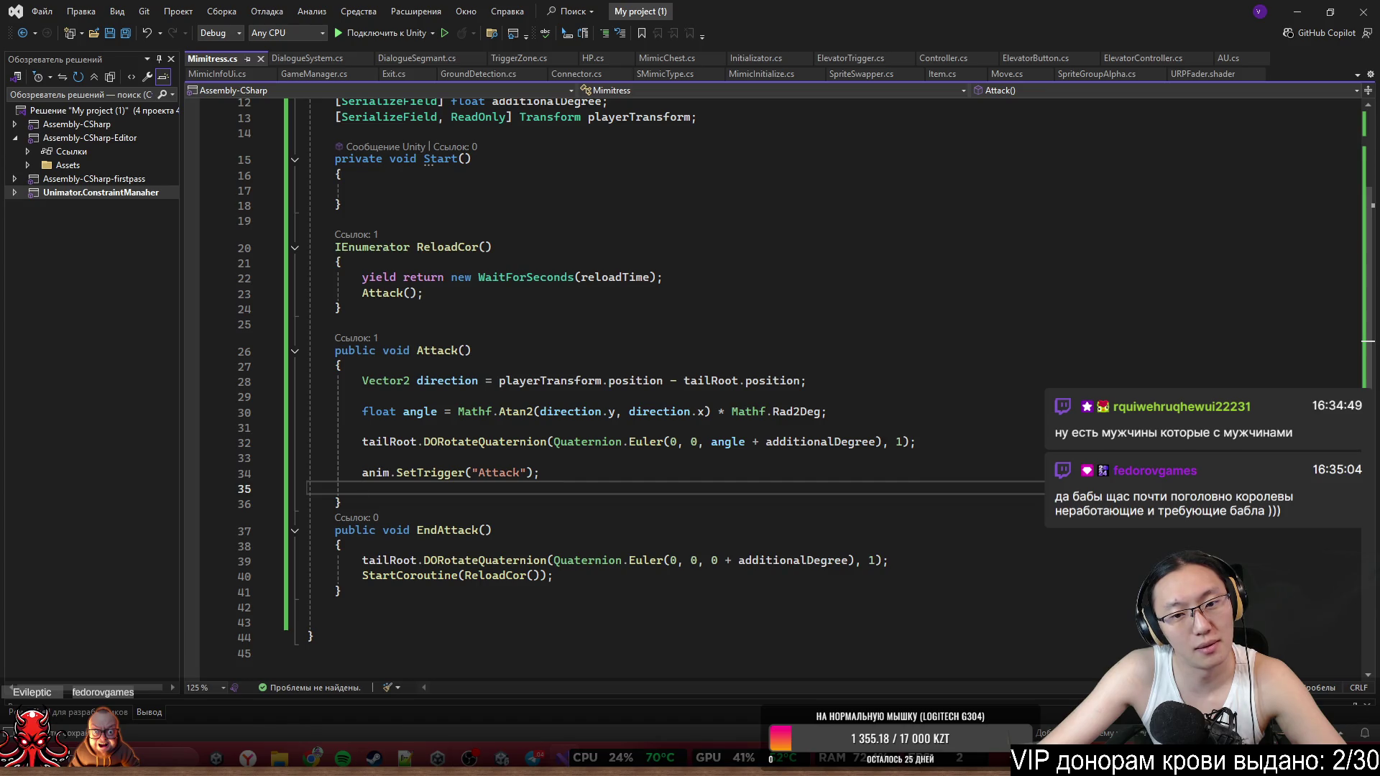
key("alt+Tab")
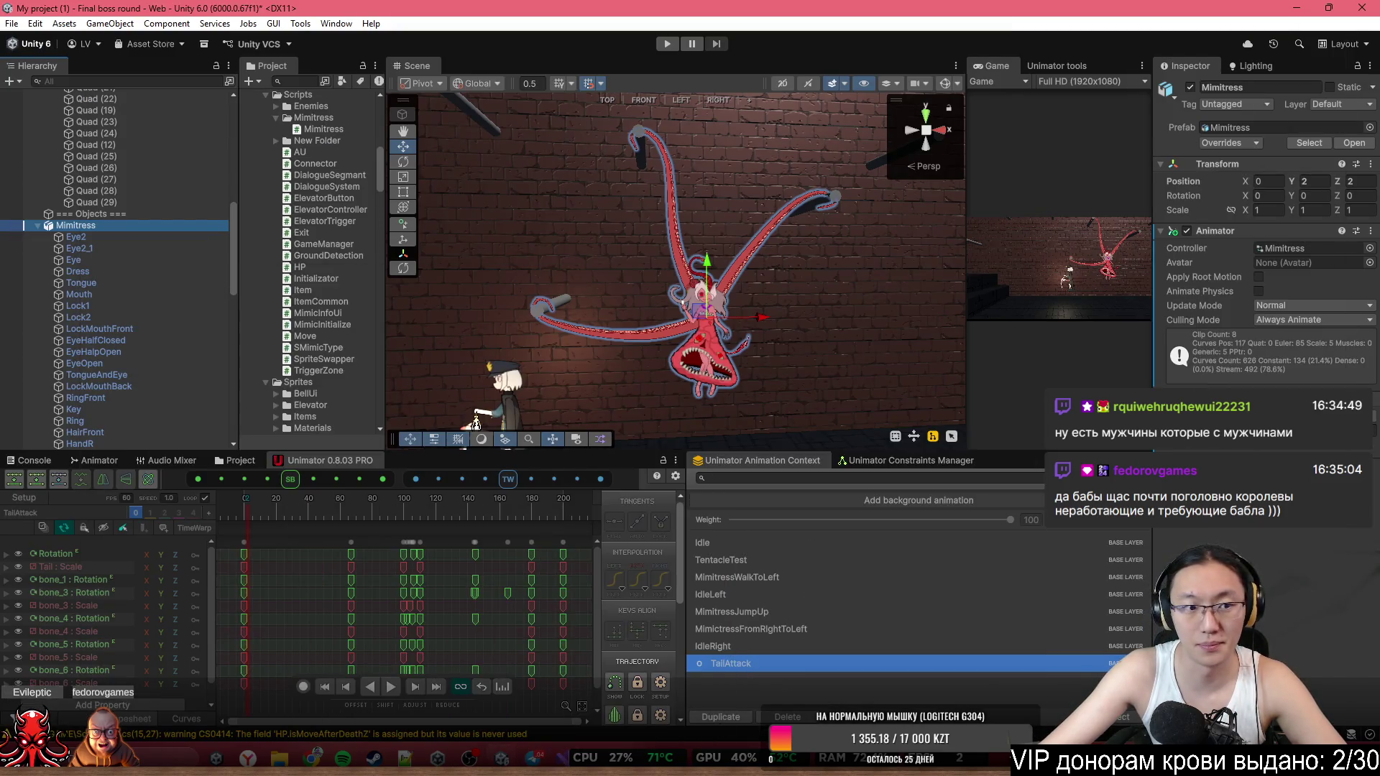
type("mimic")
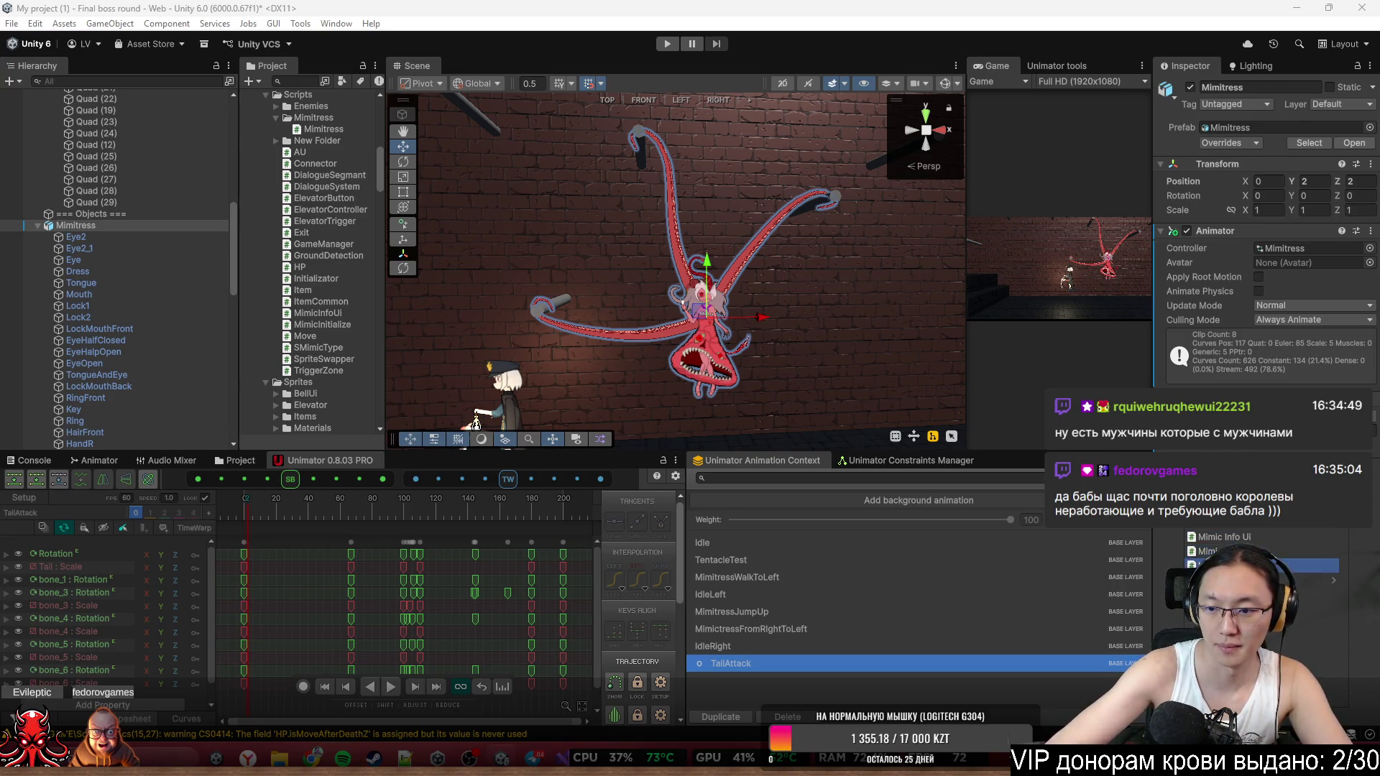
key("Return")
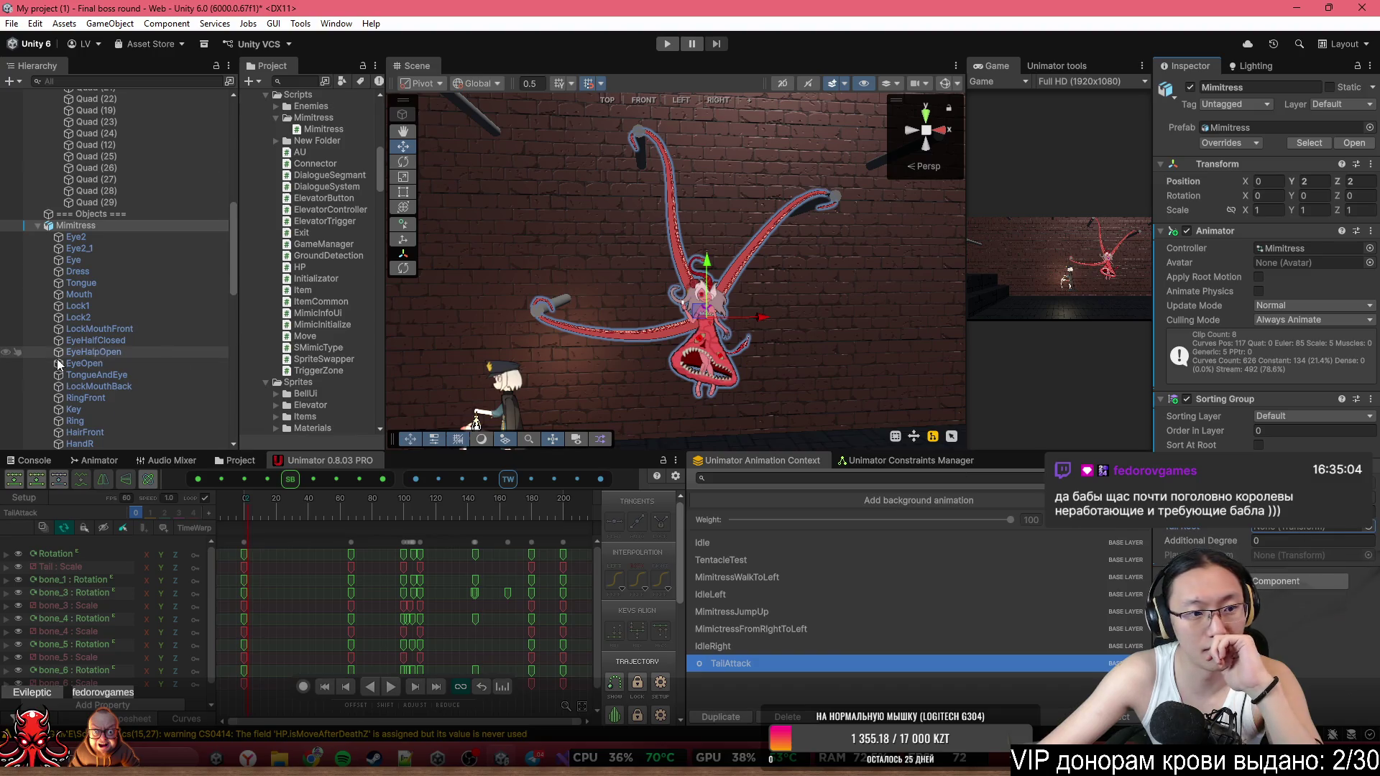
Assign TailRoot to the Tail Root field and set Additional Degree to 60.
scroll(100, 356, "down", 5)
scroll(104, 361, "down", 5)
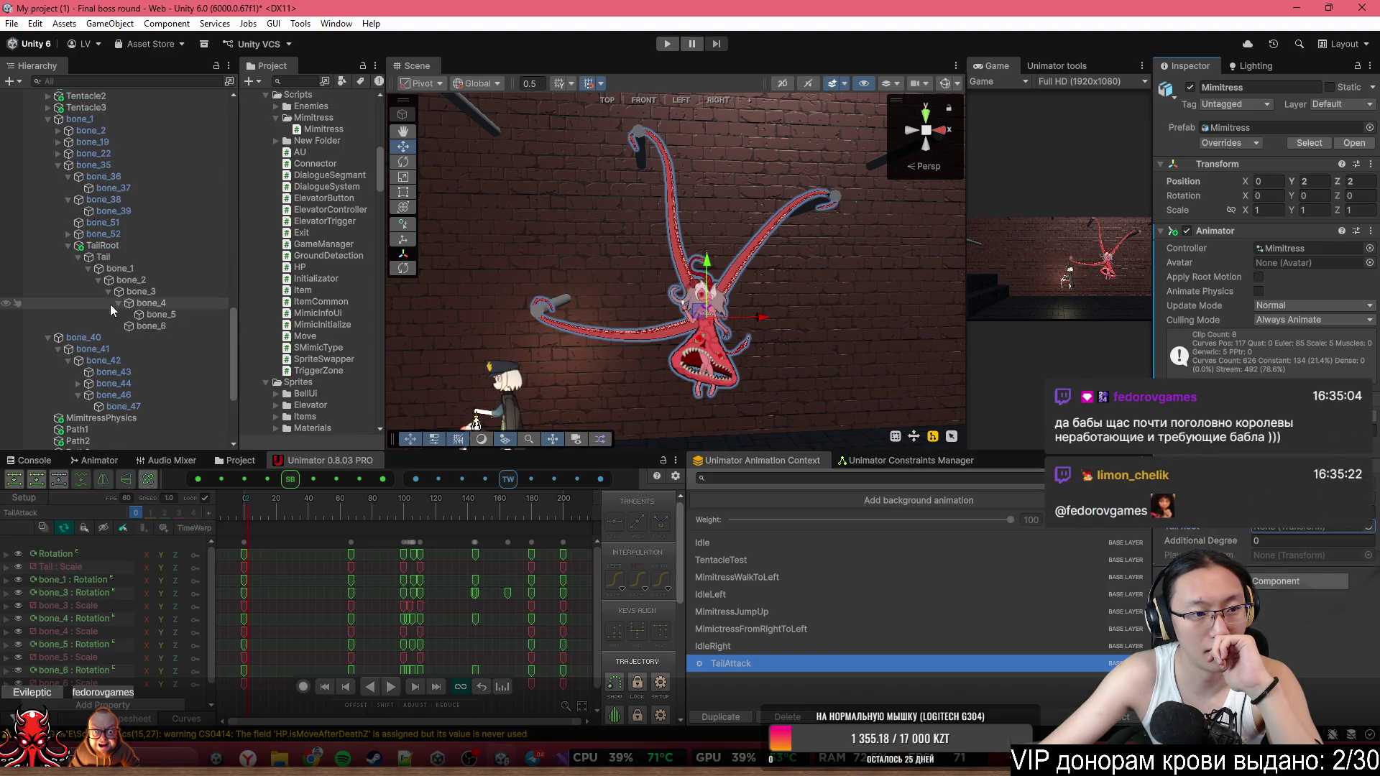
left_click_drag(101, 246, 1286, 529)
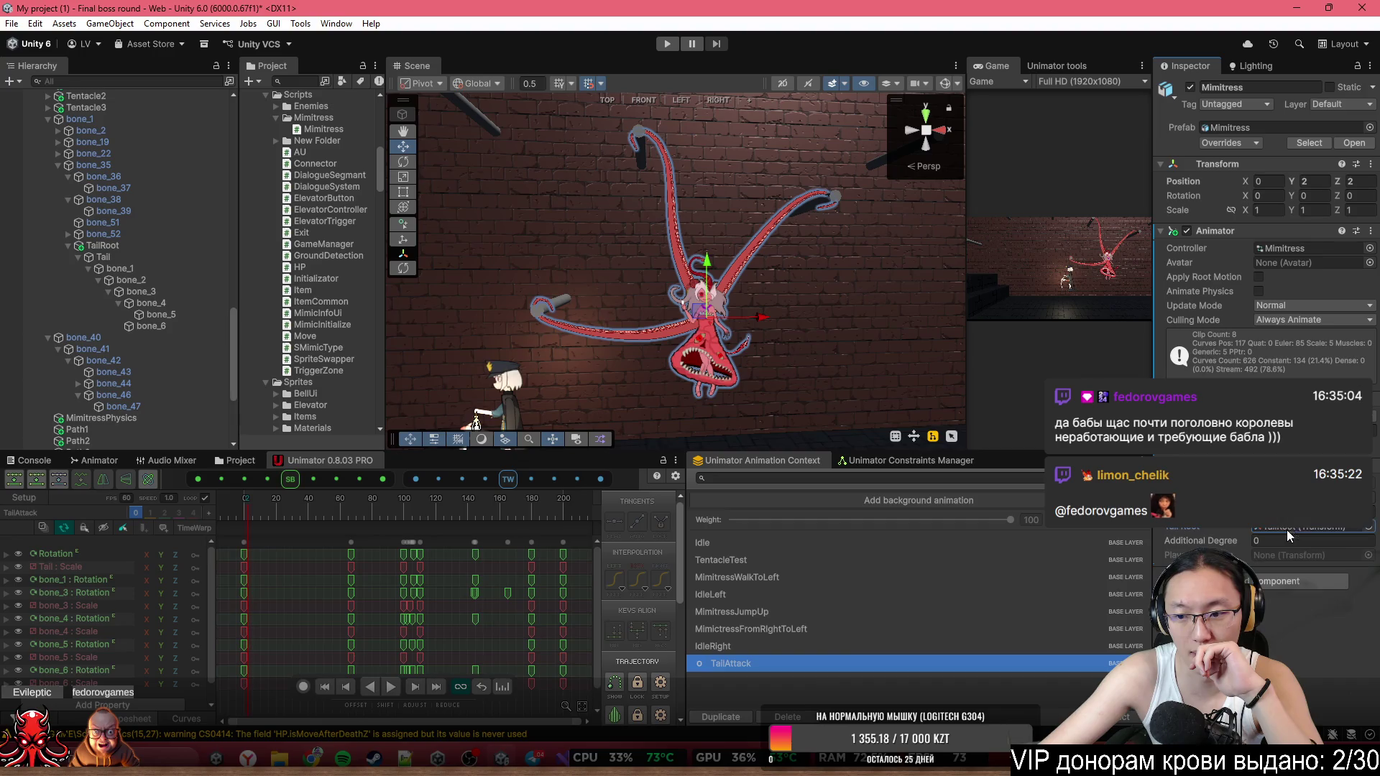
left_click(1290, 541)
type("60")
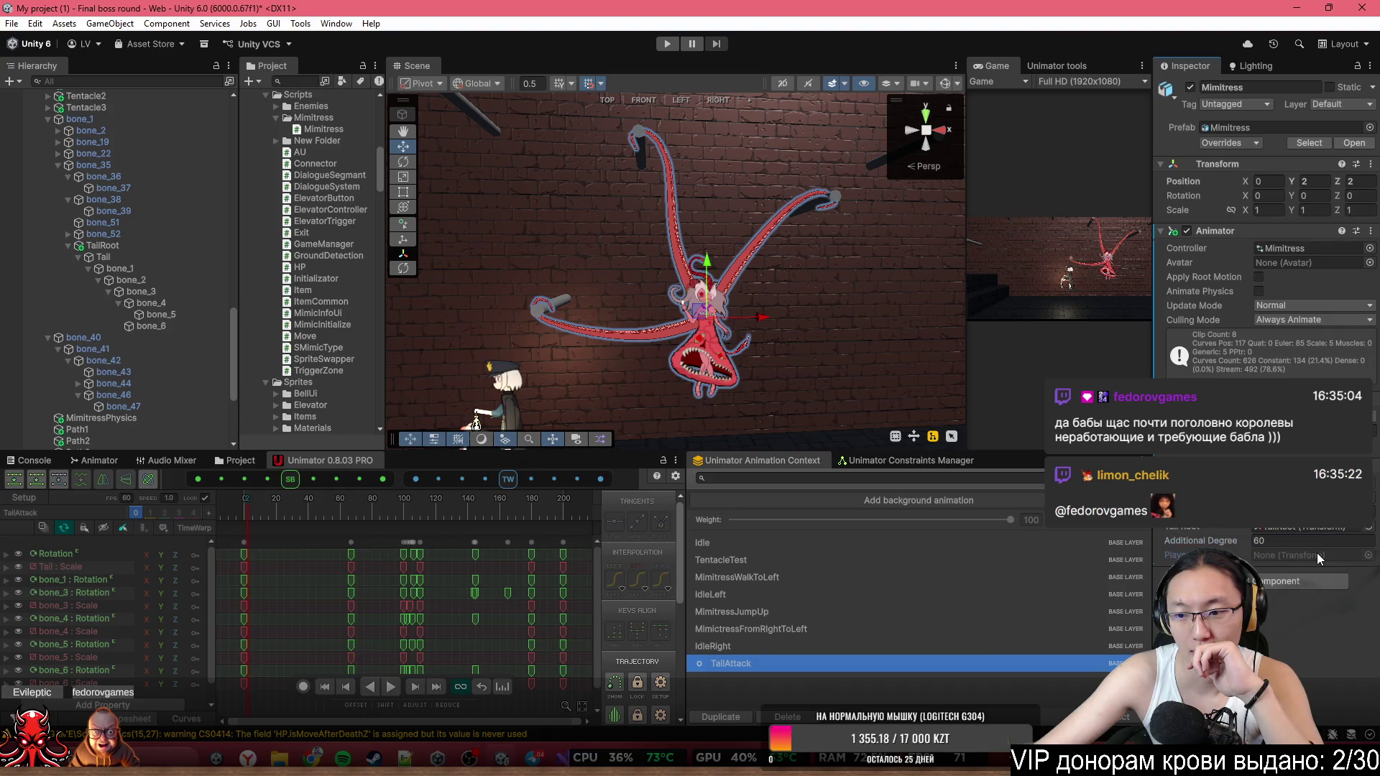
Return to Visual Studio with the caret on the empty line in Start().
left_click(536, 757)
scroll(561, 327, "up", 2)
left_click(453, 283)
Write playerTransform = Move.Instance.transform; in Start() and save Mimitress.cs.
type("S")
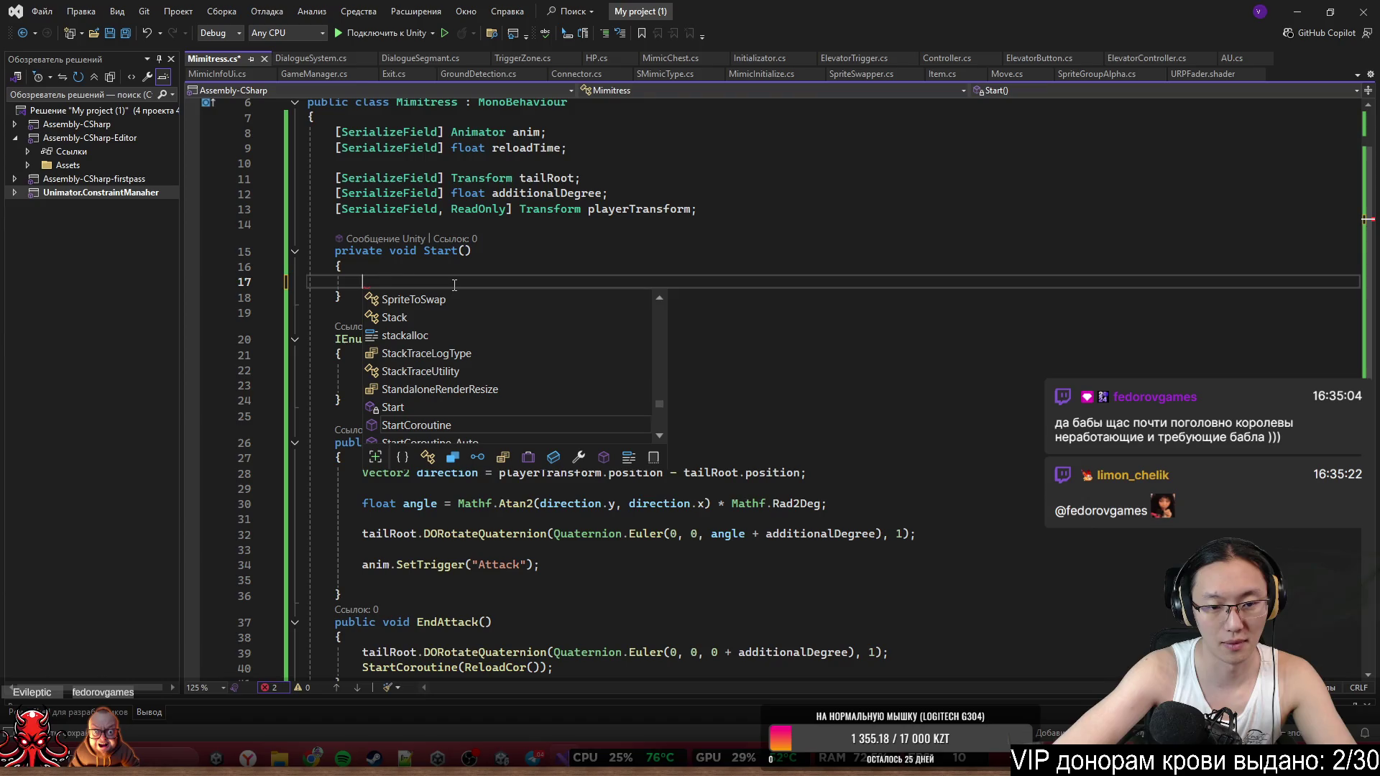
key("BackSpace")
type("playerTransform = ")
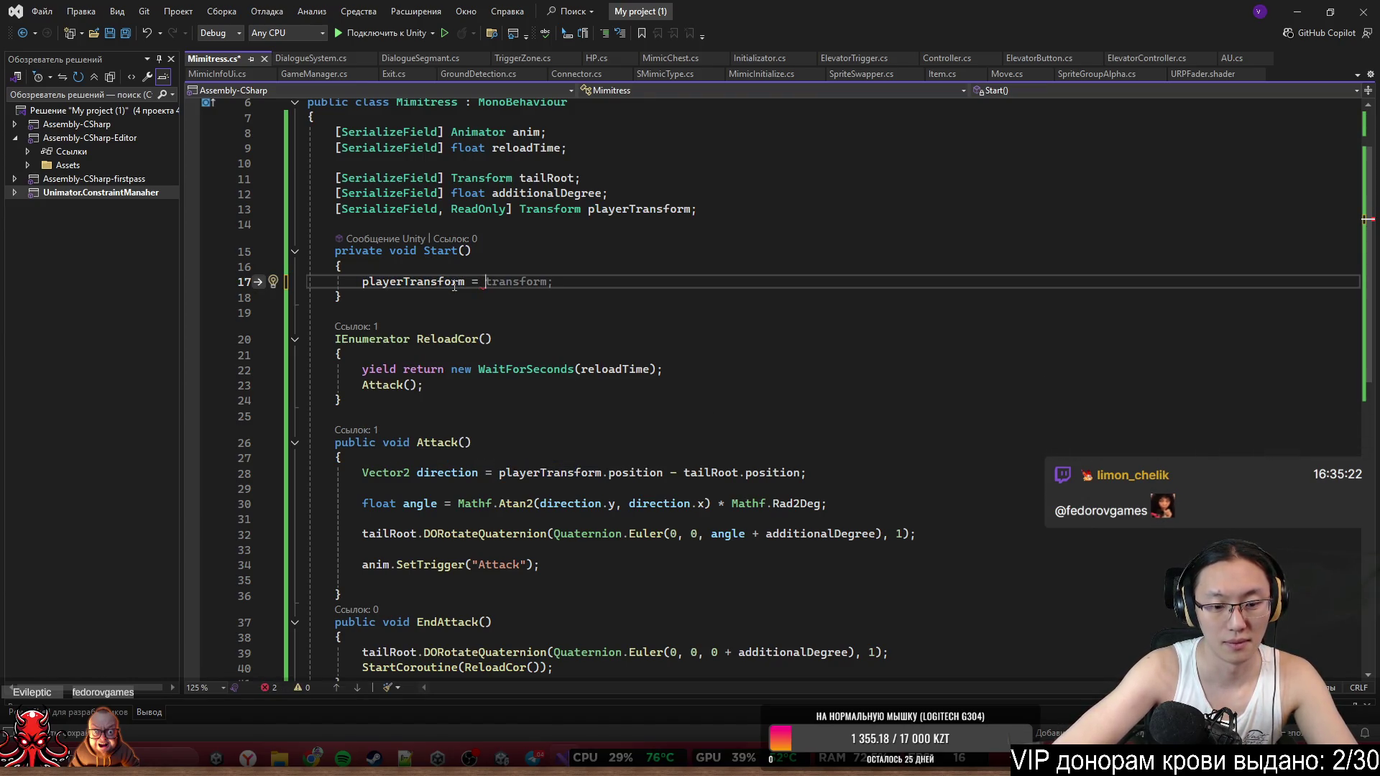
type("Move.Ins")
key("Tab")
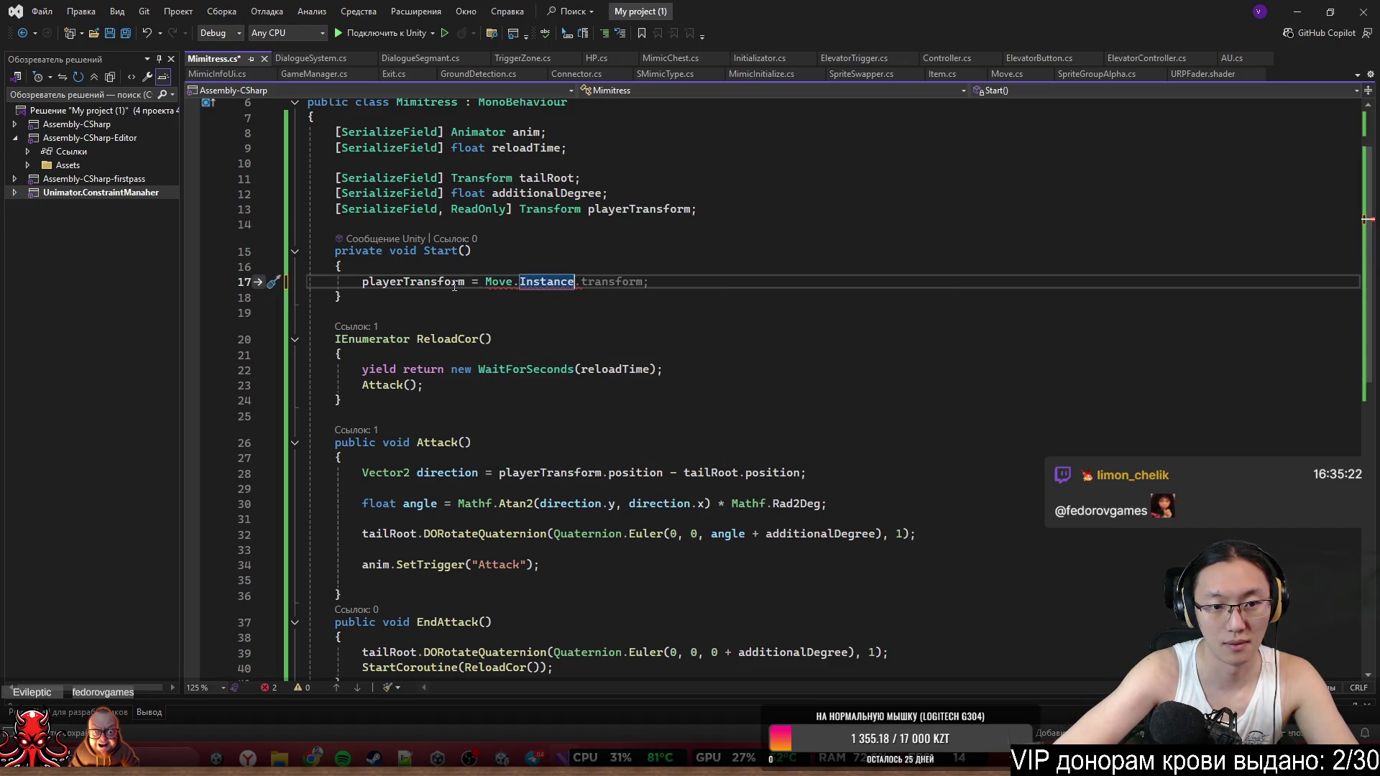
key("Tab")
type(";")
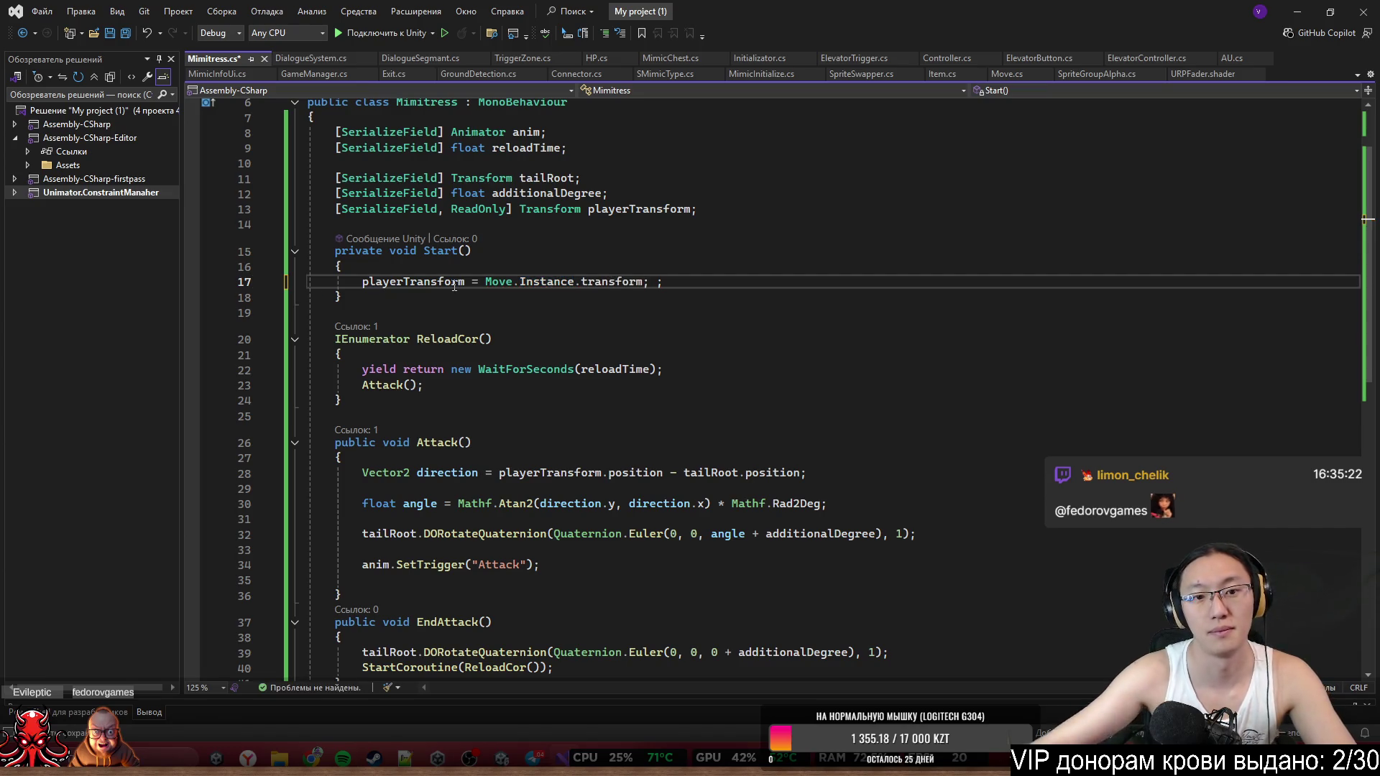
key("BackSpace")
key("BackSpace")
key("ctrl+s")
Add an Attack() call after the playerTransform line and save the script.
left_click(635, 472)
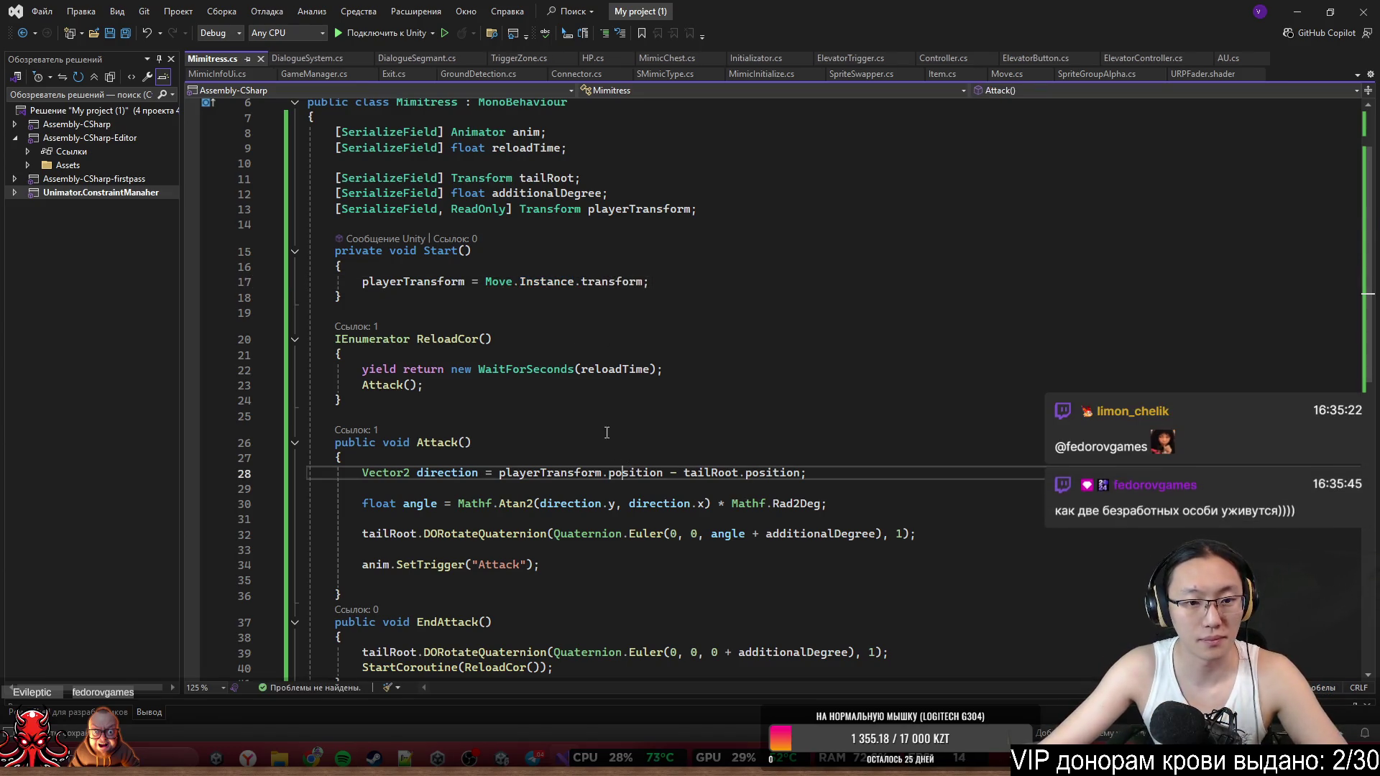
left_click(717, 289)
key("Return")
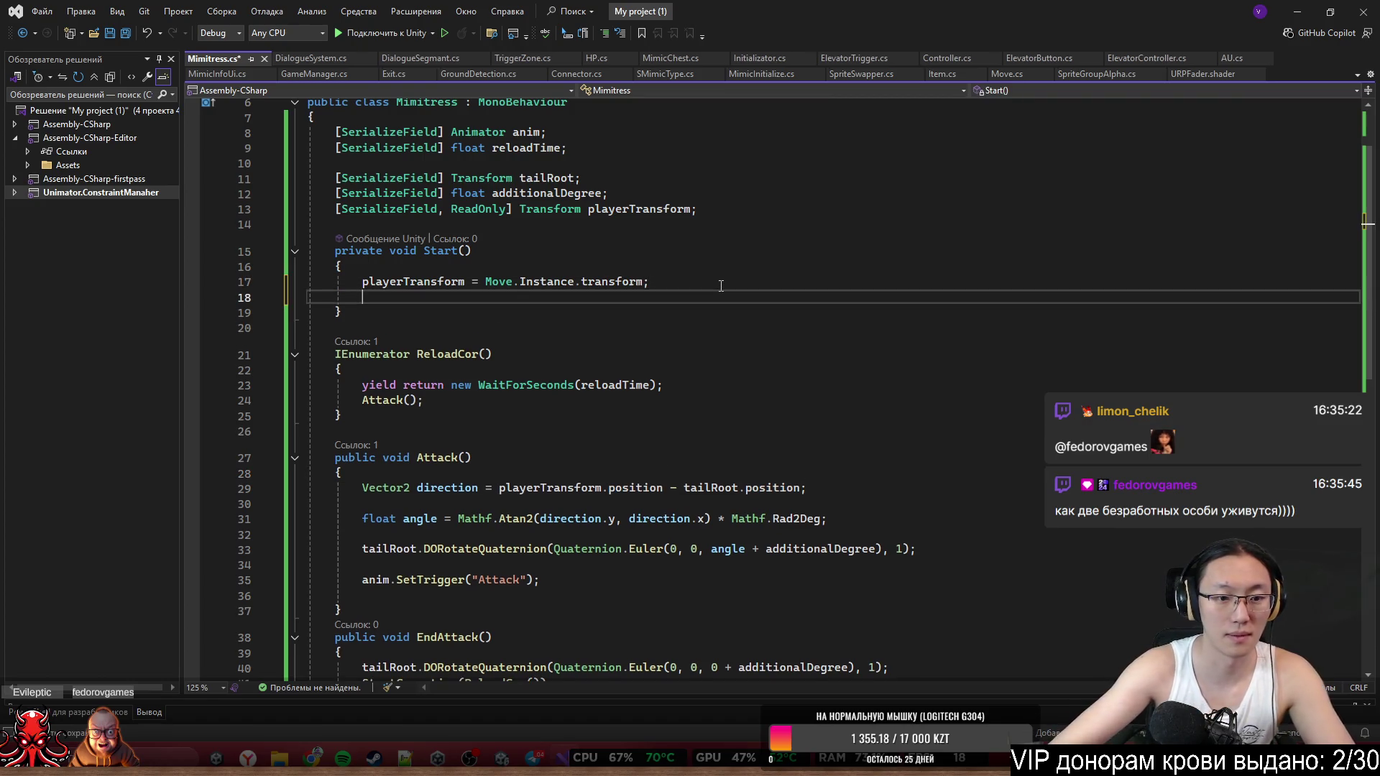
type("Attack()")
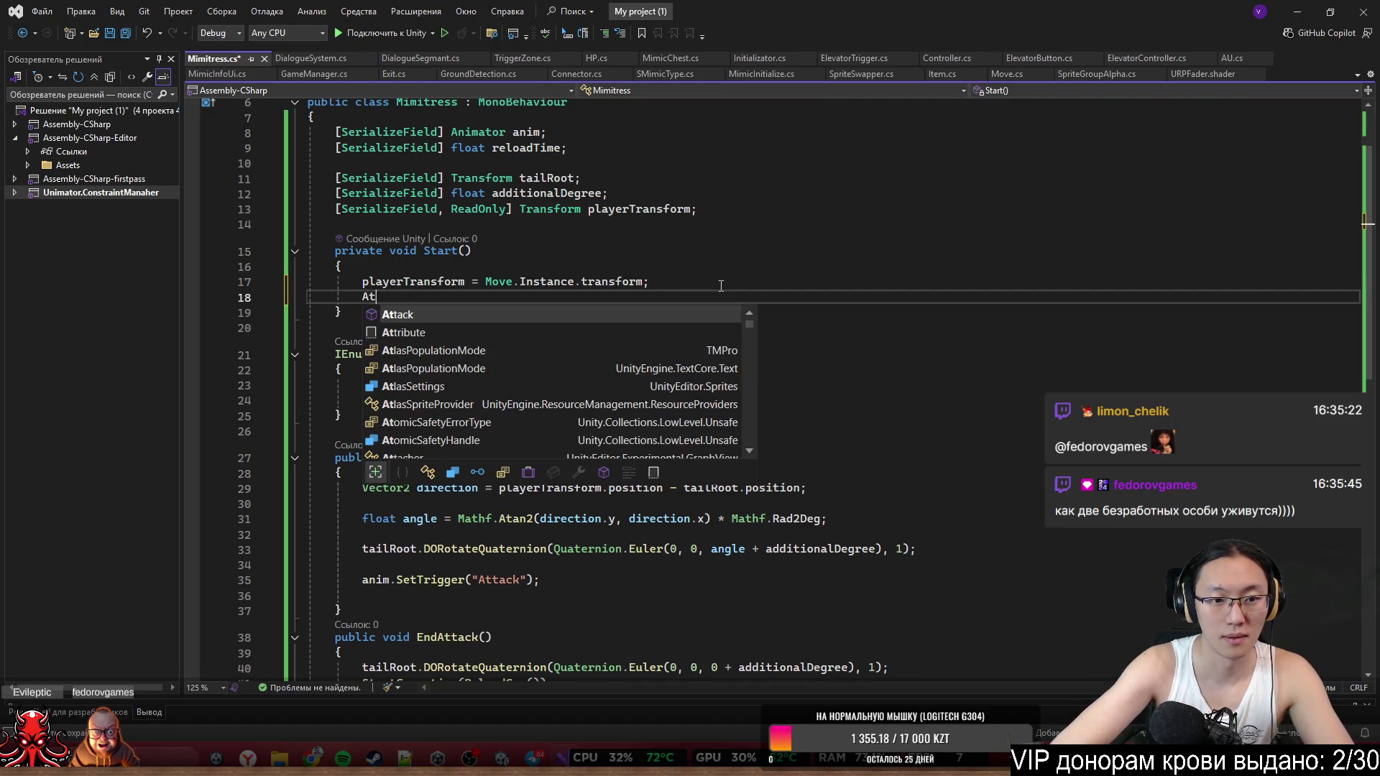
key("ctrl+s")
left_click(403, 596)
scroll(532, 408, "down", 2)
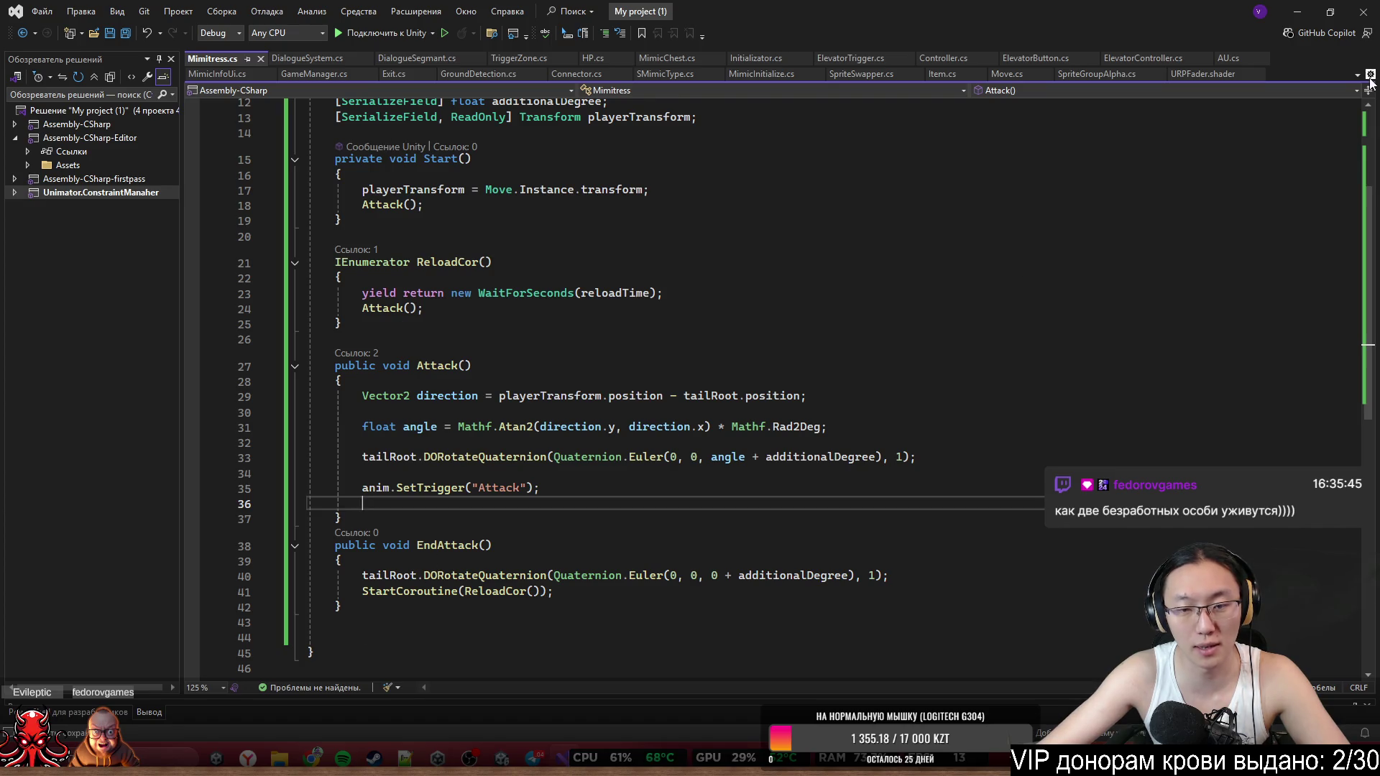
left_click(1303, 19)
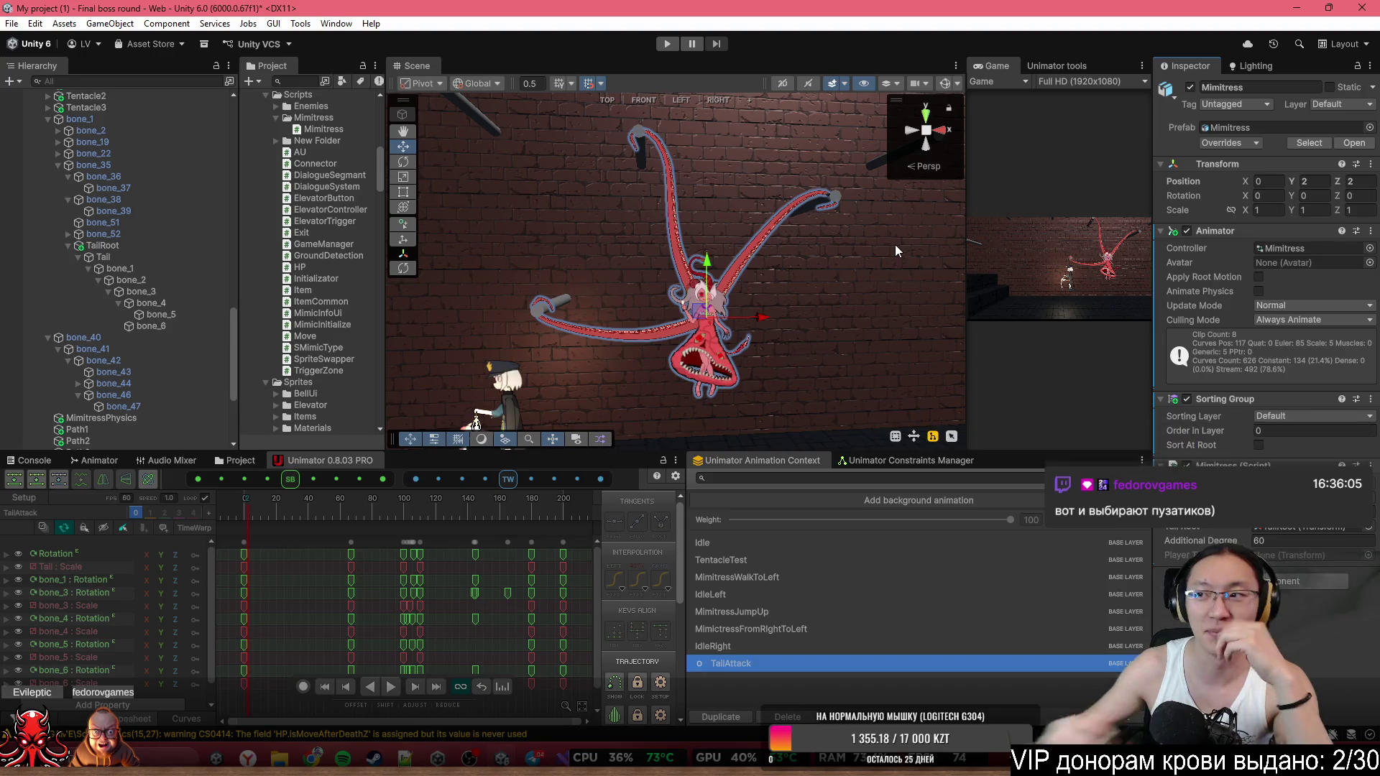
Add an animation event near TailAttack's last frame that calls EndAttack().
scroll(740, 394, "up", 2)
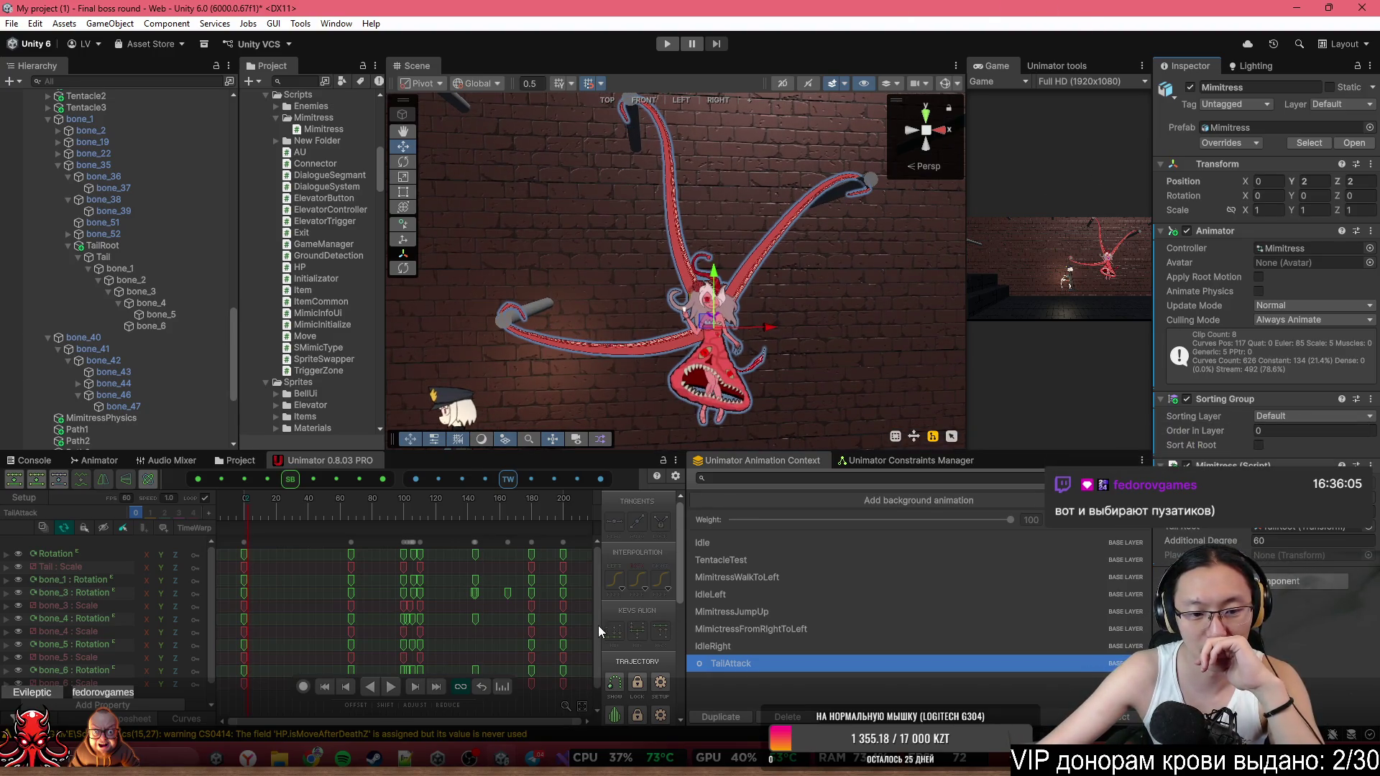
left_click_drag(381, 513, 558, 532)
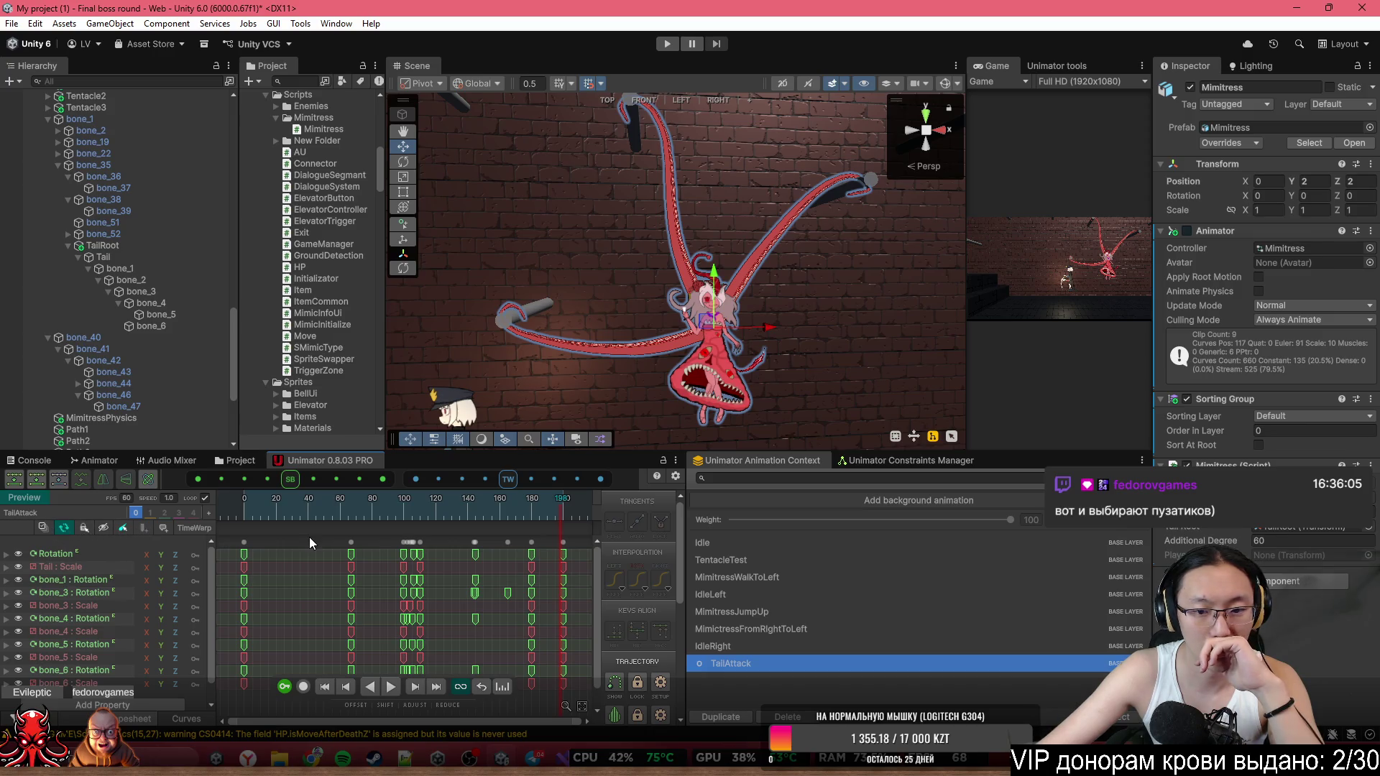
left_click(164, 526)
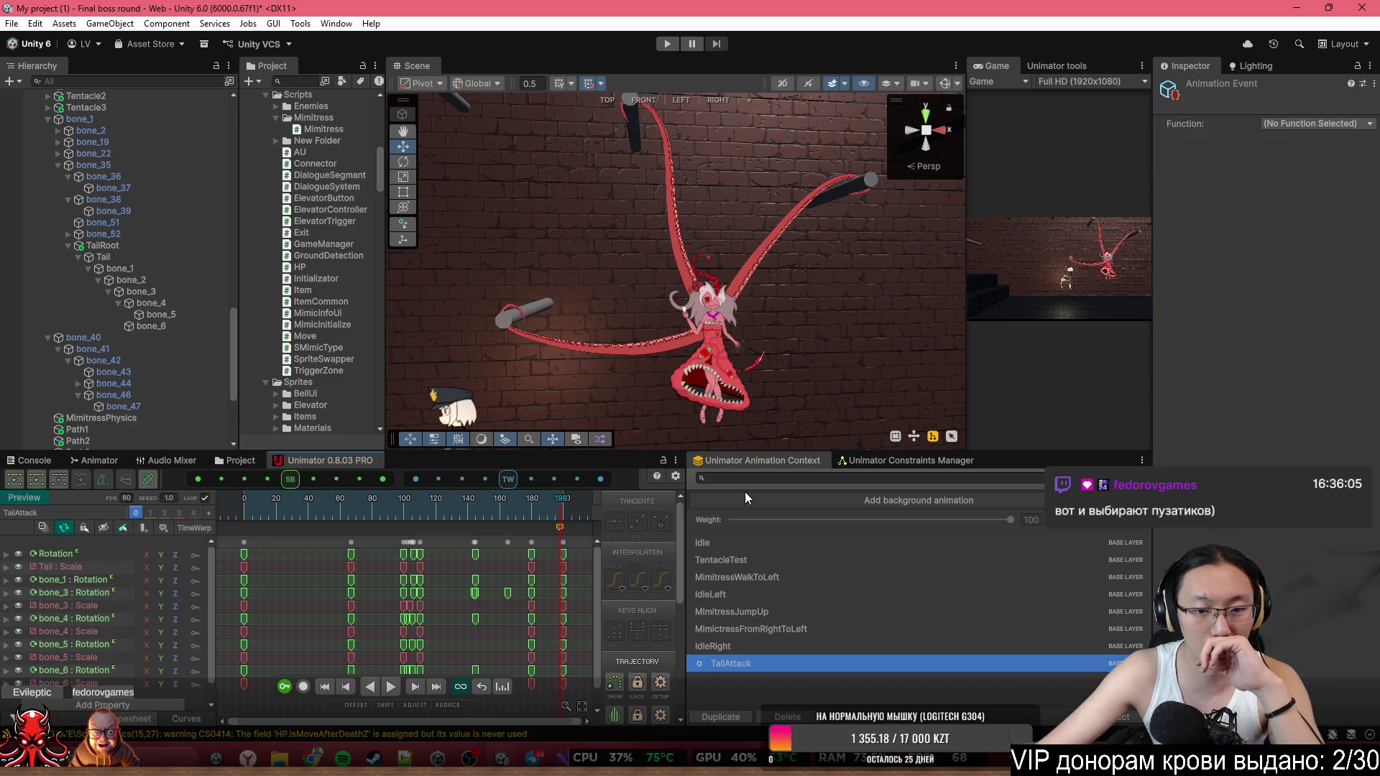
left_click(1306, 125)
left_click(1299, 173)
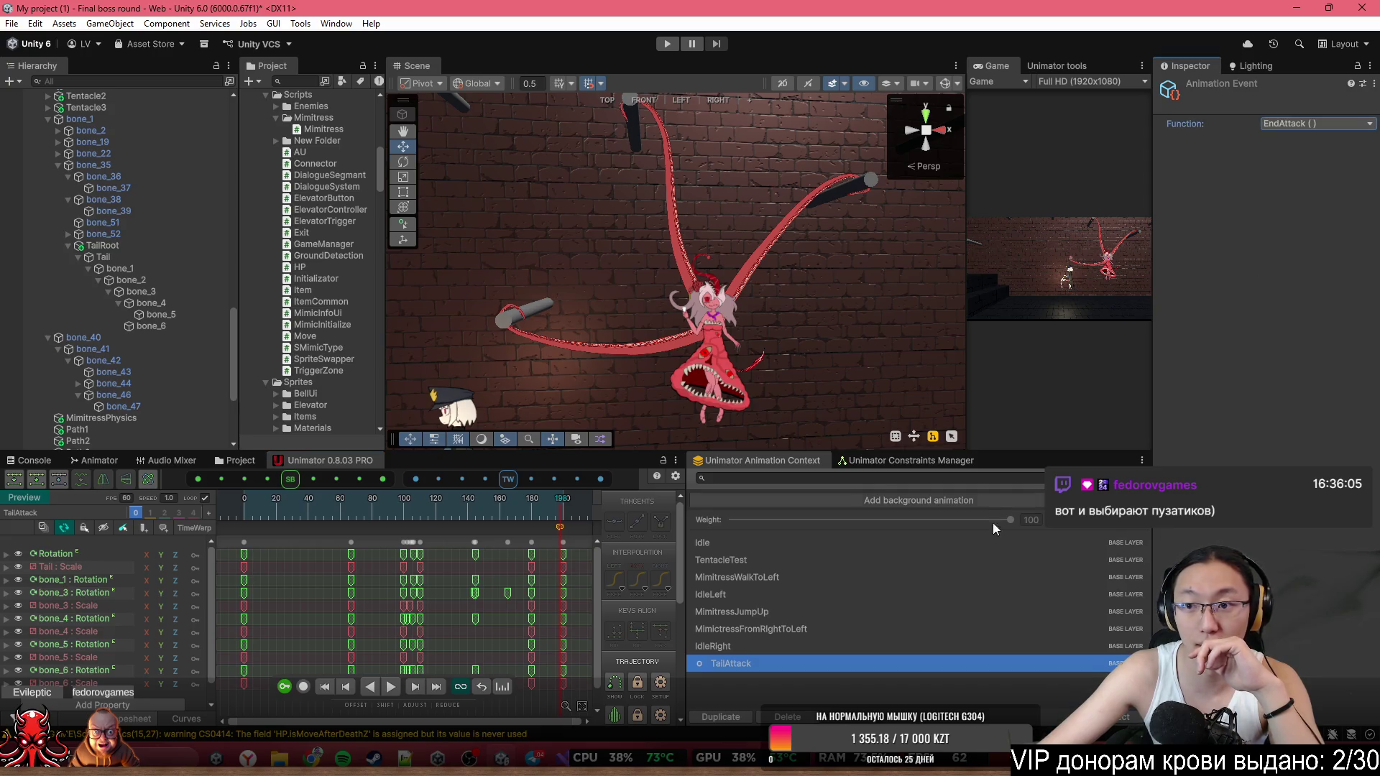
left_click(445, 504)
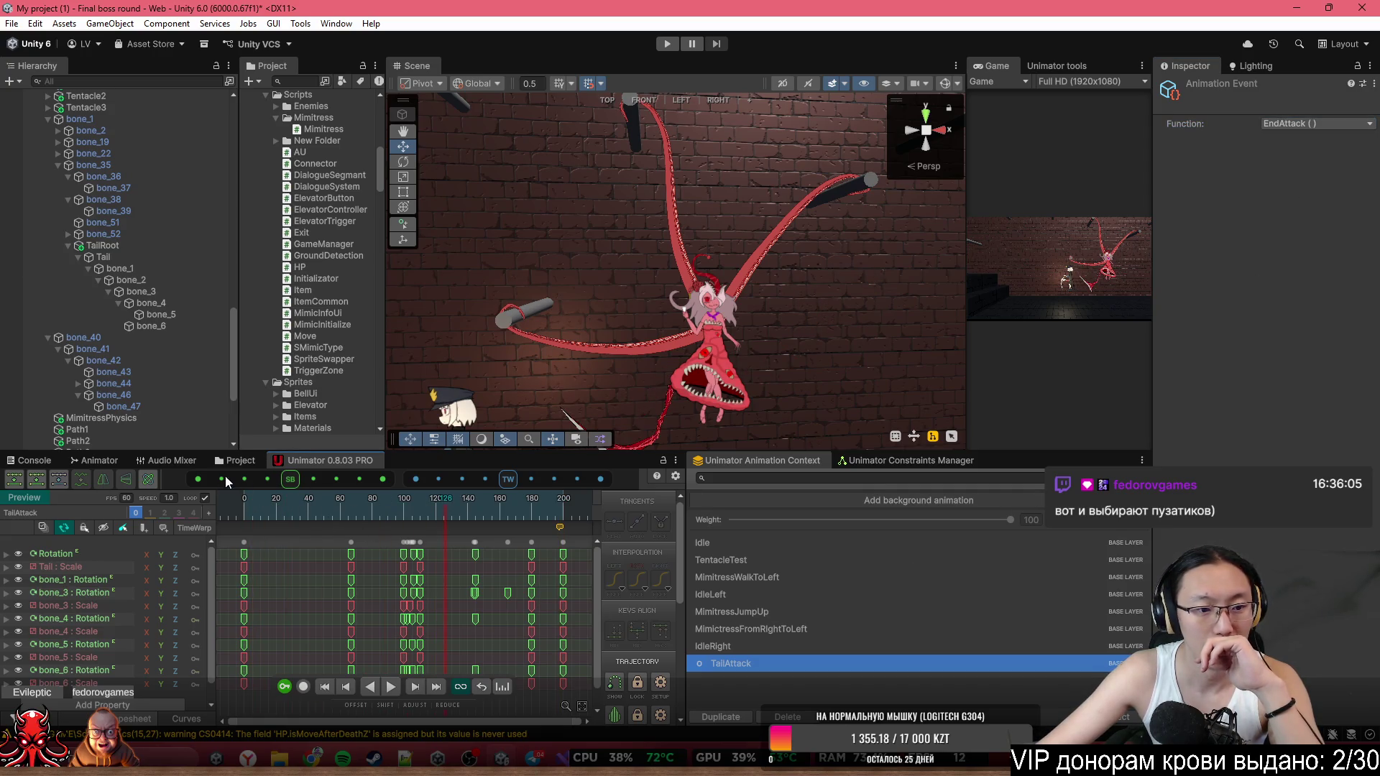
left_click(87, 460)
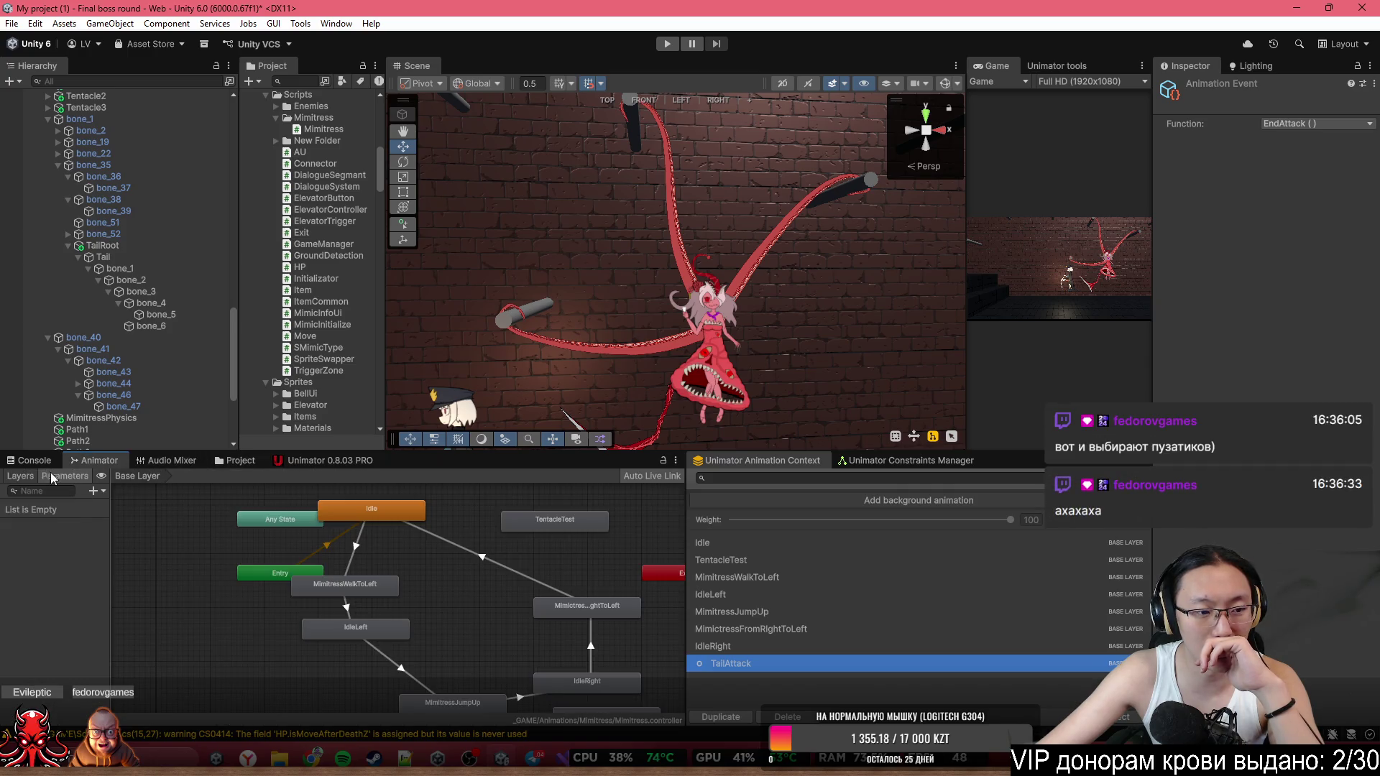
Add an animator layer named AttackLayer and adjust its weight setting.
left_click(20, 476)
left_click(97, 491)
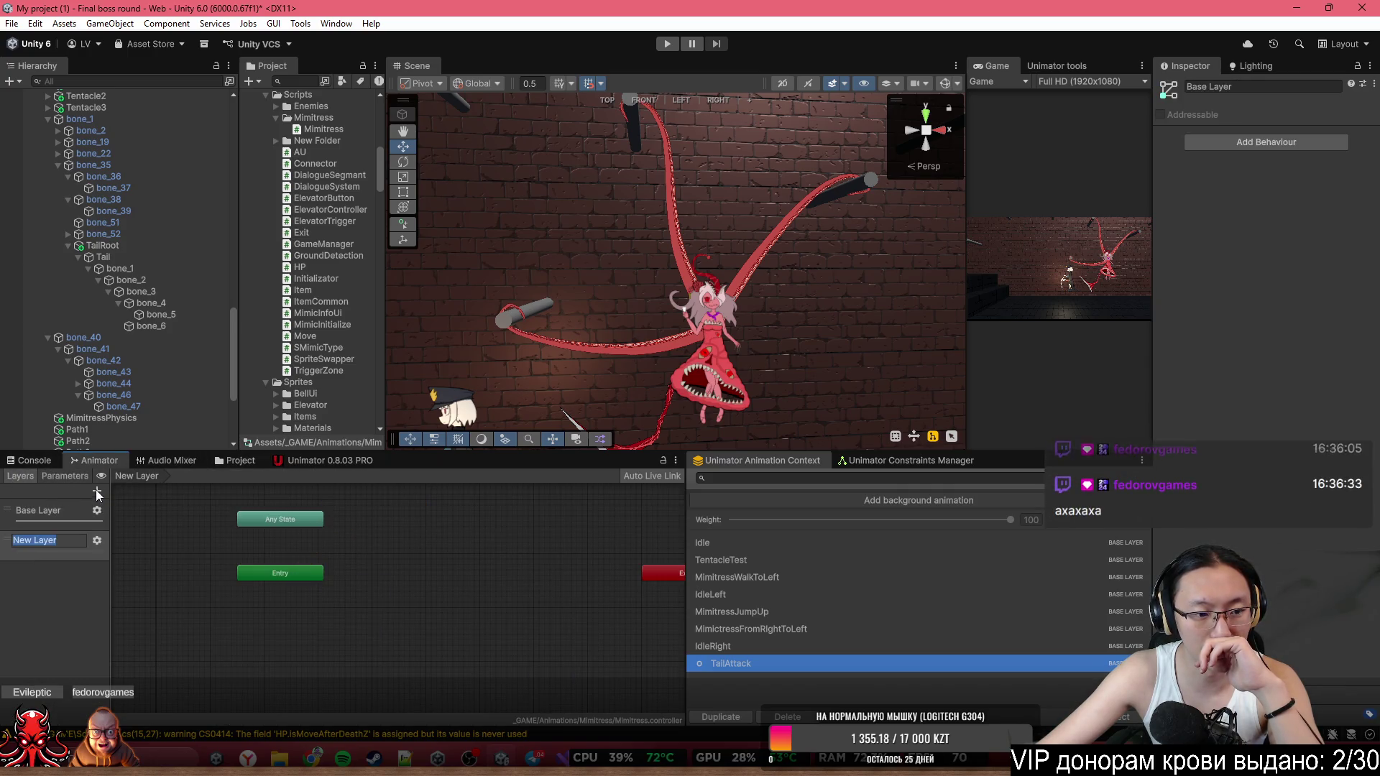
type("Att")
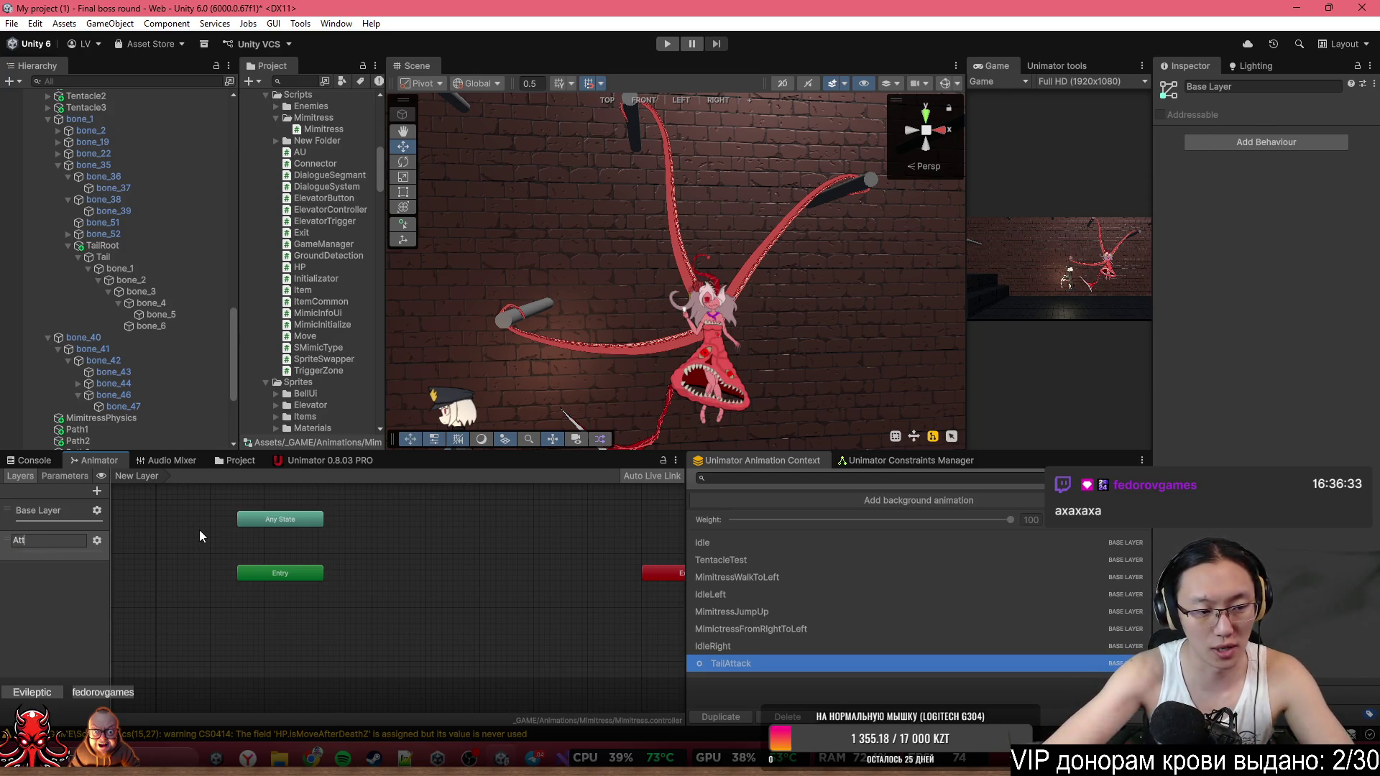
type("ackLayer")
key("Return")
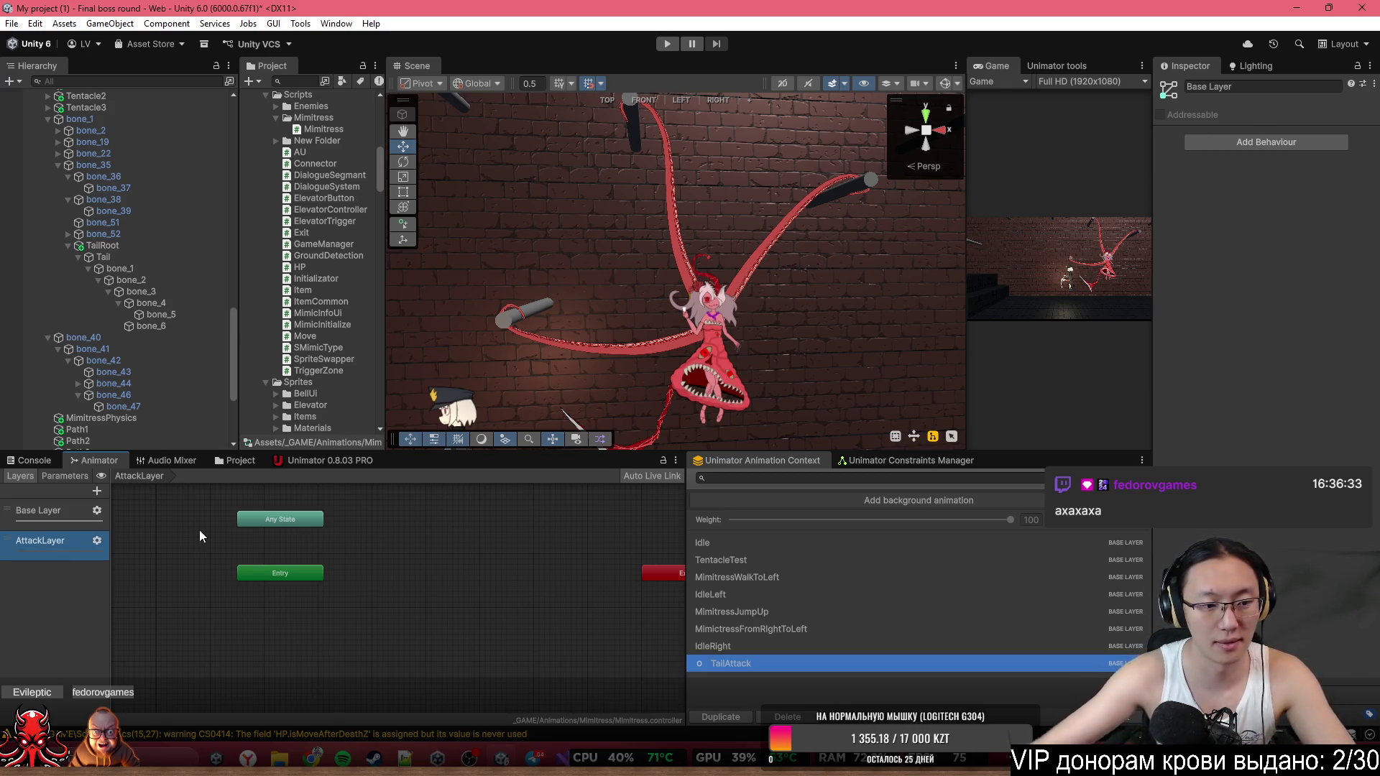
left_click(97, 540)
left_click(206, 543)
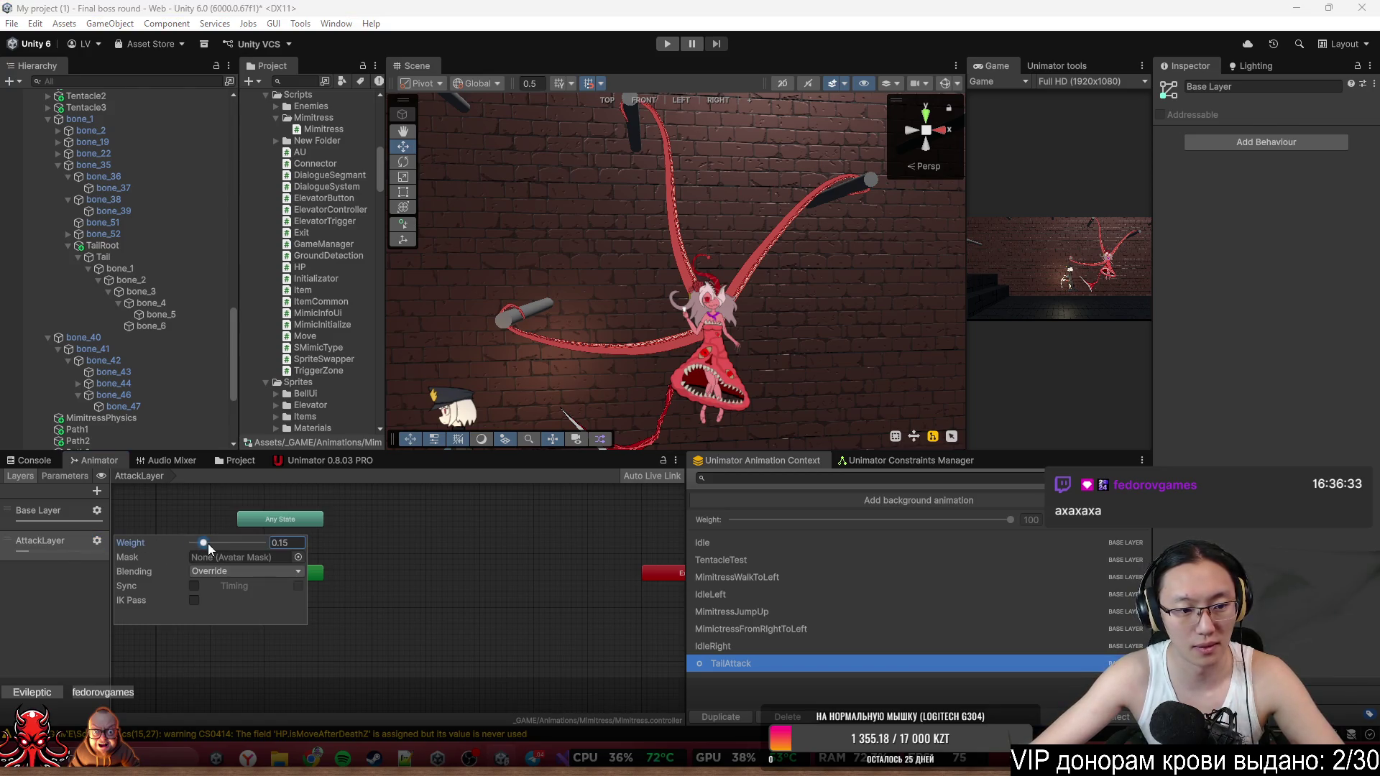
left_click(425, 581)
Create an empty New State and add the TailAttack clip as a state.
right_click(338, 548)
mouse_move(435, 552)
left_click(559, 553)
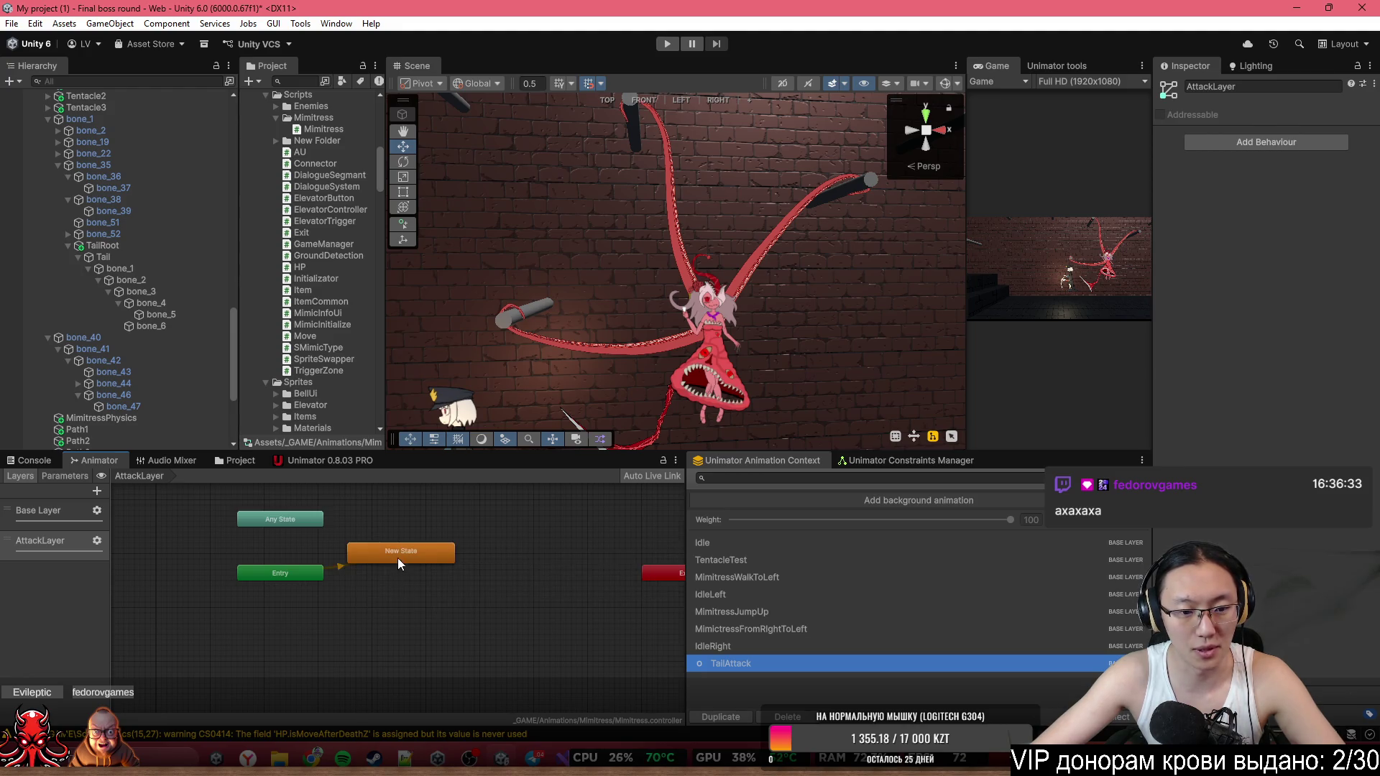
right_click(457, 596)
right_click(455, 547)
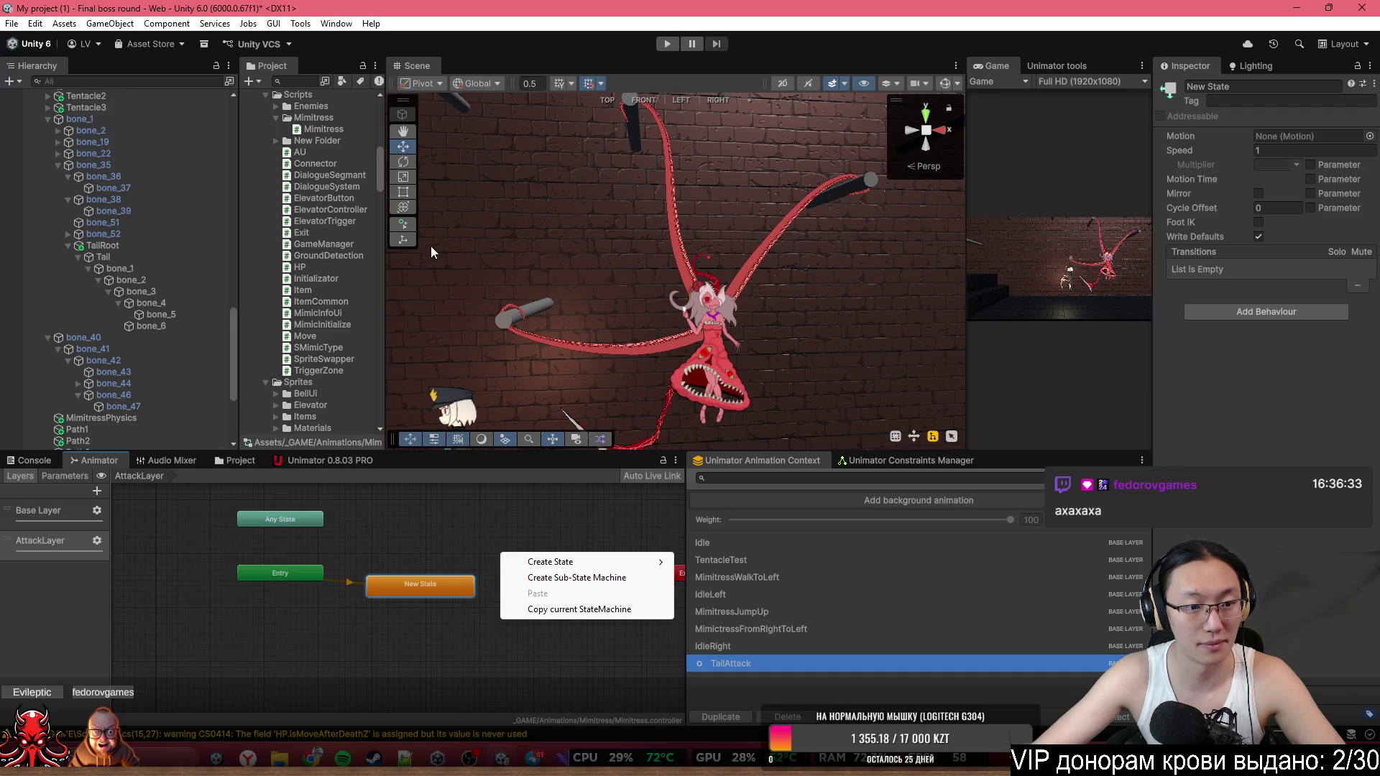
left_click(803, 637)
right_click(778, 661)
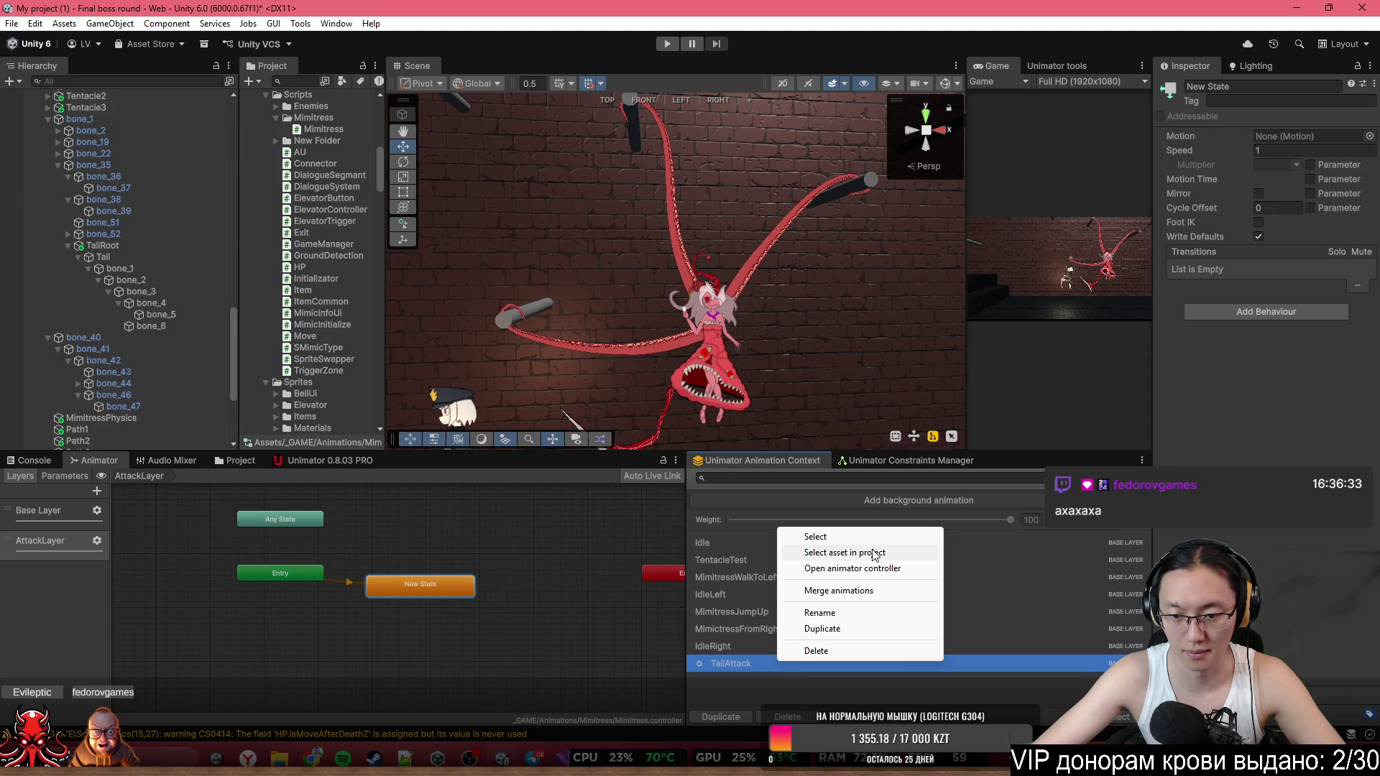
left_click(844, 552)
mouse_move(324, 95)
left_mouse_down()
mouse_move(402, 323)
mouse_move(505, 546)
mouse_move(533, 560)
mouse_move(458, 548)
mouse_move(478, 620)
left_mouse_up()
Link New State to TailAttack with transitions in both directions.
right_click(415, 583)
left_click(431, 592)
left_click(447, 548)
right_click(478, 548)
left_click(495, 555)
left_click(471, 589)
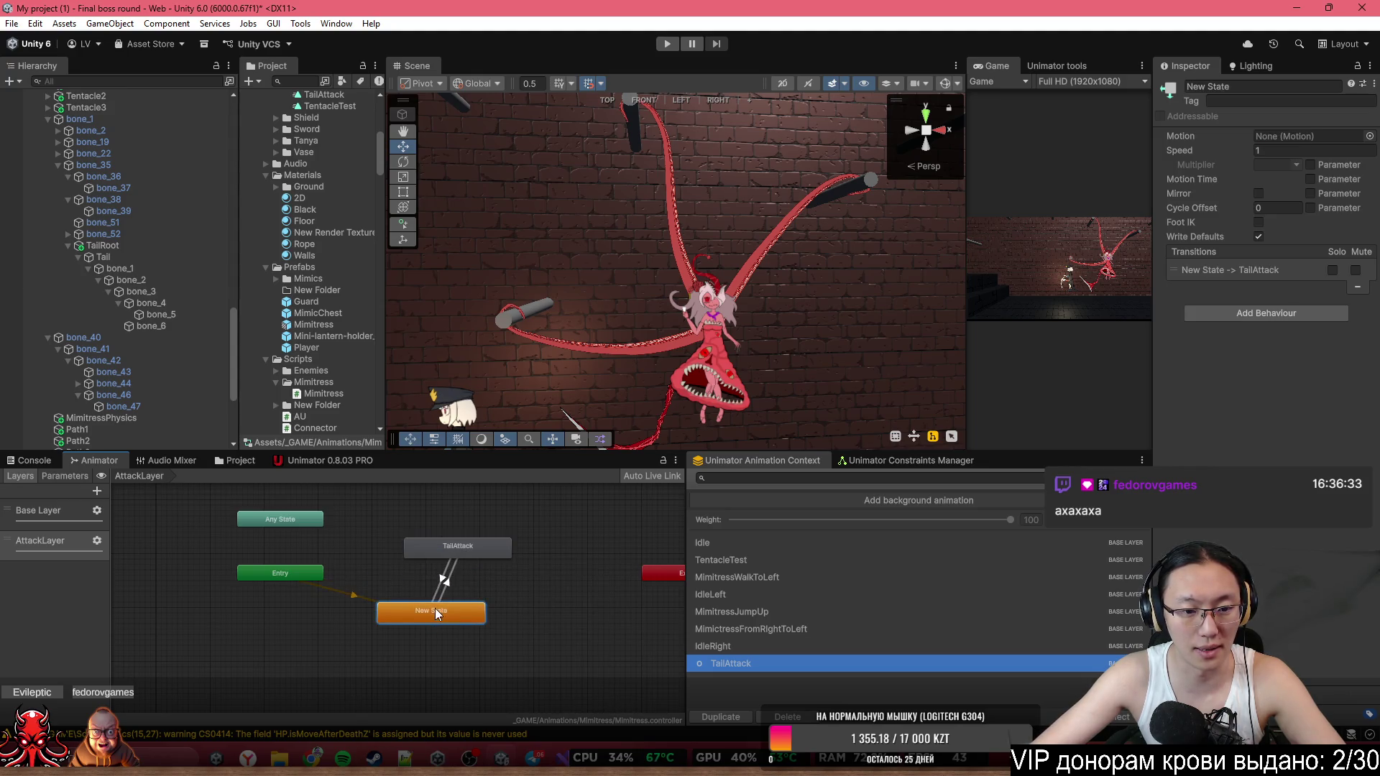
scroll(432, 557, "up", 3)
left_click(66, 476)
Add a trigger parameter named Attack.
left_click(93, 490)
left_click(149, 551)
type("Atta")
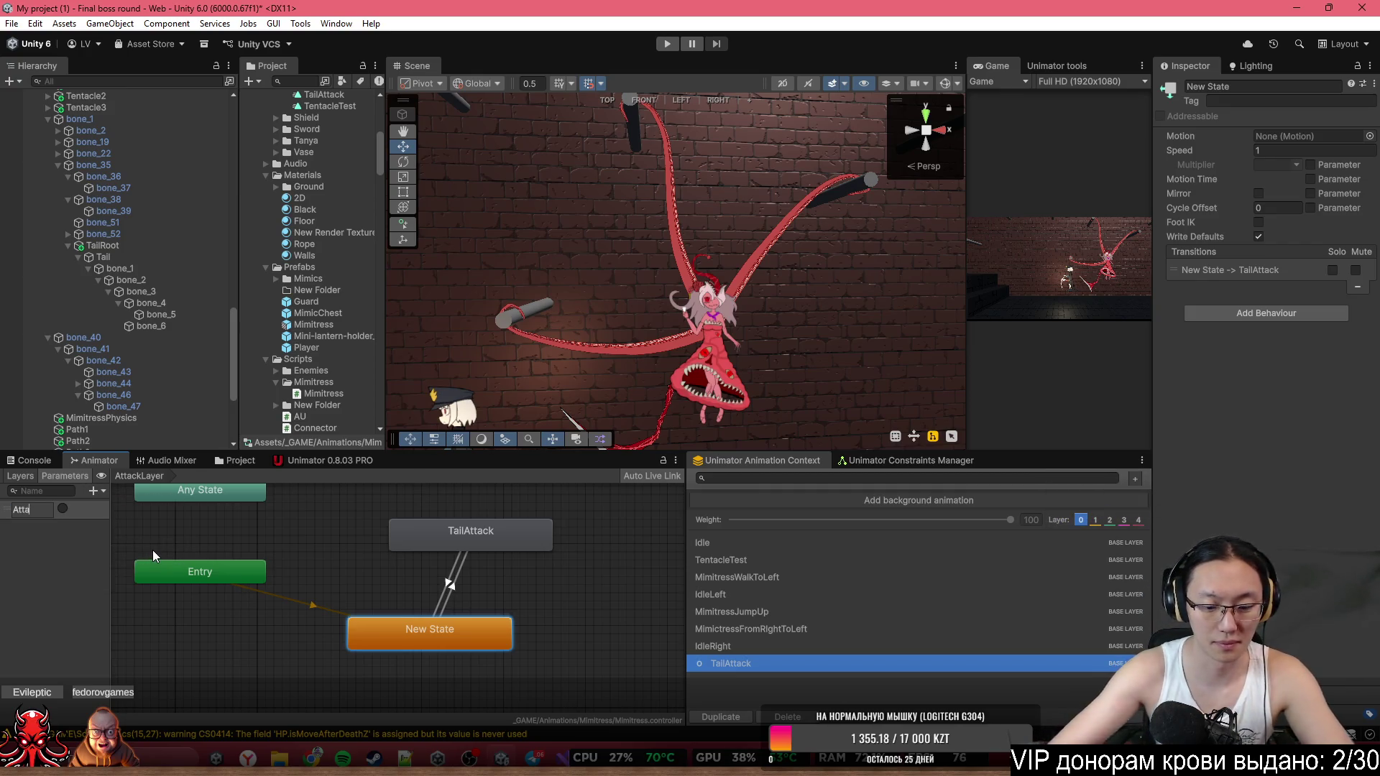
type("ck")
key("Return")
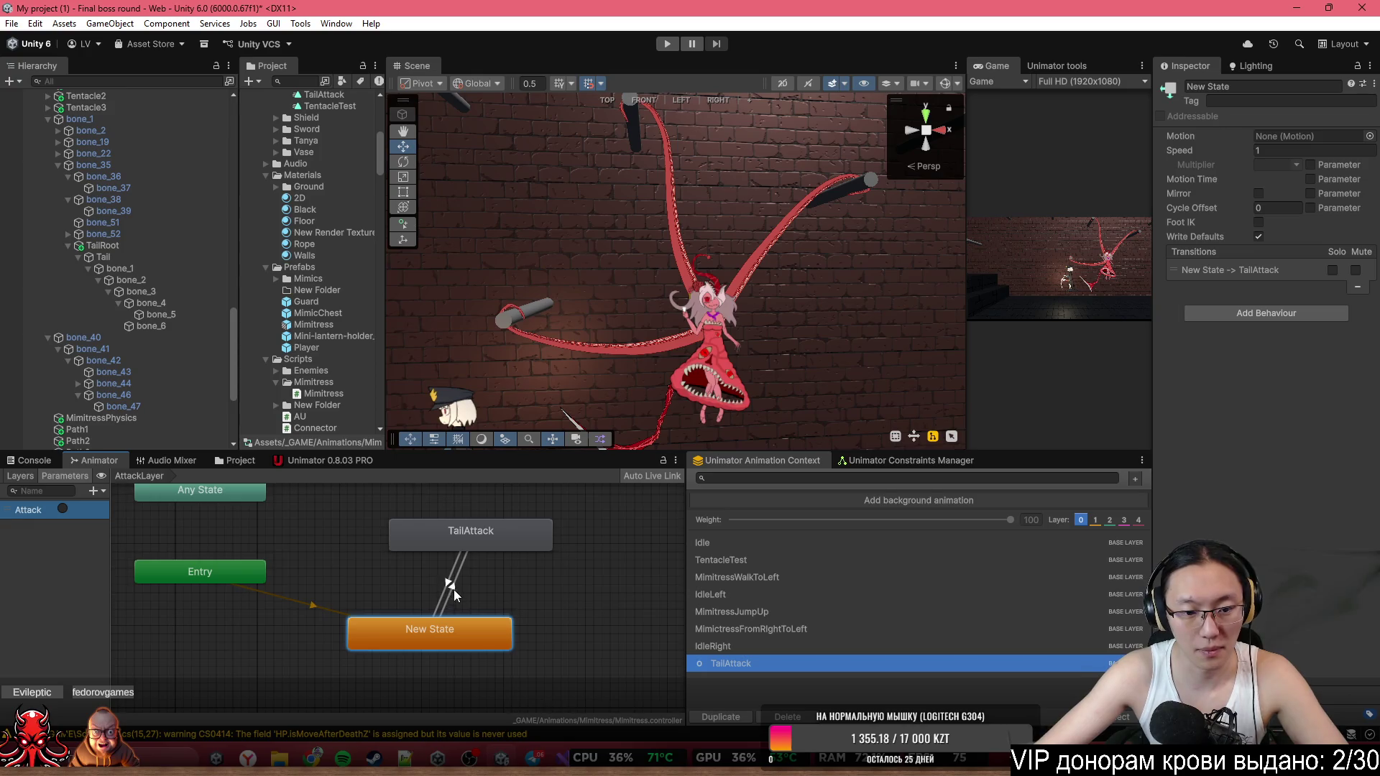
Make Attack the New State→TailAttack condition, with exit time and fixed duration off and zero duration.
left_click(452, 586)
left_click(1338, 417)
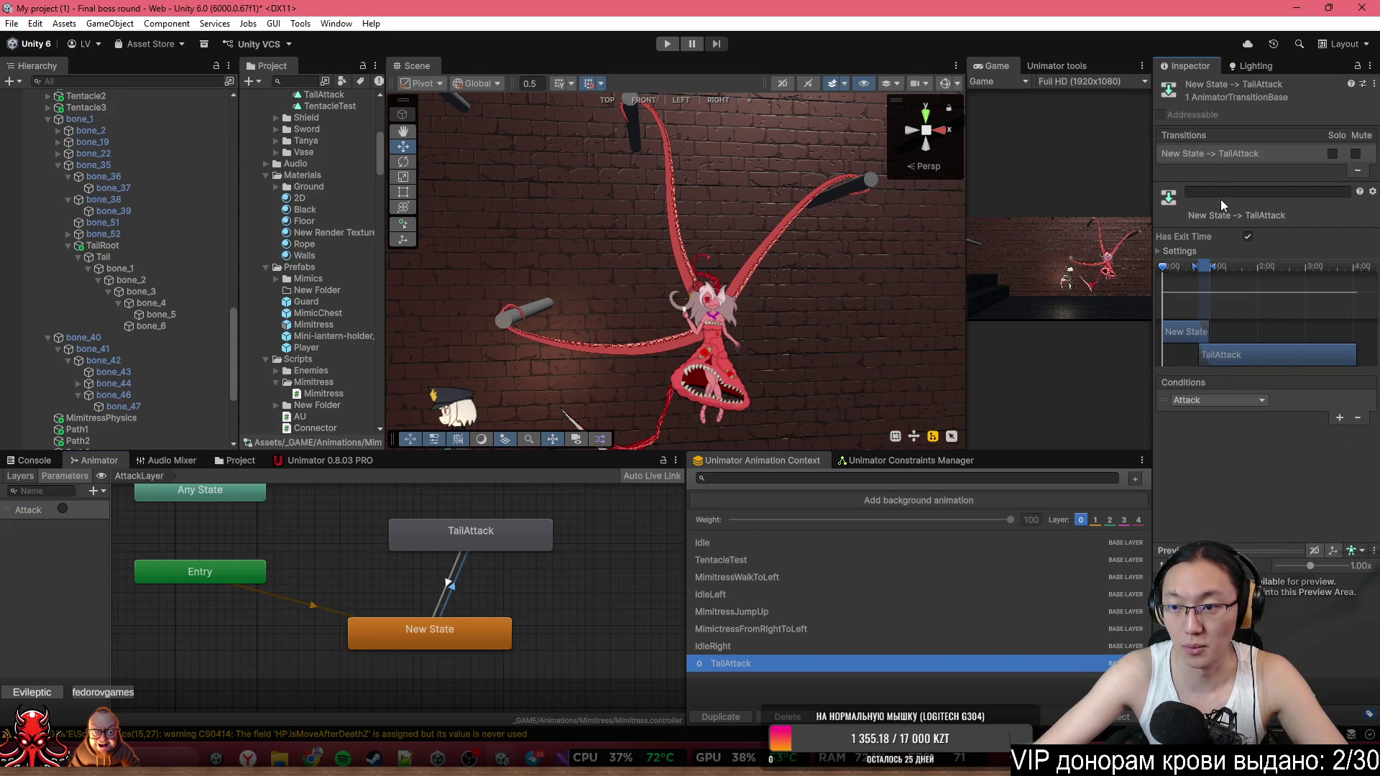
left_click(1183, 251)
left_click(1248, 237)
left_click(1248, 279)
key("BackSpace")
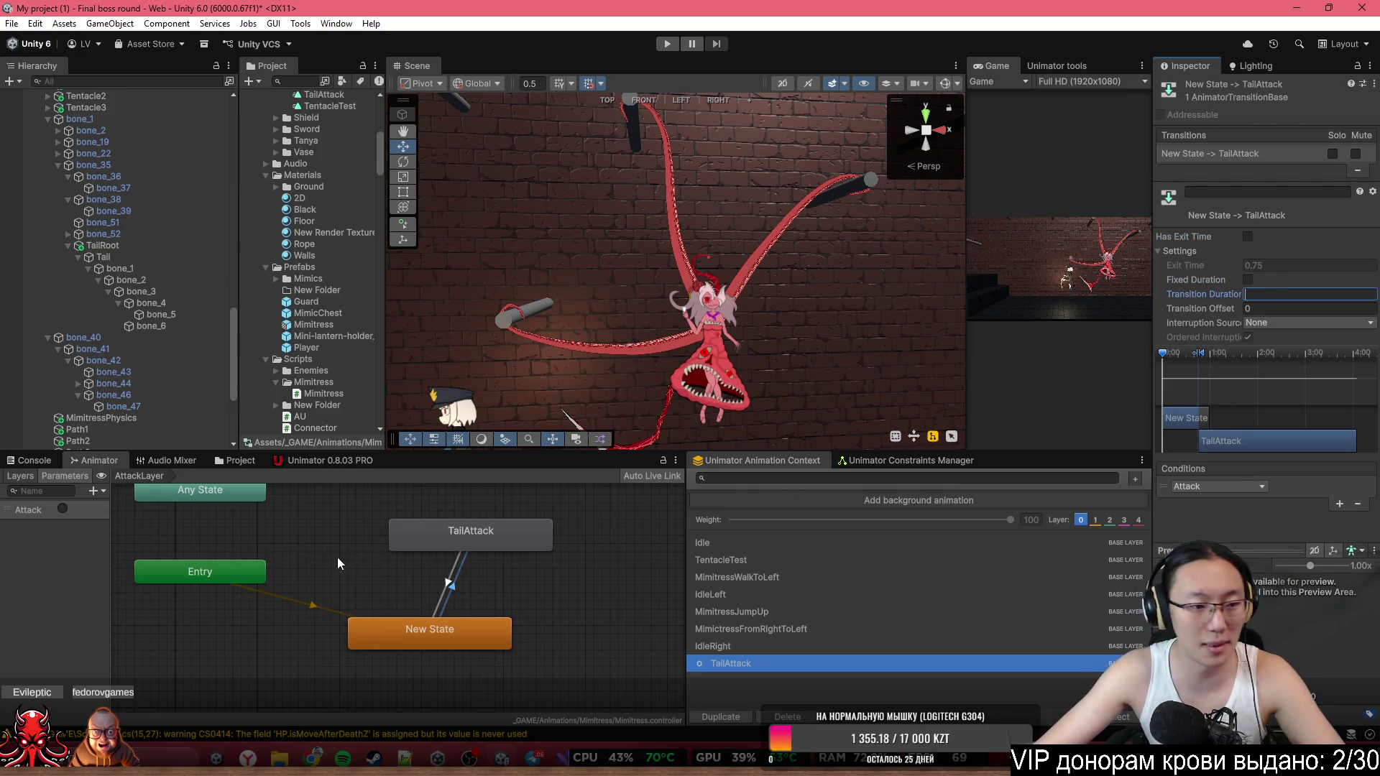
Turn off fixed duration and clear the duration on the TailAttack→New State transition.
left_click(447, 582)
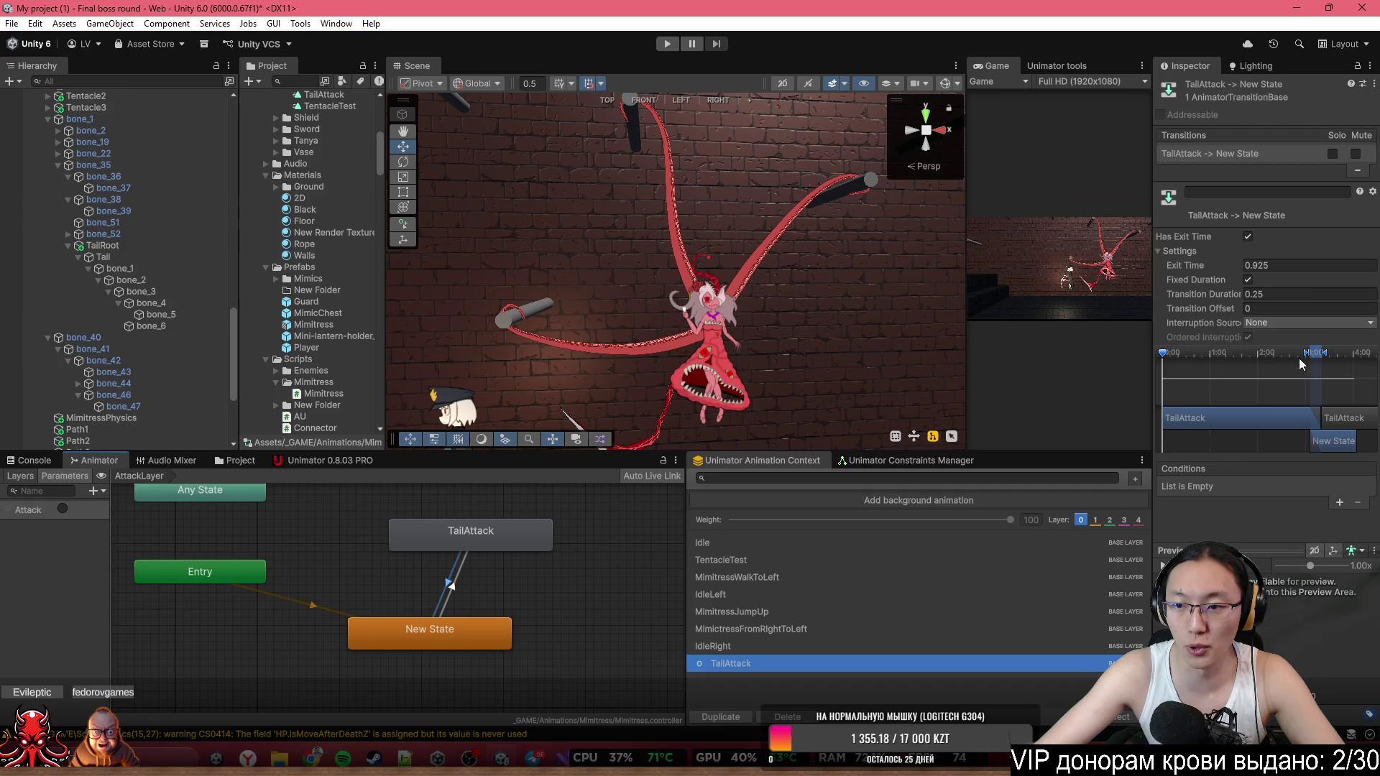
left_click(1248, 280)
left_click(1247, 279)
left_click(1293, 294)
key("BackSpace")
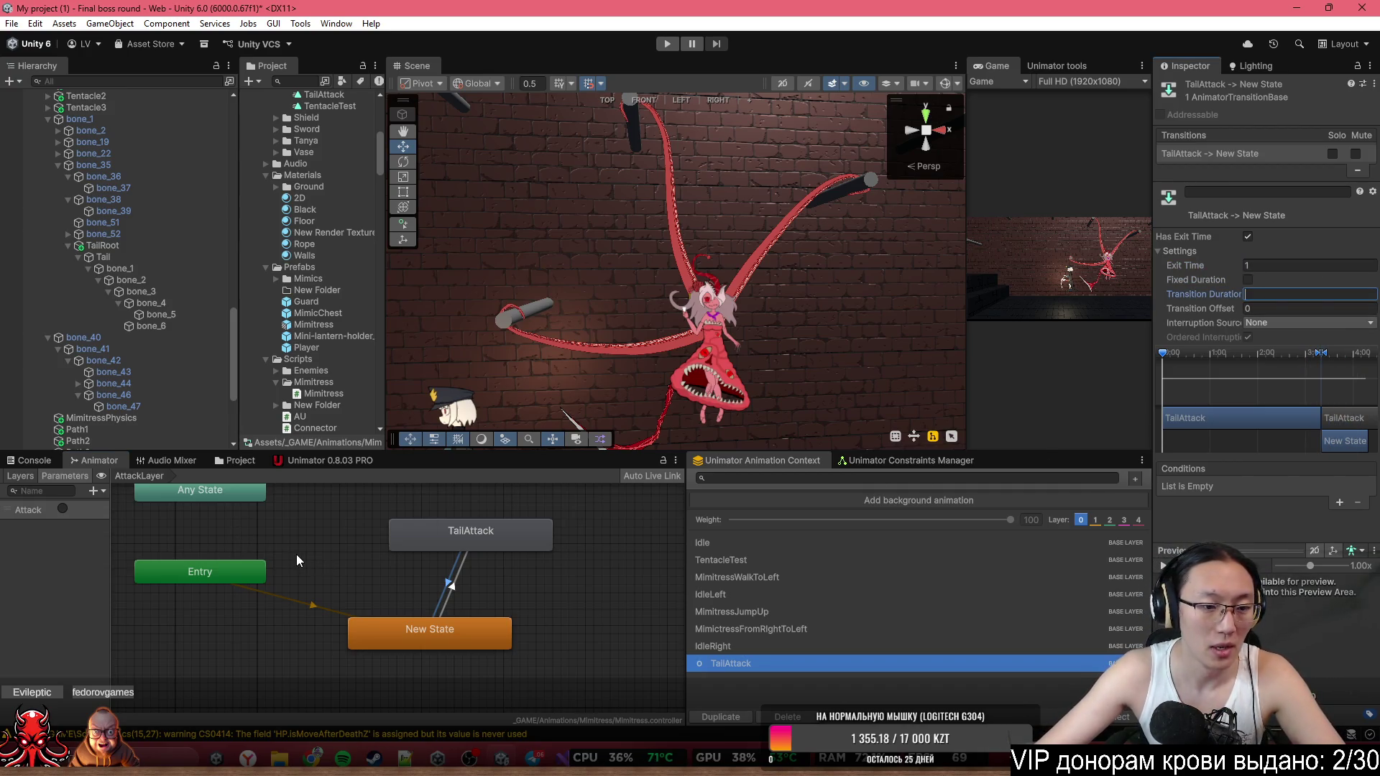
key("alt+Tab")
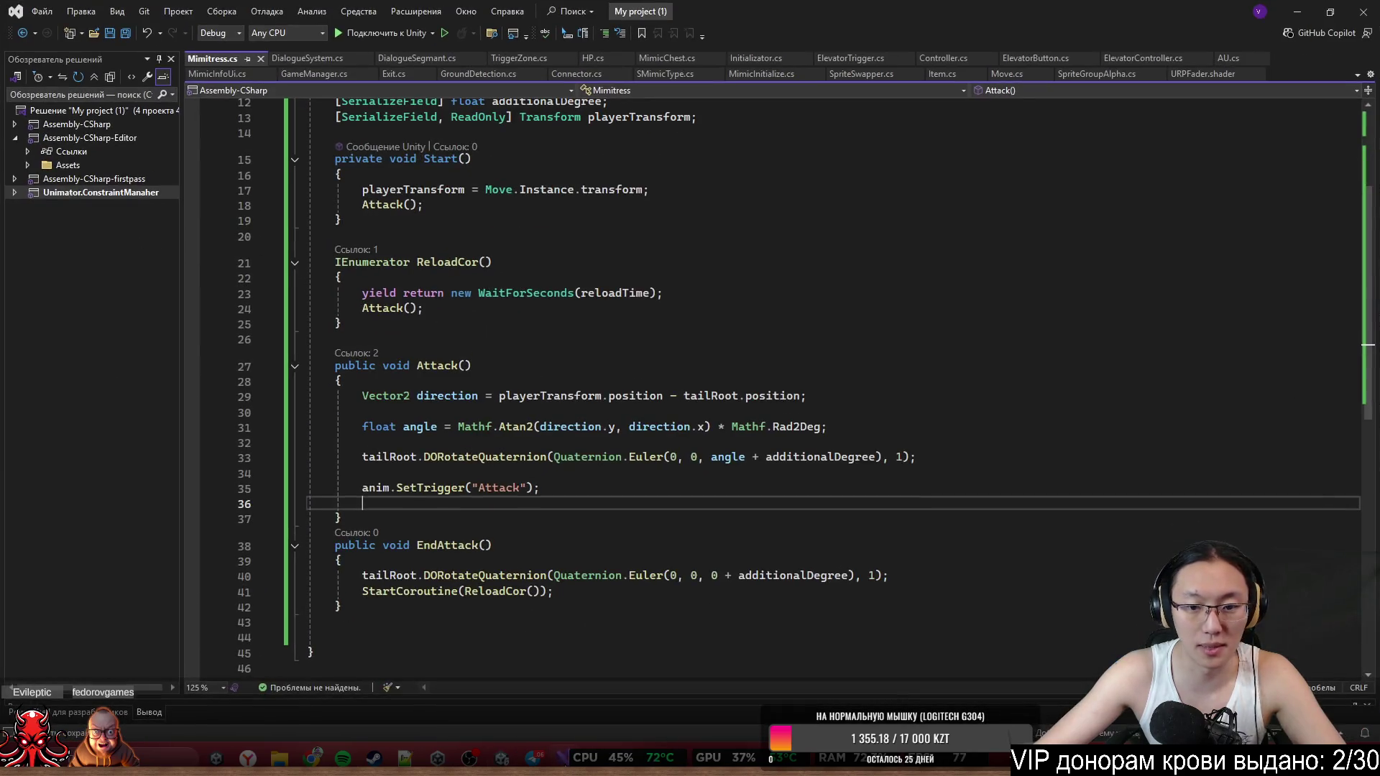
Return to Unity, maximize the Game view and enter Play mode.
key("alt+Tab")
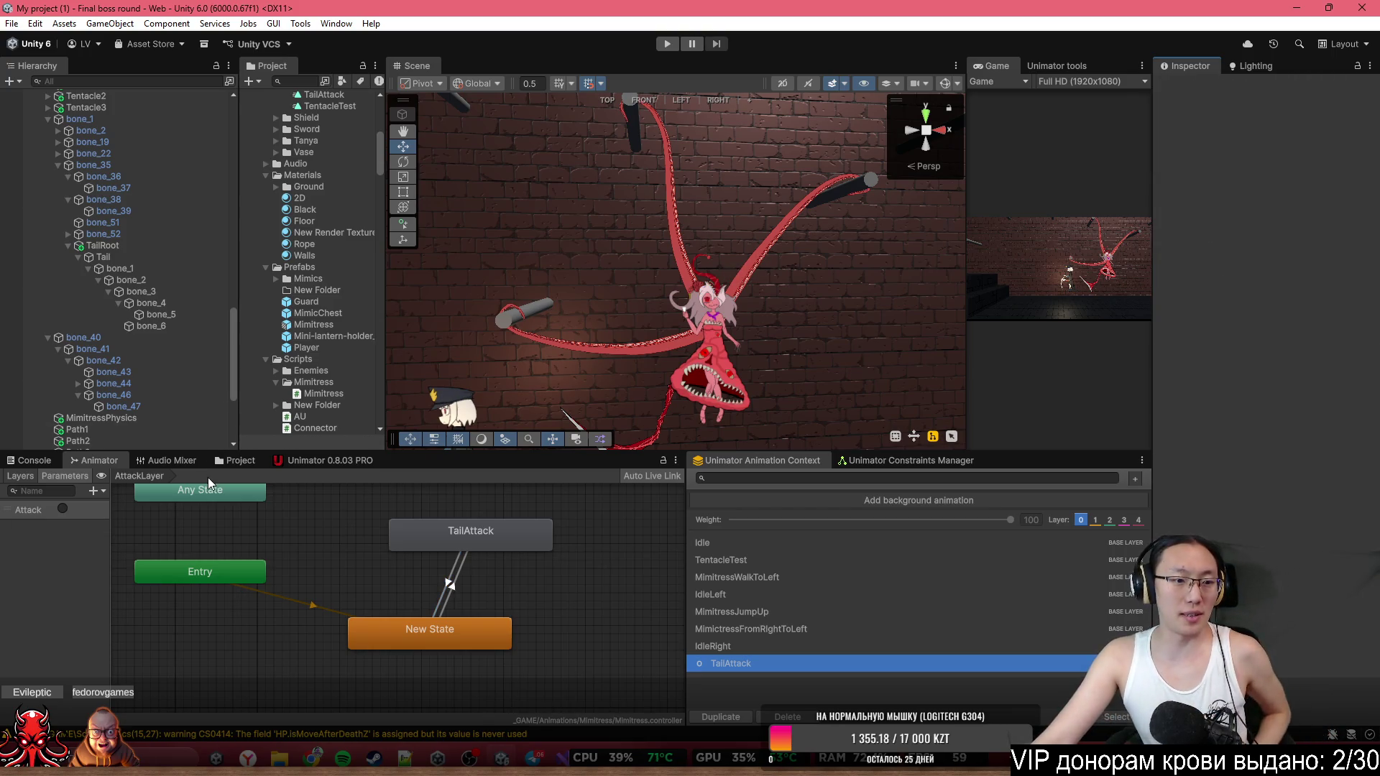
double_click(998, 66)
left_click(661, 46)
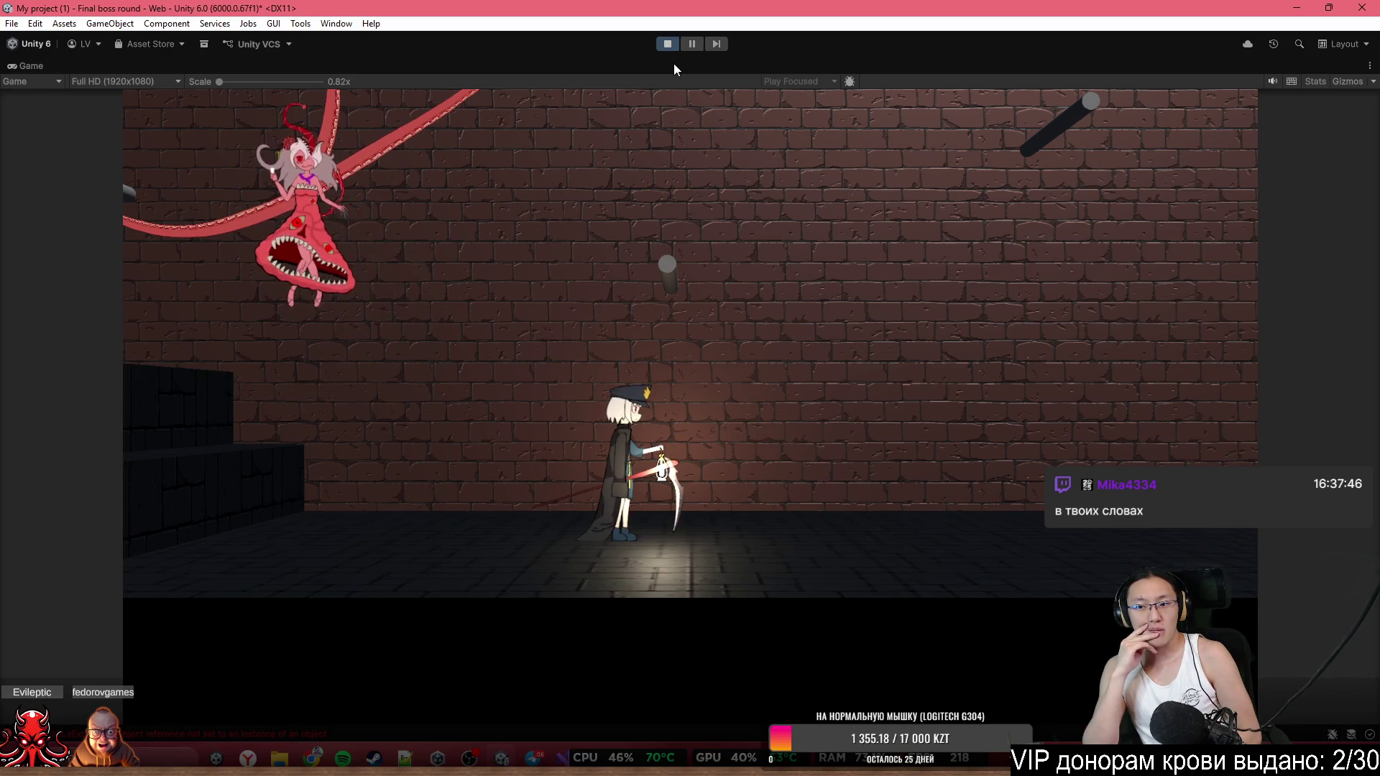
Run and jump the player across the stairs, ledges and platforms toward the boss.
key("a")
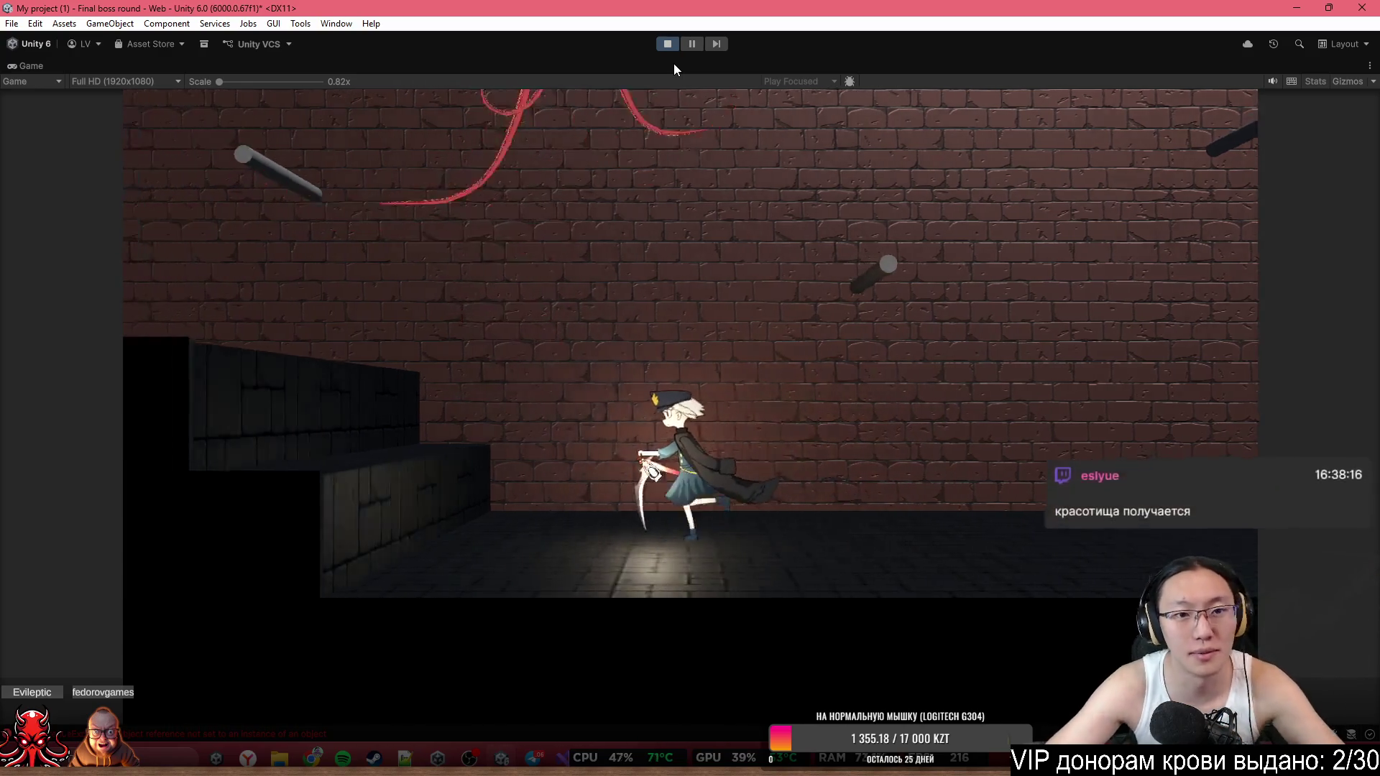
key("space")
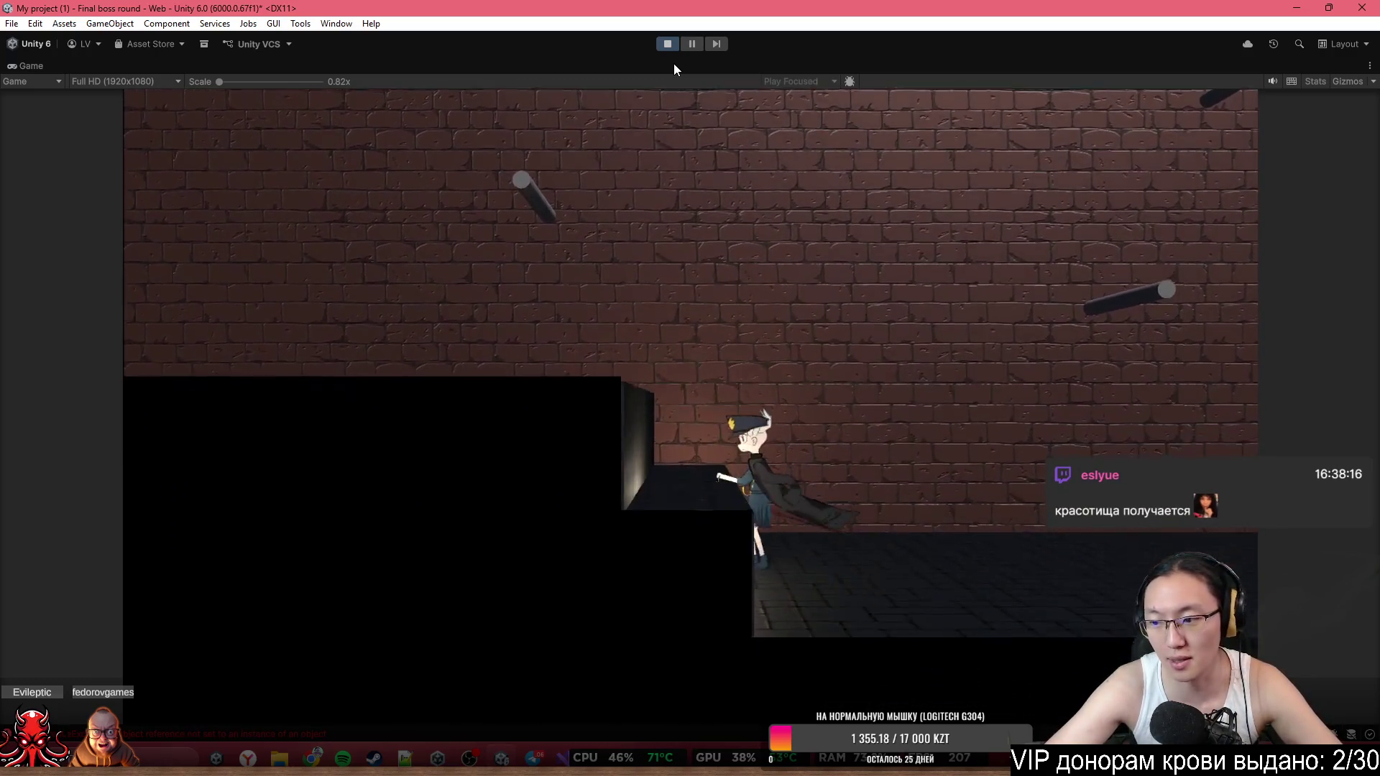
key("d")
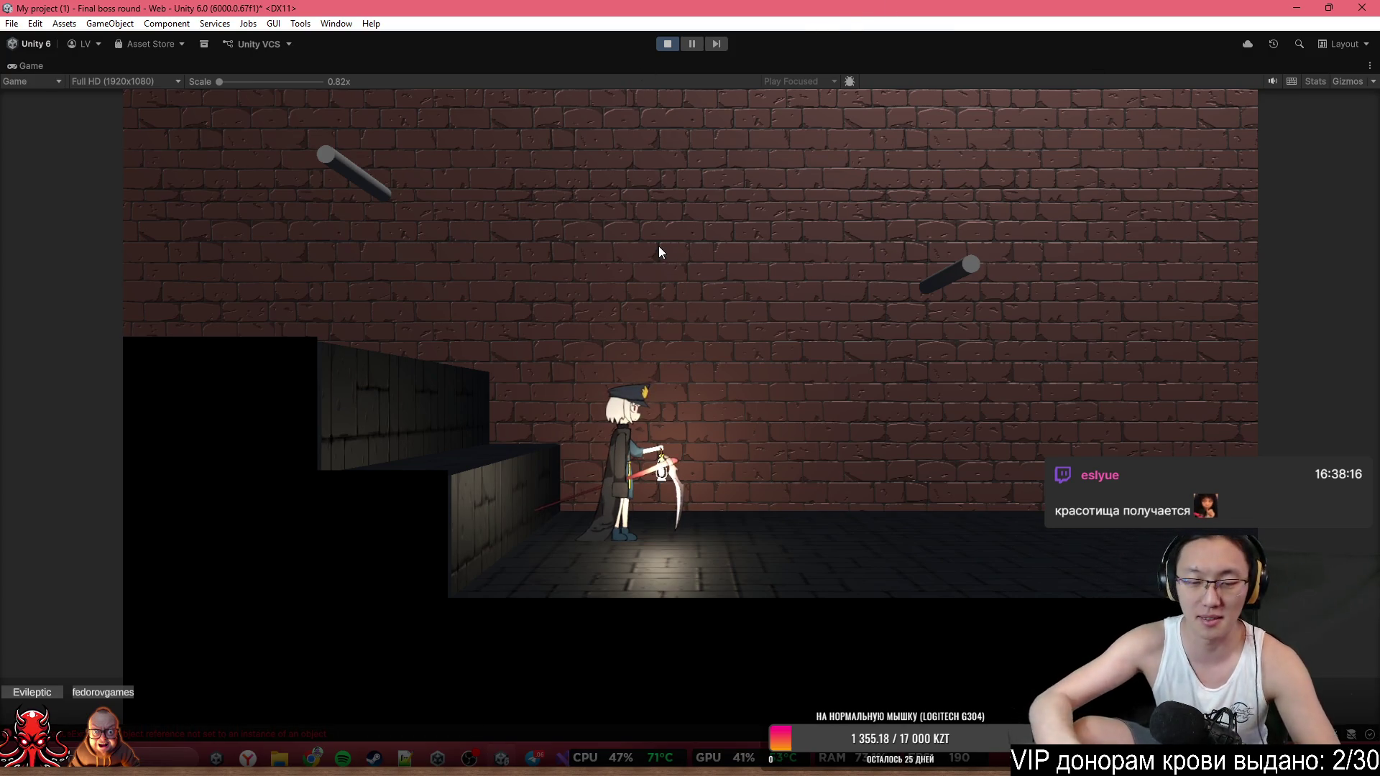
key("d")
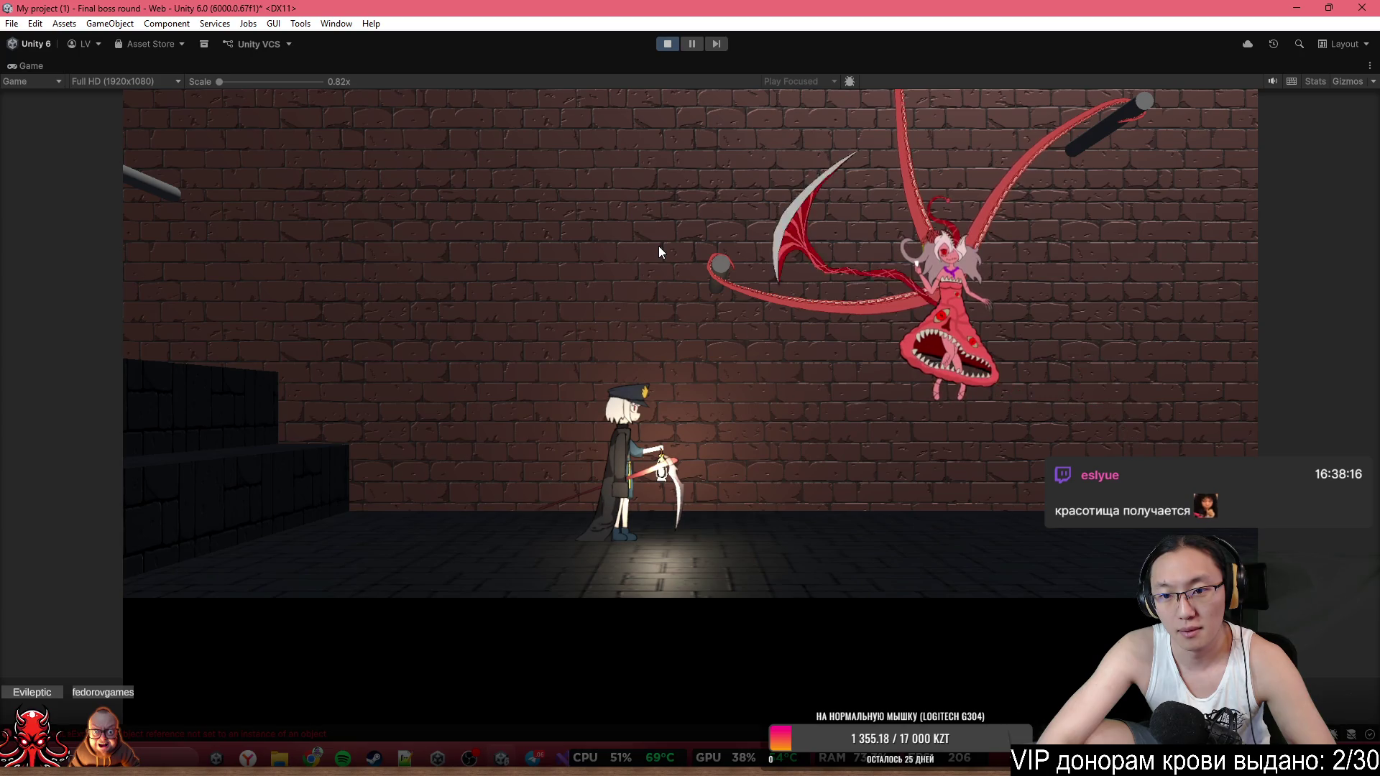
key("a")
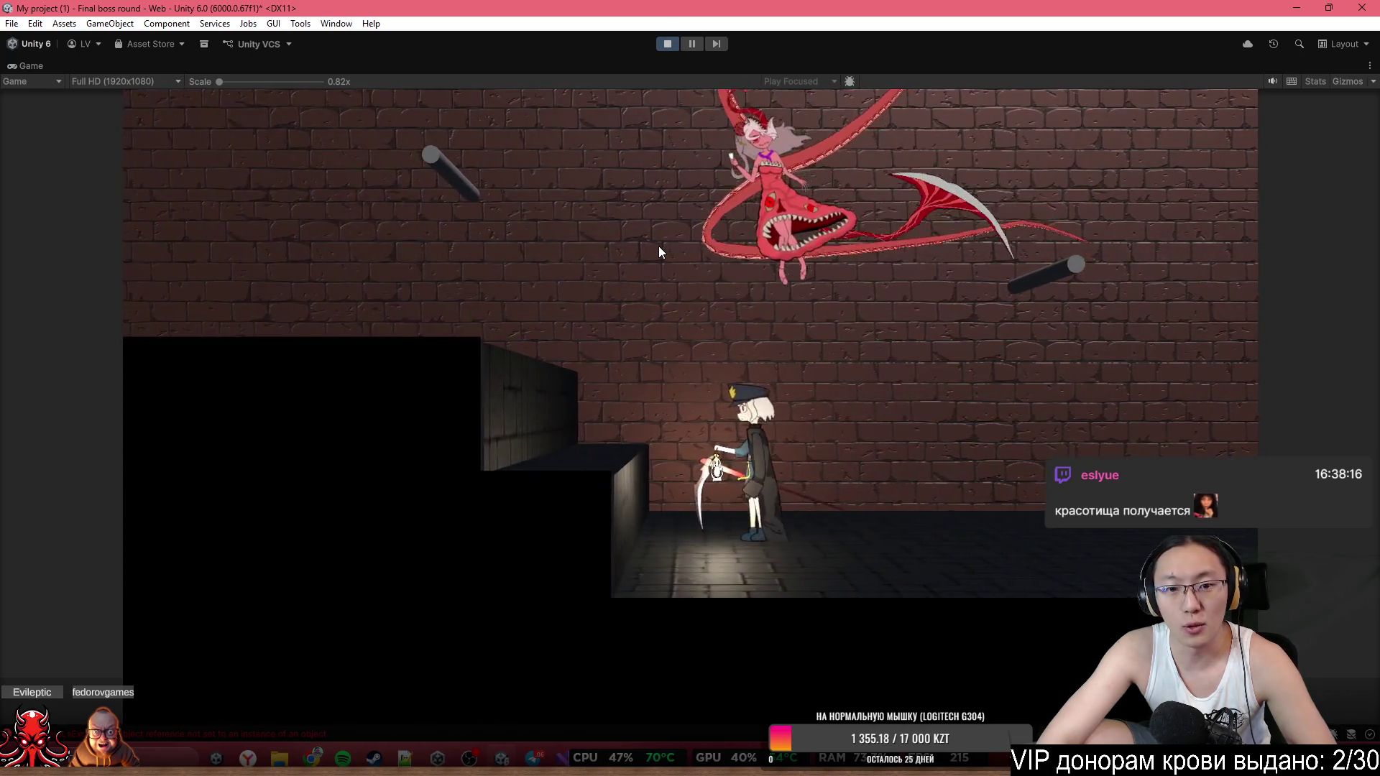
key("space")
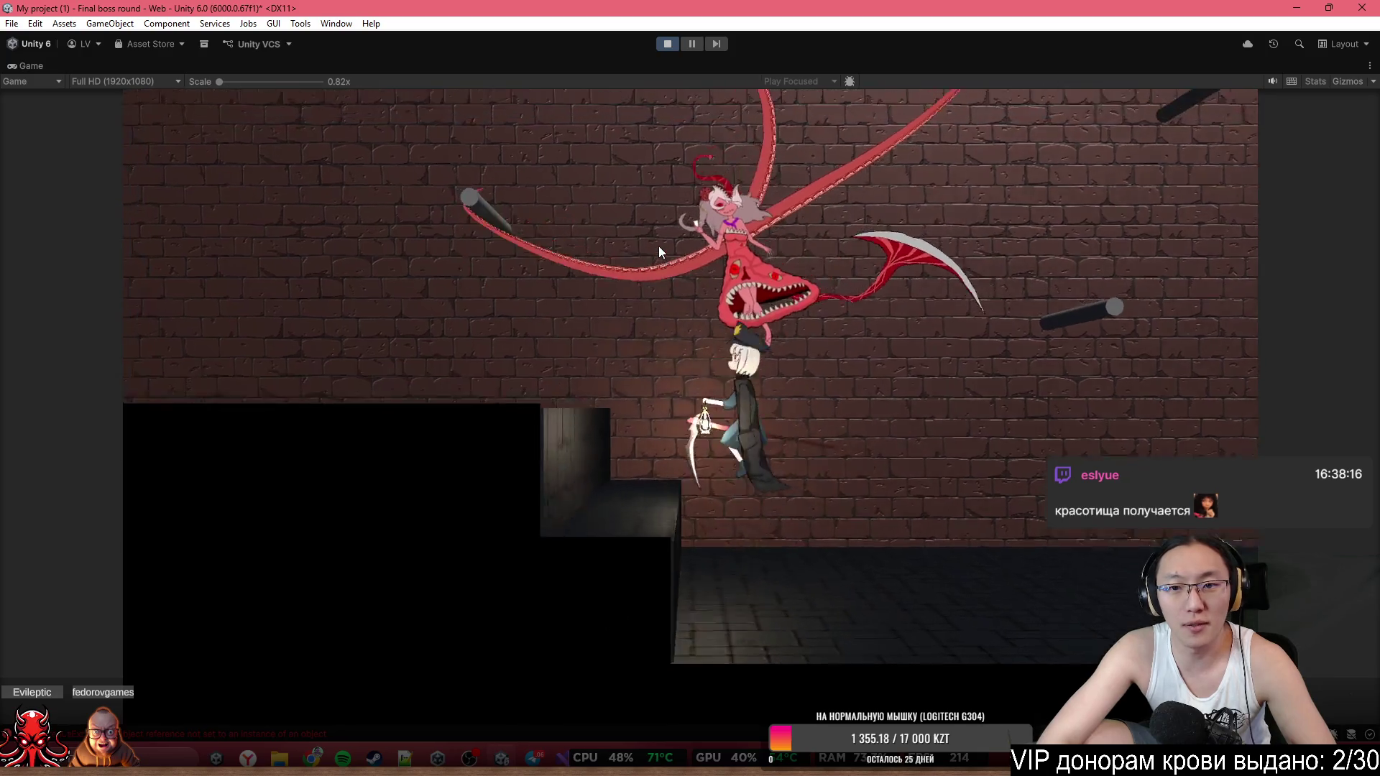
key("space")
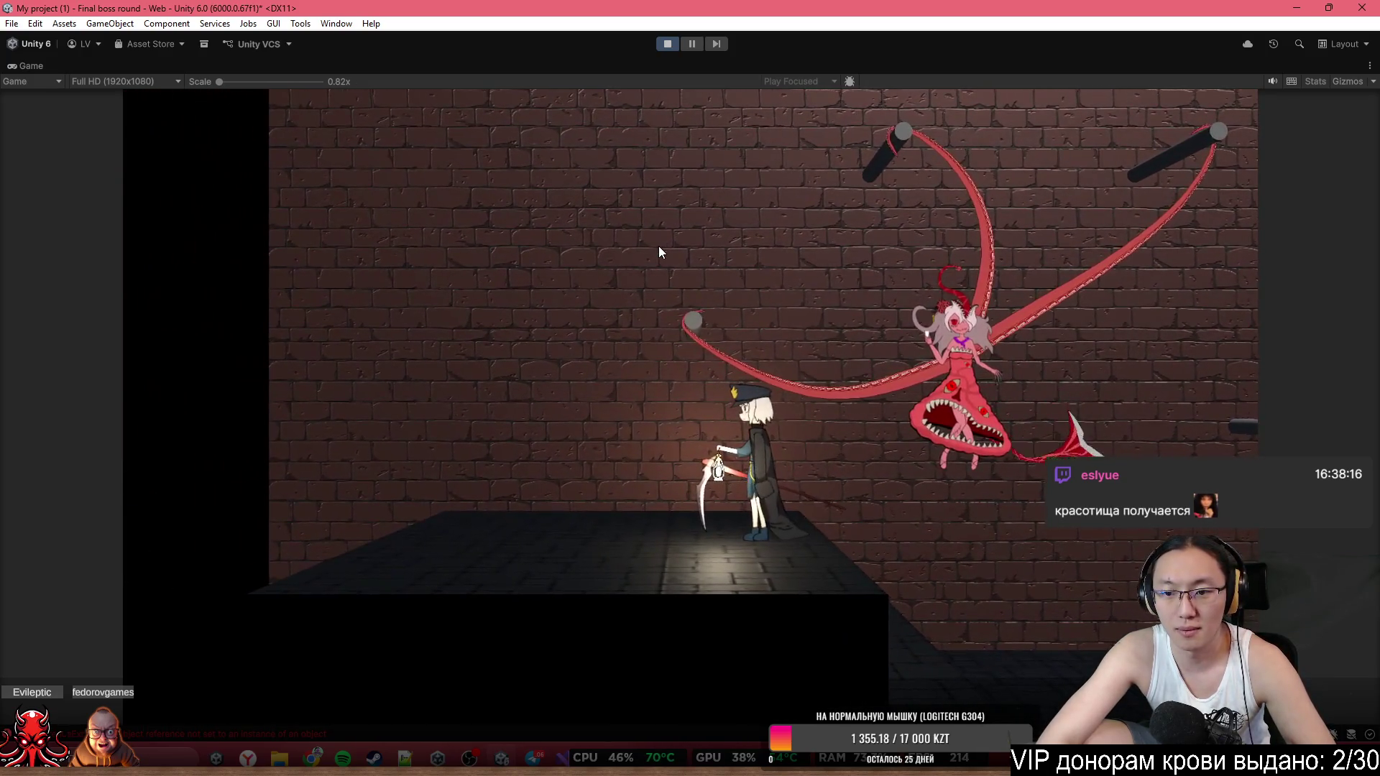
key("a")
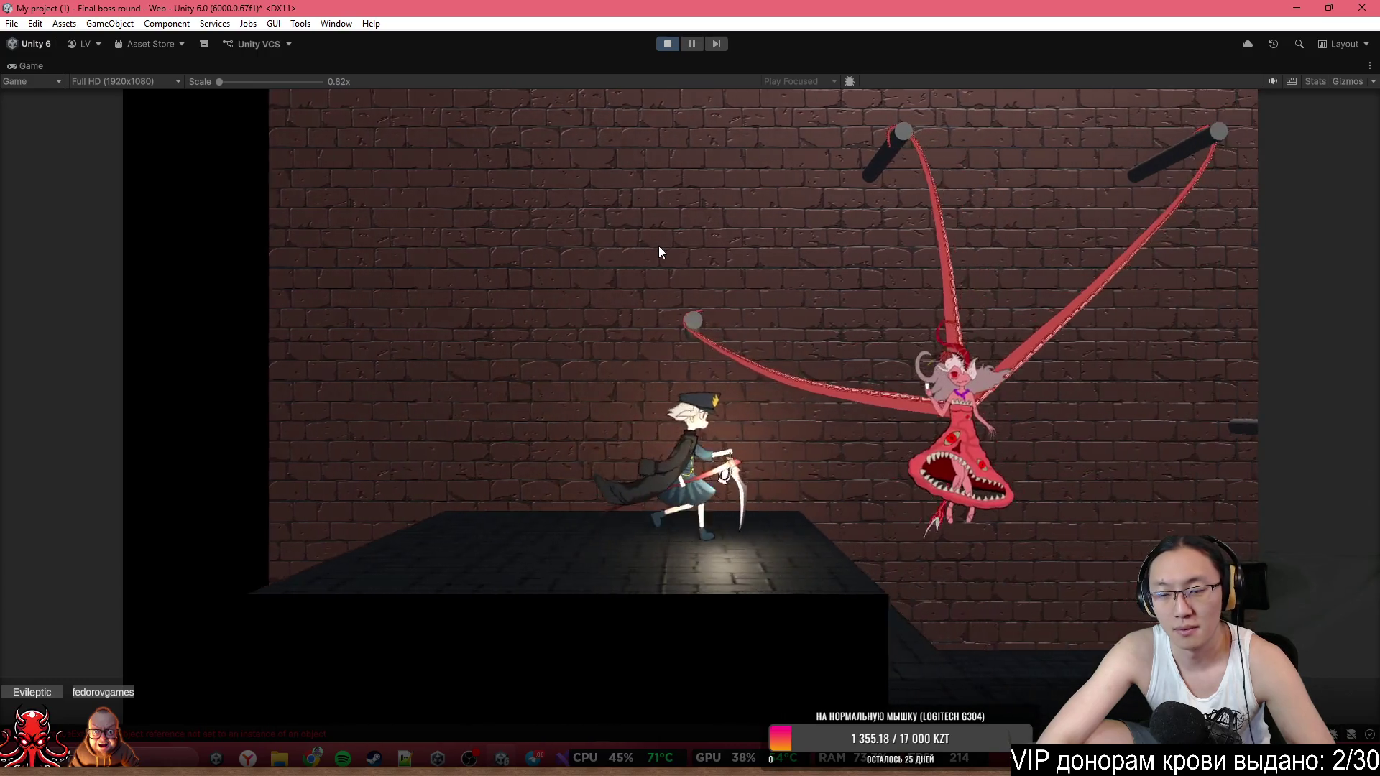
key("d")
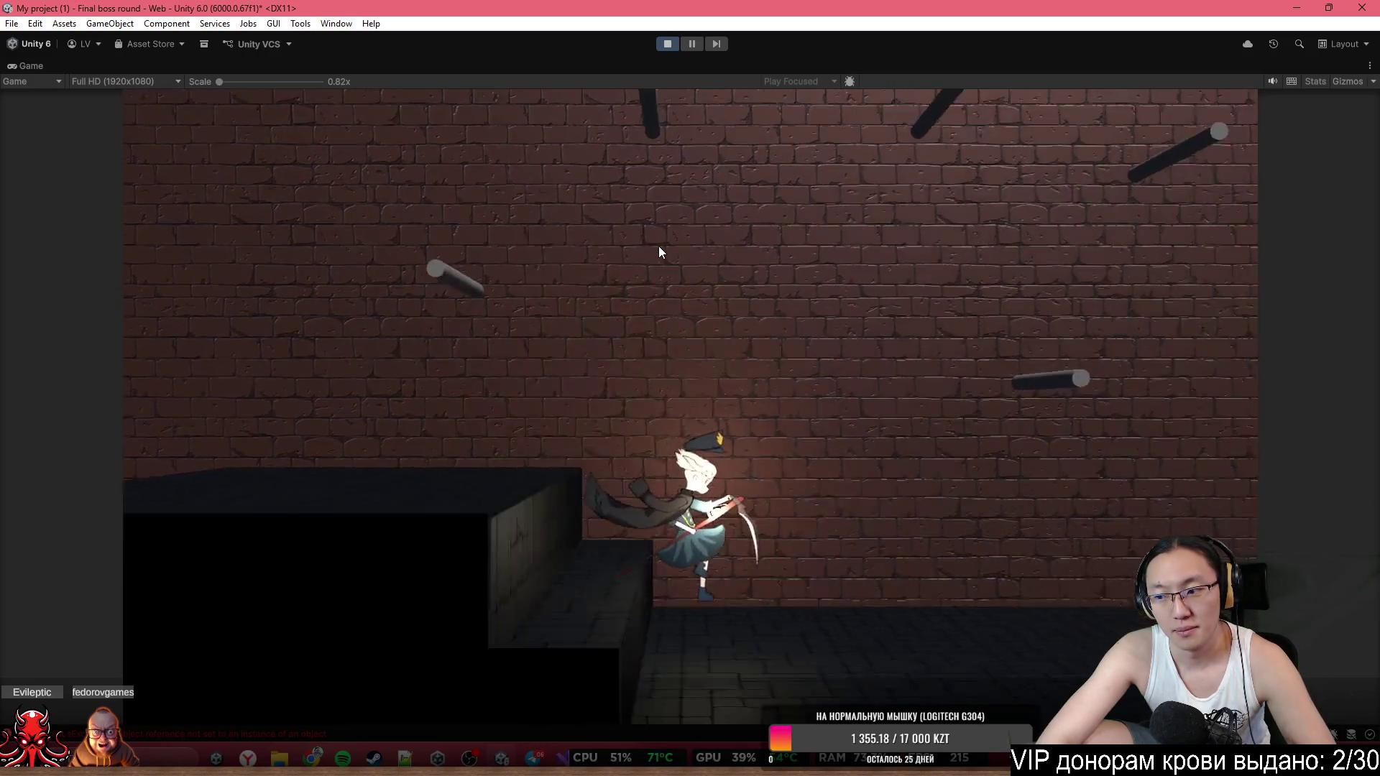
key("d")
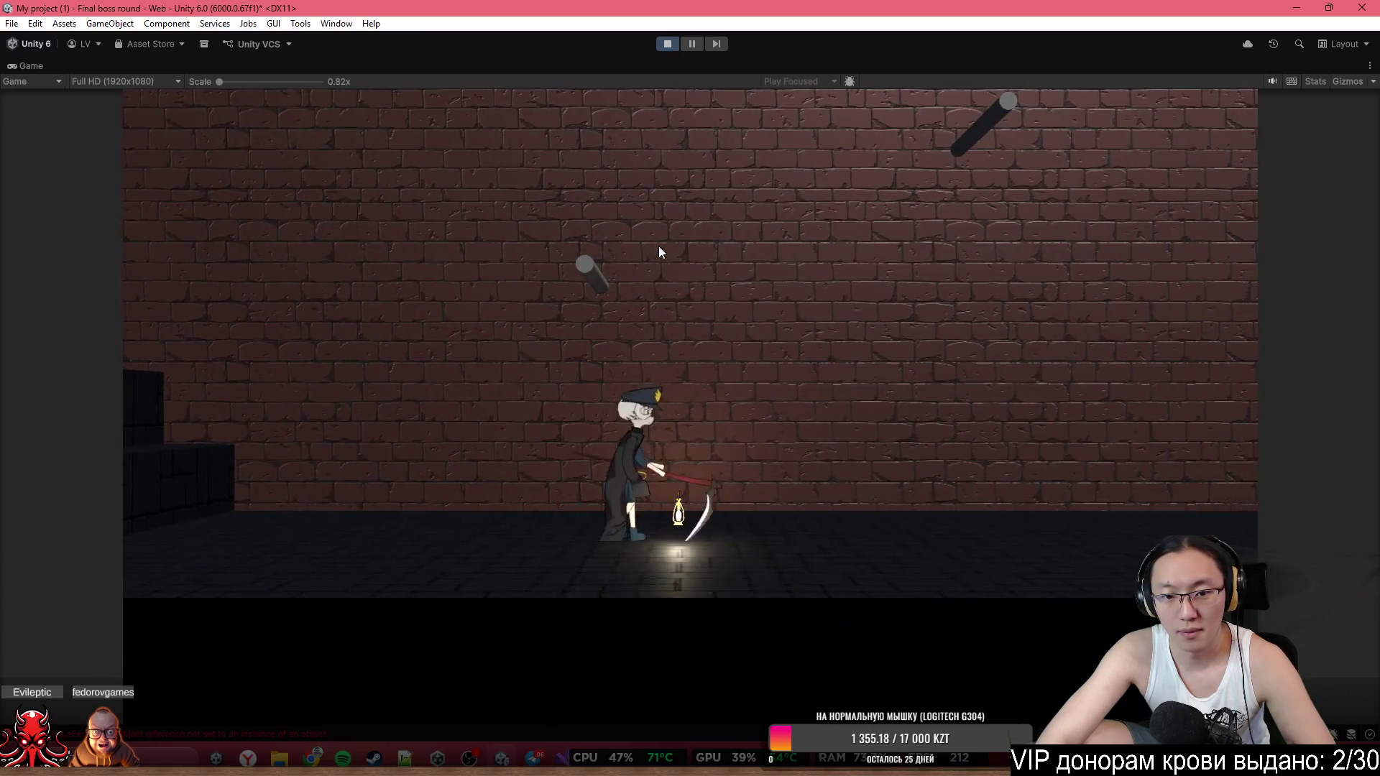
key("d")
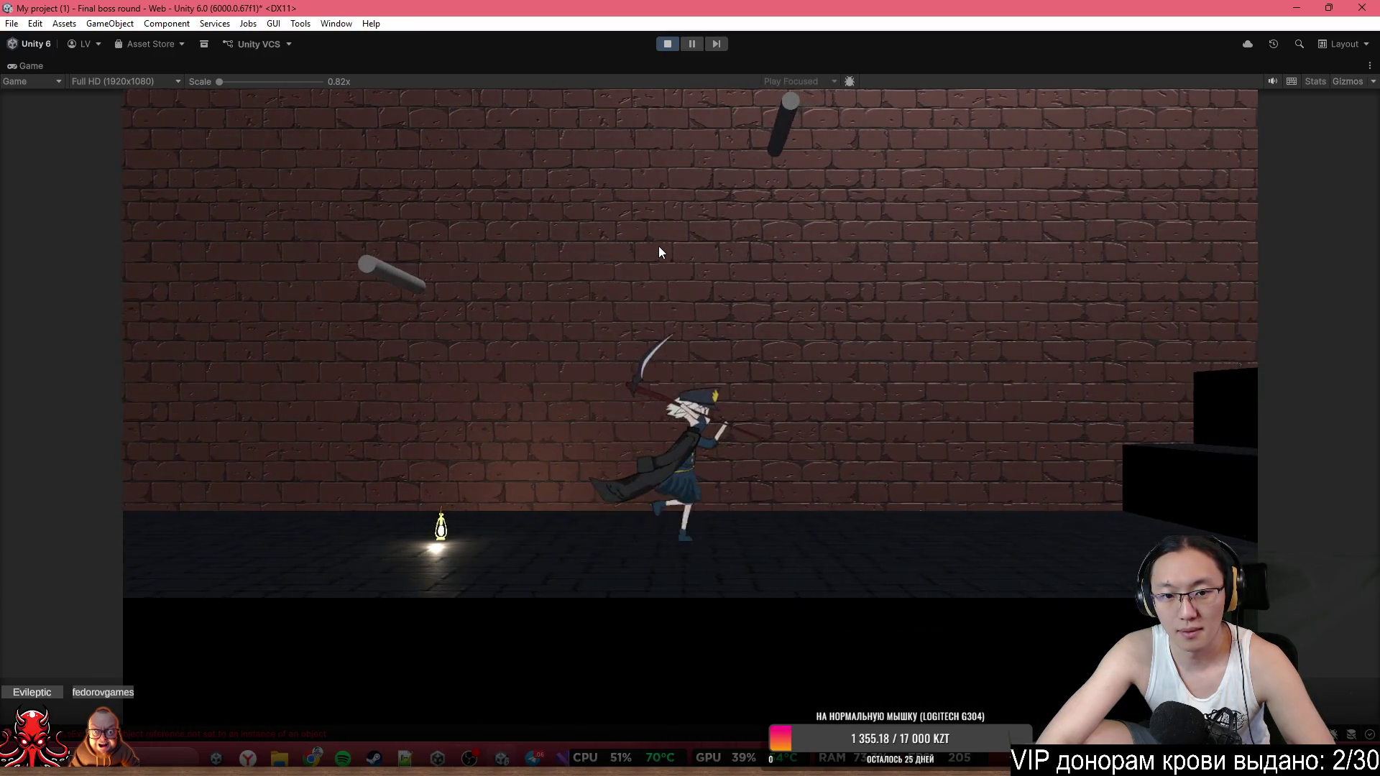
key("d")
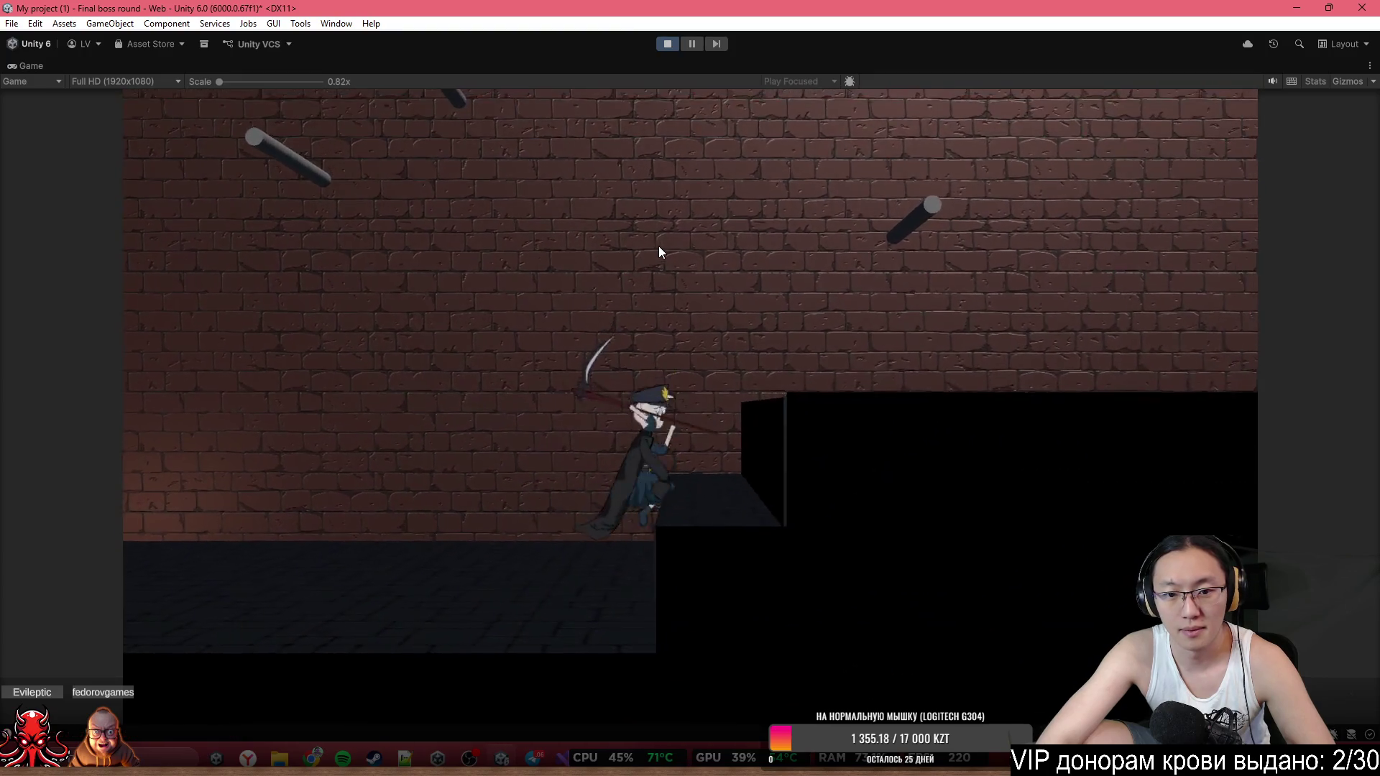
key("d")
key("space")
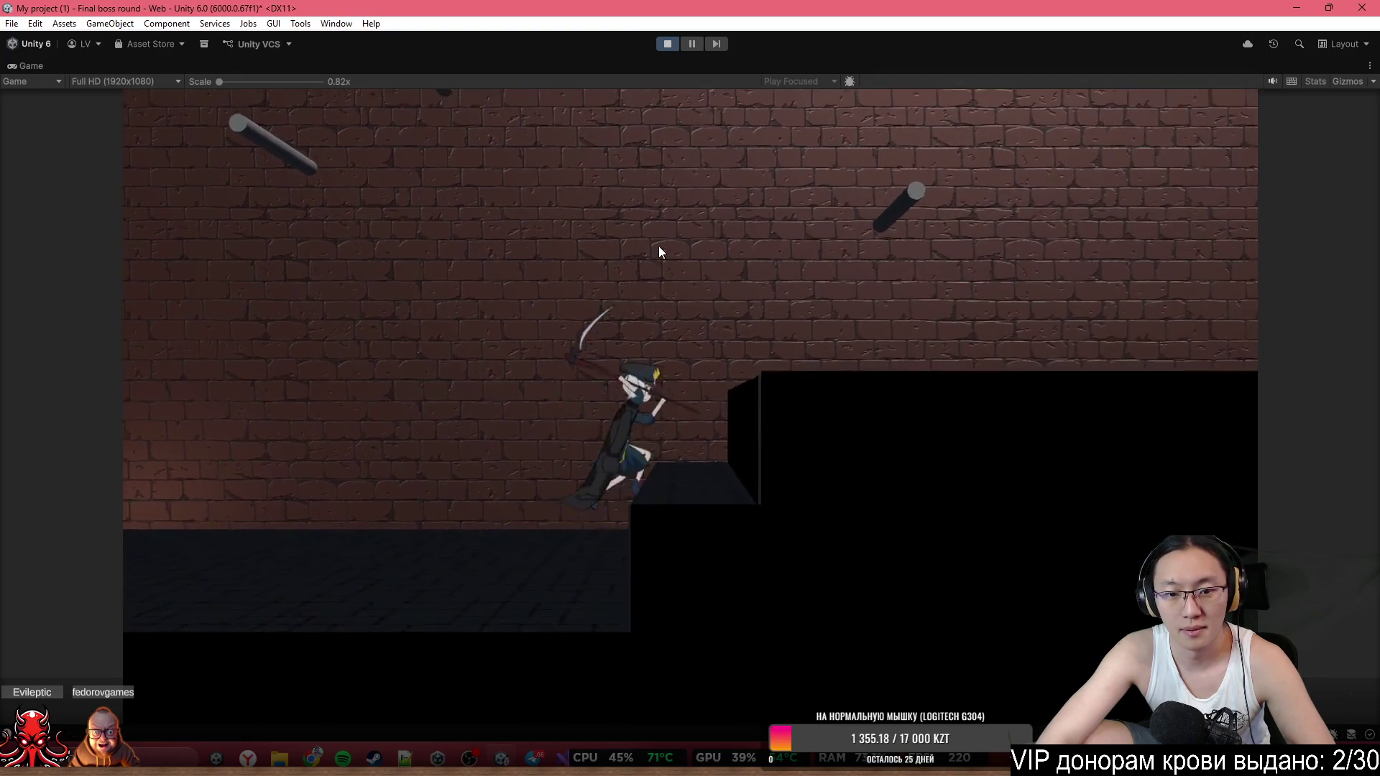
key("a")
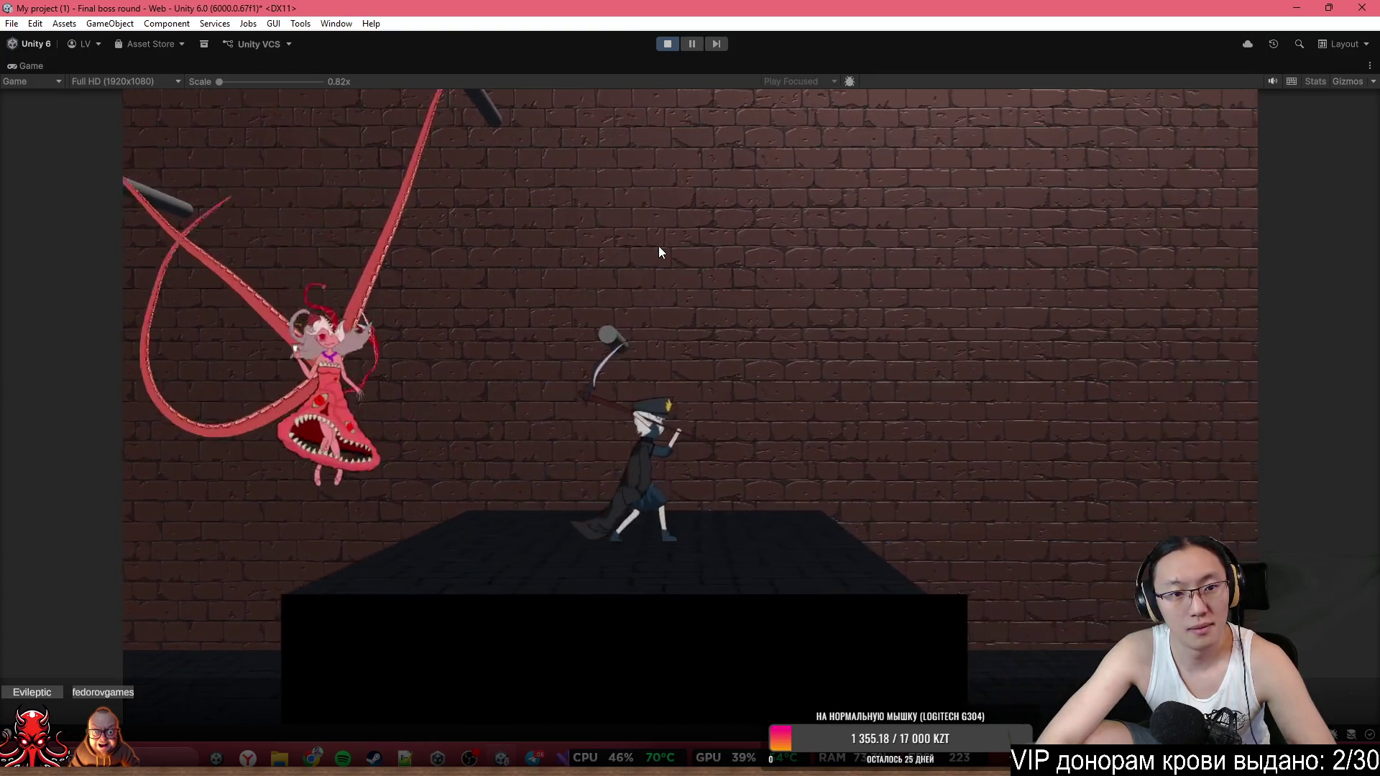
key("a")
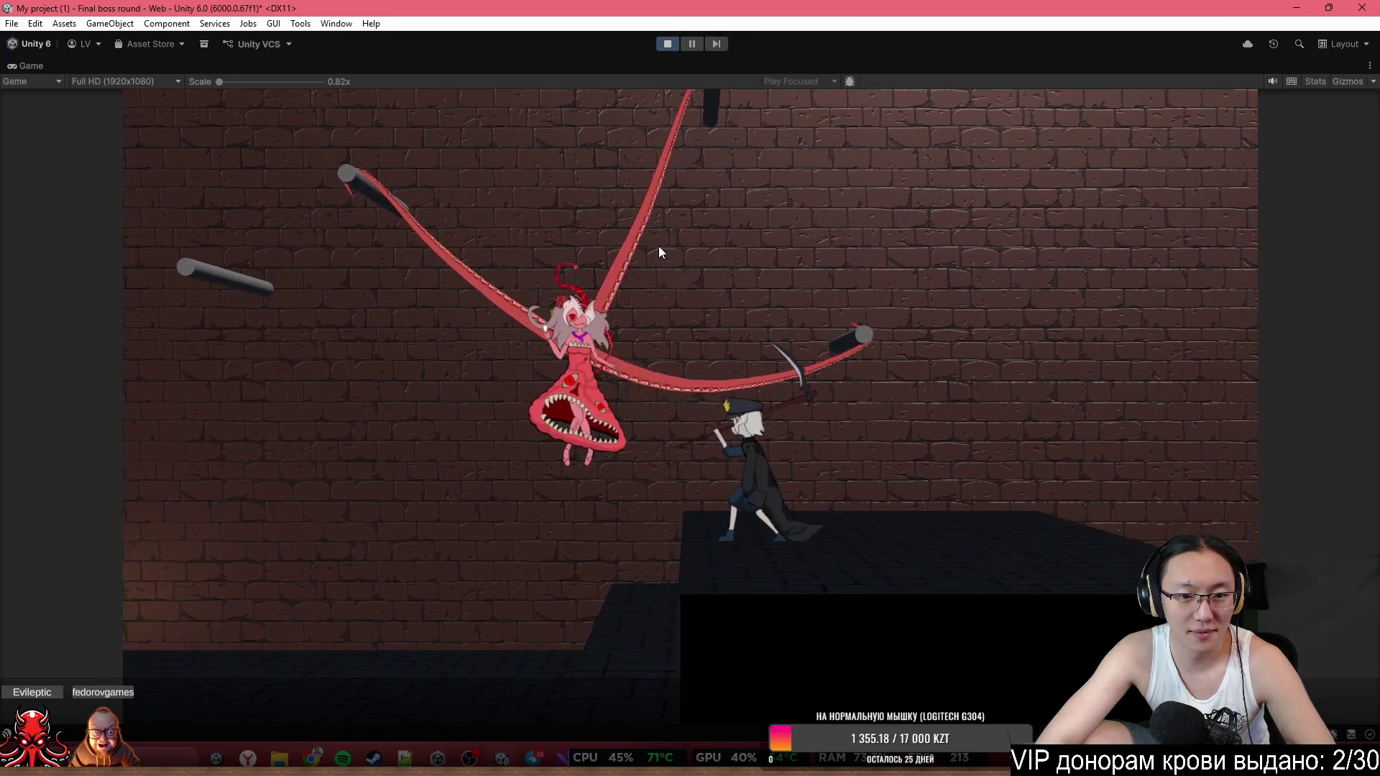
key("a")
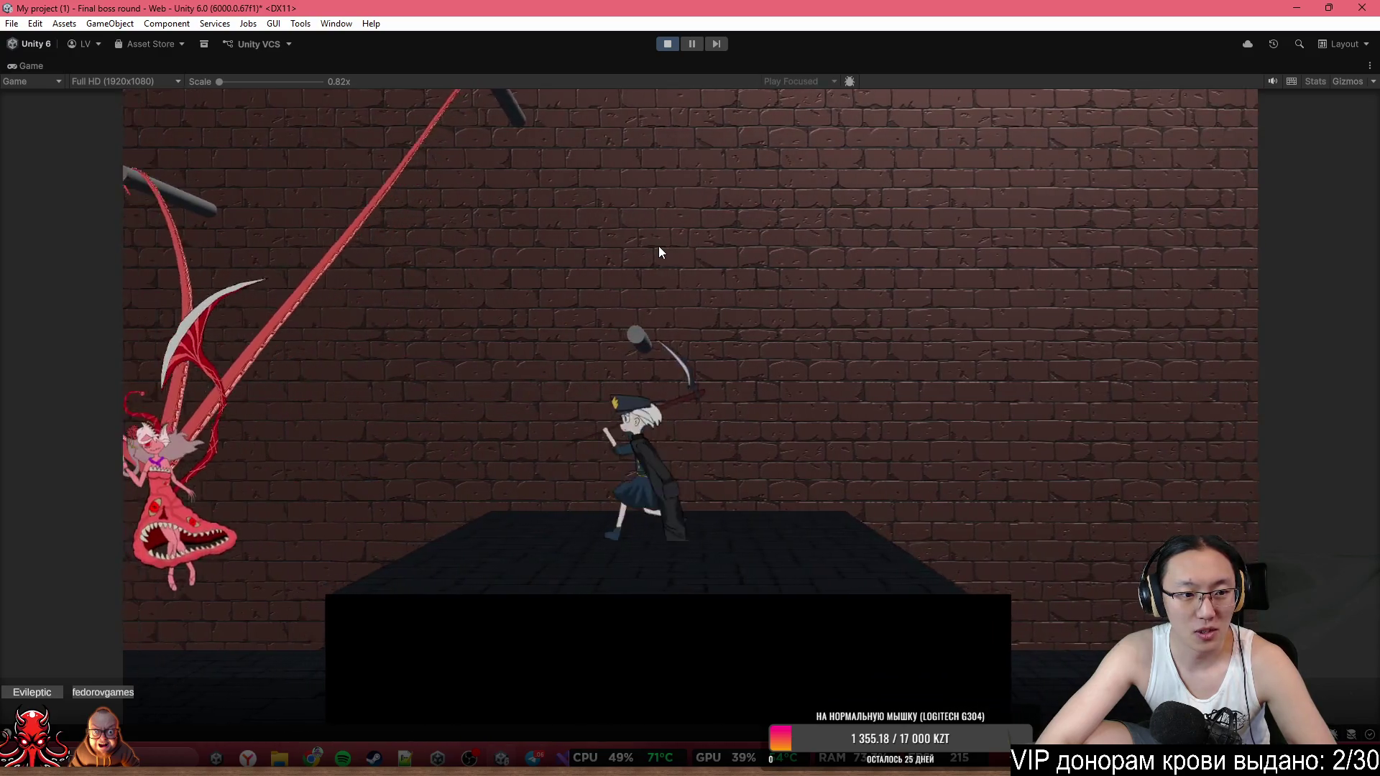
key("a")
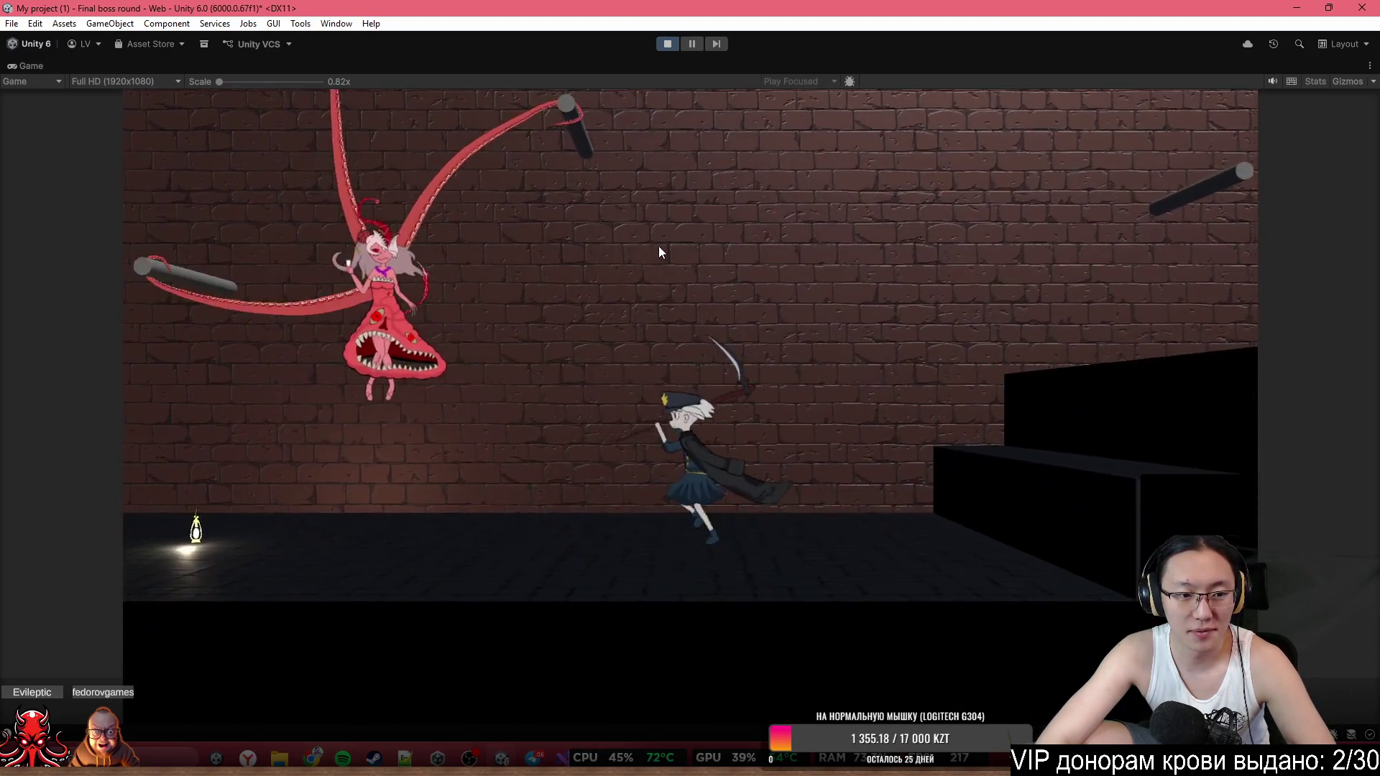
key("a")
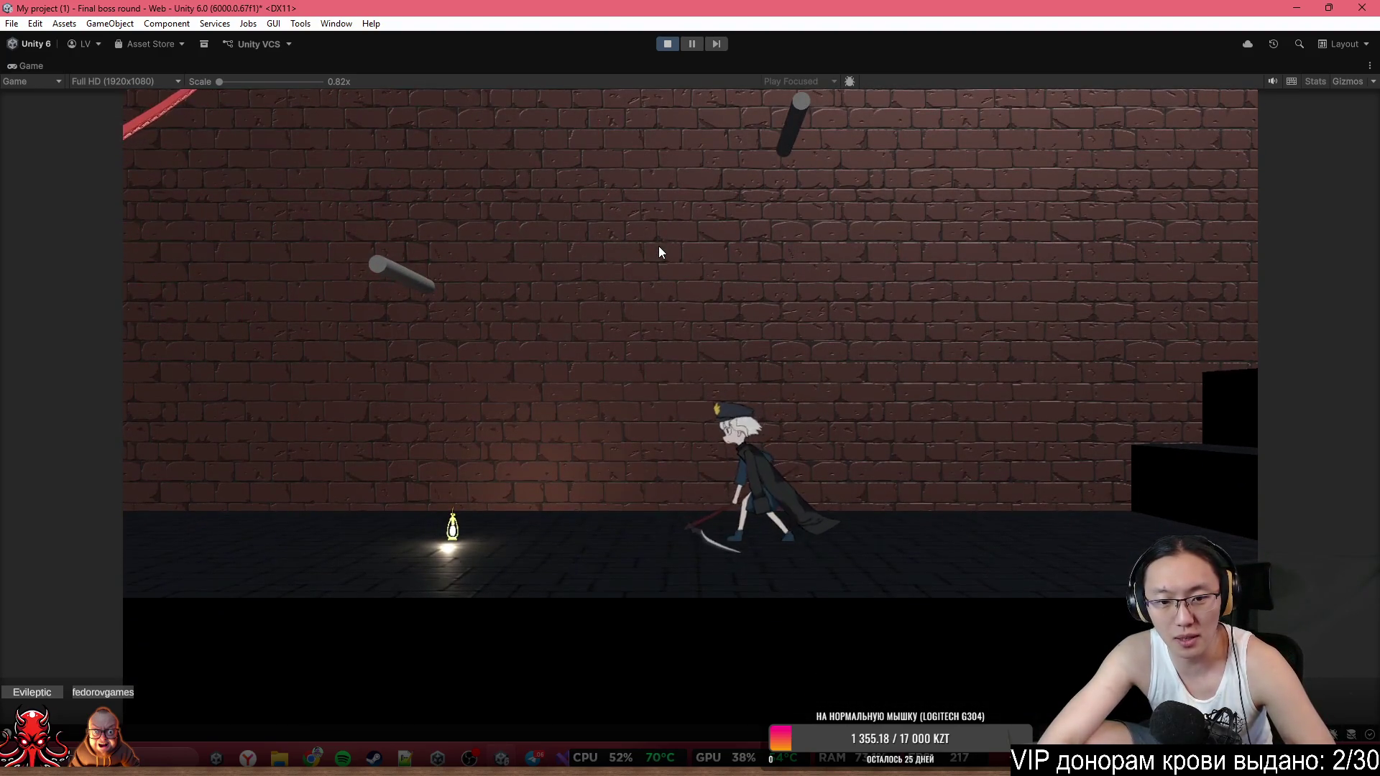
Fight the Mimitress boss with scythe attacks, then stop play mode.
left_click(660, 252)
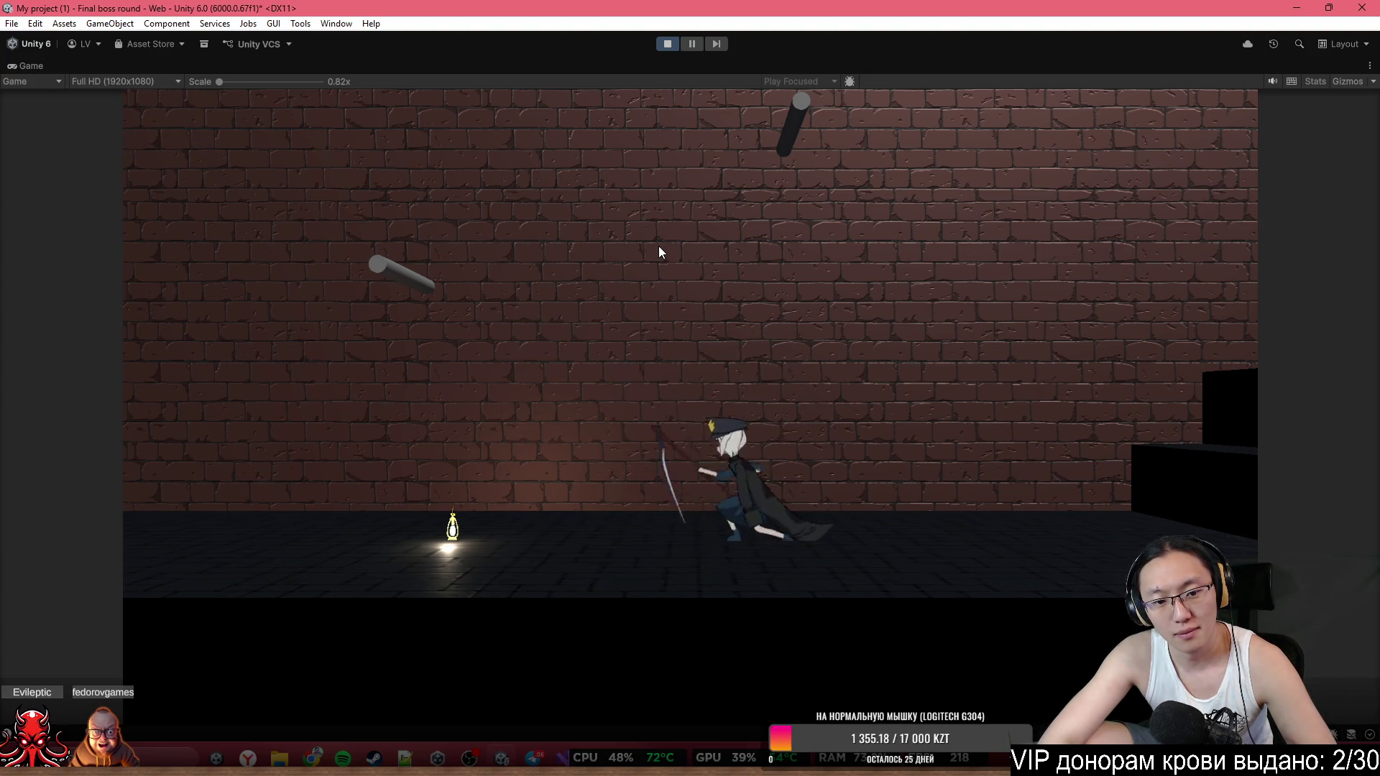
key("a")
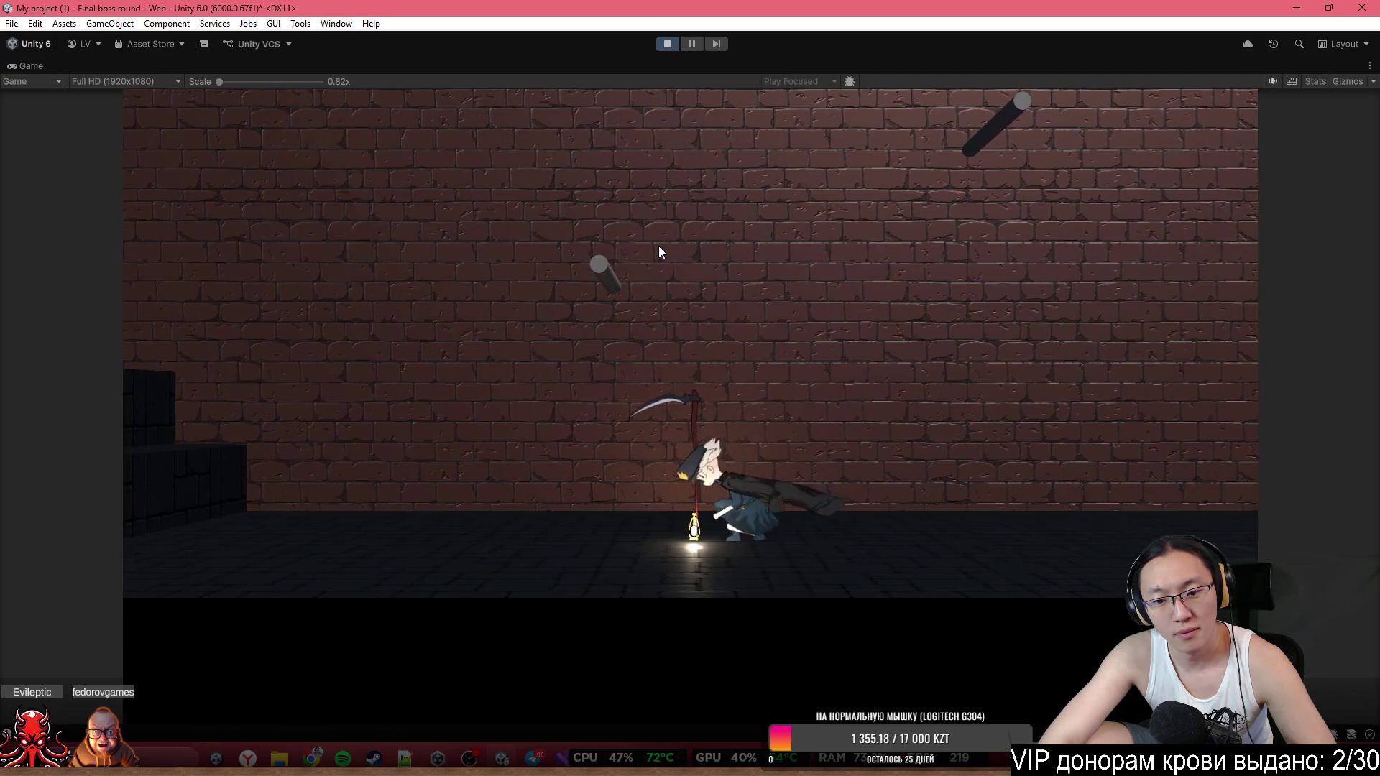
key("d")
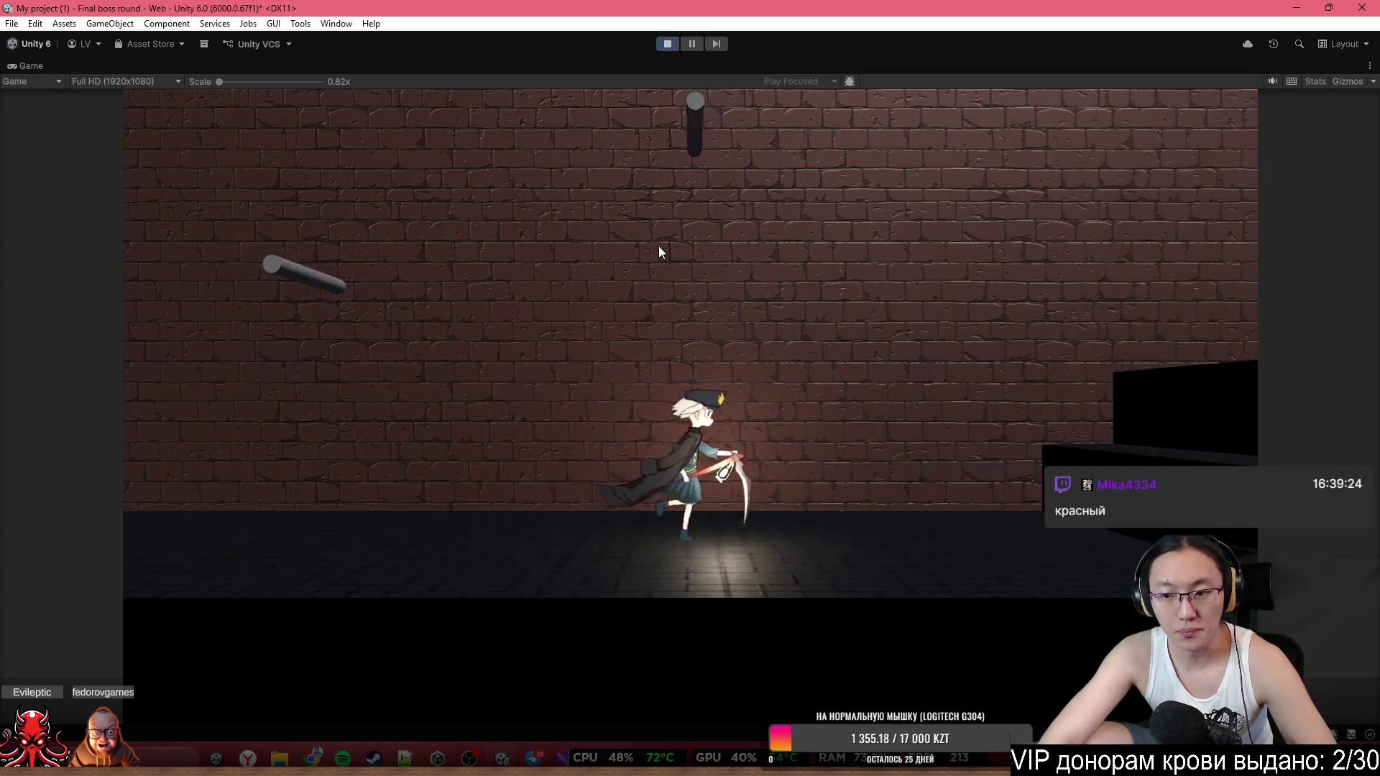
left_click(659, 245)
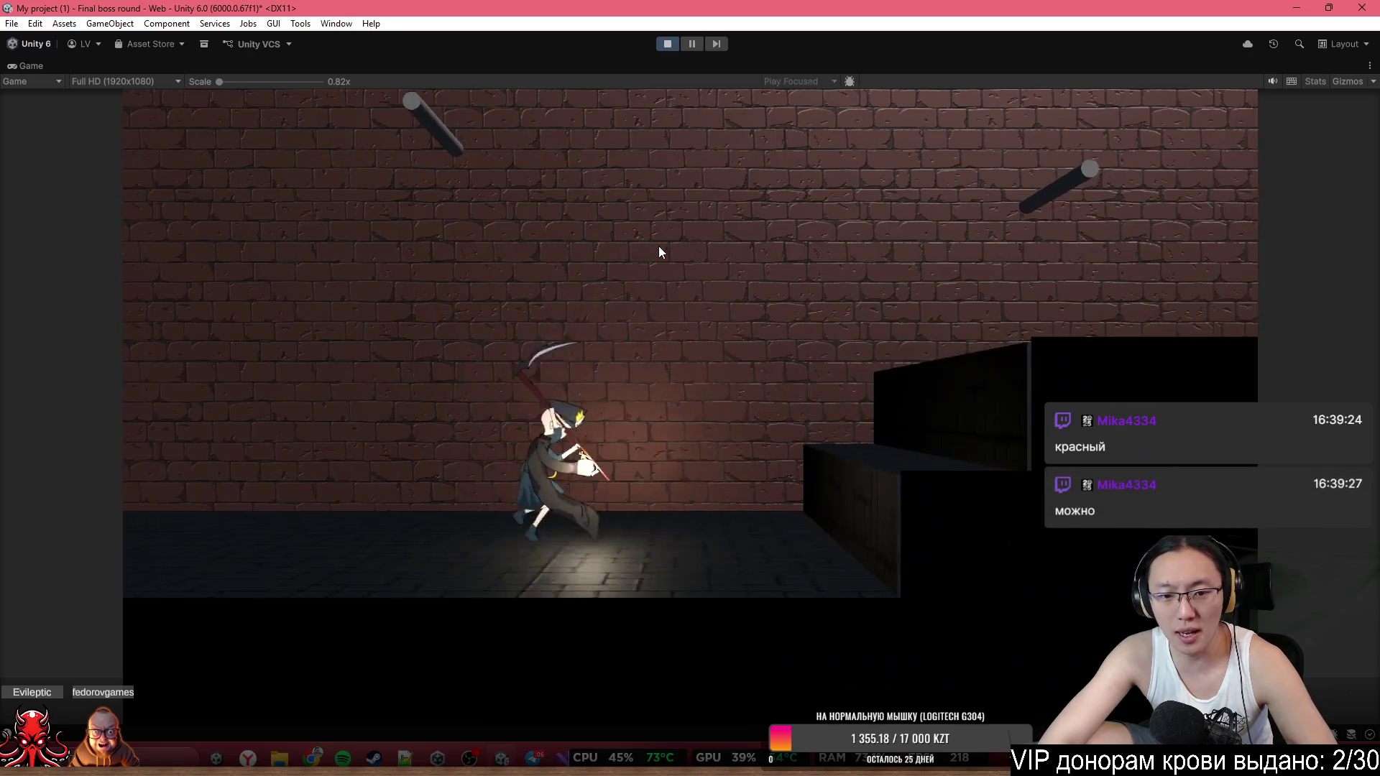
key("d")
key("space")
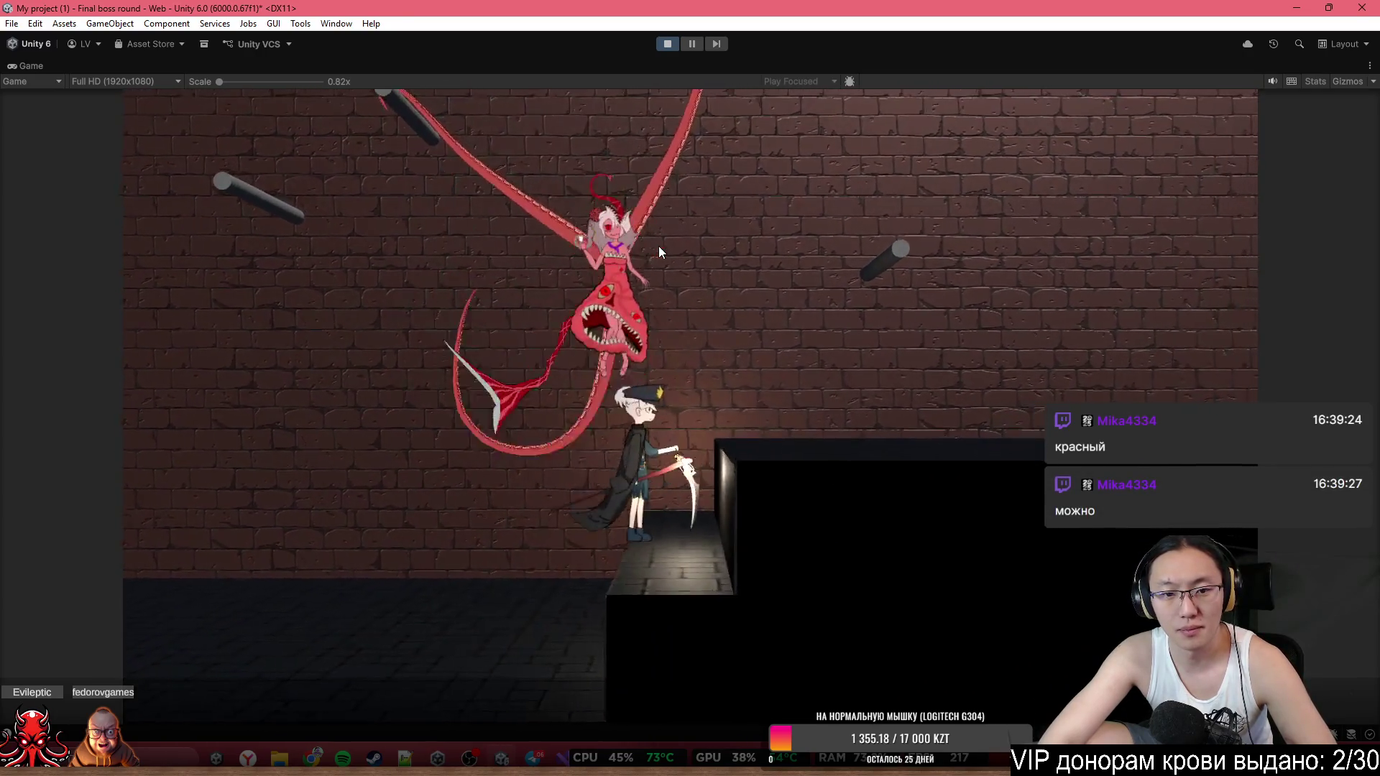
key("a")
key("d")
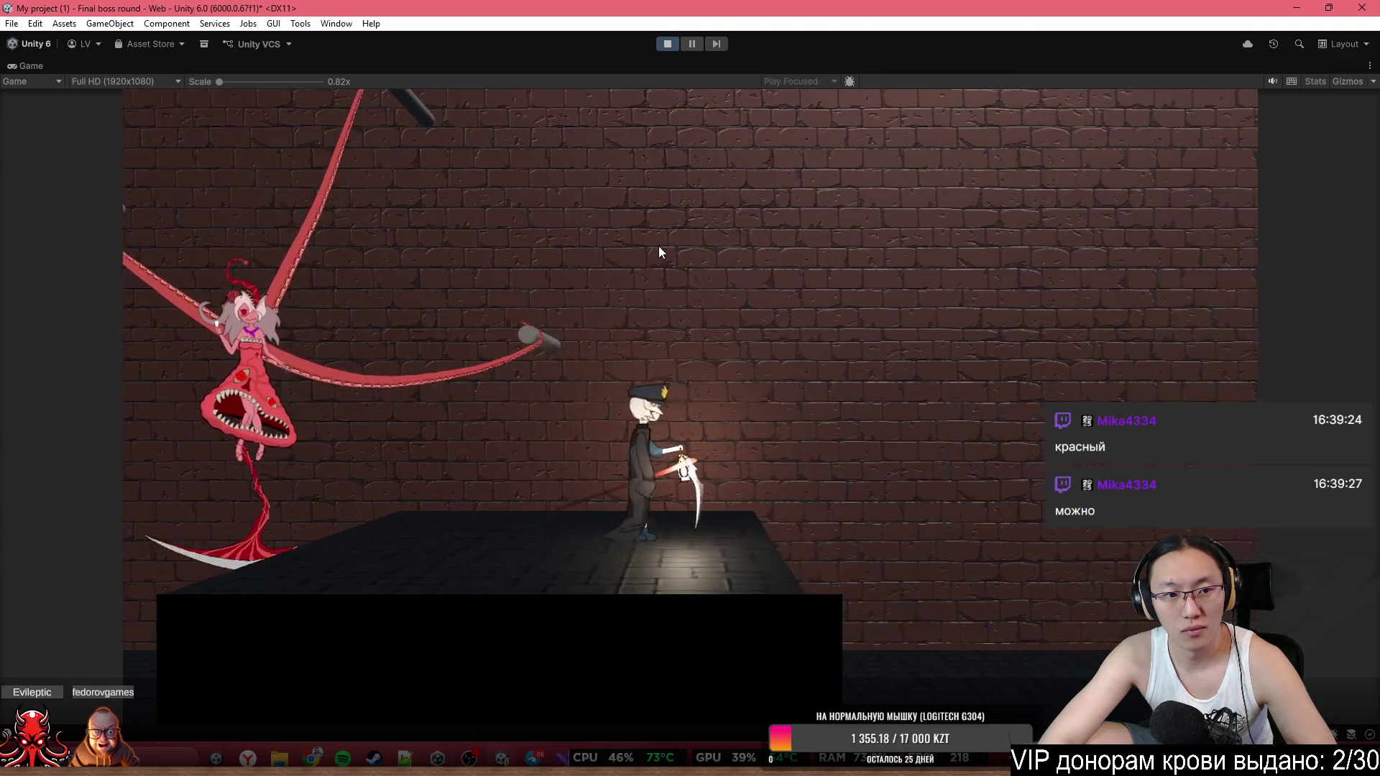
key("a")
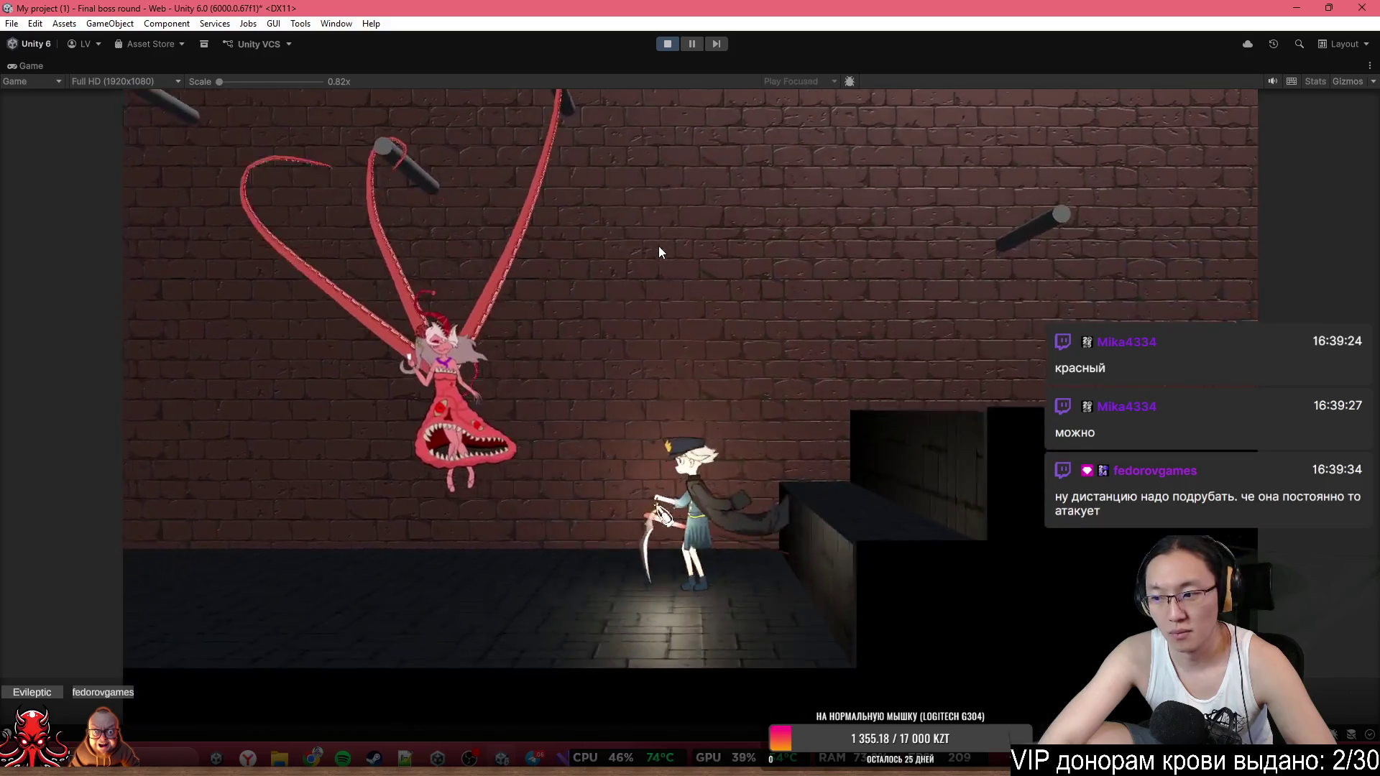
left_click(658, 246)
key("d")
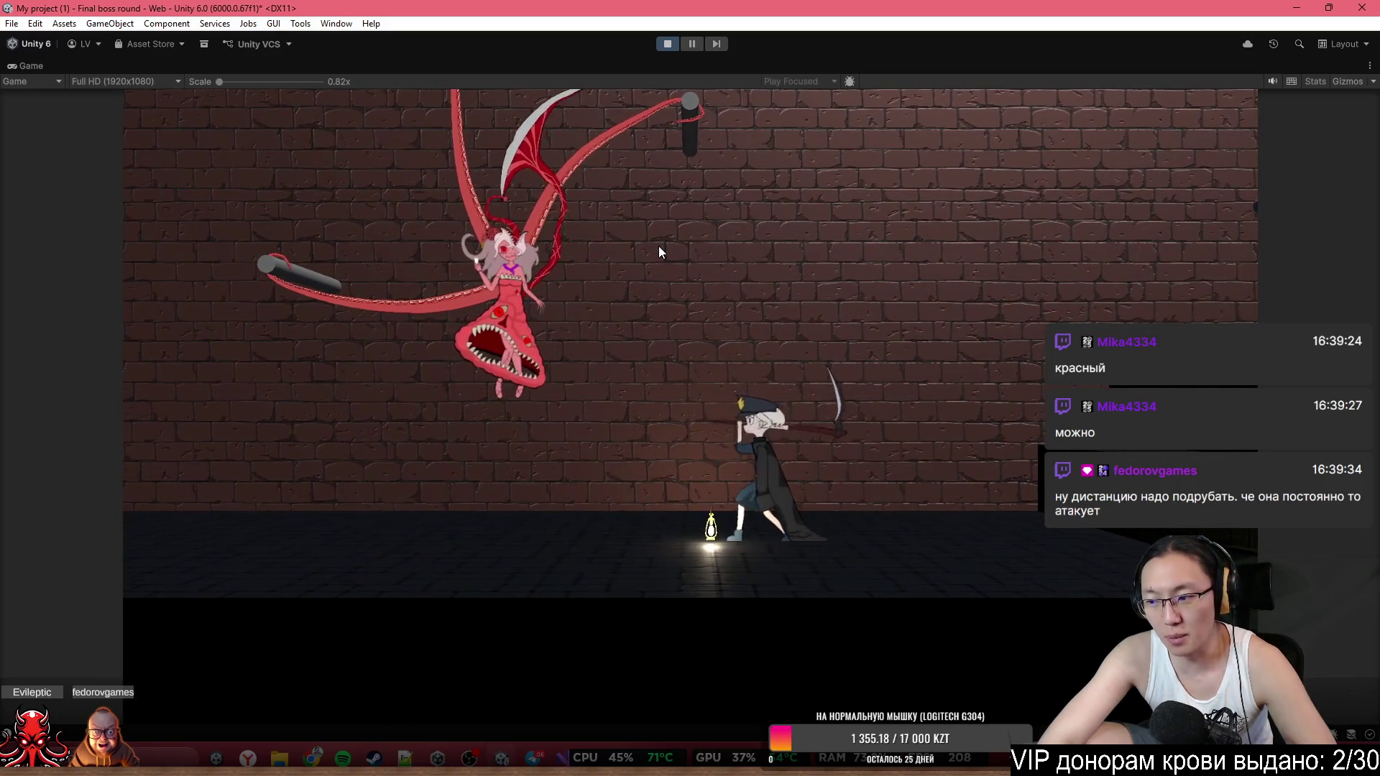
key("a")
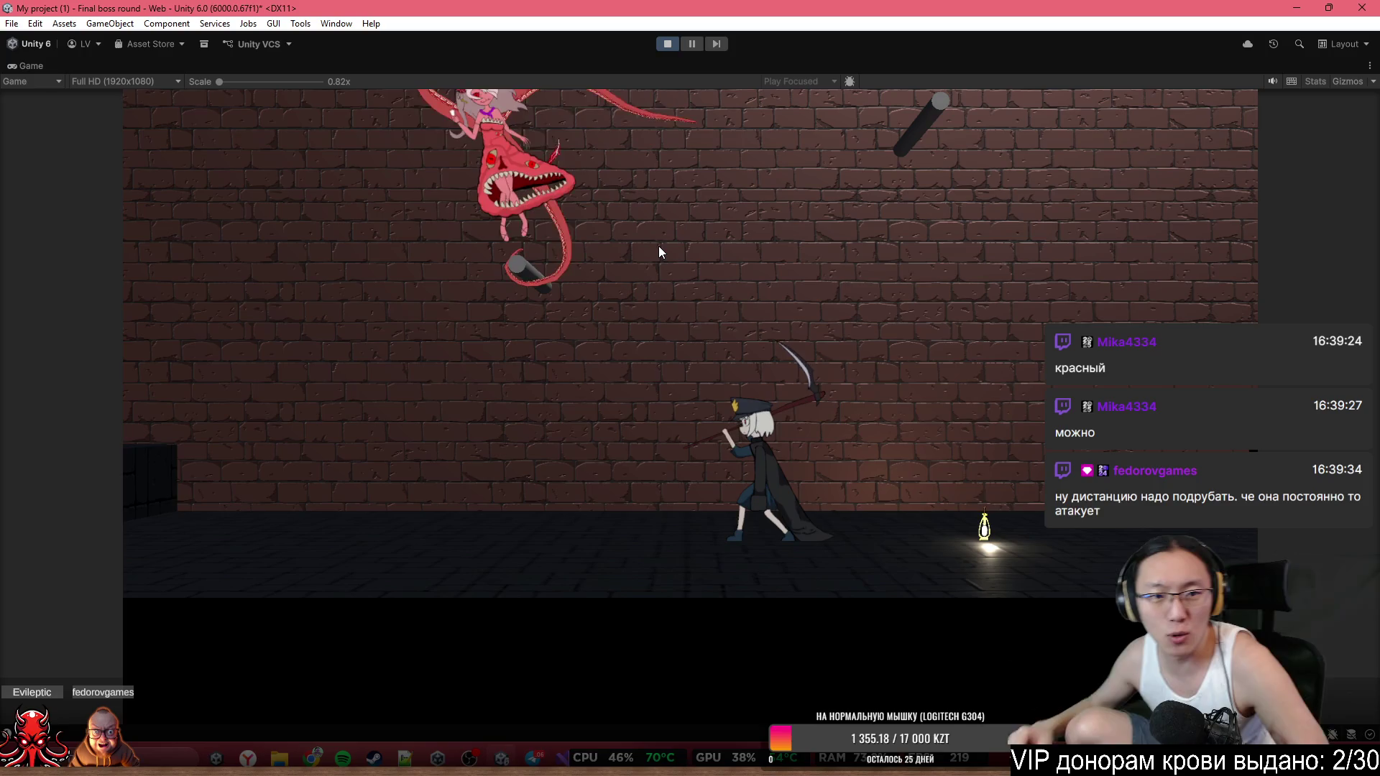
left_click(671, 47)
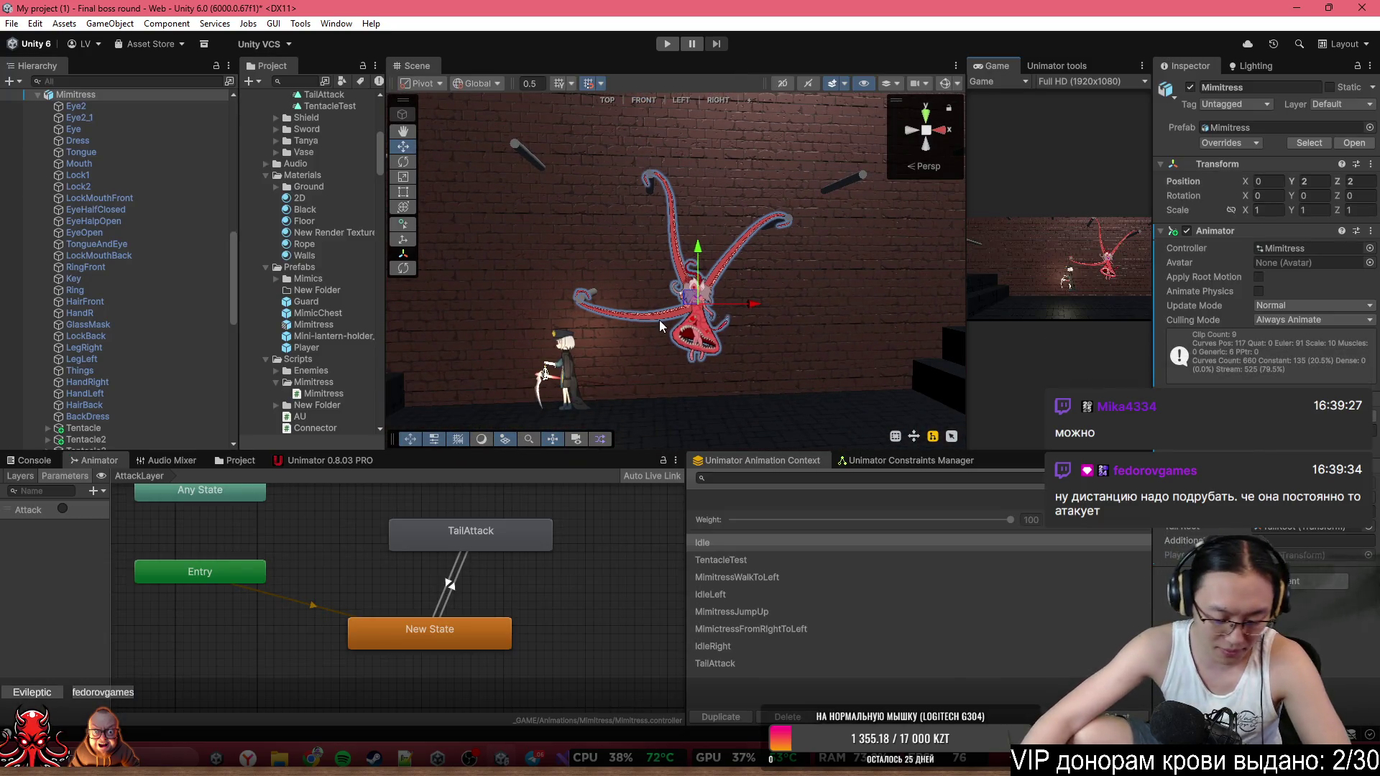
Zoom the Scene view in on Mimitress and orbit around the boss.
scroll(739, 339, "up", 3)
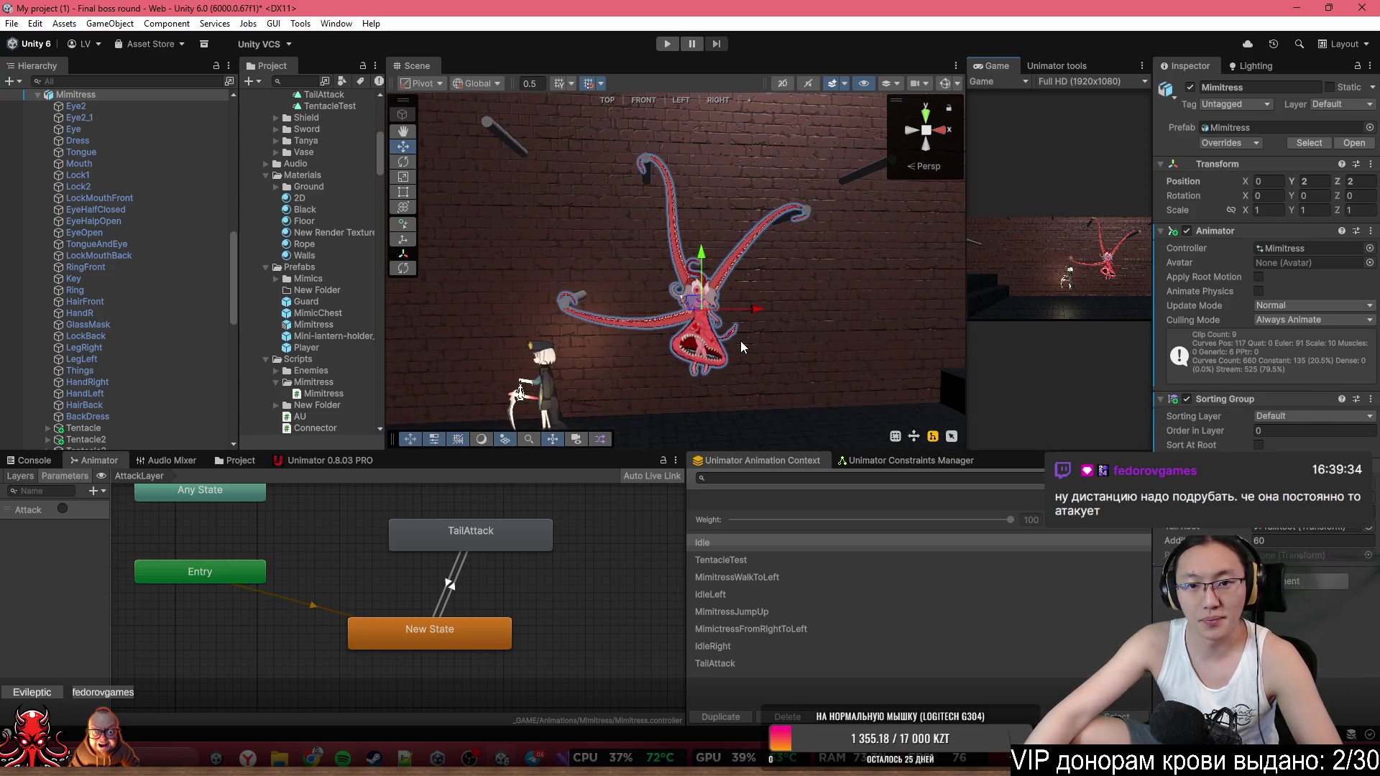
left_click_drag(765, 321, 719, 325)
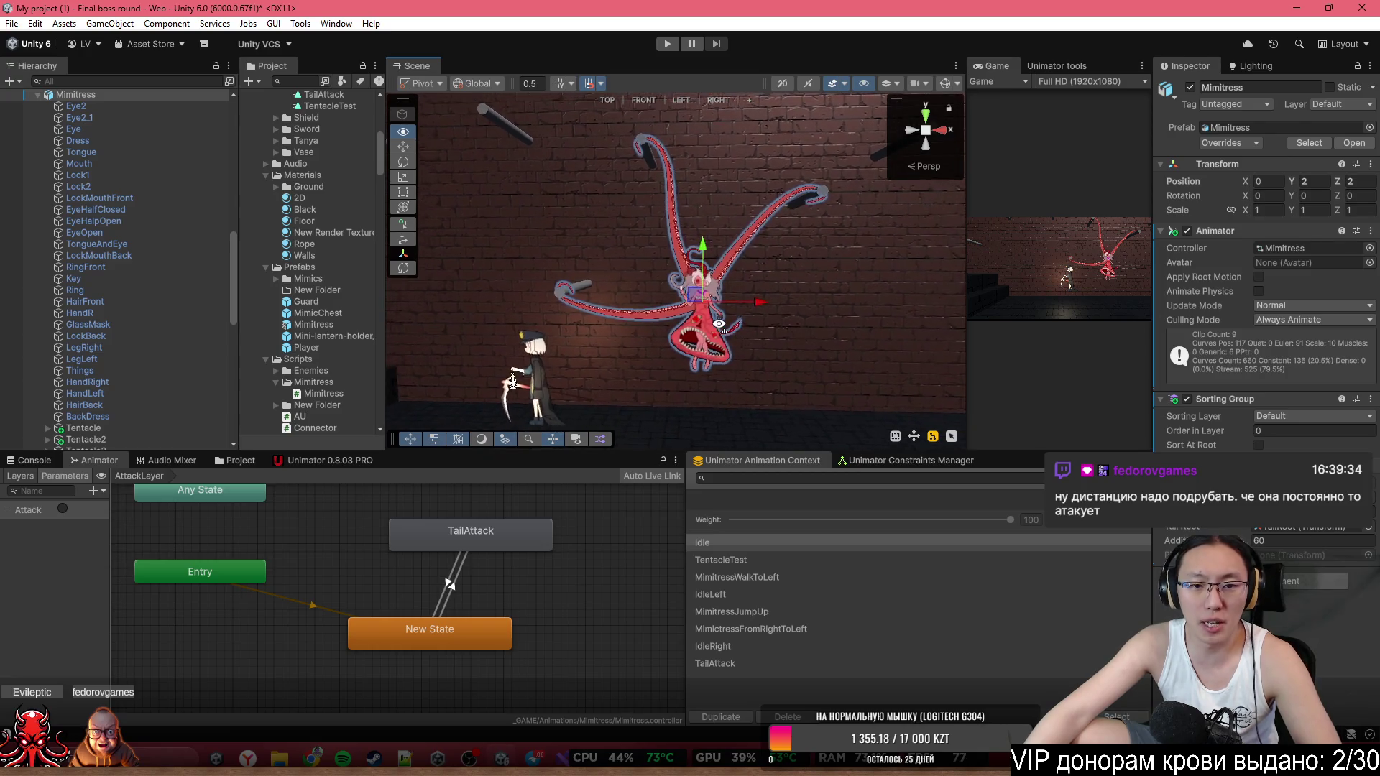
scroll(719, 324, "up", 2)
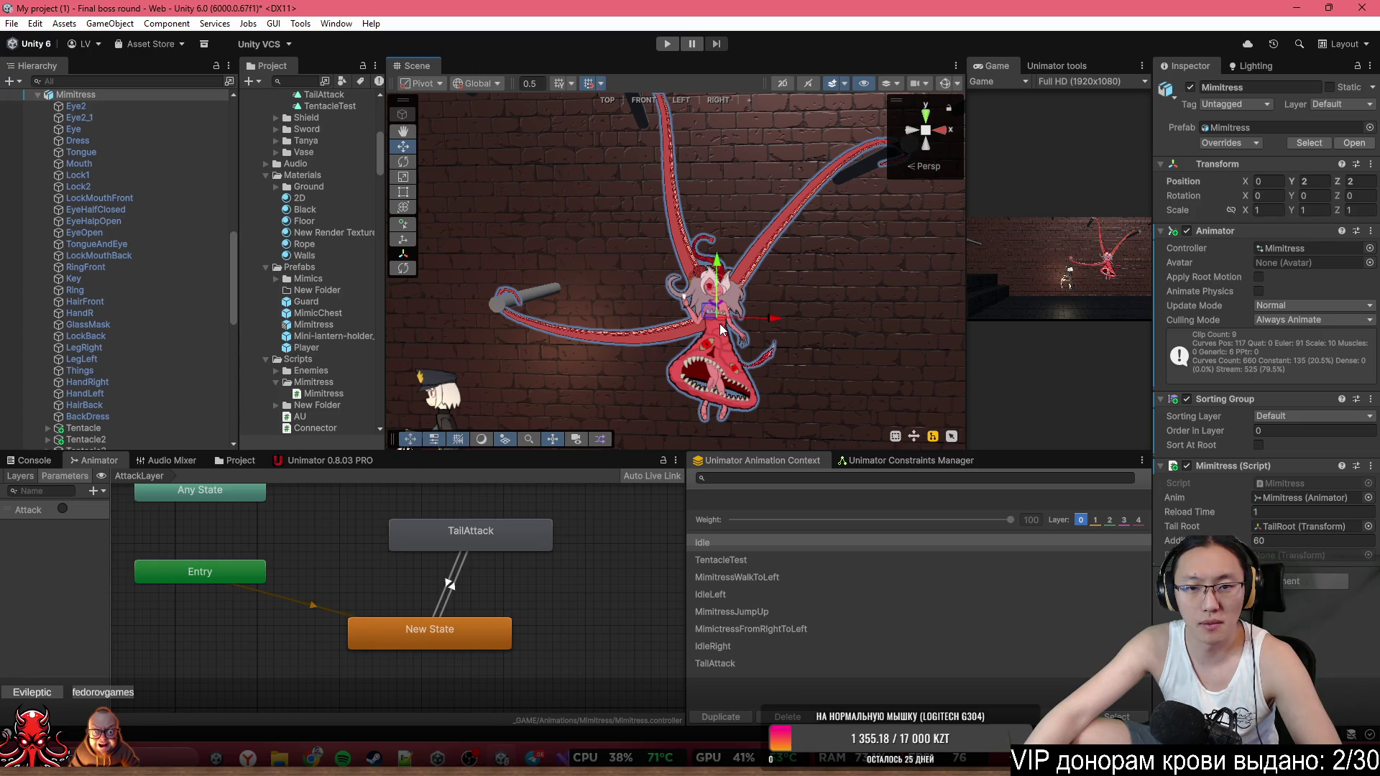
mouse_move(720, 328)
left_mouse_down()
mouse_move(761, 331)
mouse_move(734, 265)
left_mouse_up()
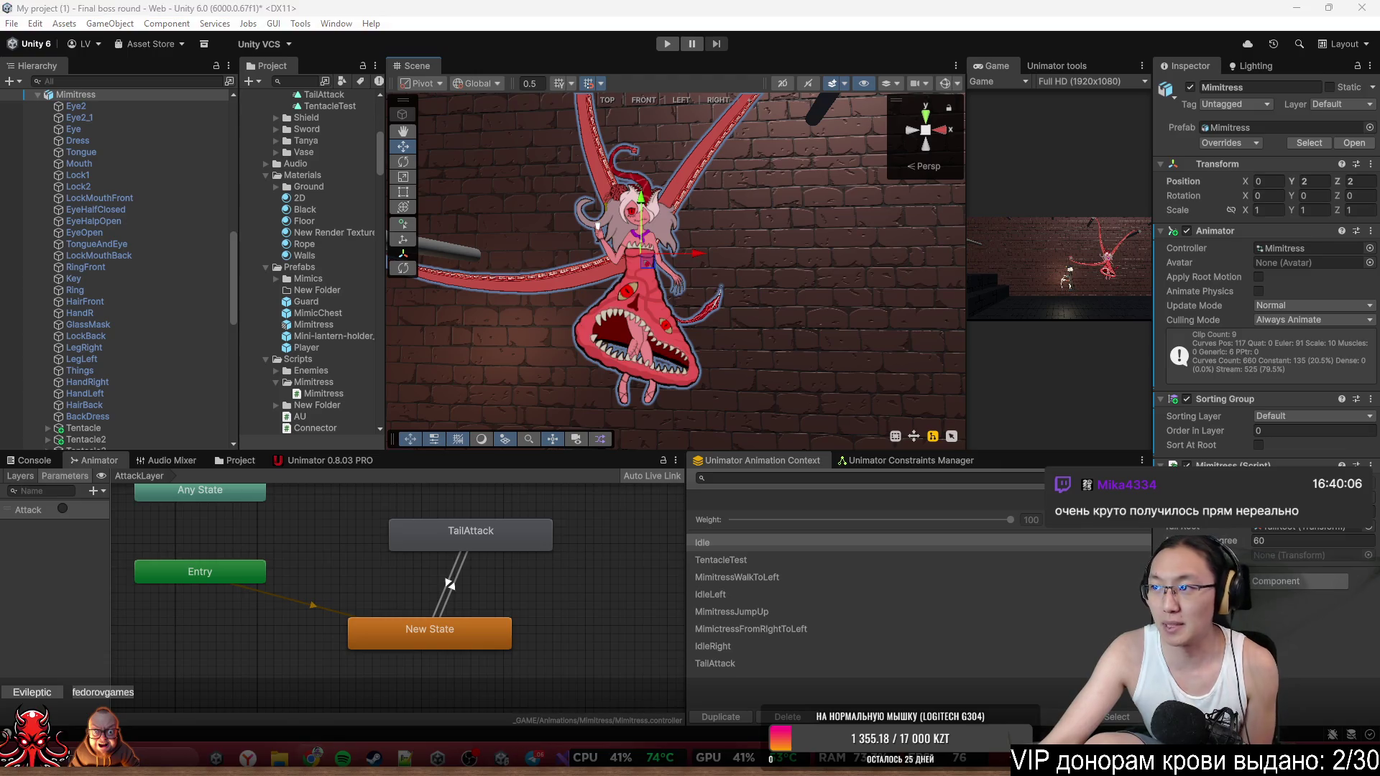
Open chatgpt.com in a smaller browser window and start a voice conversation.
type("chatgpt.com")
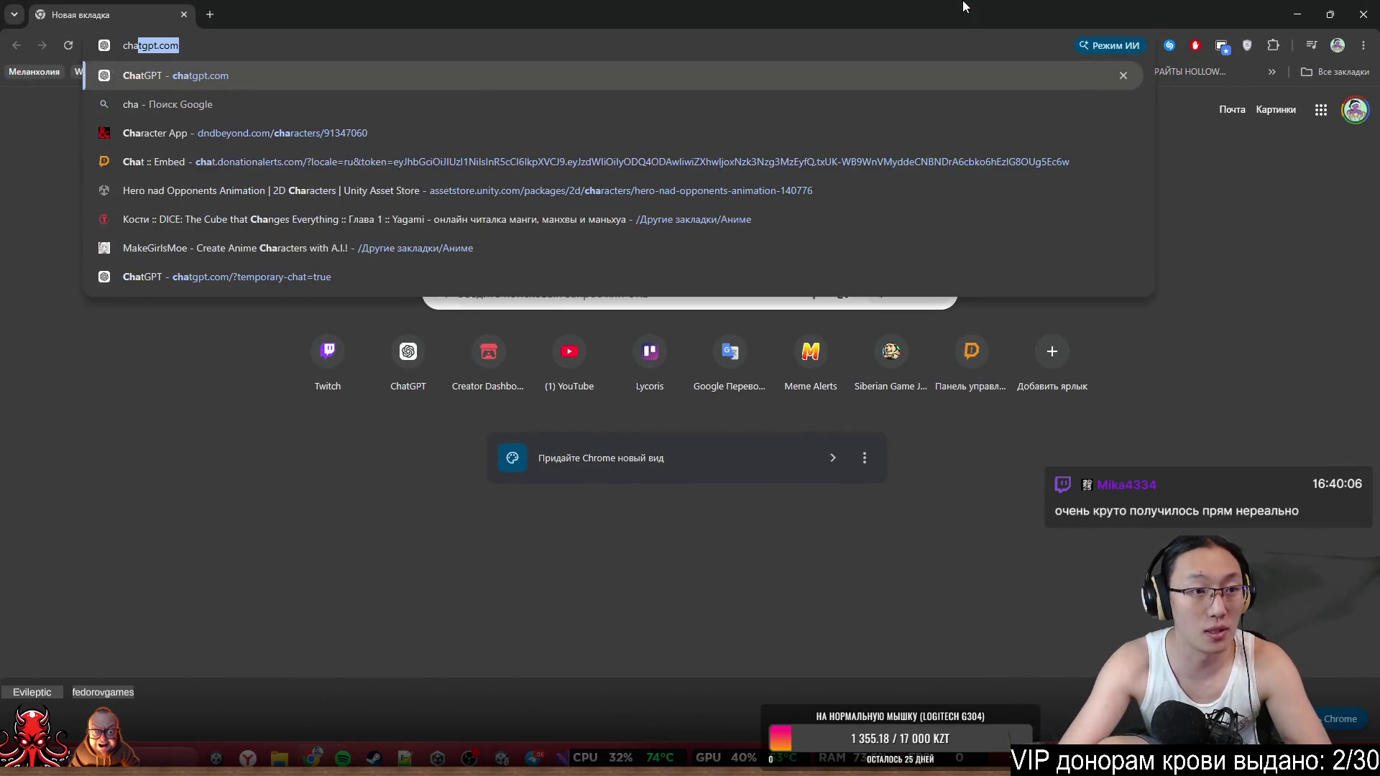
key("Return")
mouse_move(963, 6)
left_mouse_down()
mouse_move(1051, 198)
mouse_move(1068, 185)
left_mouse_up()
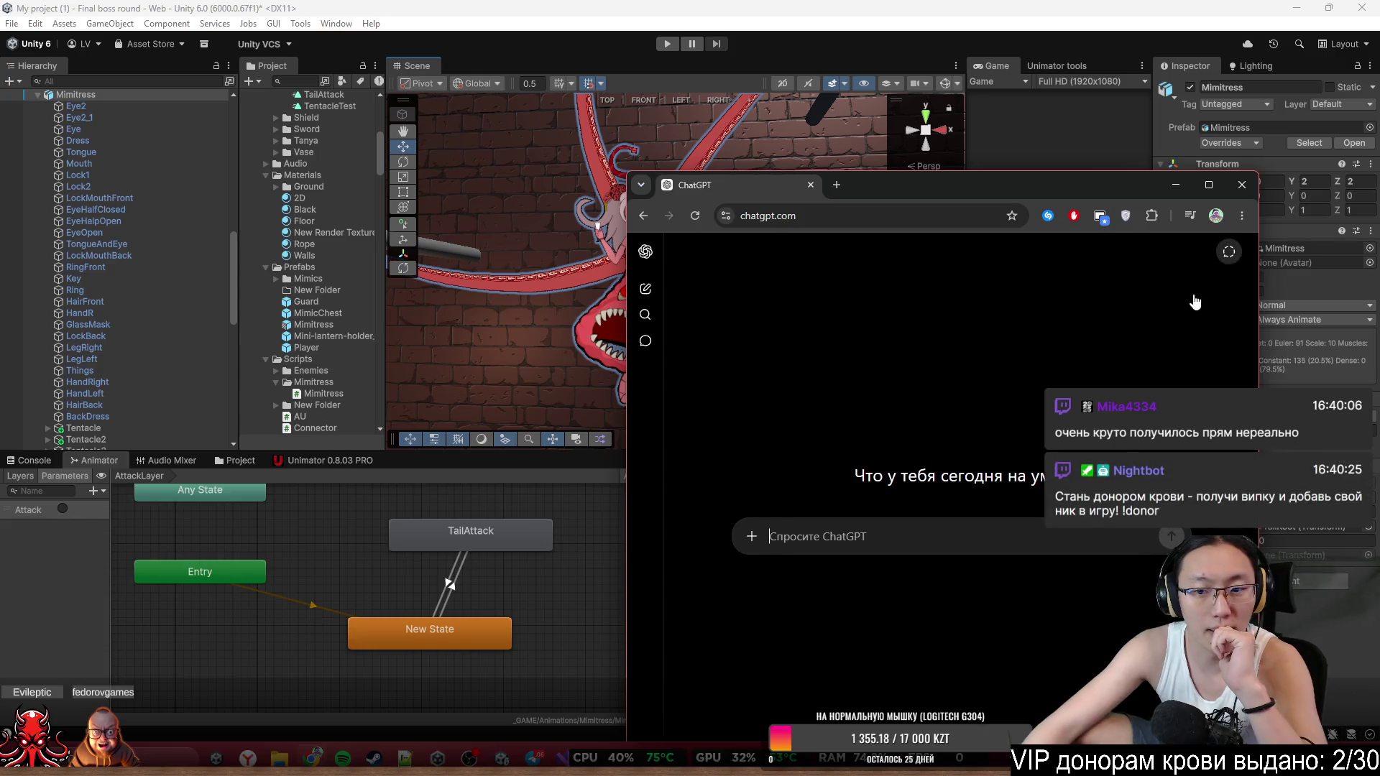
left_click(1172, 536)
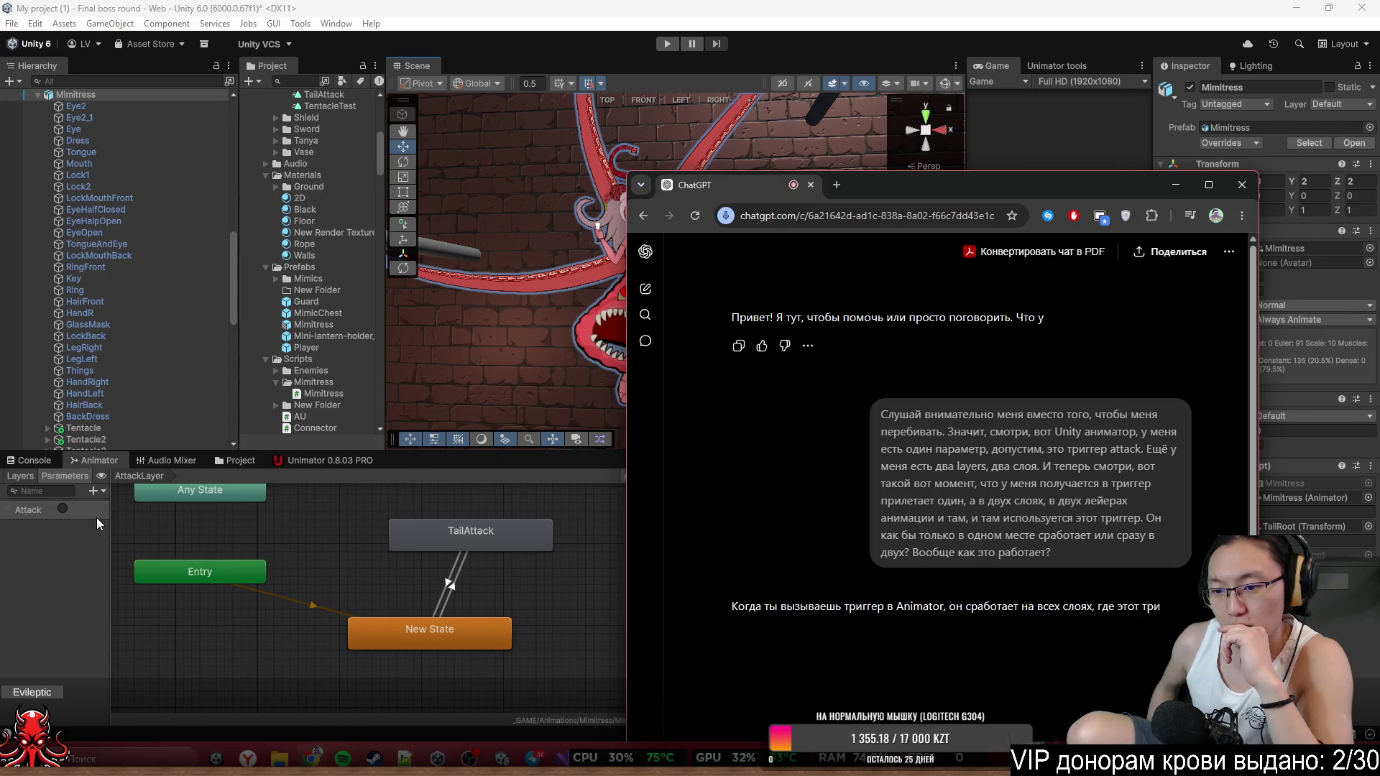
Read through ChatGPT's answer on Animator triggers, moving its window higher.
scroll(774, 599, "down", 2)
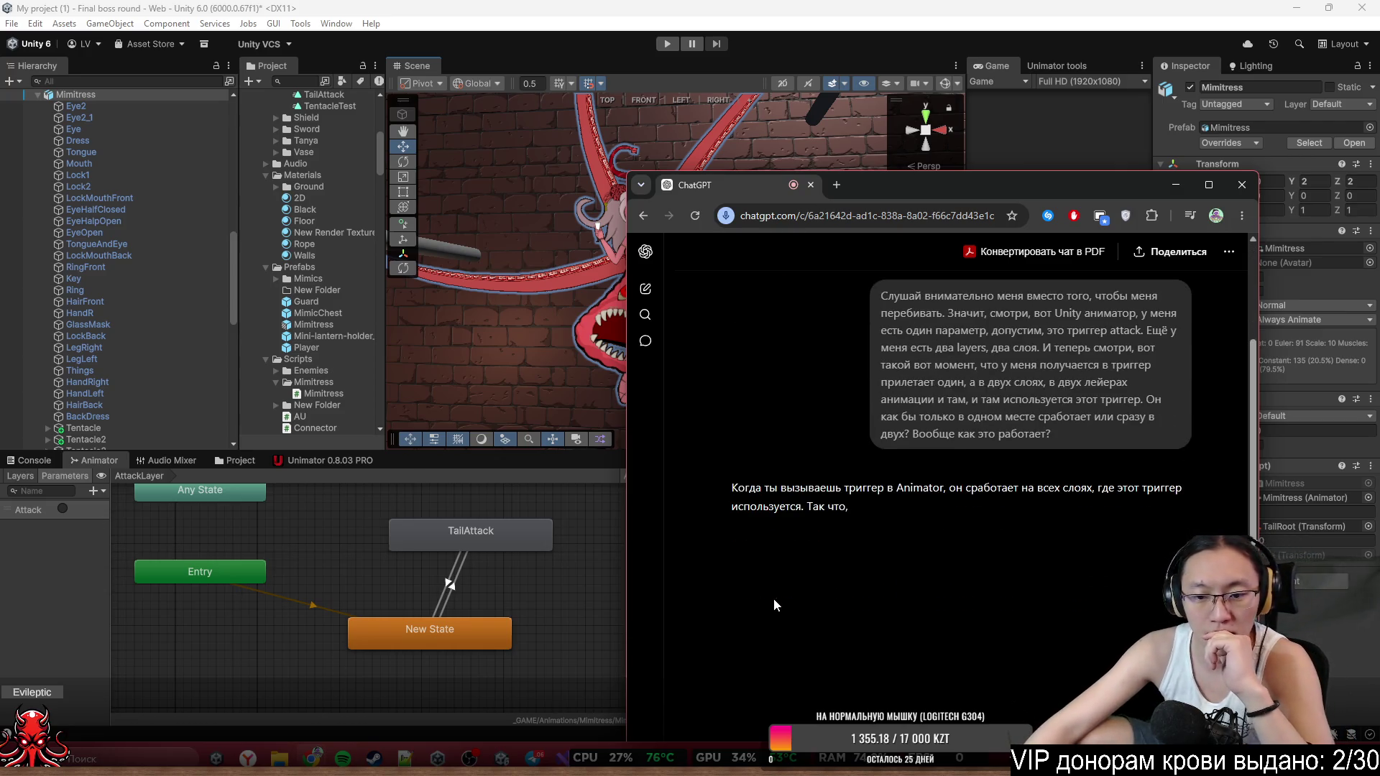
scroll(777, 583, "down", 1)
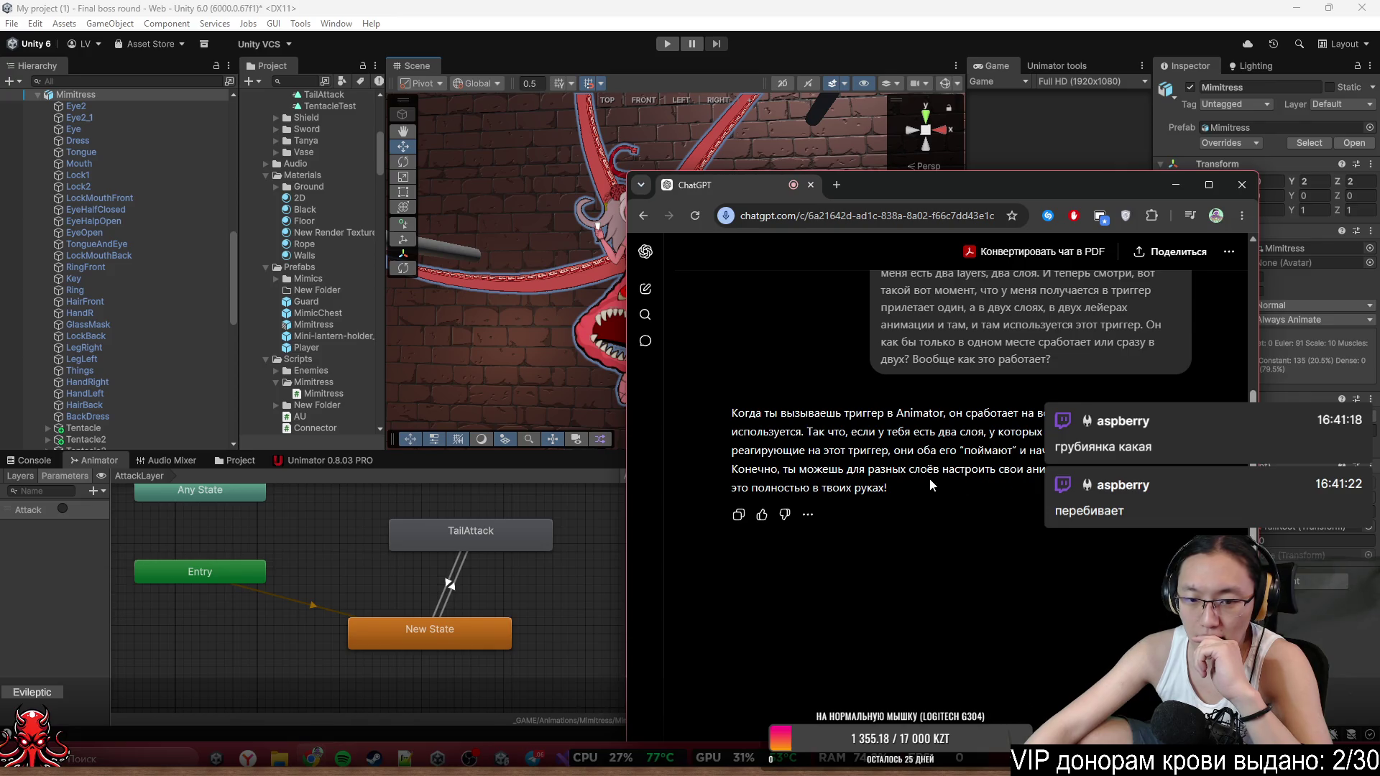
mouse_move(996, 191)
left_mouse_down()
mouse_move(969, 57)
mouse_move(985, 92)
mouse_move(1006, 69)
left_mouse_up()
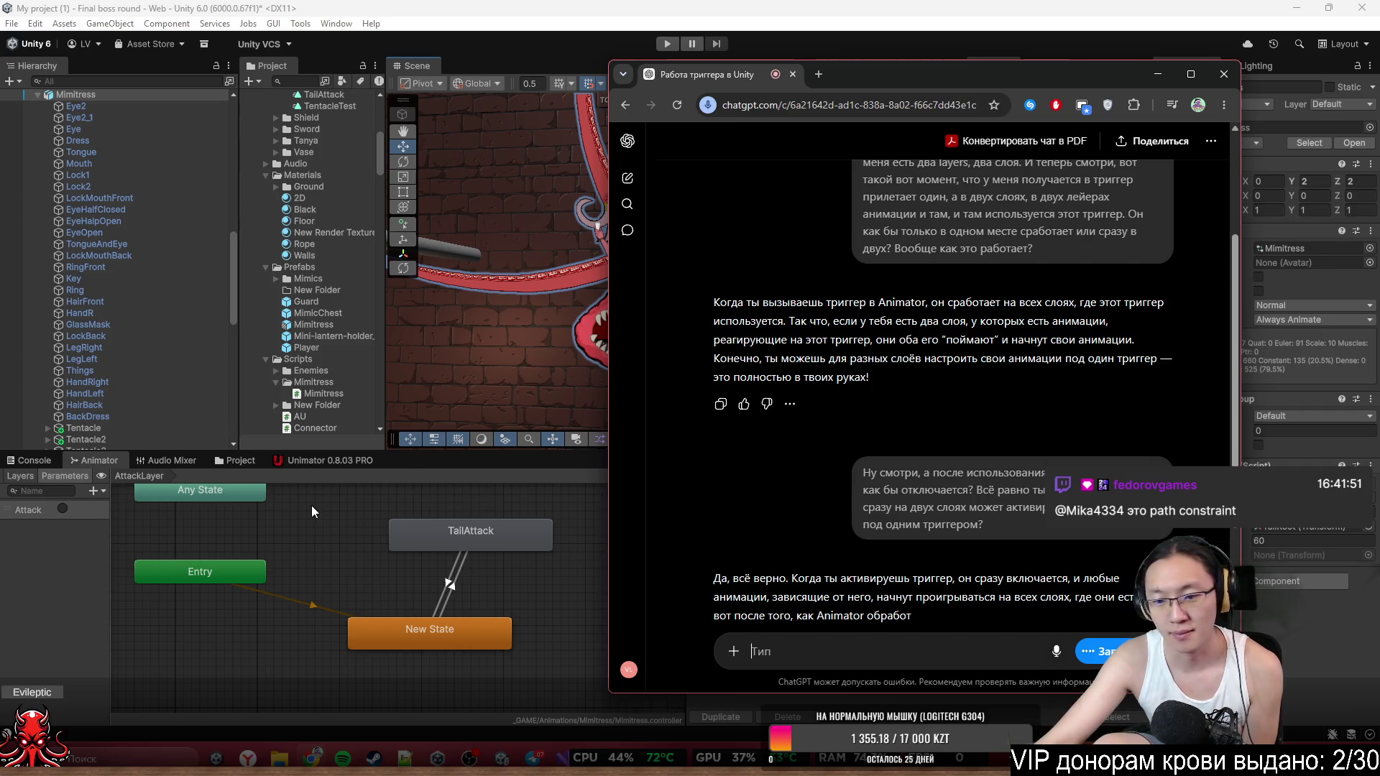
scroll(312, 506, "down", 5)
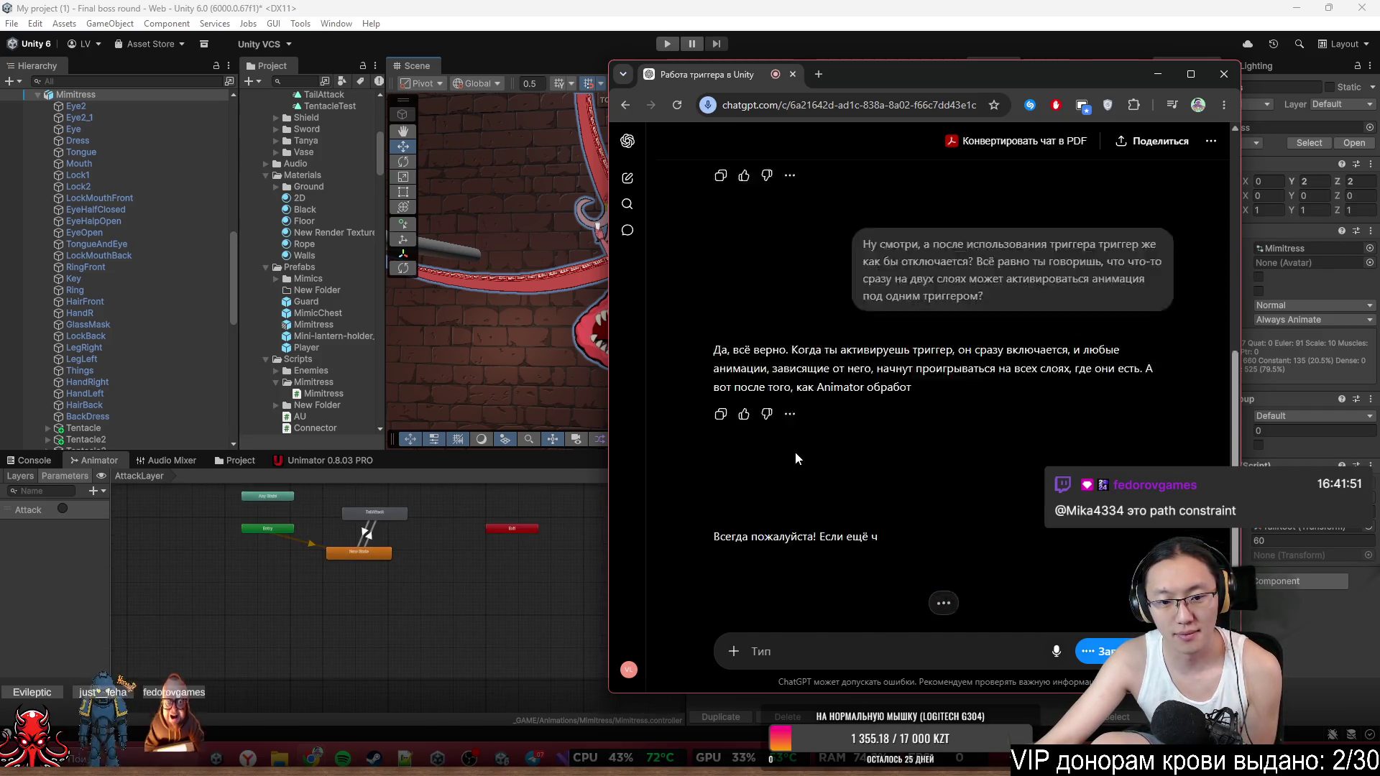
scroll(420, 561, "up", 3)
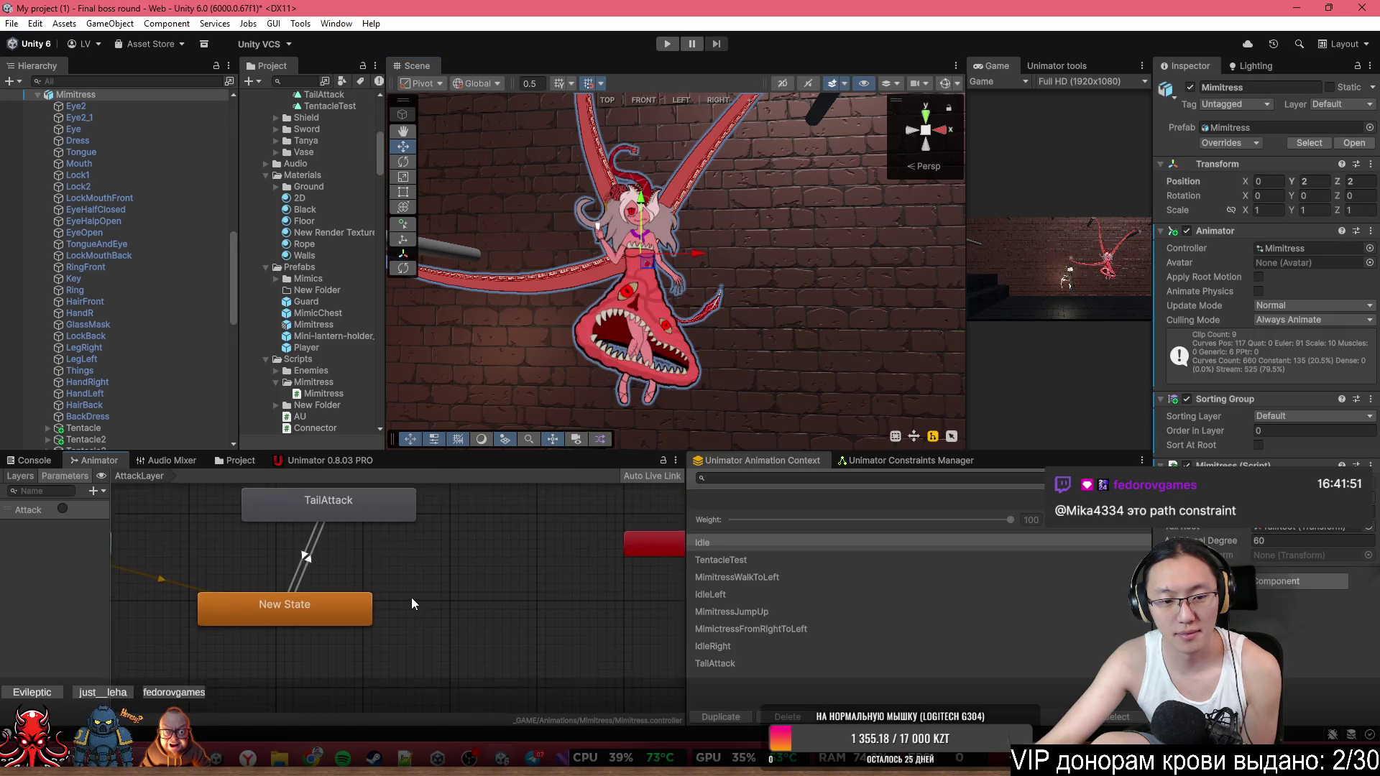
Bring the Unity editor to the front before returning to the Chrome window.
left_click(409, 595)
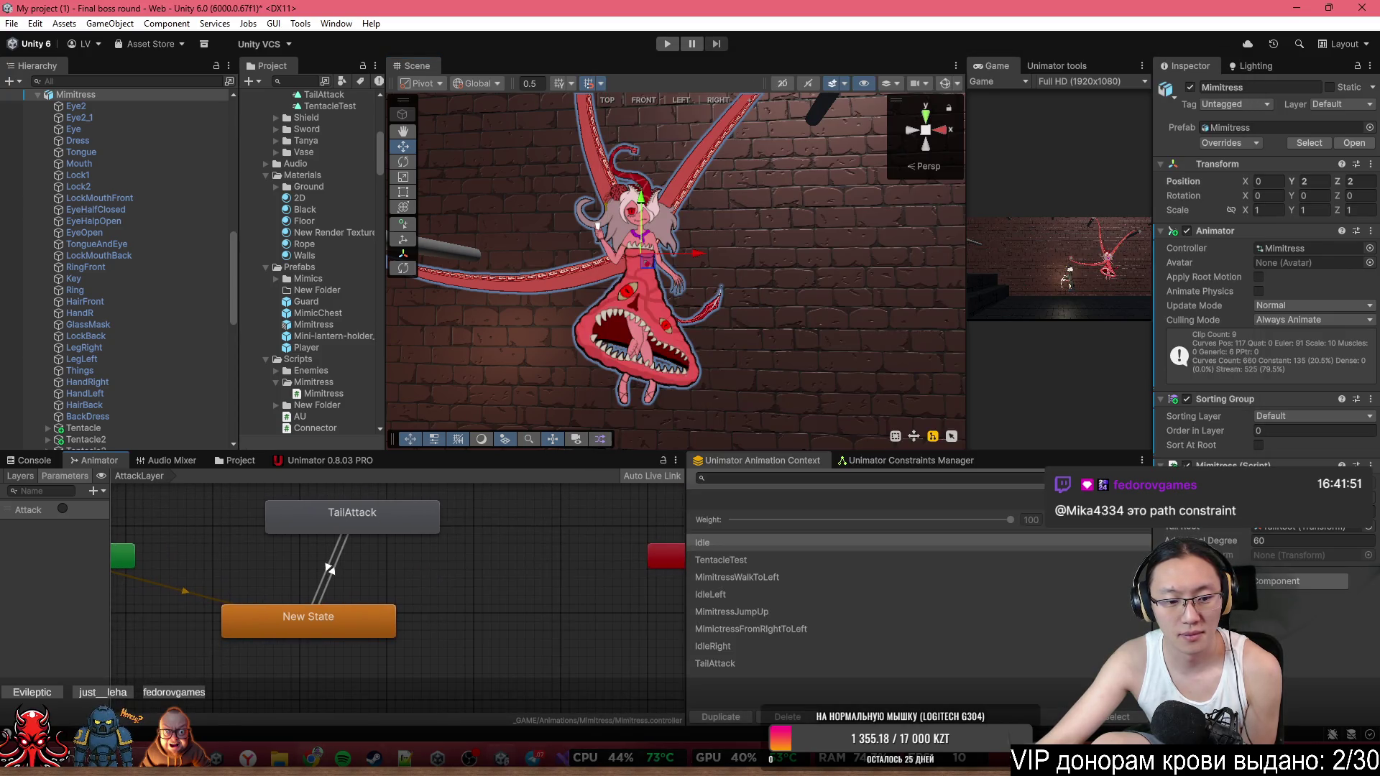
mouse_move(312, 757)
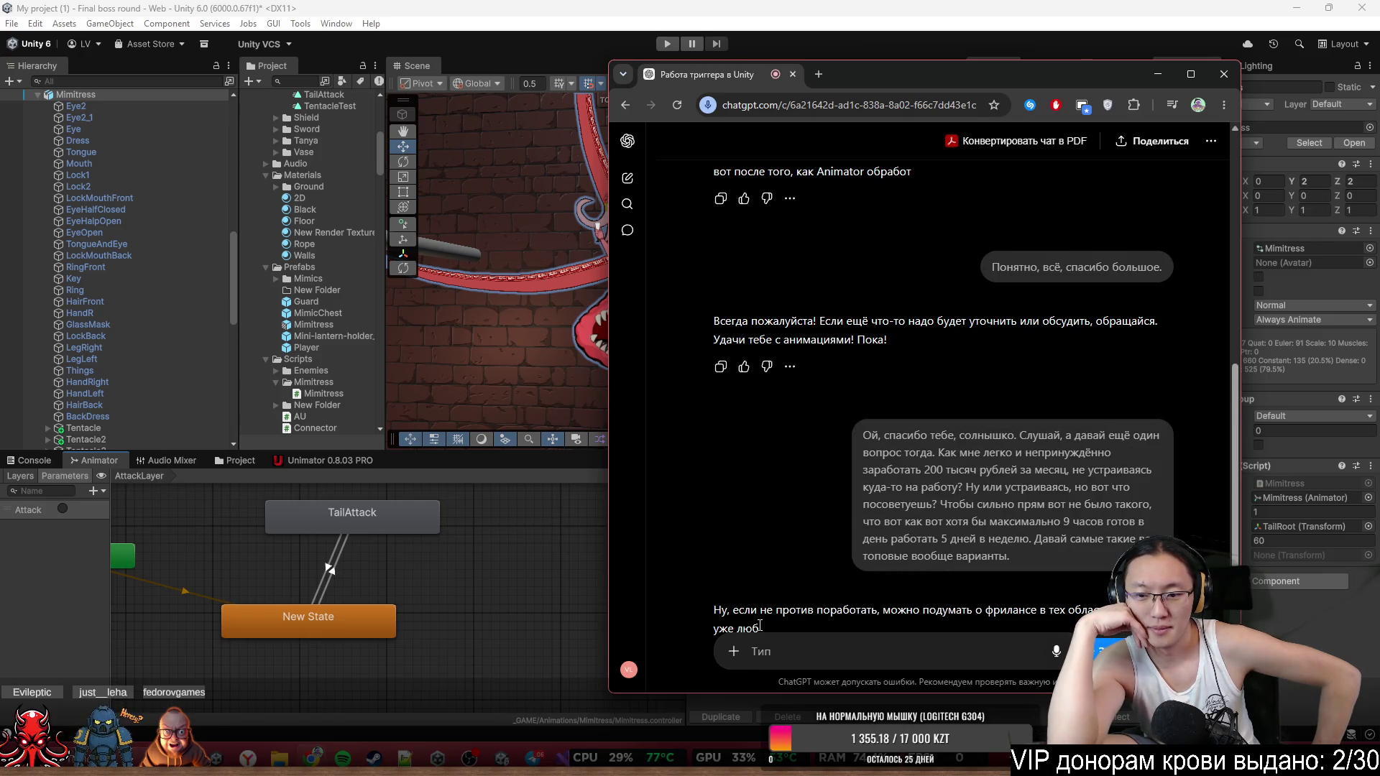
Read ChatGPT's reply about freelance or remote IT work, then close Chrome to return to Unity.
scroll(791, 597, "down", 4)
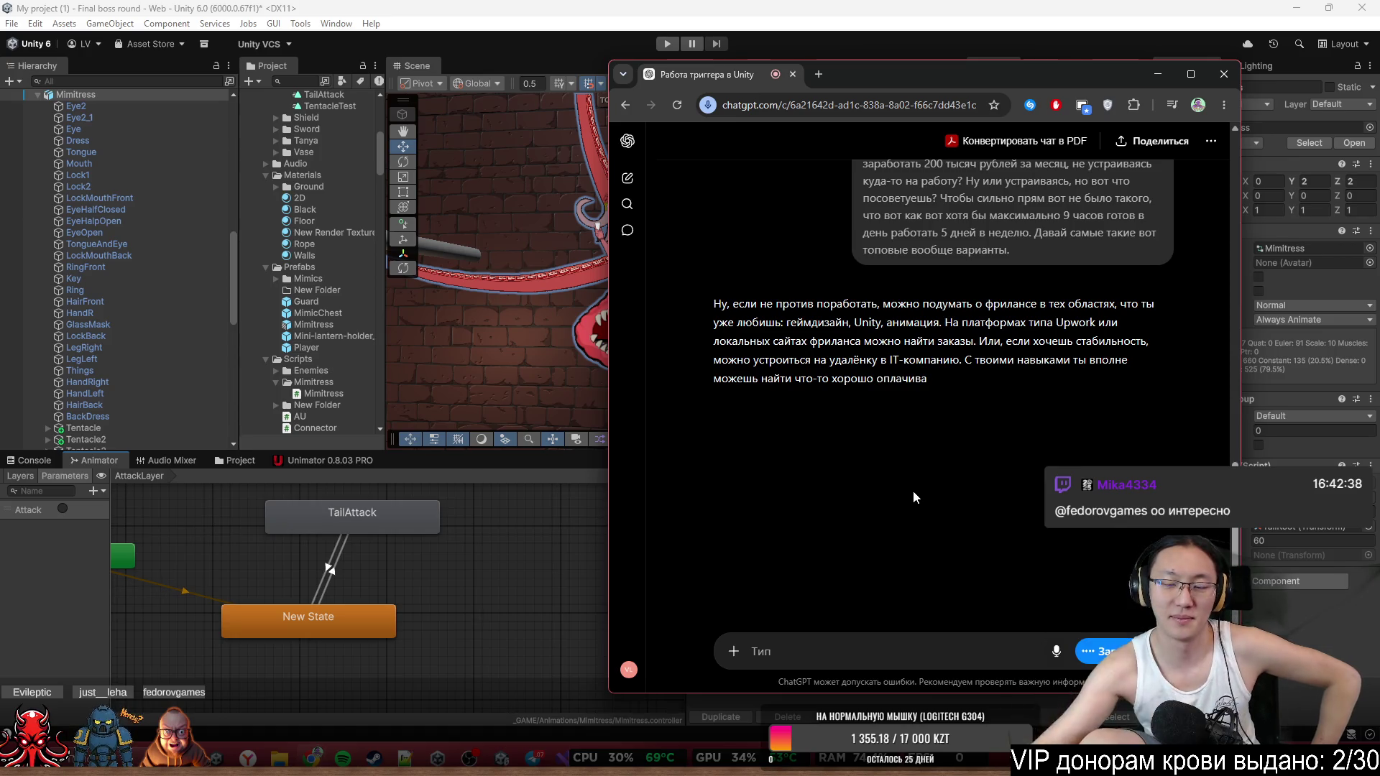
left_click(1224, 74)
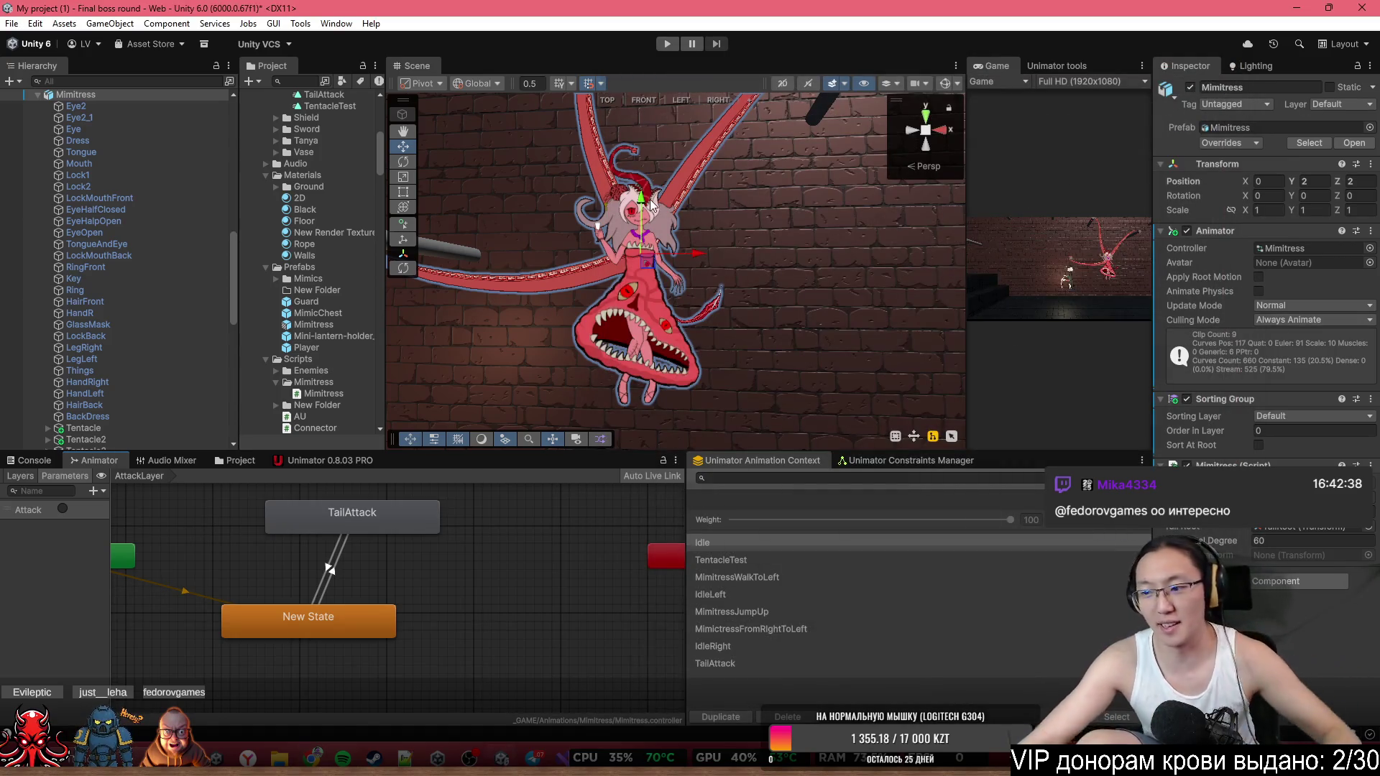
Orbit the Scene view in on the tentacle boss, then scrub TailAttack in Unimator to its tail strike pose.
left_click_drag(651, 203, 636, 284)
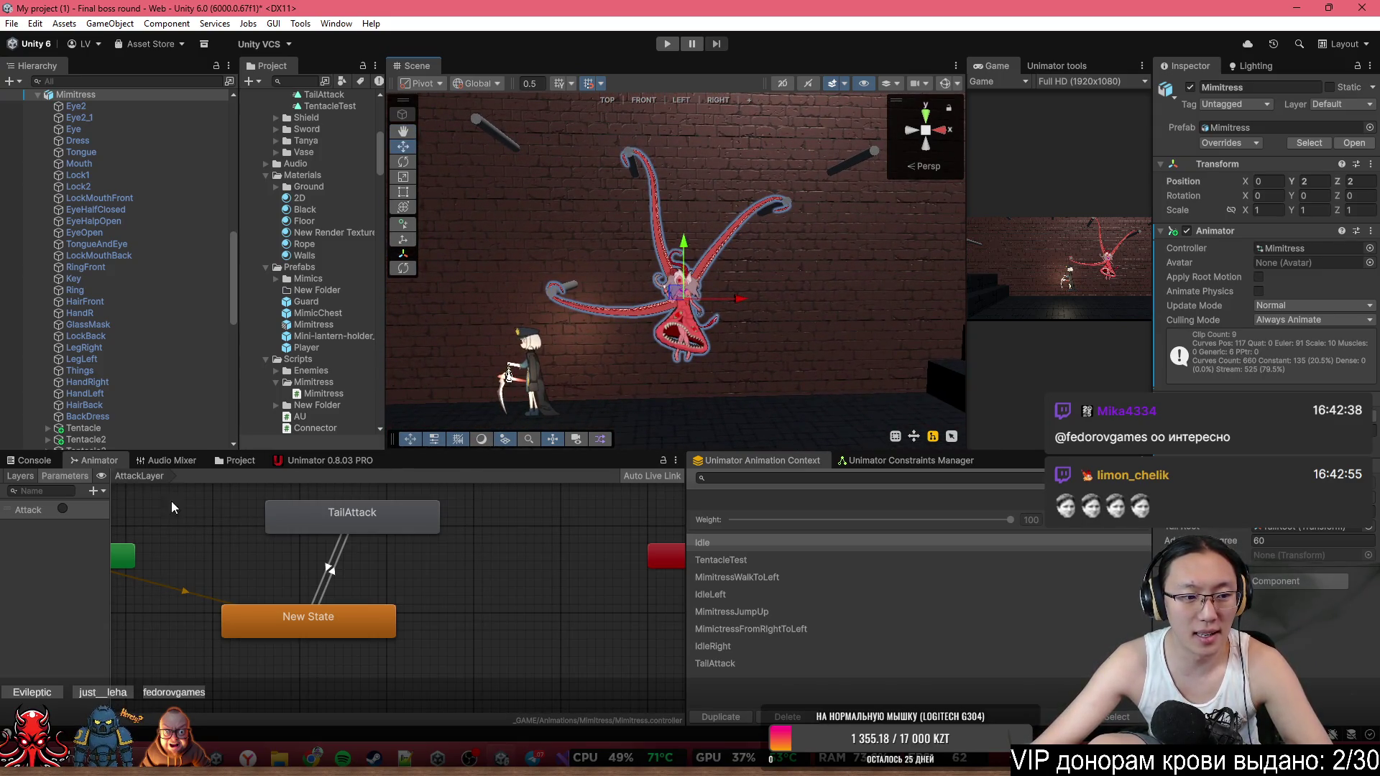
left_click_drag(591, 340, 755, 336)
scroll(719, 280, "up", 6)
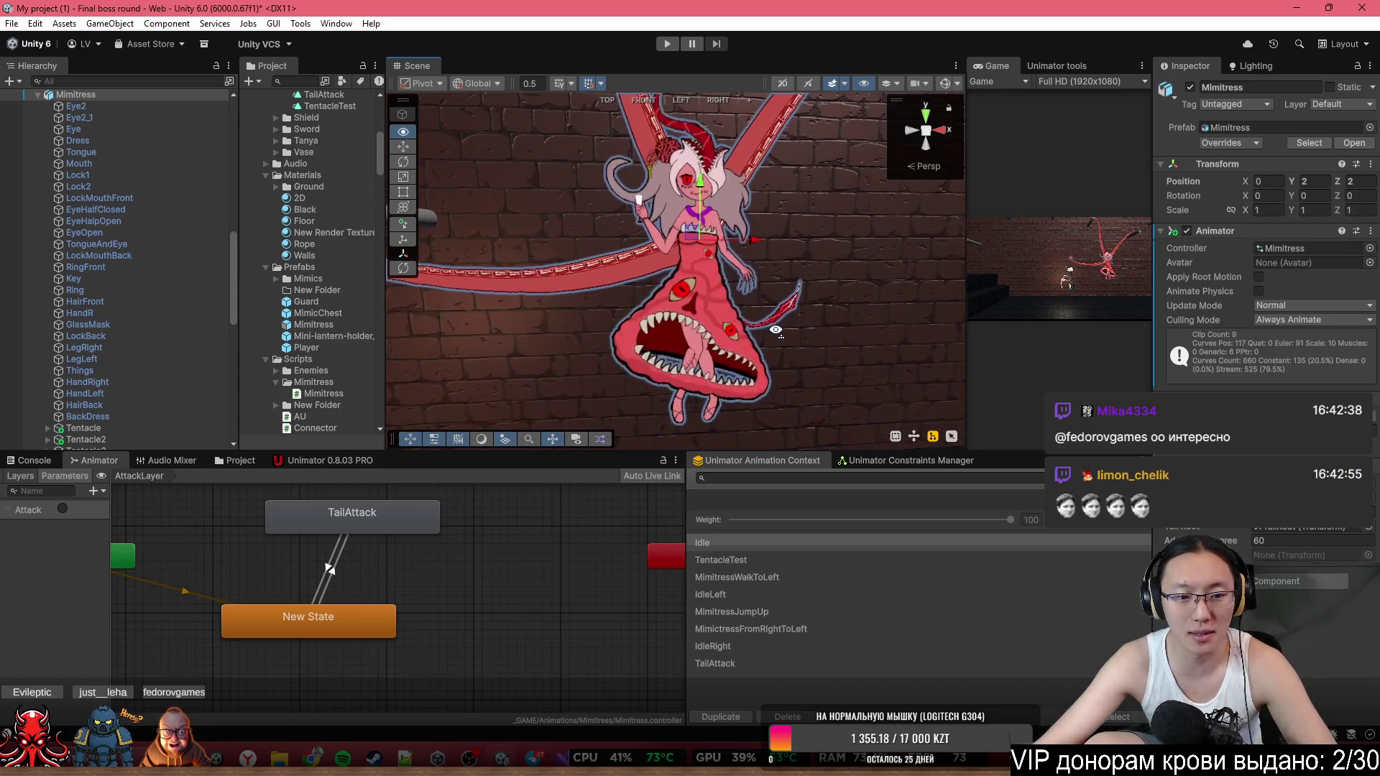
scroll(903, 401, "down", 2)
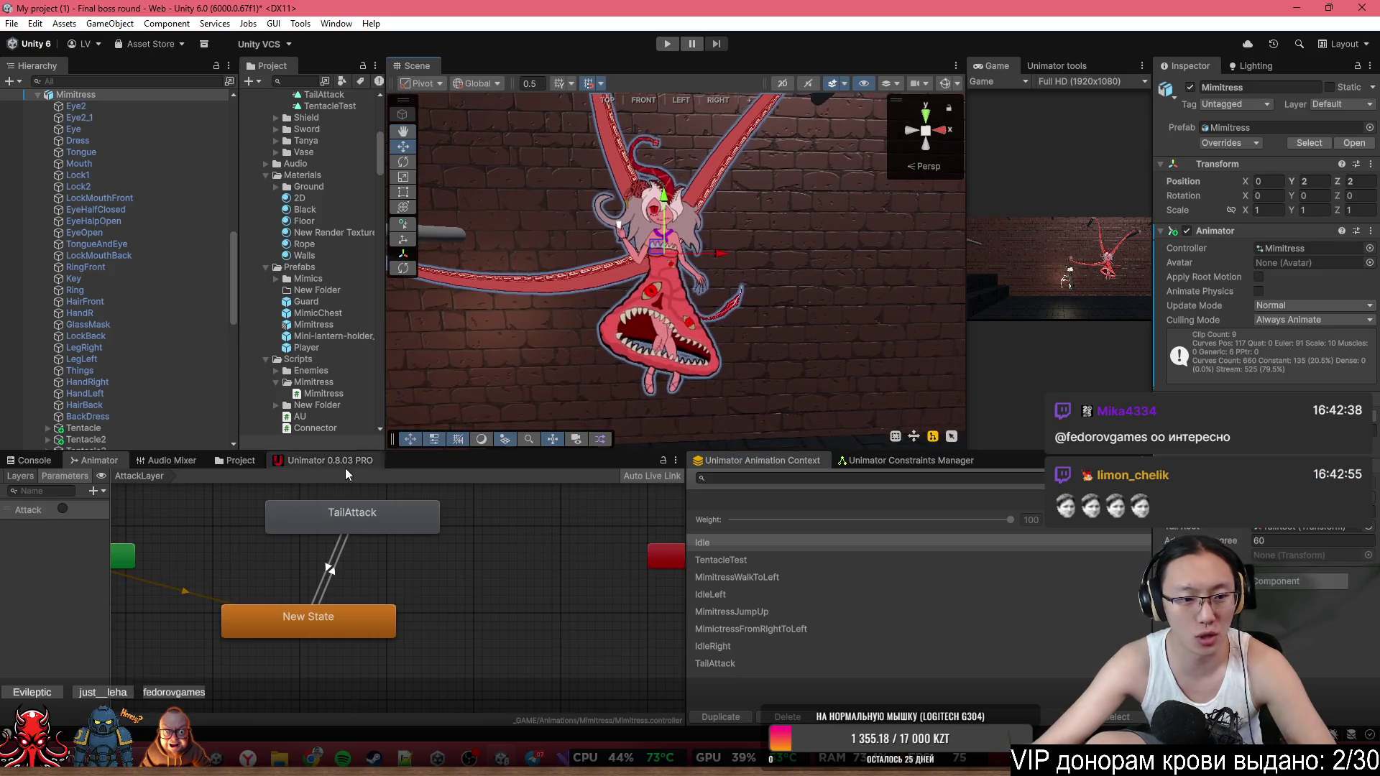
left_click(295, 459)
mouse_move(322, 505)
left_mouse_down()
mouse_move(271, 505)
mouse_move(406, 506)
mouse_move(374, 506)
left_mouse_up()
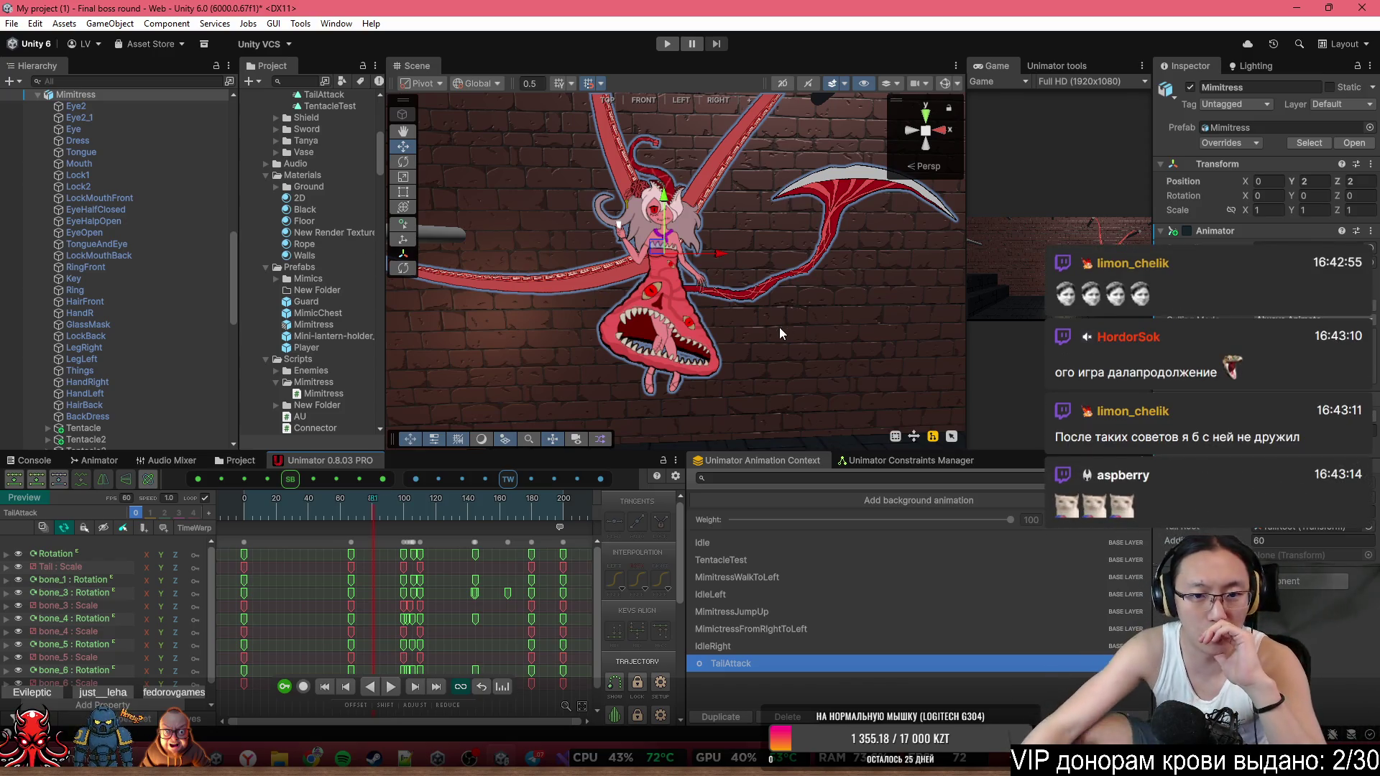
View Mimitress from the front, then play and stop the TailAttack preview.
left_click_drag(769, 234, 618, 81)
left_click(639, 100)
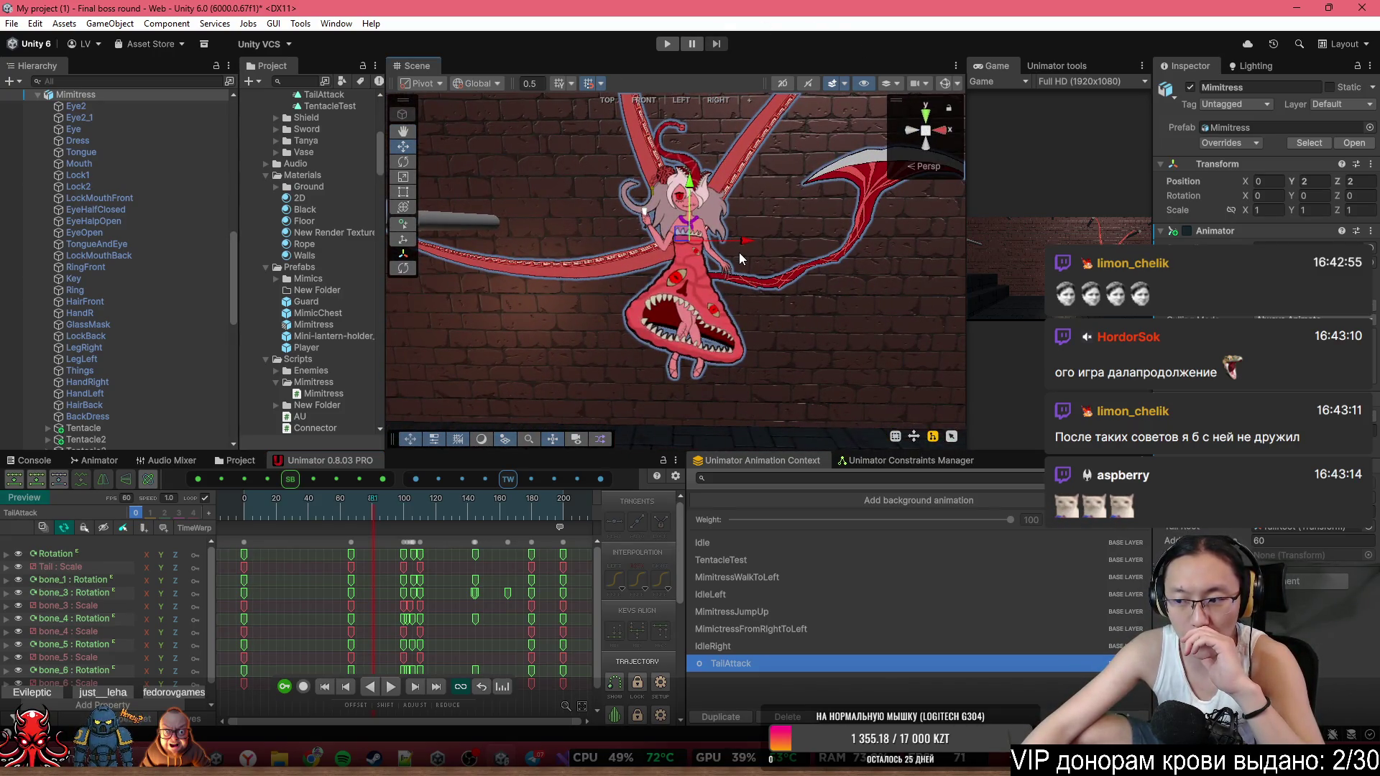
left_click_drag(821, 251, 825, 218)
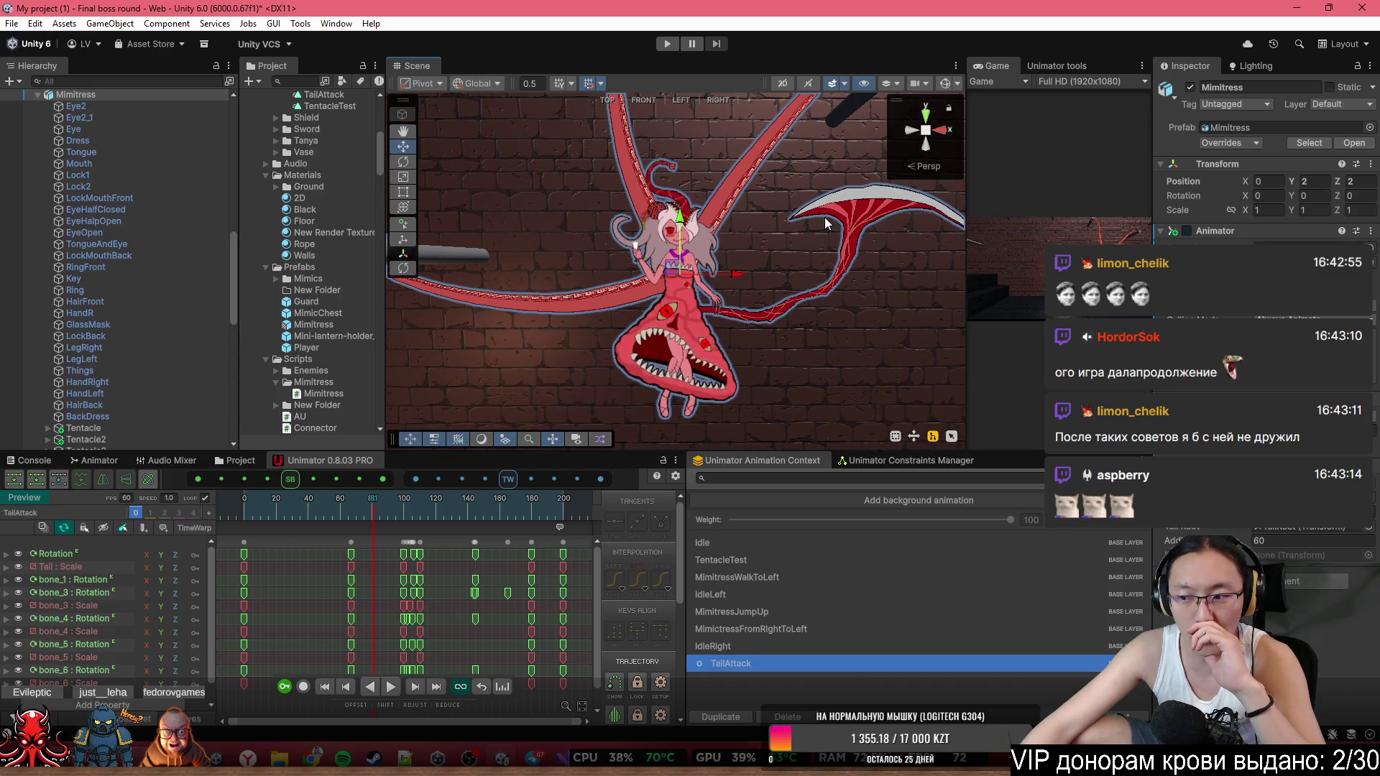
mouse_move(737, 231)
left_mouse_down()
mouse_move(683, 210)
mouse_move(706, 315)
left_mouse_up()
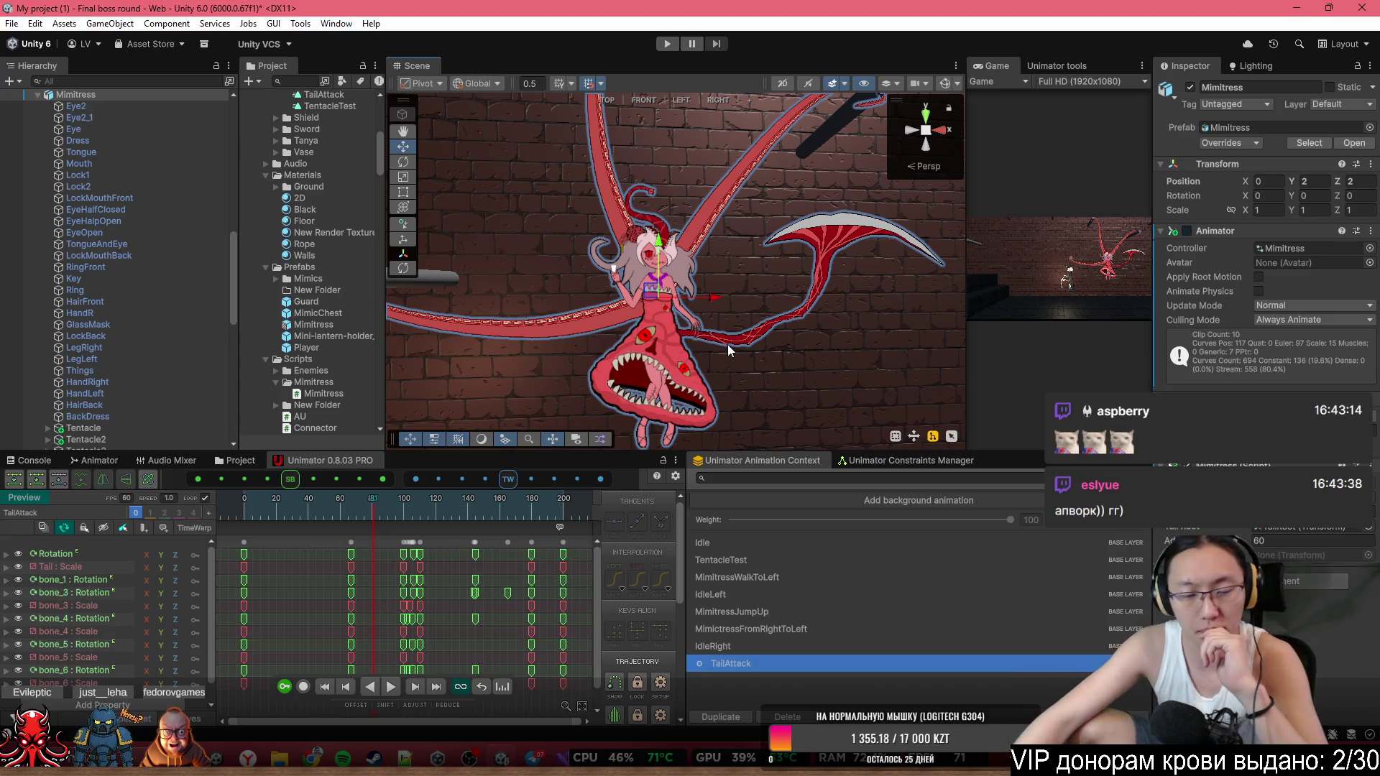
left_click(241, 504)
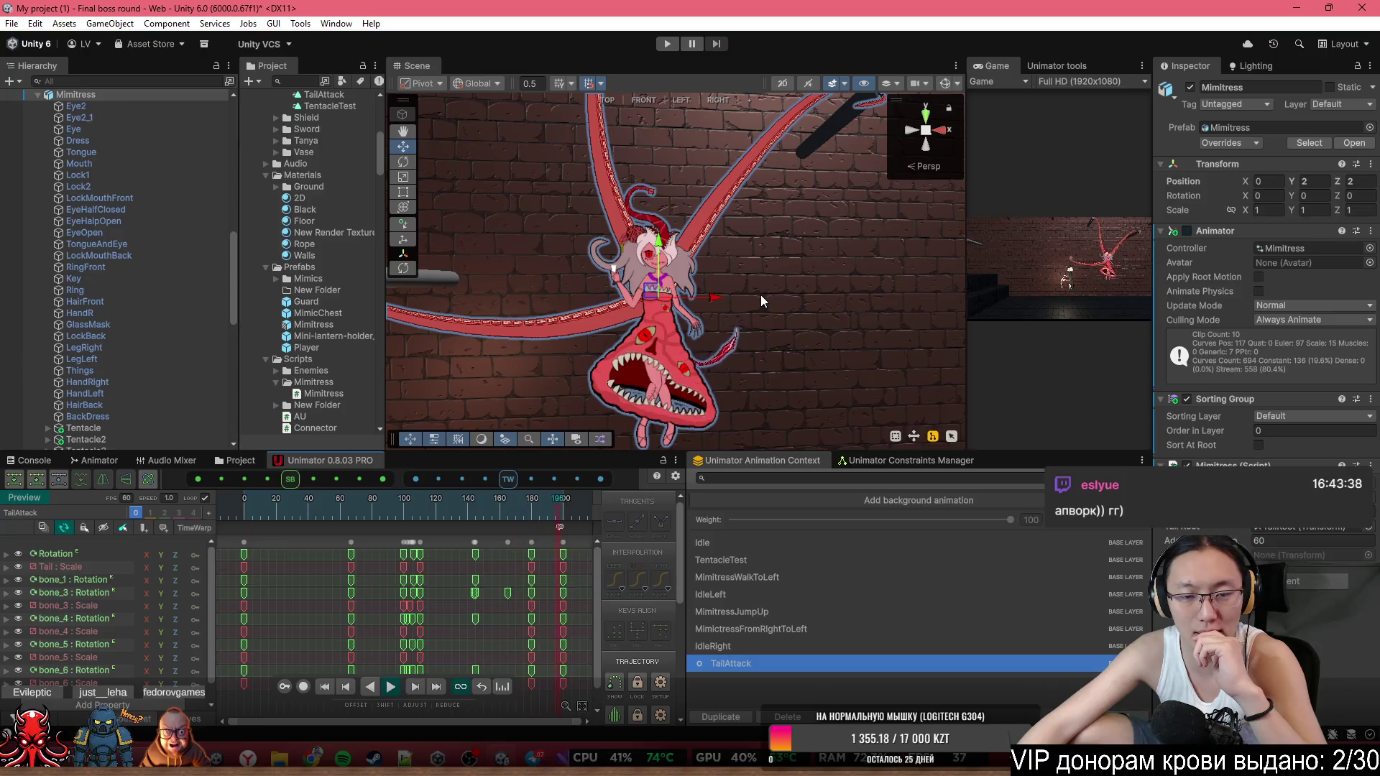
key("space")
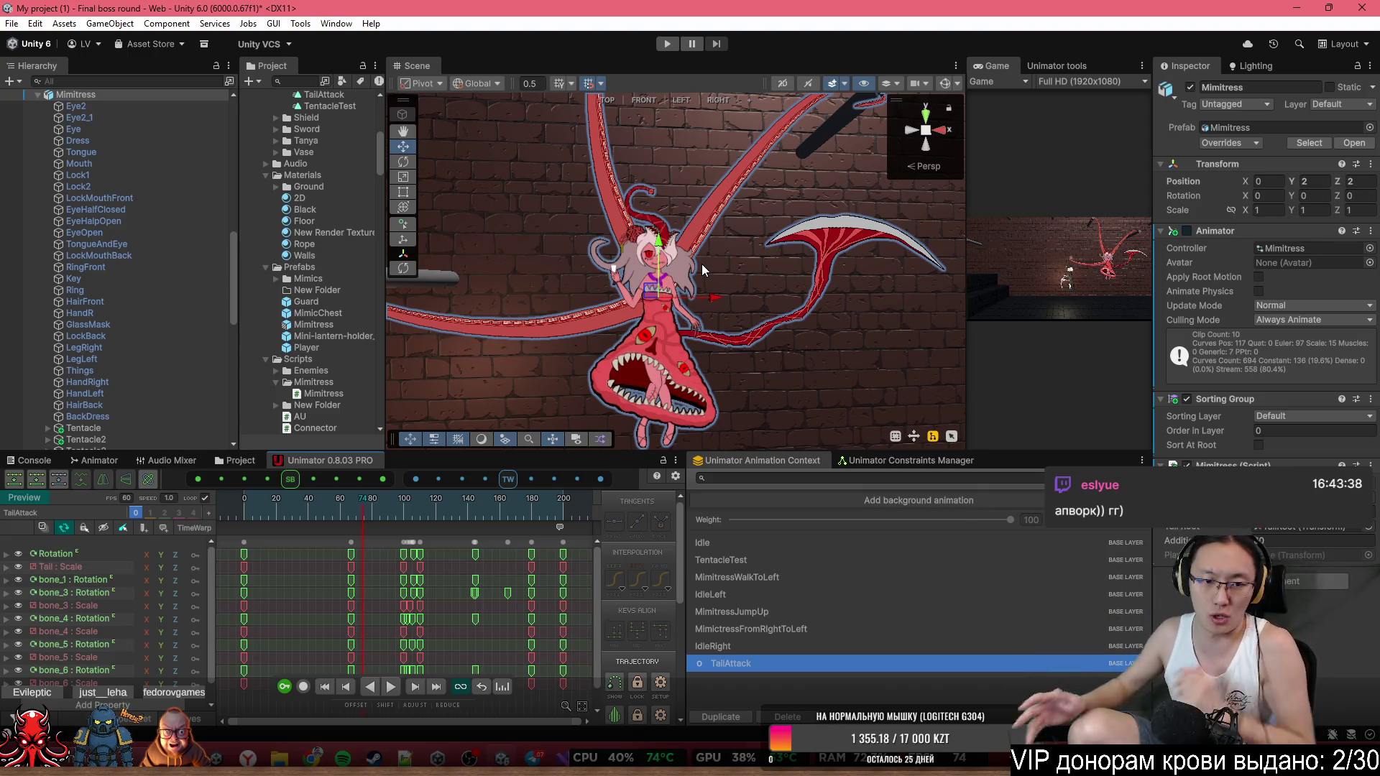
Select the tail strike keys across all tracks and copy them.
scroll(429, 561, "down", 3)
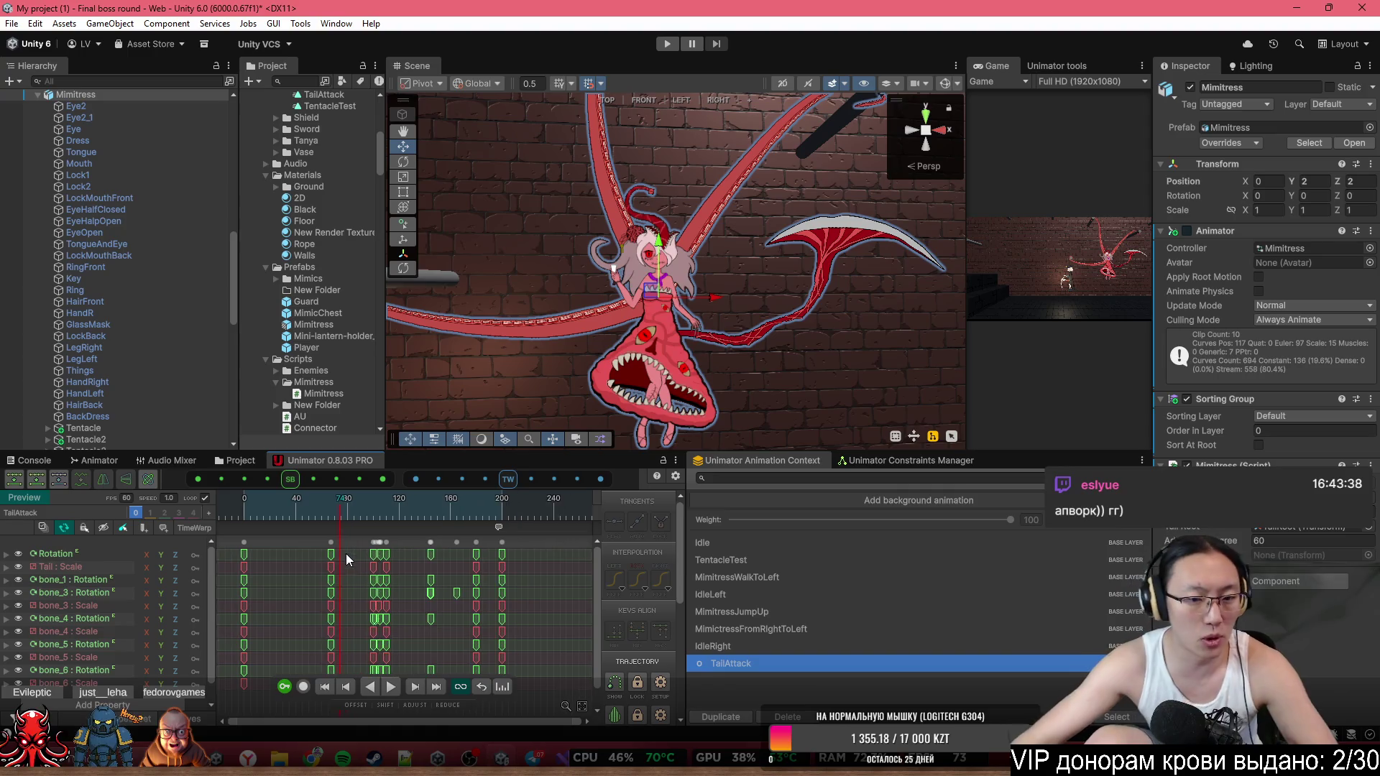
left_click_drag(473, 543, 247, 535)
key("ctrl+c")
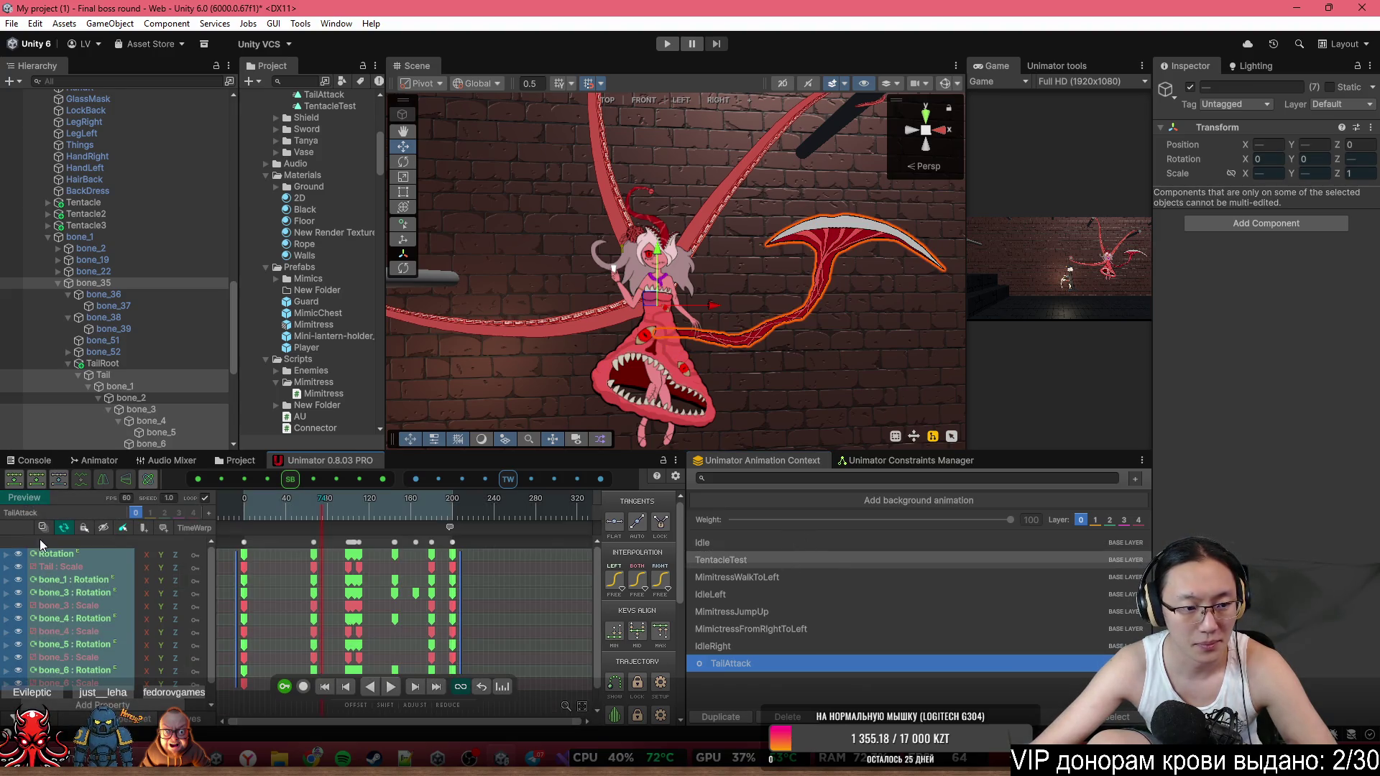
Switch Unimator to the Idle clip and start duplicating it, editing the new clip's name.
left_click(753, 550)
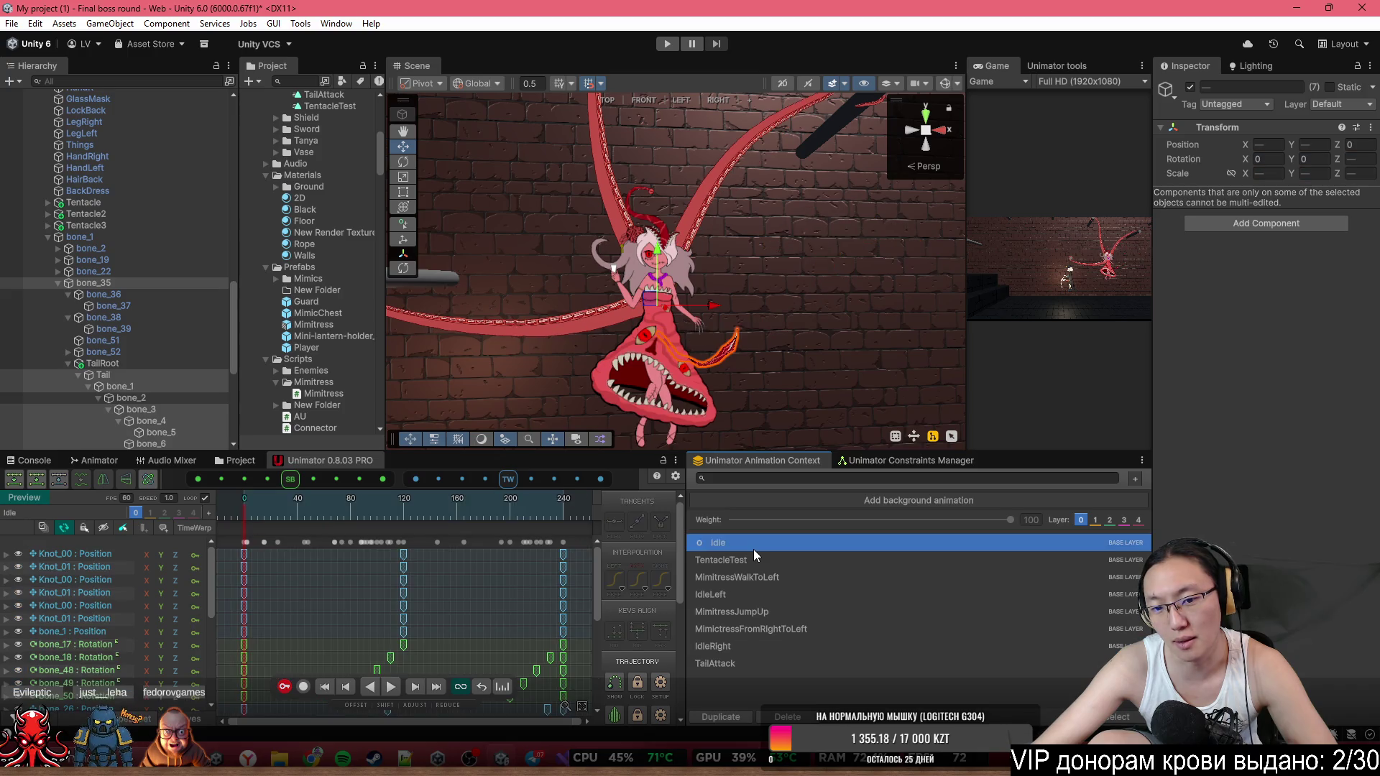
left_click(722, 717)
left_click(1014, 395)
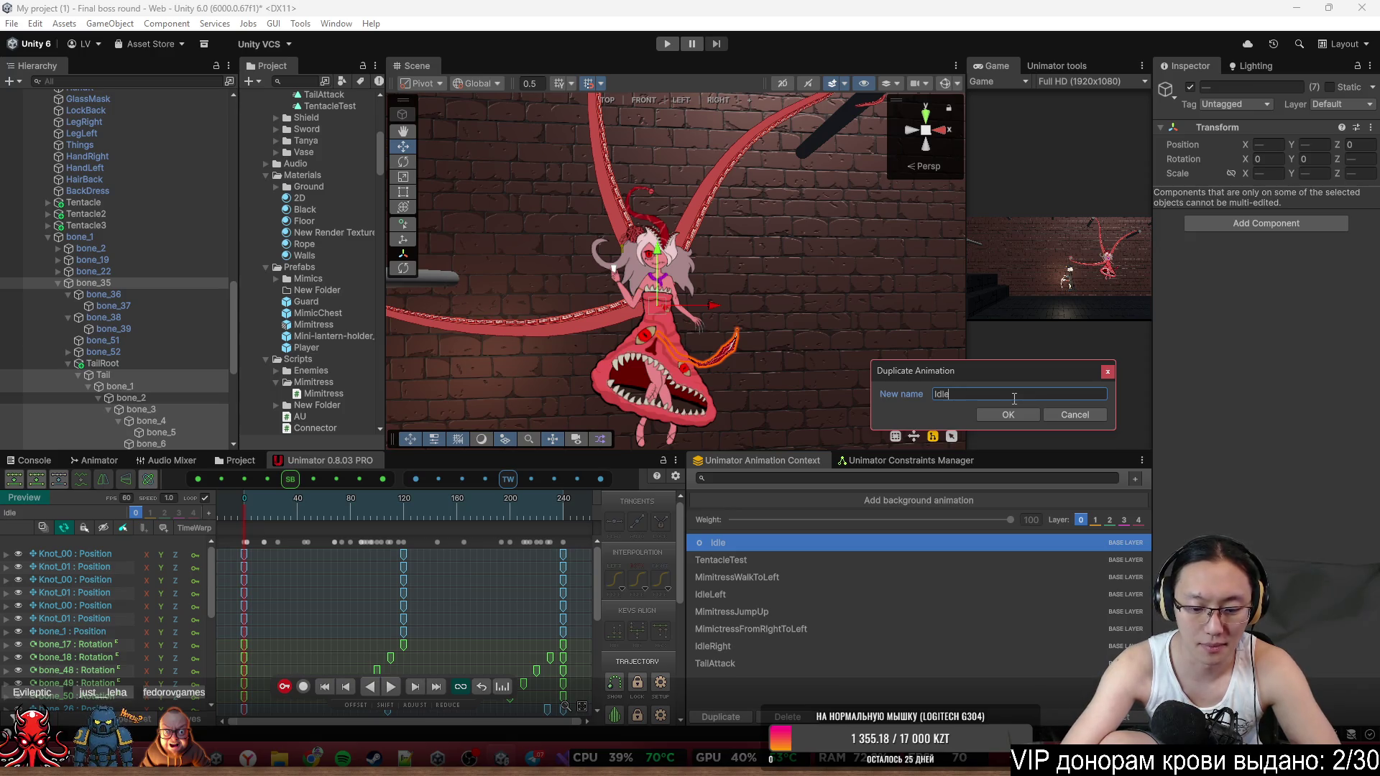
Name the duplicated clip IdleAttack and confirm creating it.
type("Attack")
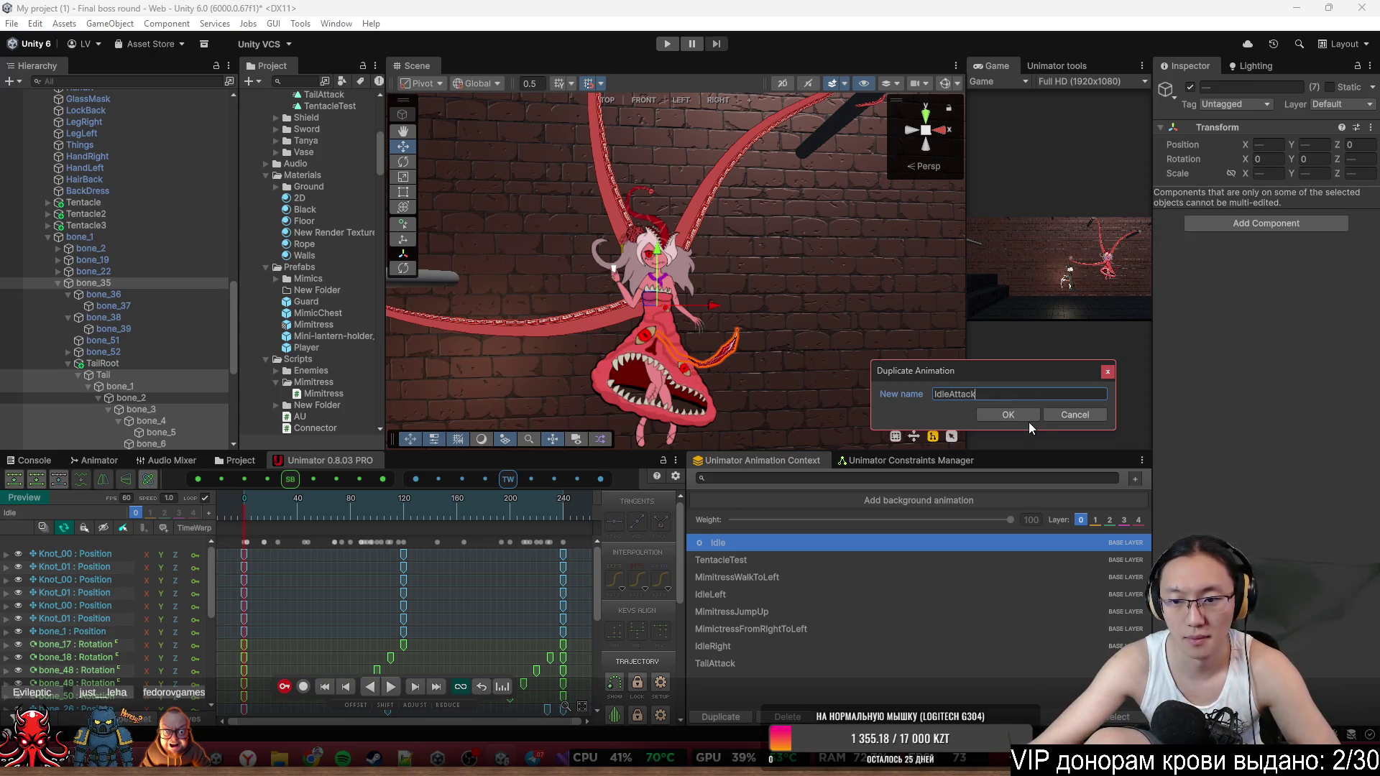
left_click(1027, 420)
scroll(400, 647, "down", 2)
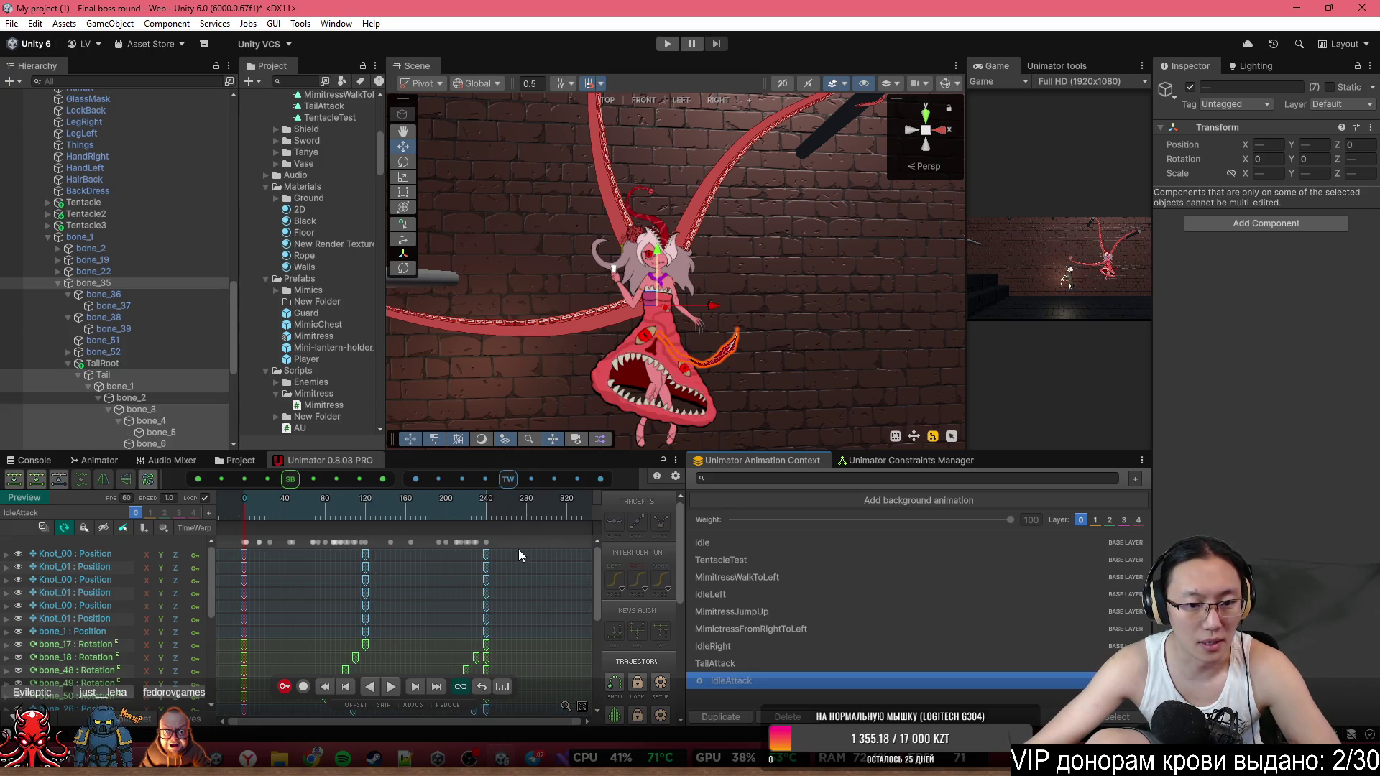
Select all IdleAttack tracks, paste the copied tail strike keys, and play the preview.
left_click(257, 535)
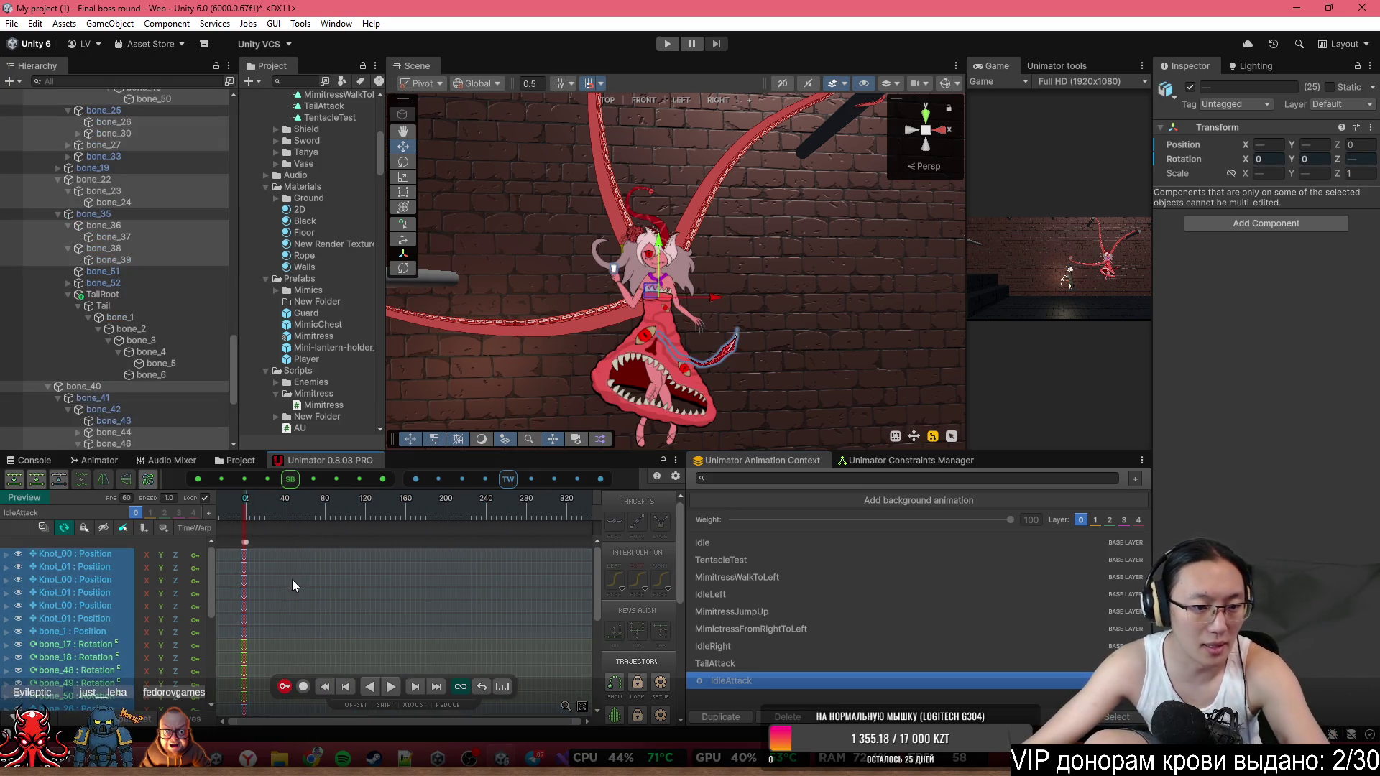
scroll(246, 577, "up", 2)
key("ctrl+v")
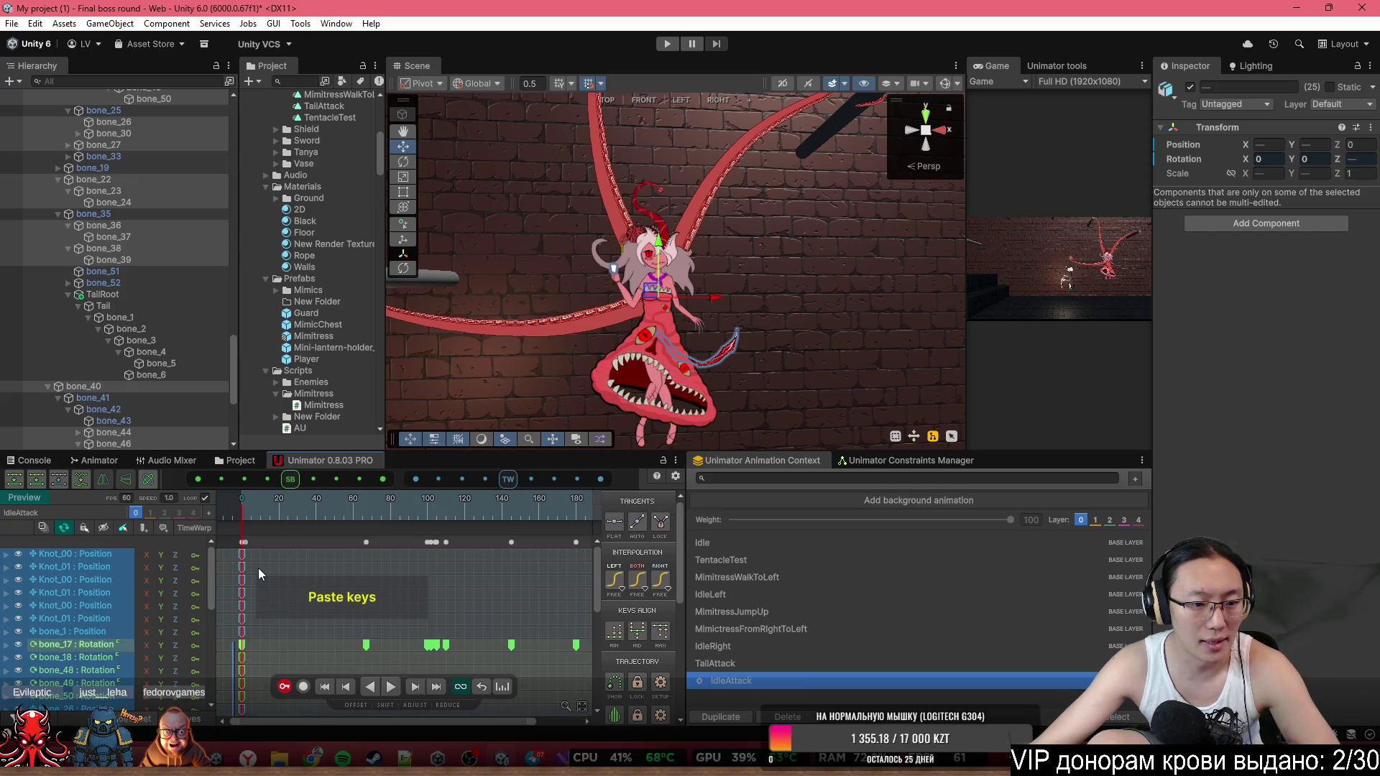
left_click(261, 554)
left_click(246, 545)
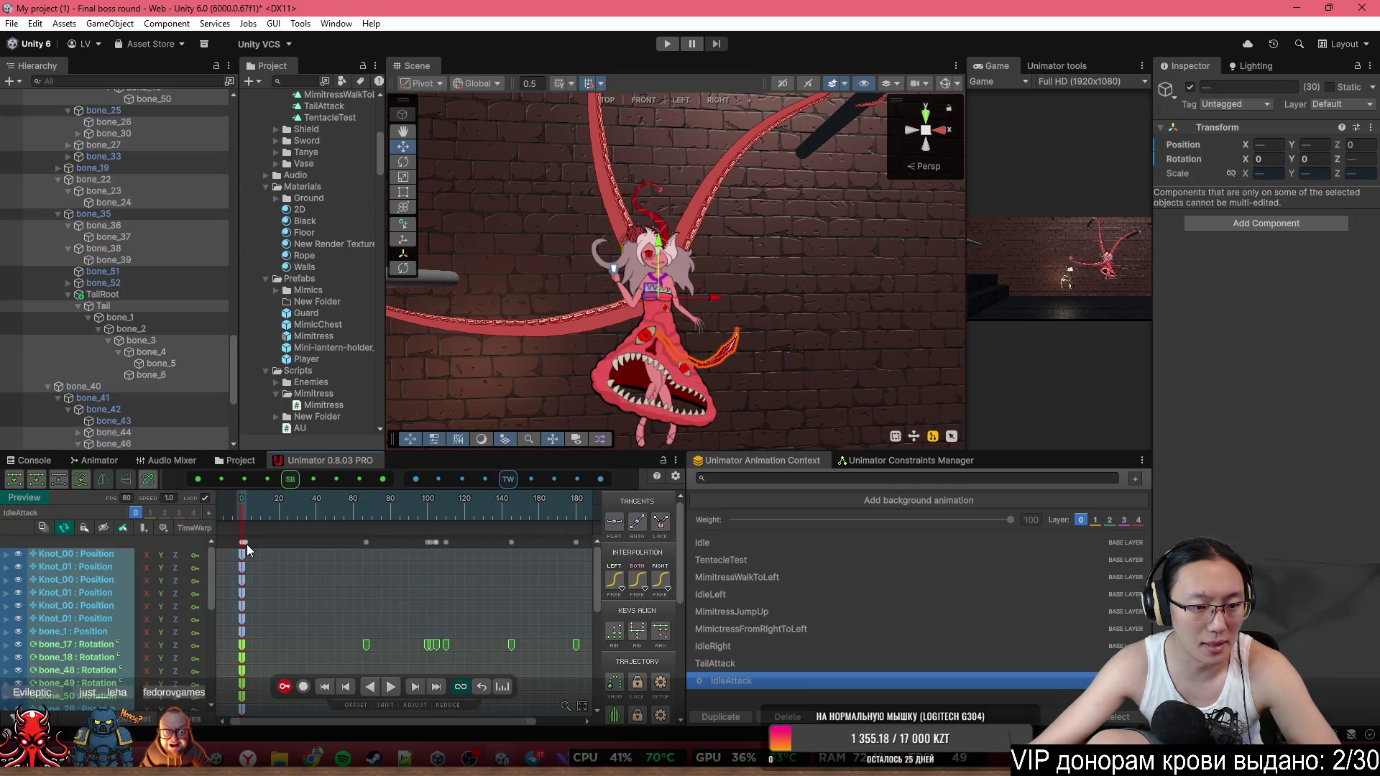
left_click(251, 542)
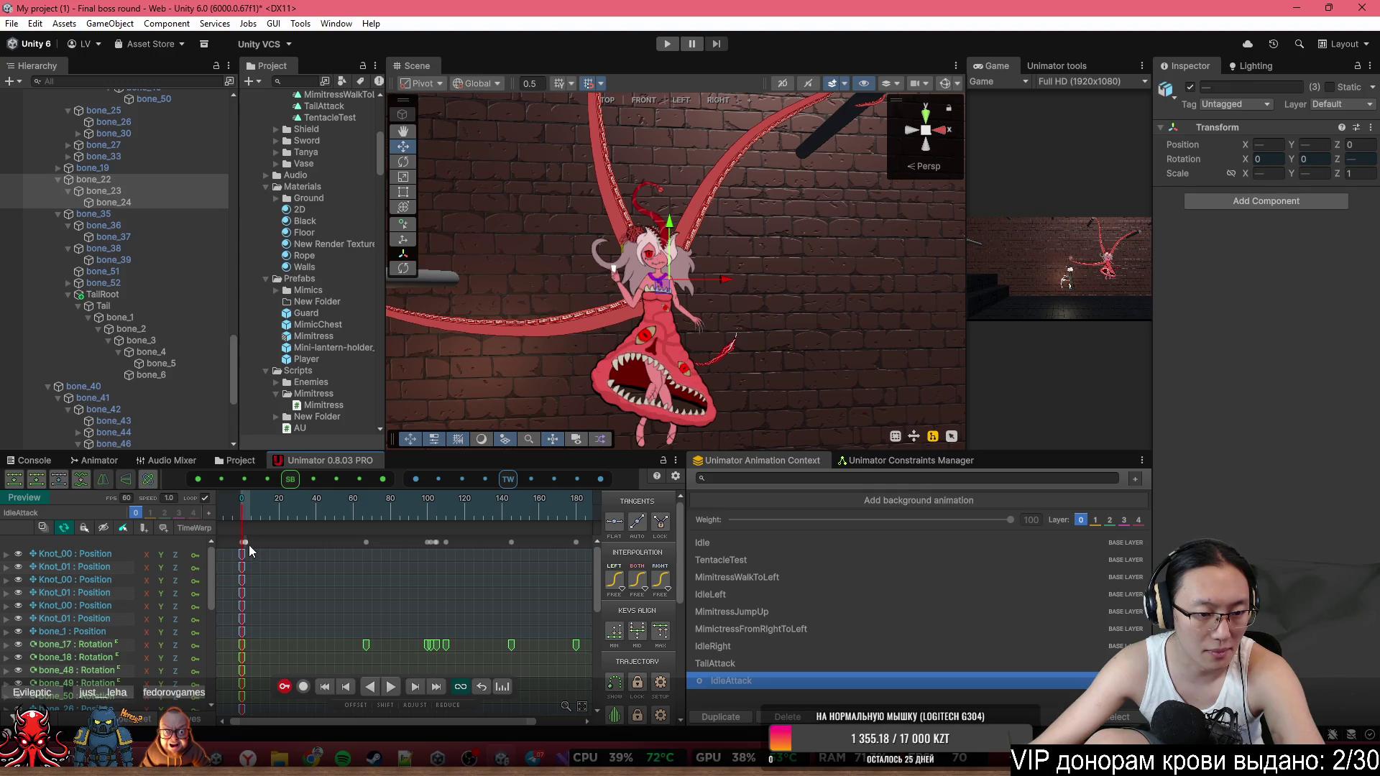
key("space")
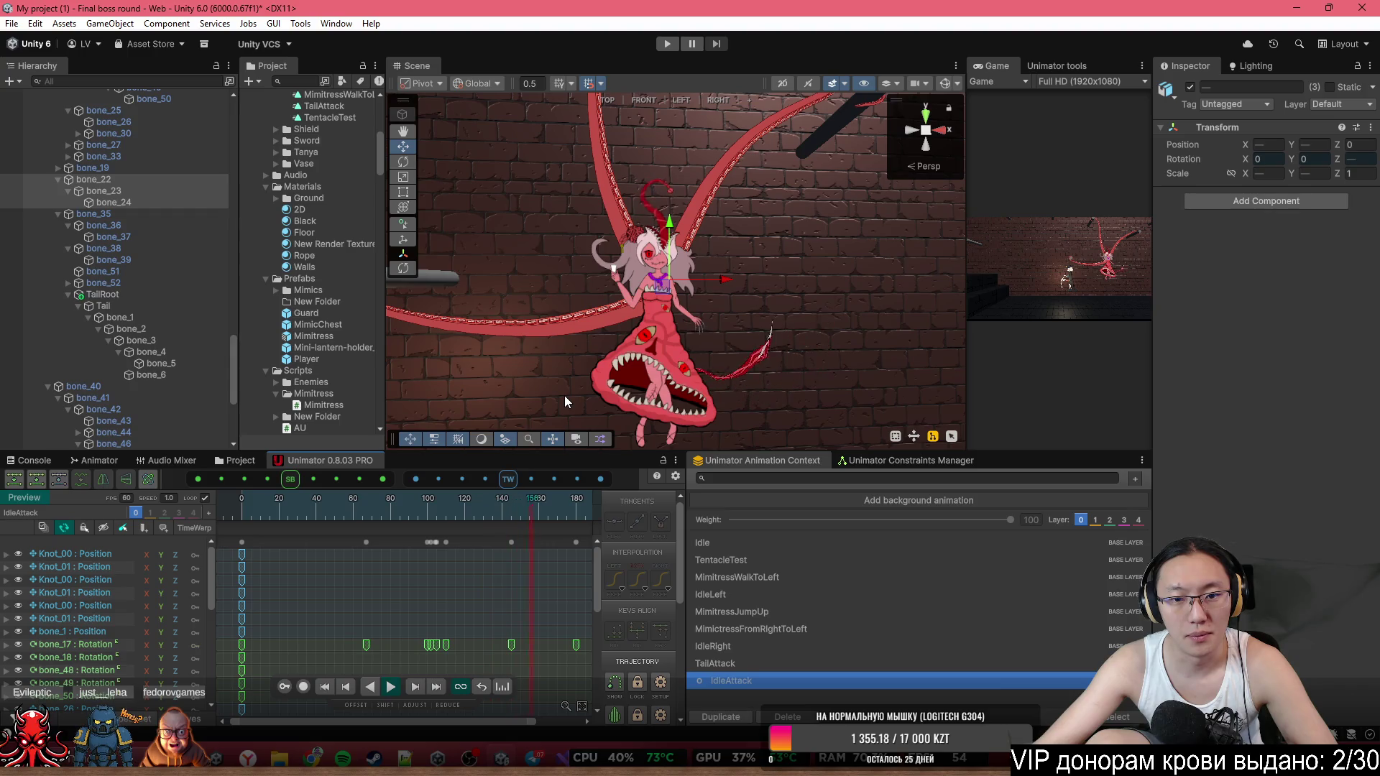
Delete the later keys on the bone_17 track around frame 108, then return to the clip start.
scroll(494, 603, "down", 5)
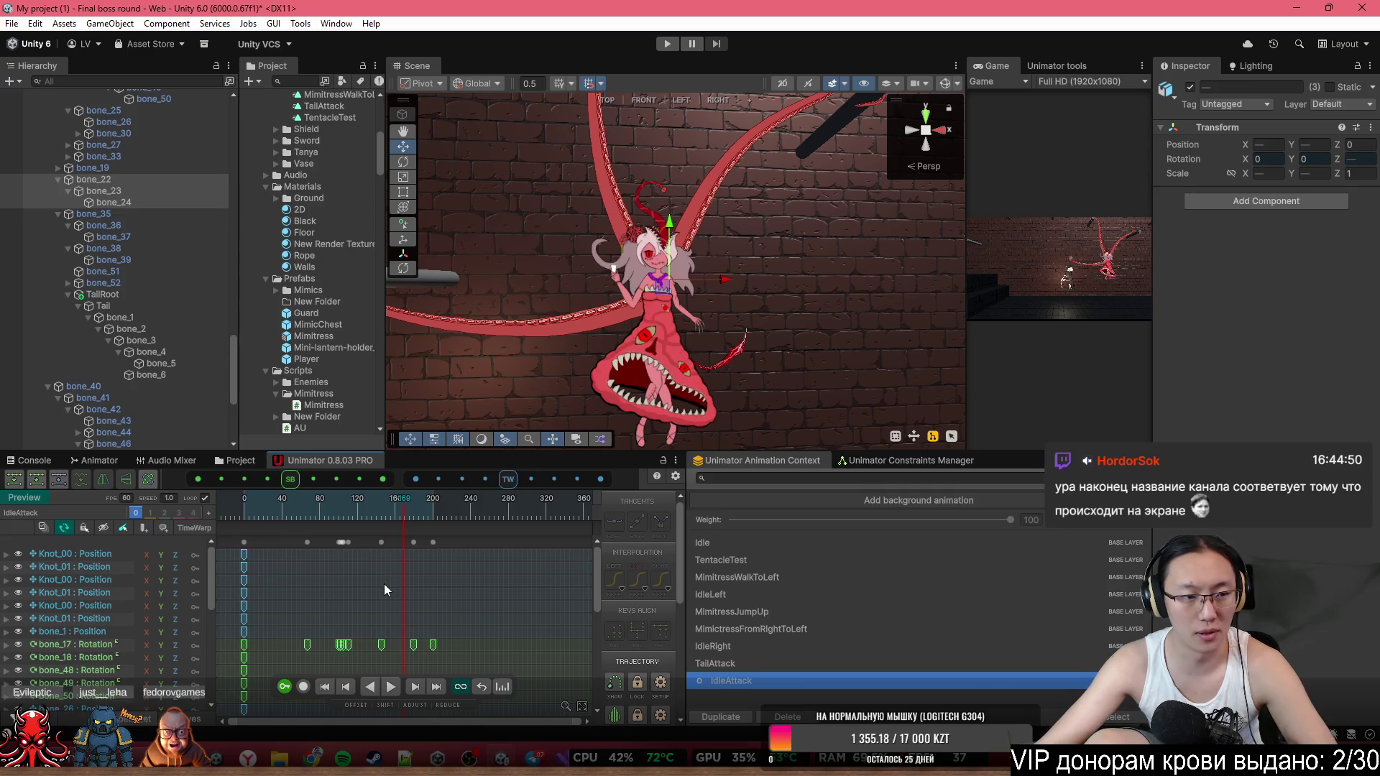
mouse_move(304, 505)
left_mouse_down()
mouse_move(359, 509)
mouse_move(340, 502)
left_mouse_up()
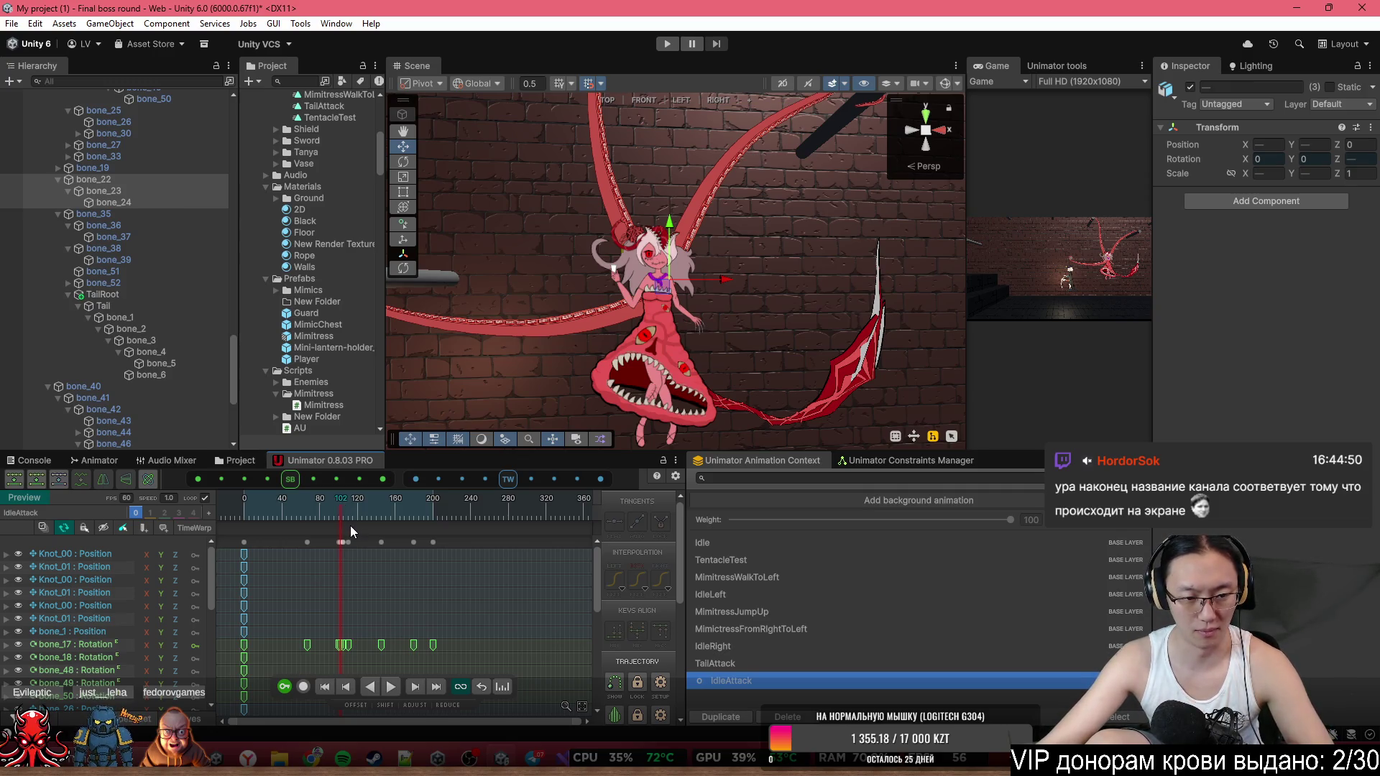
key("r")
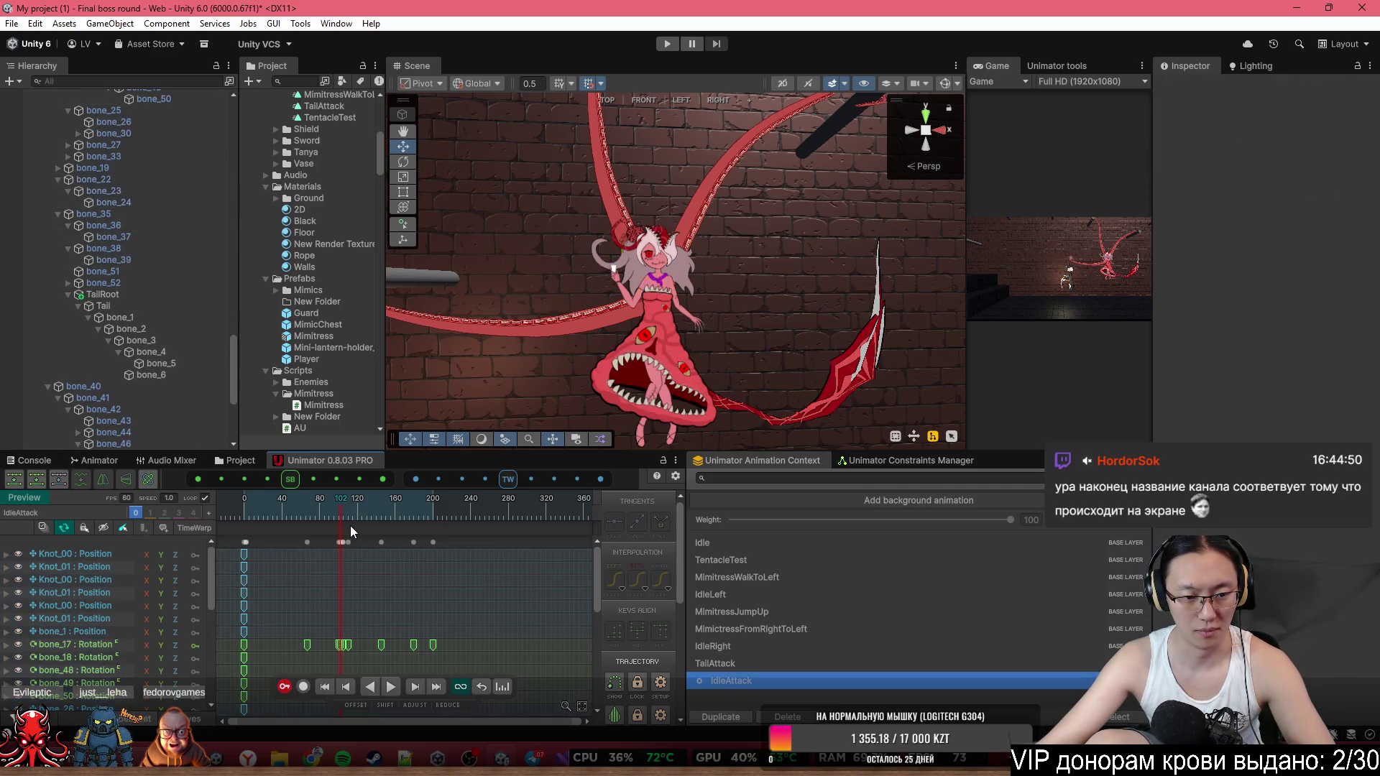
key("Delete")
scroll(347, 597, "down", 5)
scroll(352, 615, "down", 5)
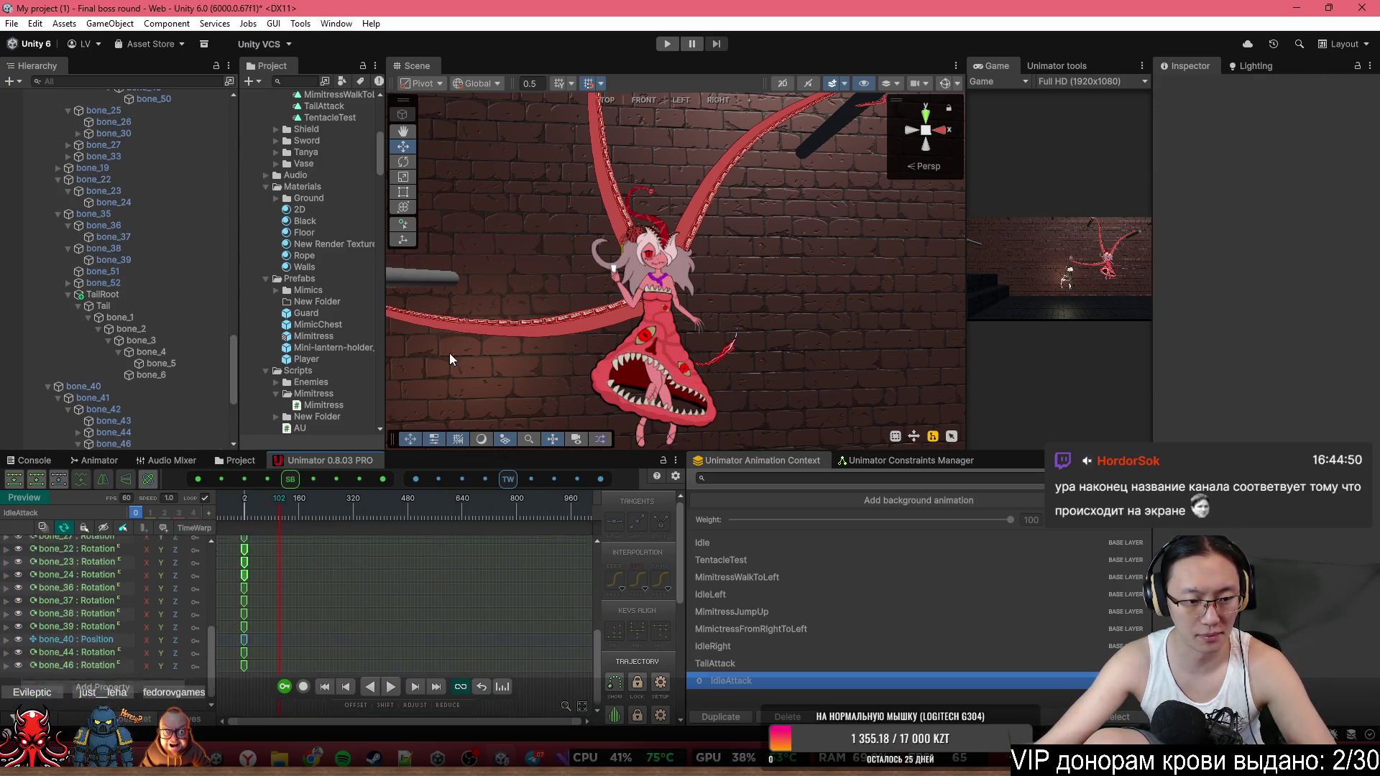
scroll(458, 588, "up", 10)
left_click(238, 516)
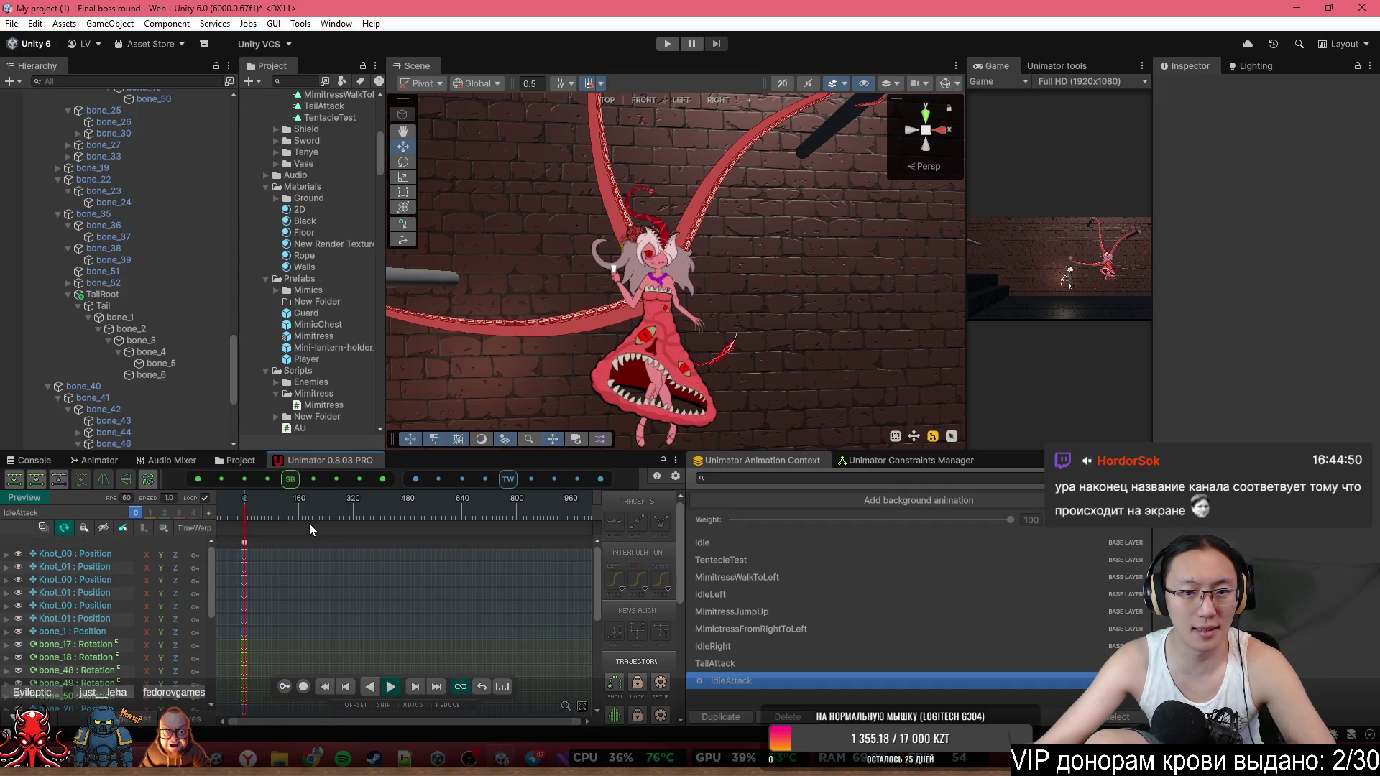
With auto-key on, paste the tail-strike keys at frame 0 and scrub to frame 85 to check them.
left_click(284, 687)
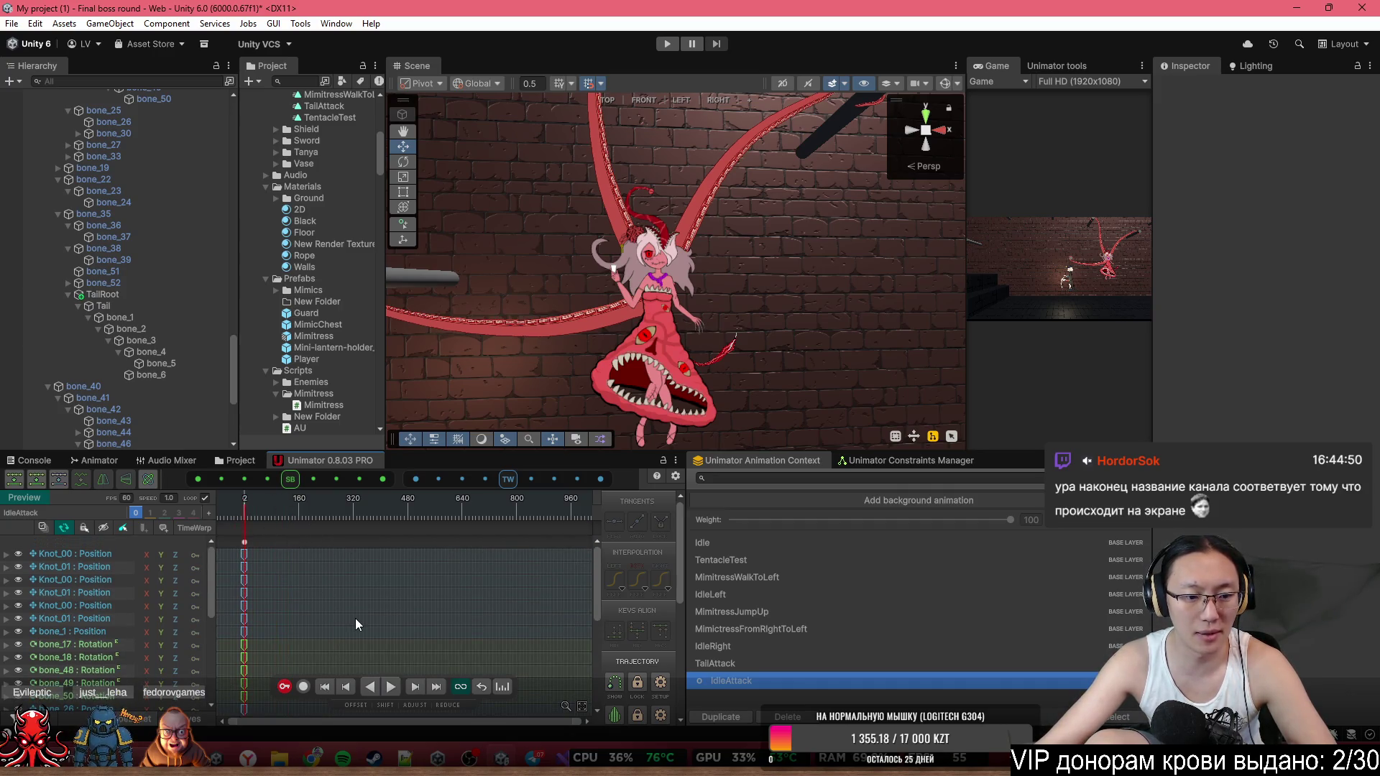
left_click(204, 499)
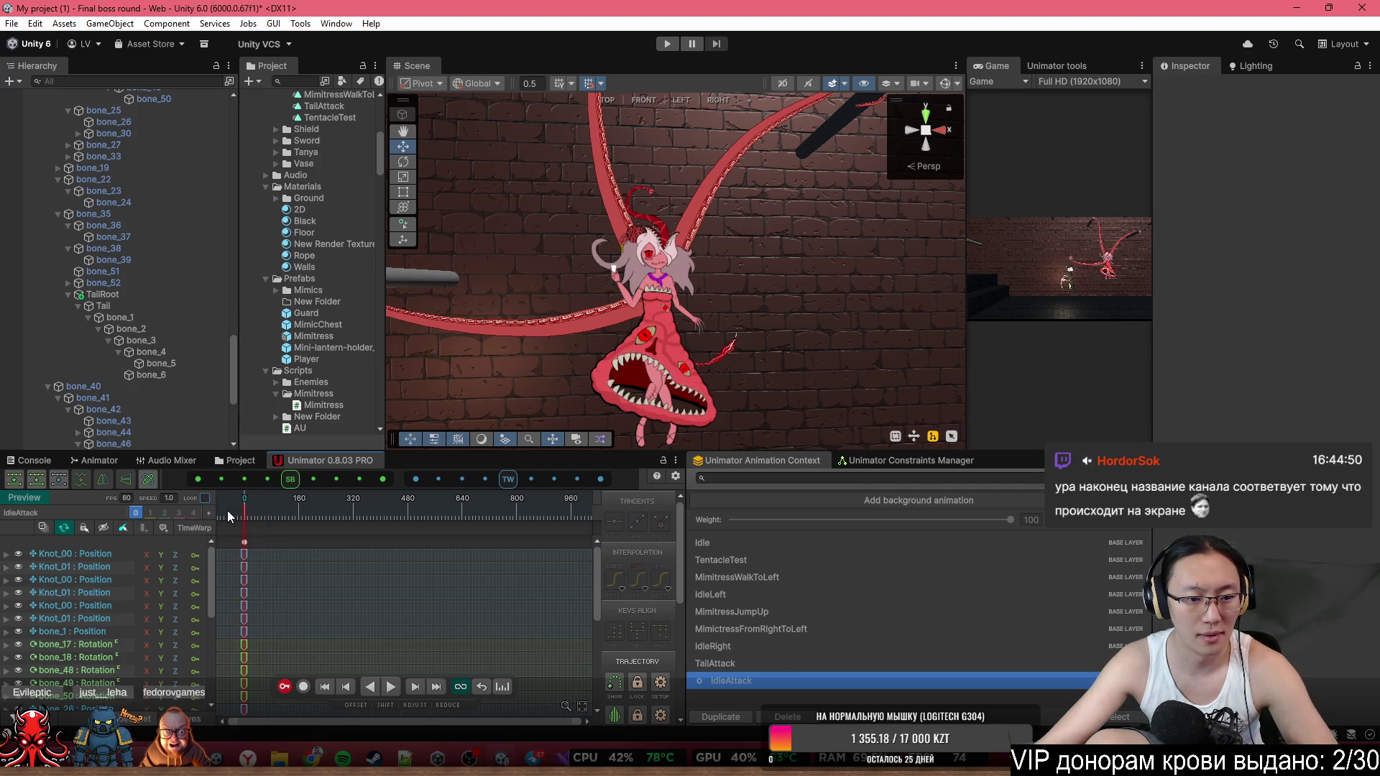
key("ctrl+v")
mouse_move(253, 510)
left_mouse_down()
mouse_move(291, 523)
mouse_move(273, 525)
left_mouse_up()
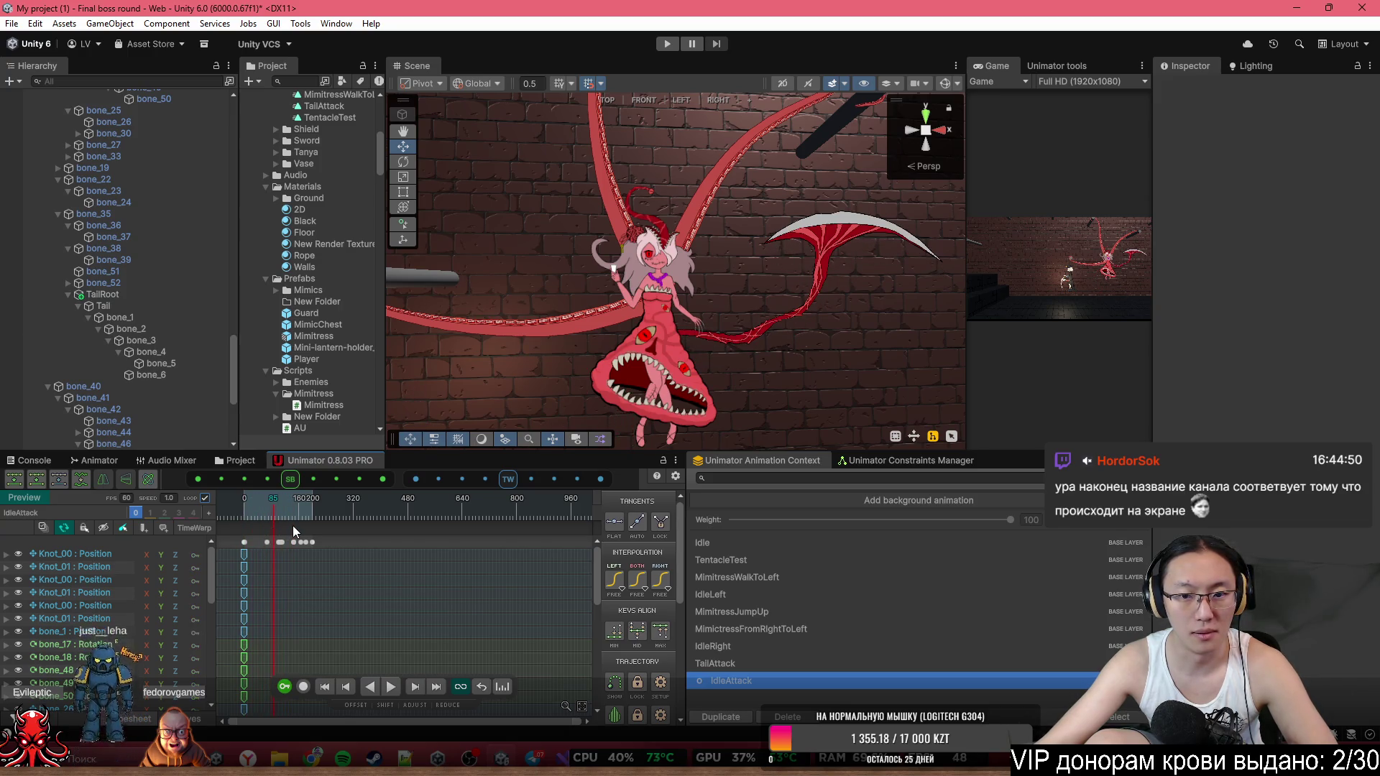
Play IdleAttack from frame 0 and stop it to check the tail swing.
key("ctrl+z")
key("space")
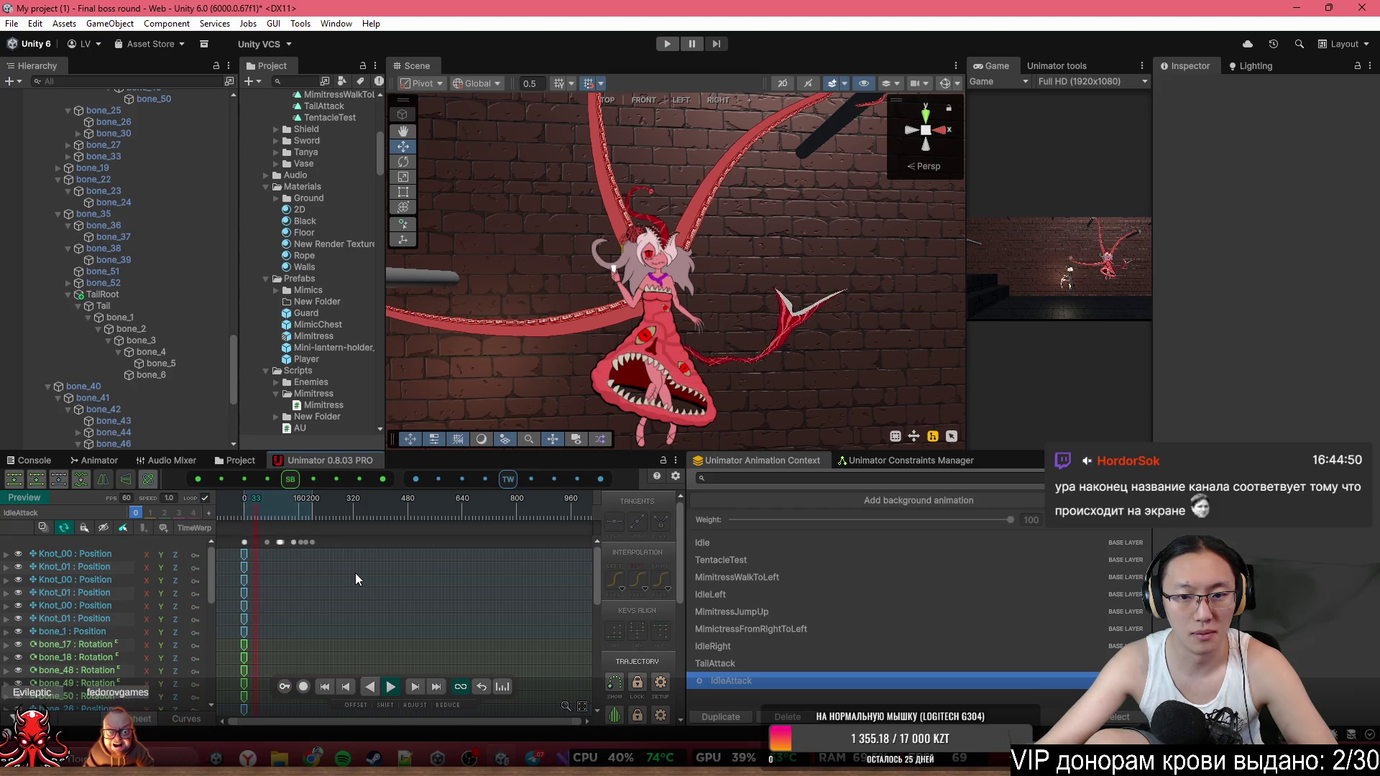
left_click_drag(690, 345, 719, 338)
key("space")
left_click(275, 610)
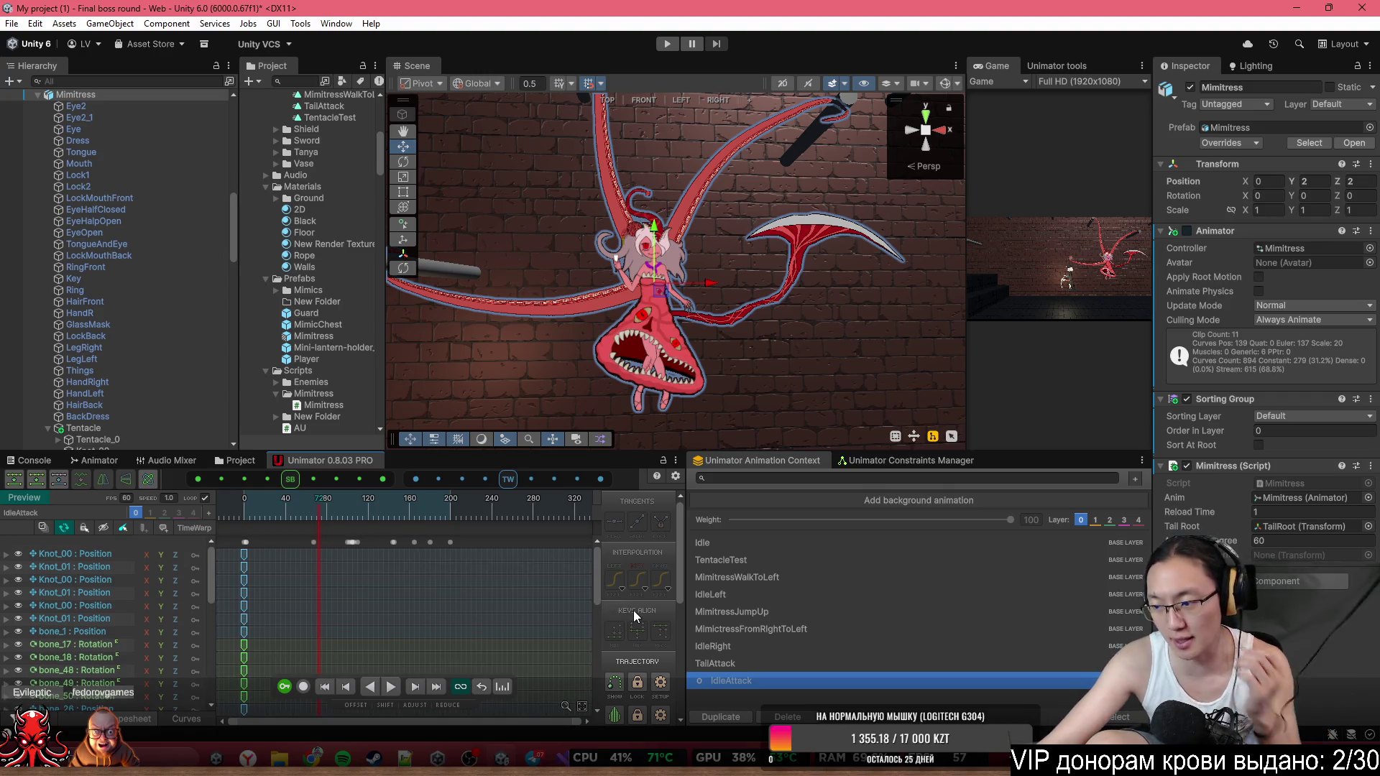
Zoom the IdleAttack timeline, scrub to about frame 82, and switch Record on.
scroll(413, 608, "down", 1)
scroll(411, 603, "up", 3)
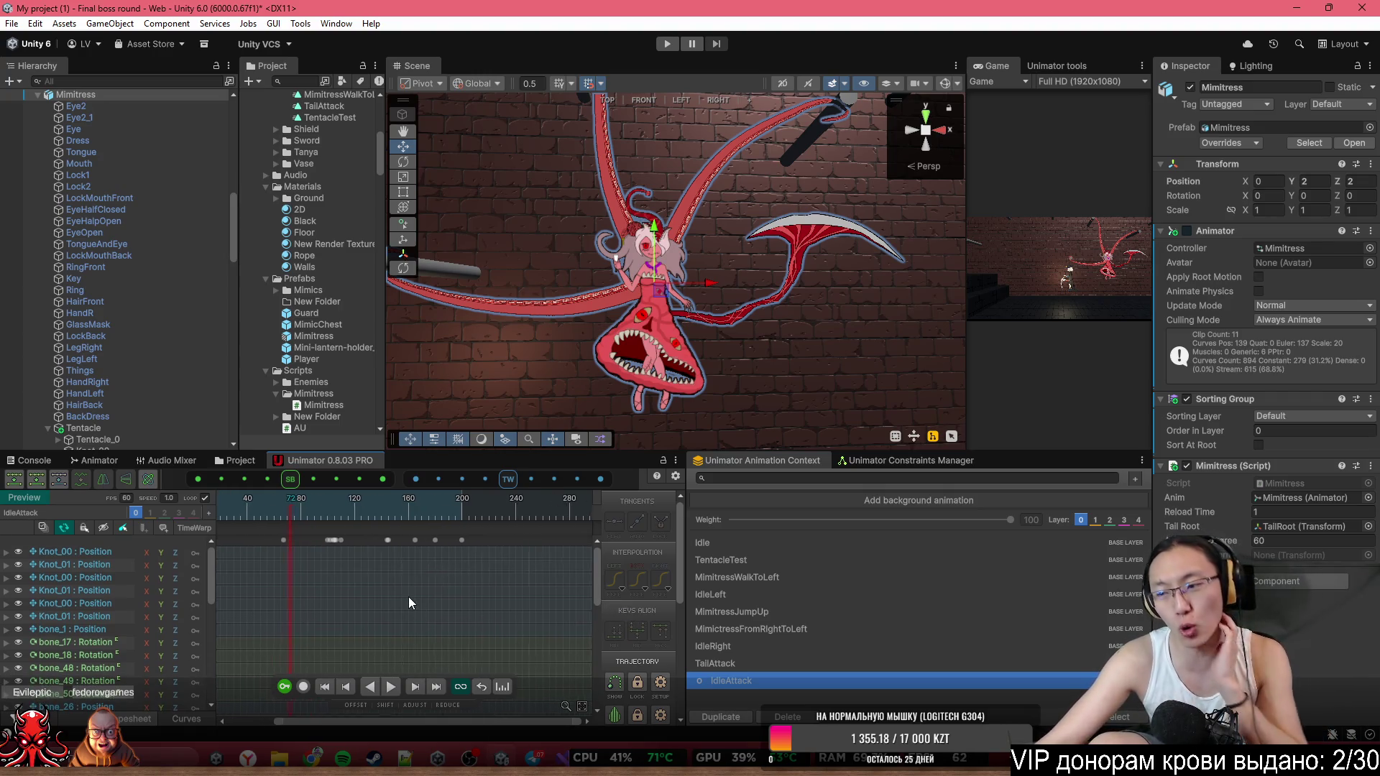
scroll(403, 581, "down", 1)
scroll(292, 564, "up", 2)
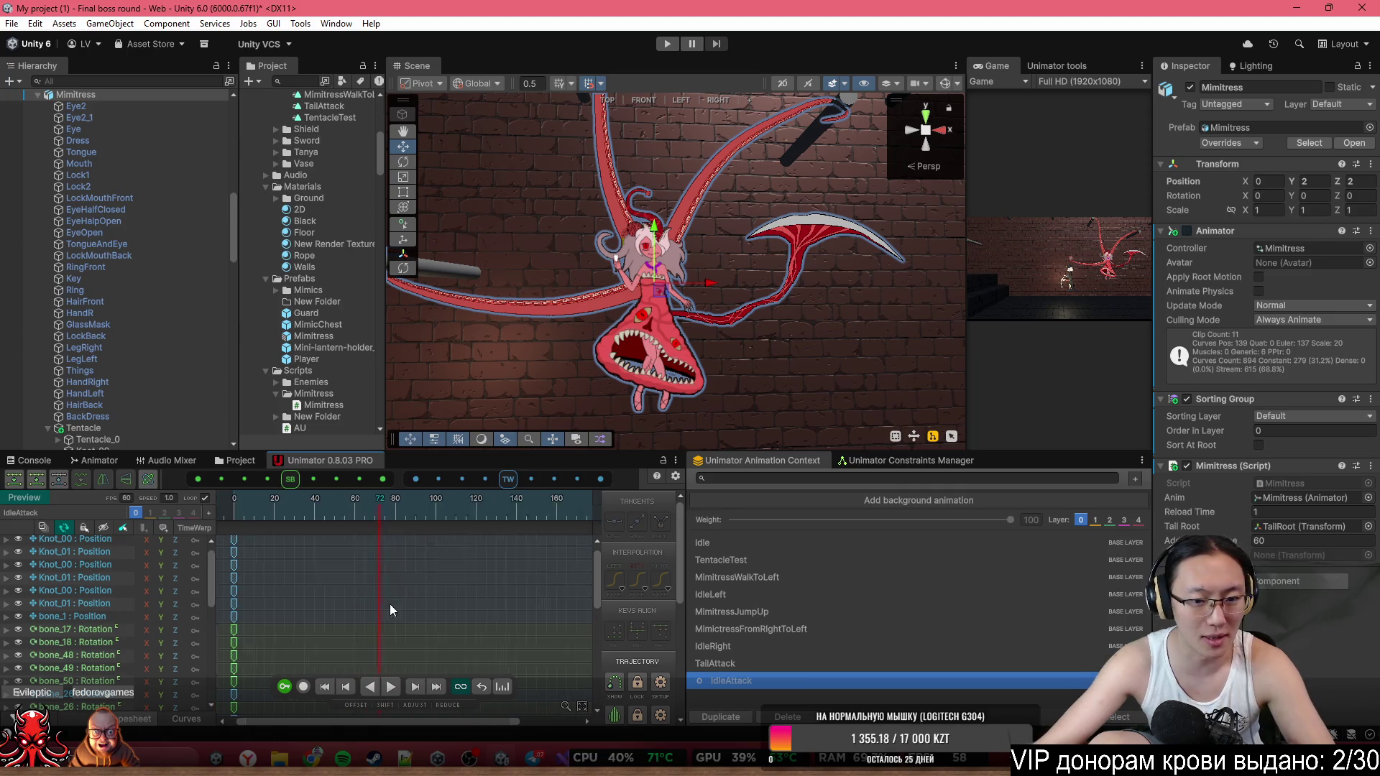
scroll(335, 563, "up", 1)
scroll(380, 537, "up", 1)
mouse_move(371, 516)
left_mouse_down()
mouse_move(383, 506)
mouse_move(317, 506)
mouse_move(463, 515)
mouse_move(445, 518)
left_mouse_up()
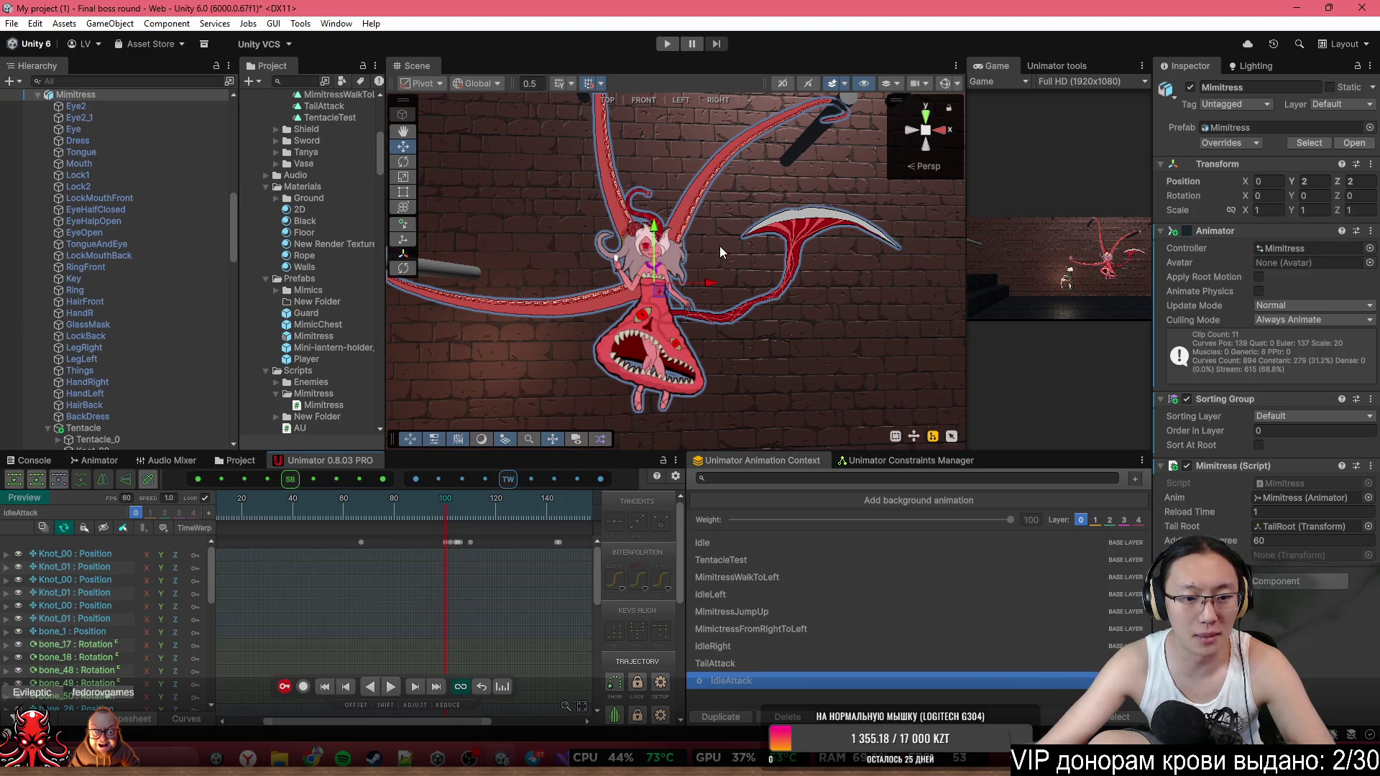
left_click(304, 686)
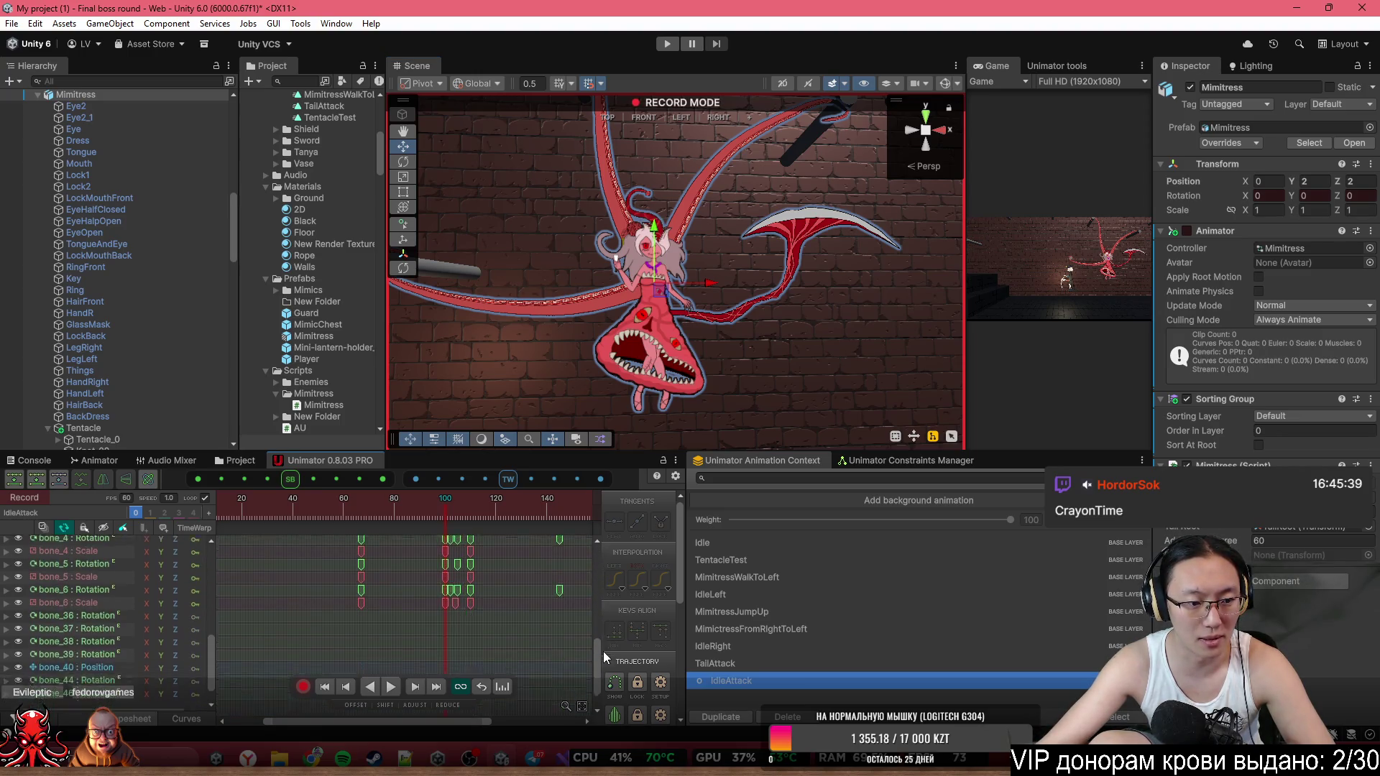
Select Knot_00 under both Tentacle2 and Tentacle3 in the Hierarchy.
scroll(108, 175, "down", 3)
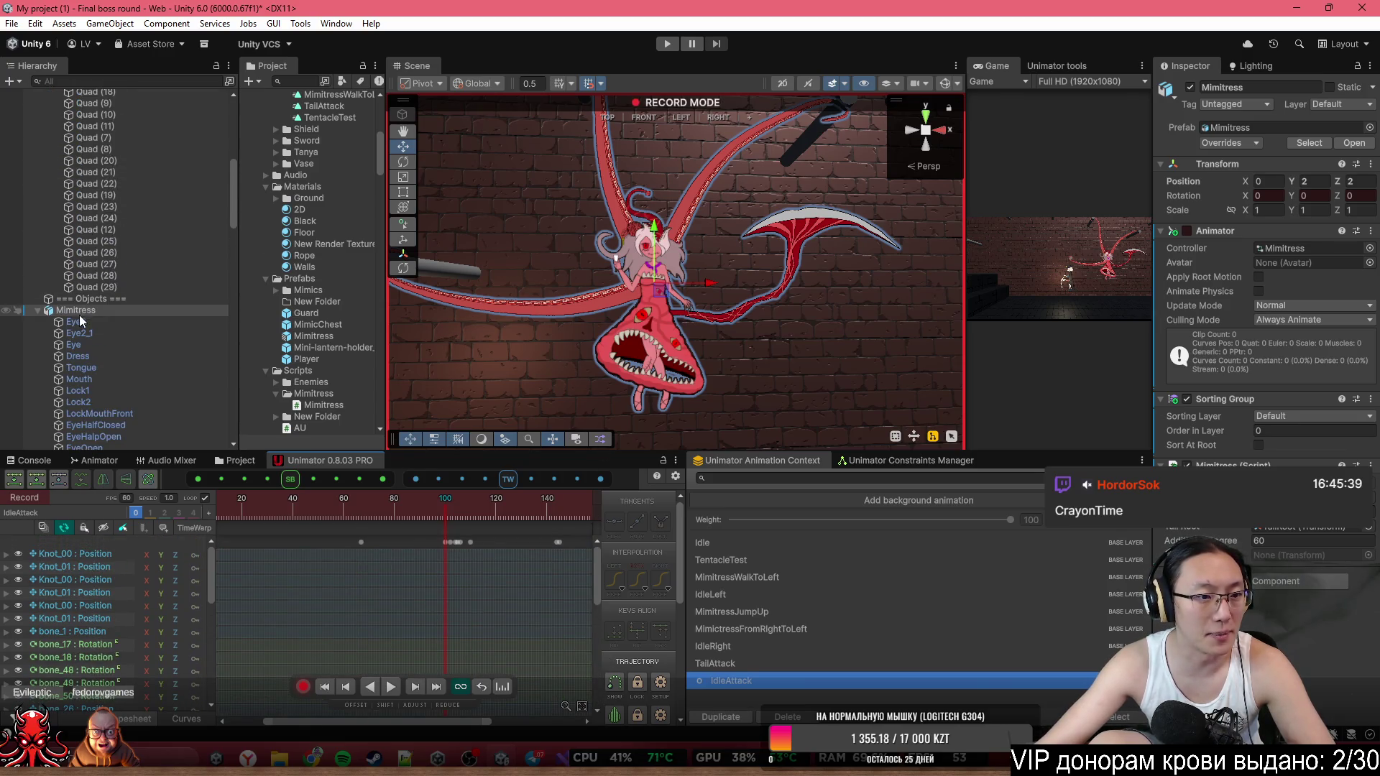
scroll(86, 302, "down", 3)
scroll(98, 281, "down", 5)
left_click(124, 232)
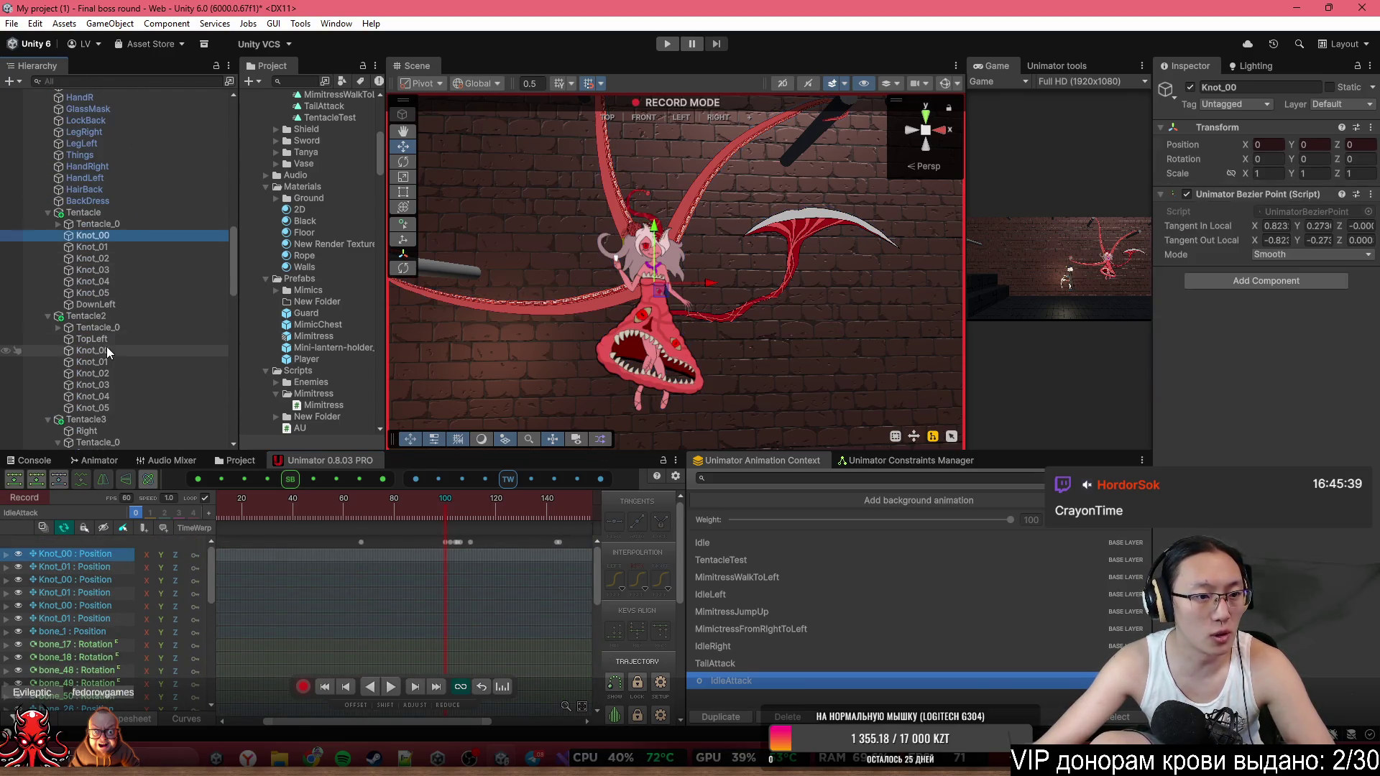
scroll(106, 348, "down", 2)
scroll(107, 348, "down", 2)
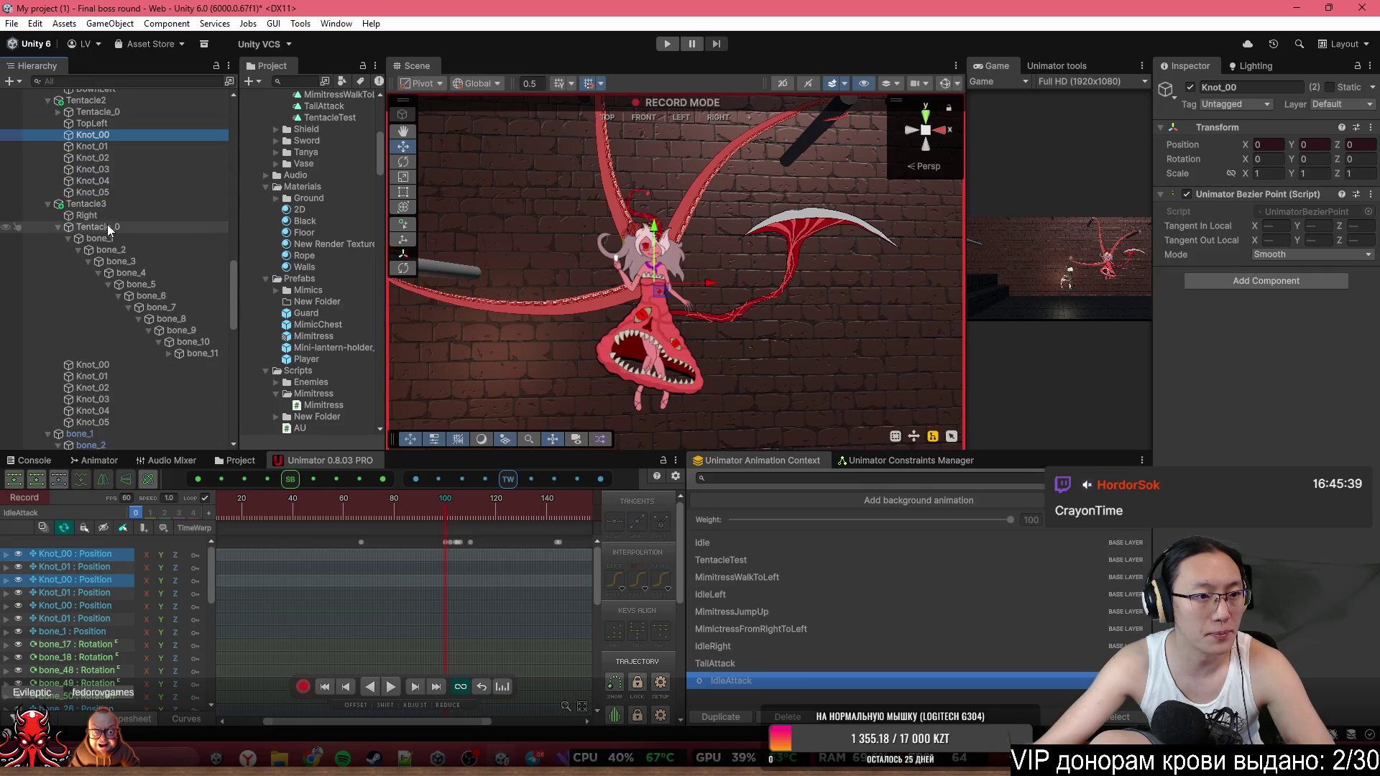
left_click(85, 376, "ctrl")
left_click(85, 364, "ctrl")
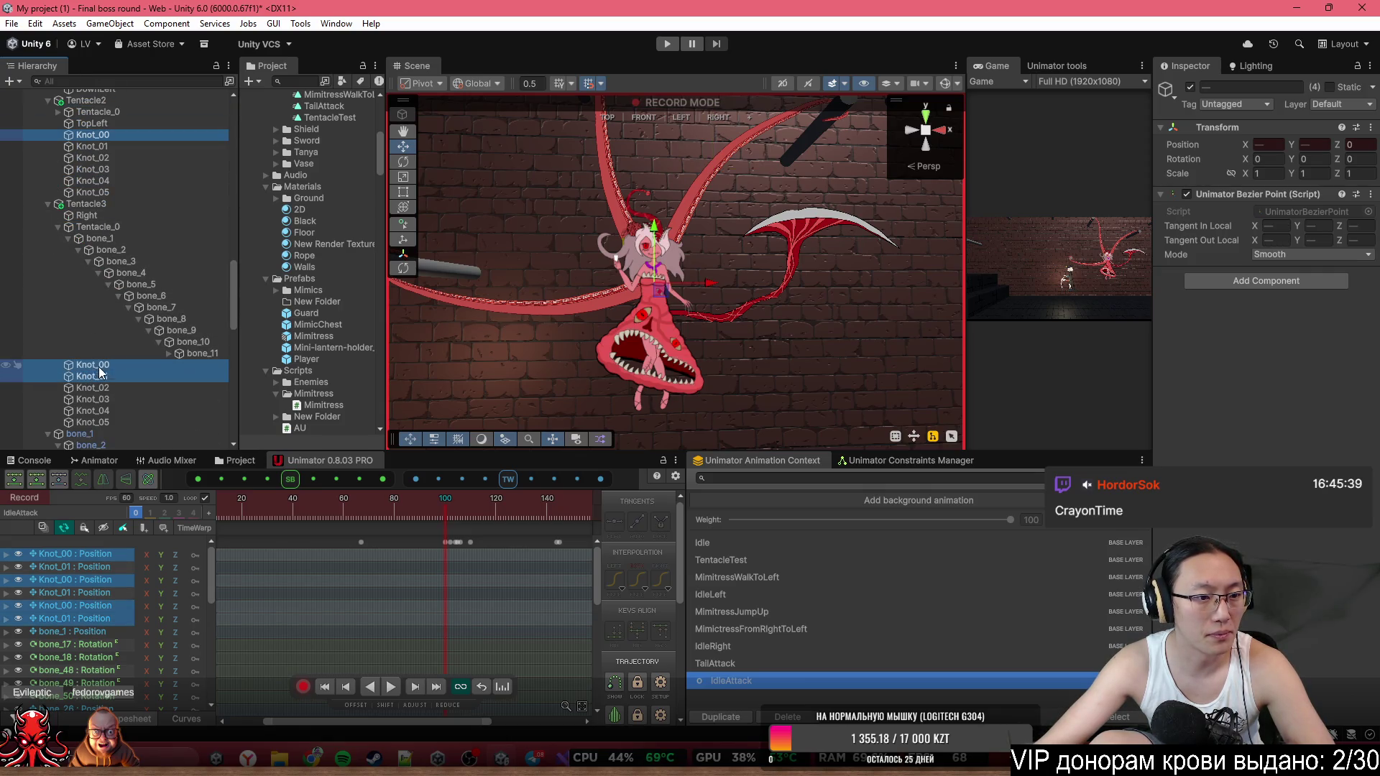
left_click(86, 376, "ctrl")
Add bone_1 and bone_40 to the Knot selection.
scroll(100, 363, "down", 5)
left_click(115, 265, "ctrl")
scroll(115, 264, "down", 3)
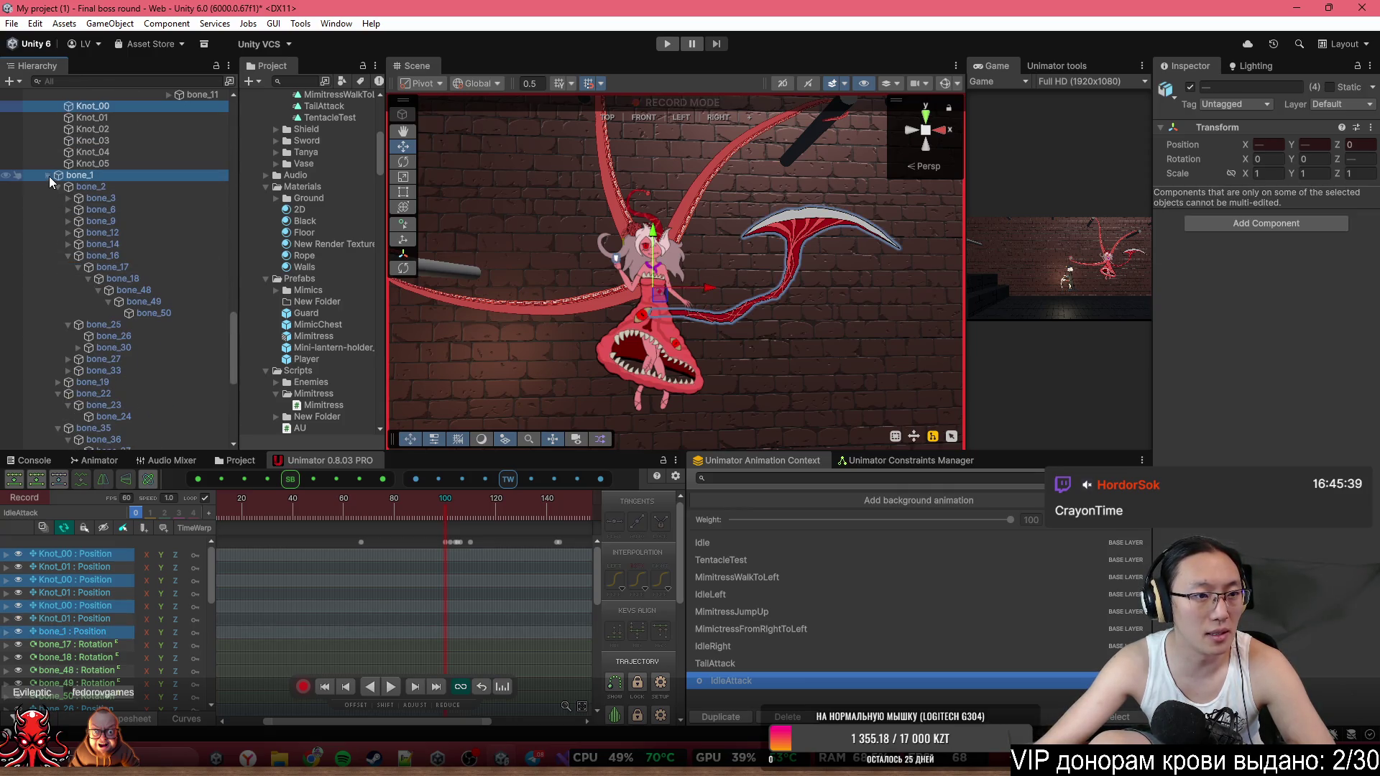
left_click(48, 175)
left_click(79, 186, "ctrl")
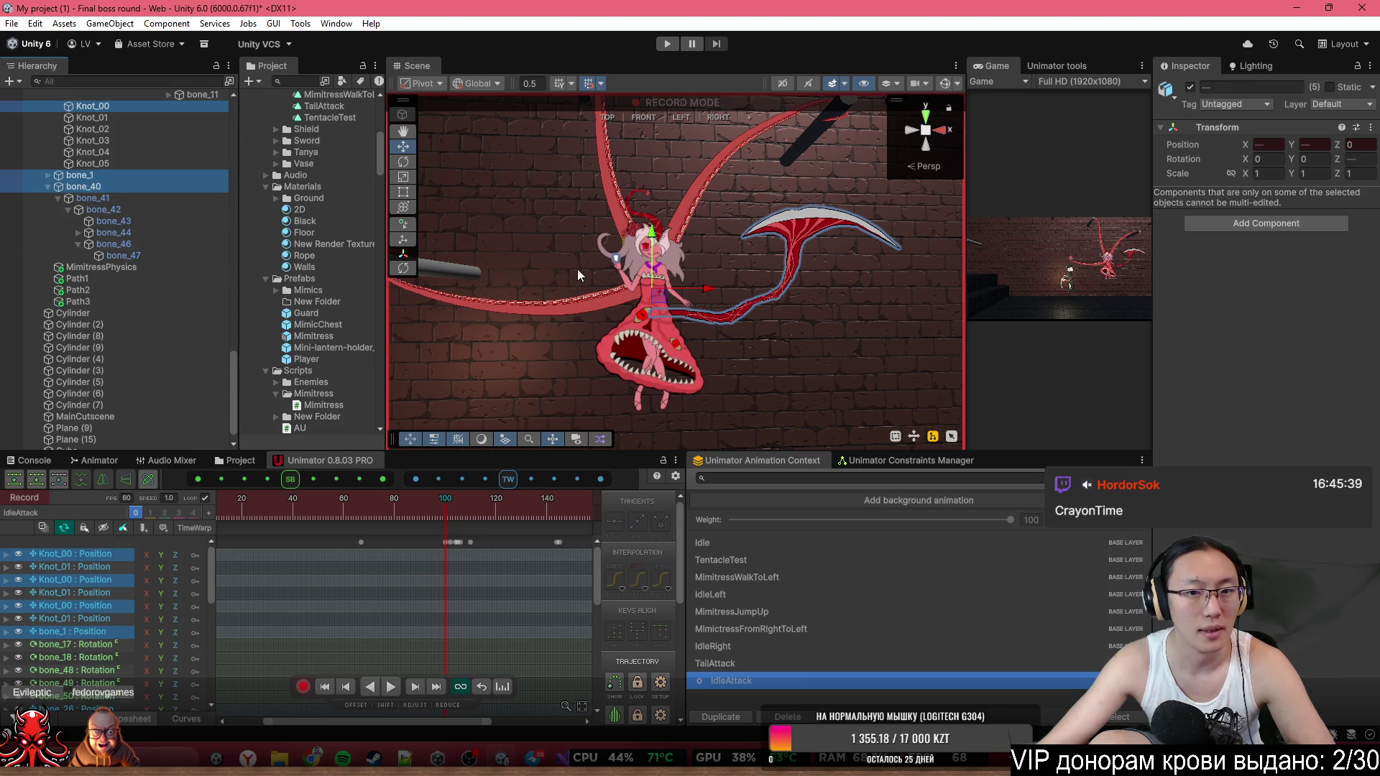
Raise the tail controls to key the strike pose at frame 100, then refine it vertically.
left_click_drag(656, 234, 654, 207)
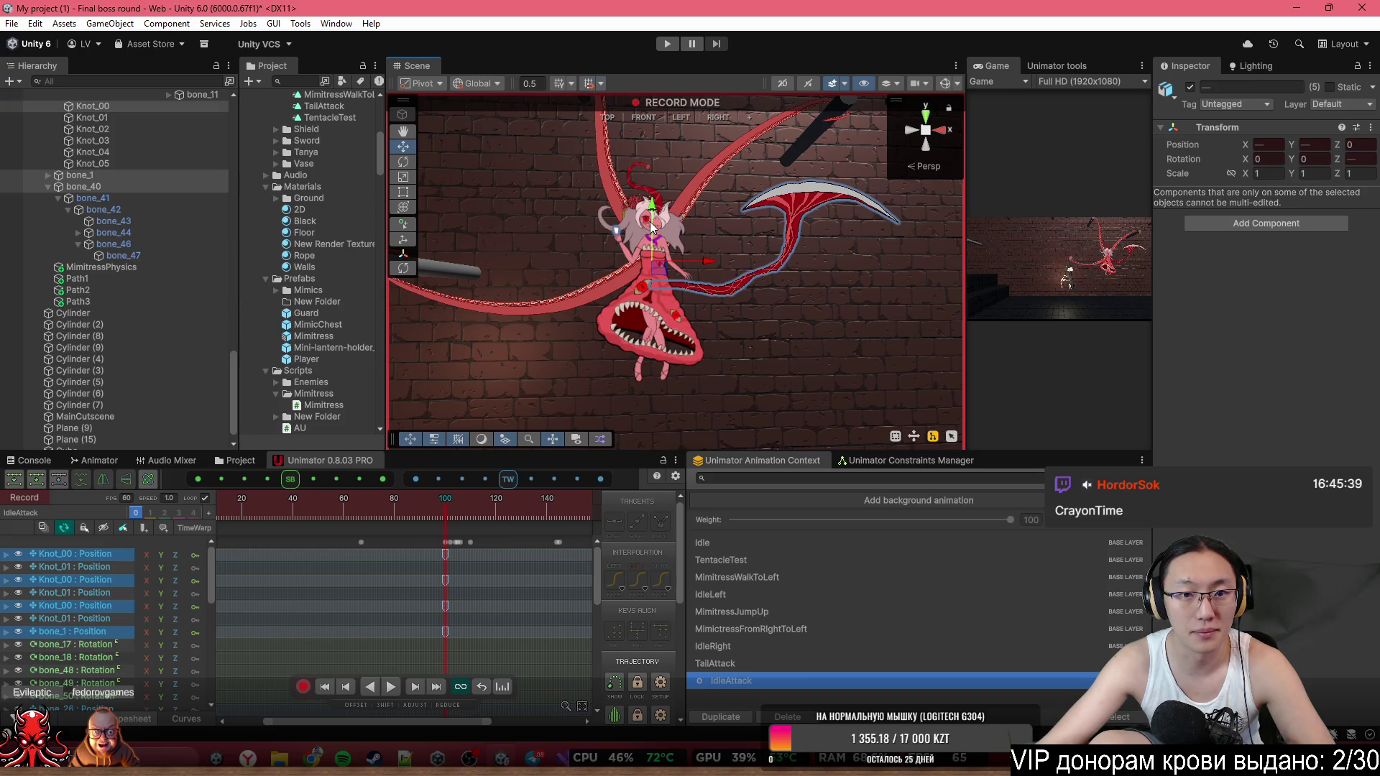
scroll(411, 569, "down", 4)
mouse_move(274, 506)
left_mouse_down()
mouse_move(260, 506)
mouse_move(375, 514)
left_mouse_up()
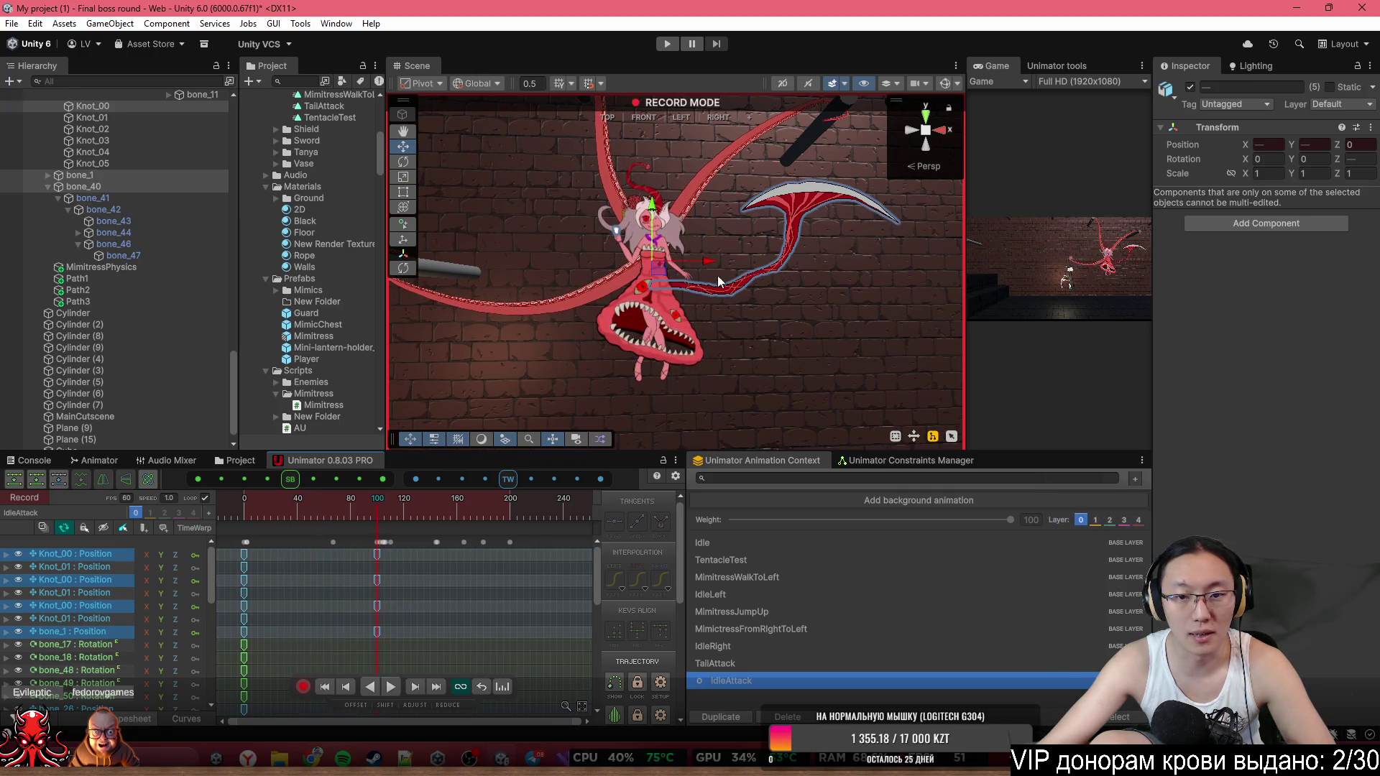
left_click_drag(640, 200, 655, 216)
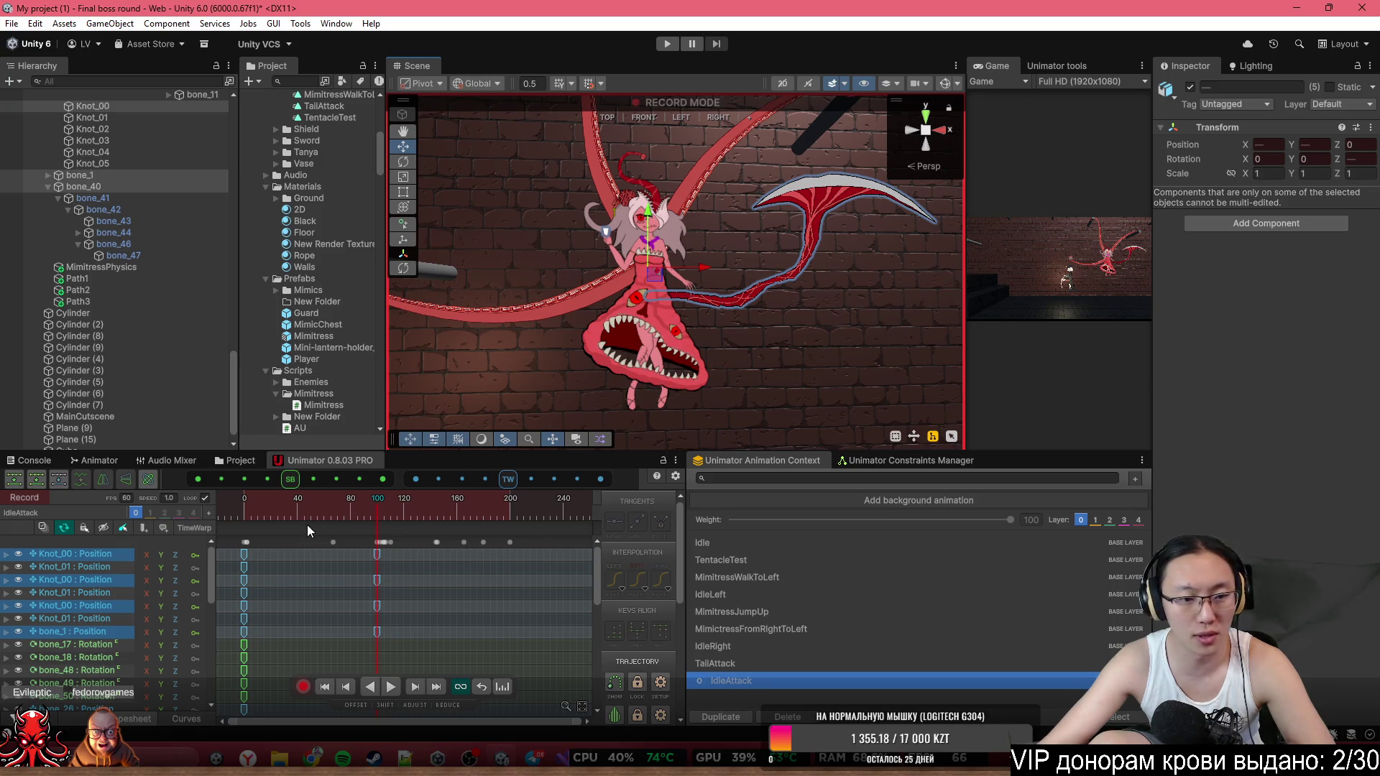
left_click(266, 506)
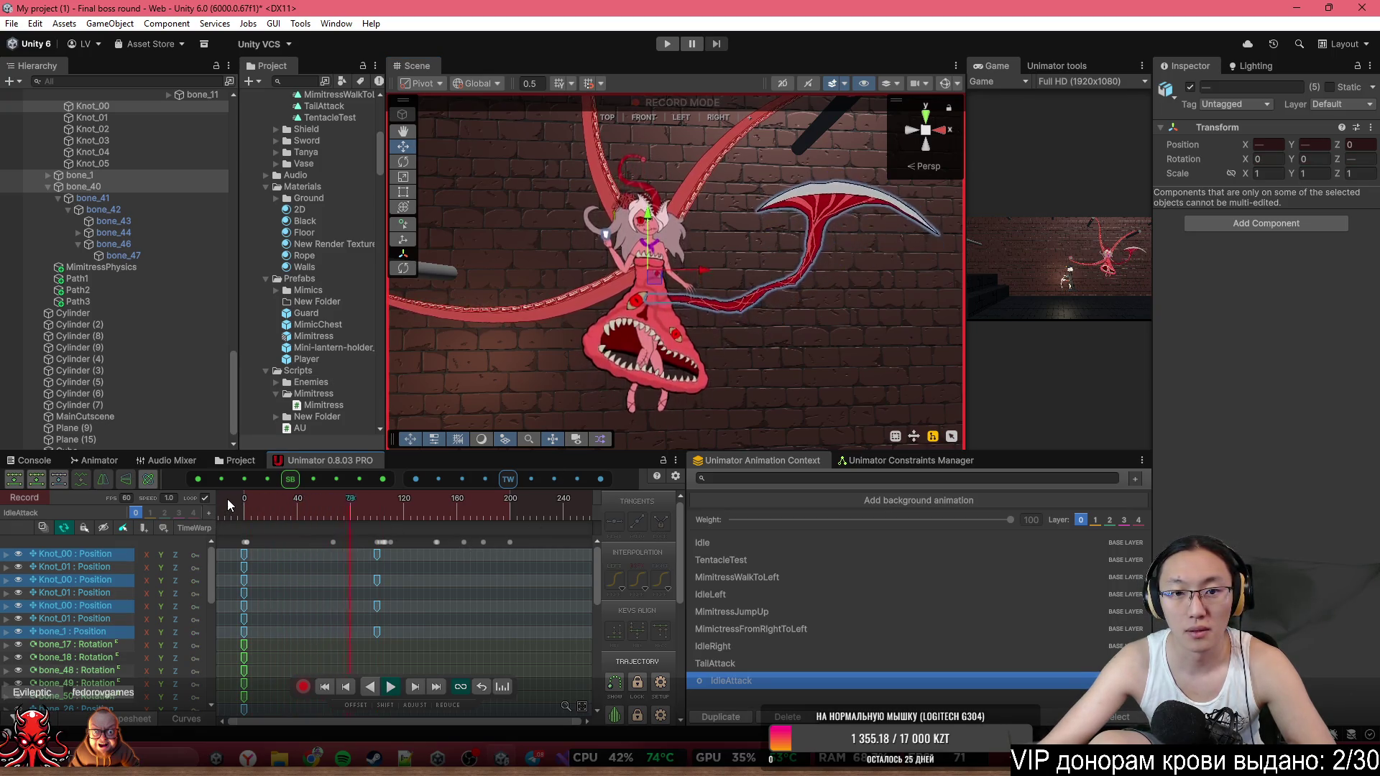
Key a follow-through tail pose at frame 121, play it back, and return to frame 100.
left_click_drag(269, 499, 405, 535)
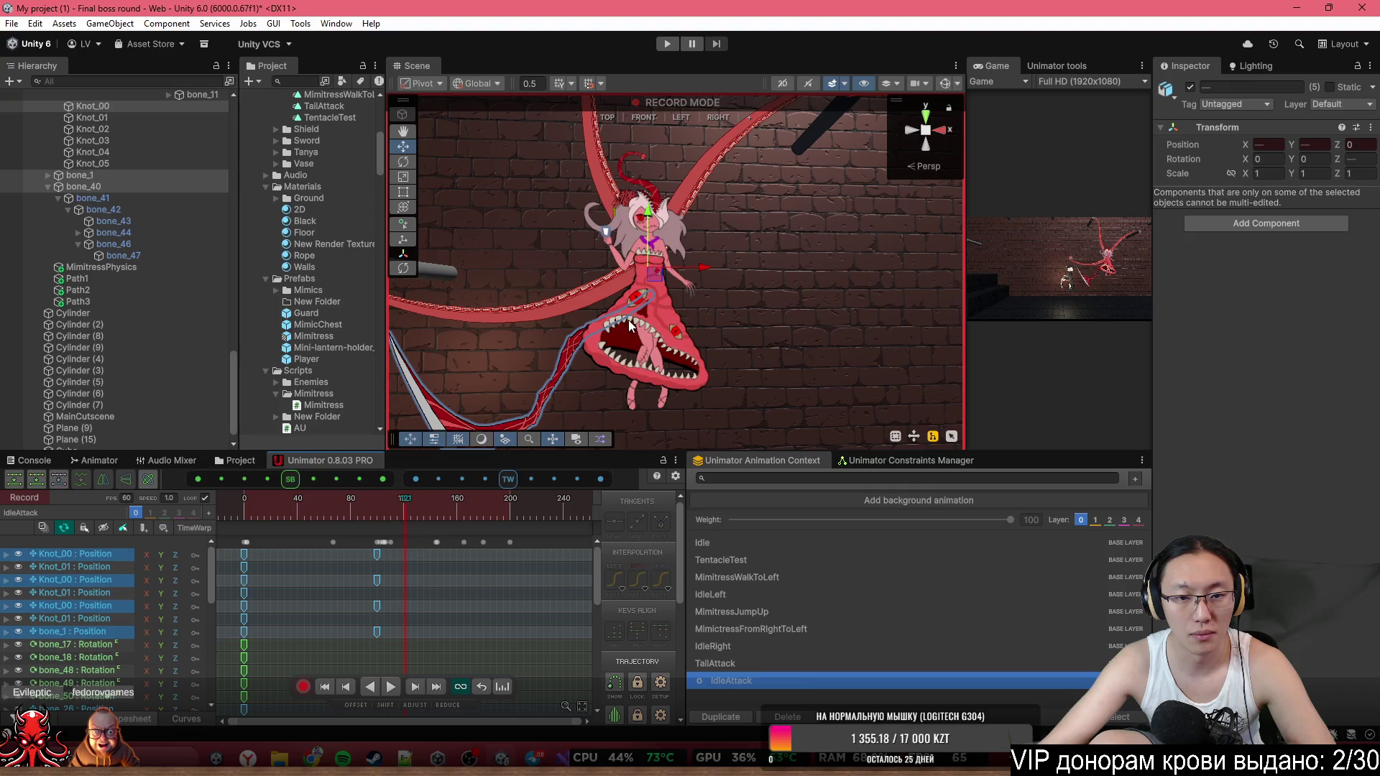
left_click_drag(644, 230, 662, 239)
key("space")
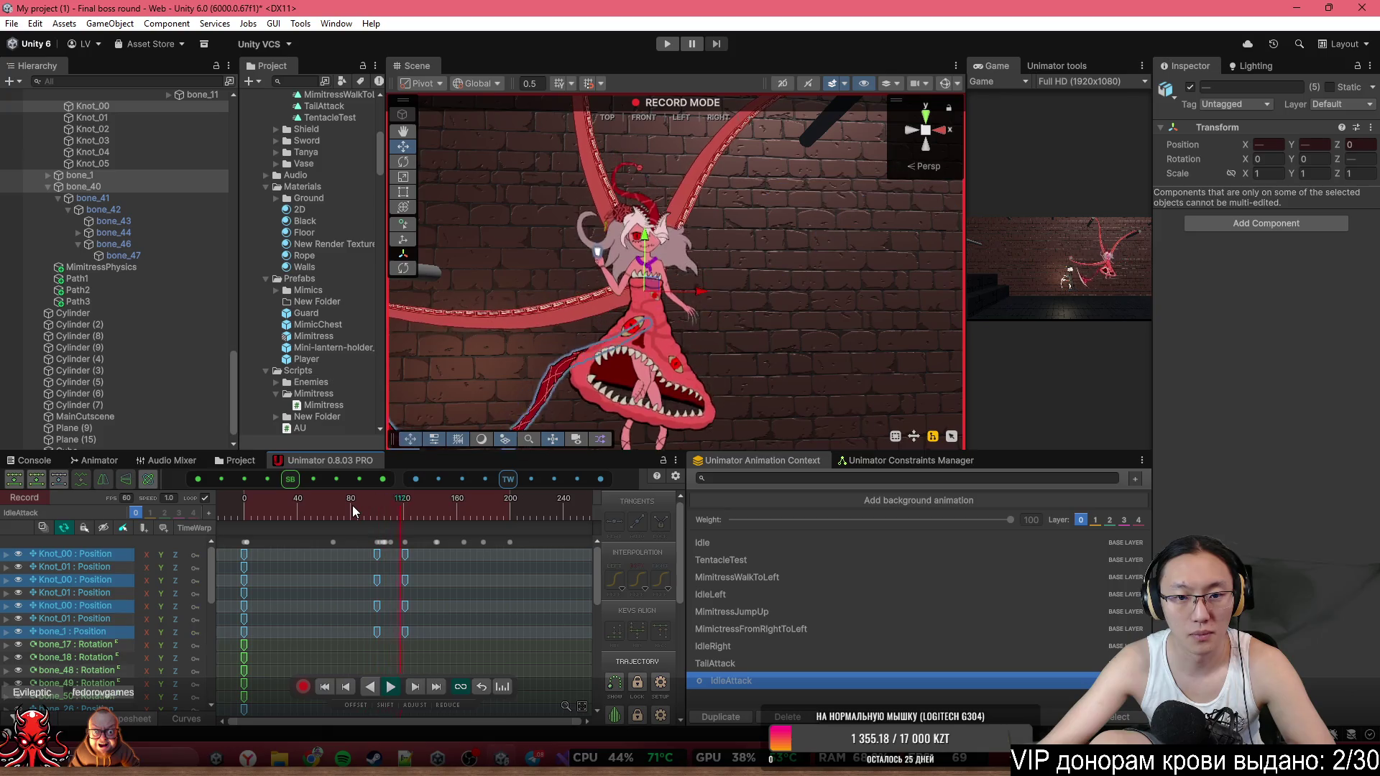
left_click(378, 499)
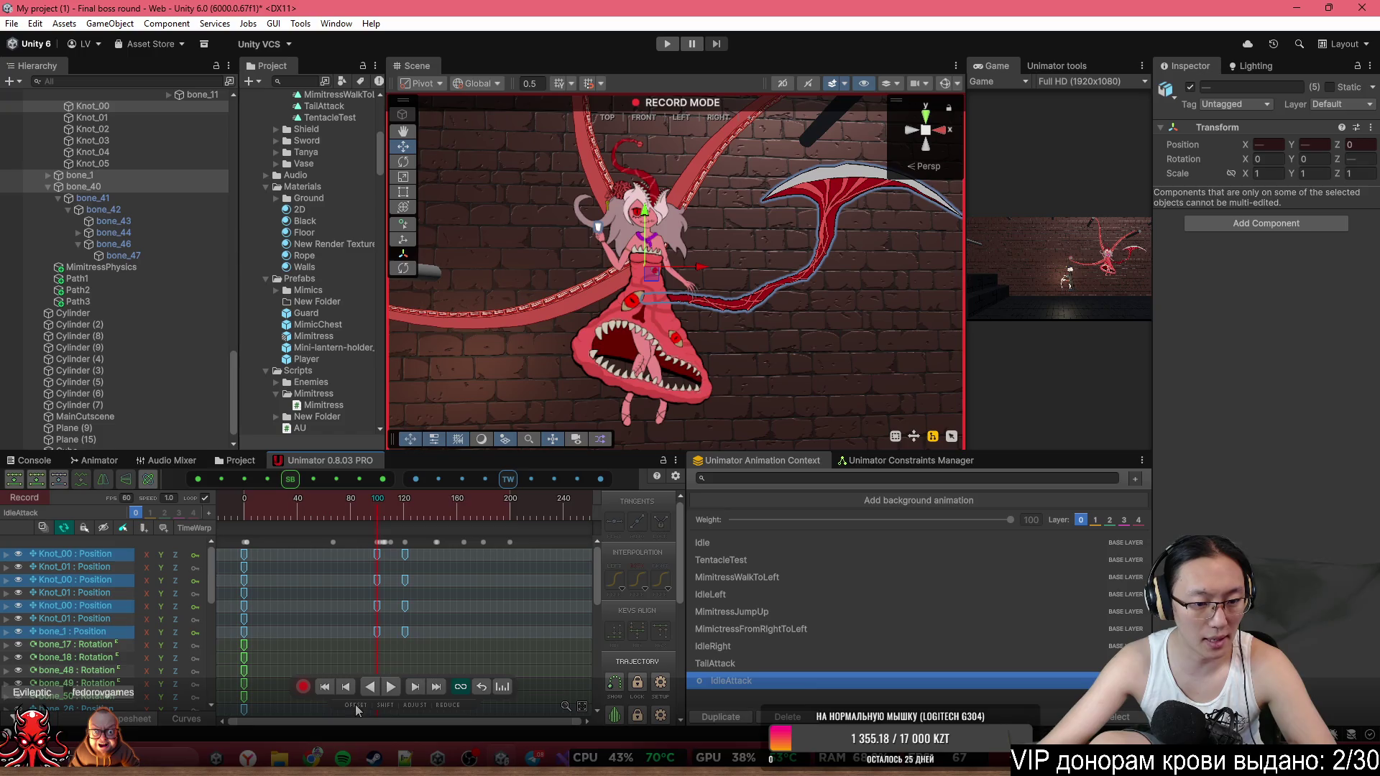
Switch Unimator to curve view and select the frame-100 keys on the Knot position curves.
left_click(181, 718)
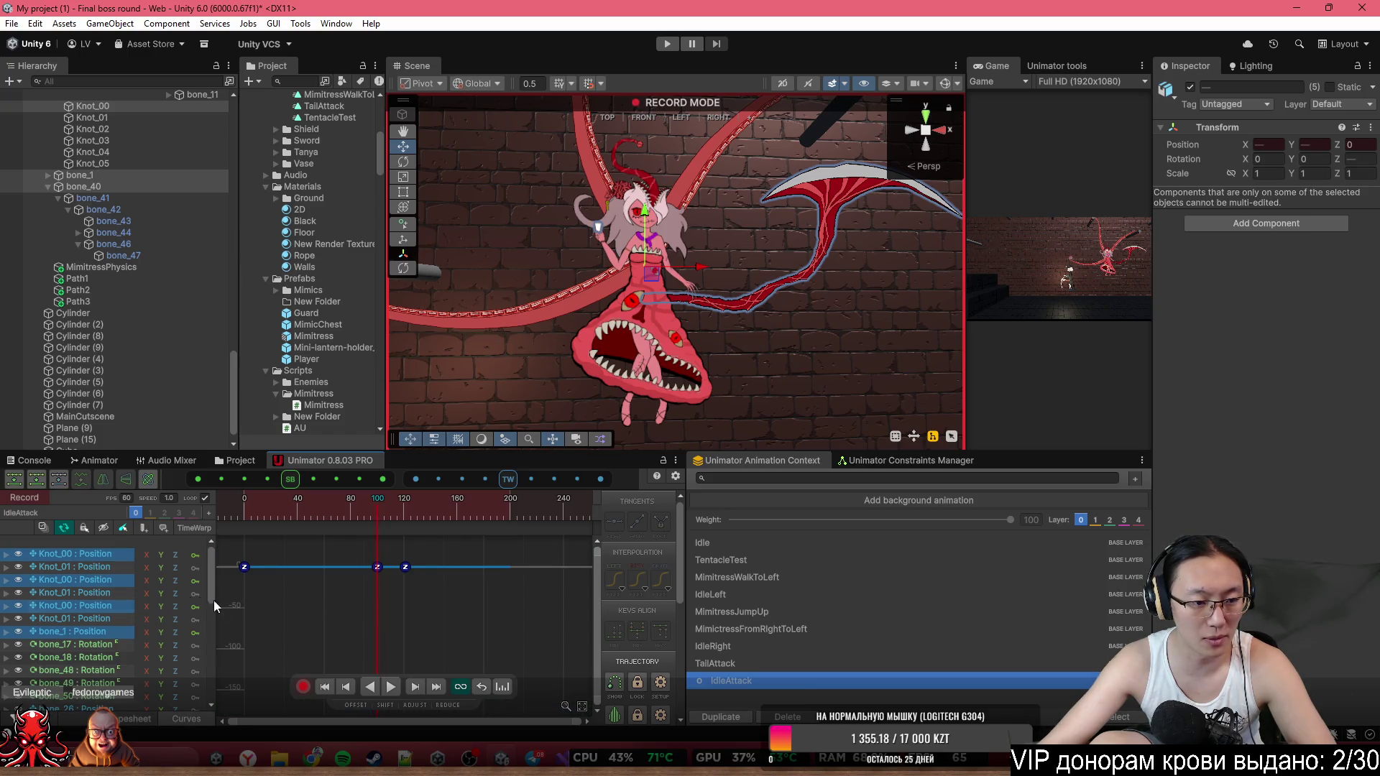
key("f")
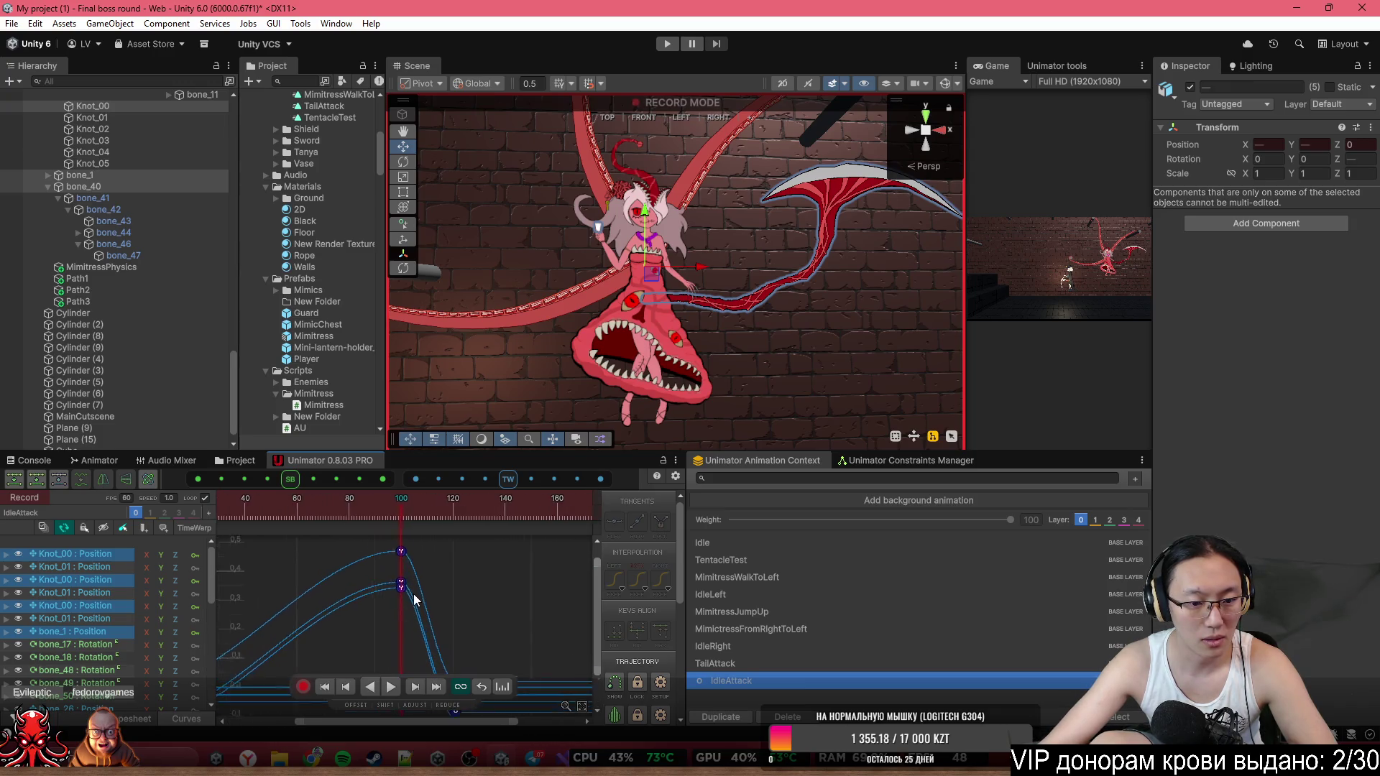
scroll(424, 575, "up", 3)
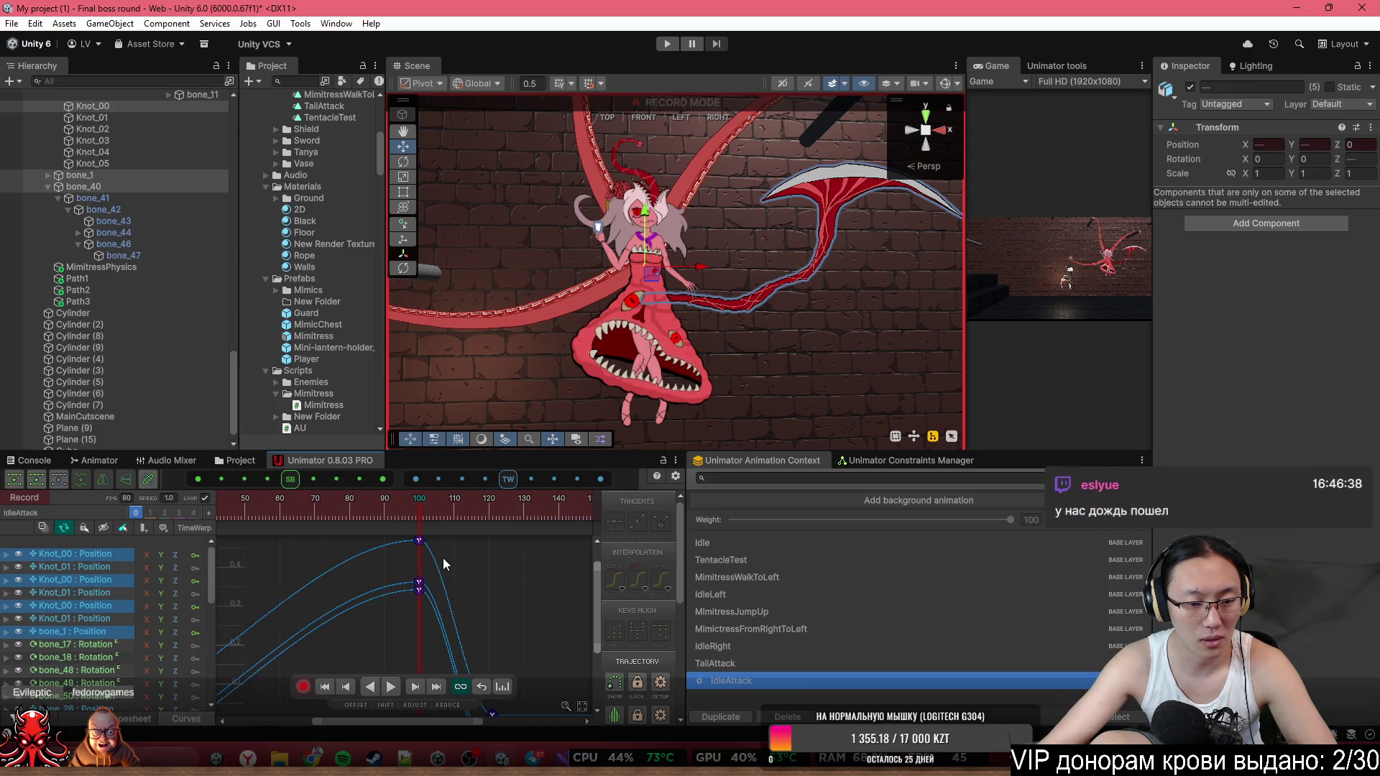
left_click_drag(457, 560, 419, 630)
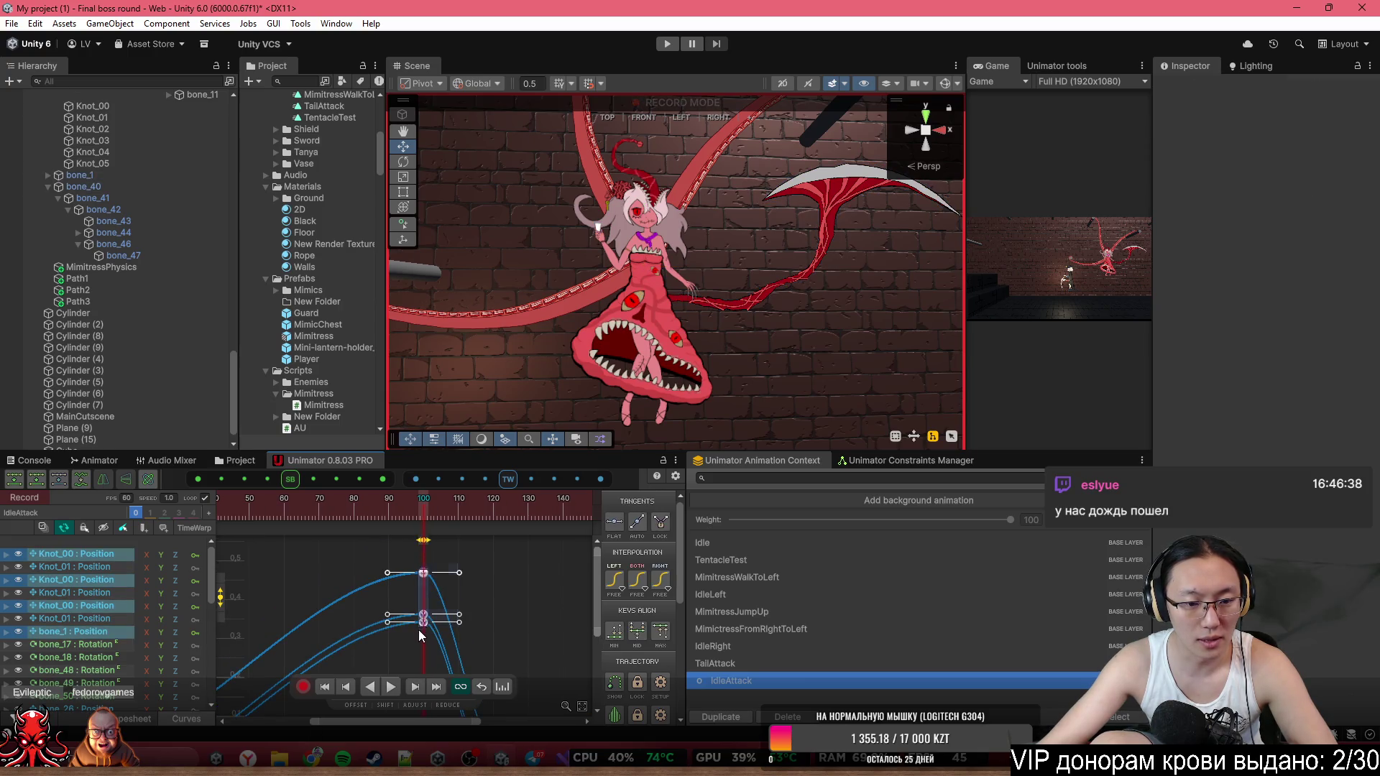
key("f")
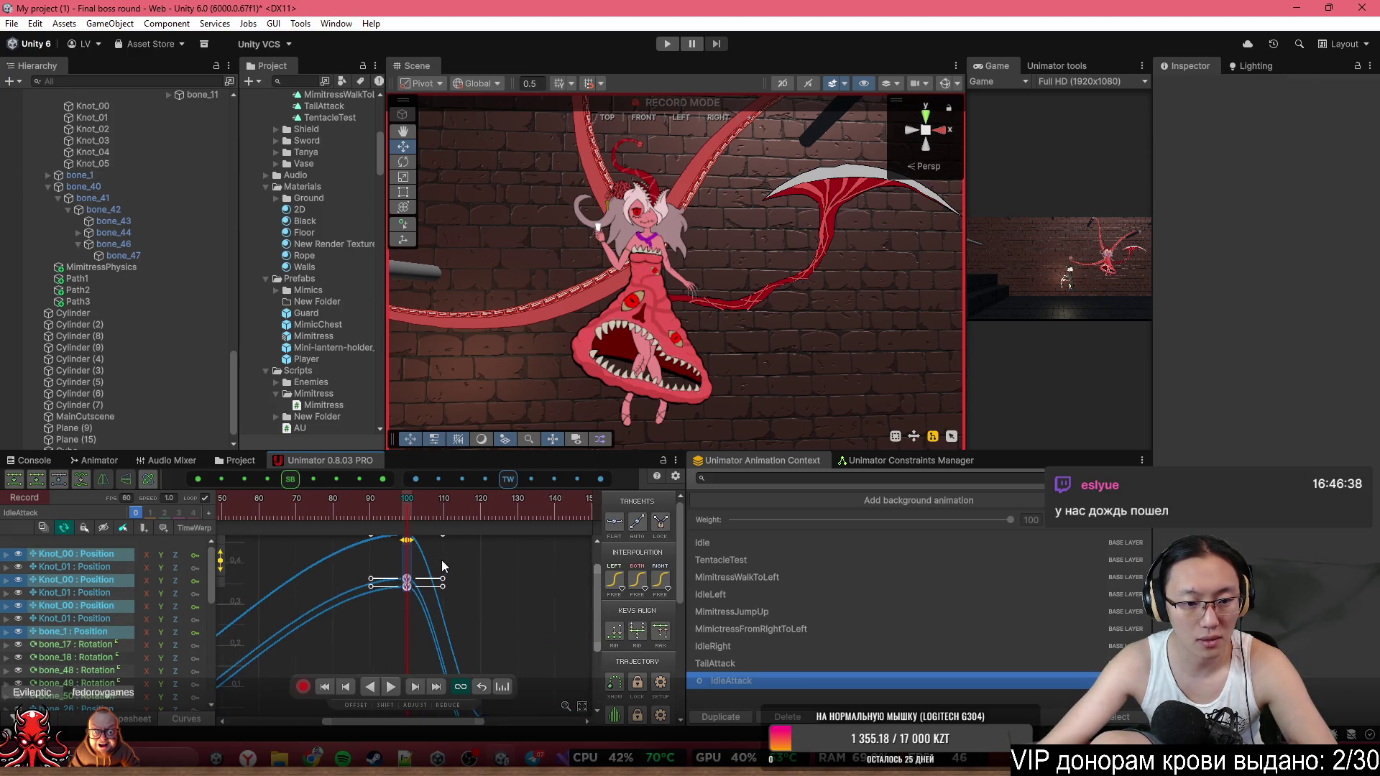
left_click_drag(439, 559, 451, 574)
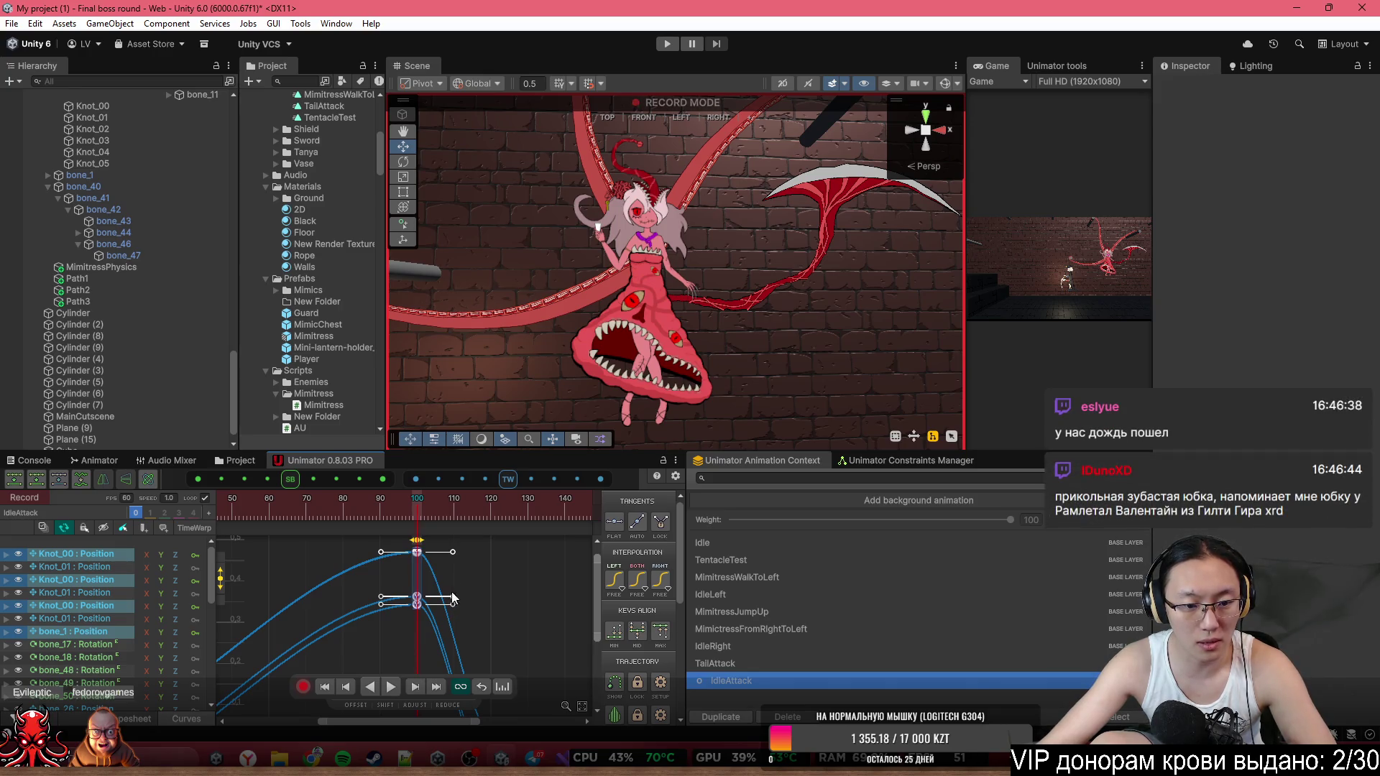
Set the top frame-100 key's tangents to Broken, then reselect all frame-100 keys.
right_click(417, 552)
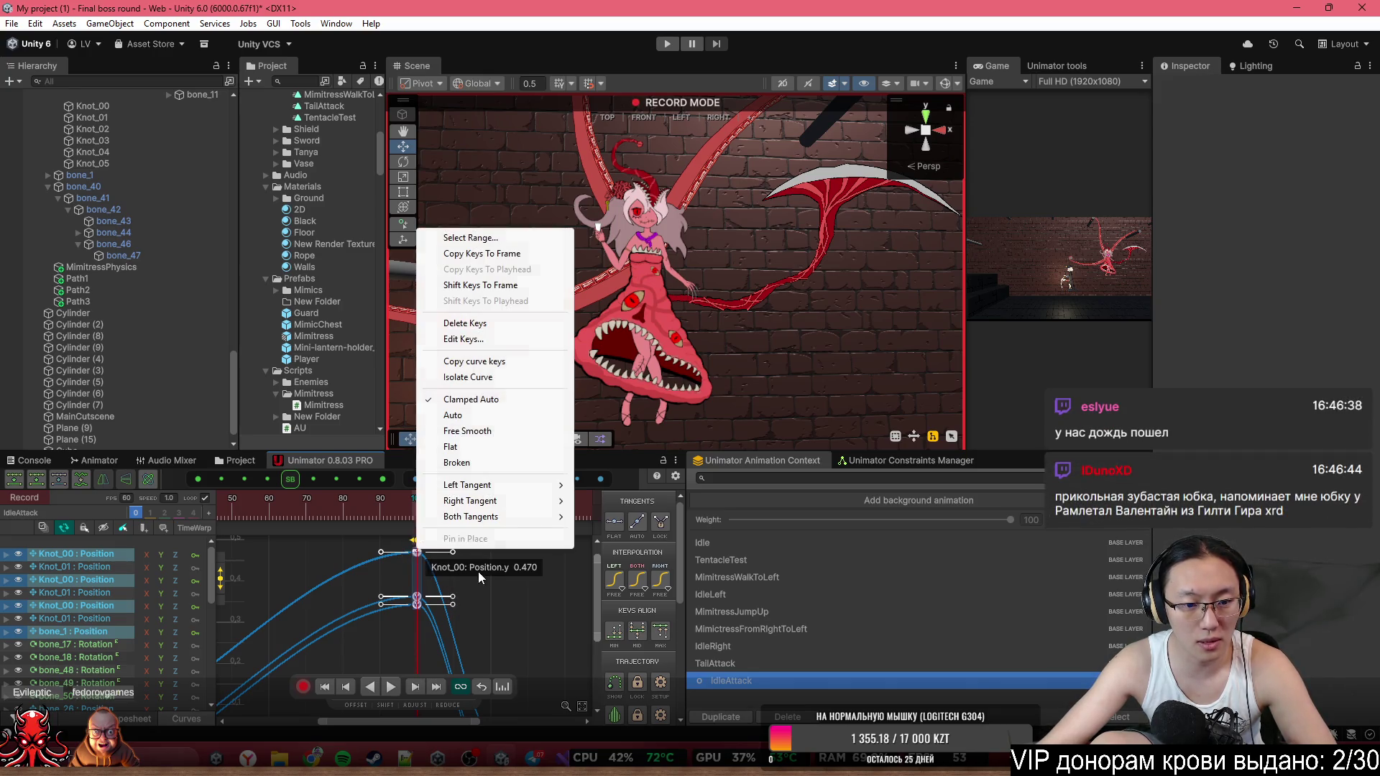
left_click(497, 467)
right_click(417, 603)
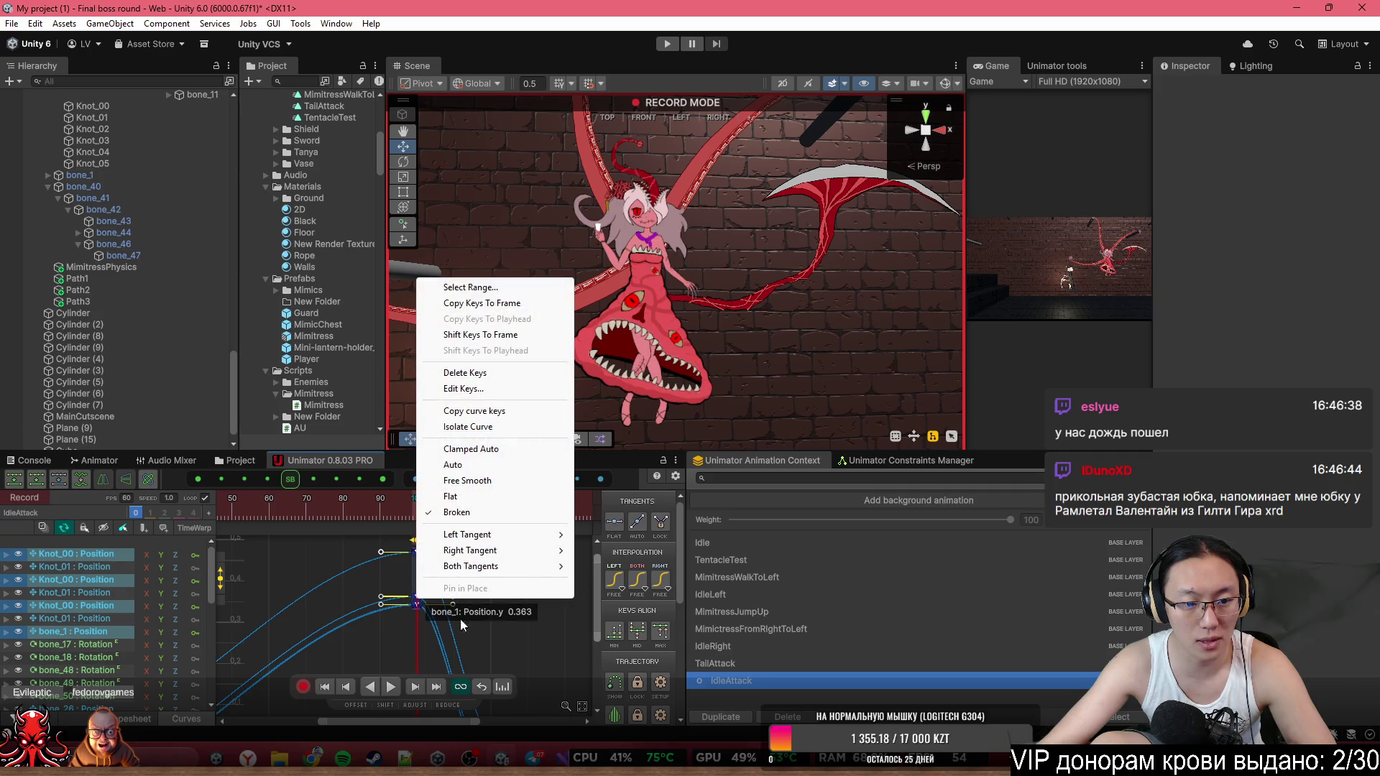
key("Escape")
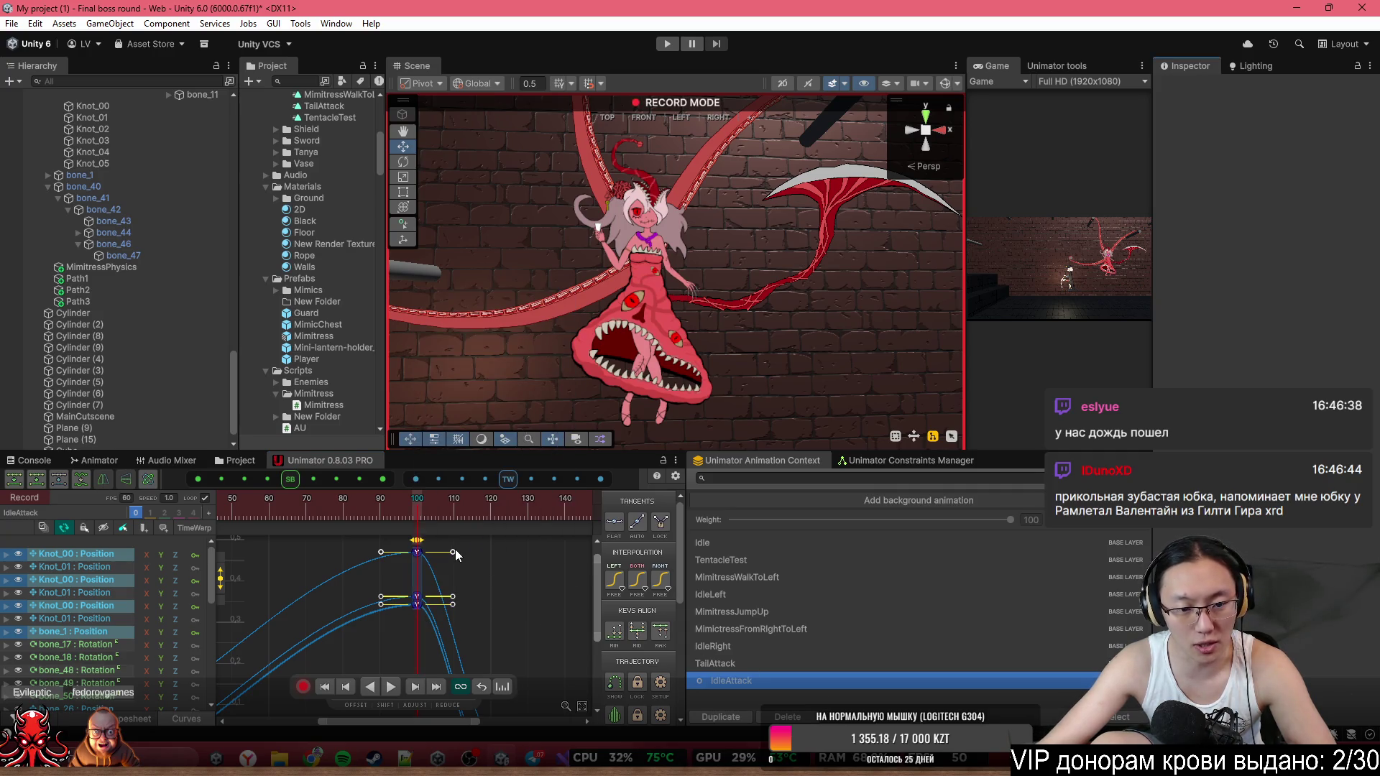
left_click(455, 551)
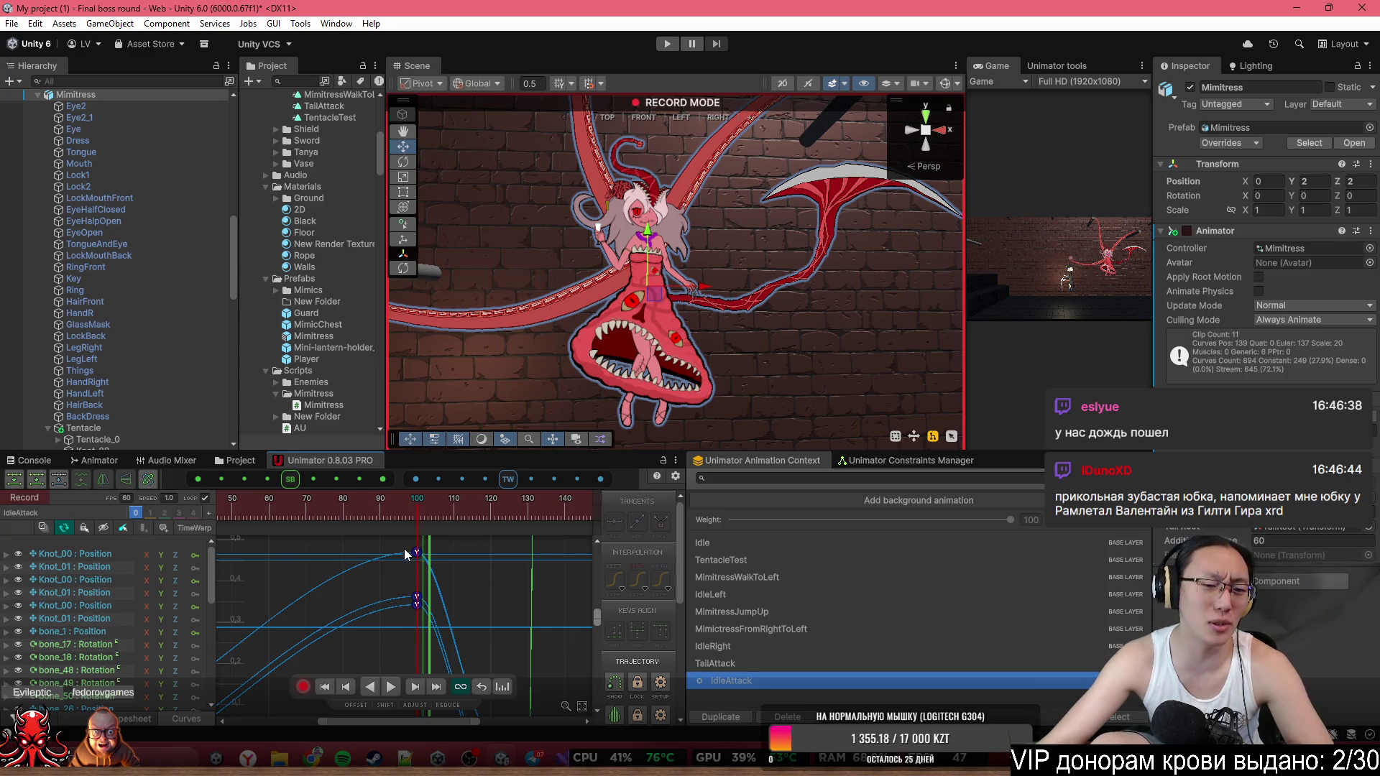
mouse_move(476, 612)
left_mouse_down()
mouse_move(386, 542)
mouse_move(452, 564)
mouse_move(444, 606)
left_mouse_up()
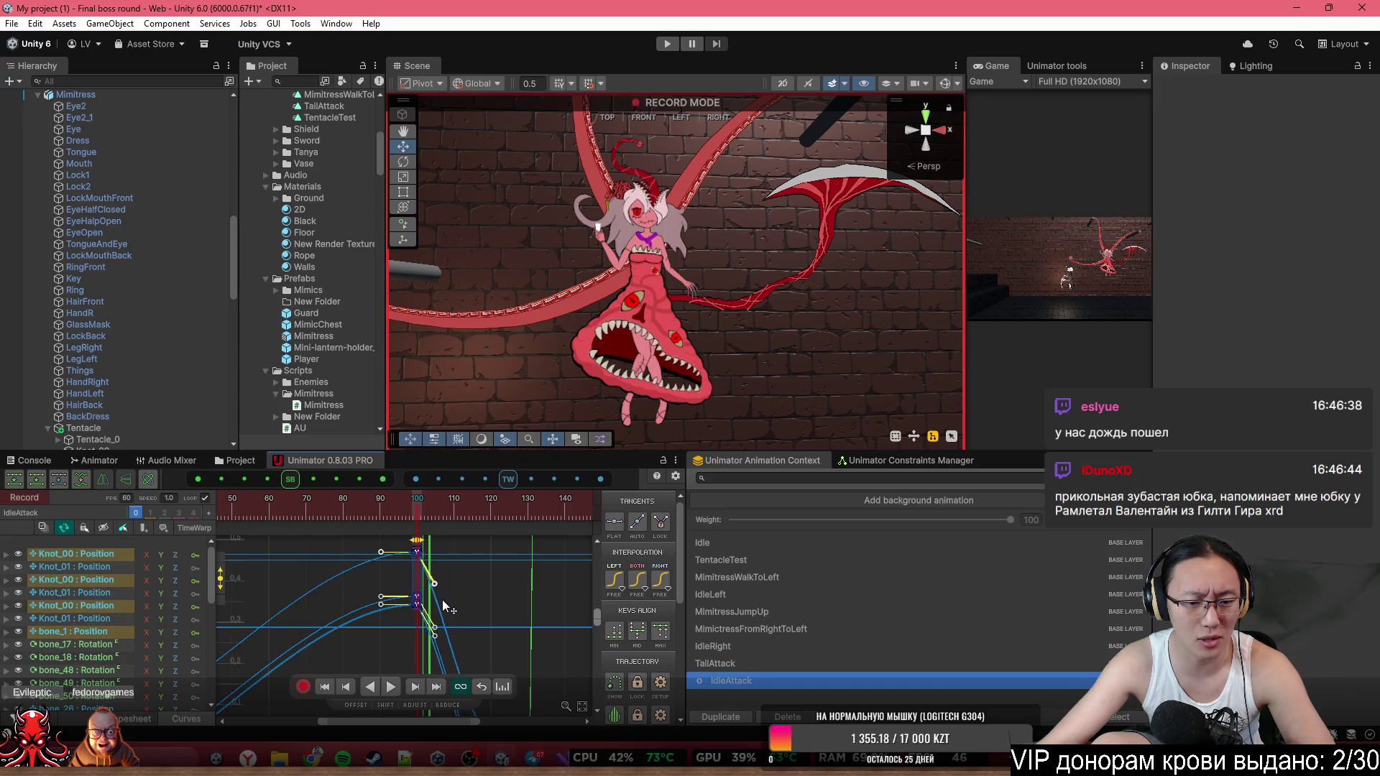
Select the bone_17 : Rotation track and return the playhead to the clip start.
scroll(459, 584, "down", 2)
left_click(375, 508)
left_click_drag(376, 509, 325, 509)
scroll(395, 646, "down", 3)
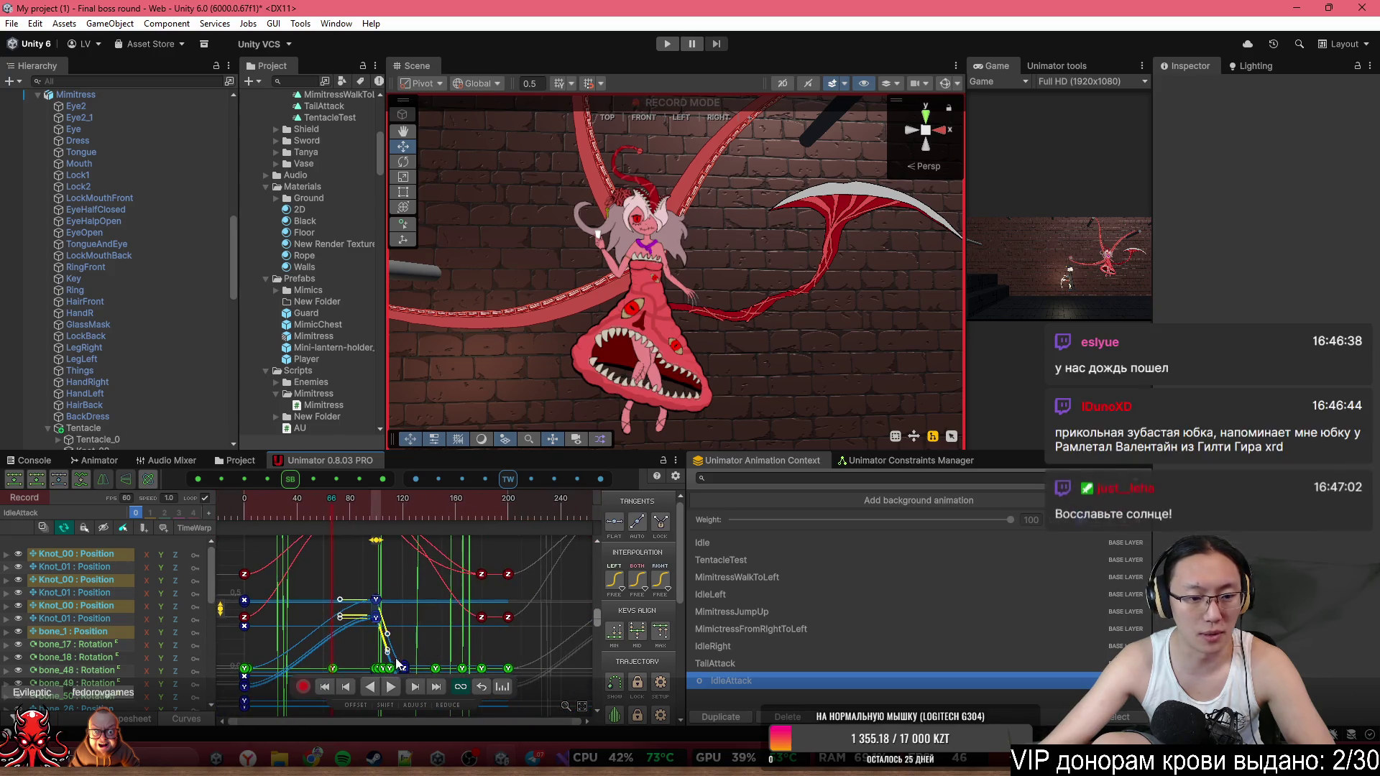
left_click(59, 645)
left_click(218, 509)
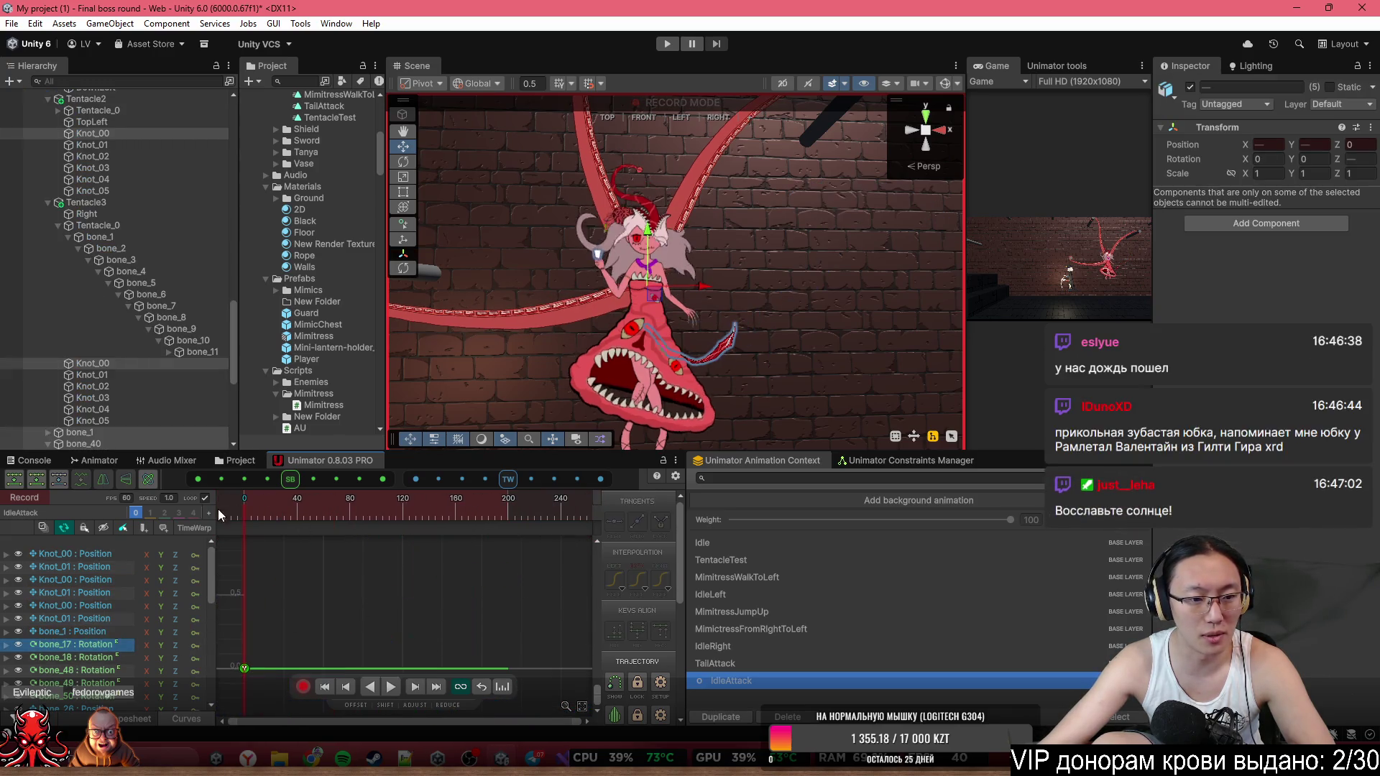
Play and scrub the IdleAttack tail strike, then select bone_40 with the playhead at frame 143.
key("space")
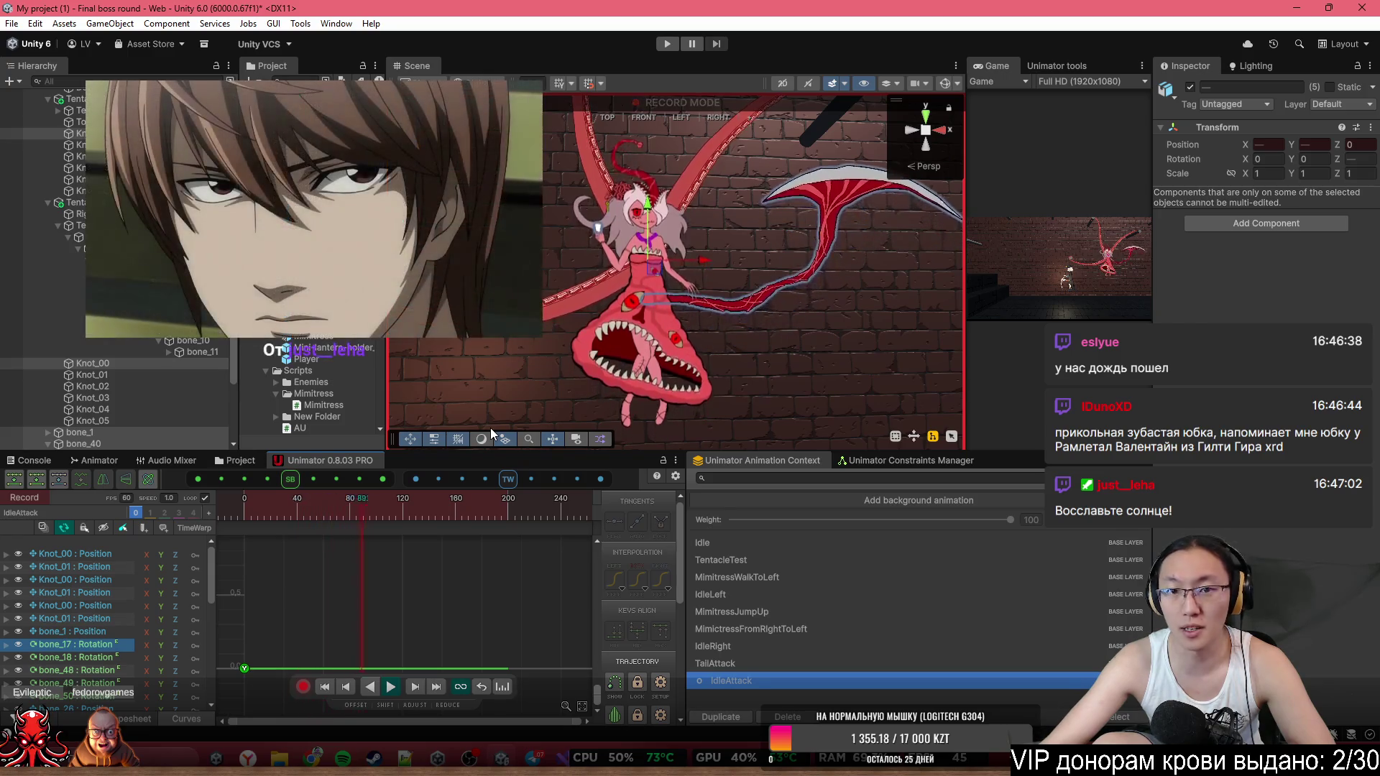
mouse_move(400, 510)
left_mouse_down()
mouse_move(456, 537)
mouse_move(183, 536)
left_mouse_up()
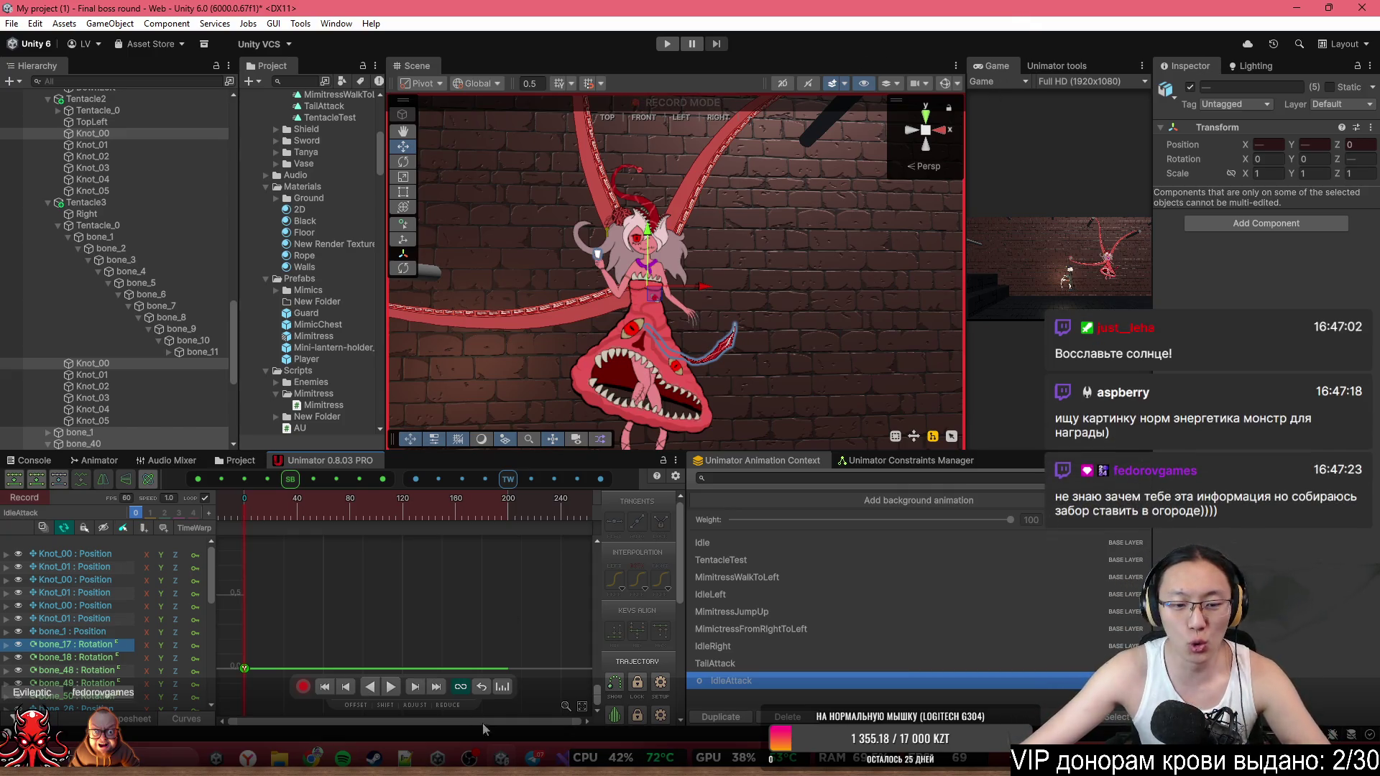
mouse_move(290, 511)
left_mouse_down()
mouse_move(484, 515)
mouse_move(402, 506)
left_mouse_up()
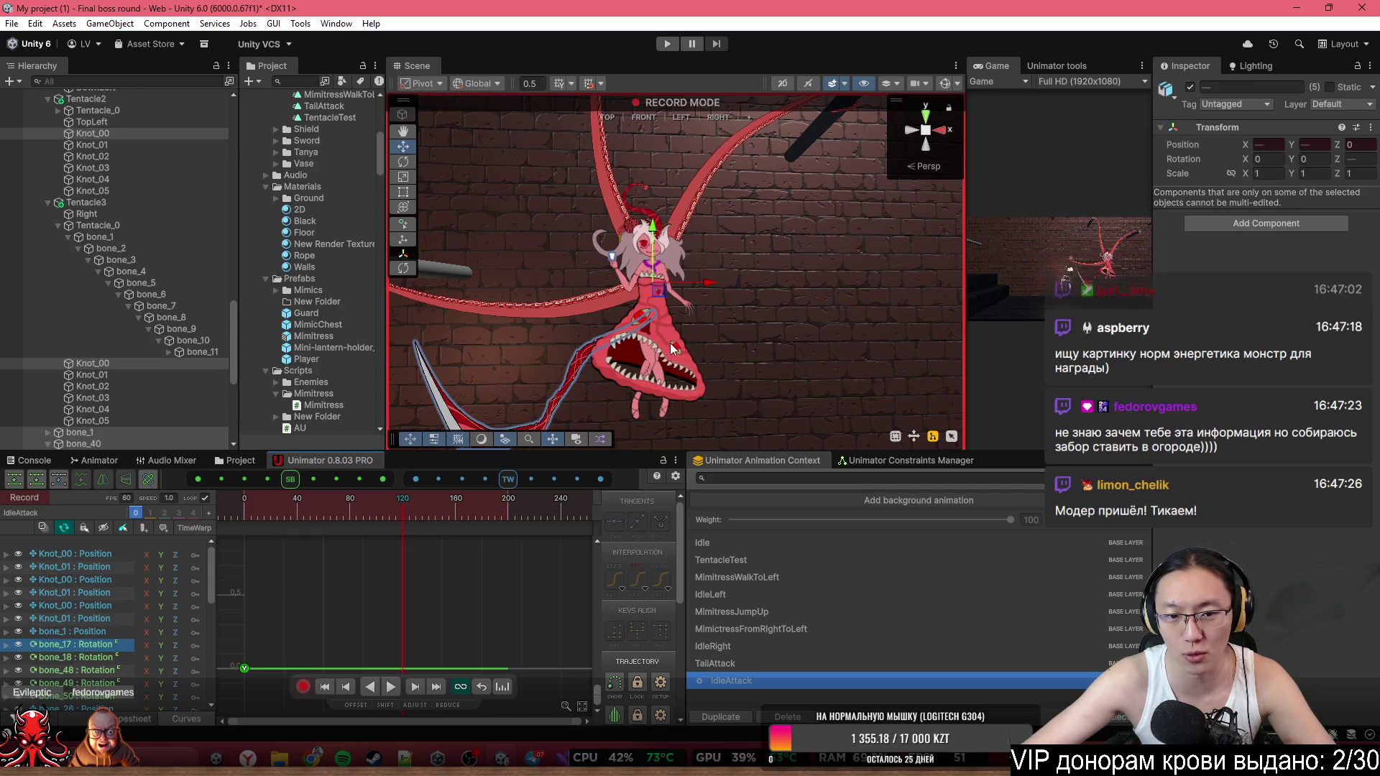
scroll(119, 251, "down", 5)
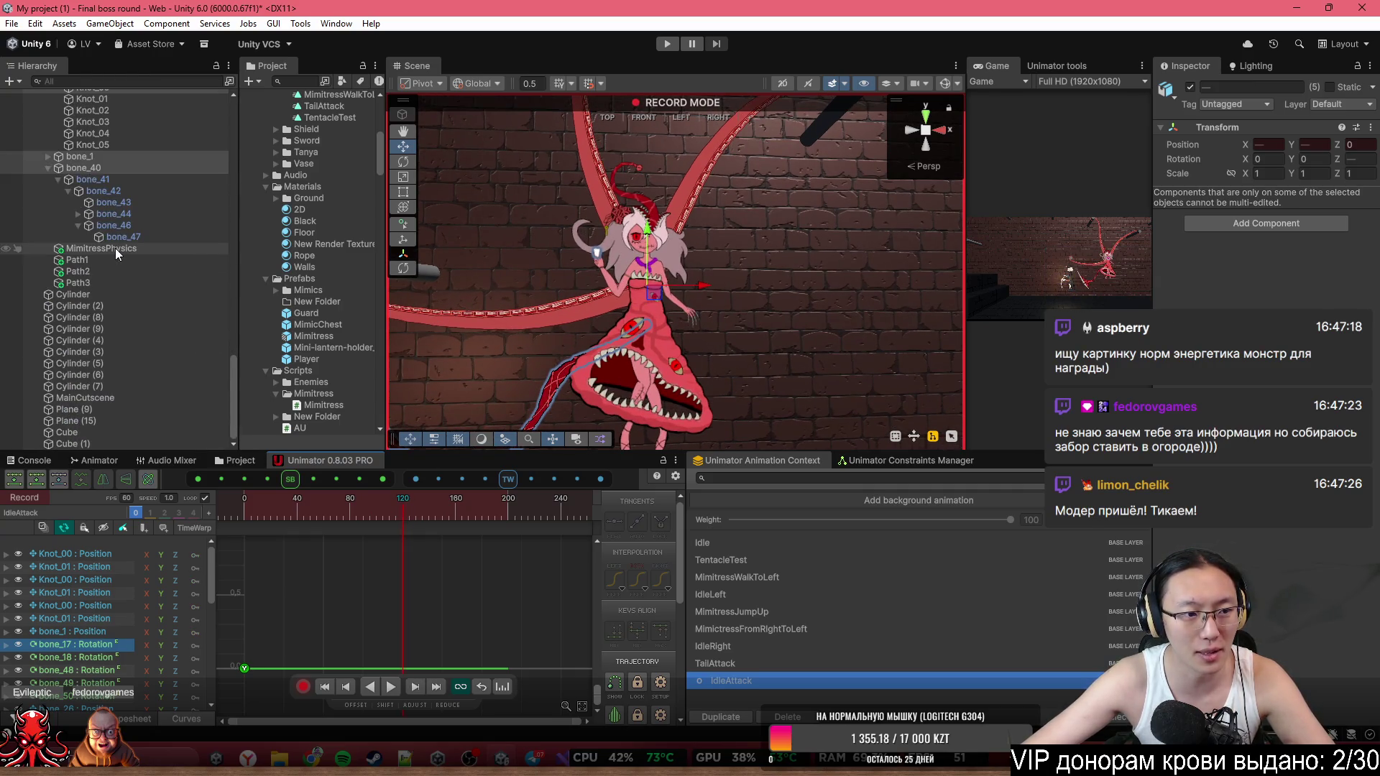
left_click(432, 503)
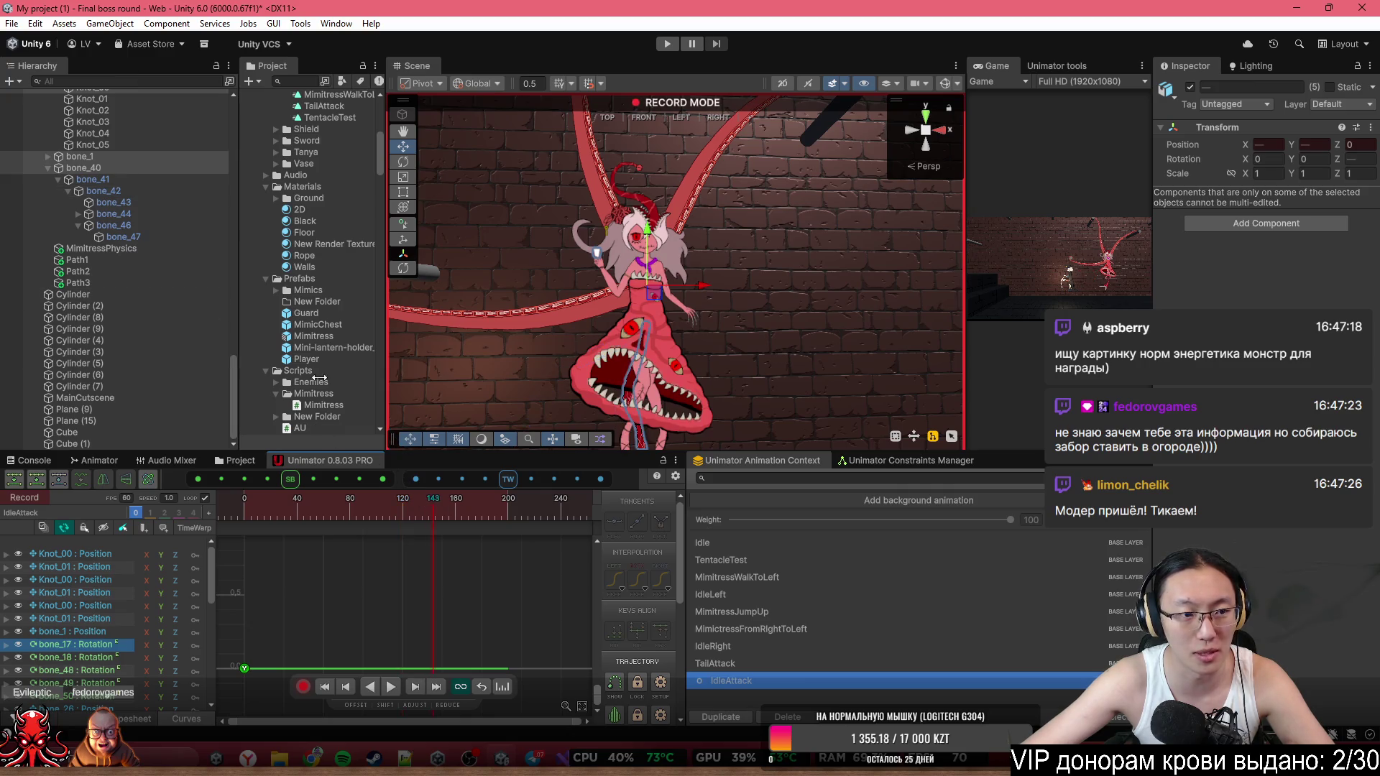
left_click(72, 168)
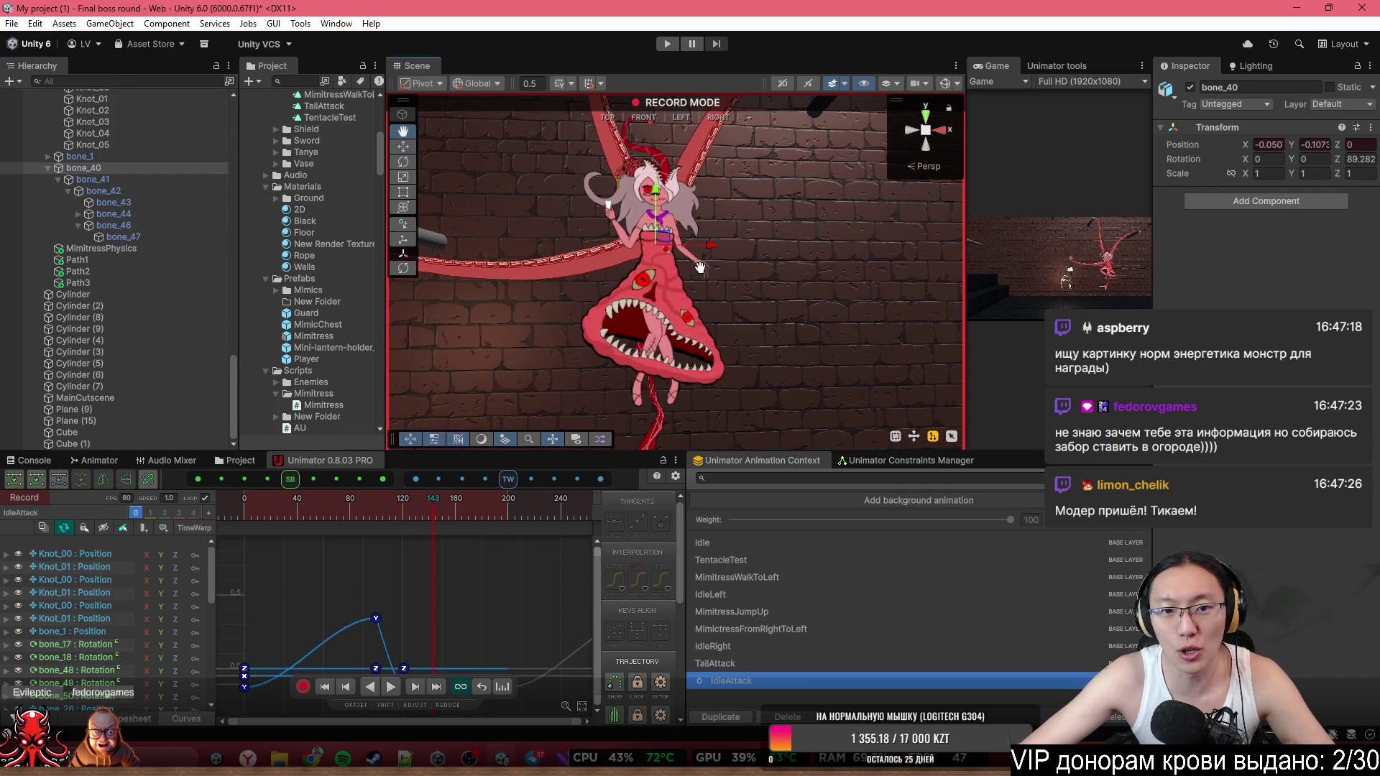
Try lowering bone_40 at frame 143, undo it, and replay the clip to frame 140.
left_click_drag(661, 193, 668, 345)
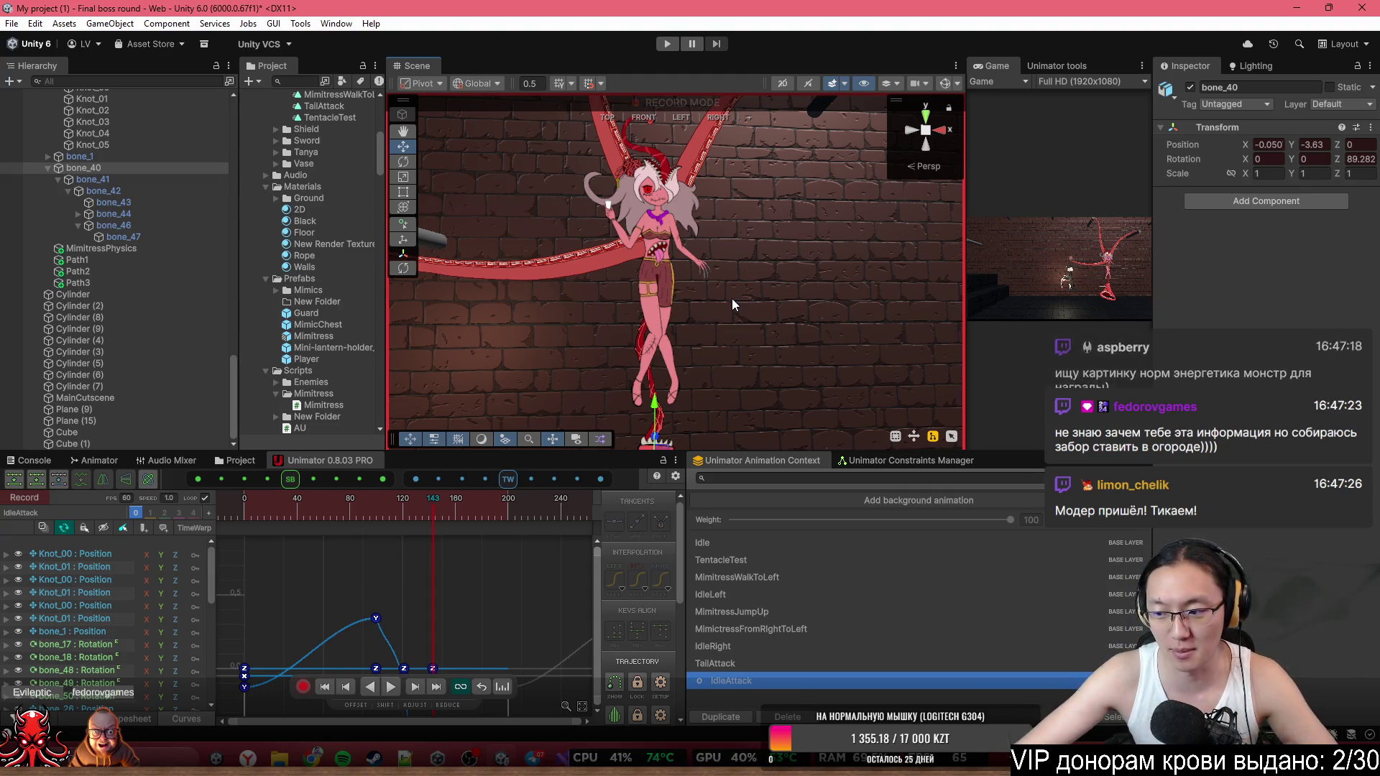
key("ctrl+z")
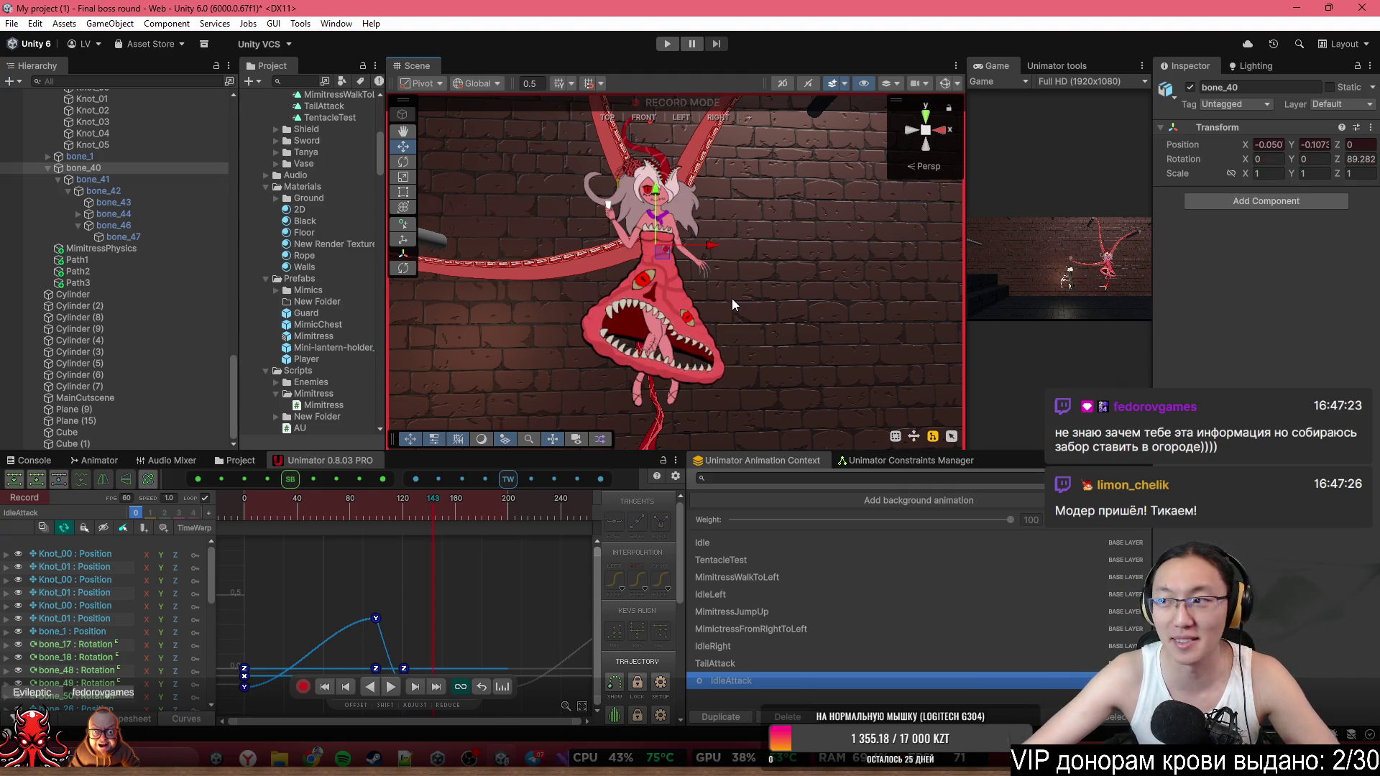
scroll(413, 594, "down", 5)
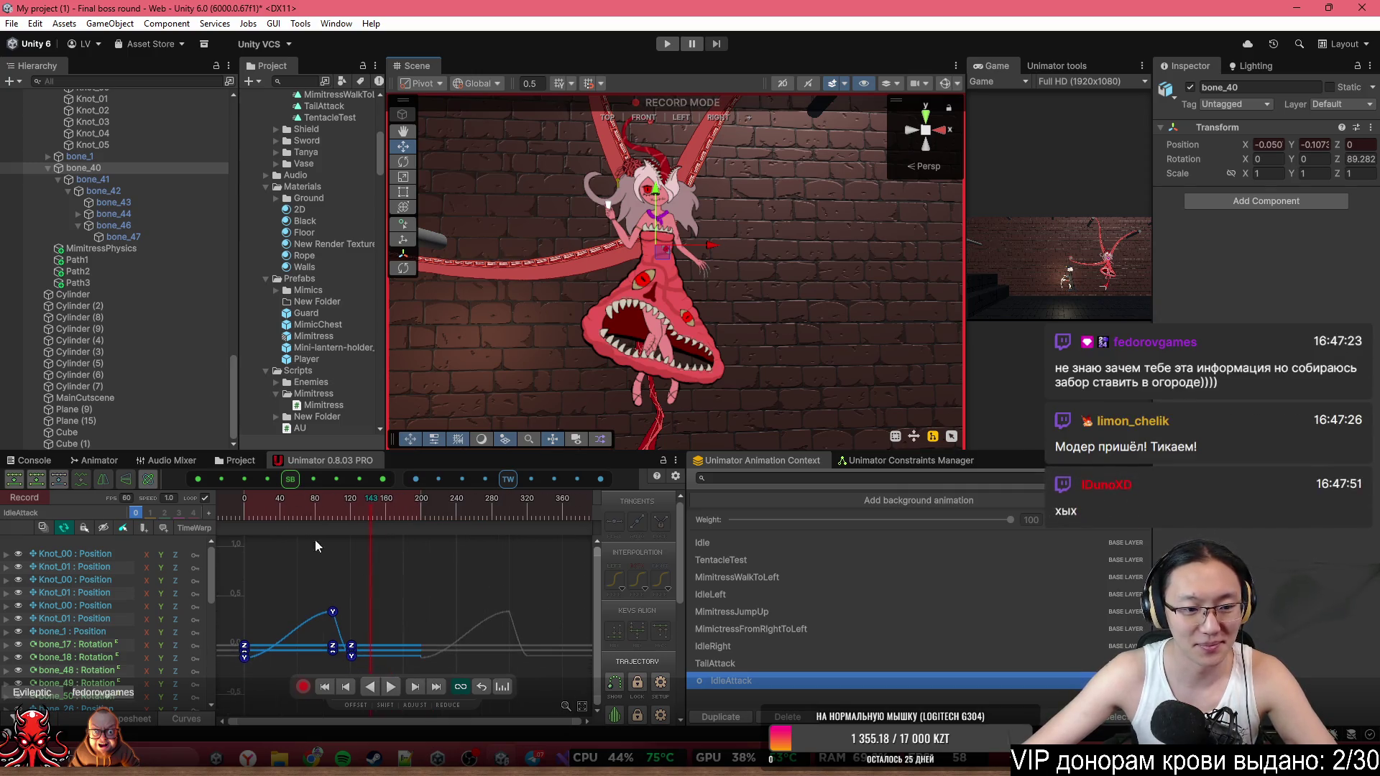
key("space")
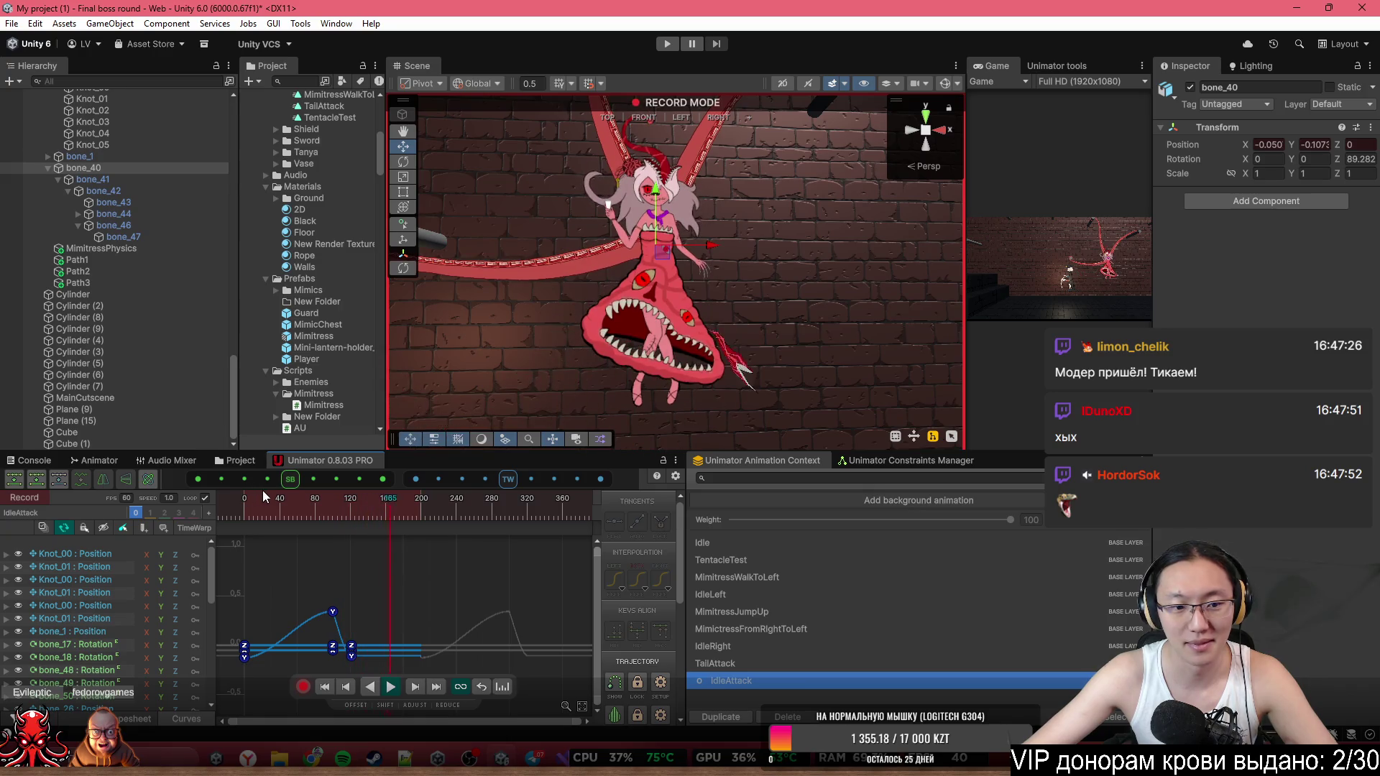
left_click_drag(326, 521, 368, 531)
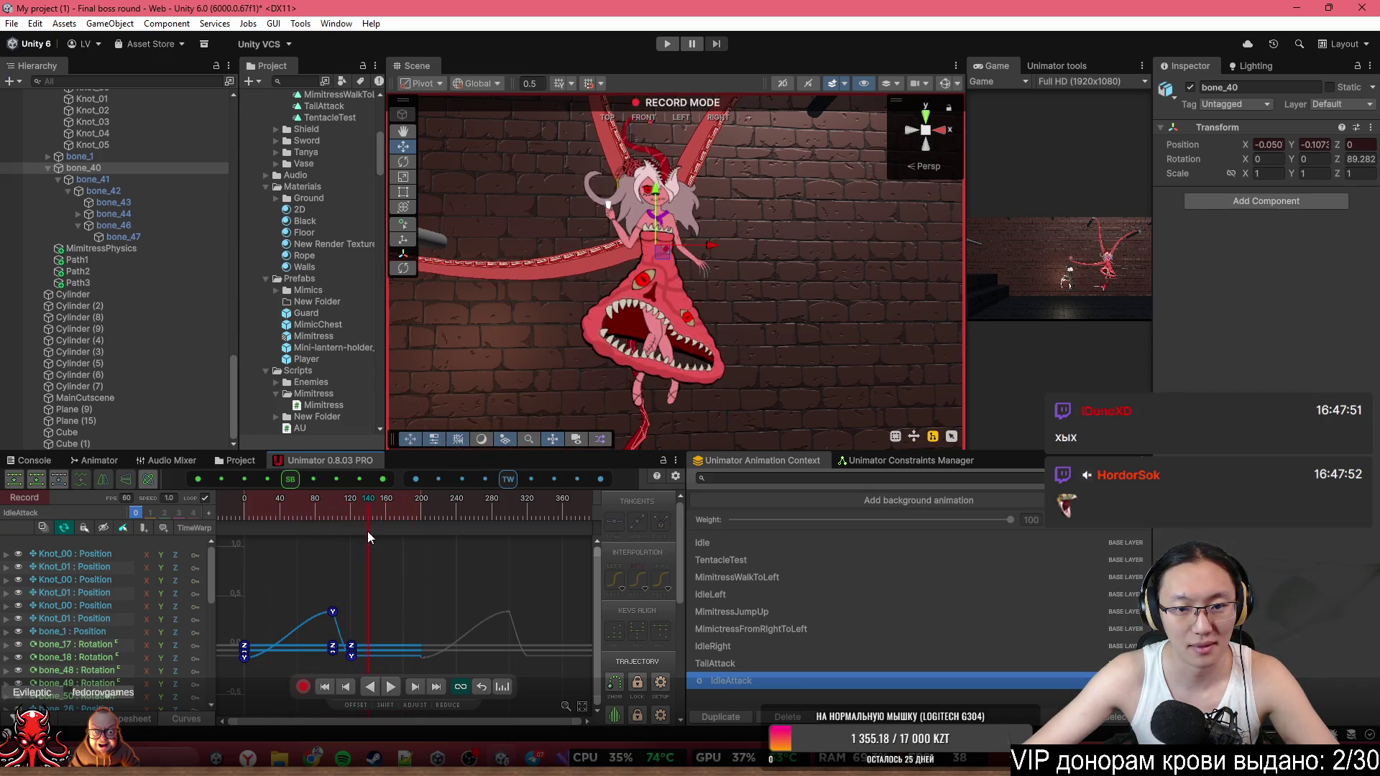
scroll(372, 622, "up", 5)
mouse_move(372, 622)
left_mouse_down()
mouse_move(451, 588)
mouse_move(459, 555)
mouse_move(588, 583)
mouse_move(463, 557)
left_mouse_up()
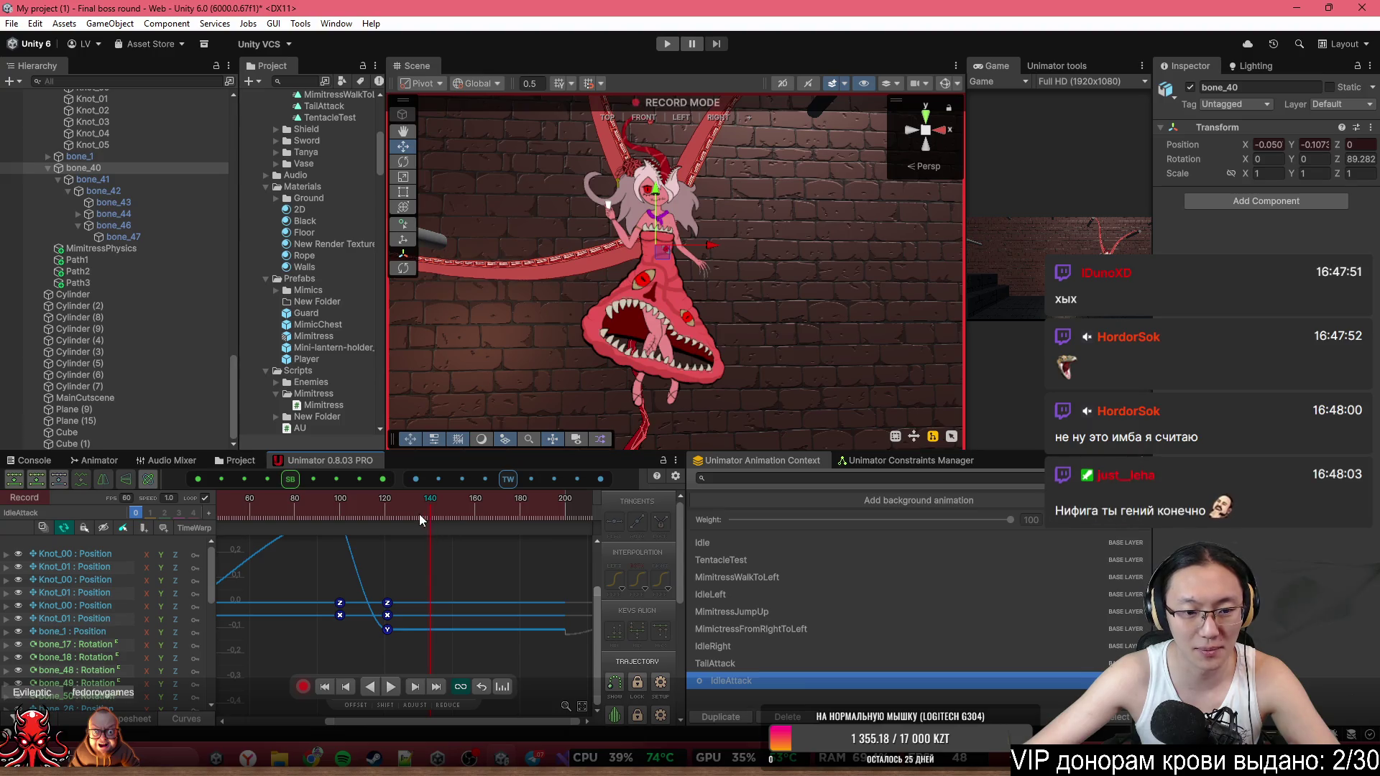
Copy the Y key near frame 120, paste it at the playhead, and pull it down to about -0.142.
left_click(387, 630)
key("ctrl+c")
key("ctrl+v")
left_click_drag(388, 631, 385, 652)
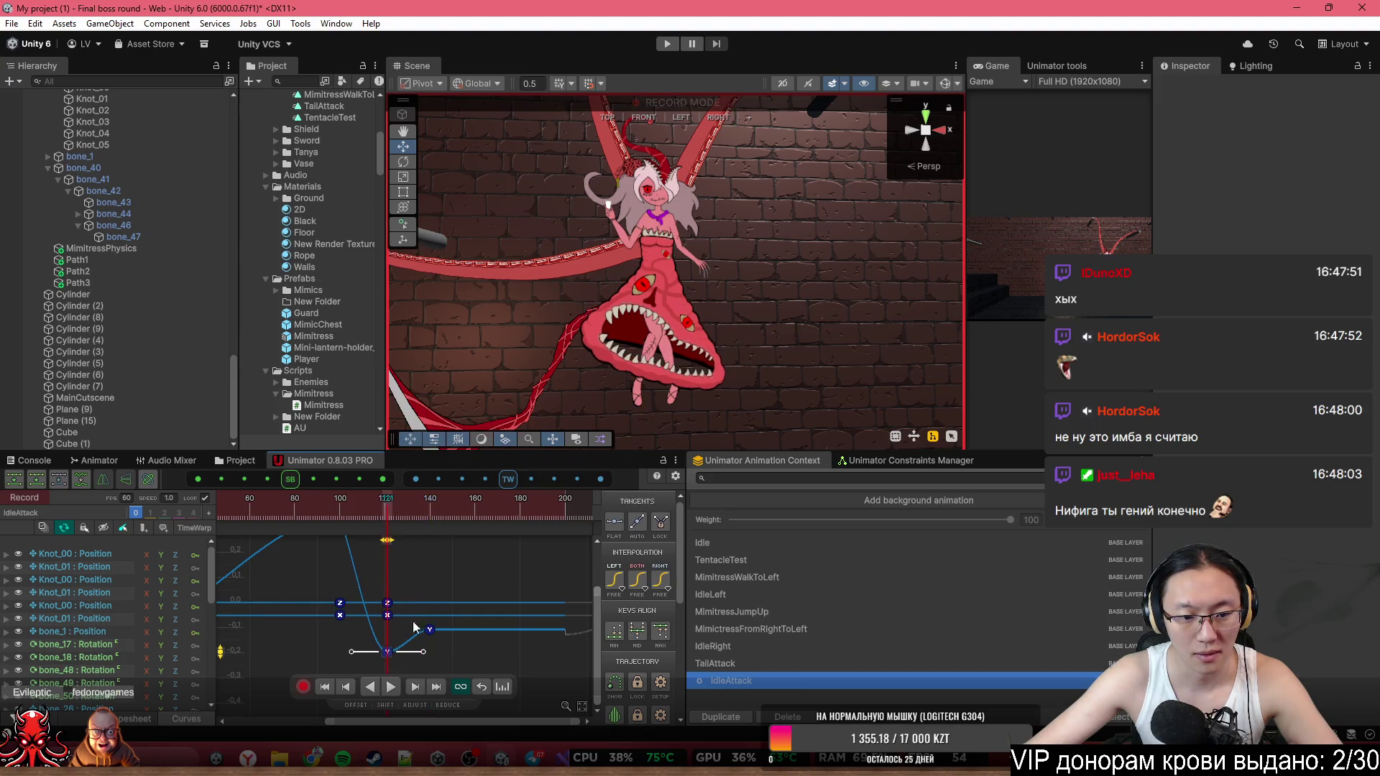
scroll(388, 647, "down", 2)
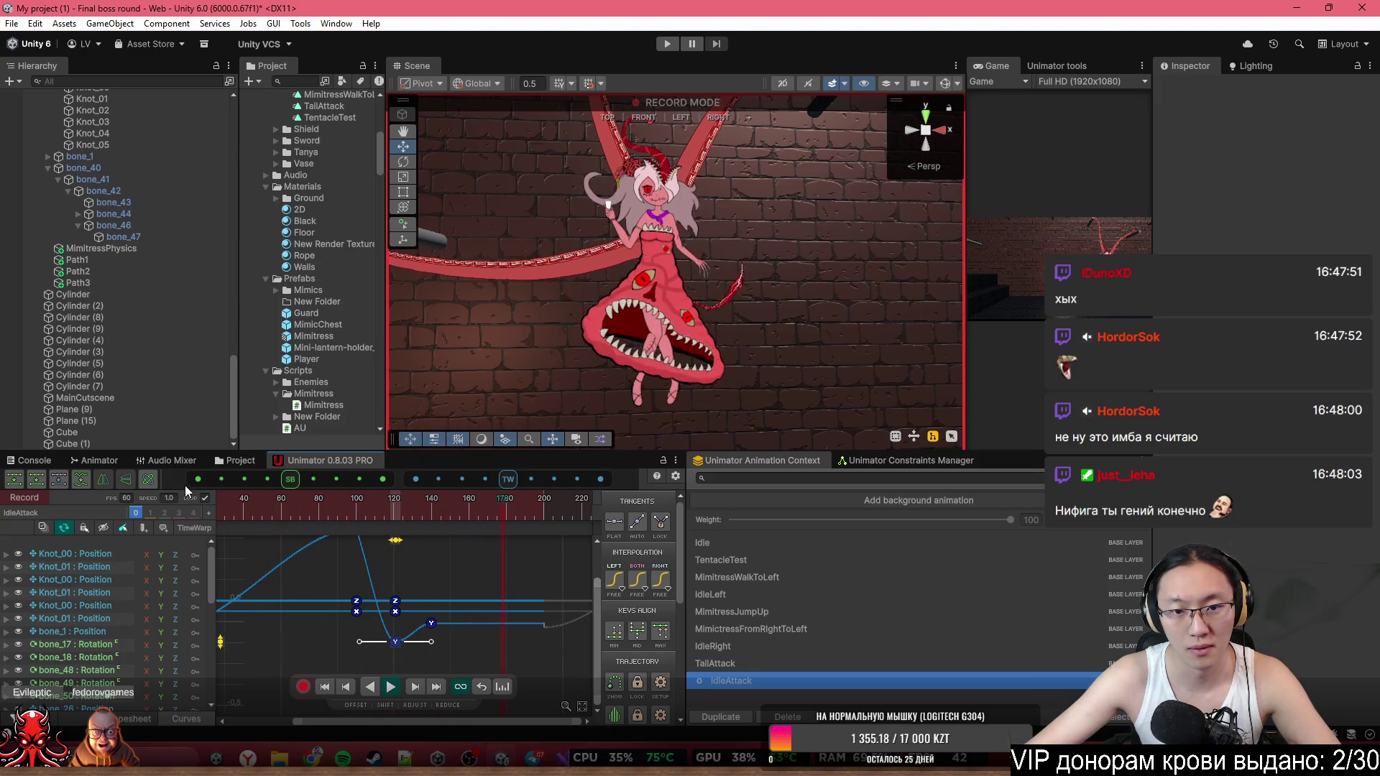
left_click(398, 536)
scroll(408, 627, "down", 3)
scroll(408, 626, "down", 1)
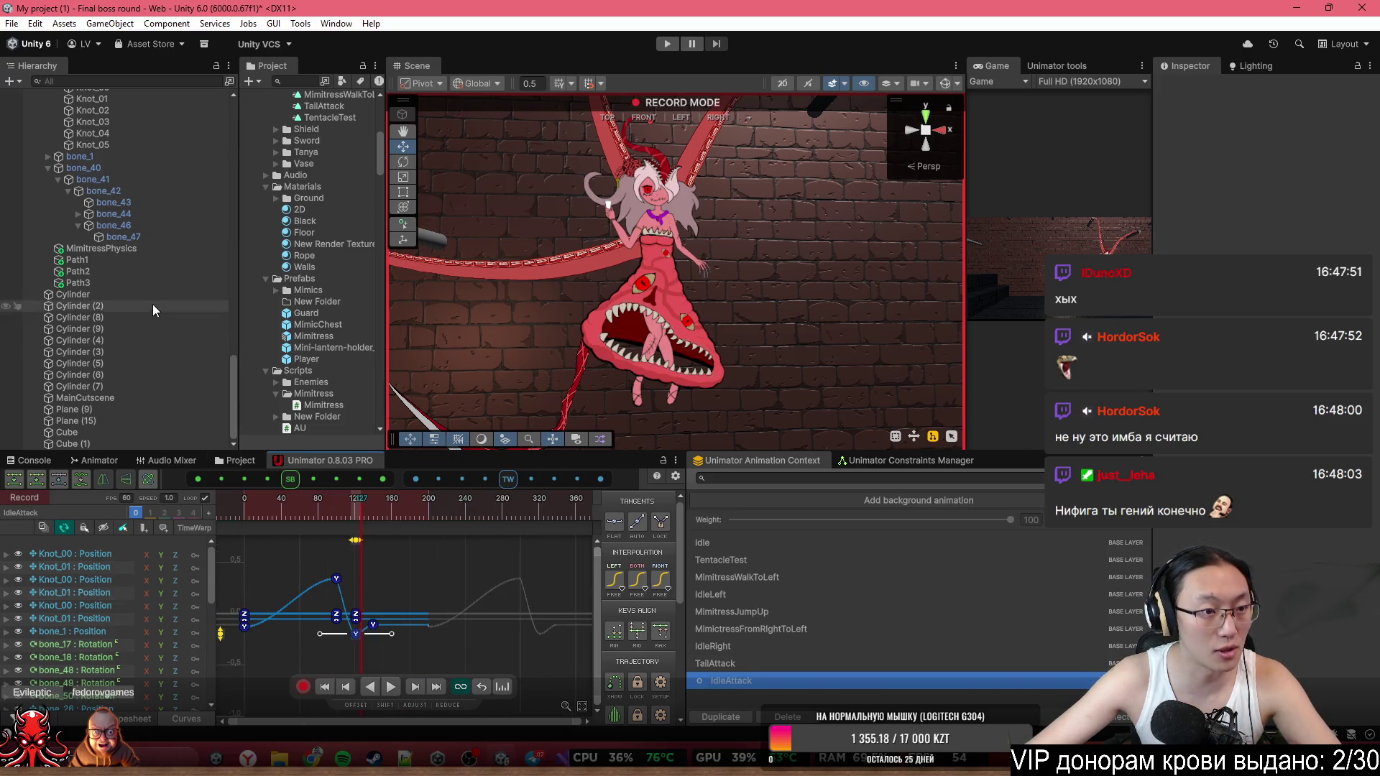
key("ctrl+z")
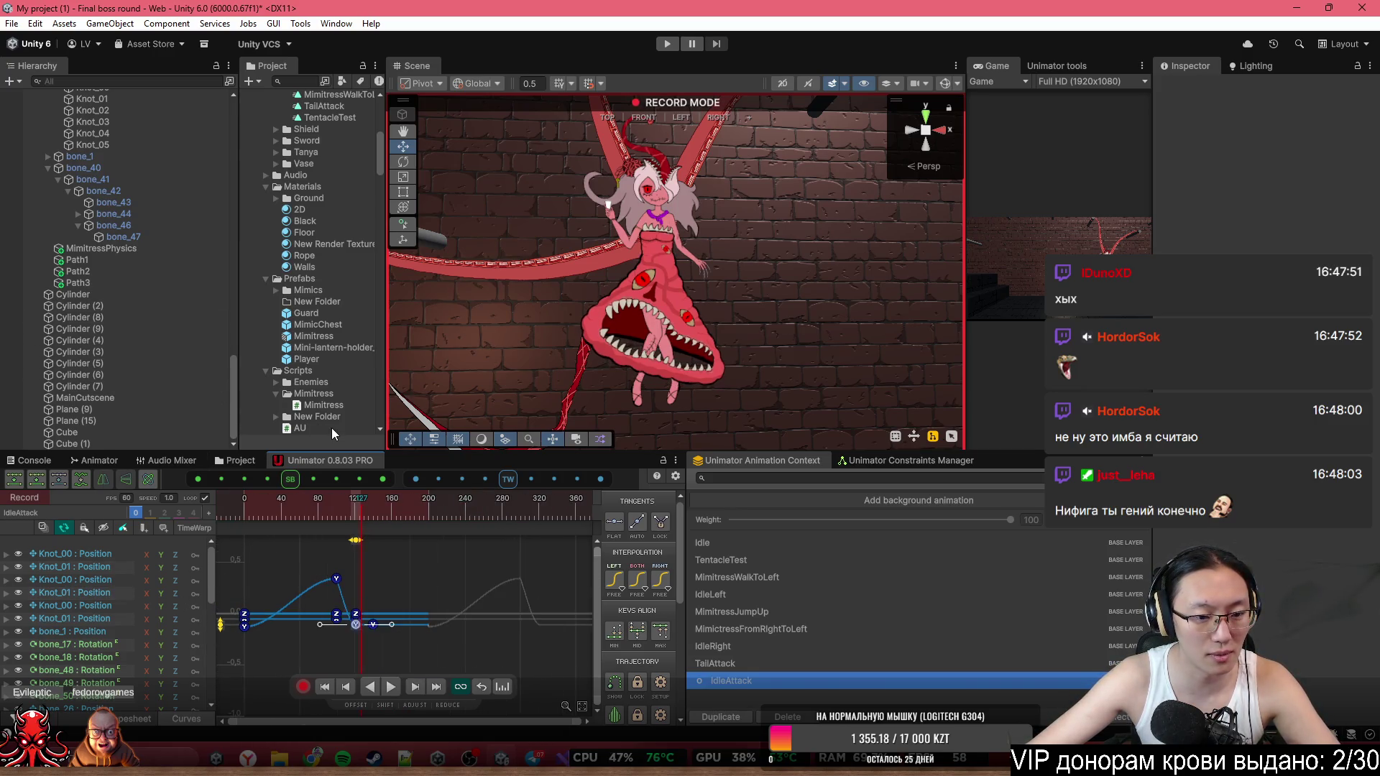
scroll(361, 631, "up", 3)
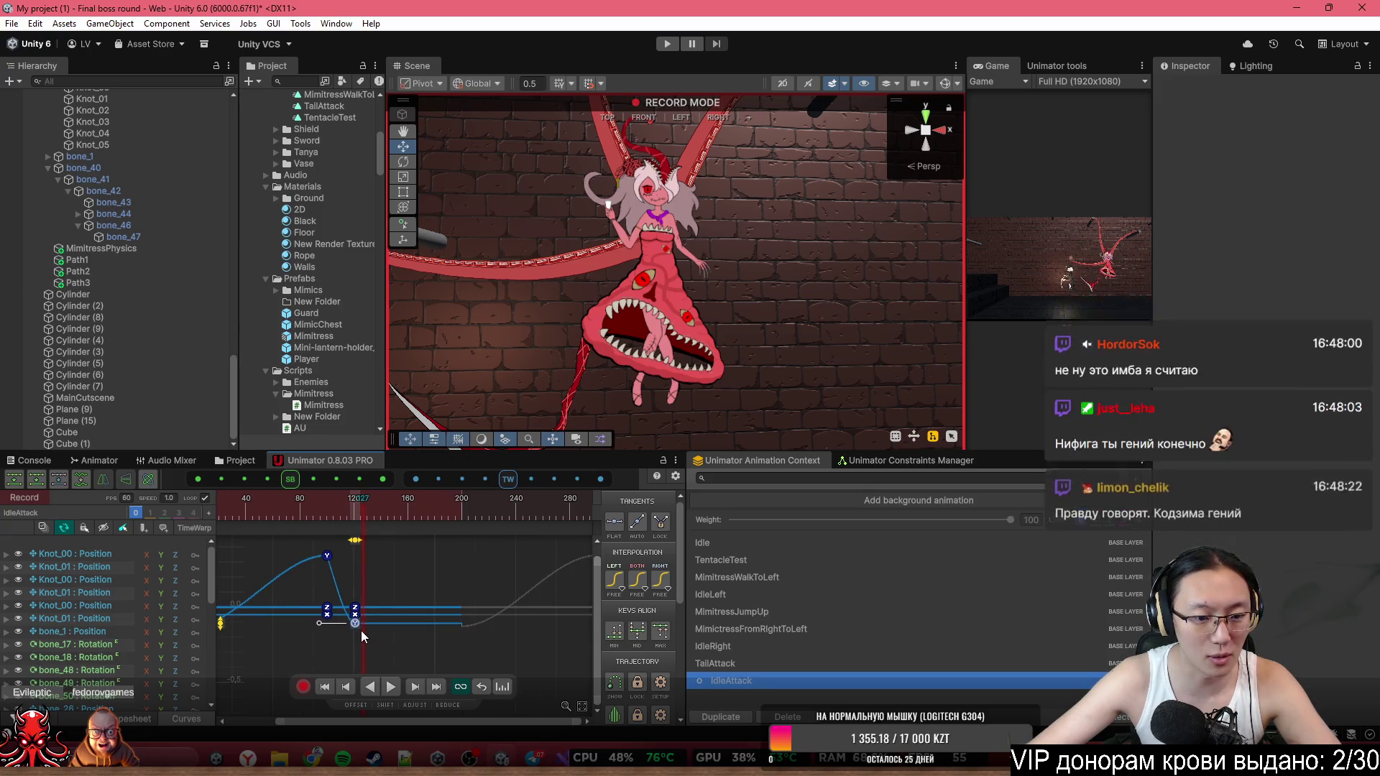
Select the three Knot_00, the bone_1 and the bone_40 position tracks in the curve editor.
left_click(89, 554)
left_click(85, 580, "ctrl")
left_click(75, 606, "ctrl")
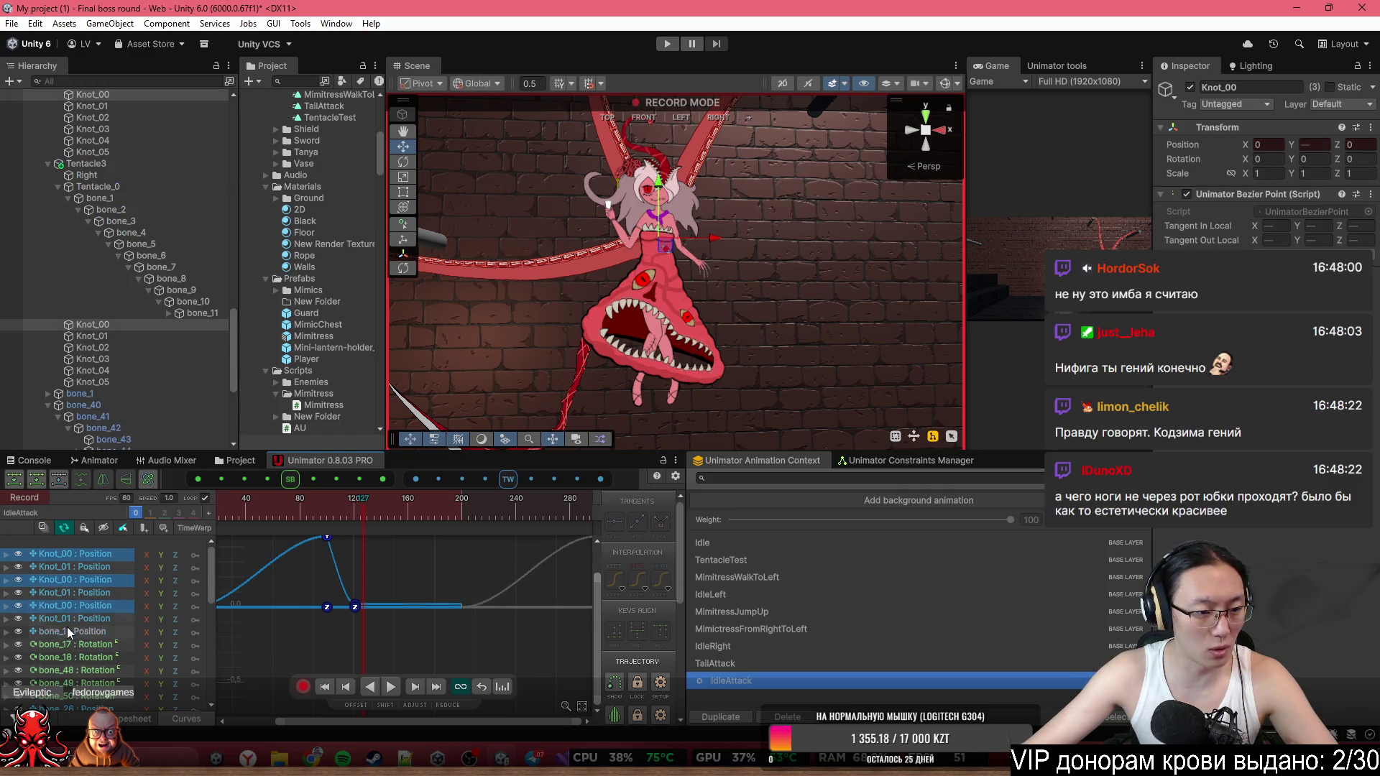
left_click(67, 629, "ctrl")
scroll(87, 647, "down", 5)
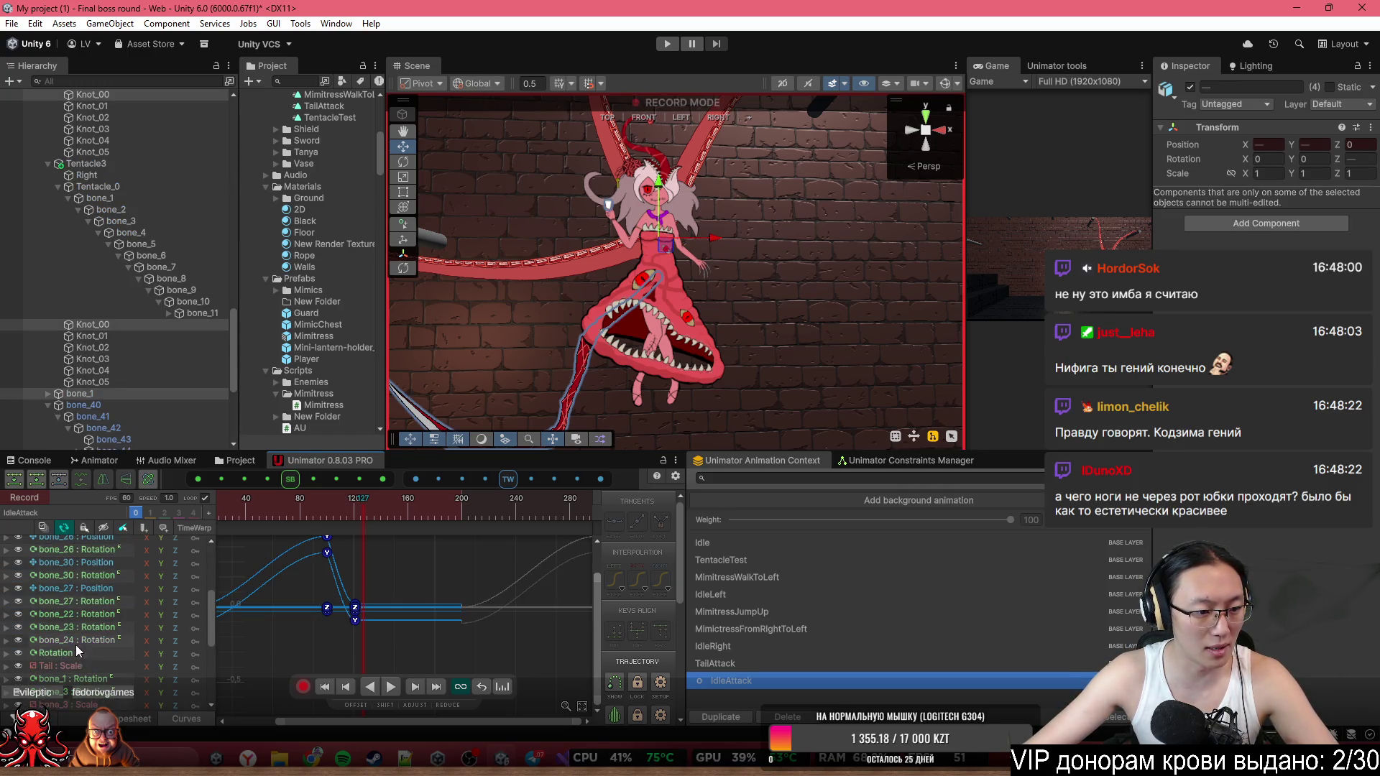
scroll(75, 644, "down", 3)
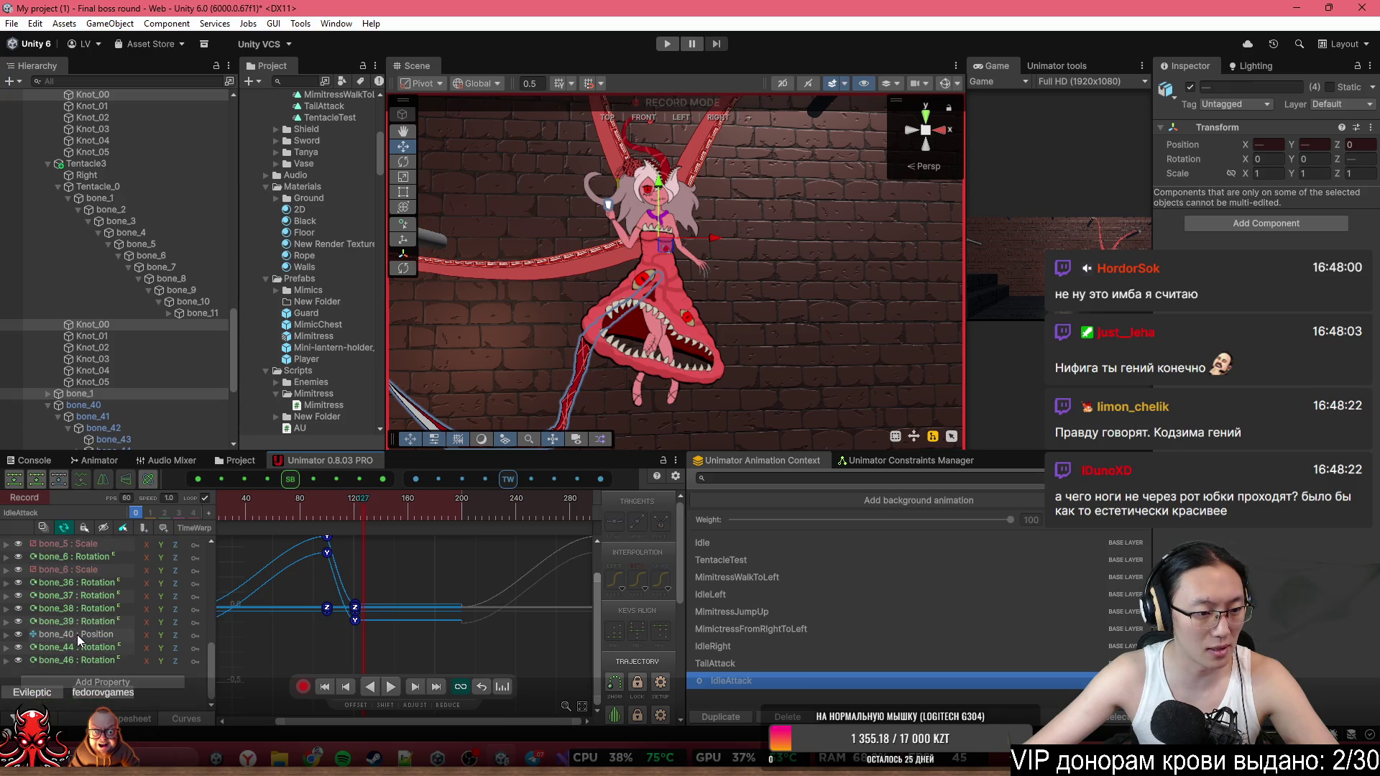
left_click(78, 635, "ctrl")
scroll(361, 641, "up", 10)
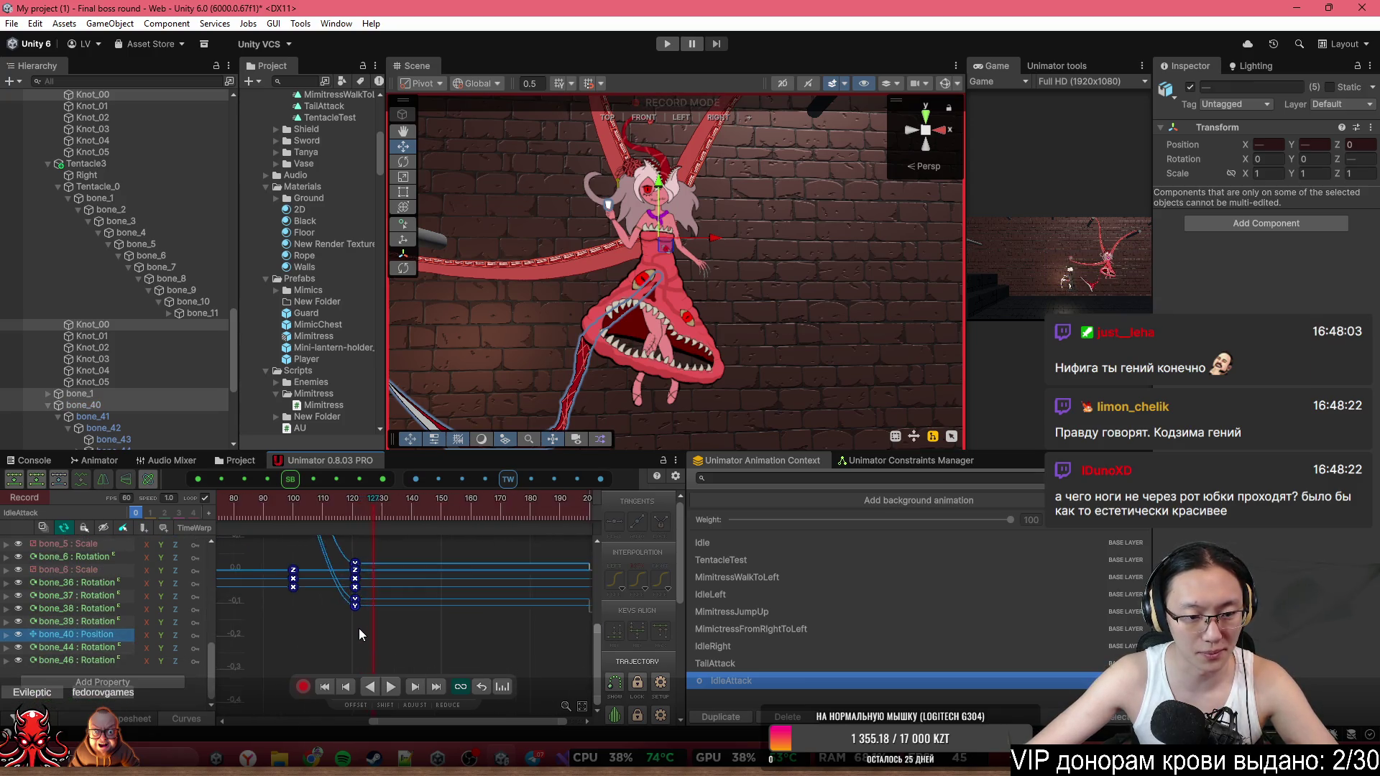
left_click_drag(316, 572, 337, 637)
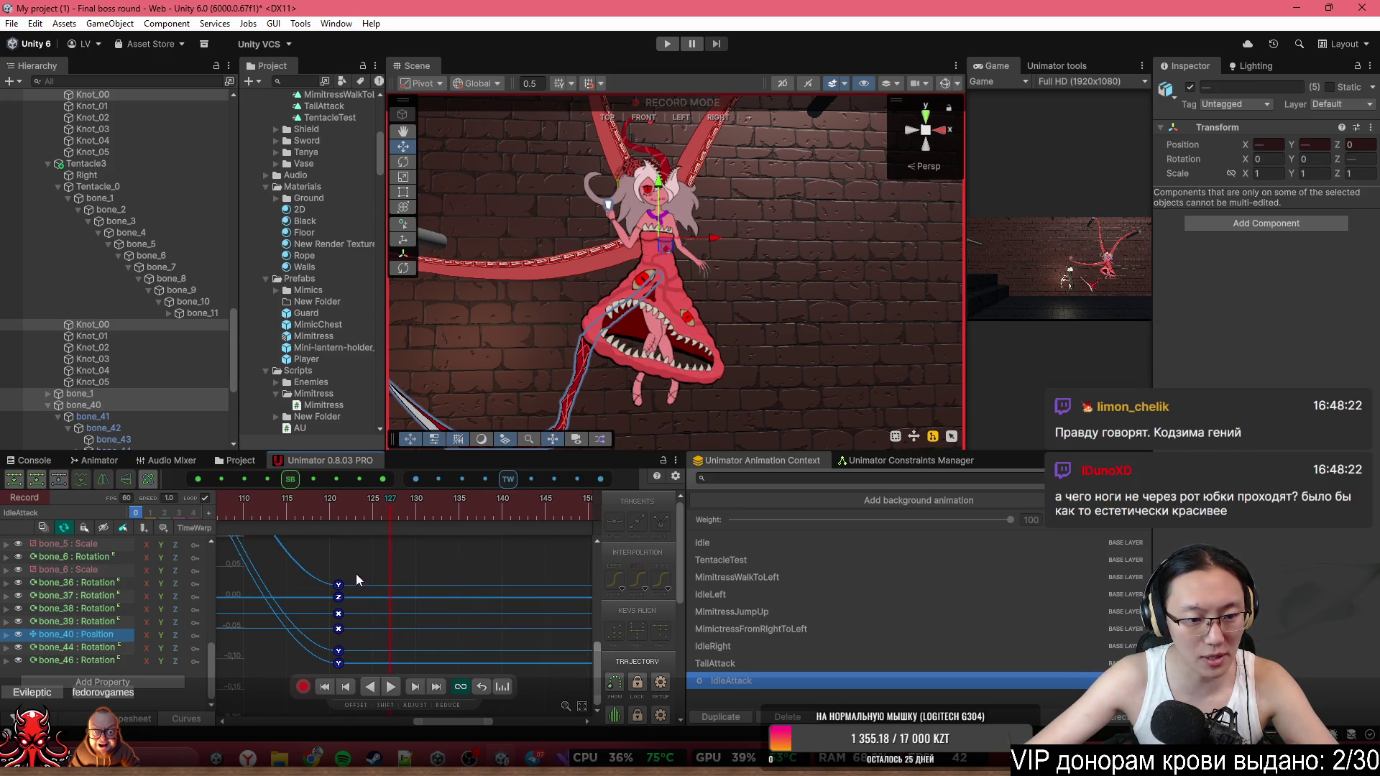
Frame the tail keys and shift the selected bone_40 Position keys from frame 120 to 121.
left_click(339, 586)
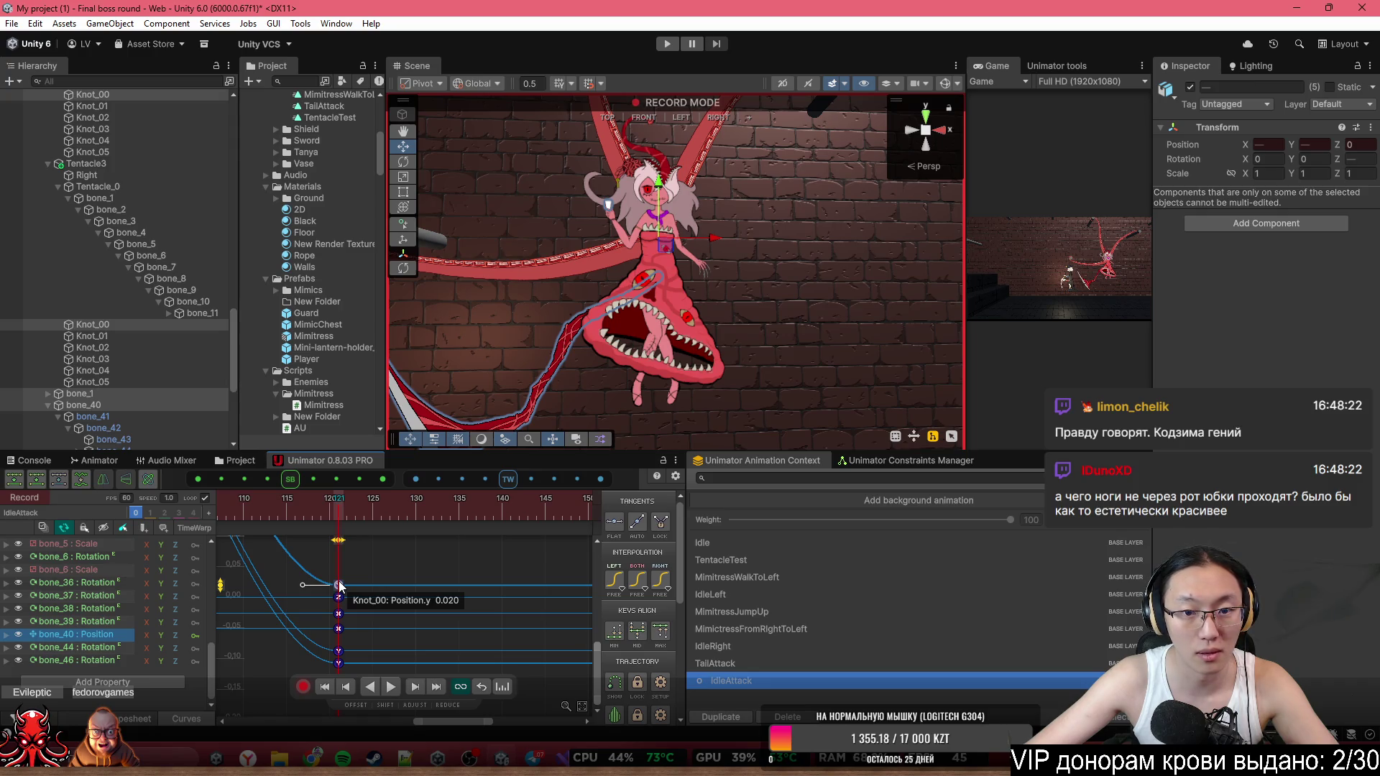
key("f")
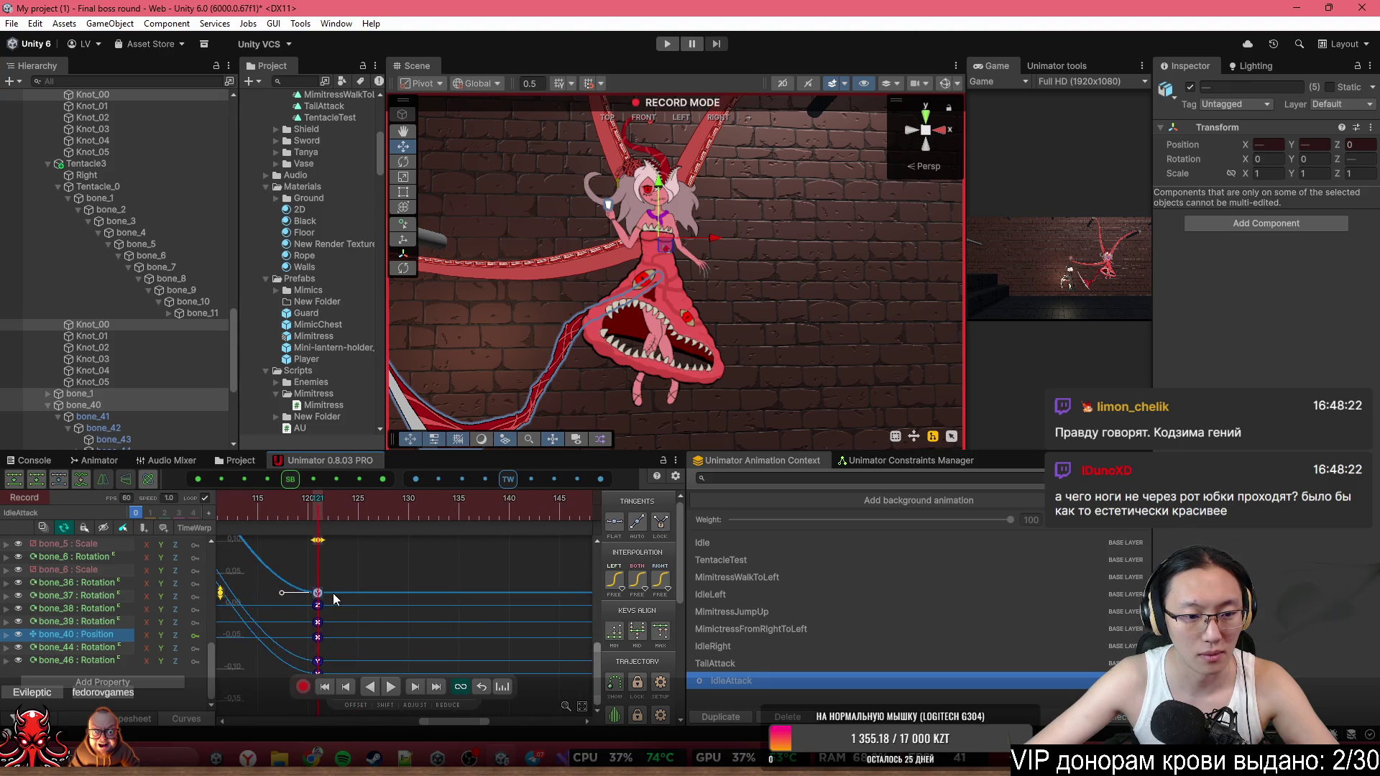
left_click_drag(319, 661, 366, 623)
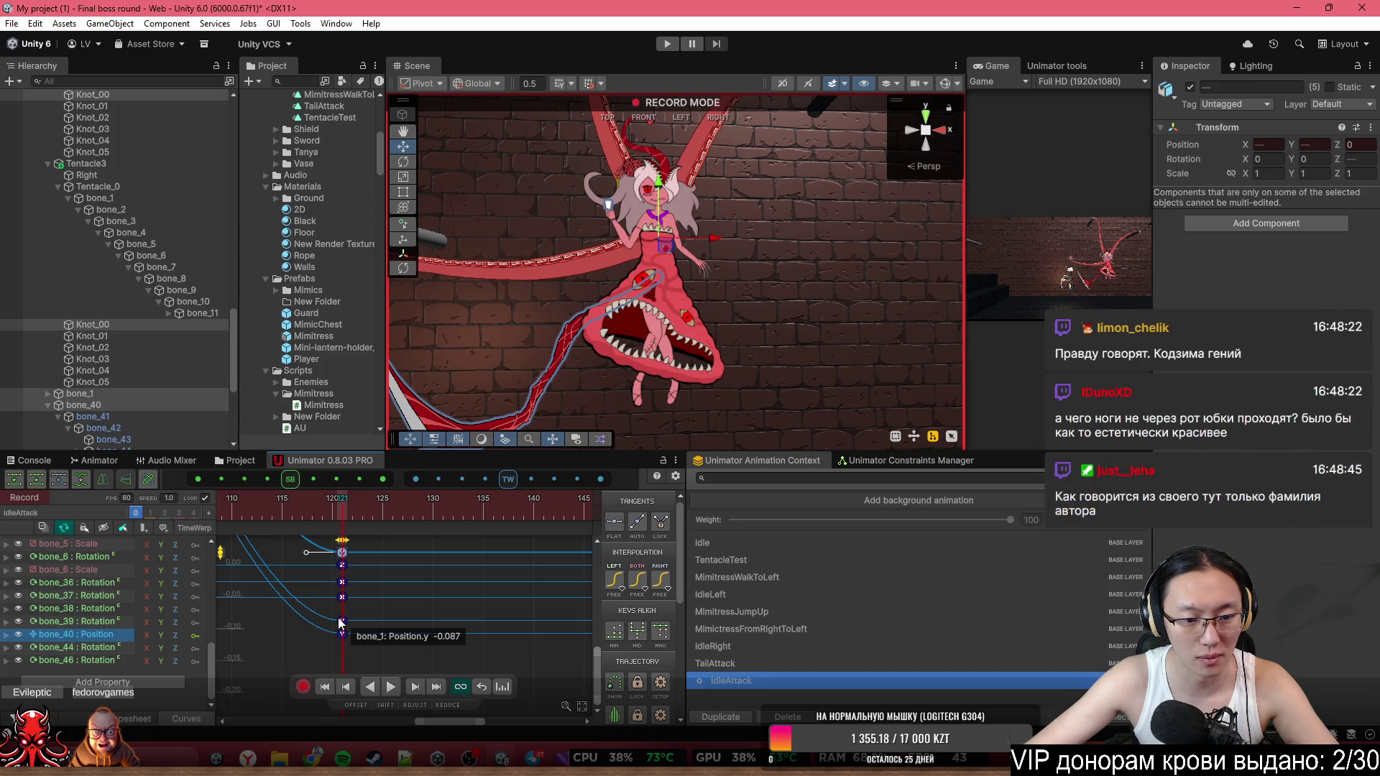
mouse_move(361, 593)
left_mouse_down()
mouse_move(350, 654)
mouse_move(350, 643)
left_mouse_up()
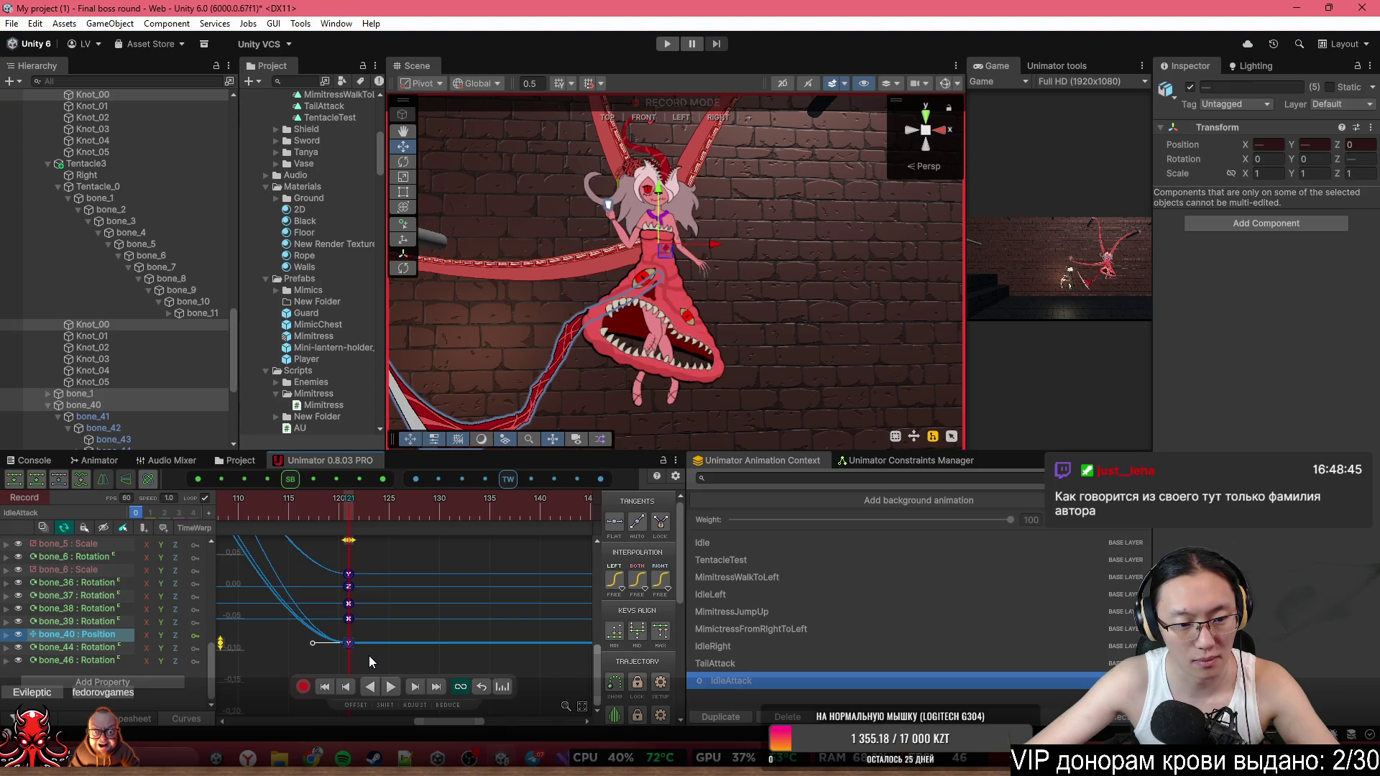
left_click(349, 643)
mouse_move(596, 658)
left_mouse_down()
mouse_move(602, 585)
mouse_move(587, 626)
left_mouse_up()
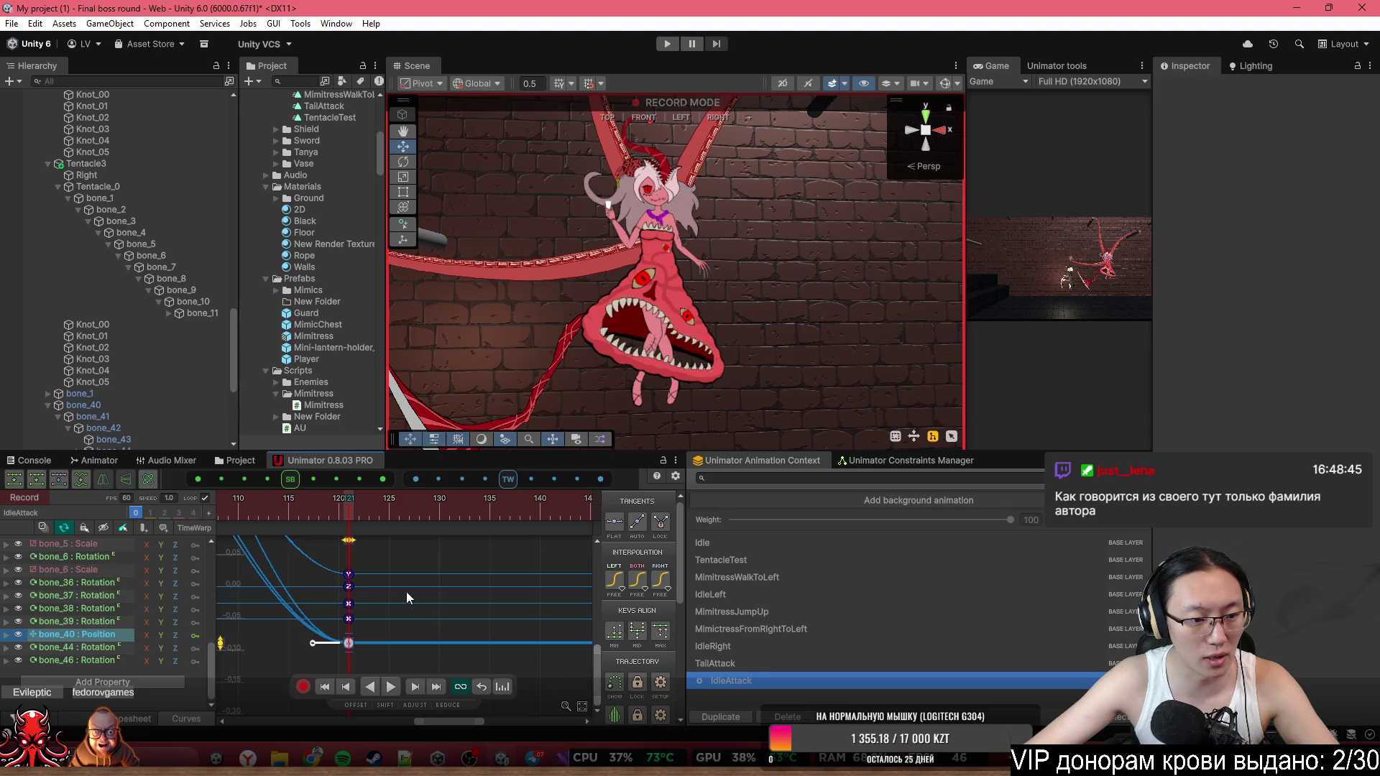
scroll(73, 601, "up", 3)
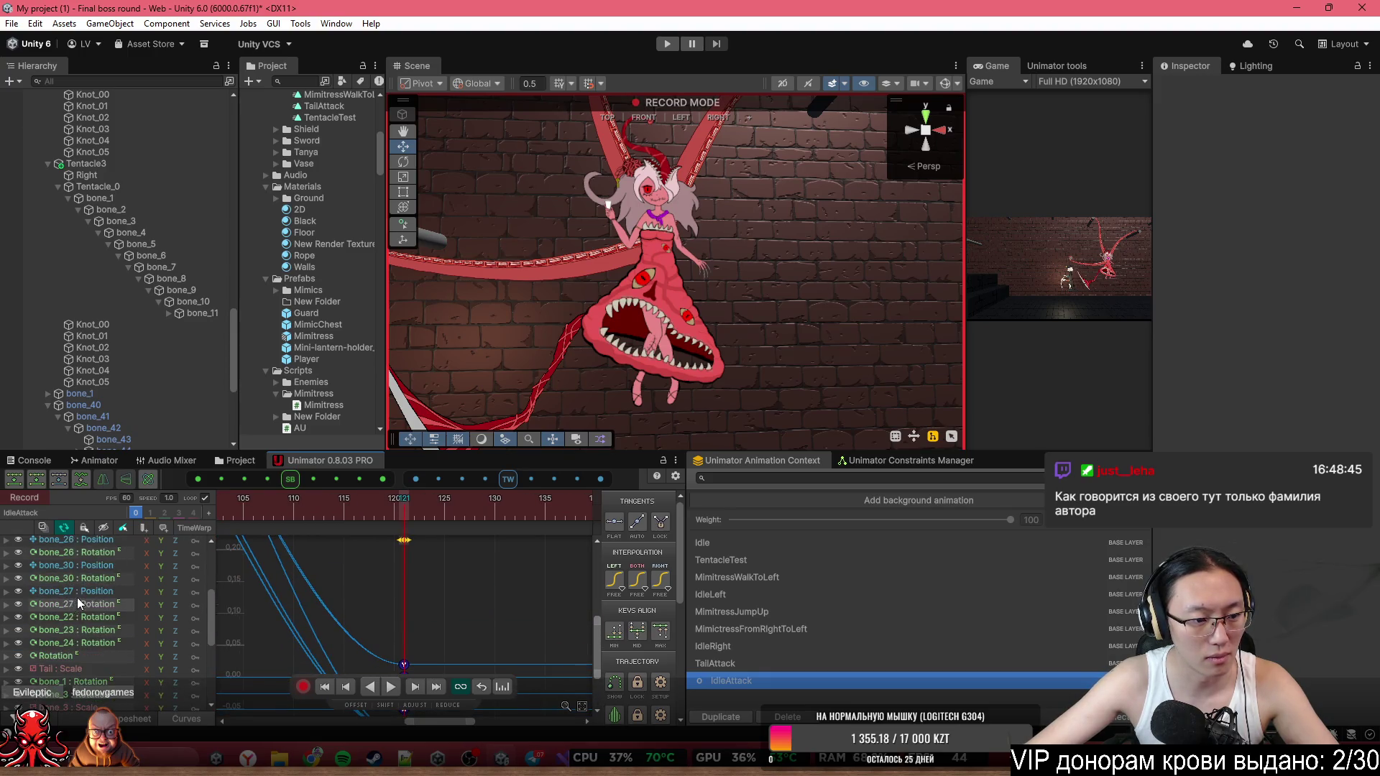
scroll(79, 596, "up", 3)
scroll(102, 641, "down", 5)
left_click_drag(371, 518, 398, 525)
left_click_drag(404, 665, 440, 642)
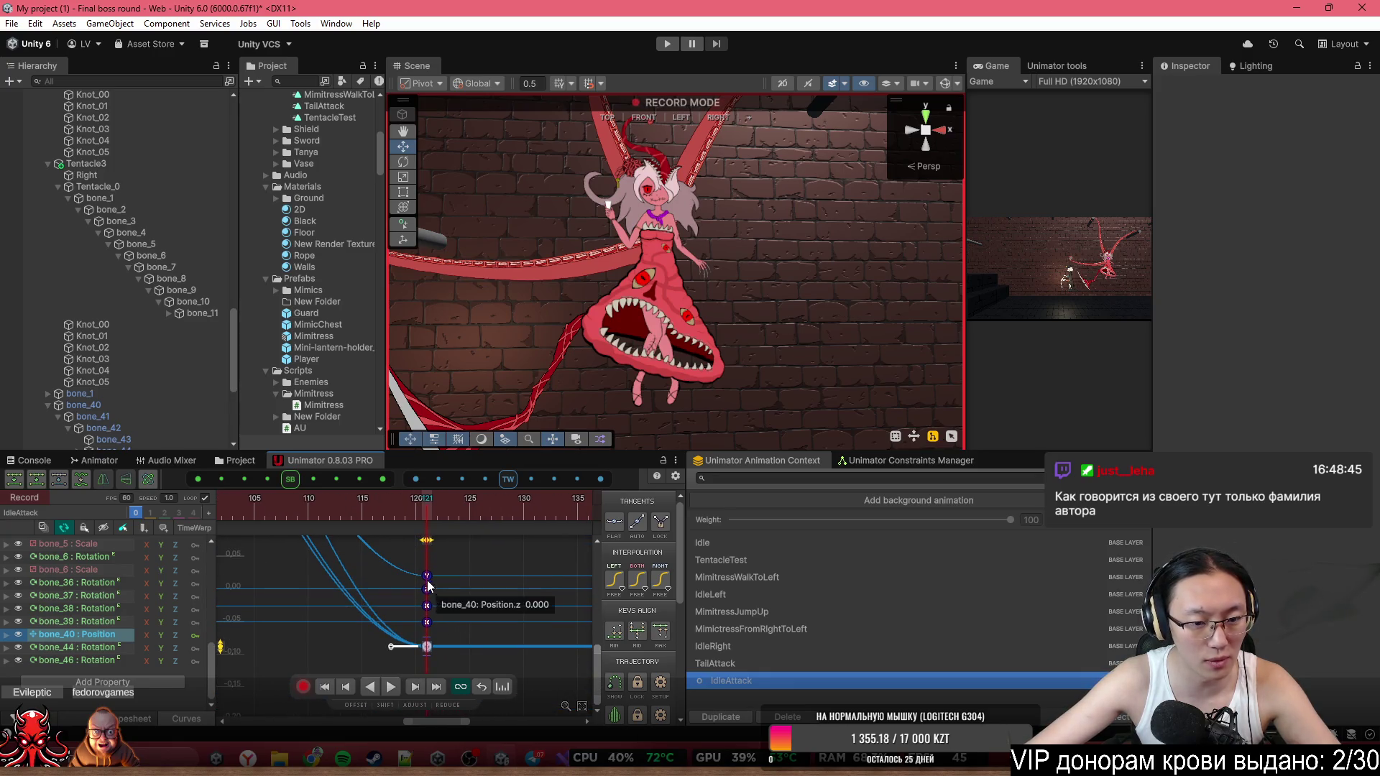
Copy keys to frame 125, undo that paste, and lower the Y key at frame 121.
left_click(427, 575, "shift")
key("ctrl+c")
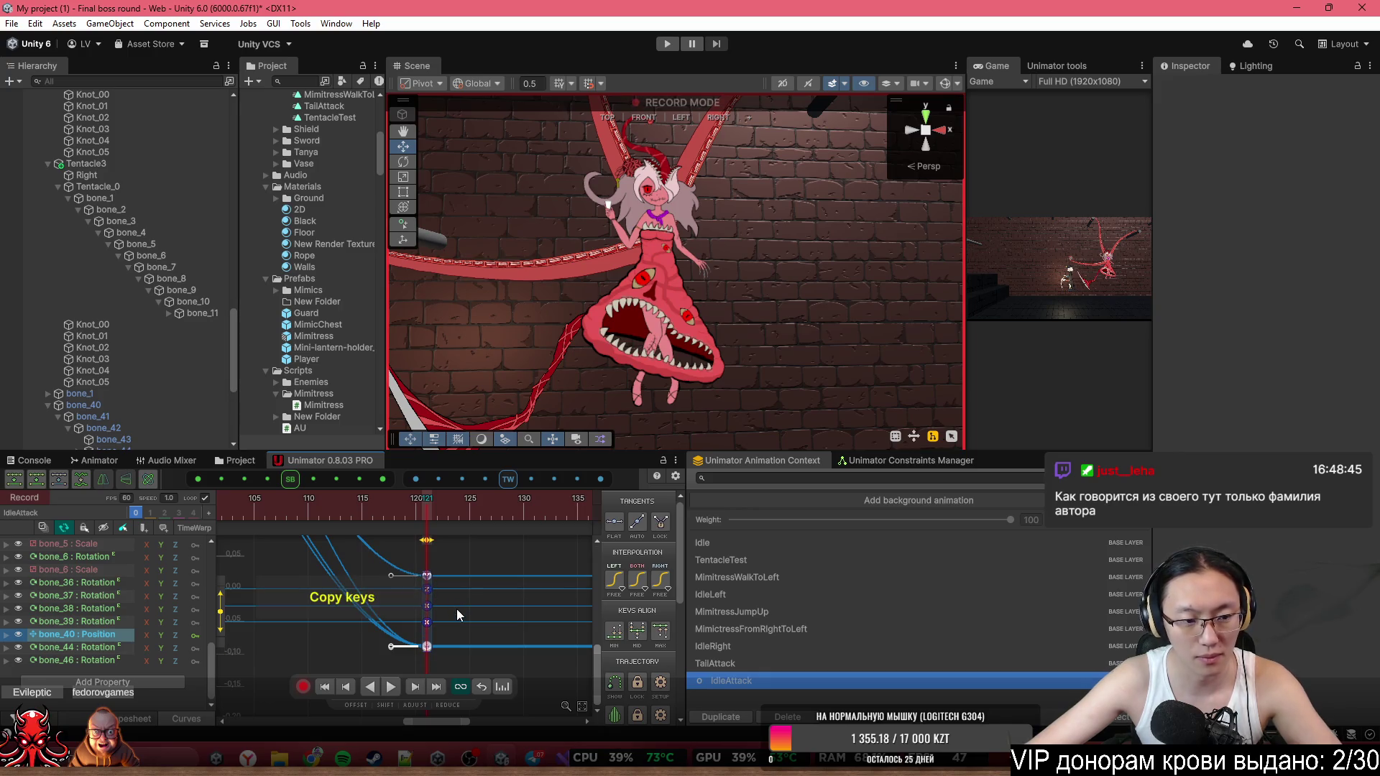
left_click(469, 507)
key("ctrl+v")
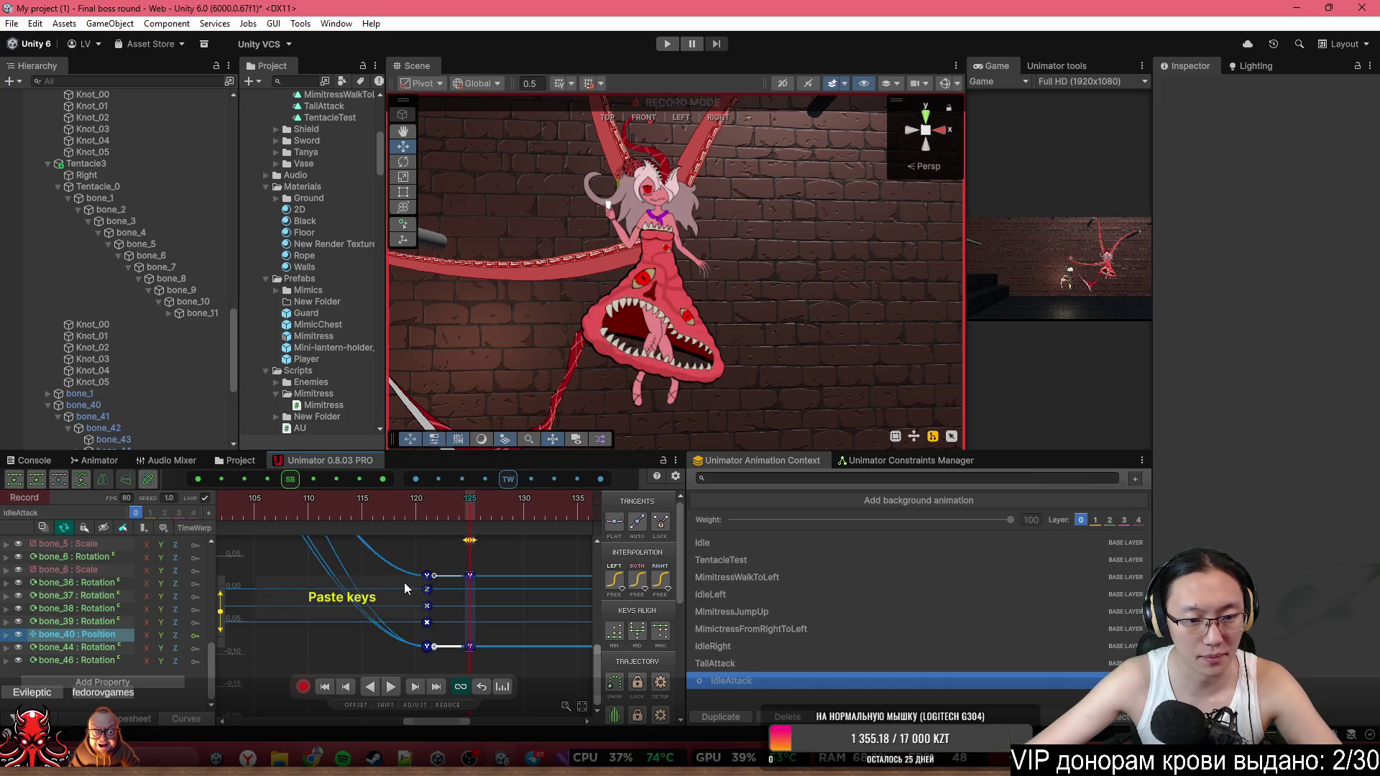
key("ctrl+z")
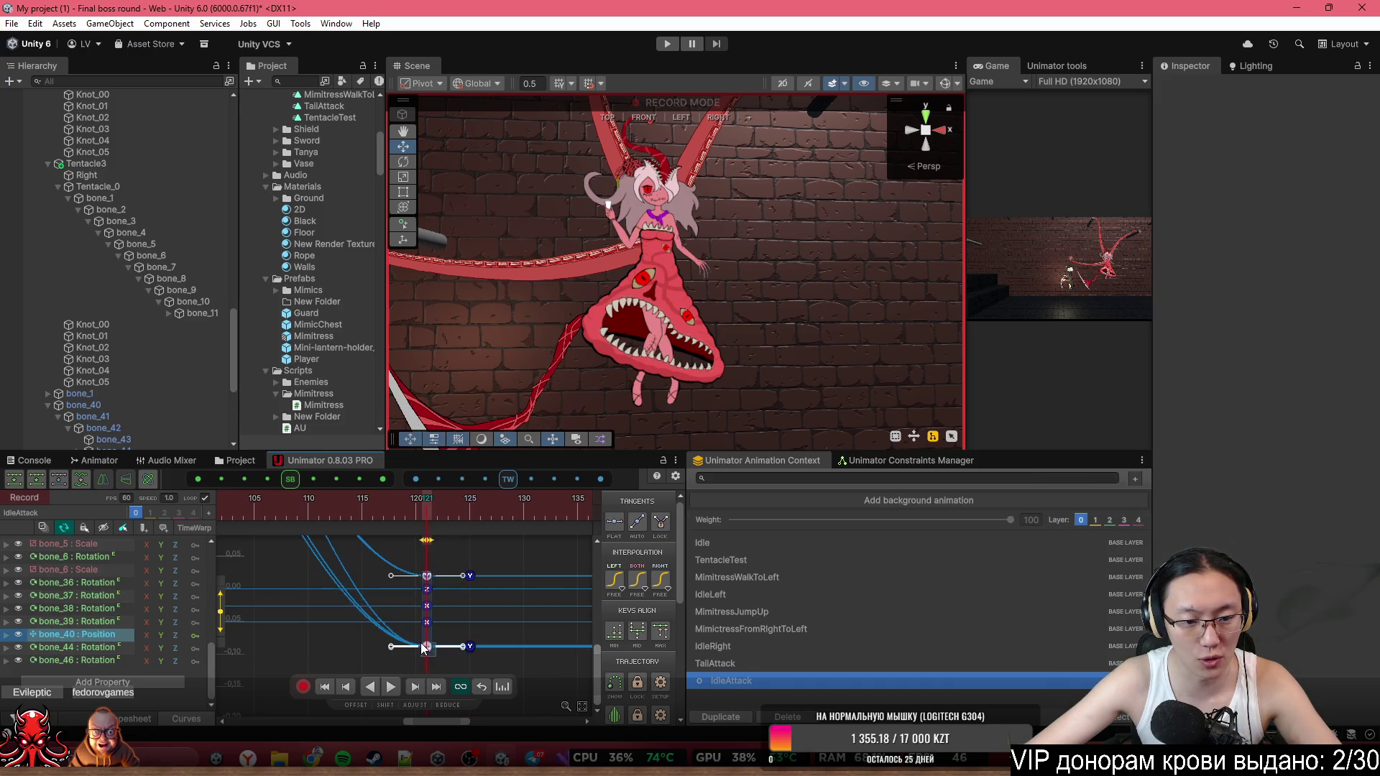
left_click_drag(224, 622, 229, 649)
left_click_drag(441, 579, 433, 600)
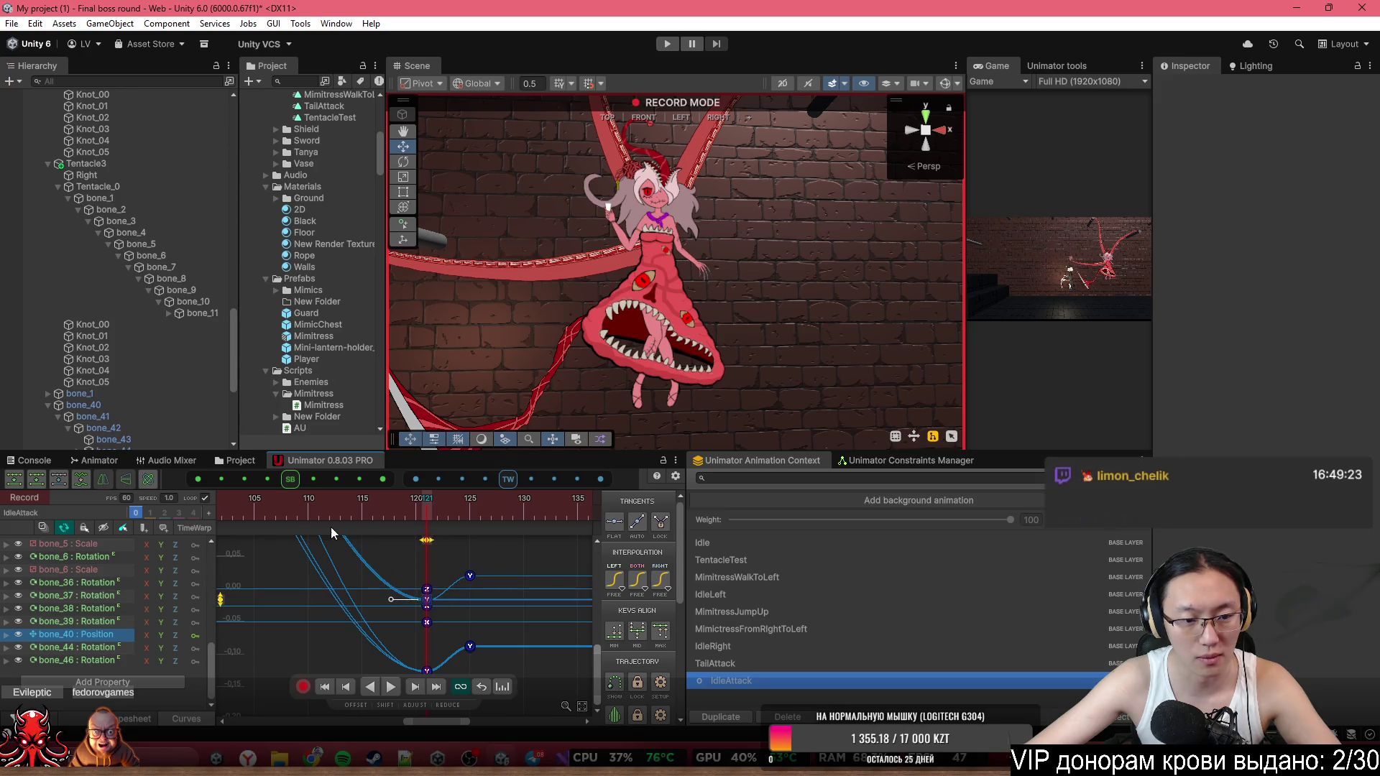
Scrub and play the IdleAttack clip, stopping playback at frame 64.
scroll(413, 630, "down", 4)
scroll(511, 603, "down", 5)
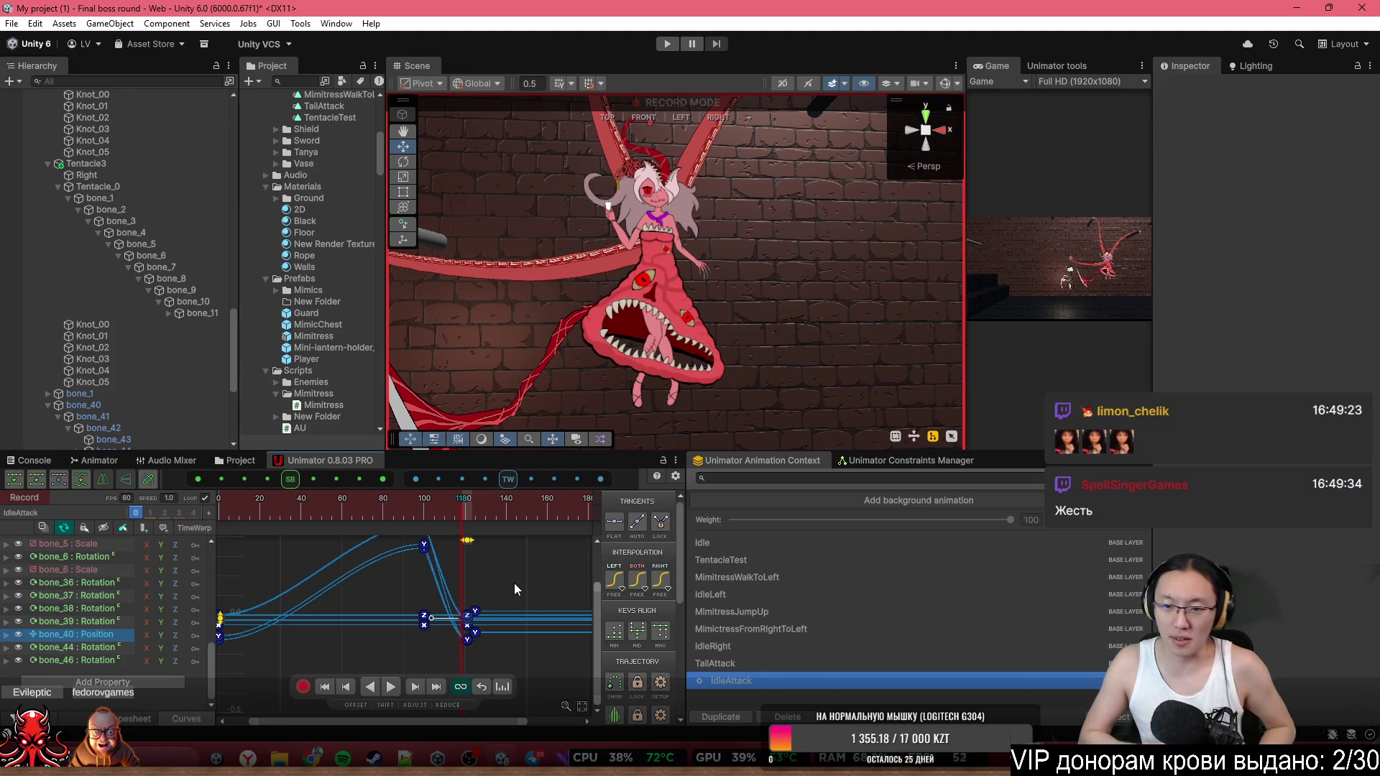
mouse_move(460, 503)
left_mouse_down()
mouse_move(217, 503)
mouse_move(436, 511)
mouse_move(303, 502)
mouse_move(192, 516)
left_mouse_up()
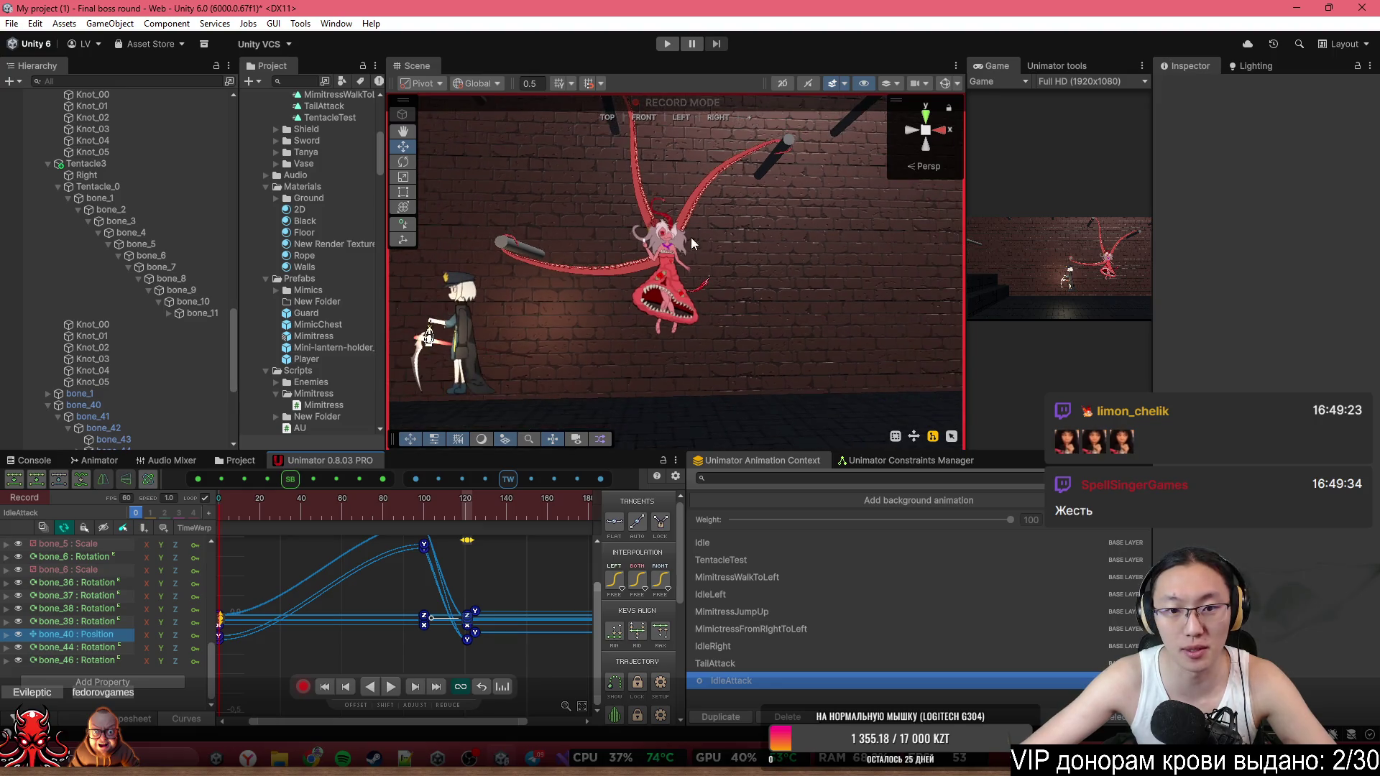
key("space")
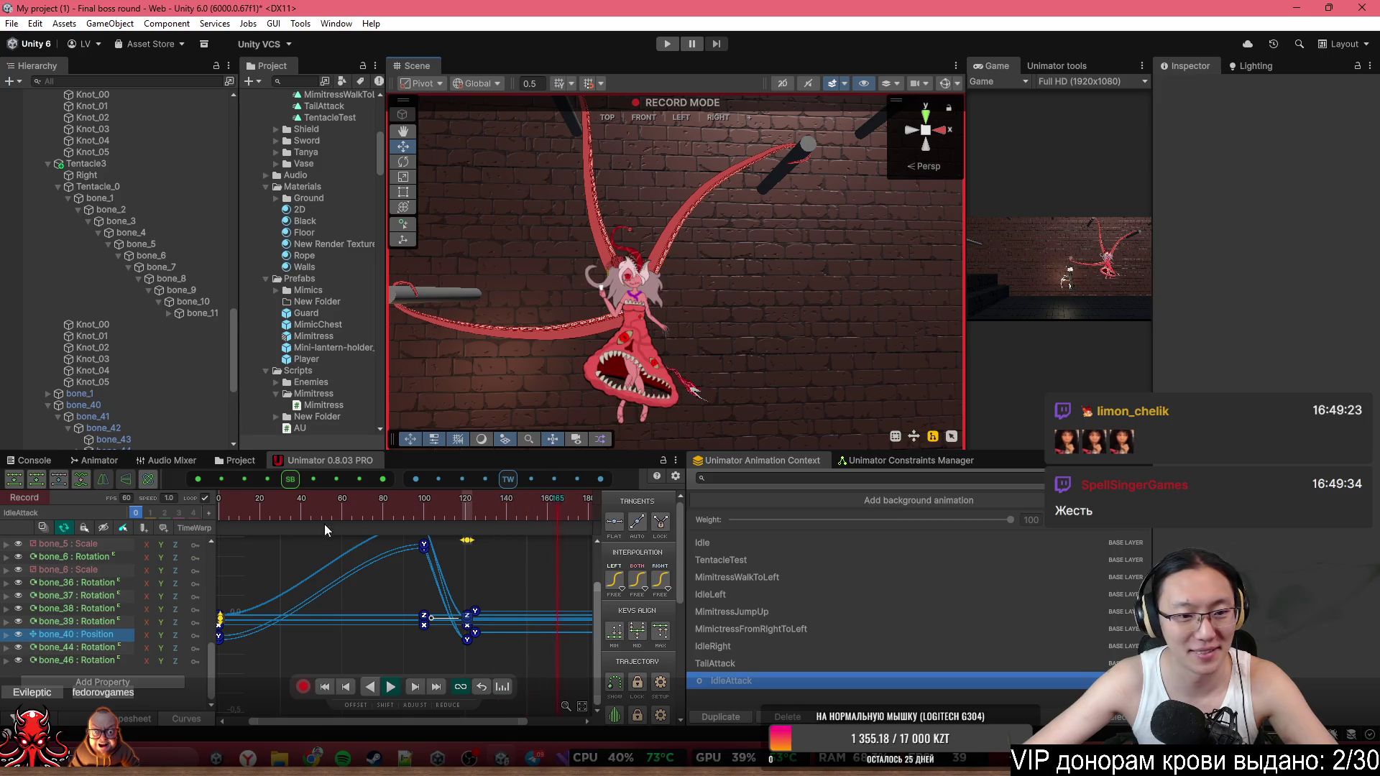
left_click(715, 313)
left_click(353, 506)
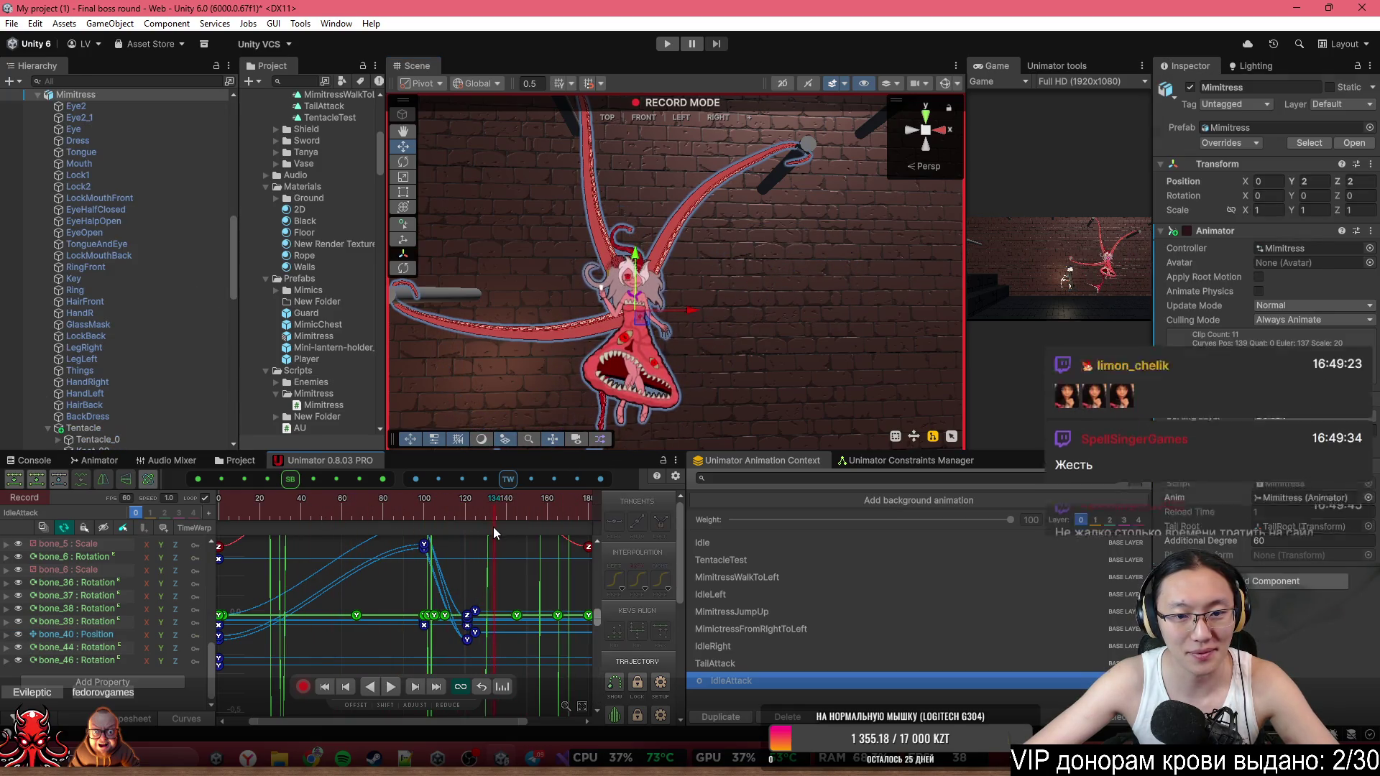
Switch Unimator to the dopesheet and copy the frame-0 Position keys on the Knot_00 and bone_1 tracks.
key("c")
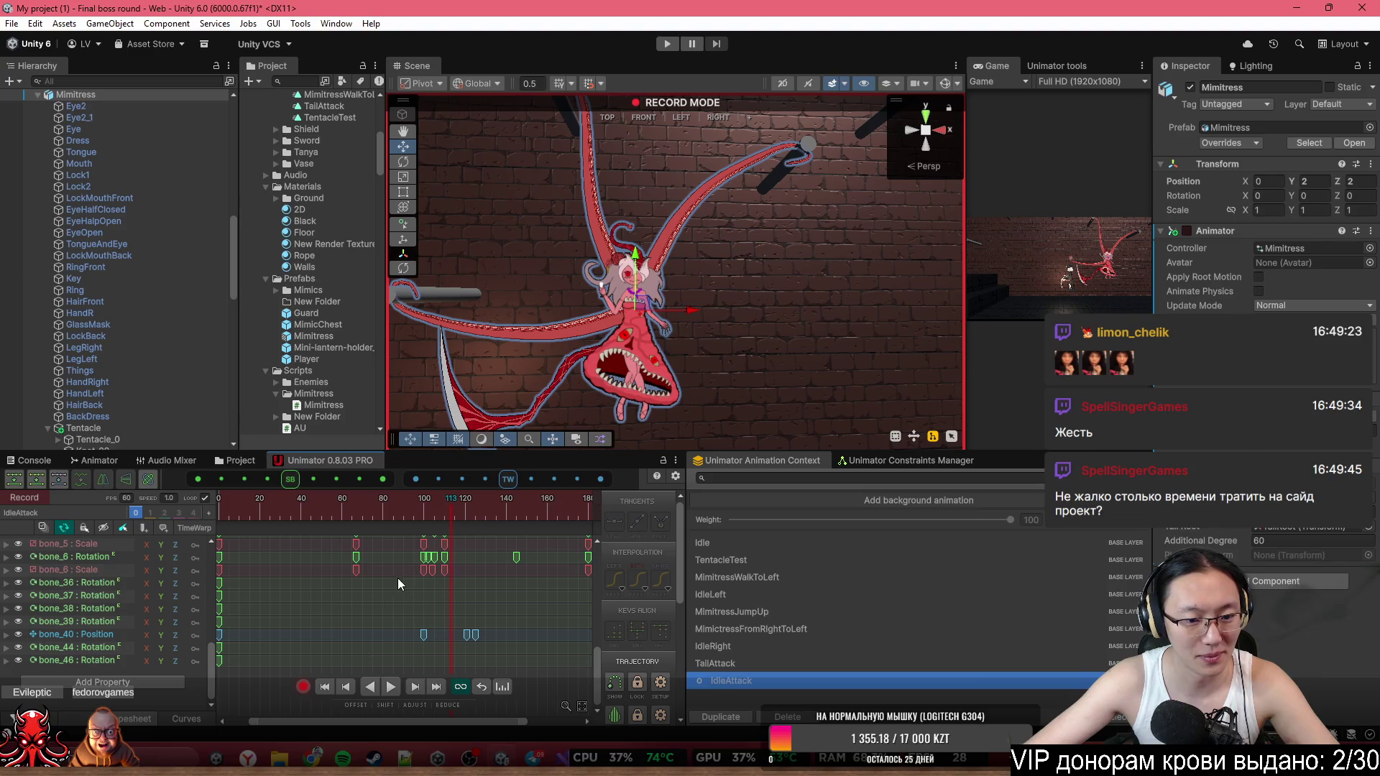
scroll(263, 667, "up", 1)
left_click(105, 639)
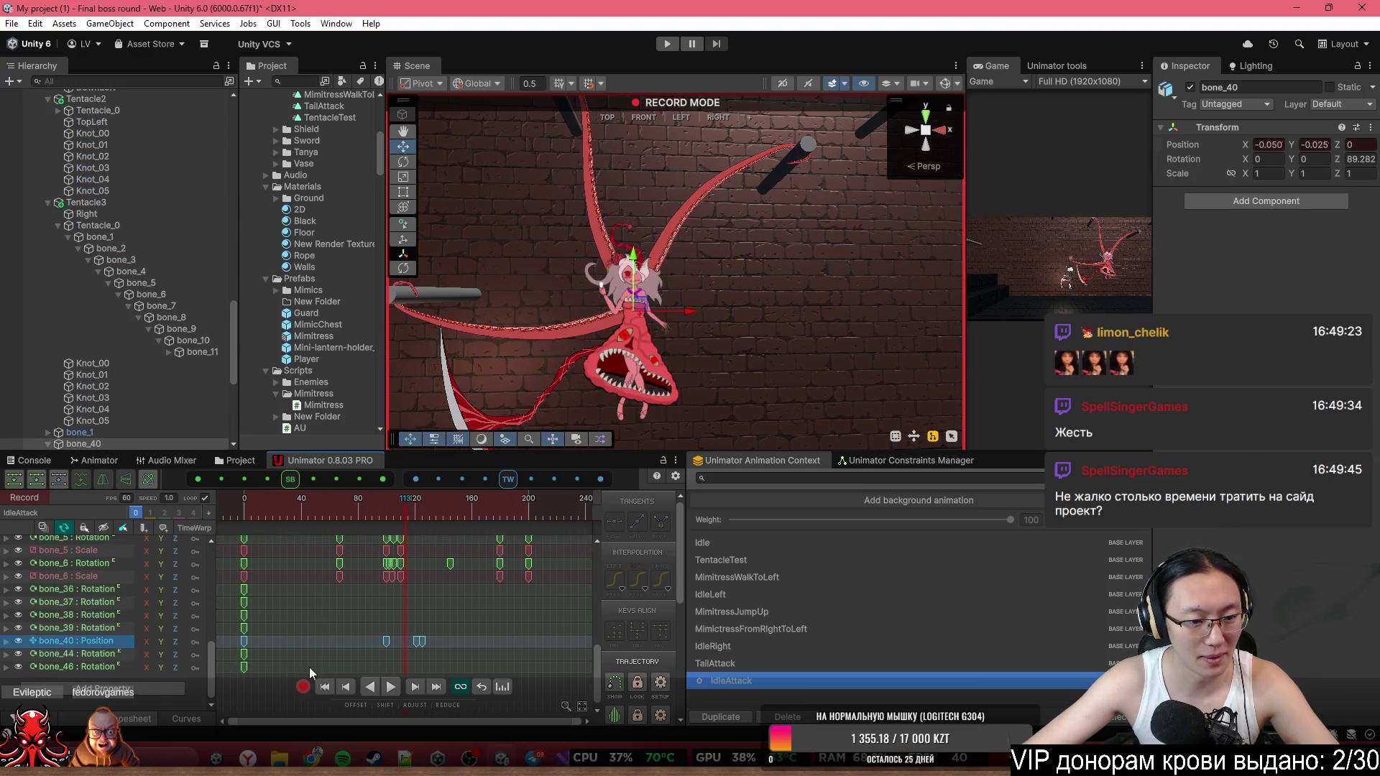
left_click(249, 640)
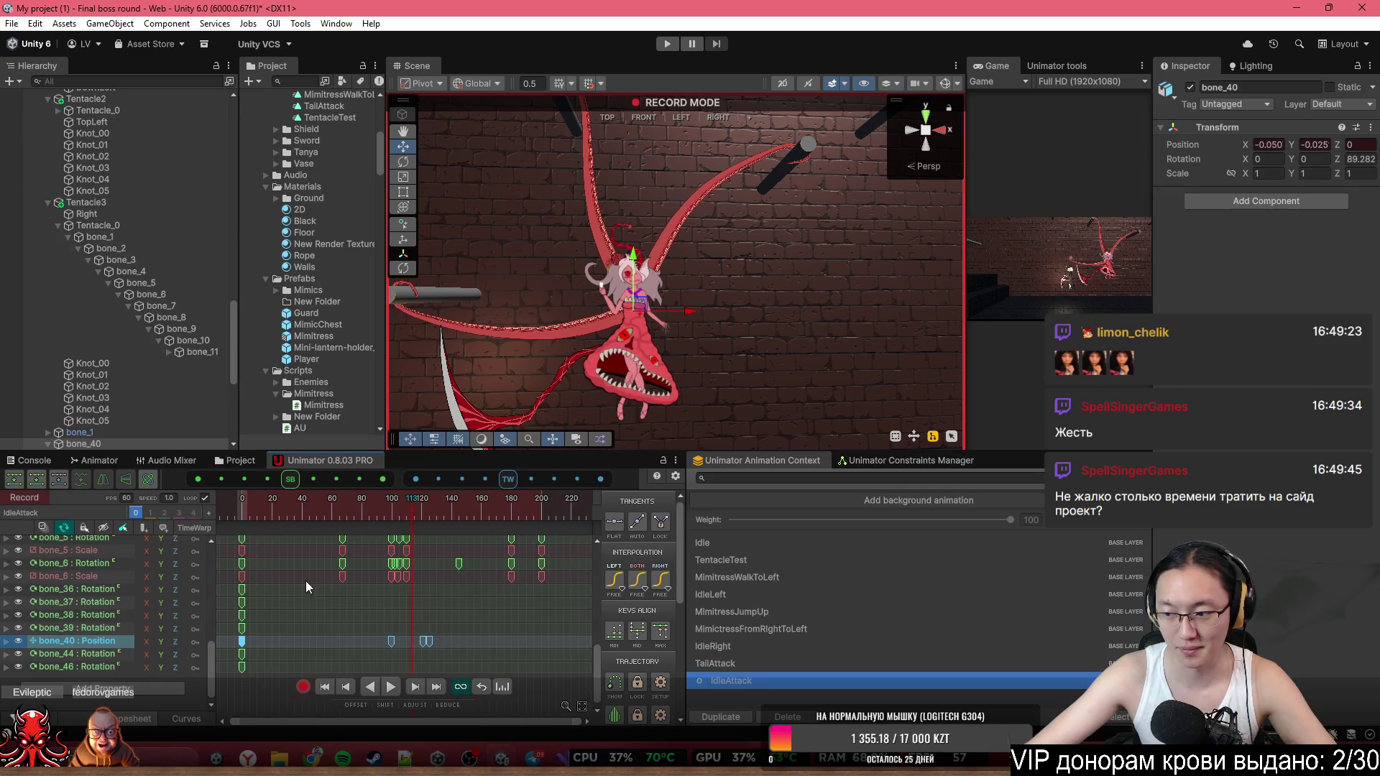
scroll(345, 614, "up", 3)
scroll(386, 638, "down", 10)
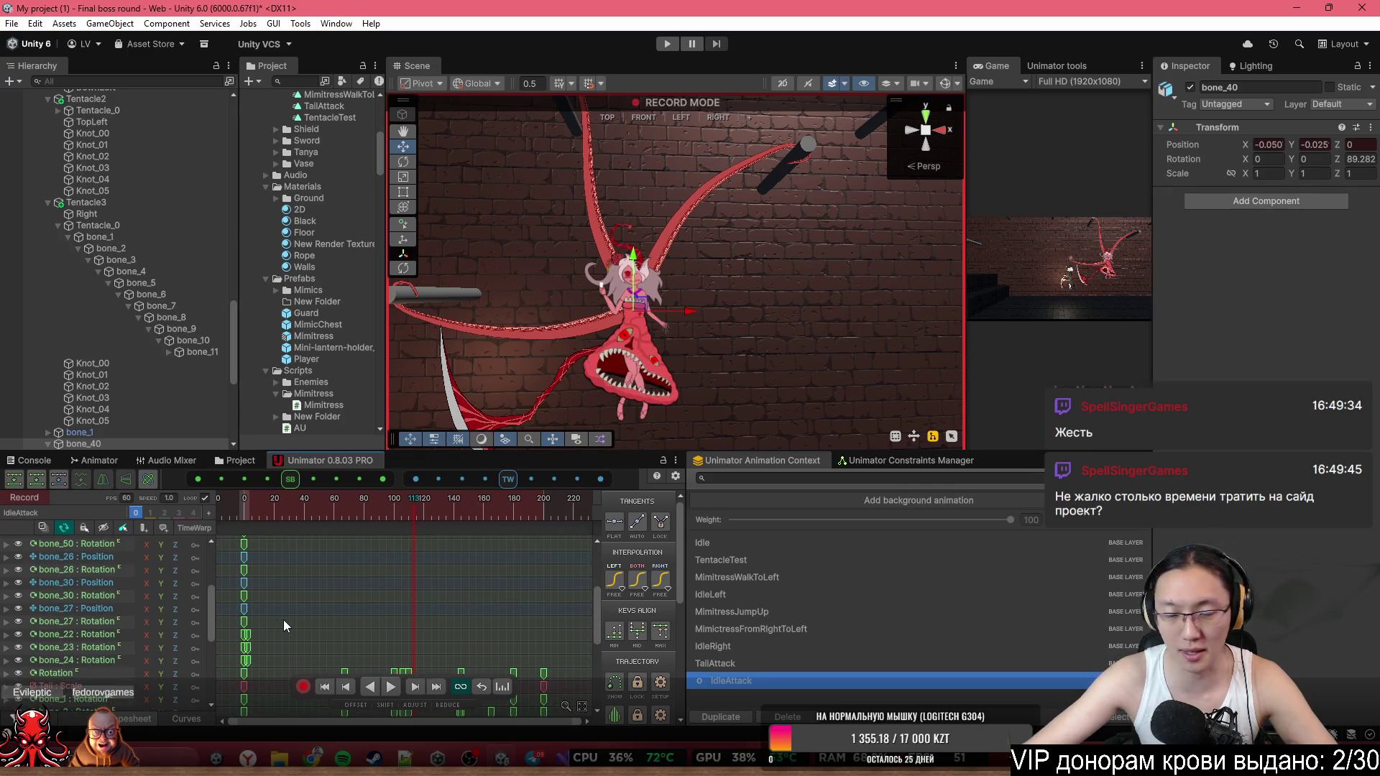
scroll(285, 559, "up", 3)
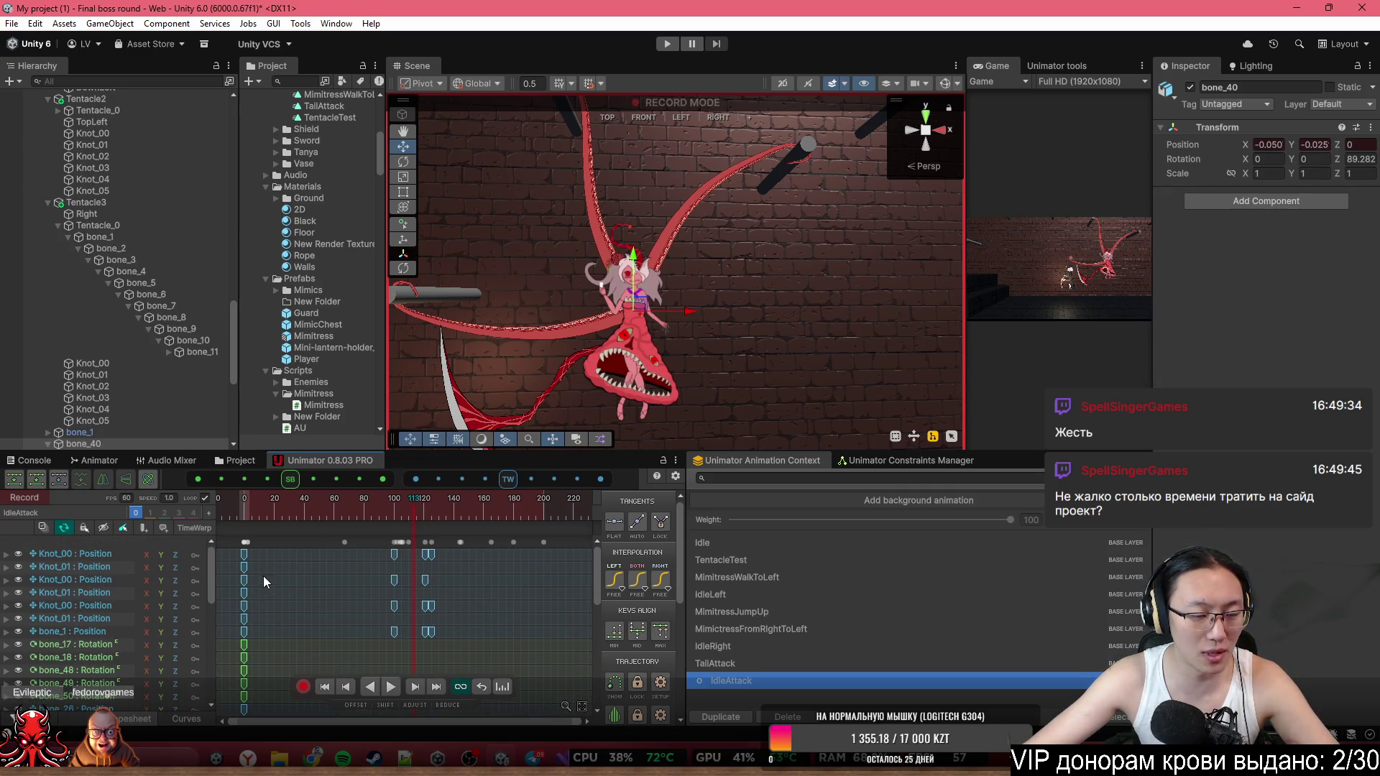
left_click(246, 633)
left_click(243, 606, "ctrl")
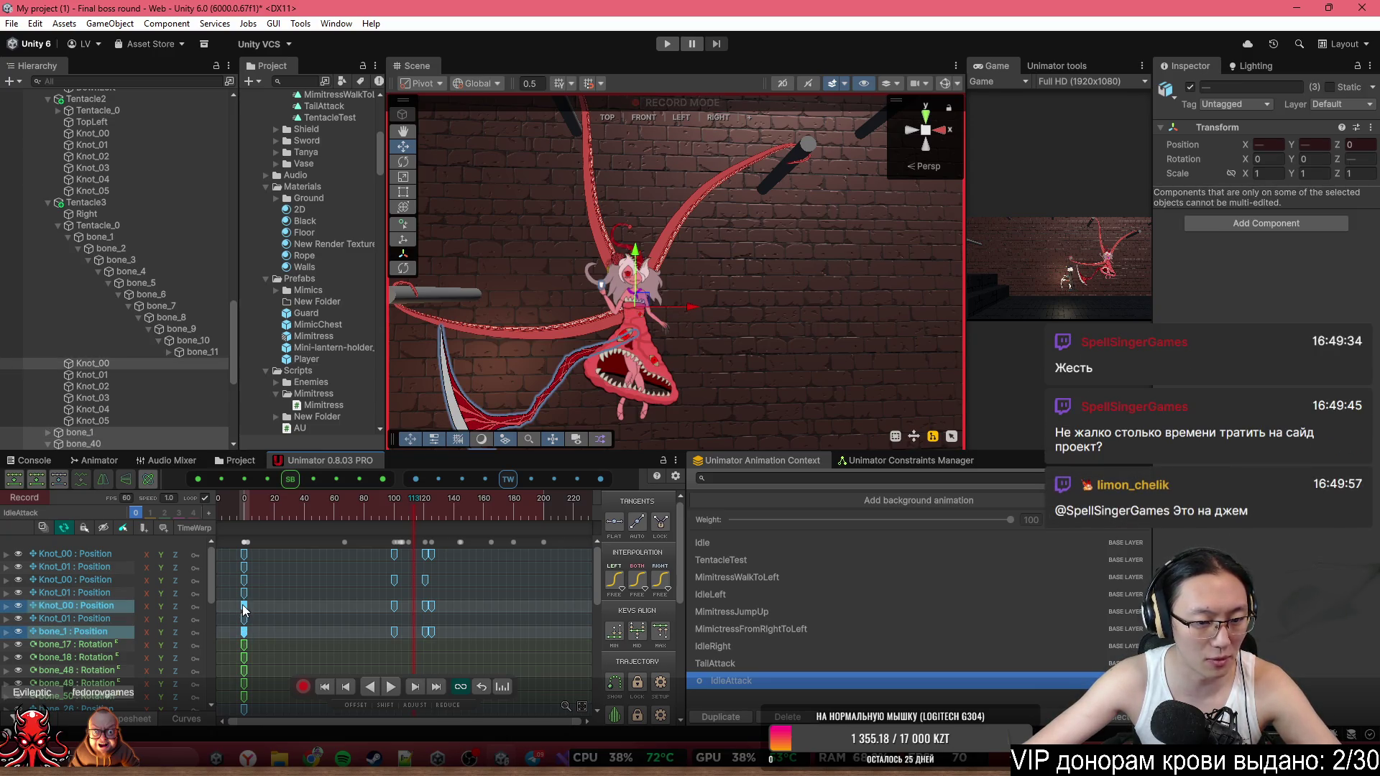
left_click(244, 580, "ctrl")
left_click(244, 555, "ctrl")
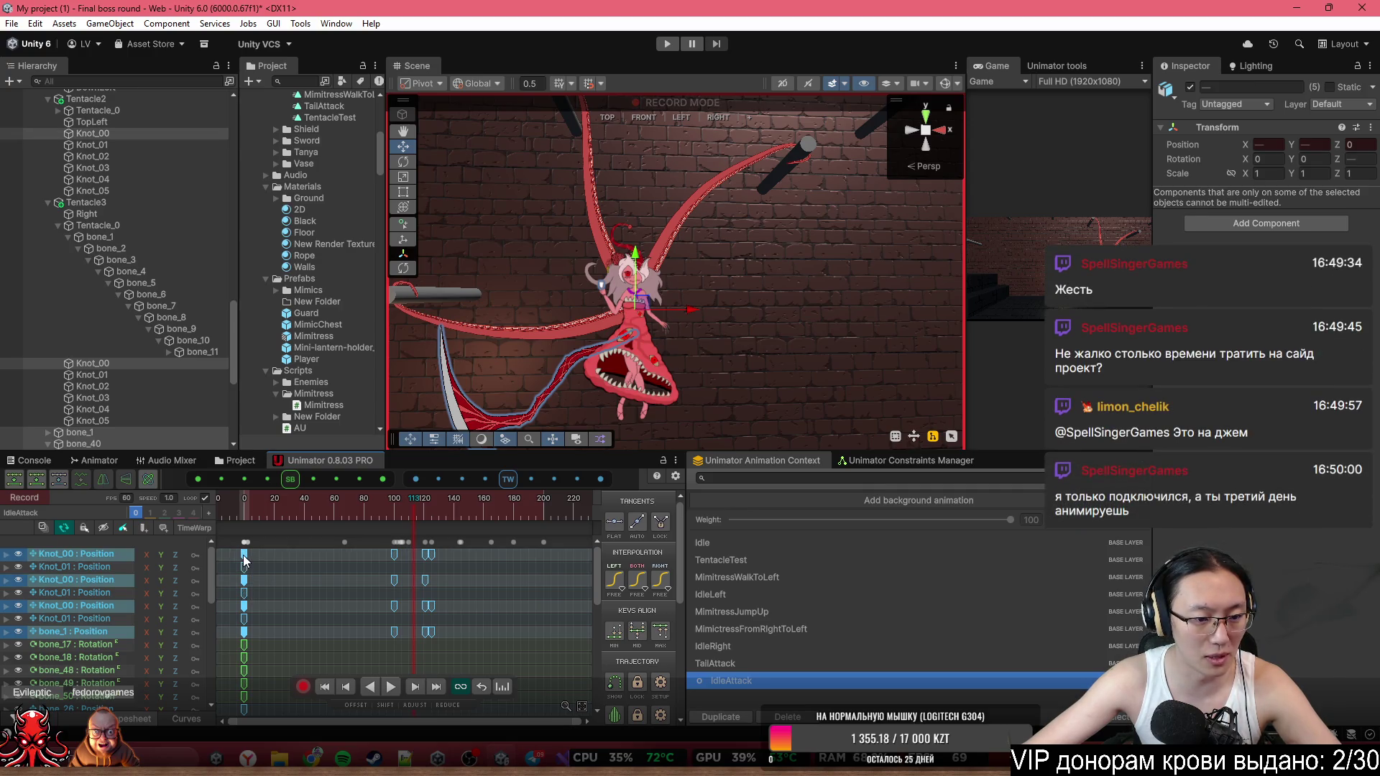
key("ctrl+c")
Paste the copied frame-0 keys at frame 139 and play the clip from frame 0.
left_click(441, 515)
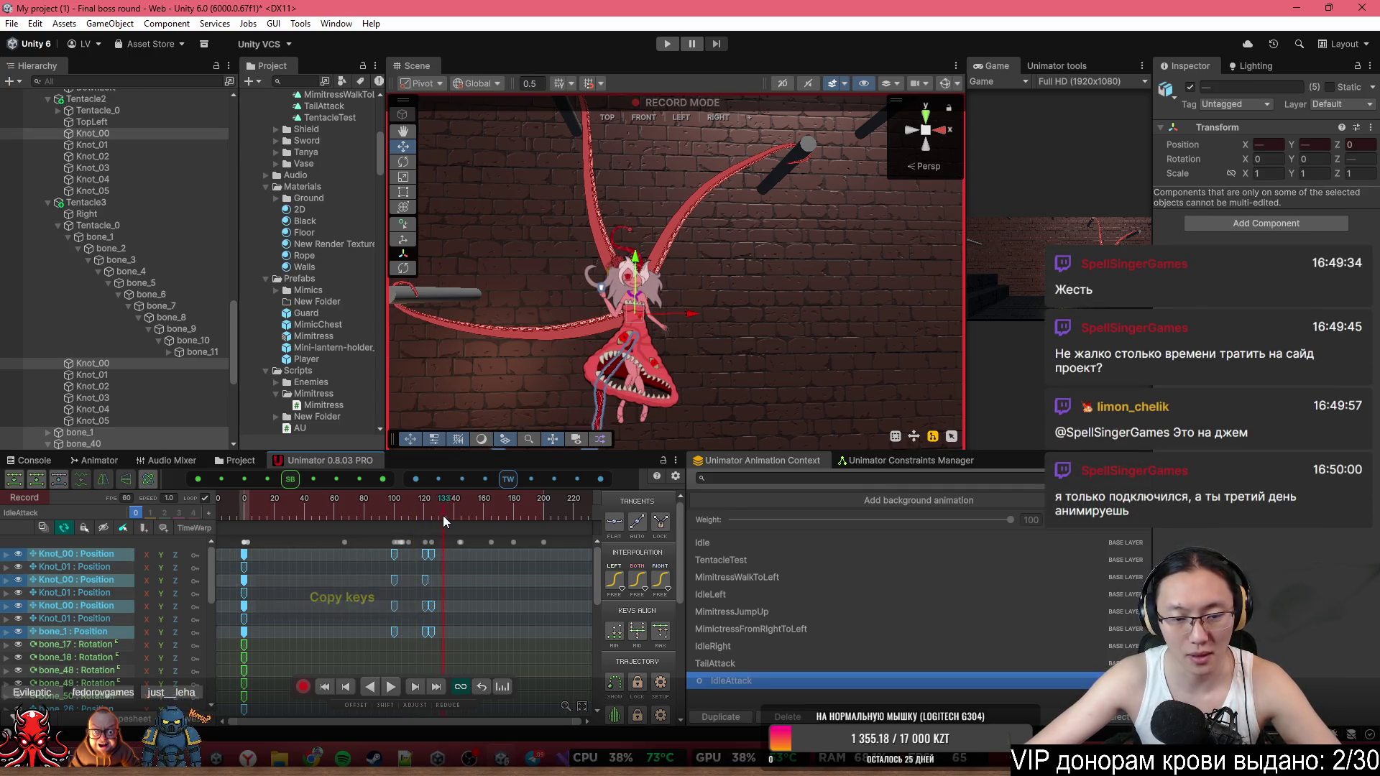
left_click(452, 511)
key("ctrl+v")
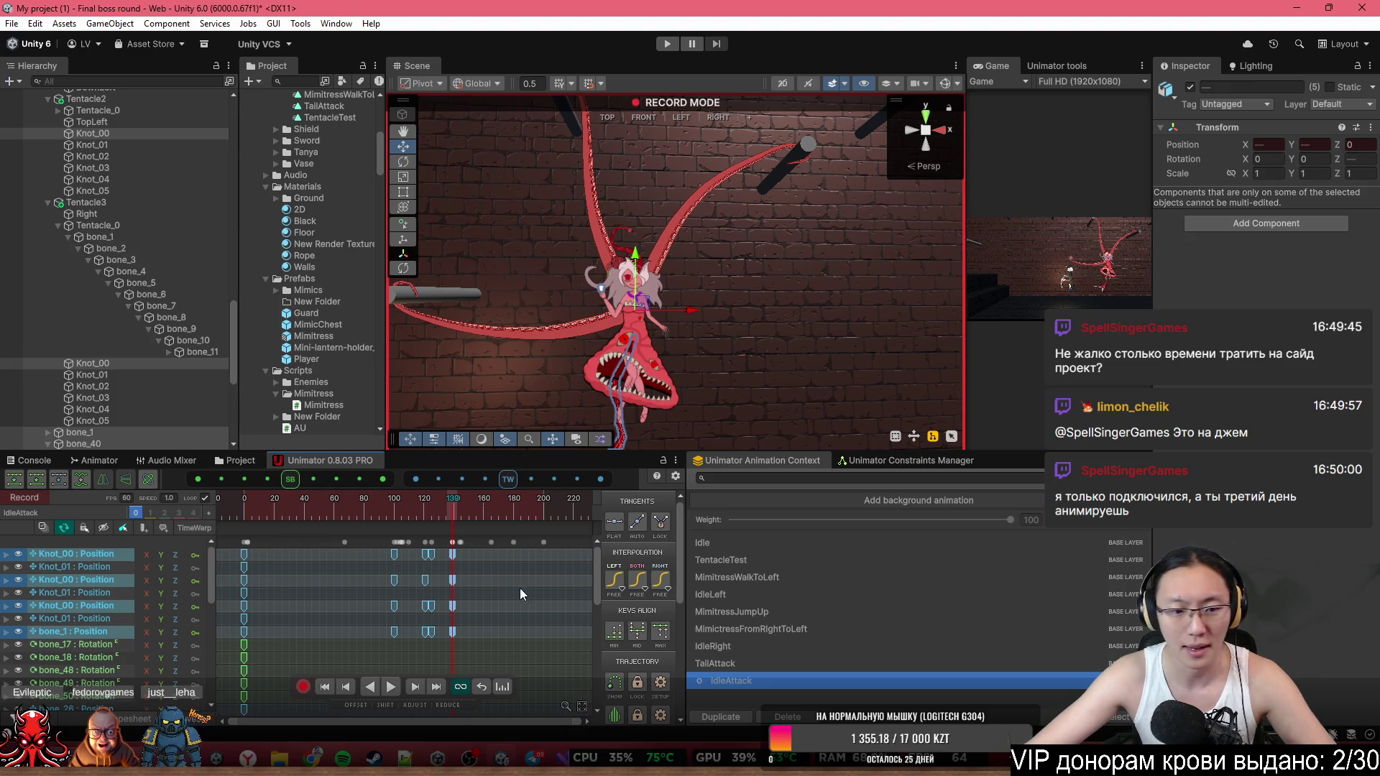
scroll(488, 585, "down", 2)
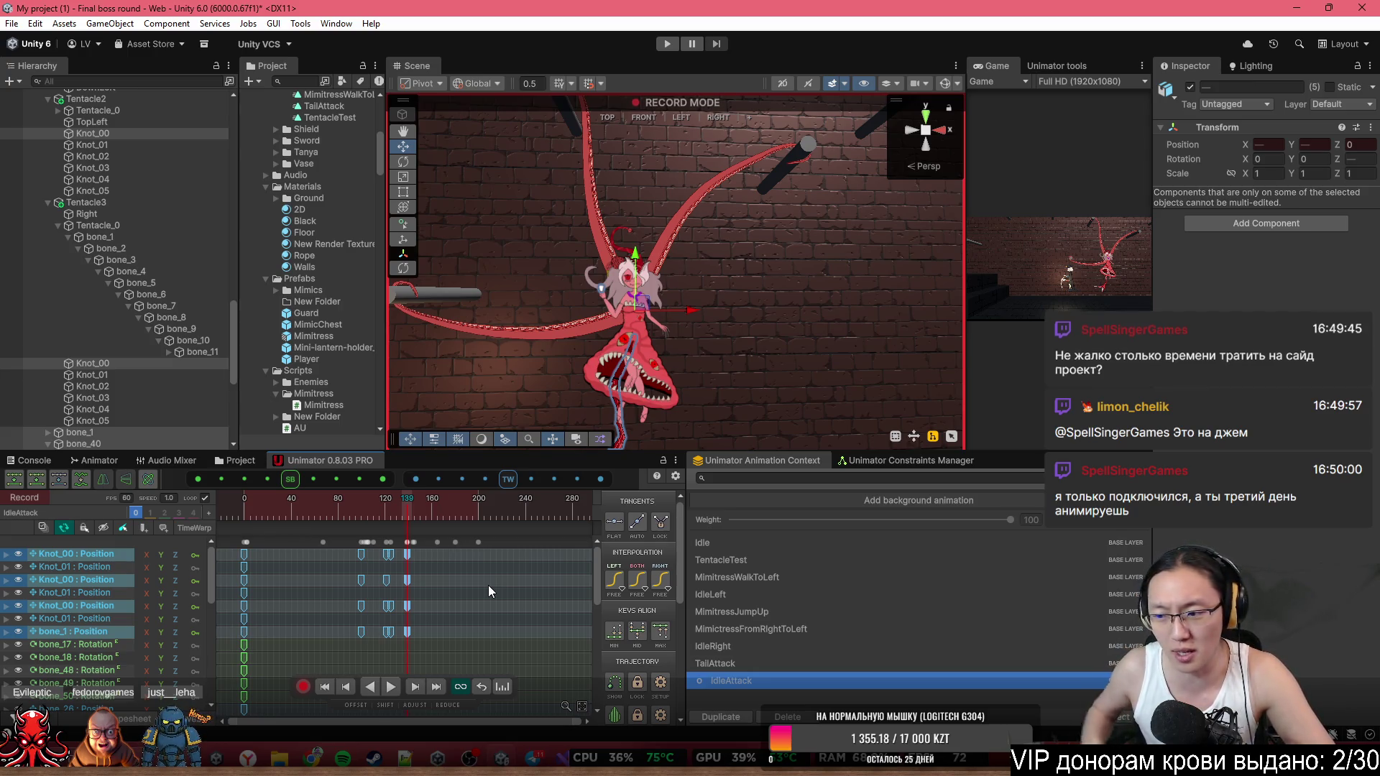
left_click_drag(342, 517, 201, 507)
key("space")
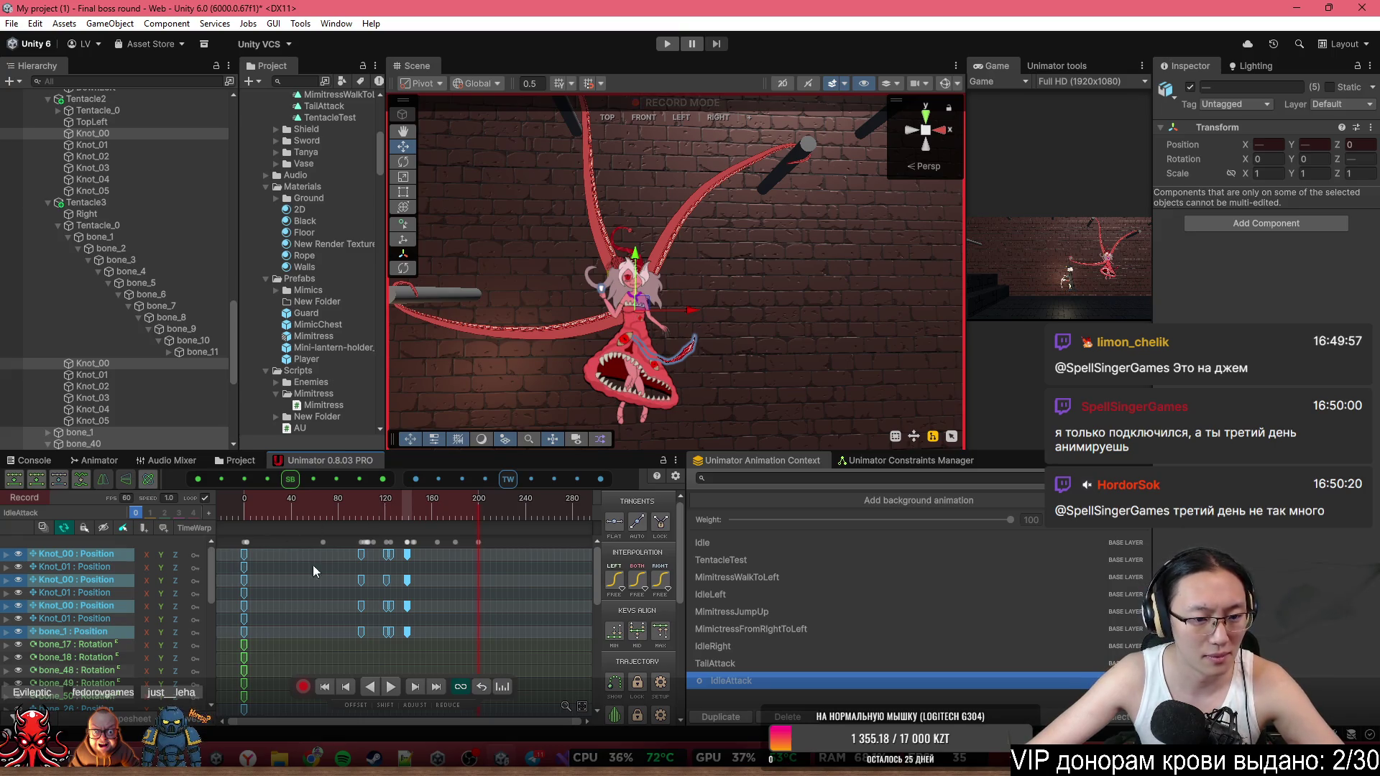
Inspect the pose at frame 66 and box-select the frame-121 keys on all four tracks.
mouse_move(342, 511)
left_mouse_down()
mouse_move(292, 519)
mouse_move(420, 520)
mouse_move(355, 525)
mouse_move(387, 532)
left_mouse_up()
scroll(399, 609, "up", 3)
scroll(399, 619, "up", 5)
left_click_drag(375, 635, 391, 562)
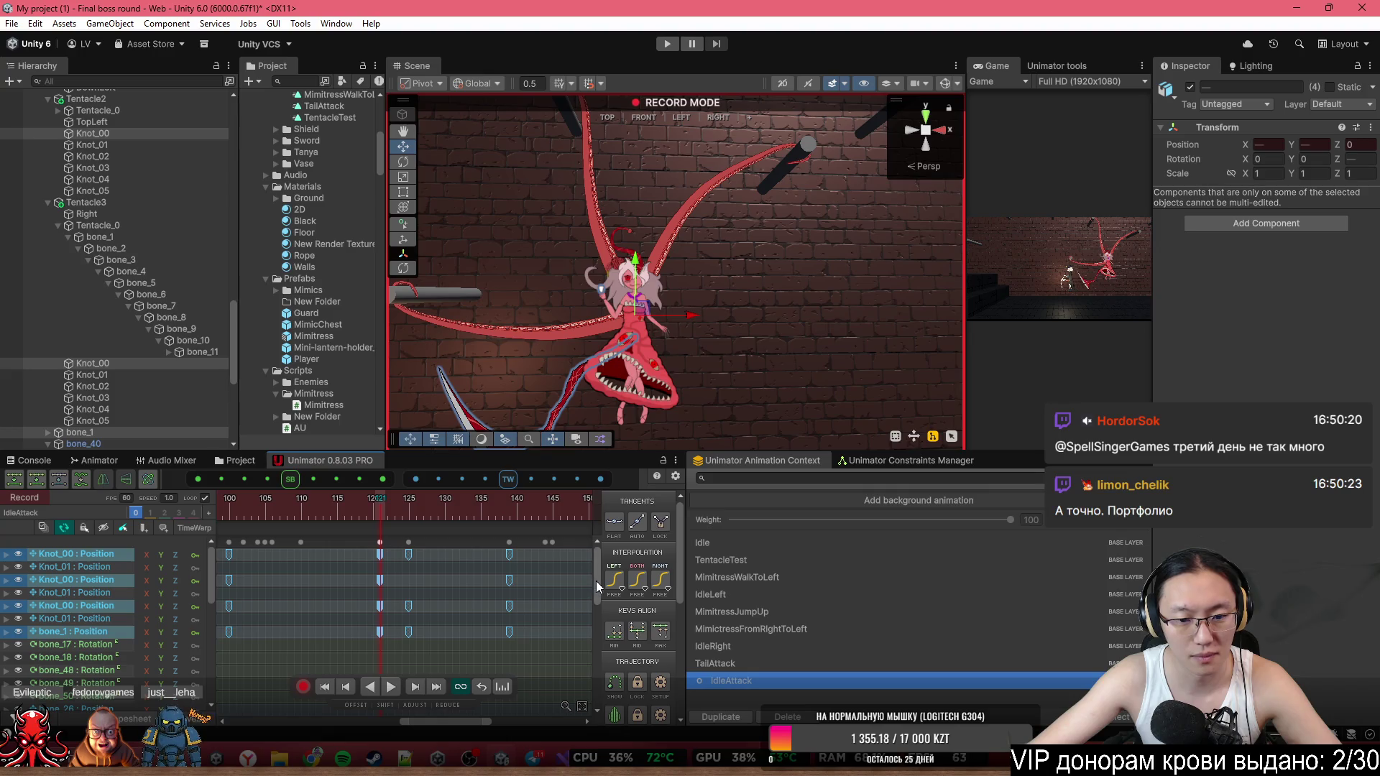
left_click_drag(597, 580, 591, 708)
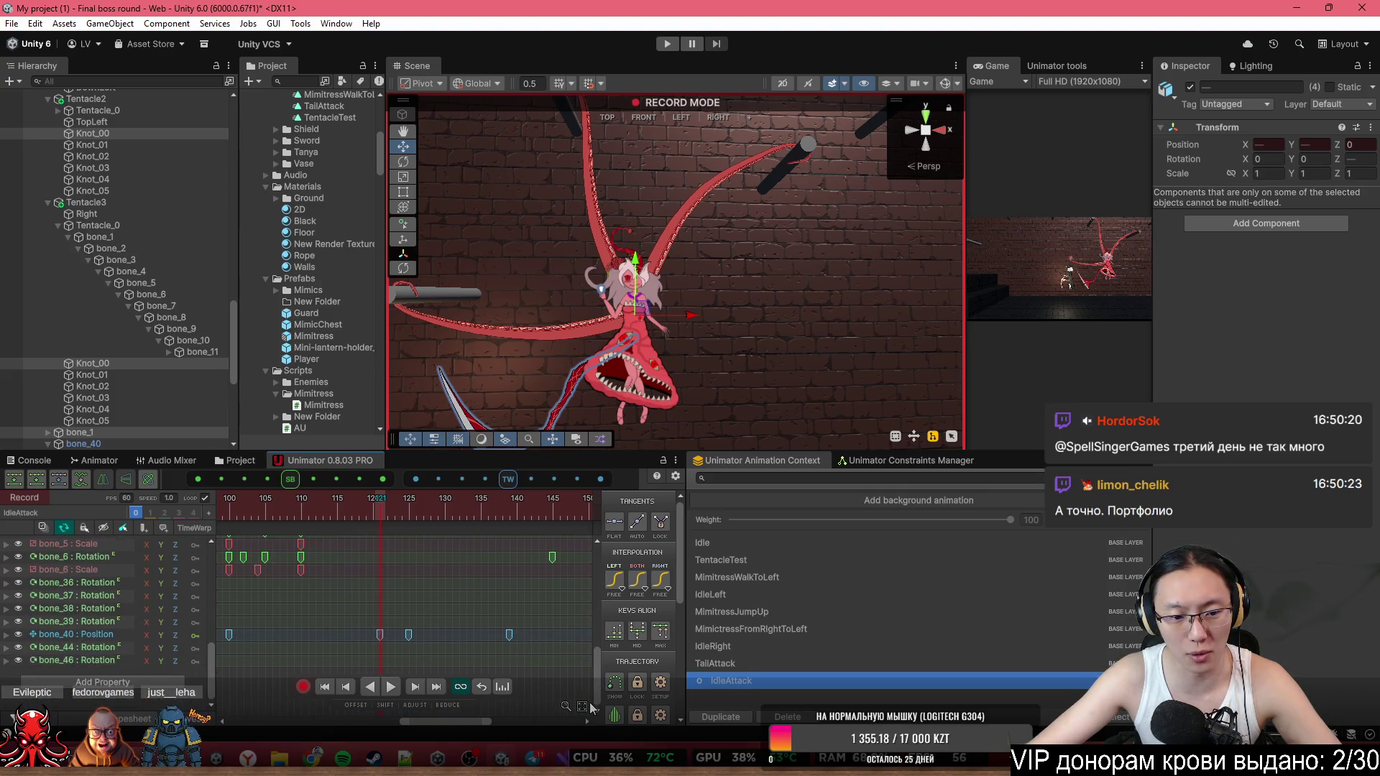
Show the frame-121 bone_40 Position key as a curve and preview the animation.
left_click(380, 634)
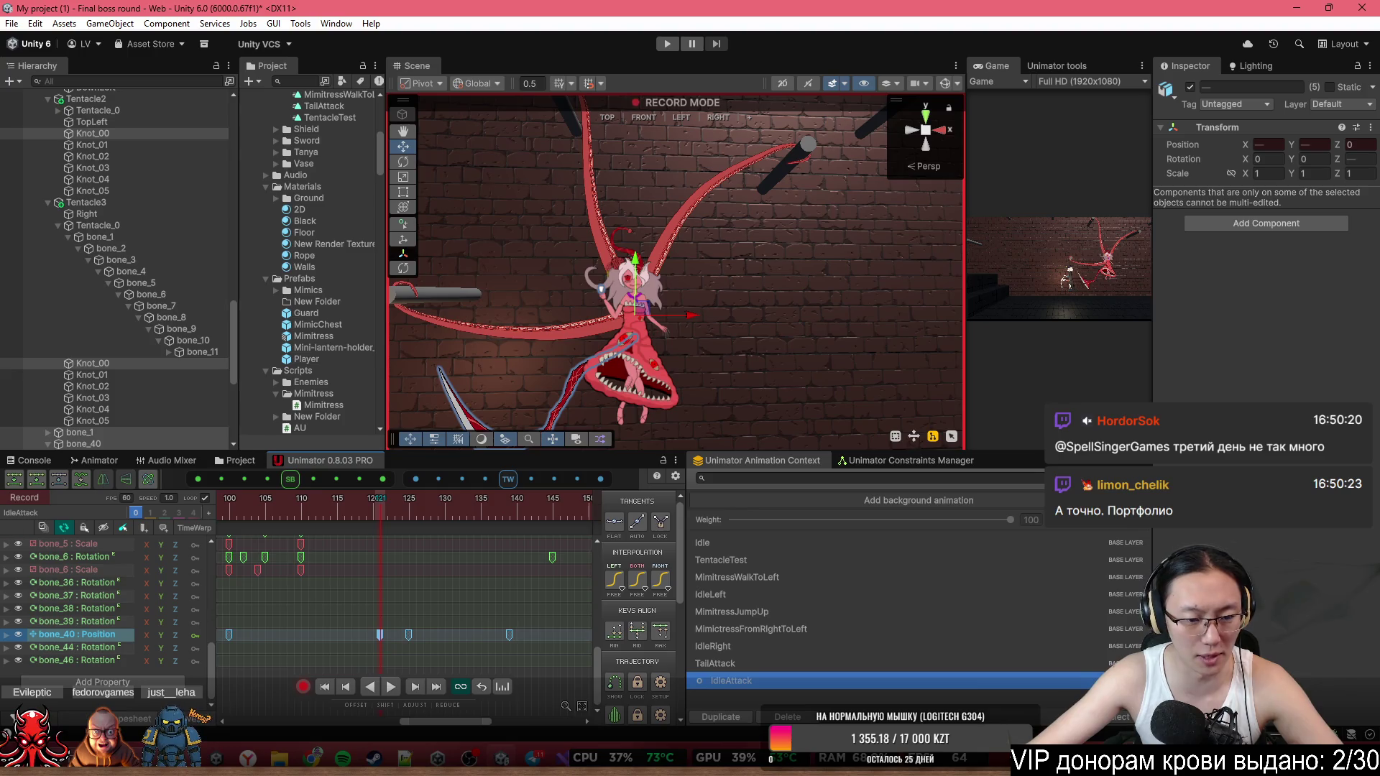
key("c")
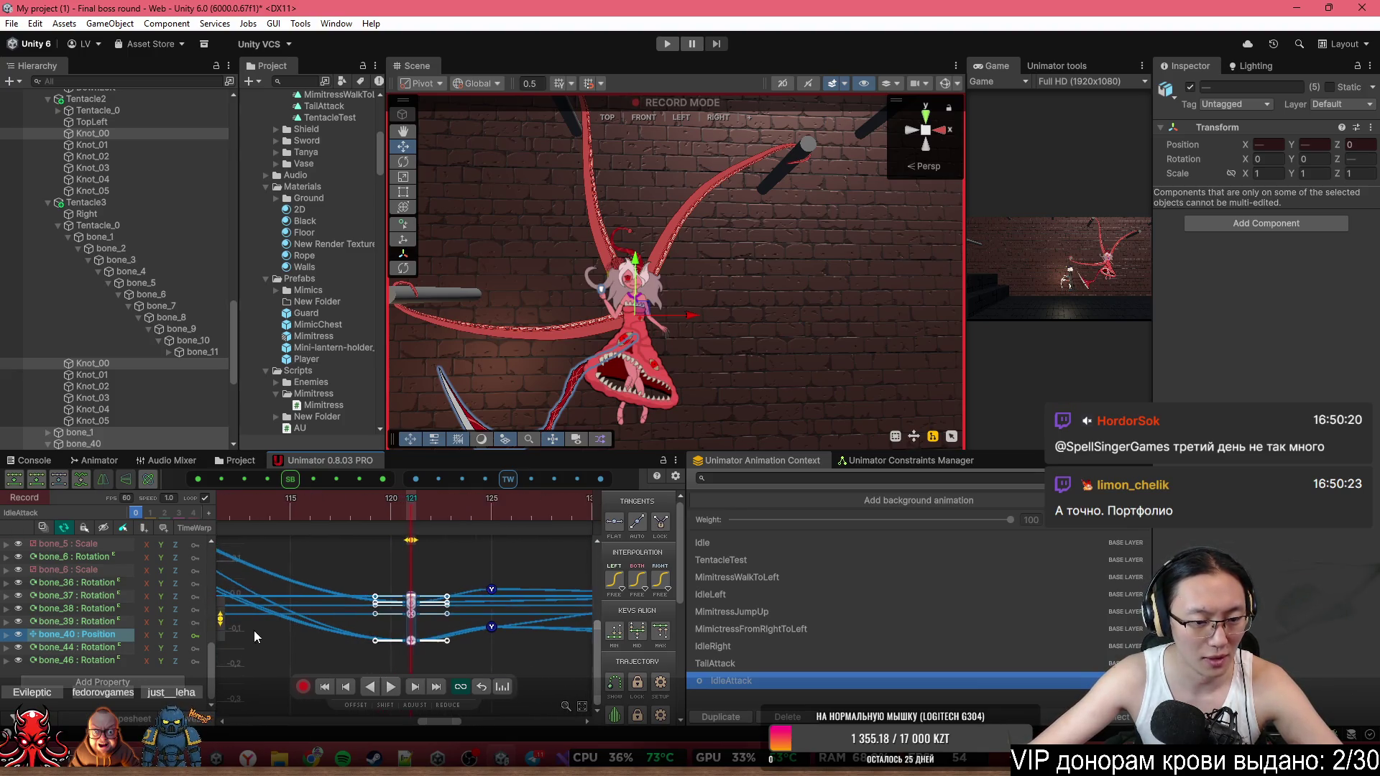
scroll(248, 630, "up", 2)
left_click_drag(217, 628, 240, 662)
scroll(464, 589, "down", 5)
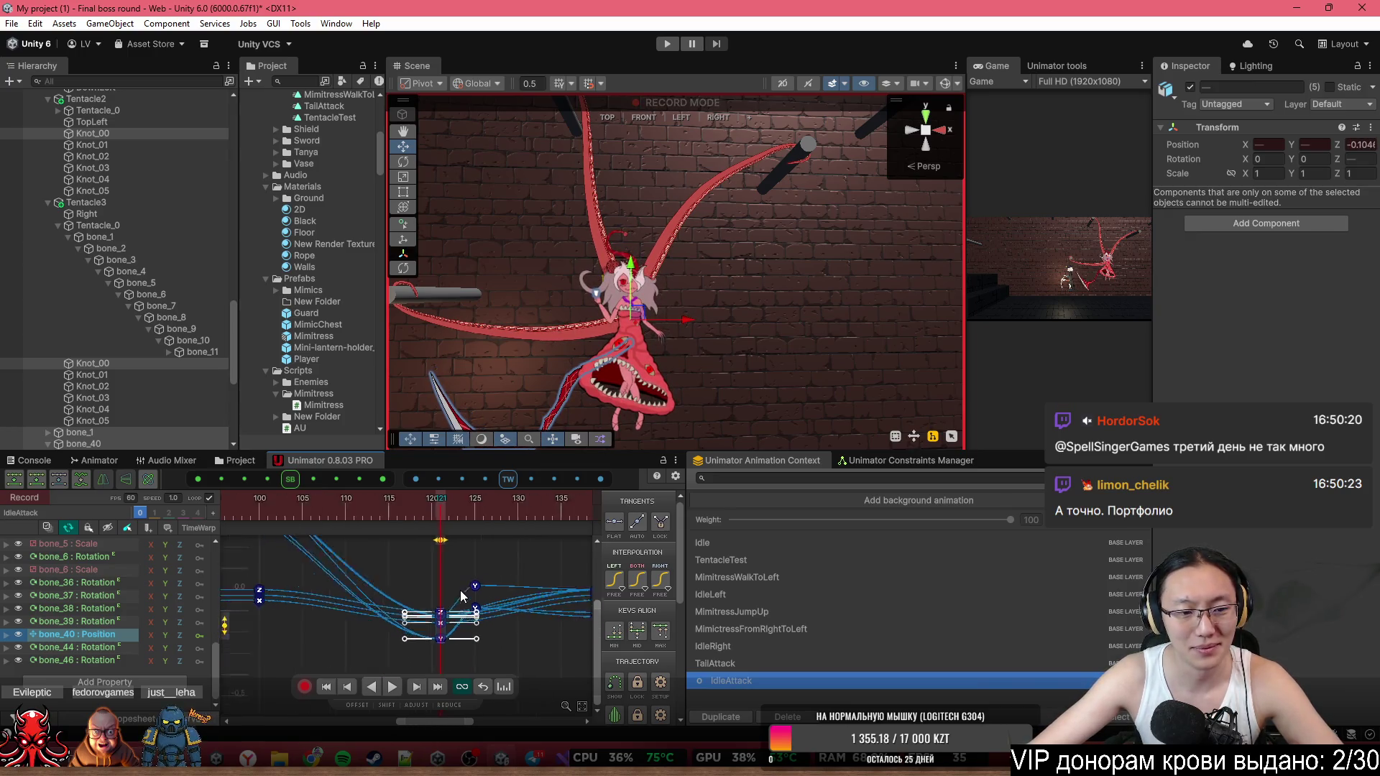
key("space")
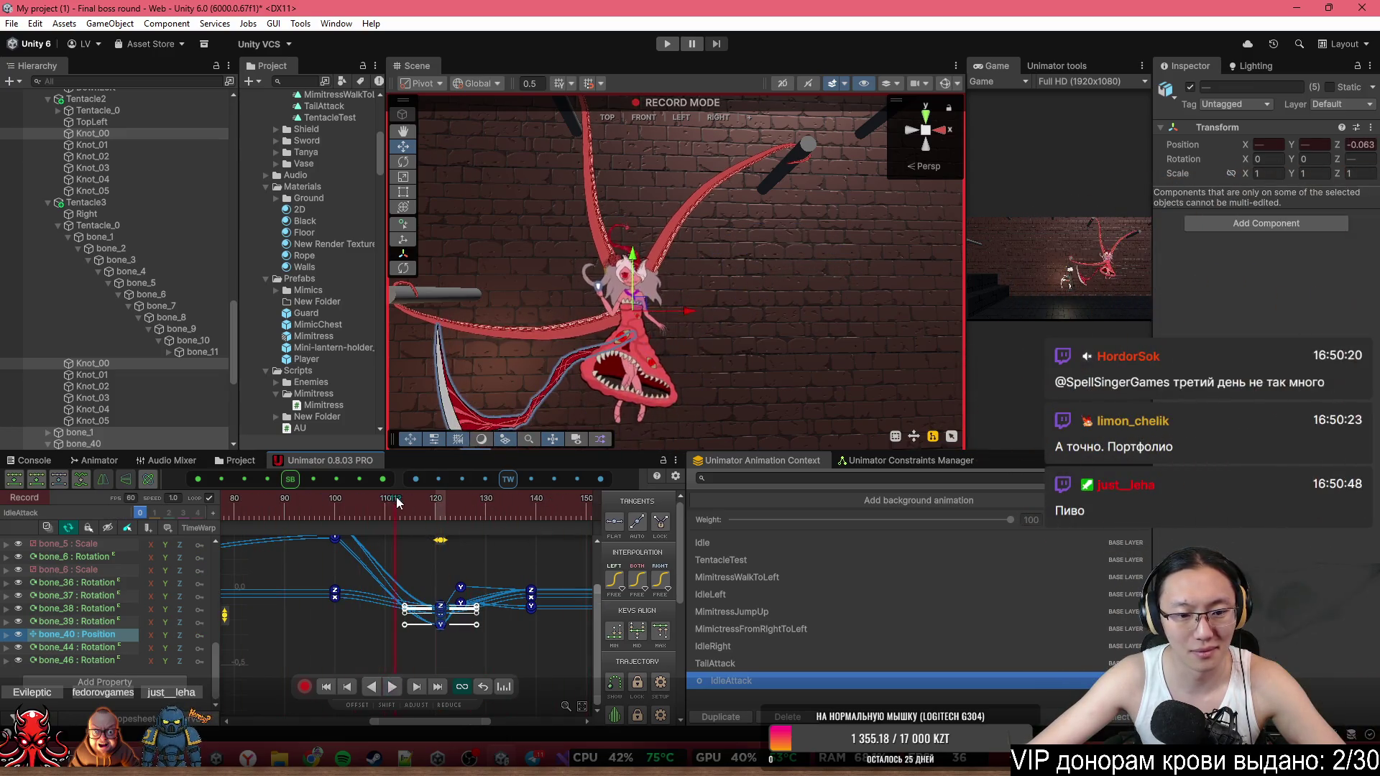
scroll(450, 614, "up", 6)
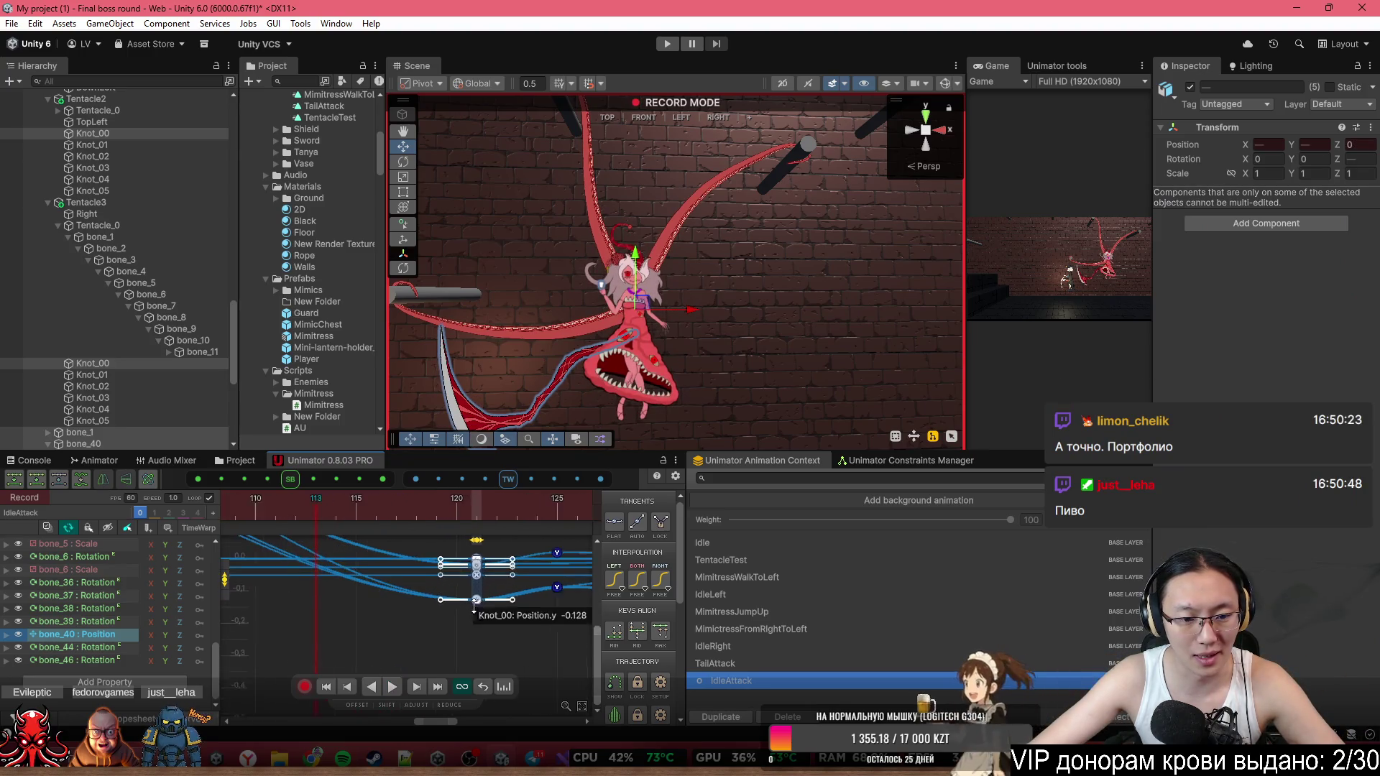
Reselect the bone_40 key at frame 121 and drag it lower.
left_click(508, 624)
scroll(476, 584, "up", 3)
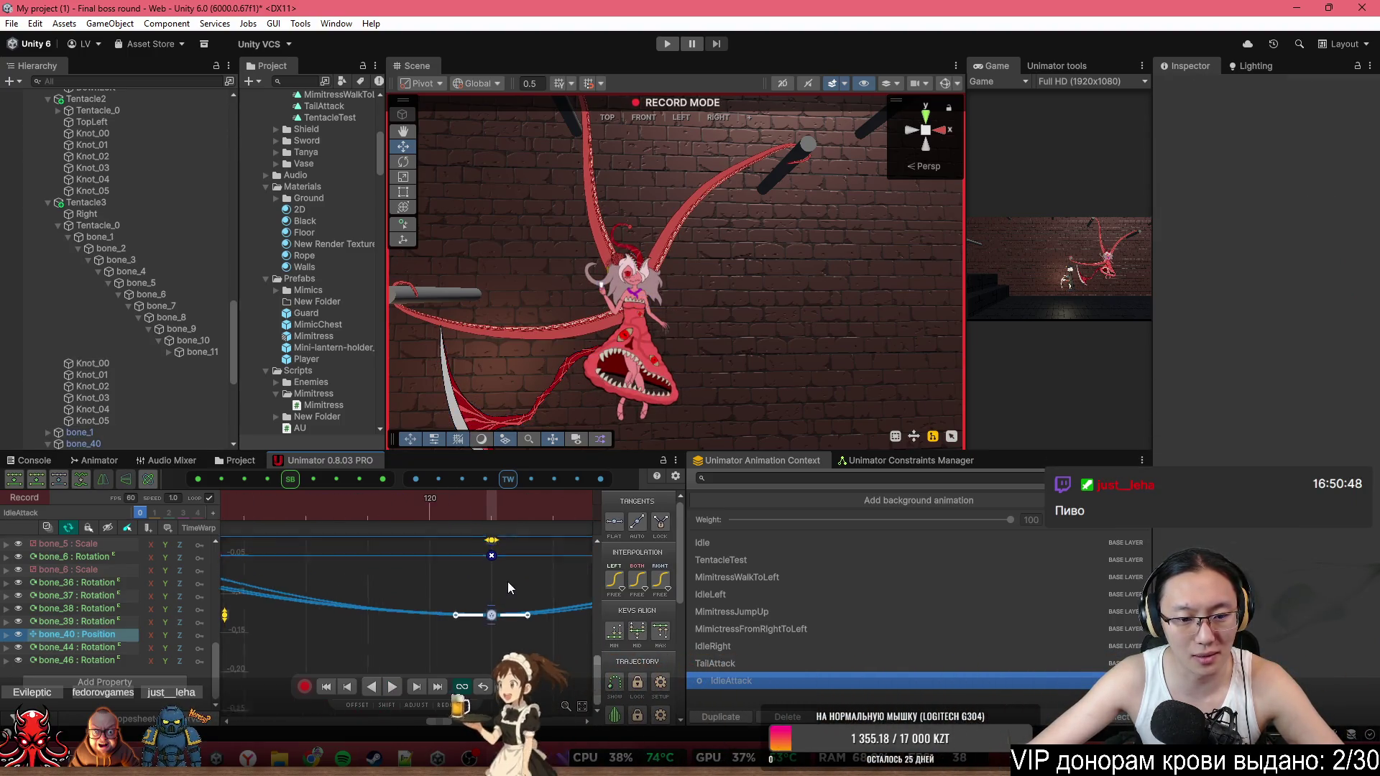
scroll(480, 595, "up", 2)
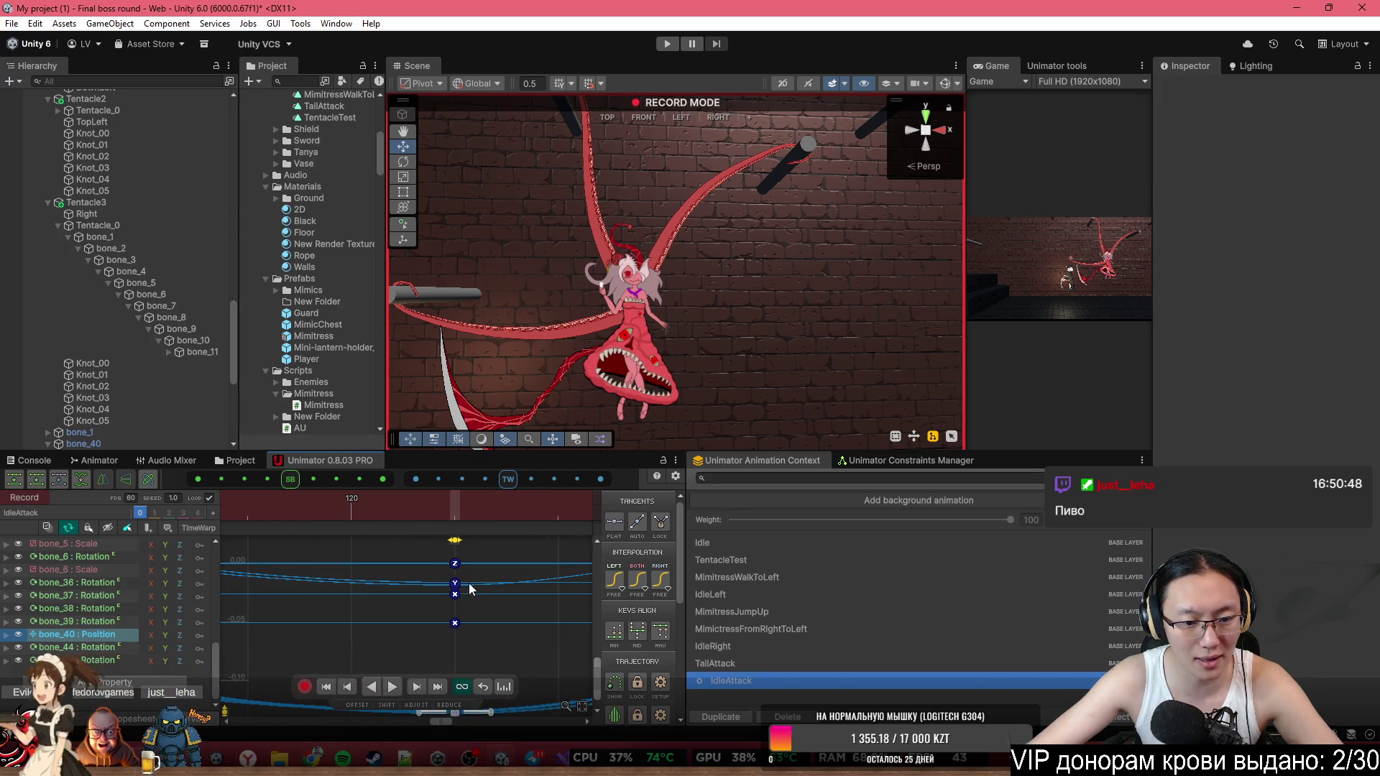
left_click(456, 582)
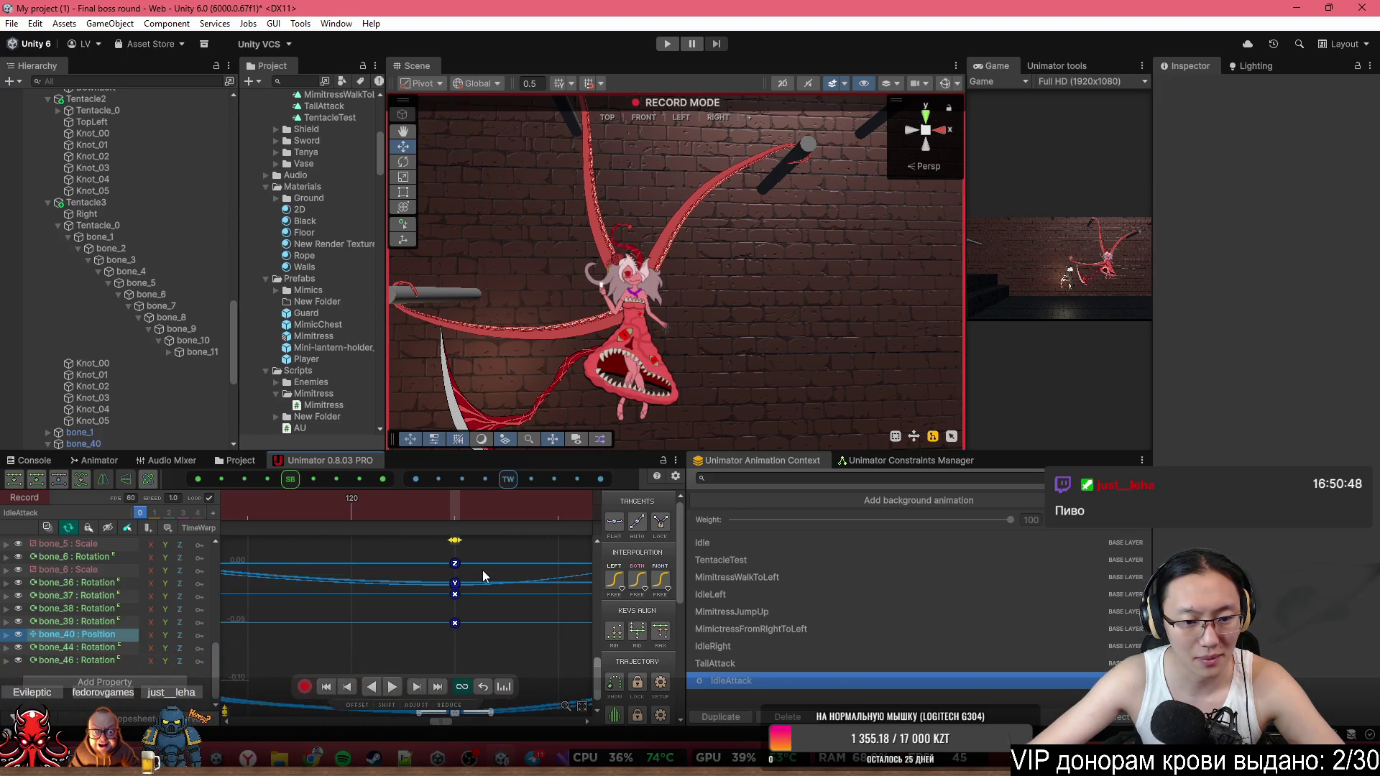
left_click(454, 584)
scroll(447, 594, "down", 1)
mouse_move(225, 632)
left_mouse_down()
mouse_move(318, 568)
mouse_move(323, 632)
mouse_move(340, 616)
mouse_move(233, 626)
mouse_move(237, 654)
left_mouse_up()
Check the pose at frame 126 and switch back to the keyframe timeline.
left_click(290, 479)
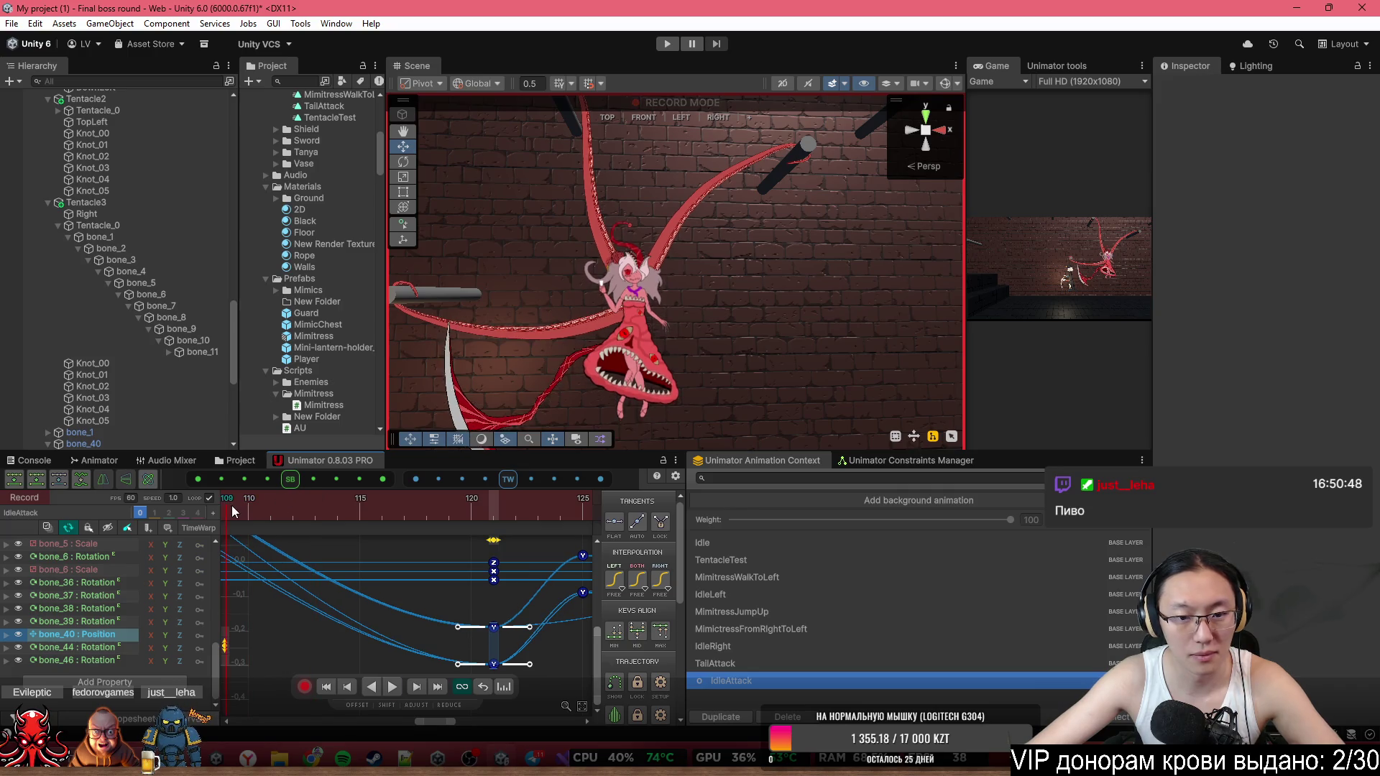
mouse_move(463, 515)
left_mouse_down()
mouse_move(554, 532)
mouse_move(536, 533)
left_mouse_up()
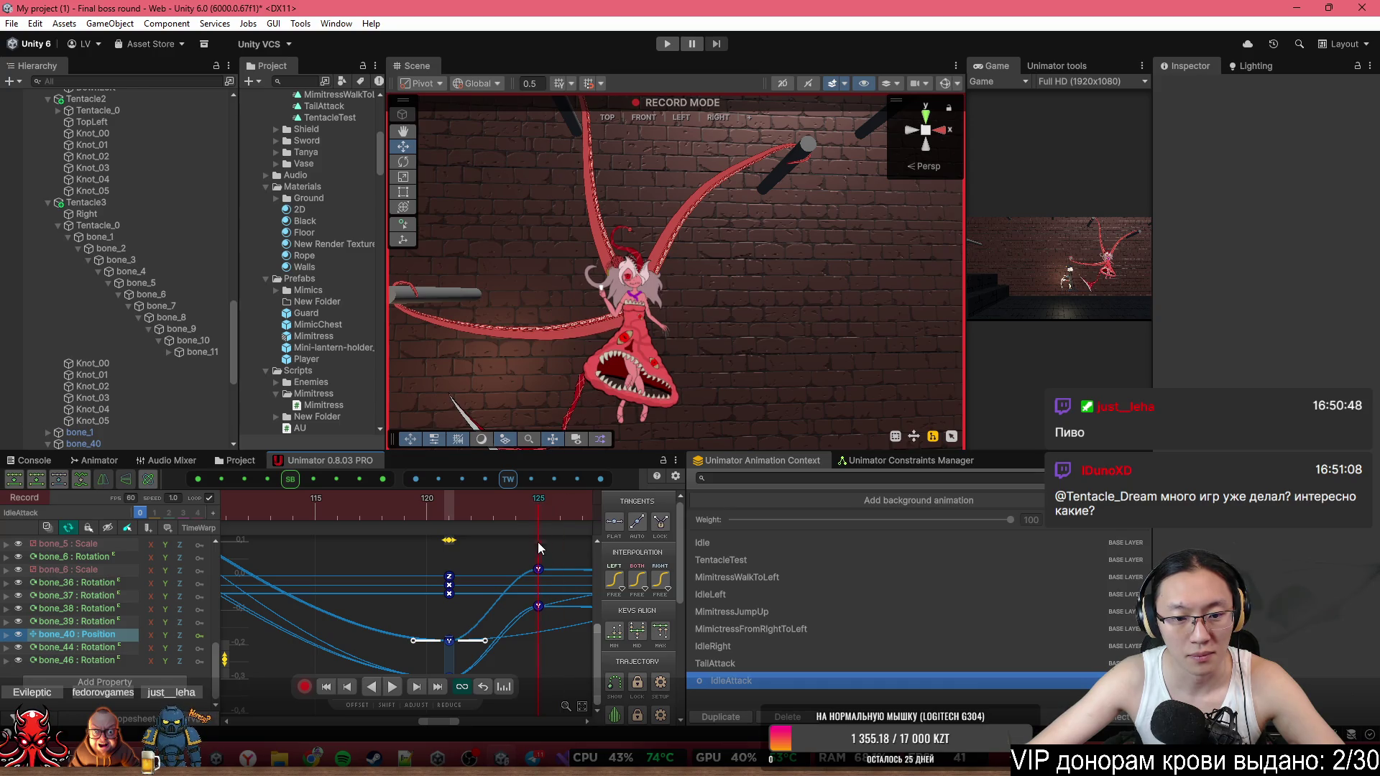
scroll(414, 587, "up", 2)
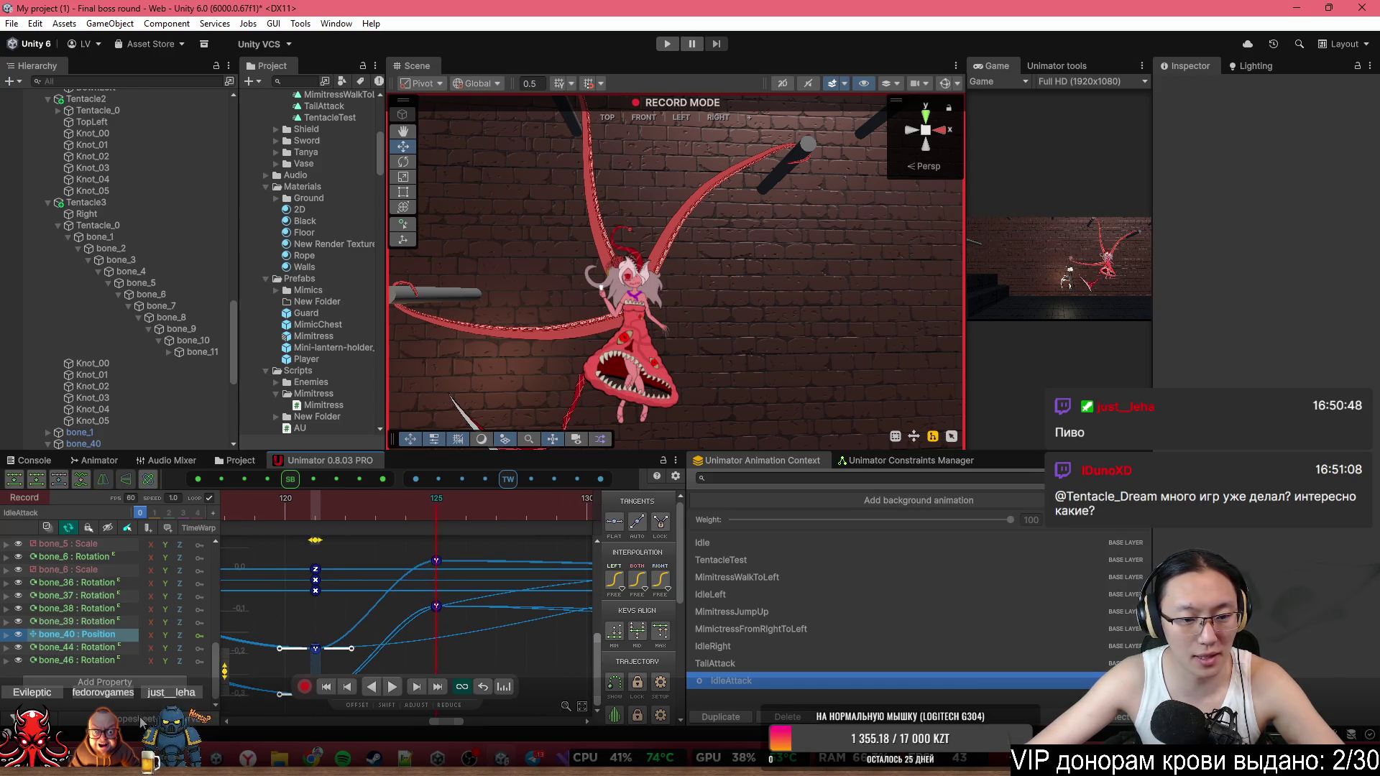
key("Tab")
scroll(437, 575, "down", 4)
scroll(438, 605, "down", 5)
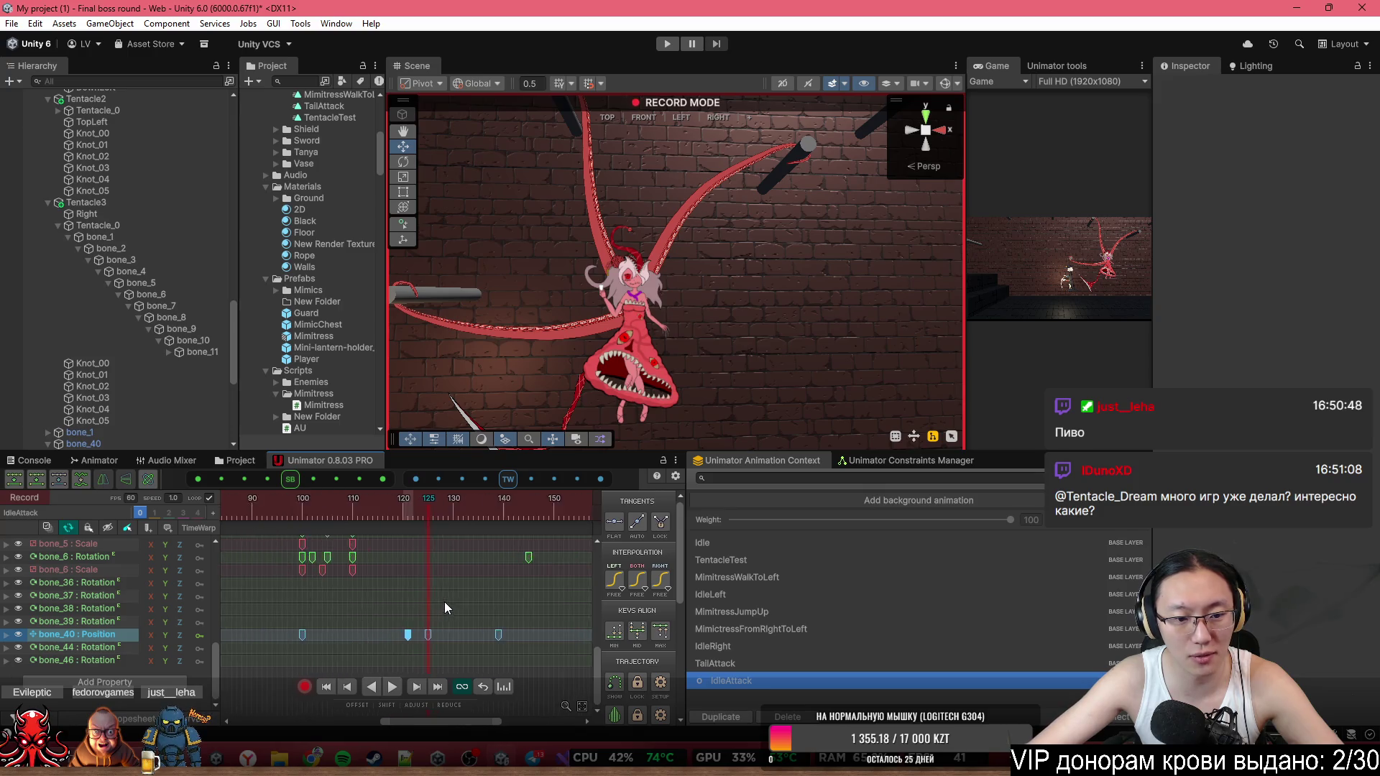
Scroll to the Knot and bone_1 position tracks, then switch to Chrome and type 'tw' in the address bar.
scroll(403, 669, "up", 5)
scroll(434, 611, "down", 5)
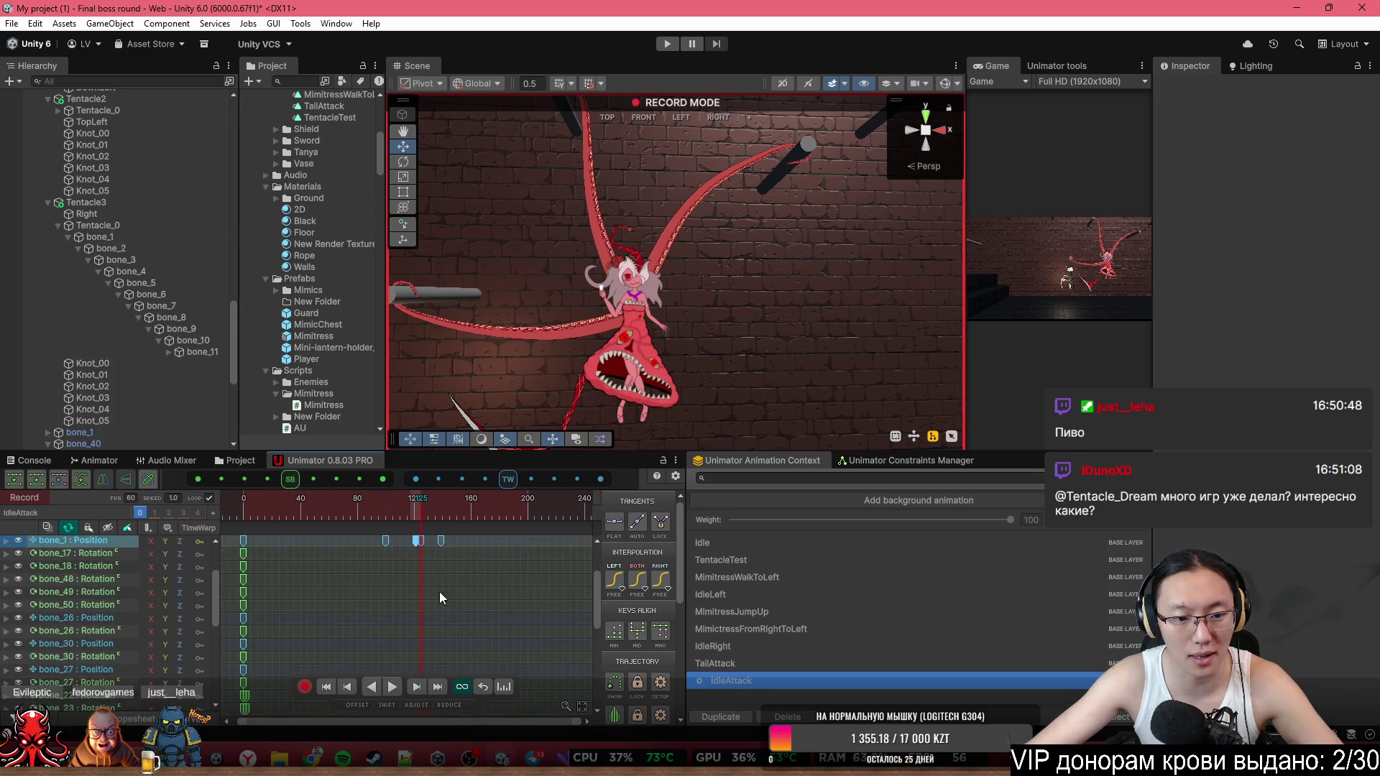
scroll(403, 592, "up", 4)
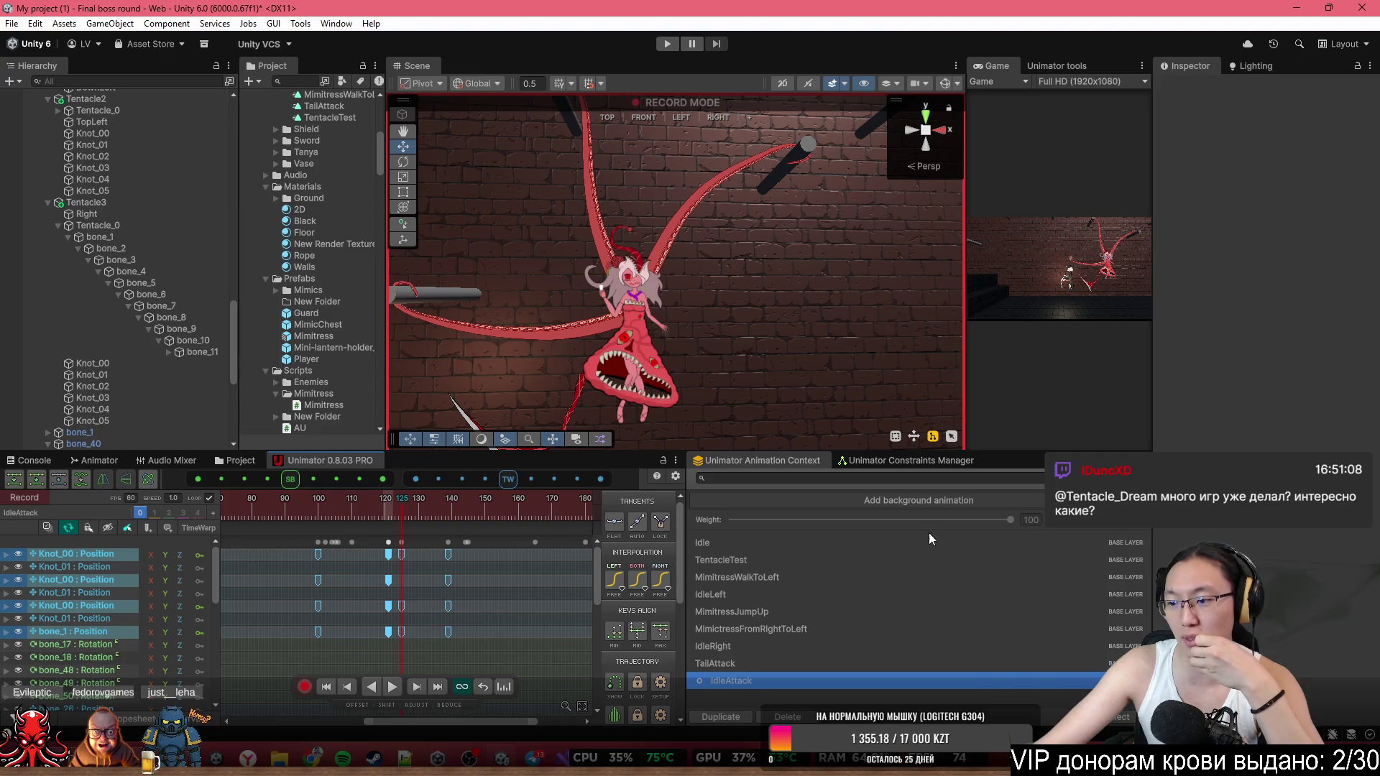
key("alt+Tab")
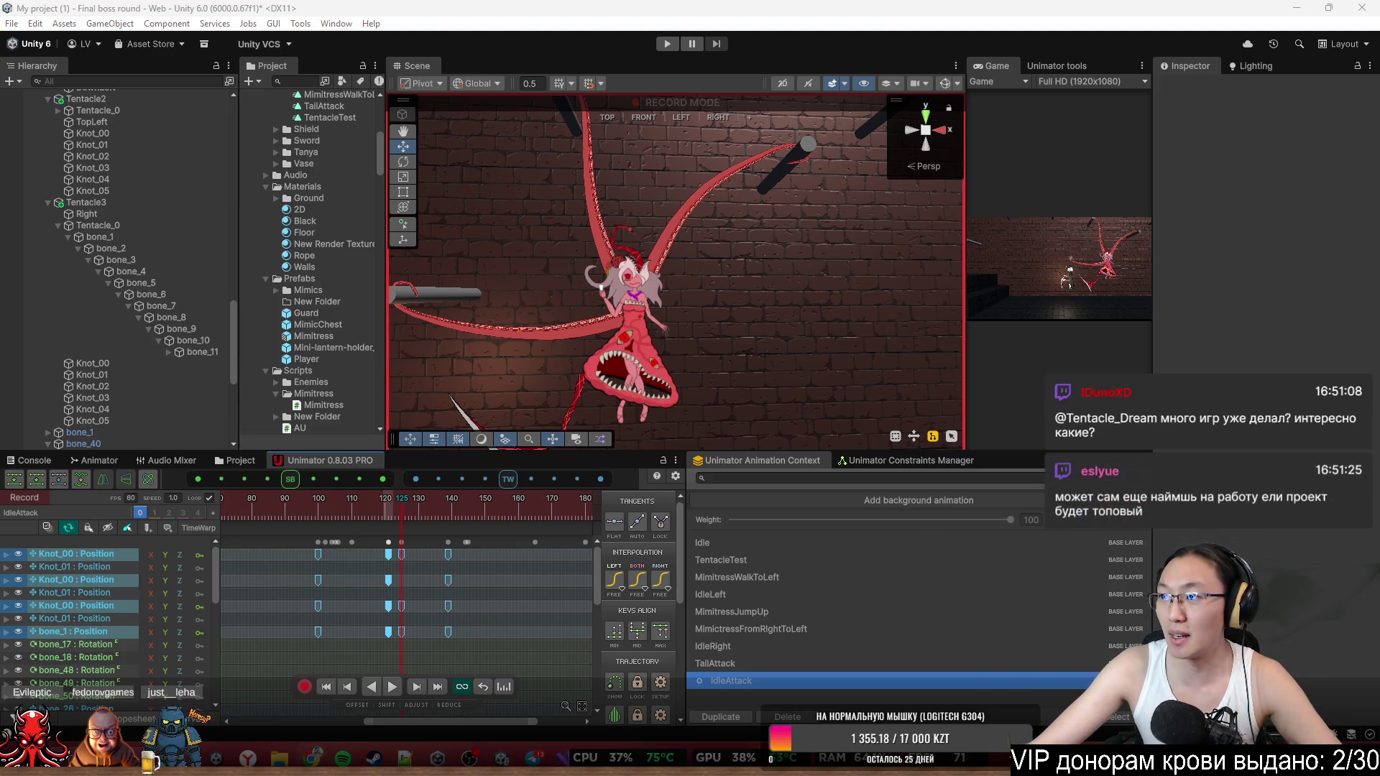
type("twitch.tv")
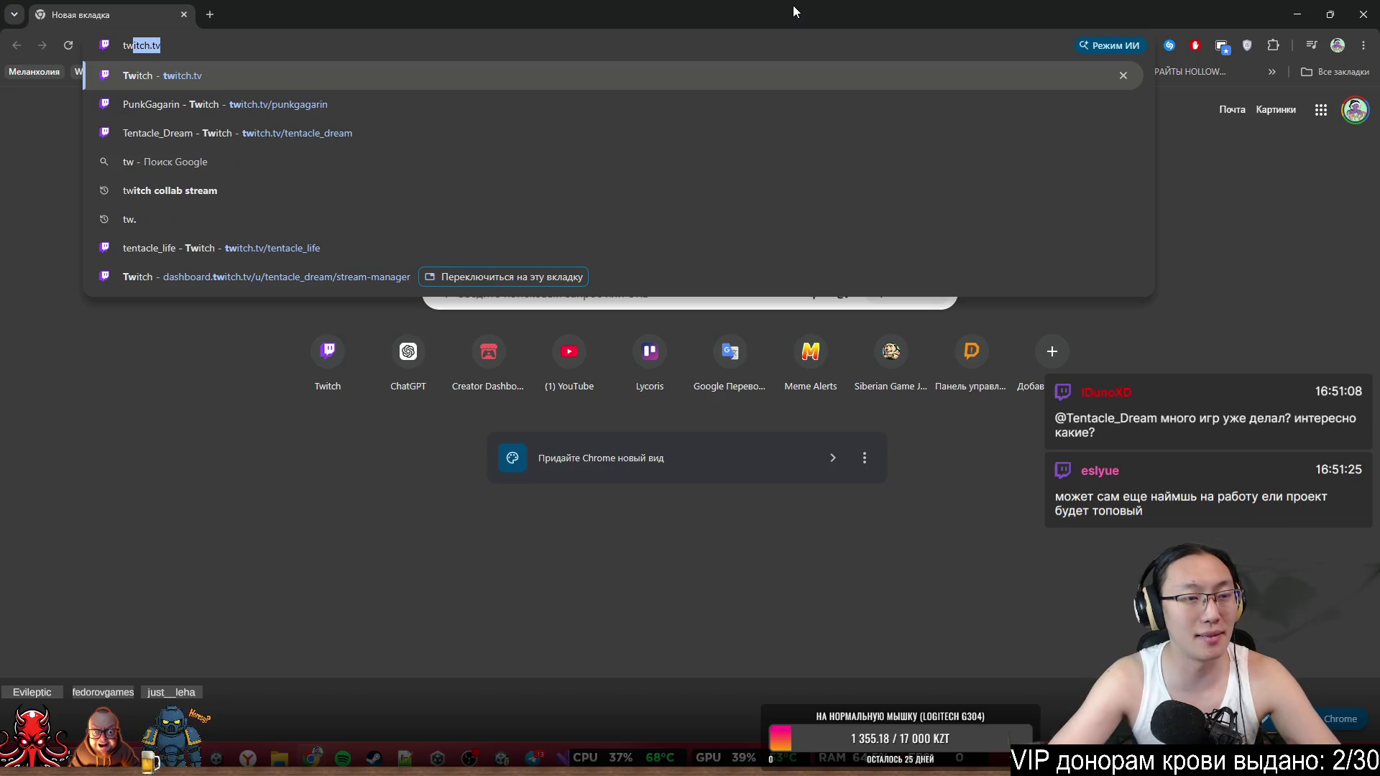
type("w")
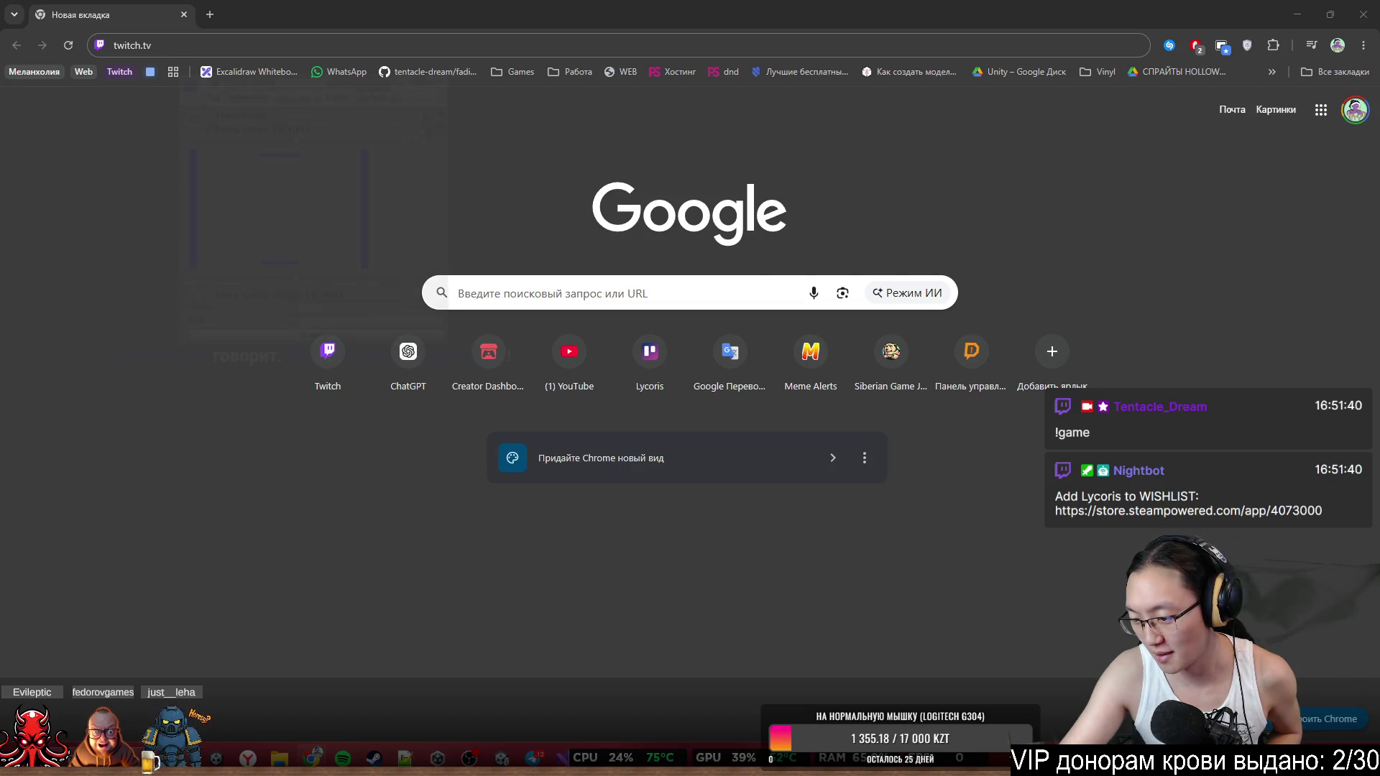
Close the Chrome window to get back to the IdleAttack clip in Unity.
left_click(300, 336)
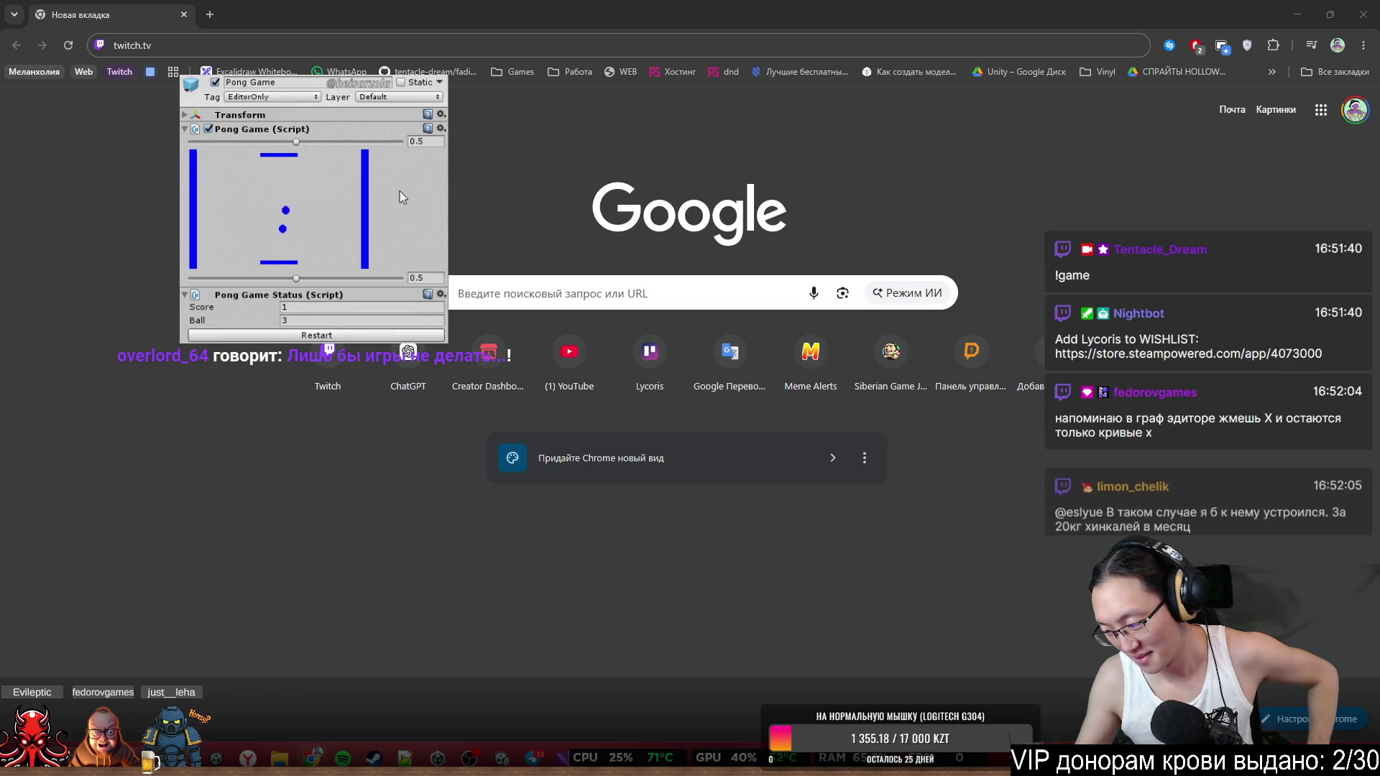
left_click_drag(297, 279, 315, 279)
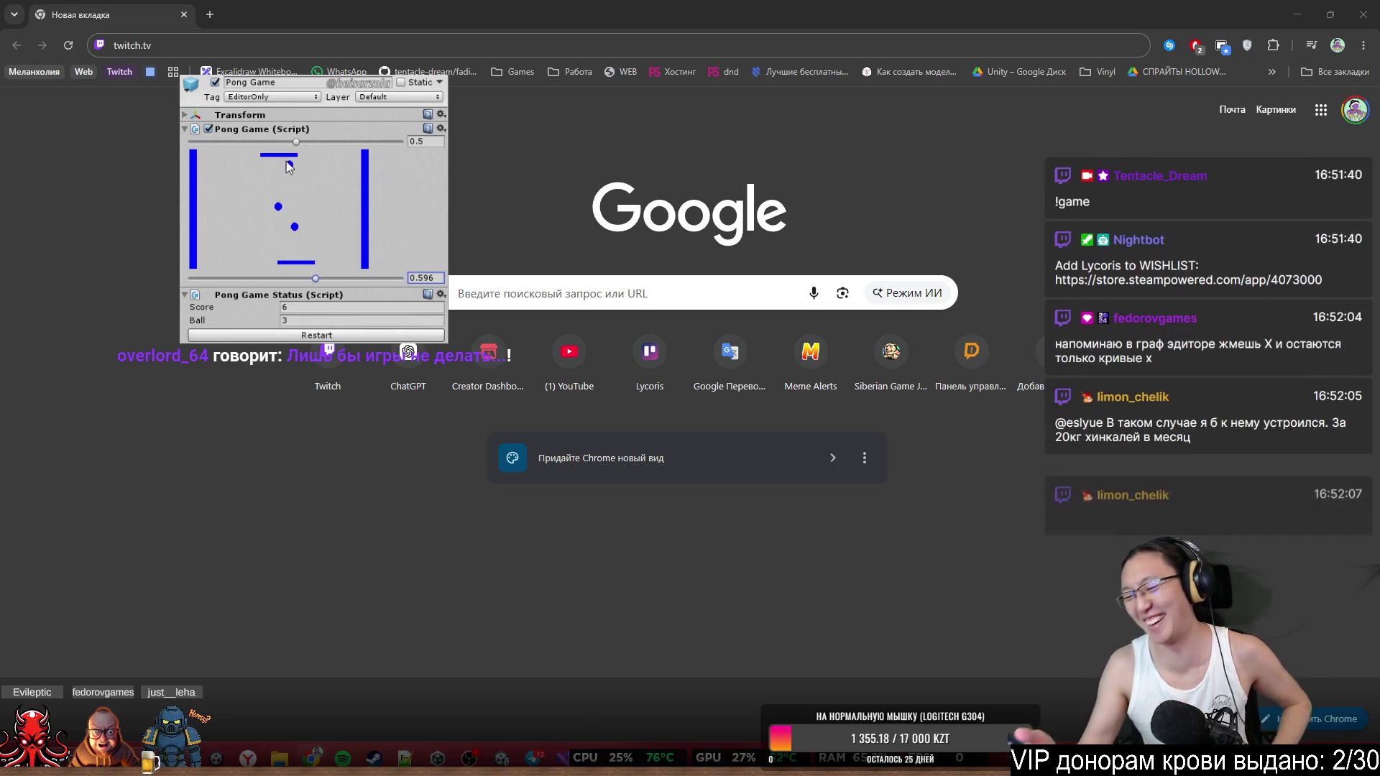
left_click_drag(296, 142, 278, 143)
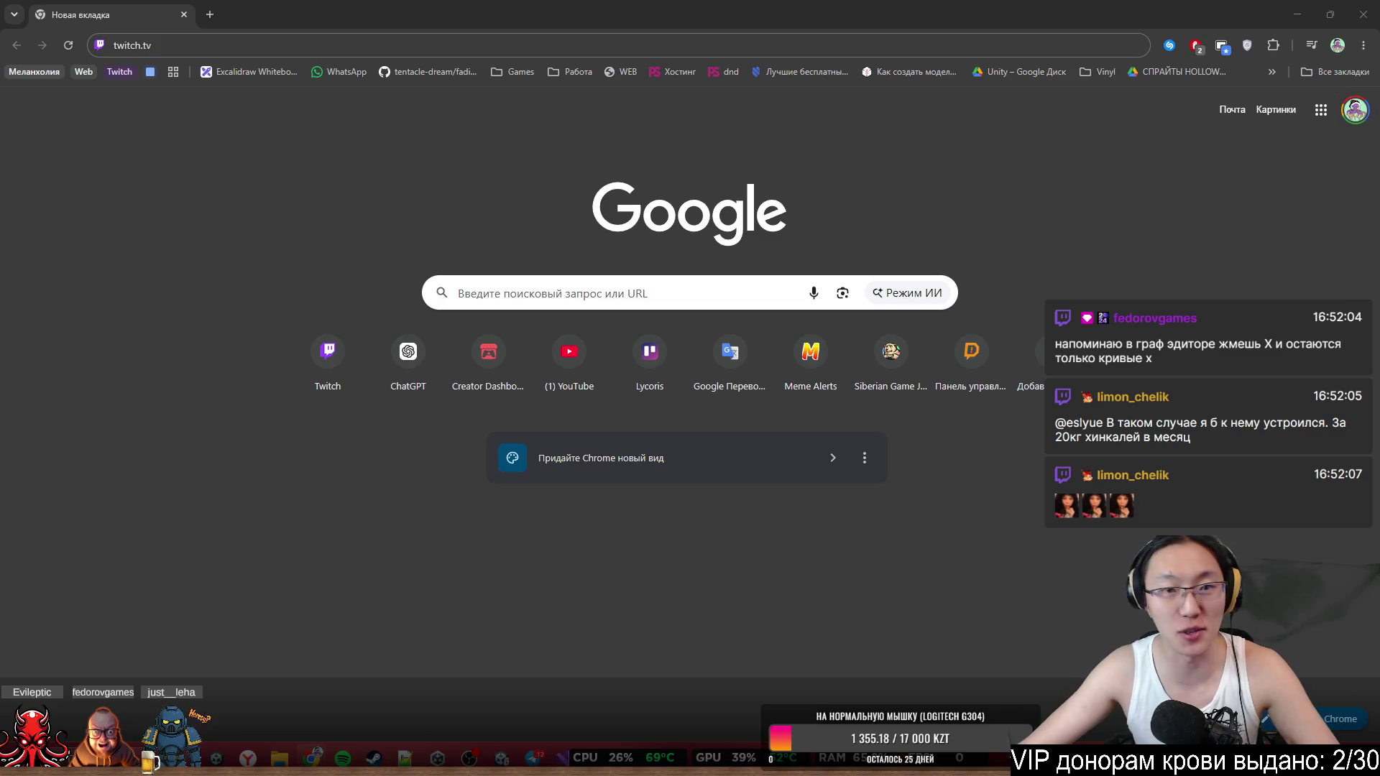
left_click(1363, 15)
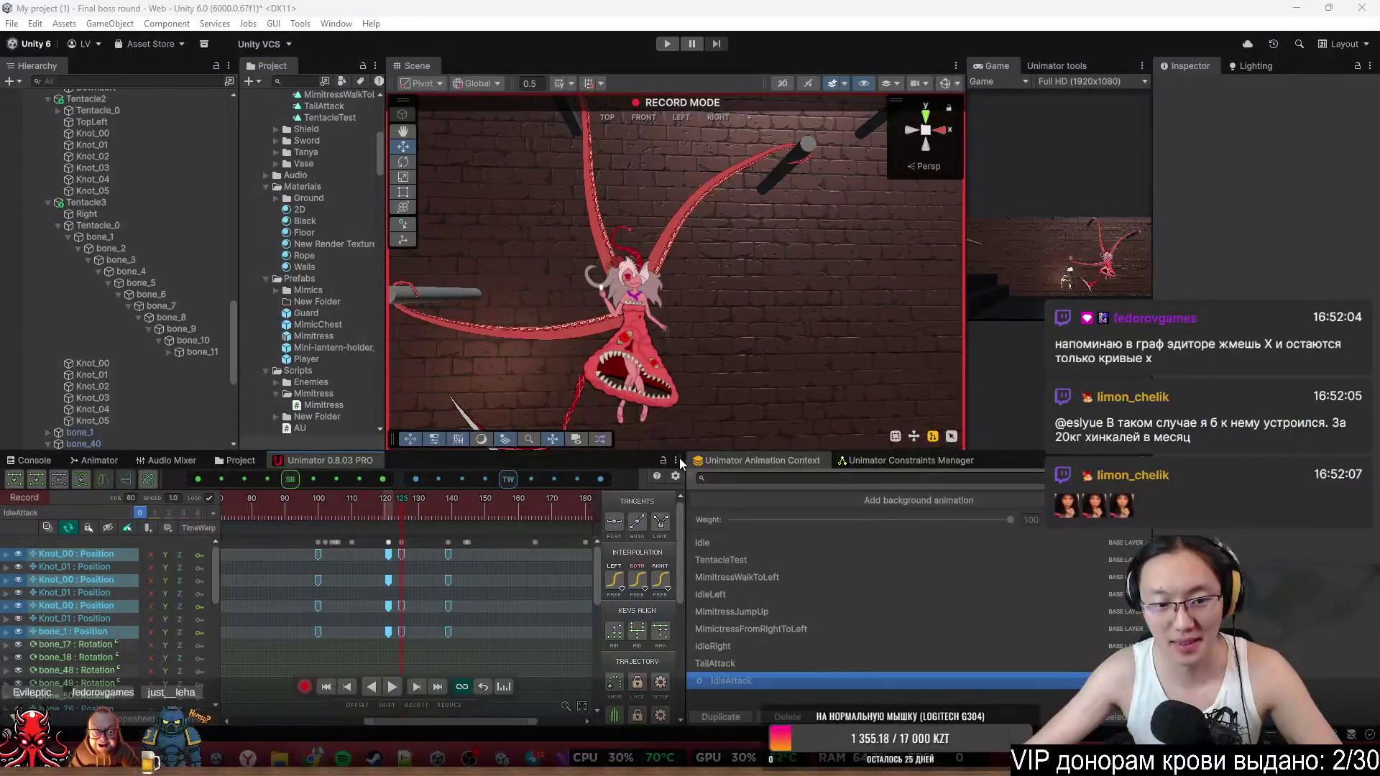
Drag the Knot and bone_1 position keys from frame 125 to frame 130.
scroll(452, 568, "up", 3)
left_click(451, 567)
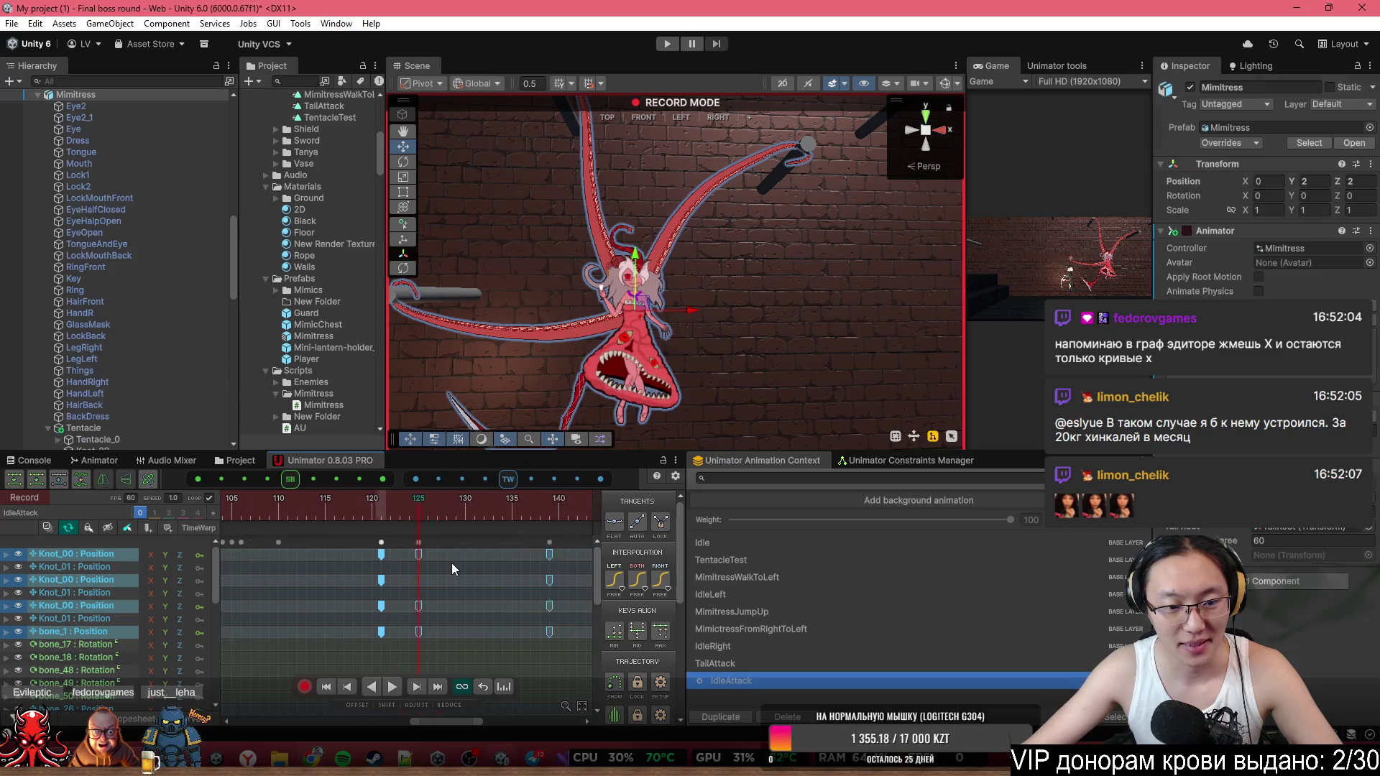
left_click(440, 542)
key("ctrl+z")
key("ctrl+z")
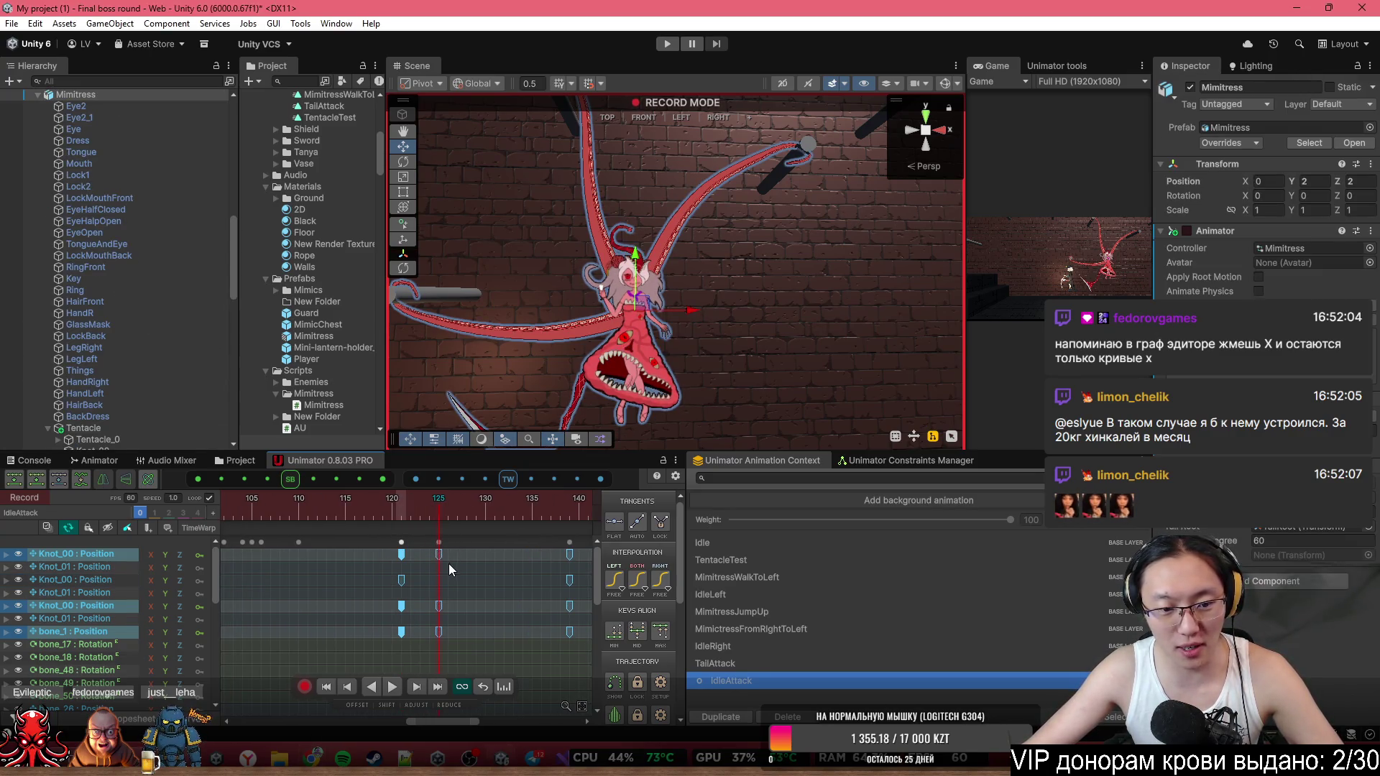
left_click_drag(439, 555, 485, 554)
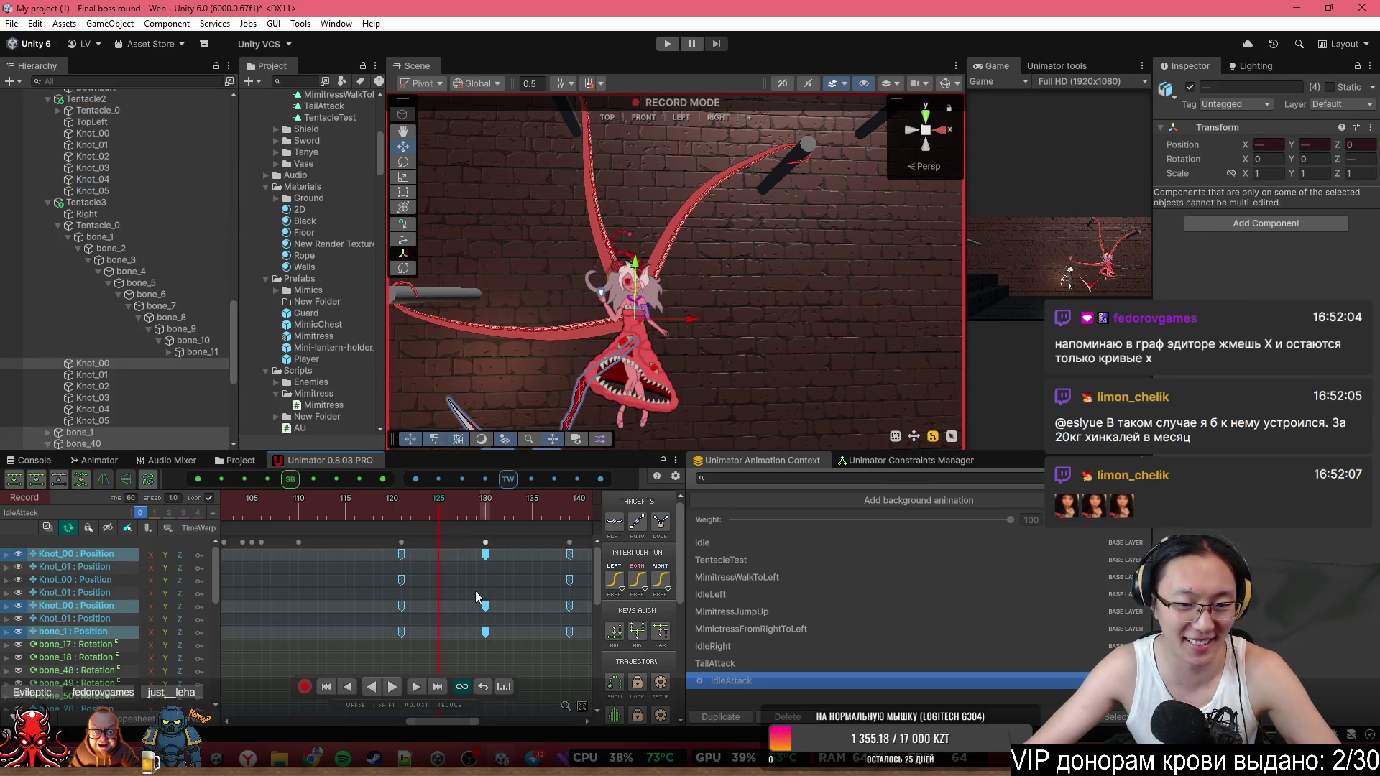
Play the clip and scrub back to frame 135 to check the new timing.
scroll(434, 524, "down", 3)
key("space")
mouse_move(372, 506)
left_mouse_down()
mouse_move(481, 533)
mouse_move(461, 534)
mouse_move(493, 550)
mouse_move(461, 554)
left_mouse_up()
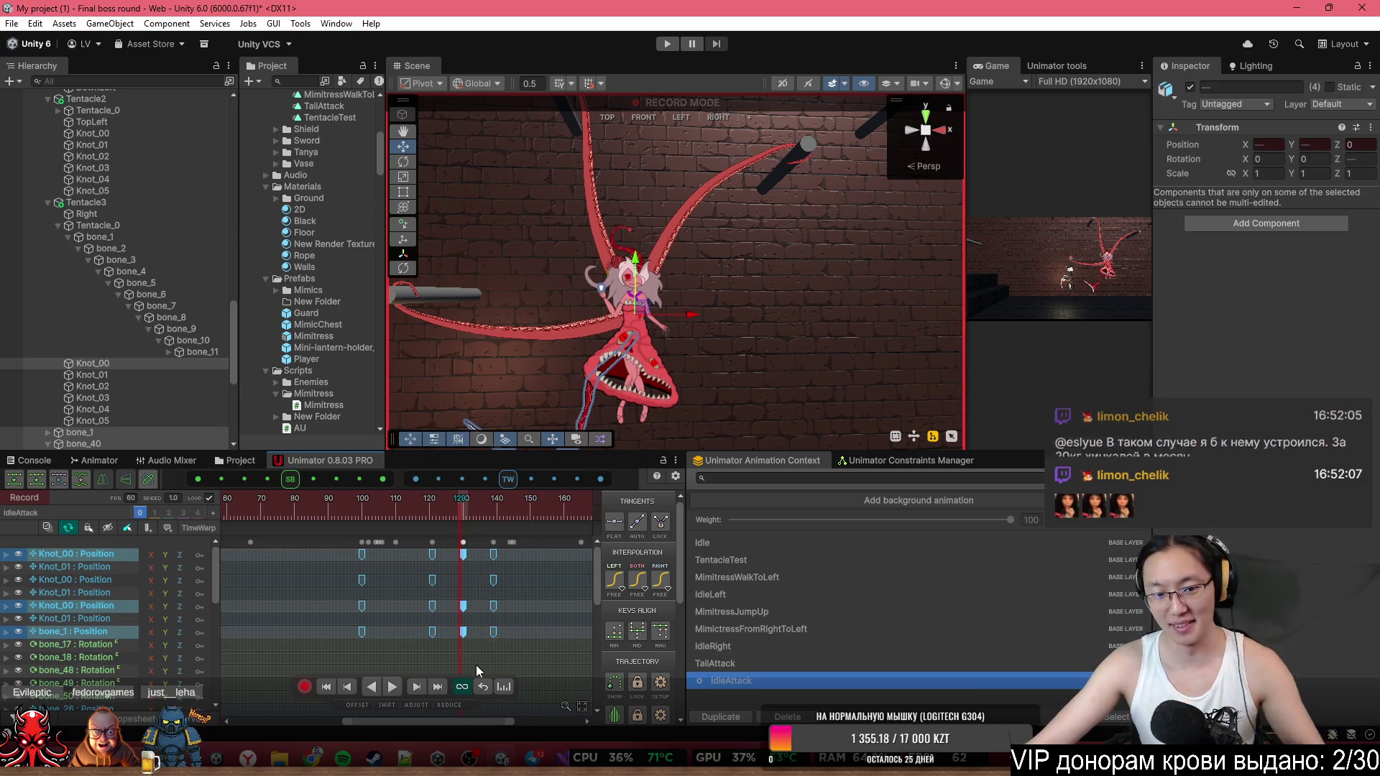
scroll(494, 607, "down", 2)
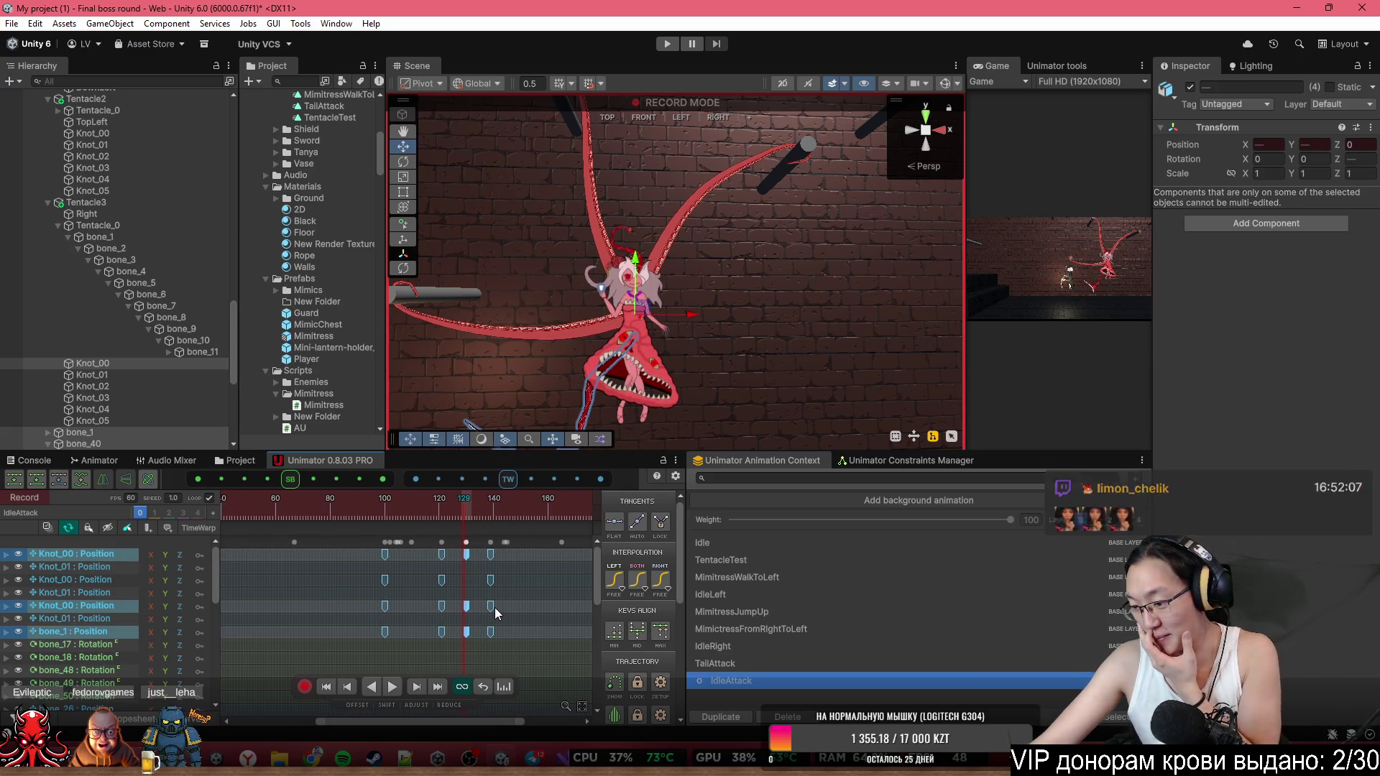
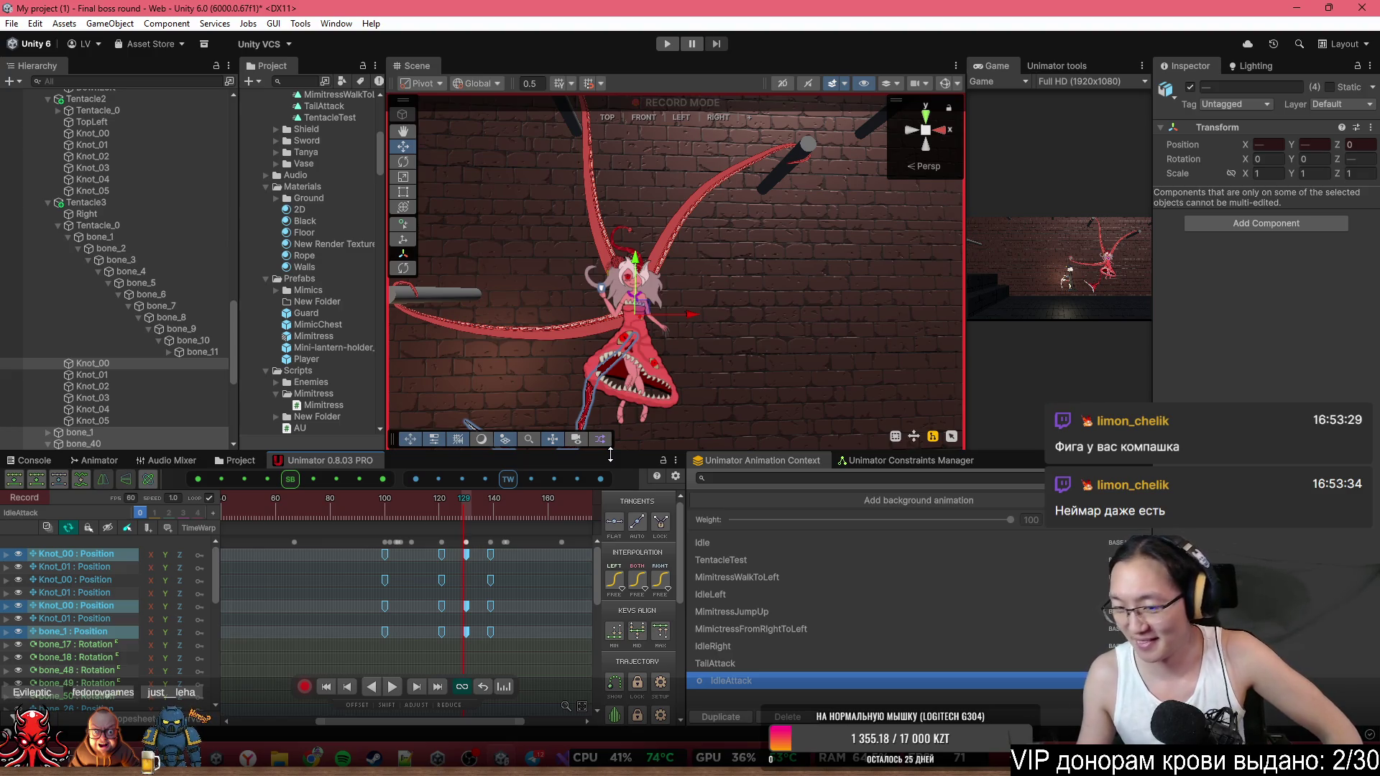
Move the IdleAttack playhead to around frame 158 and adjust the timeline view.
left_click(543, 507)
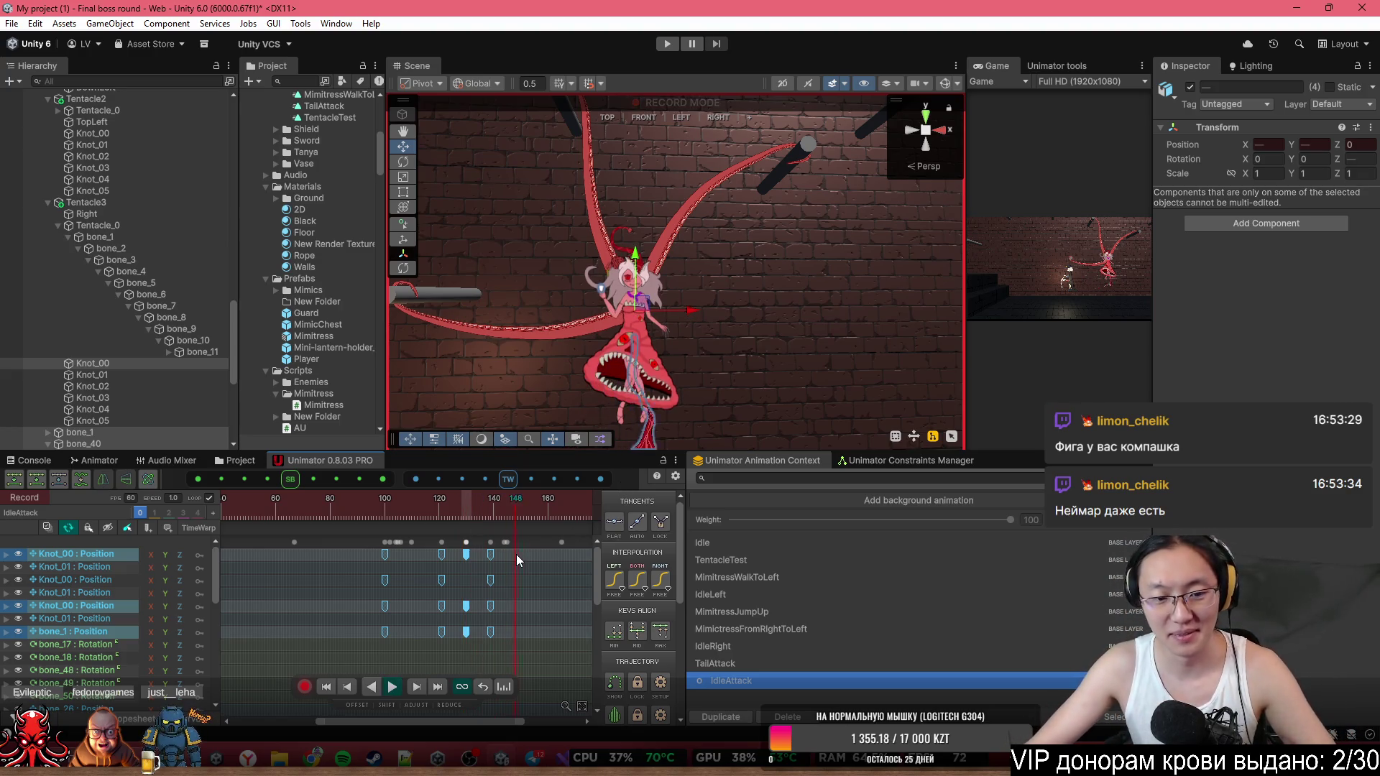
scroll(447, 575, "up", 2)
scroll(444, 604, "up", 3)
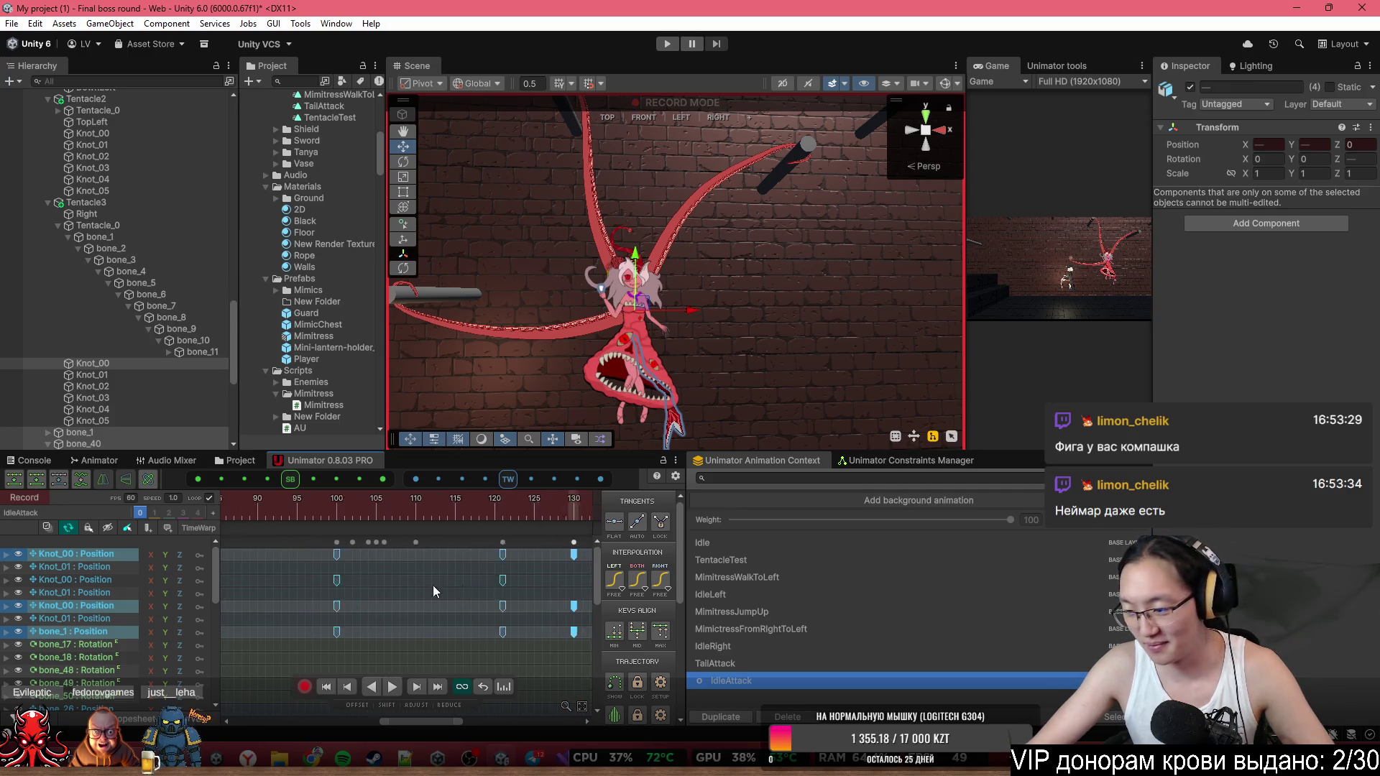
scroll(367, 560, "left", 5)
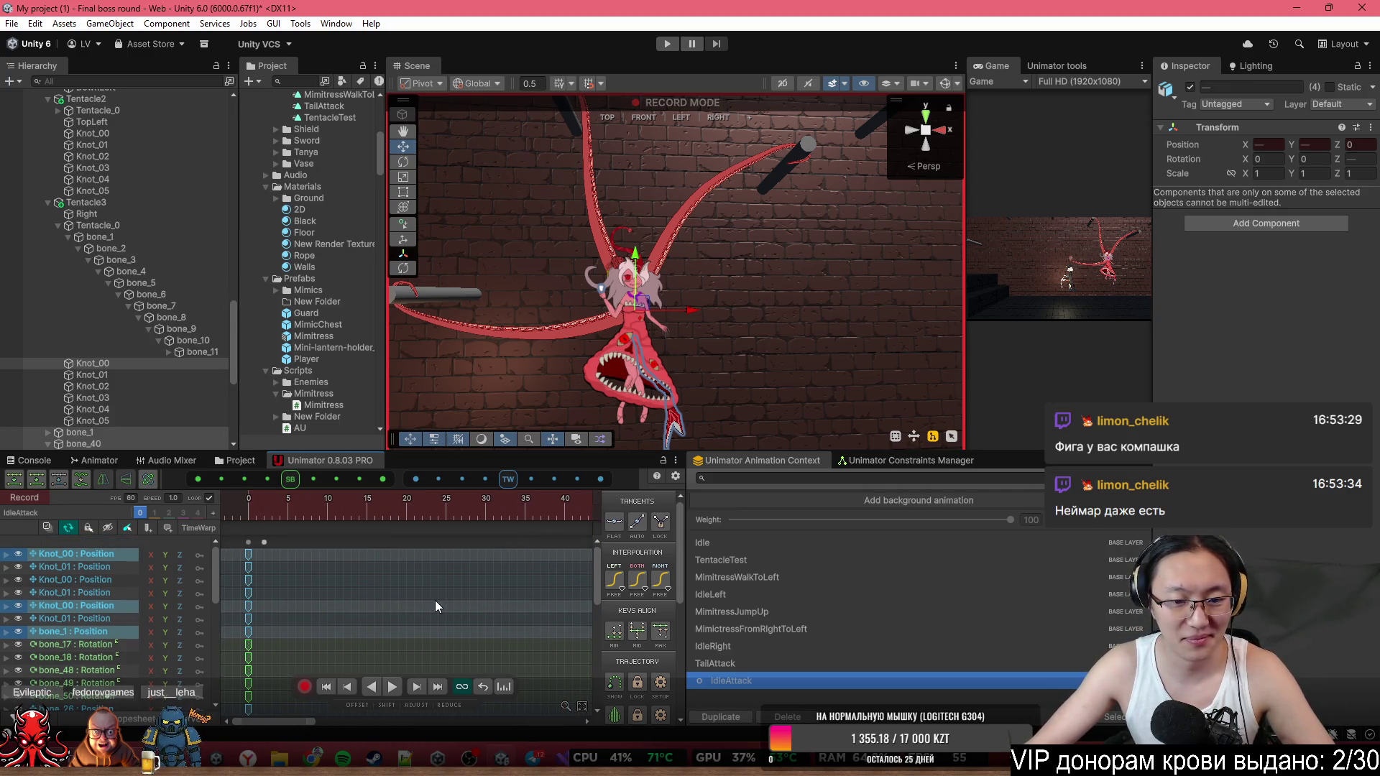
scroll(378, 596, "down", 3)
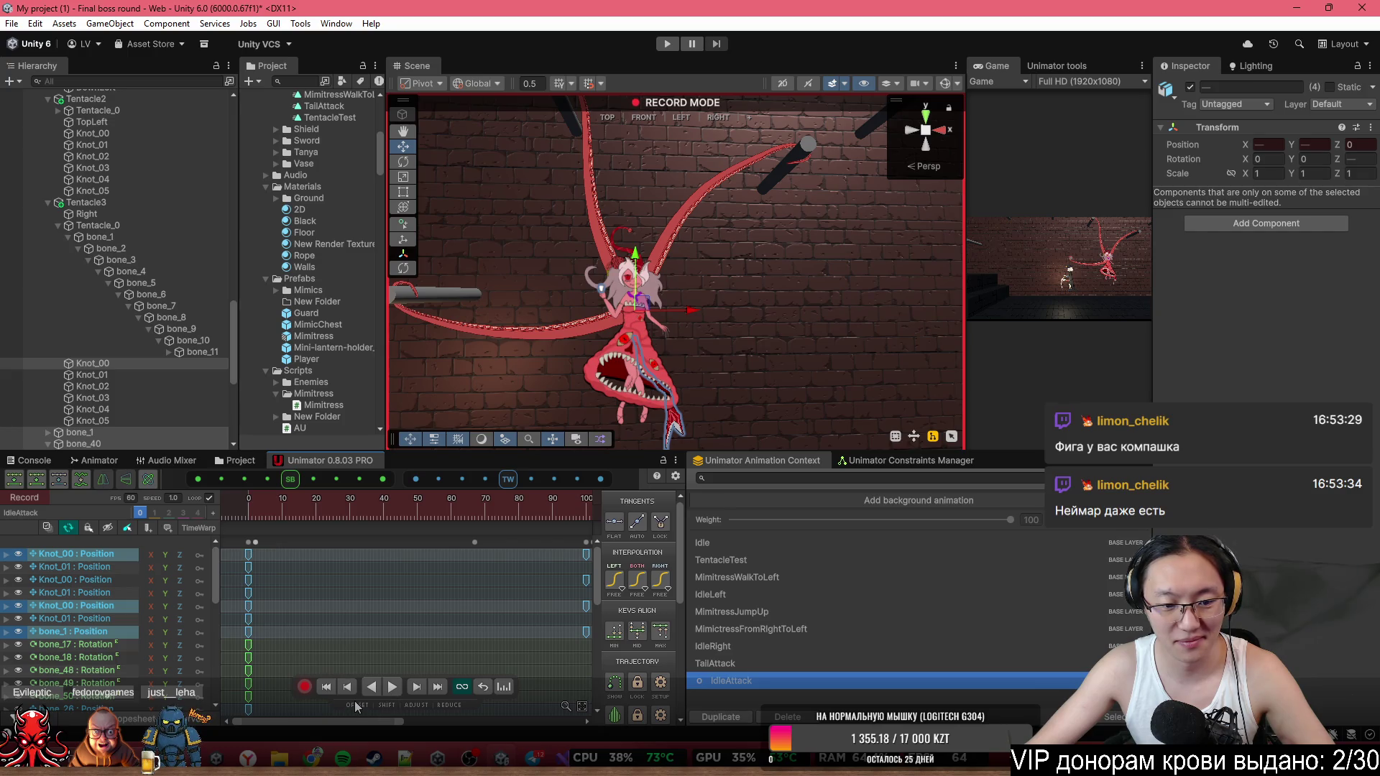
Switch the Unimator timeline to Curves view and scrub back to frame 79.
left_click(214, 723)
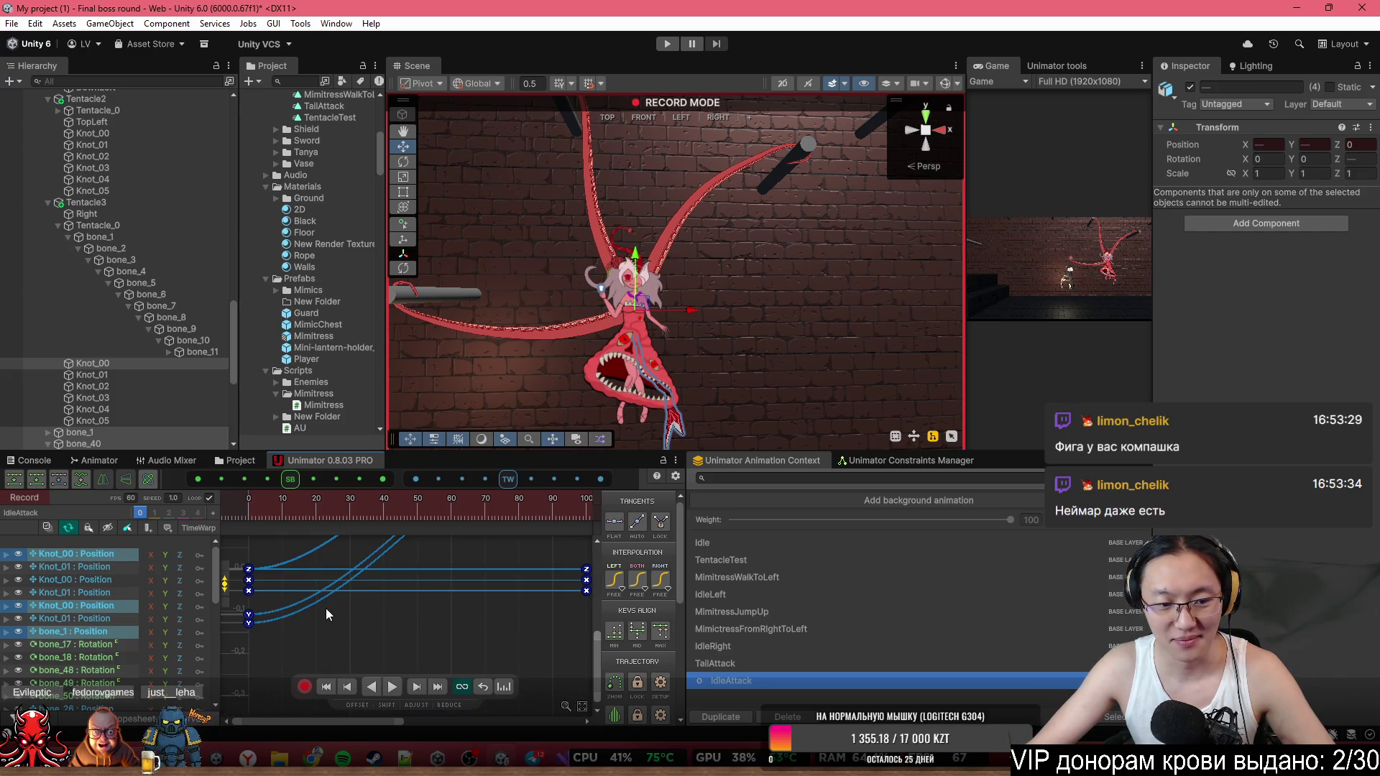
scroll(275, 591, "down", 2)
scroll(330, 589, "down", 3)
mouse_move(278, 509)
left_mouse_down()
mouse_move(243, 510)
mouse_move(473, 528)
left_mouse_up()
scroll(453, 632, "up", 5)
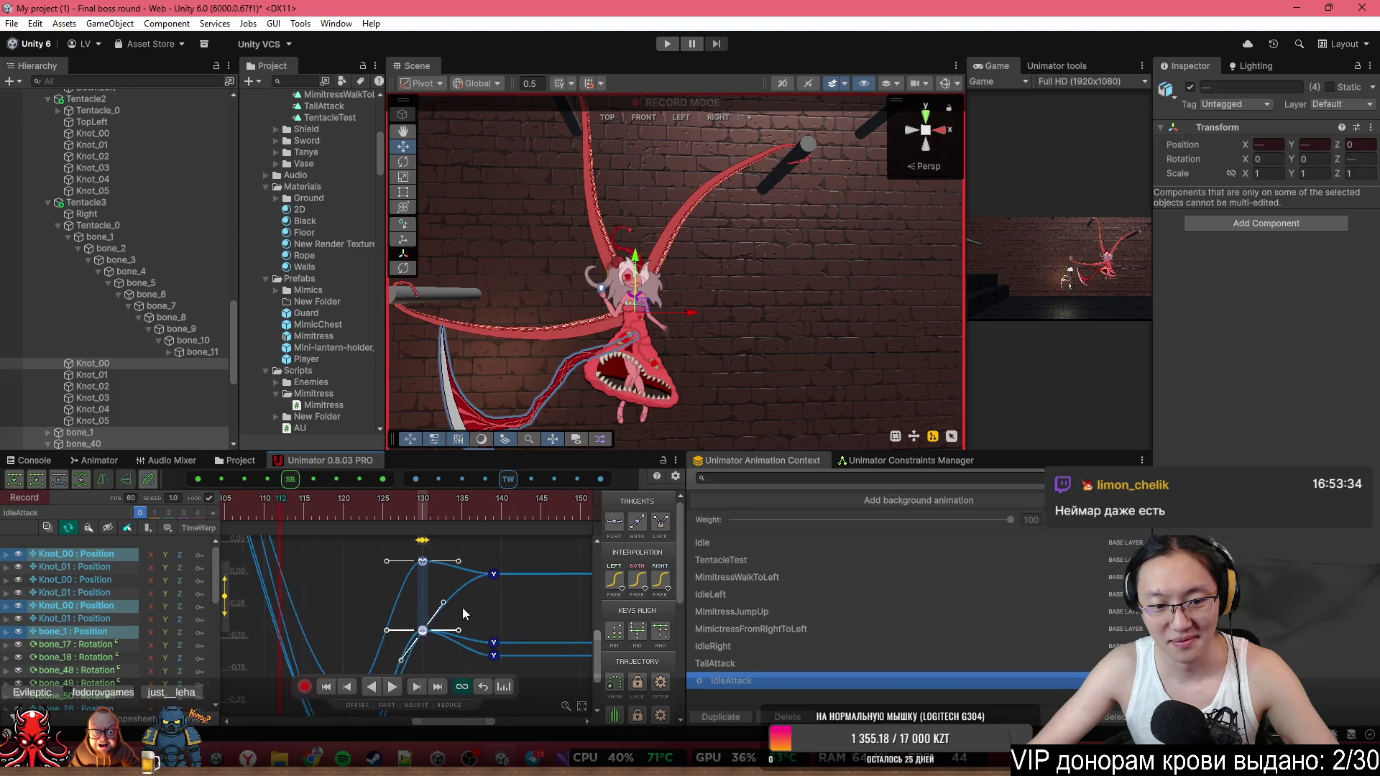
scroll(453, 589, "up", 2)
Select a single curve's key at frame 139.
left_click(486, 566)
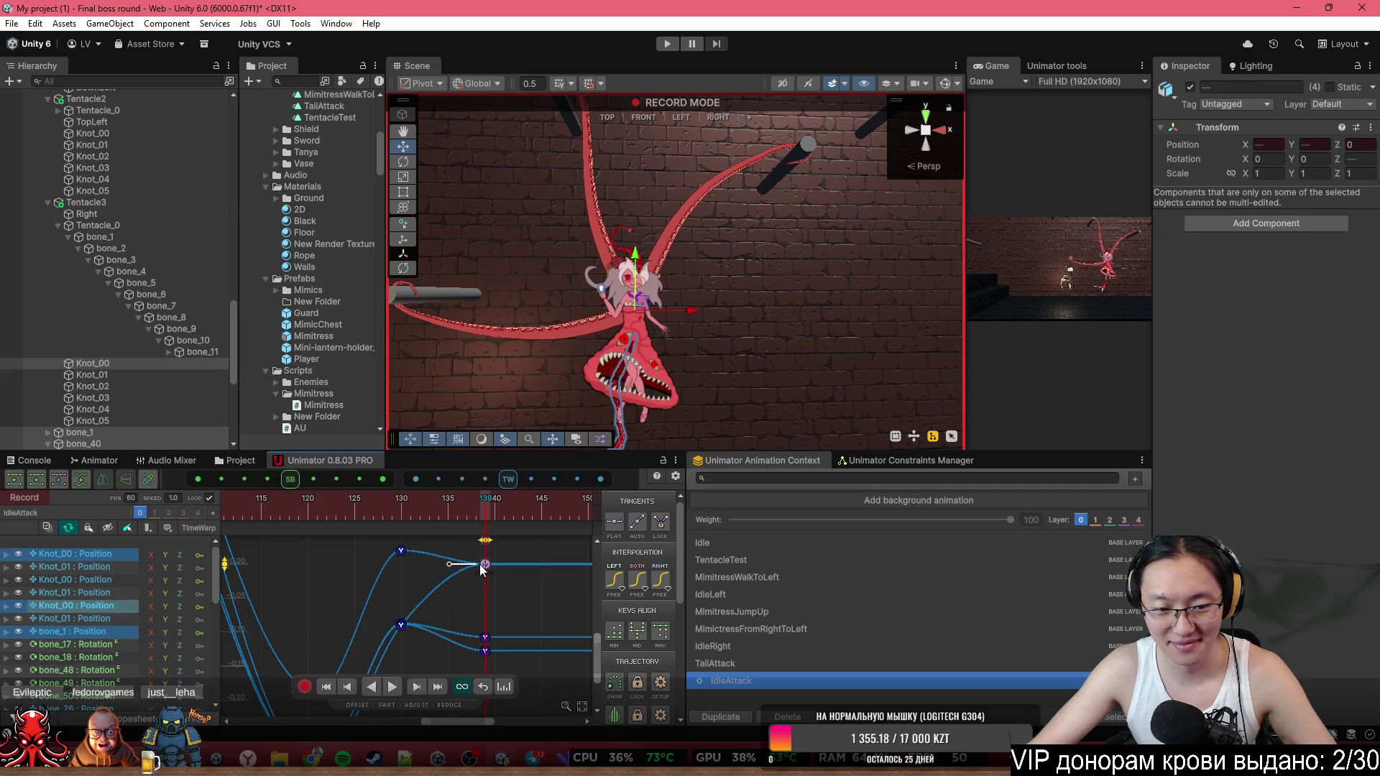
left_click(483, 567)
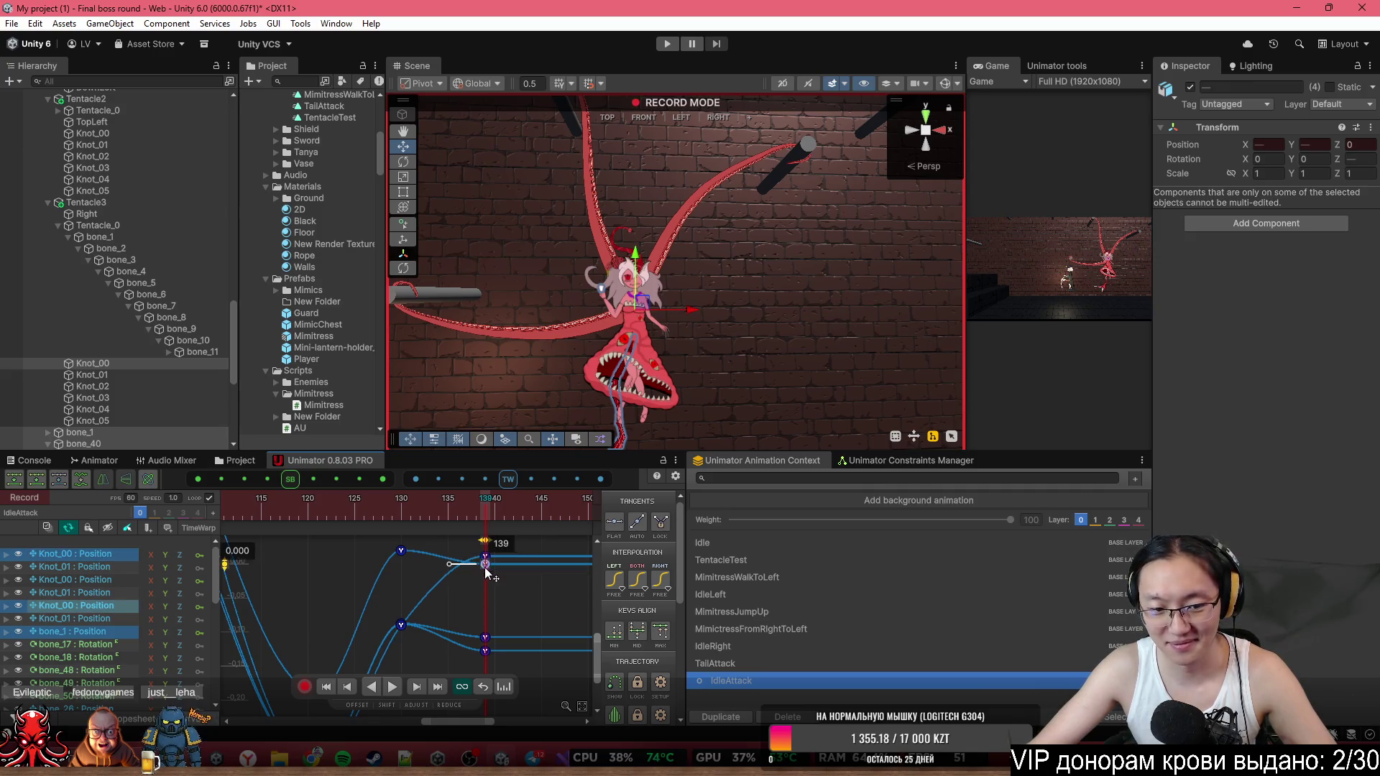
scroll(485, 620, "down", 3)
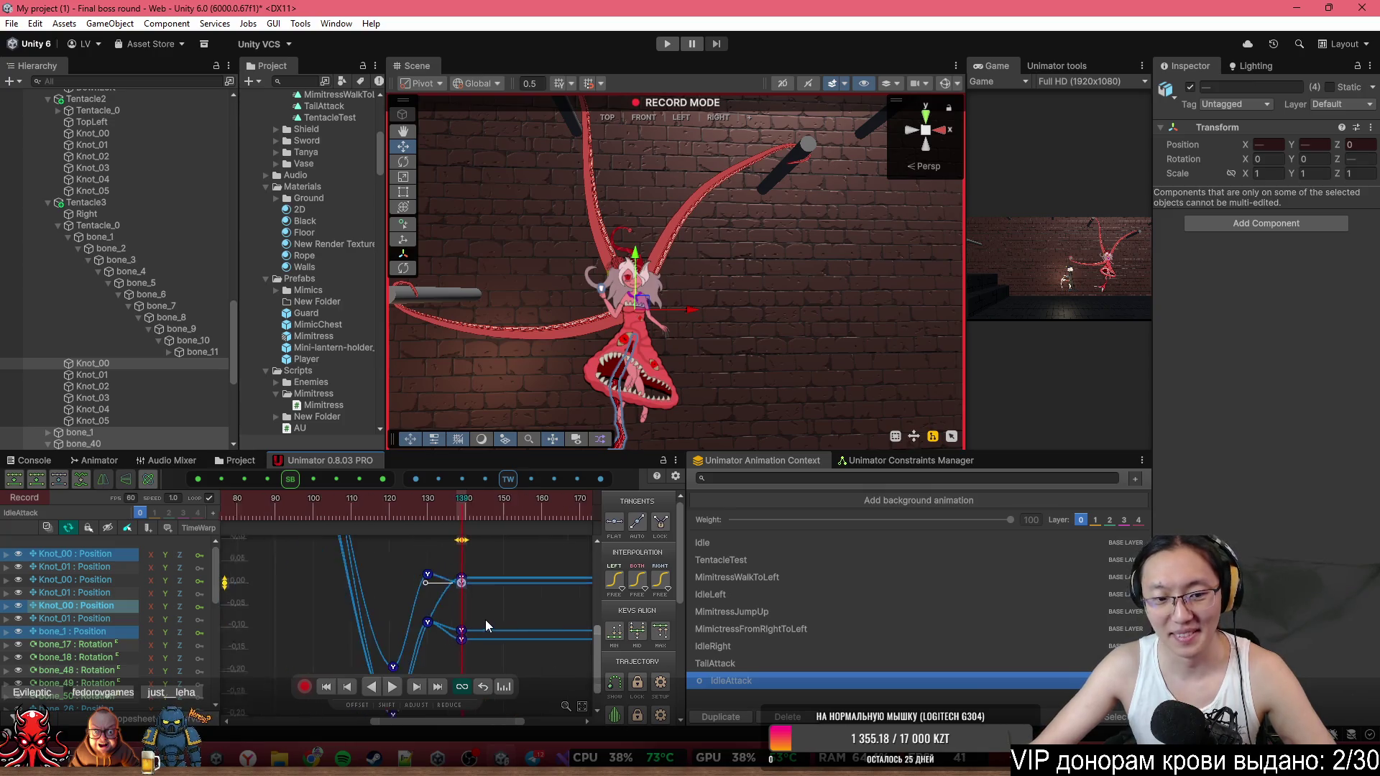
scroll(486, 619, "down", 2)
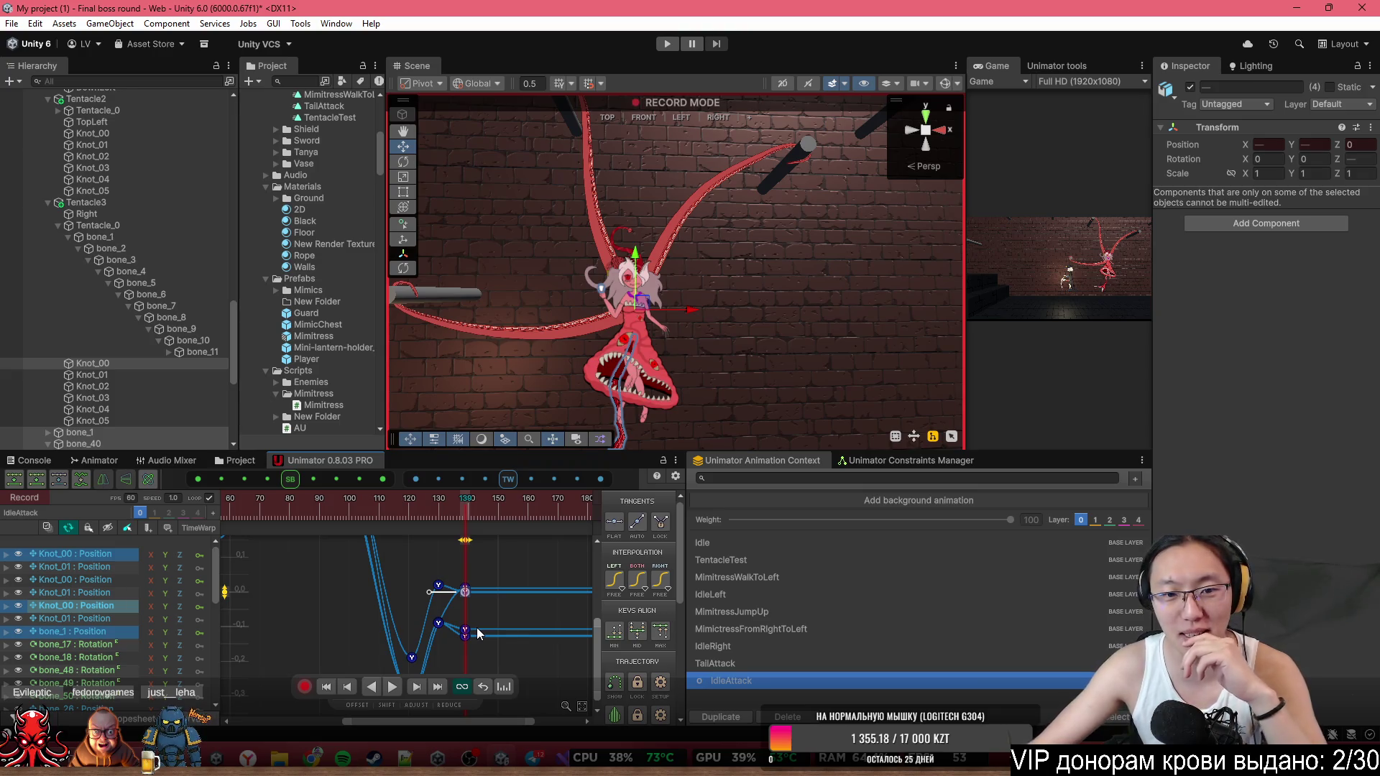
Delete the selected knot position keys near frames 120–140.
left_click_drag(860, 209, 810, 313)
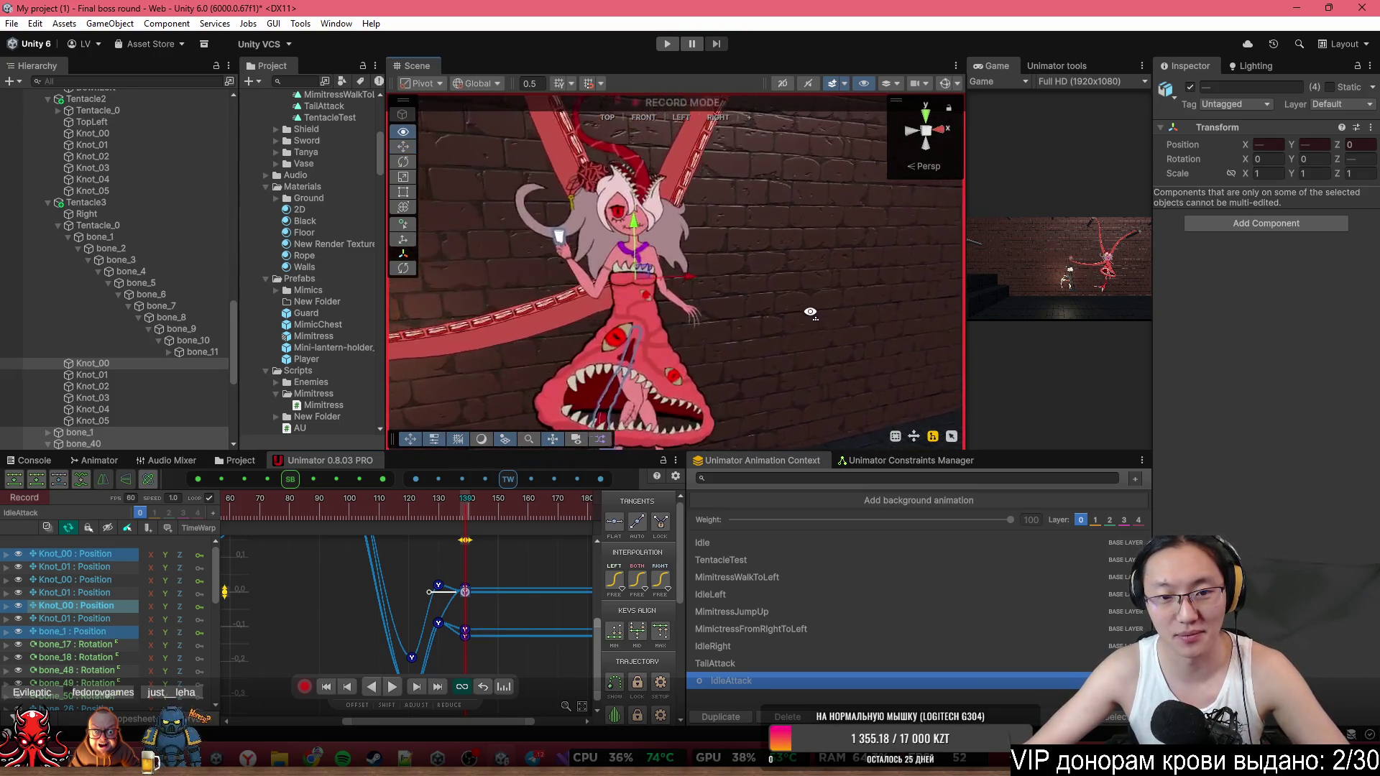
scroll(810, 313, "down", 5)
mouse_move(431, 502)
left_mouse_down()
mouse_move(459, 511)
mouse_move(390, 503)
left_mouse_up()
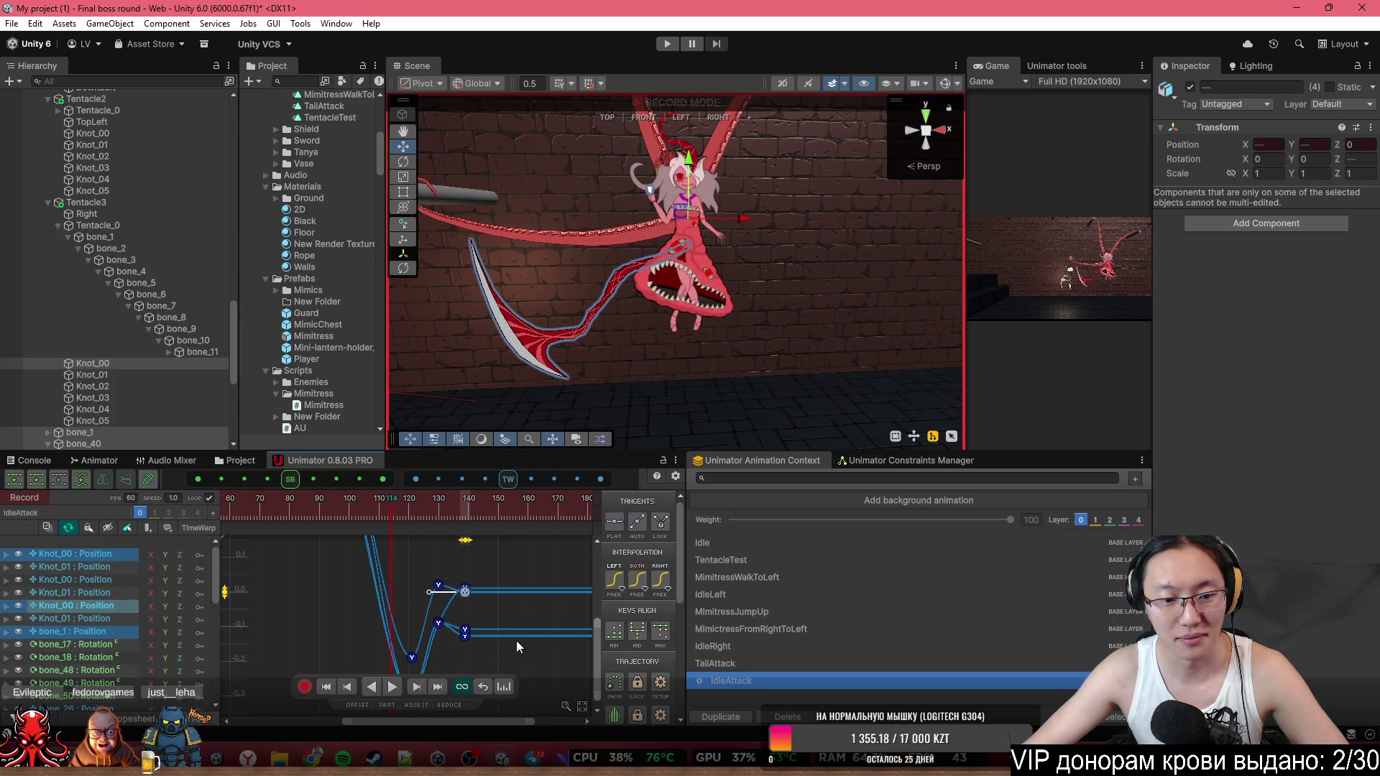
key("Delete")
Preview the tentacle motion from frame 0 to 135, then copy both keys at frame 120.
left_click(417, 502)
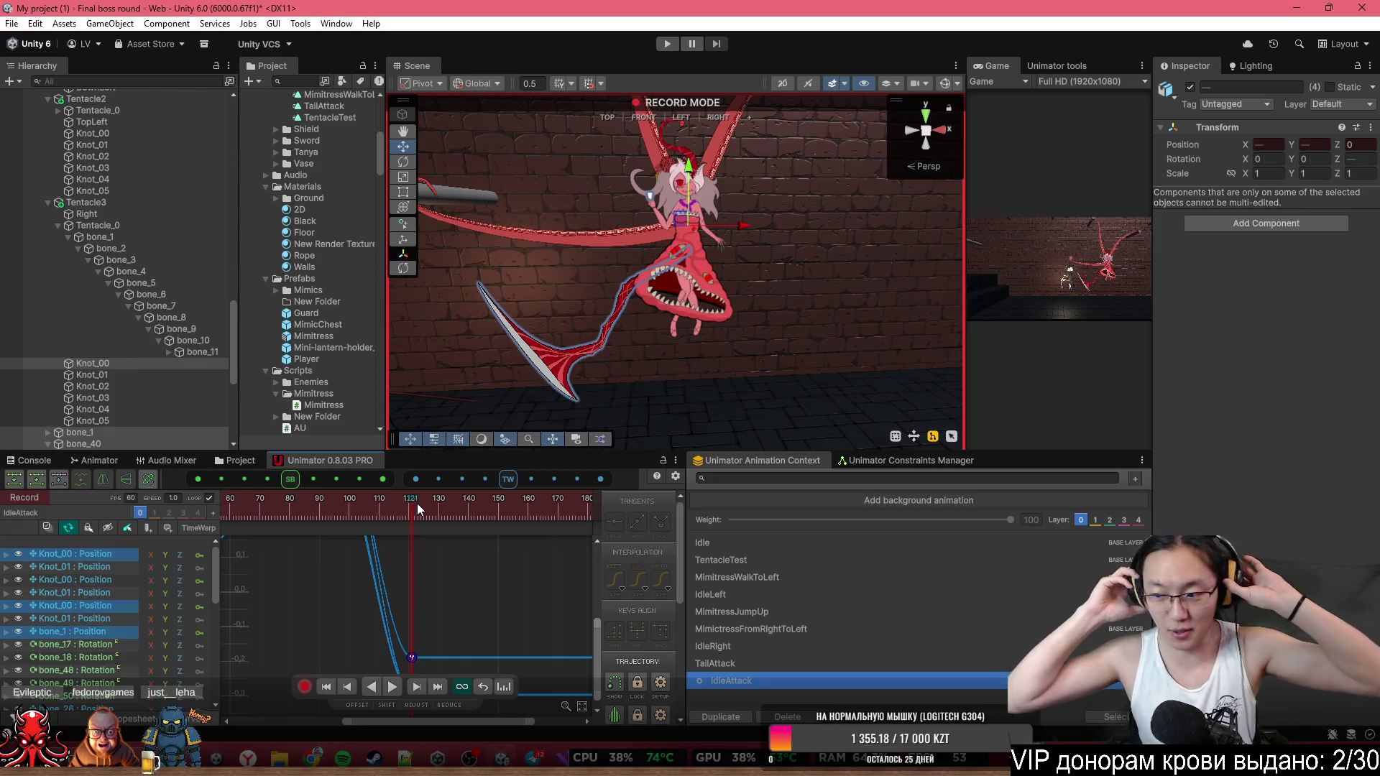
scroll(459, 620, "down", 3)
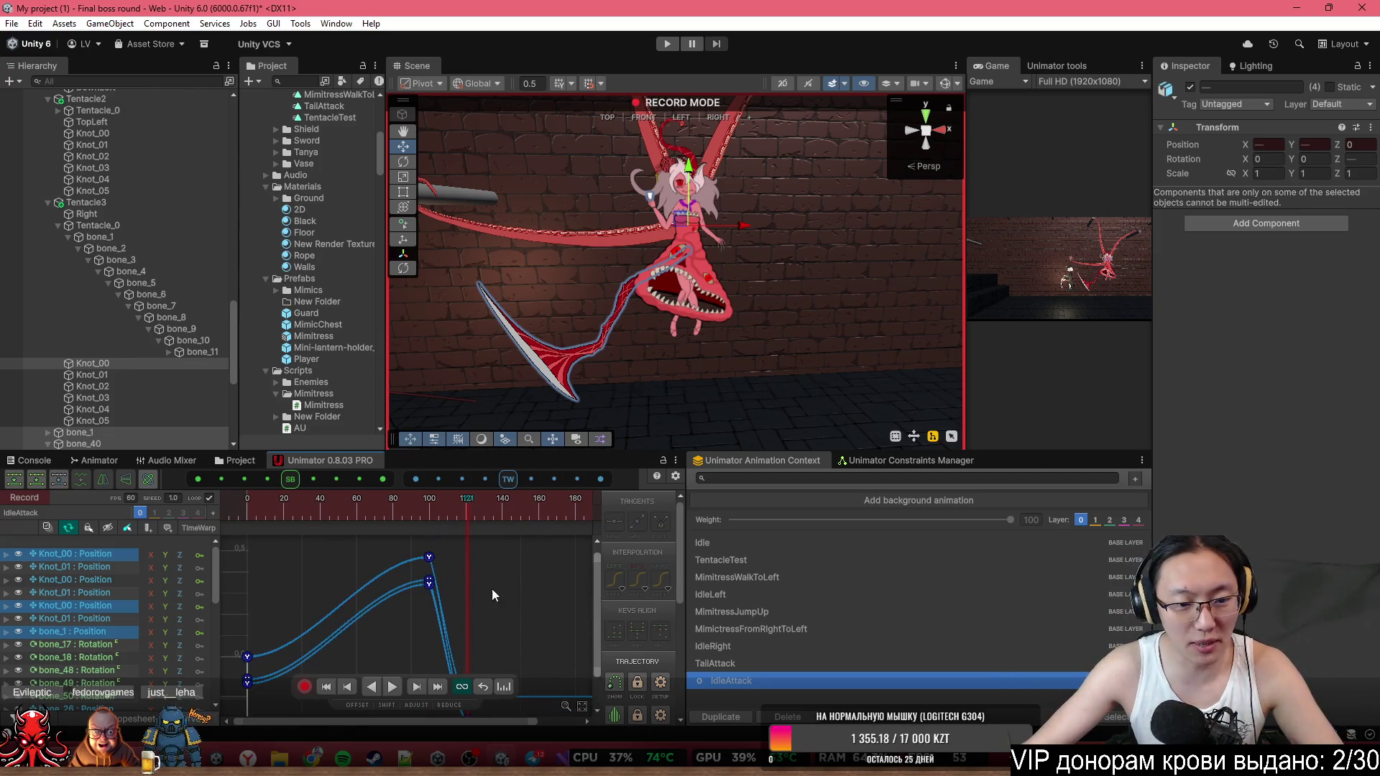
scroll(533, 616, "down", 3)
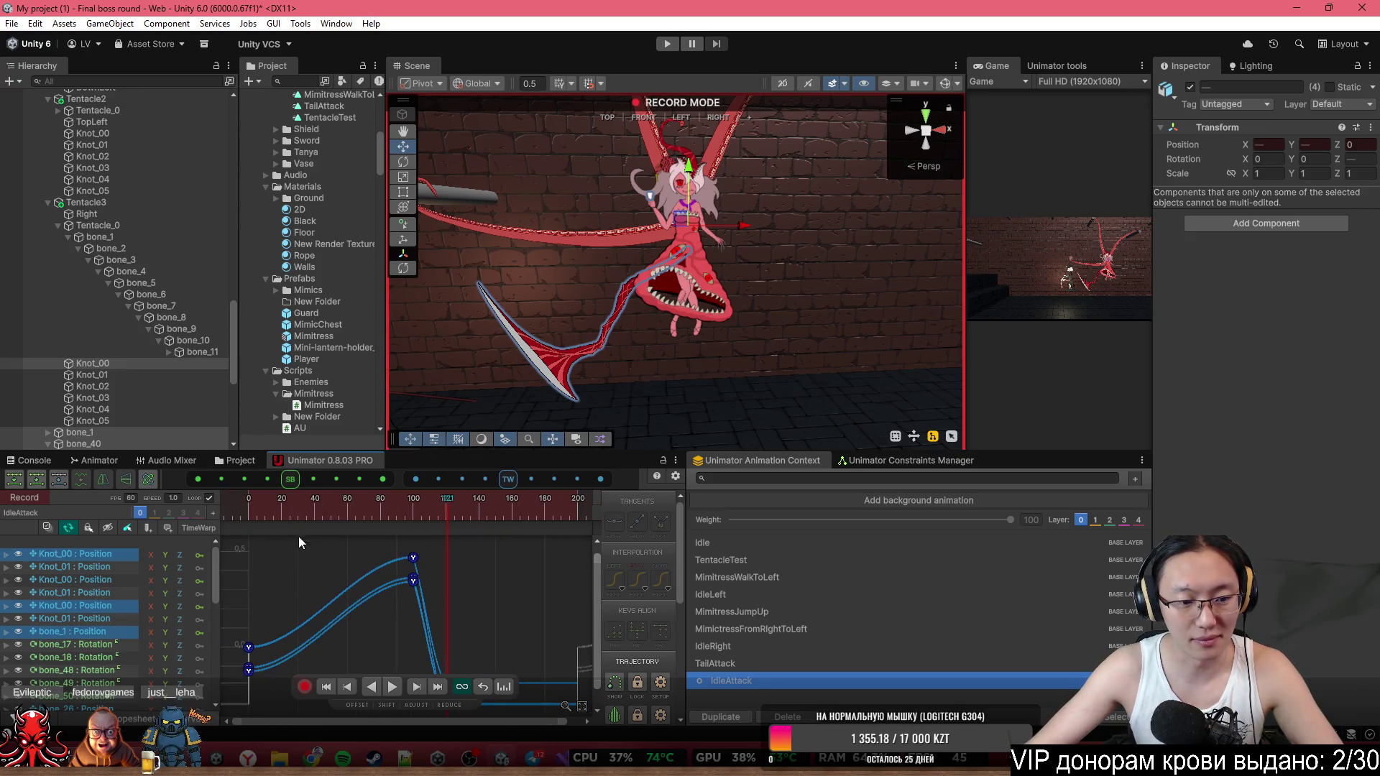
left_click(247, 501)
mouse_move(248, 502)
left_mouse_down()
mouse_move(473, 507)
mouse_move(458, 507)
left_mouse_up()
scroll(476, 614, "up", 3)
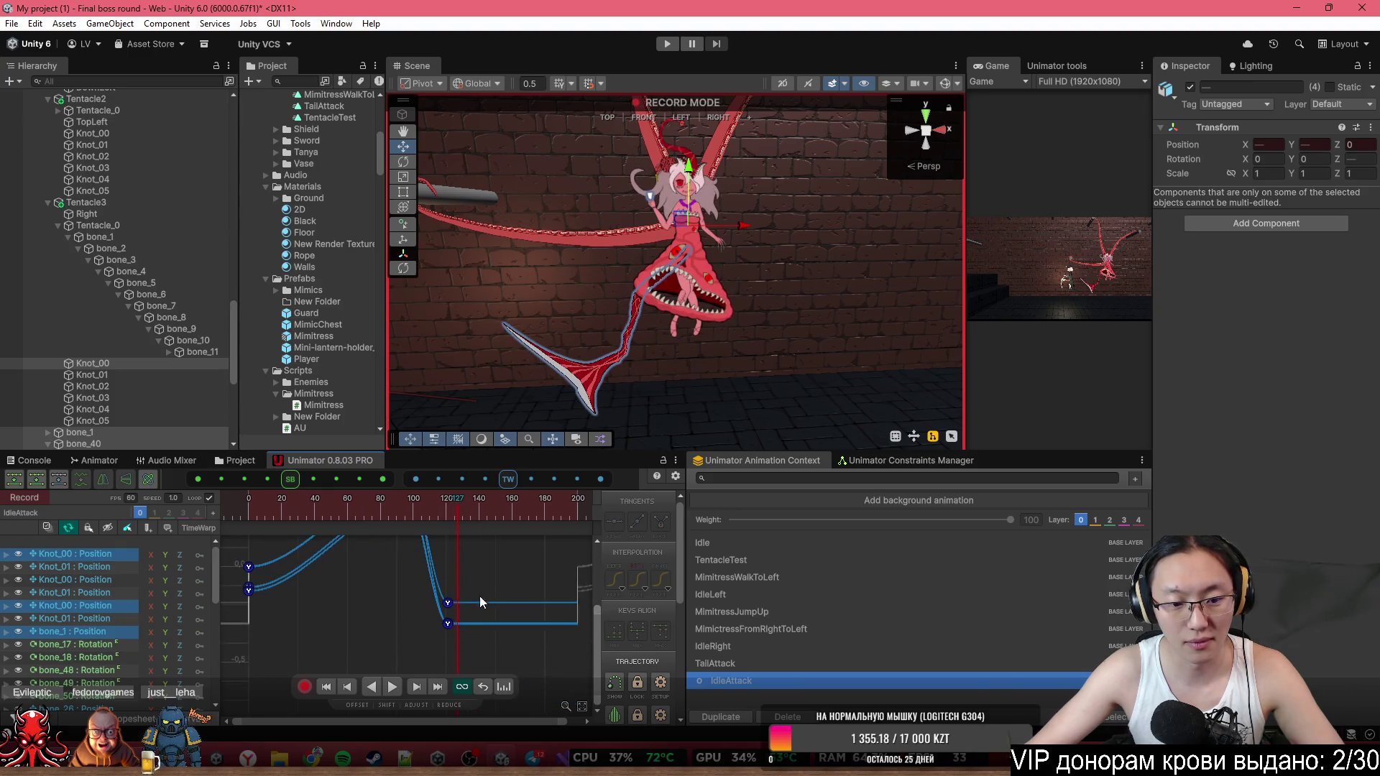
mouse_move(467, 602)
left_mouse_down()
mouse_move(451, 641)
mouse_move(428, 643)
left_mouse_up()
key("ctrl+c")
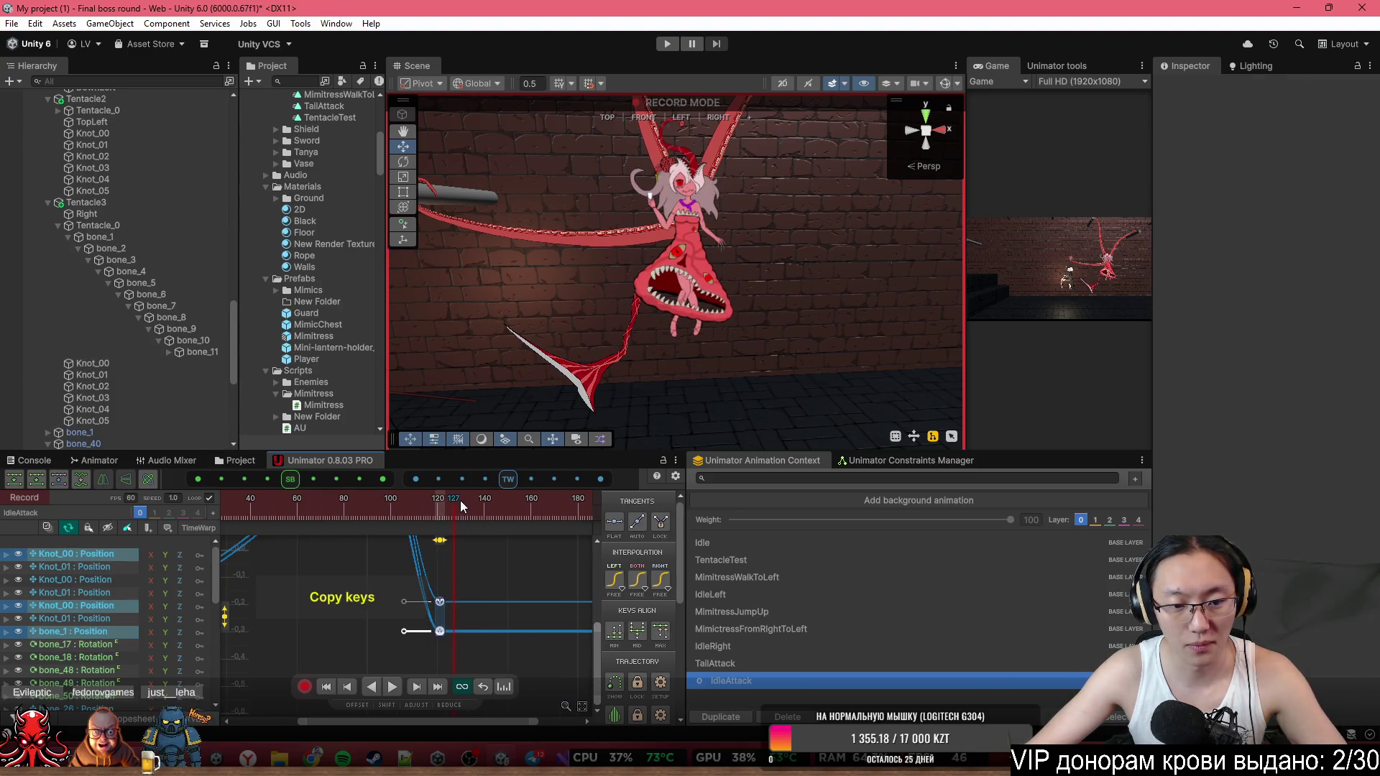
Paste the copied frame-120 keys at frame 133 and raise their values.
left_click_drag(460, 501, 467, 508)
key("ctrl+v")
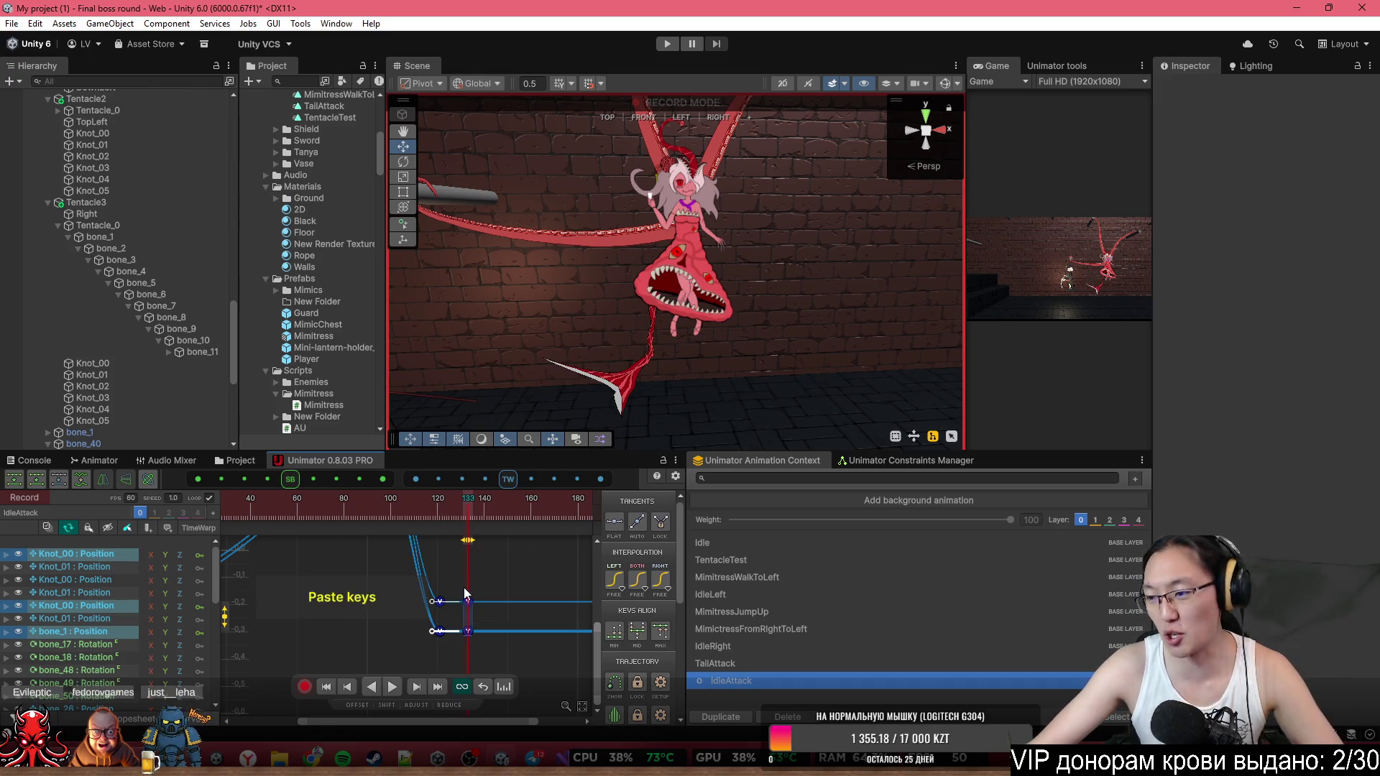
mouse_move(225, 616)
left_mouse_down()
mouse_move(237, 574)
mouse_move(287, 629)
left_mouse_up()
Copy the frame-0 knot keys and paste them at frame 133.
scroll(360, 624, "down", 3)
key("ctrl+c")
key("ctrl+v")
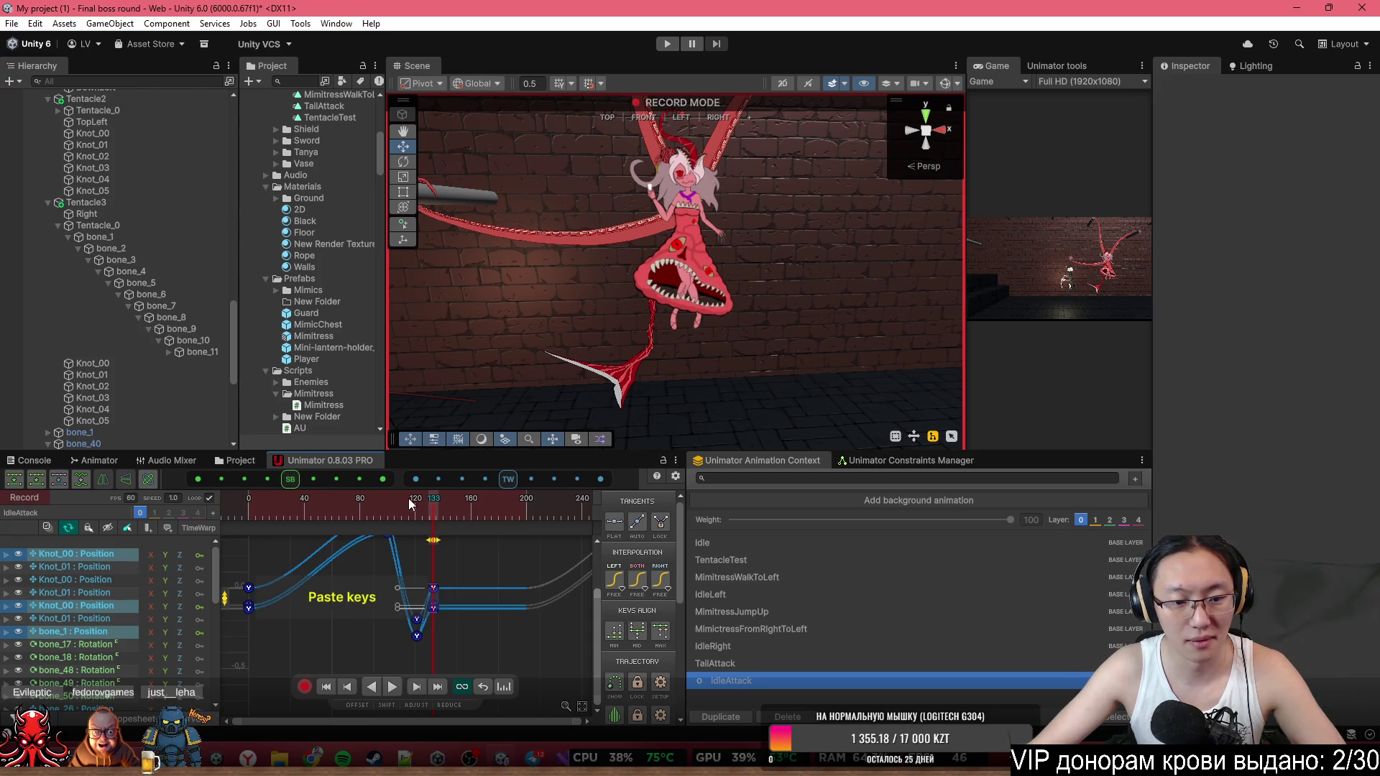
Check the curves' dip at frame 123, where one Position.y sits at -0.298.
scroll(425, 631, "up", 3)
scroll(425, 623, "down", 4)
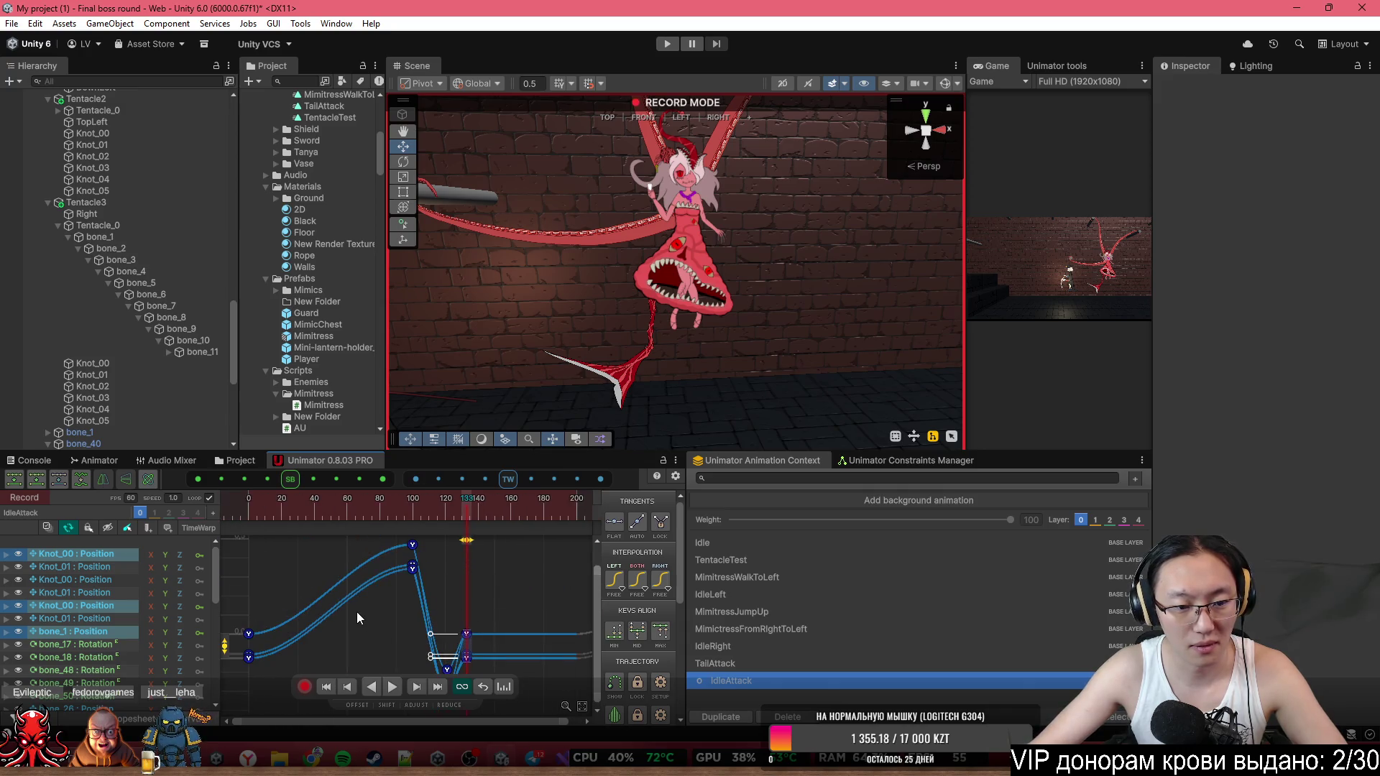
scroll(409, 585, "up", 2)
scroll(428, 606, "up", 2)
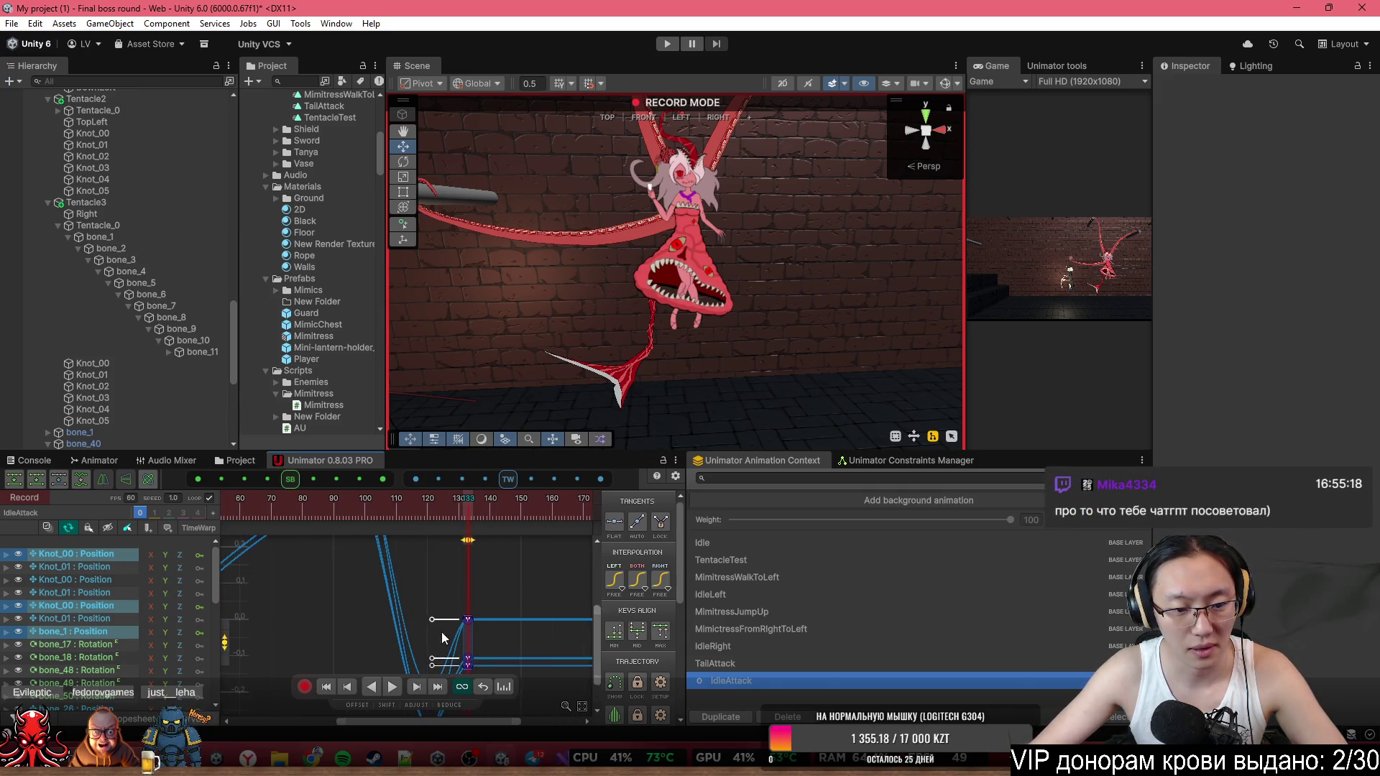
scroll(430, 640, "up", 1)
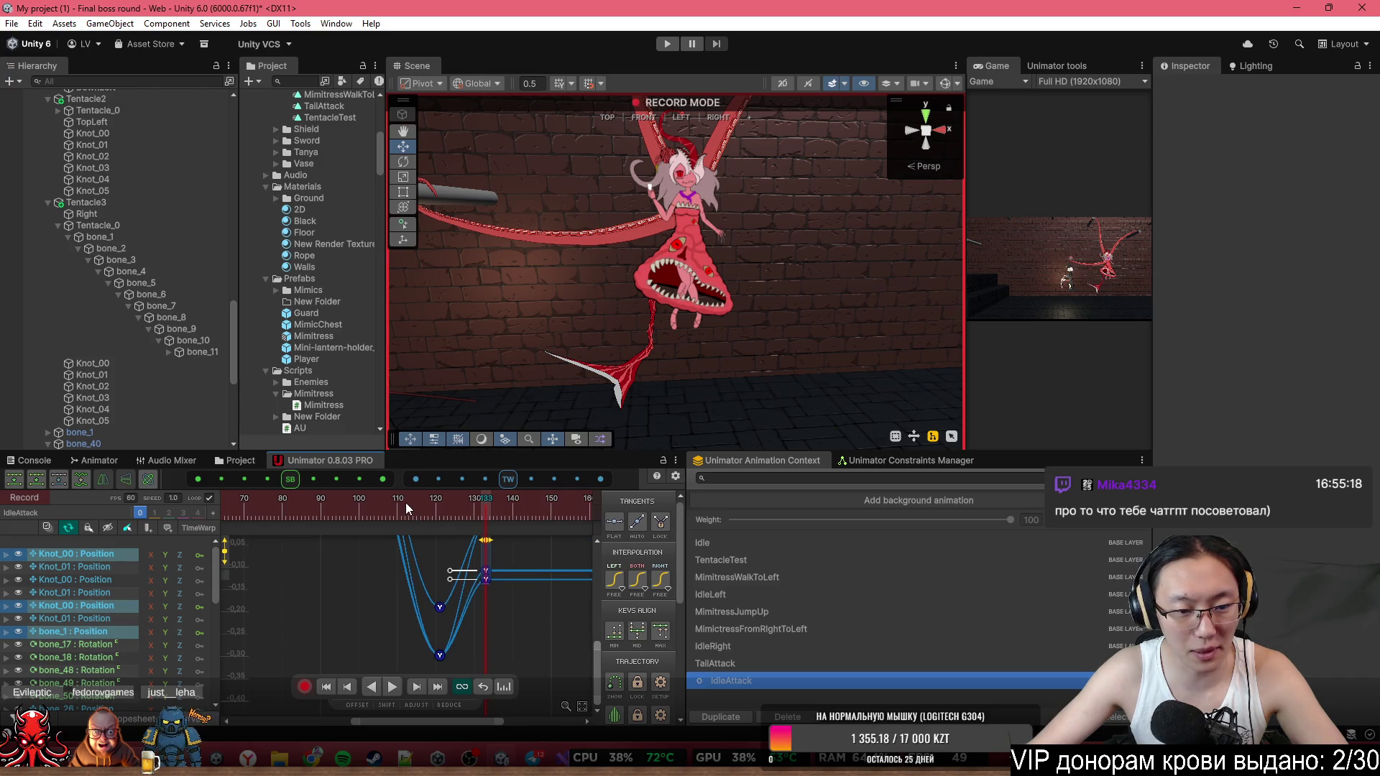
left_click(450, 511)
left_click_drag(450, 511, 447, 511)
scroll(442, 660, "up", 2)
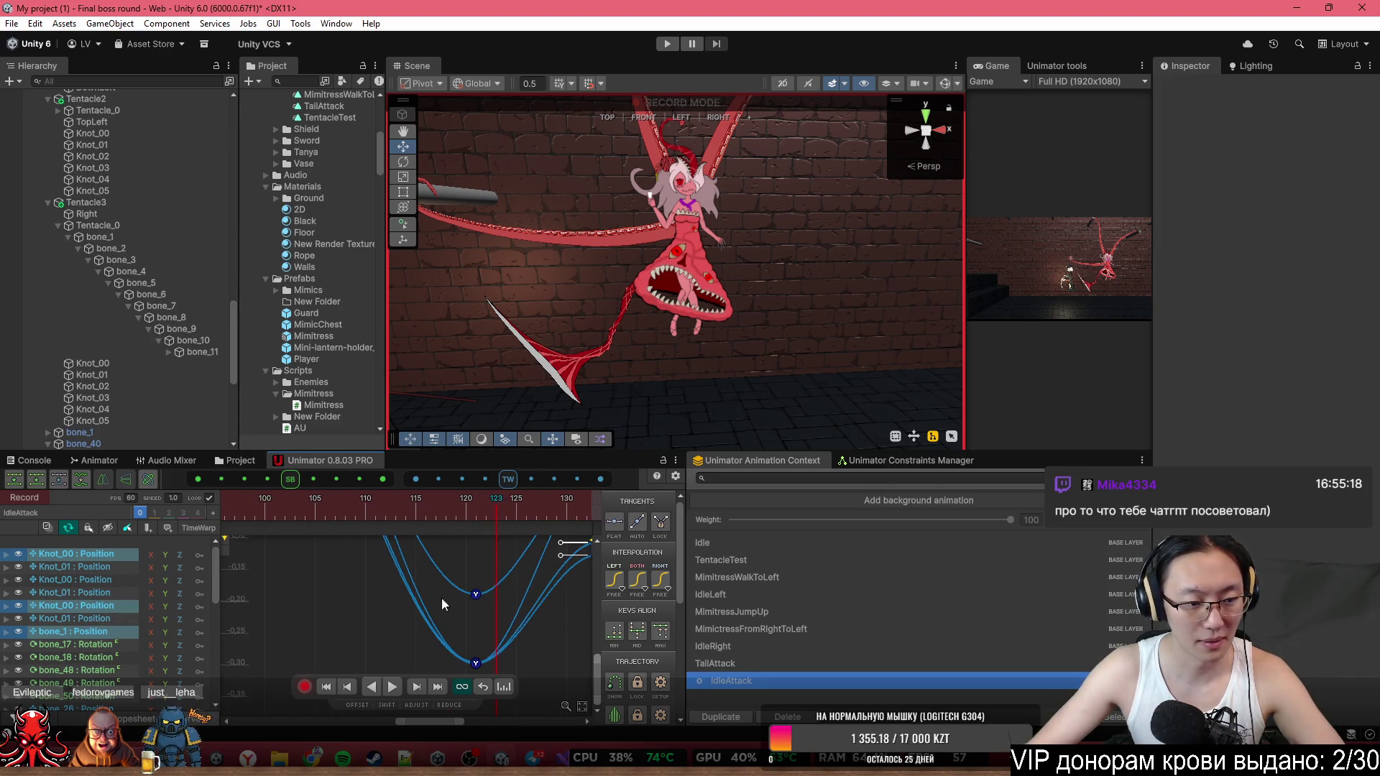
scroll(453, 603, "down", 3)
scroll(508, 610, "down", 1)
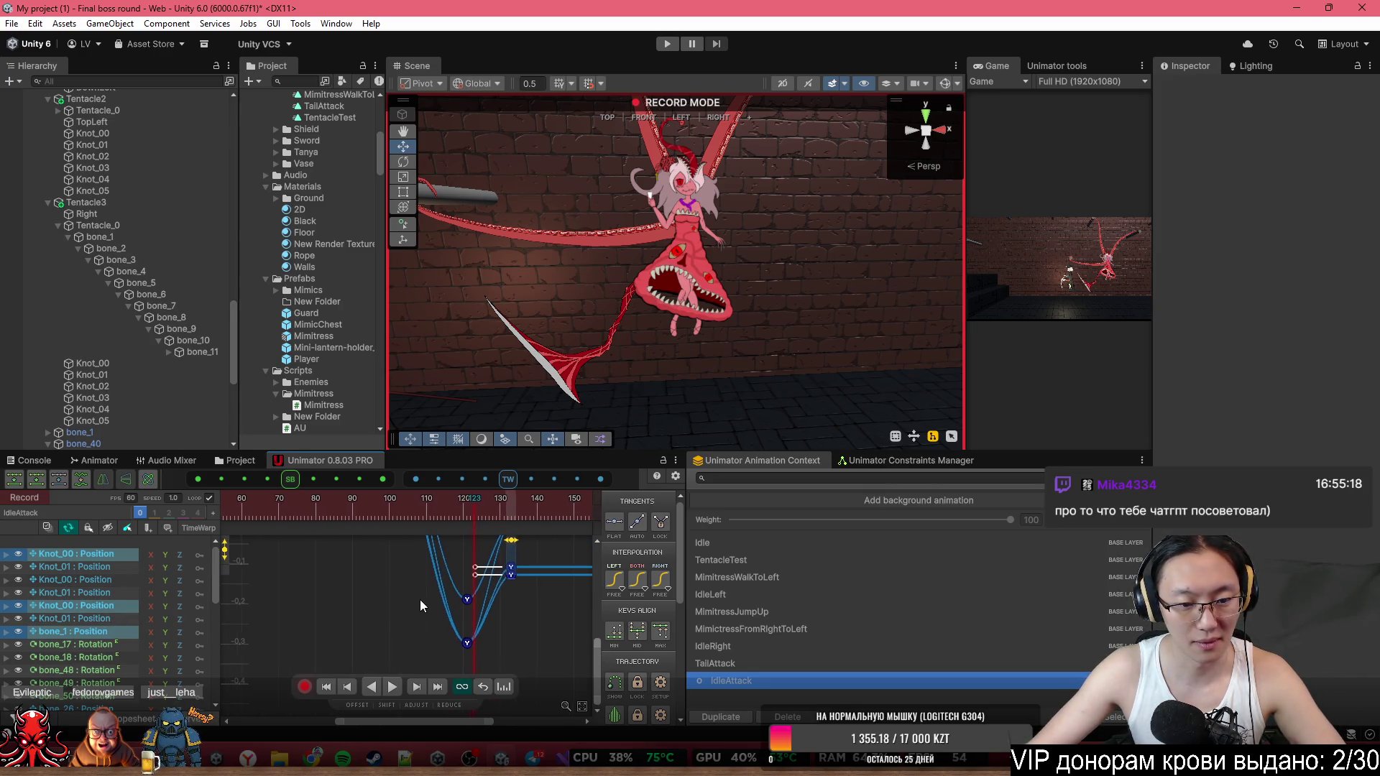
Isolate the Knot_00 position curves and select the lowest key near frame 121.
left_click(105, 606)
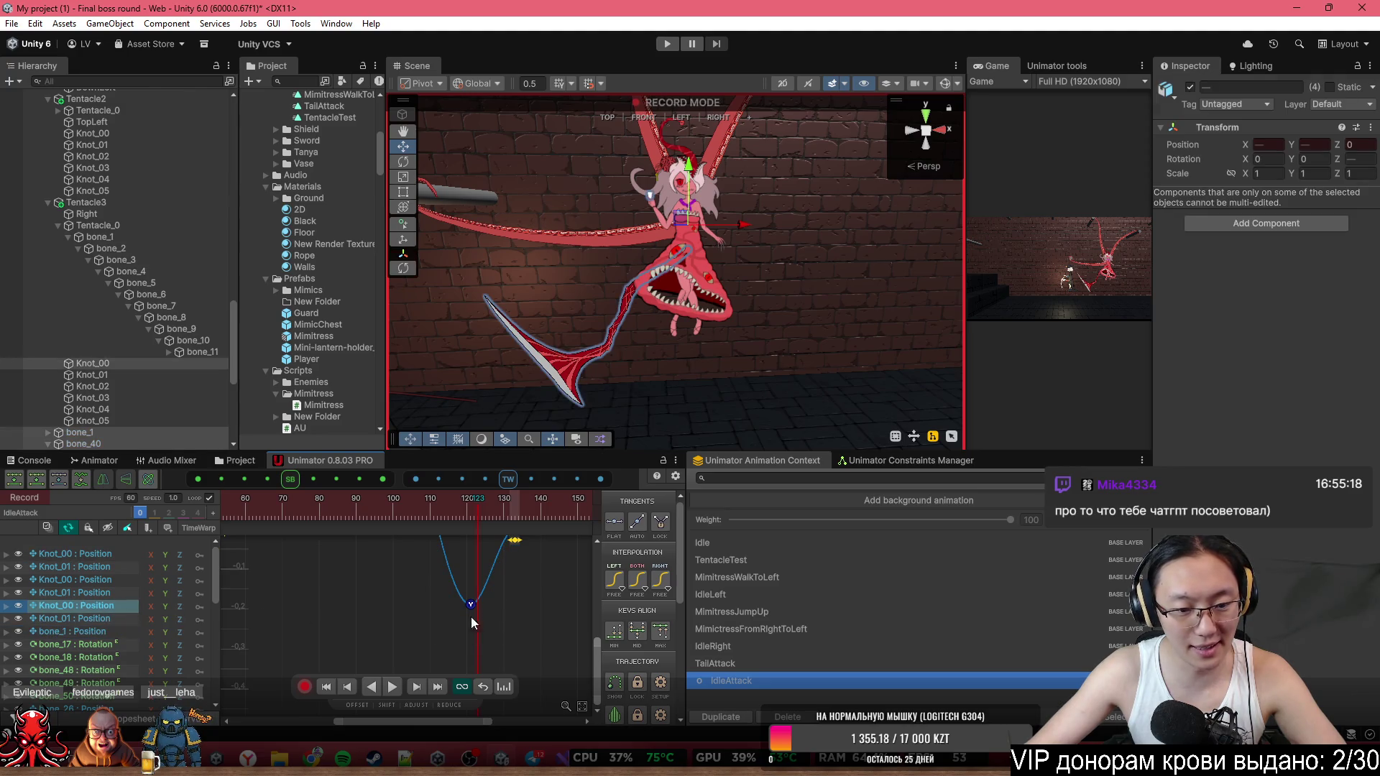
left_click(80, 578)
left_click(472, 506)
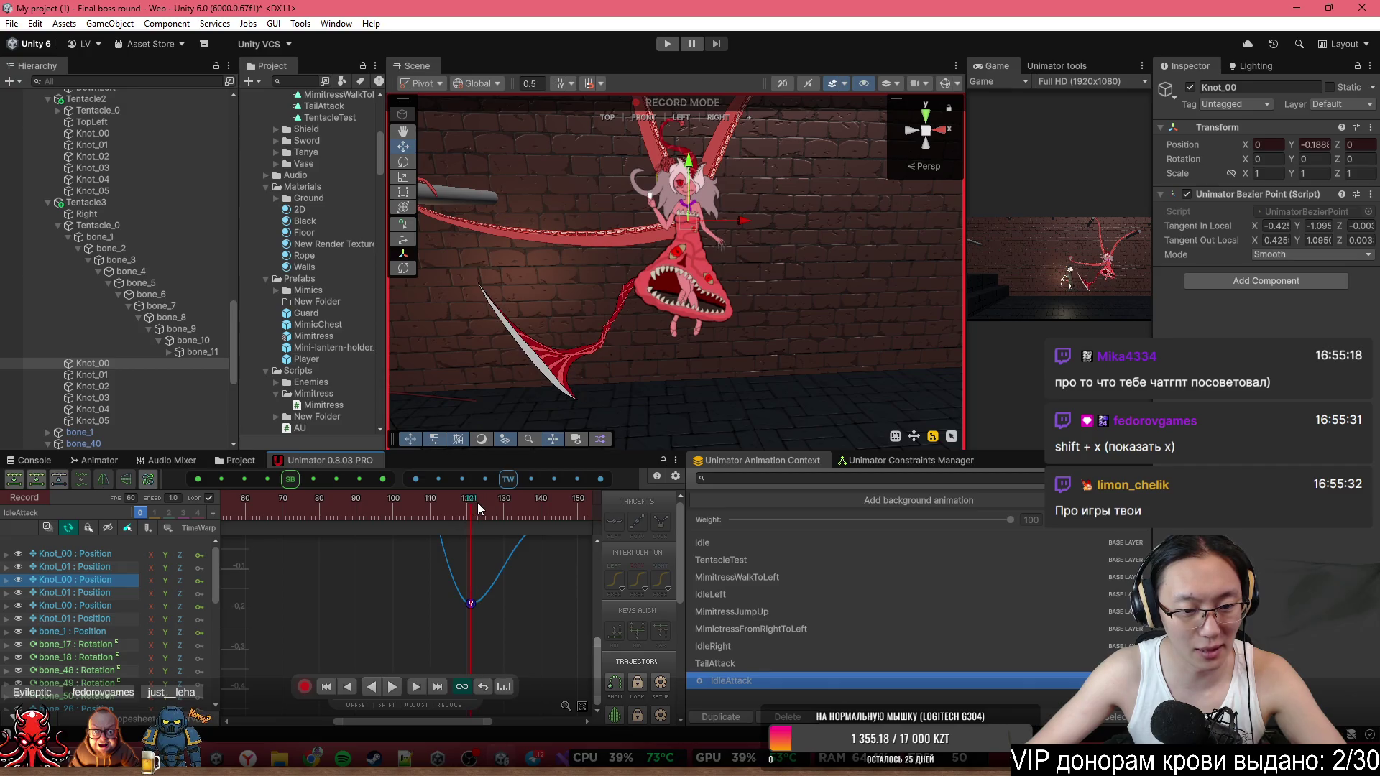
left_click(84, 556)
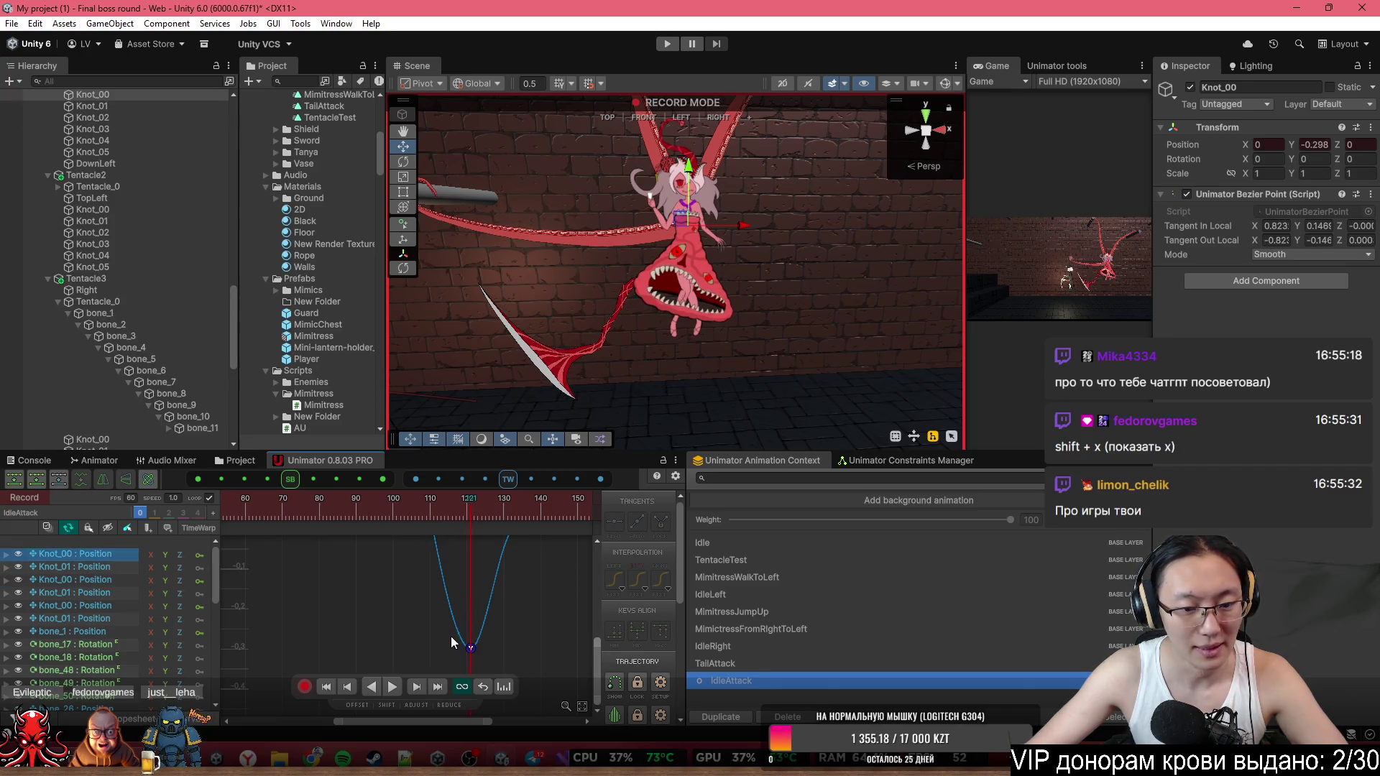
mouse_move(421, 630)
left_mouse_down()
mouse_move(481, 661)
mouse_move(471, 616)
left_mouse_up()
left_click(112, 581, "ctrl")
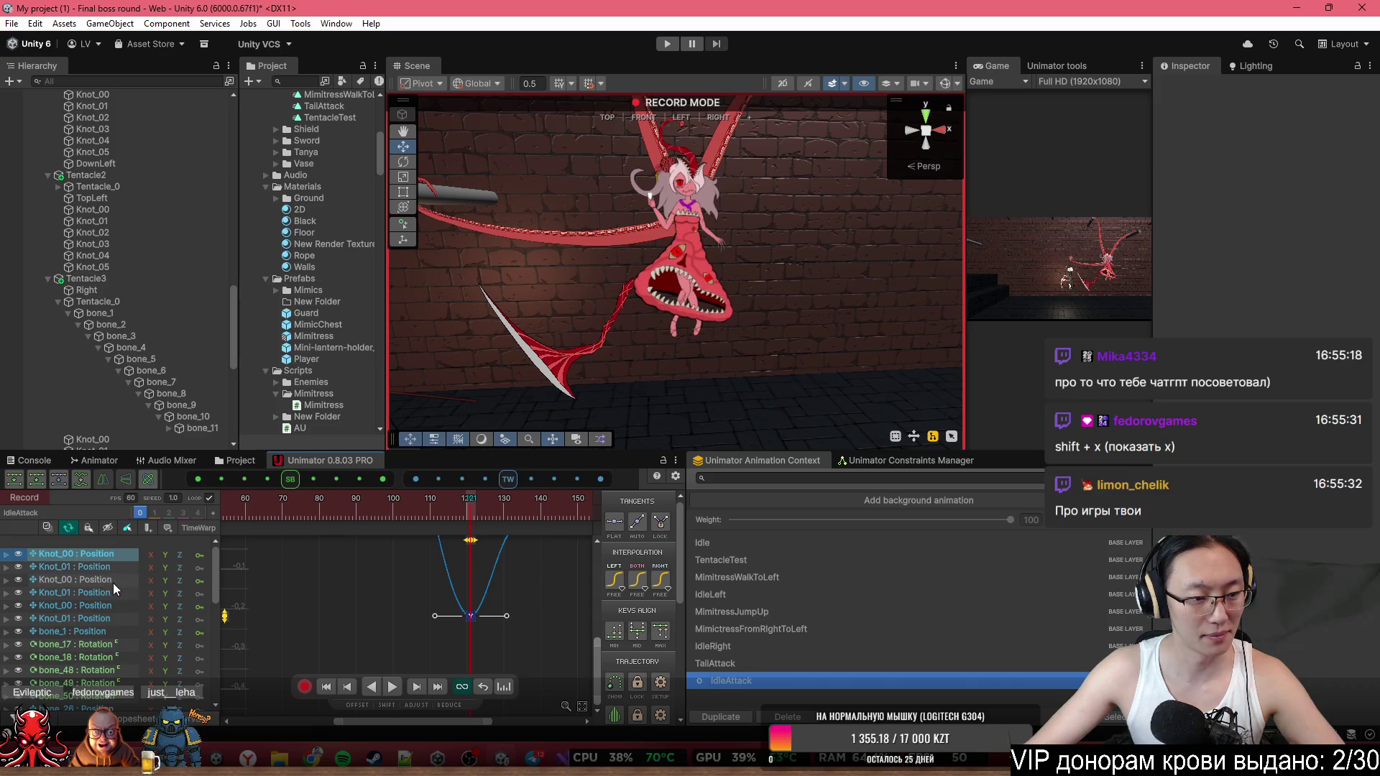
left_click(98, 609, "ctrl")
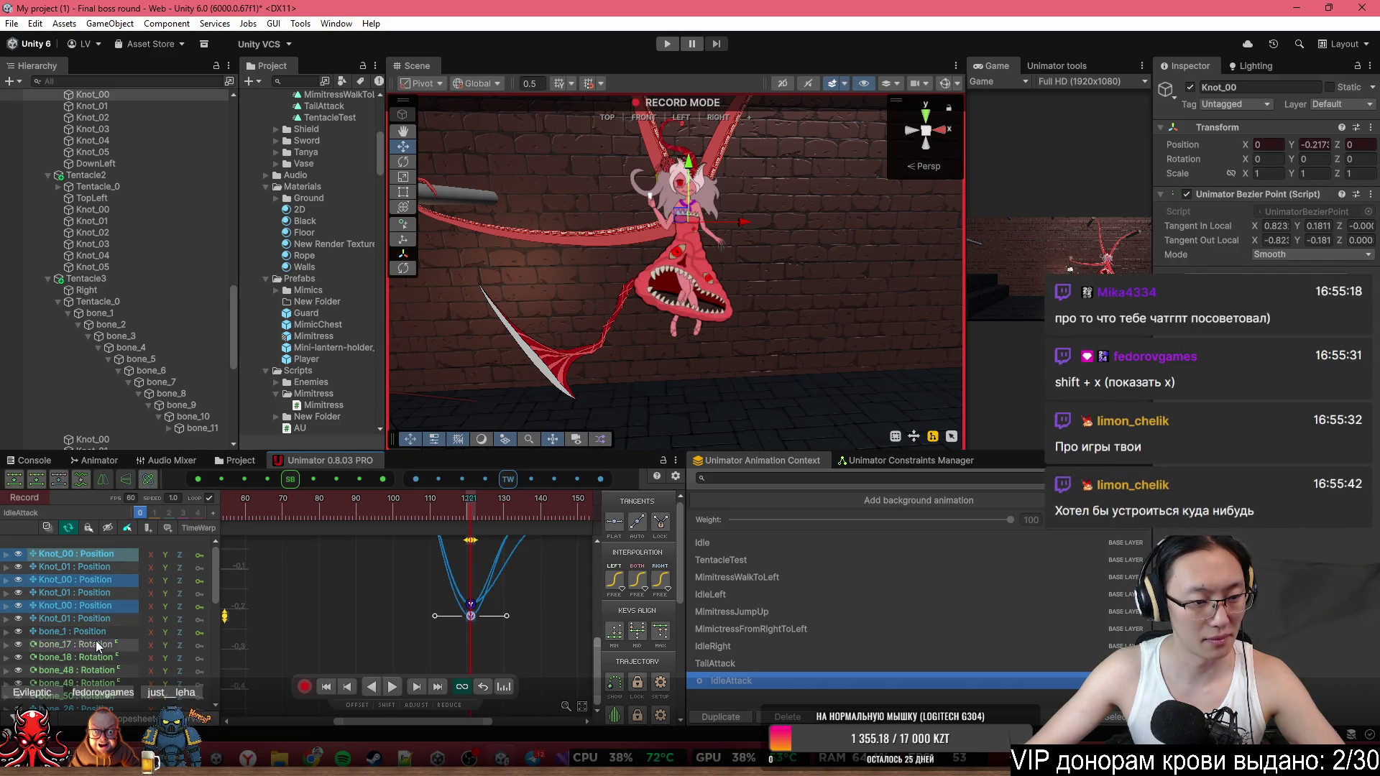
Raise the bone_40 Position.y key near frame 121 from -0.217 to -0.193.
scroll(96, 654, "down", 5)
scroll(86, 604, "up", 3)
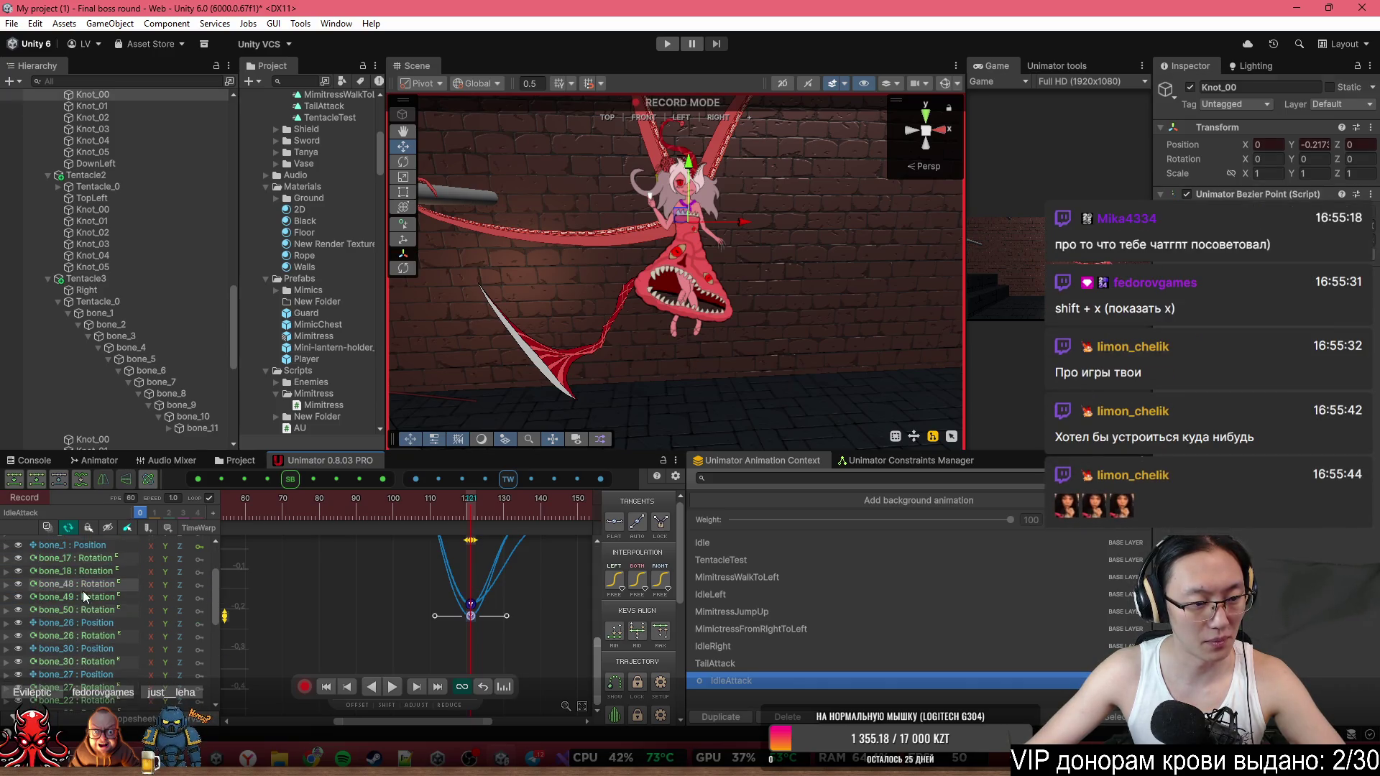
scroll(87, 676, "down", 5)
left_click(101, 635)
scroll(462, 646, "up", 3)
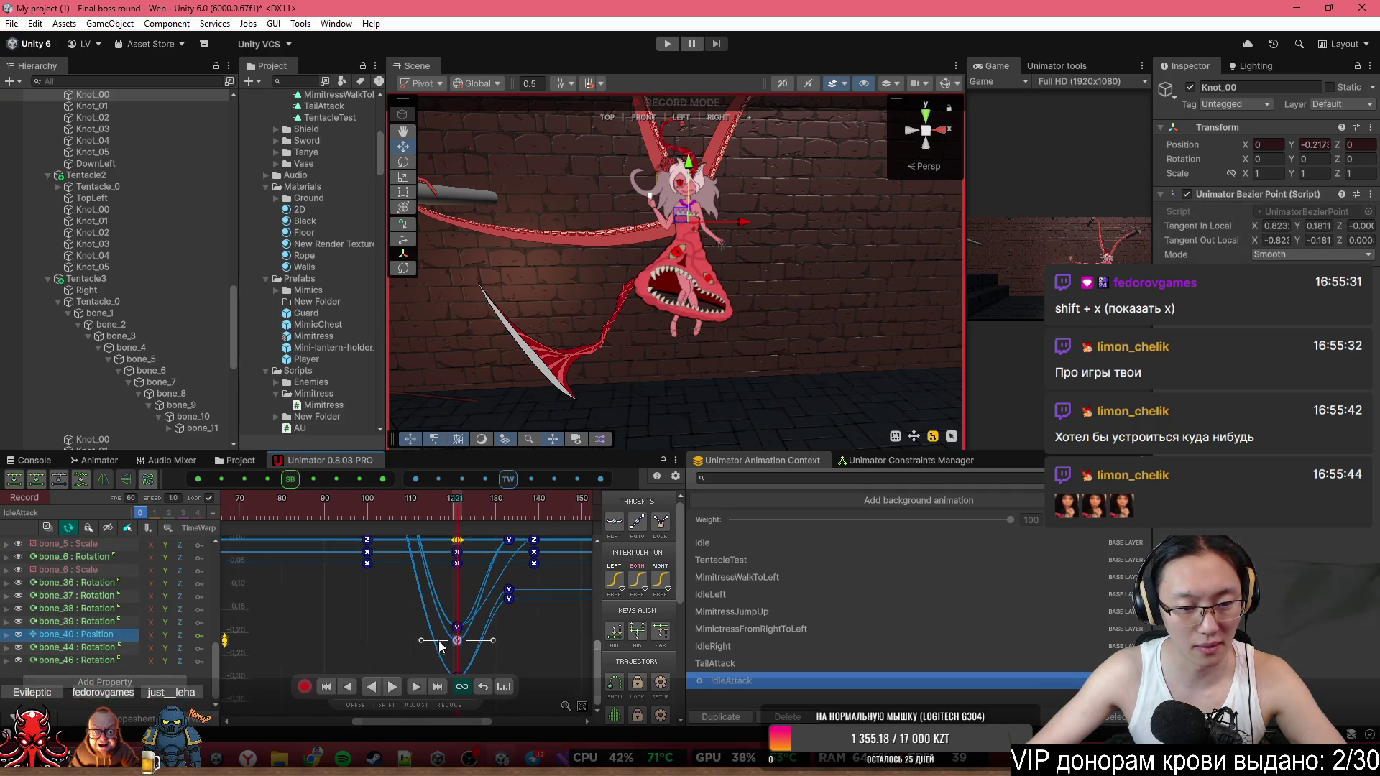
left_click_drag(480, 641, 480, 627)
Review the shallower dip by stepping through frames 133, 54 and 0.
scroll(485, 615, "down", 3)
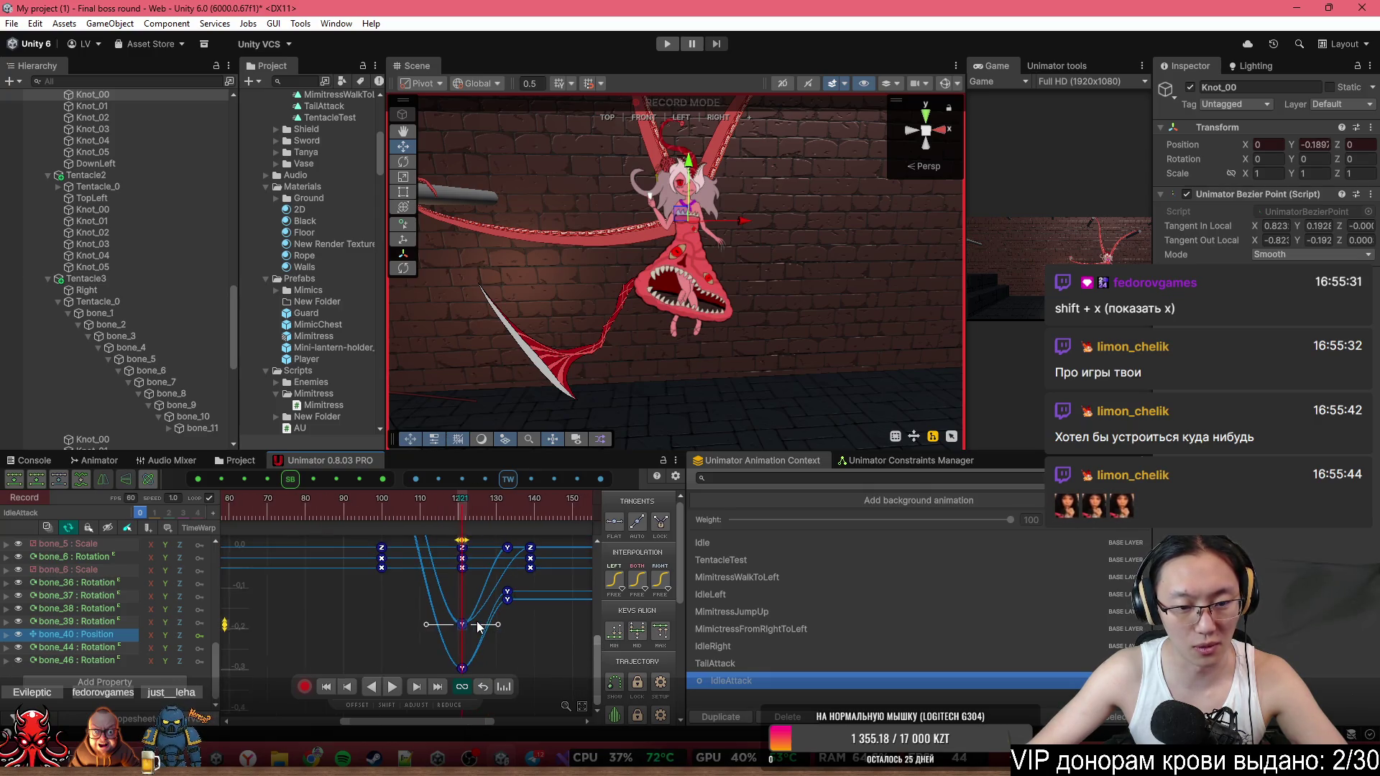
scroll(494, 628, "down", 3)
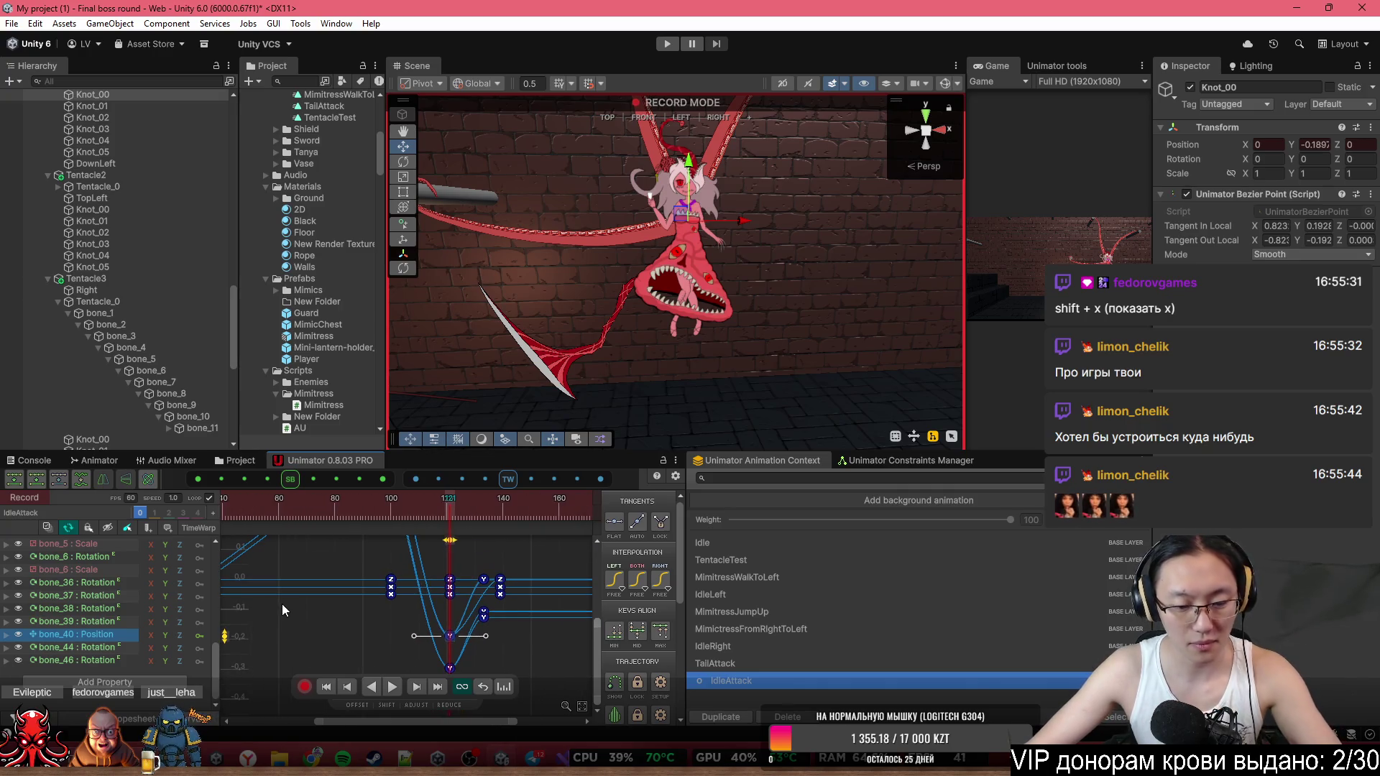
scroll(453, 636, "up", 2)
scroll(476, 639, "up", 2)
left_click(474, 636)
scroll(475, 636, "down", 5)
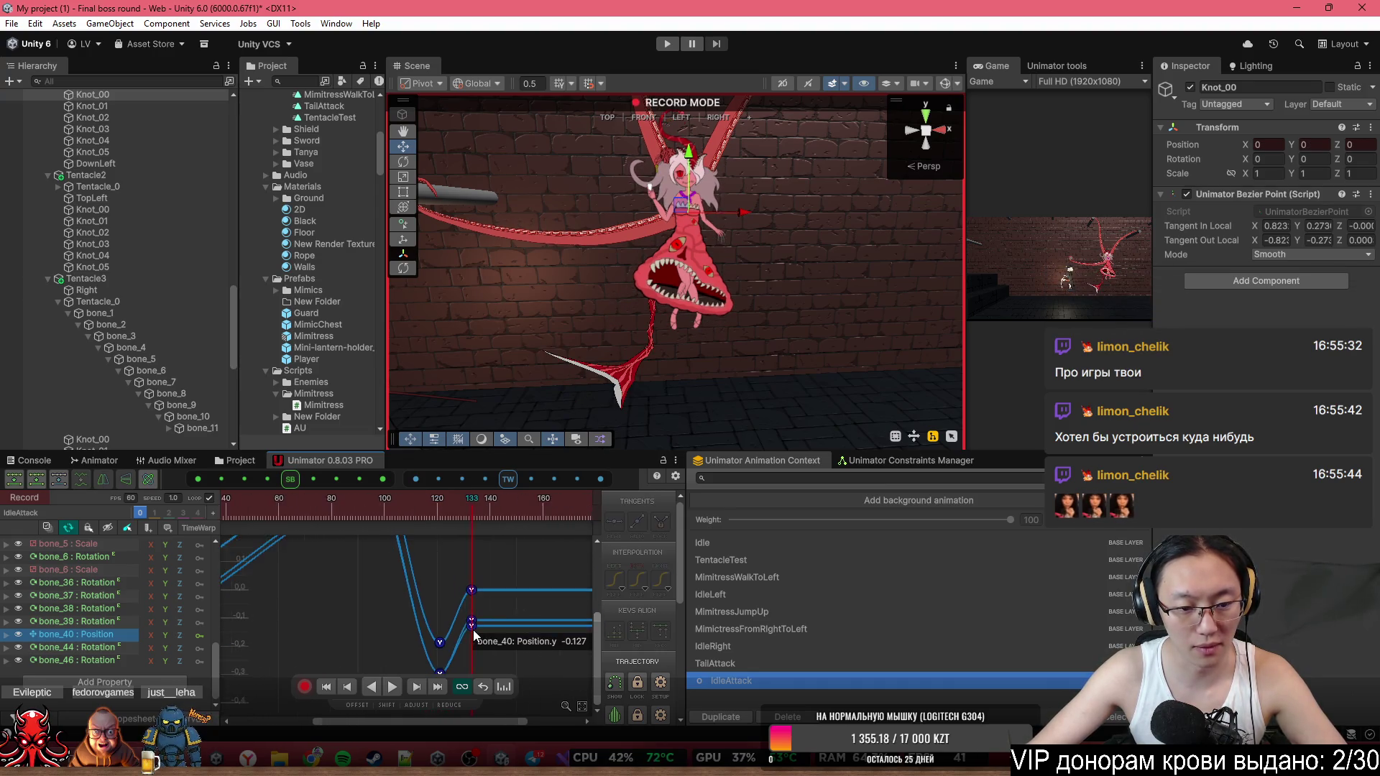
left_click(320, 517)
left_click(246, 522)
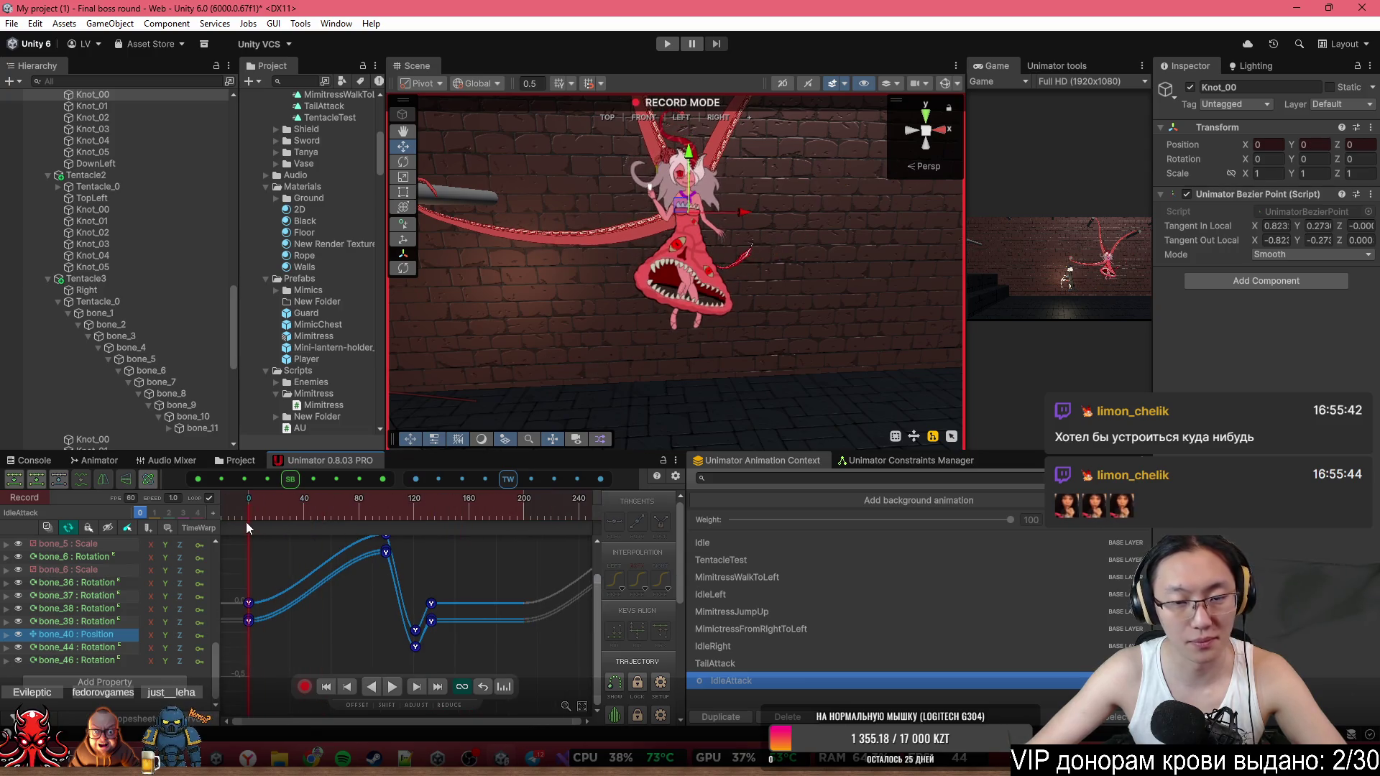
Copy the bone_40 frame-0 keys and paste them at frame 133.
left_click_drag(231, 588, 277, 626)
key("ctrl+c")
key("ctrl+v")
left_click_drag(418, 510, 291, 512)
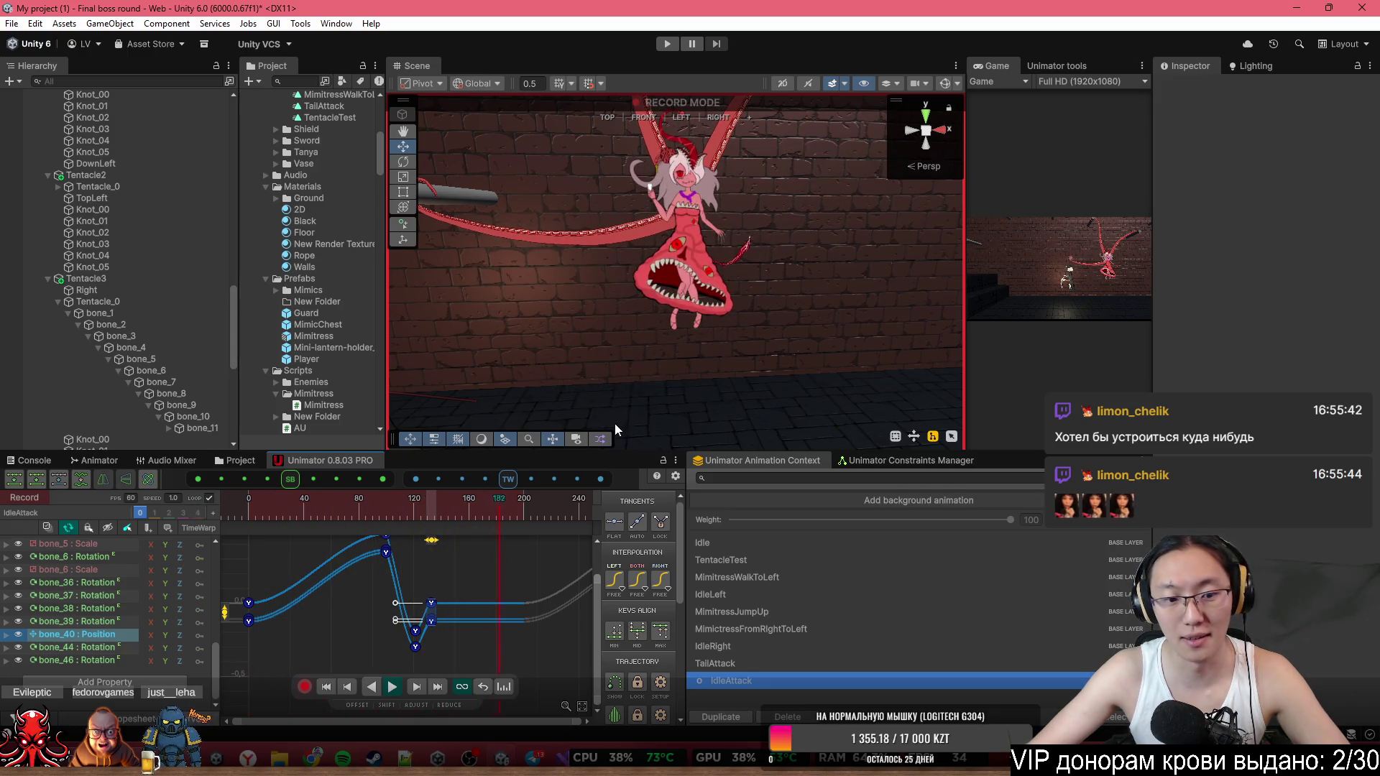
Lower the two bottom bone_40 keys to deepen the dip and shift the recovery keys later.
scroll(424, 651, "up", 1)
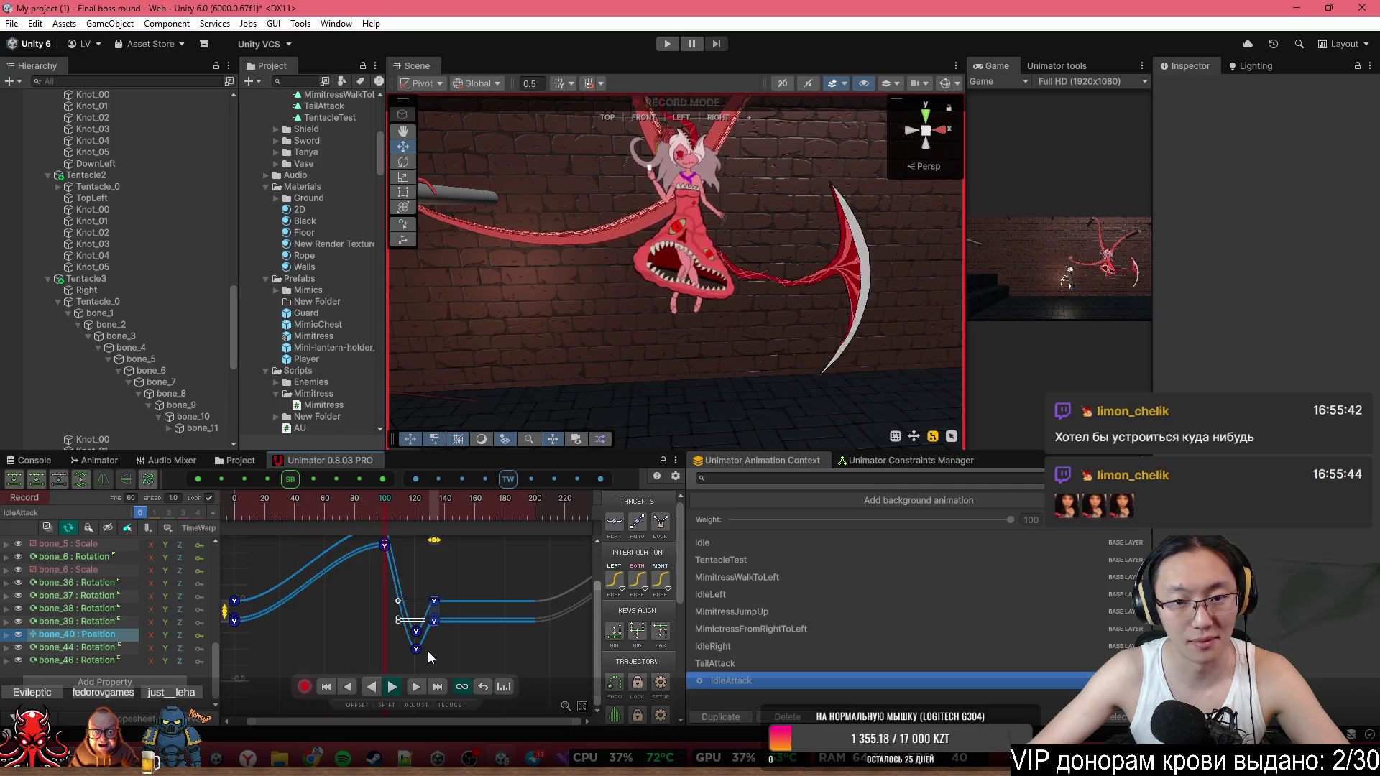
mouse_move(435, 664)
left_mouse_down()
mouse_move(402, 648)
mouse_move(397, 627)
left_mouse_up()
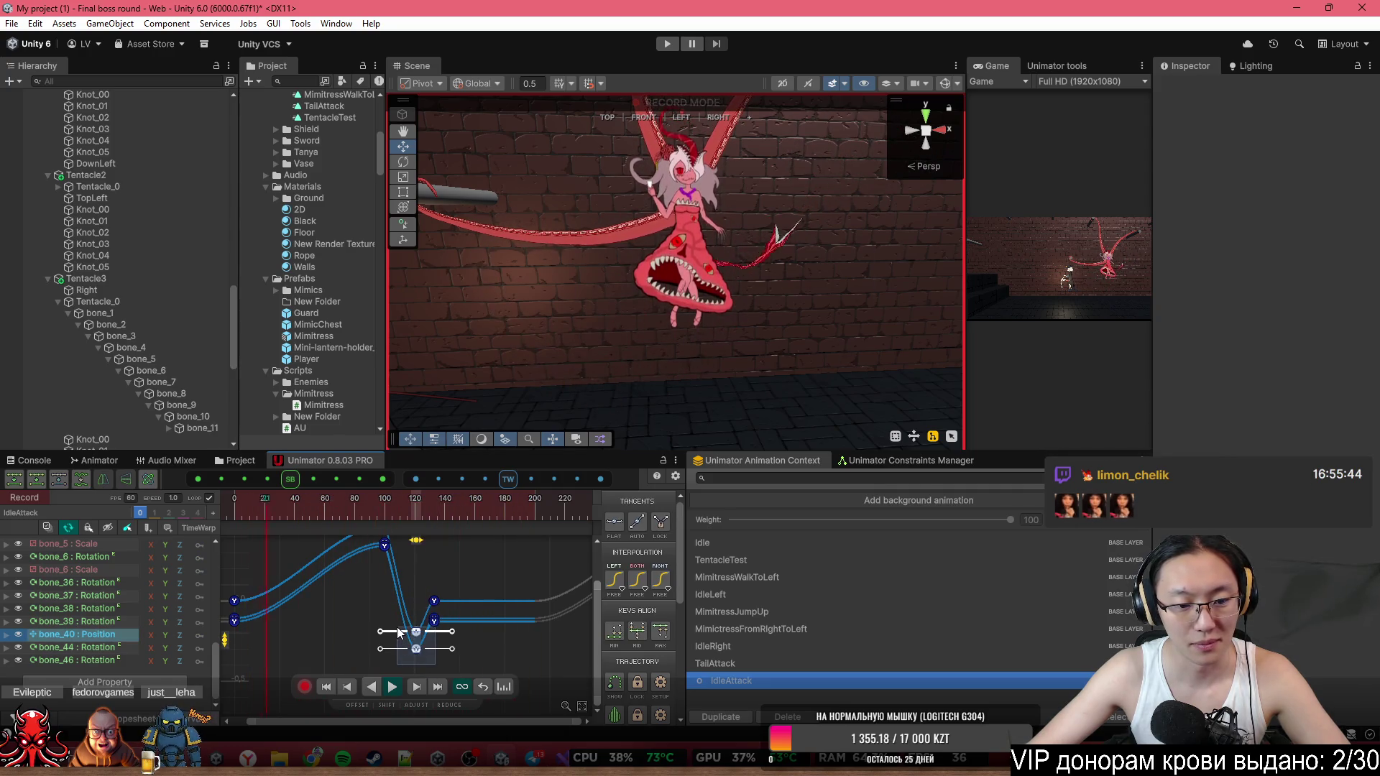
left_click_drag(230, 642, 237, 667)
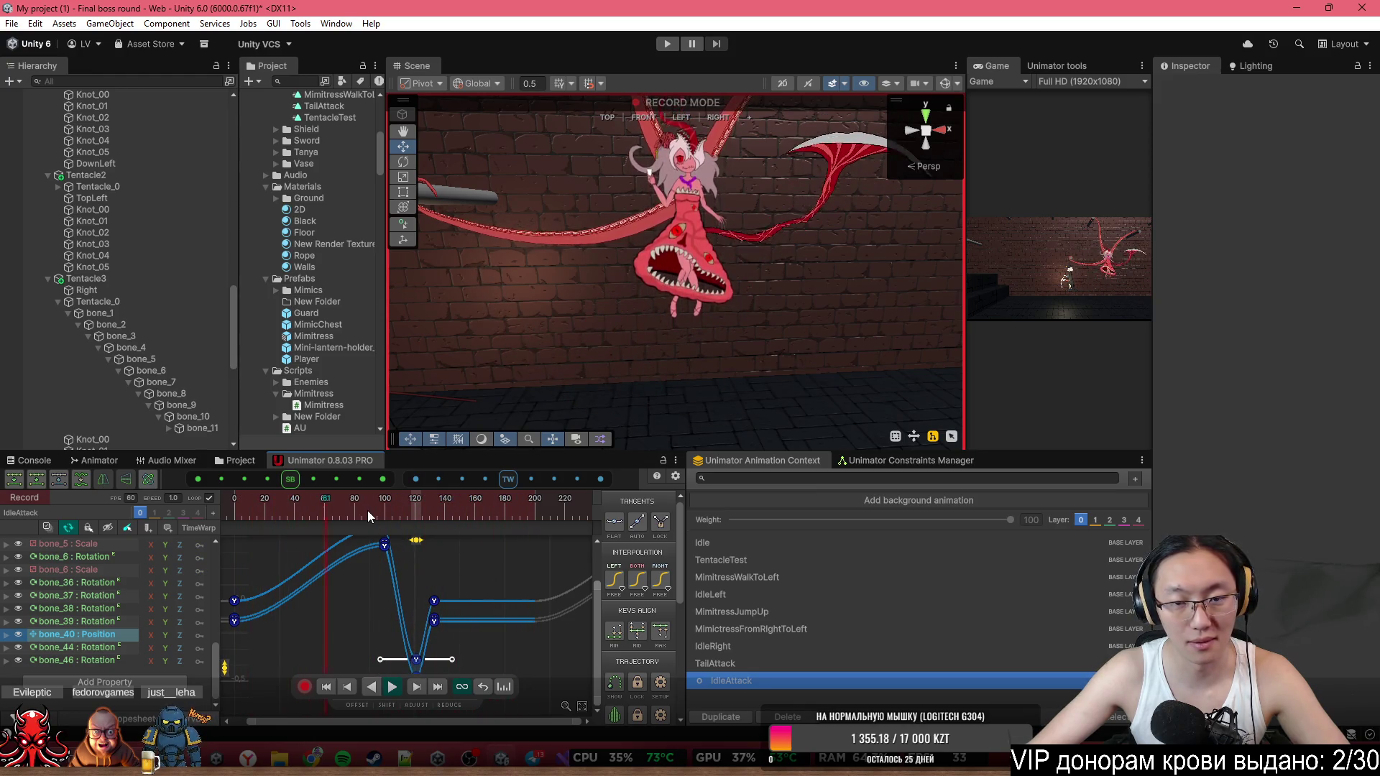
left_click_drag(472, 590, 427, 633)
left_click_drag(434, 555, 455, 553)
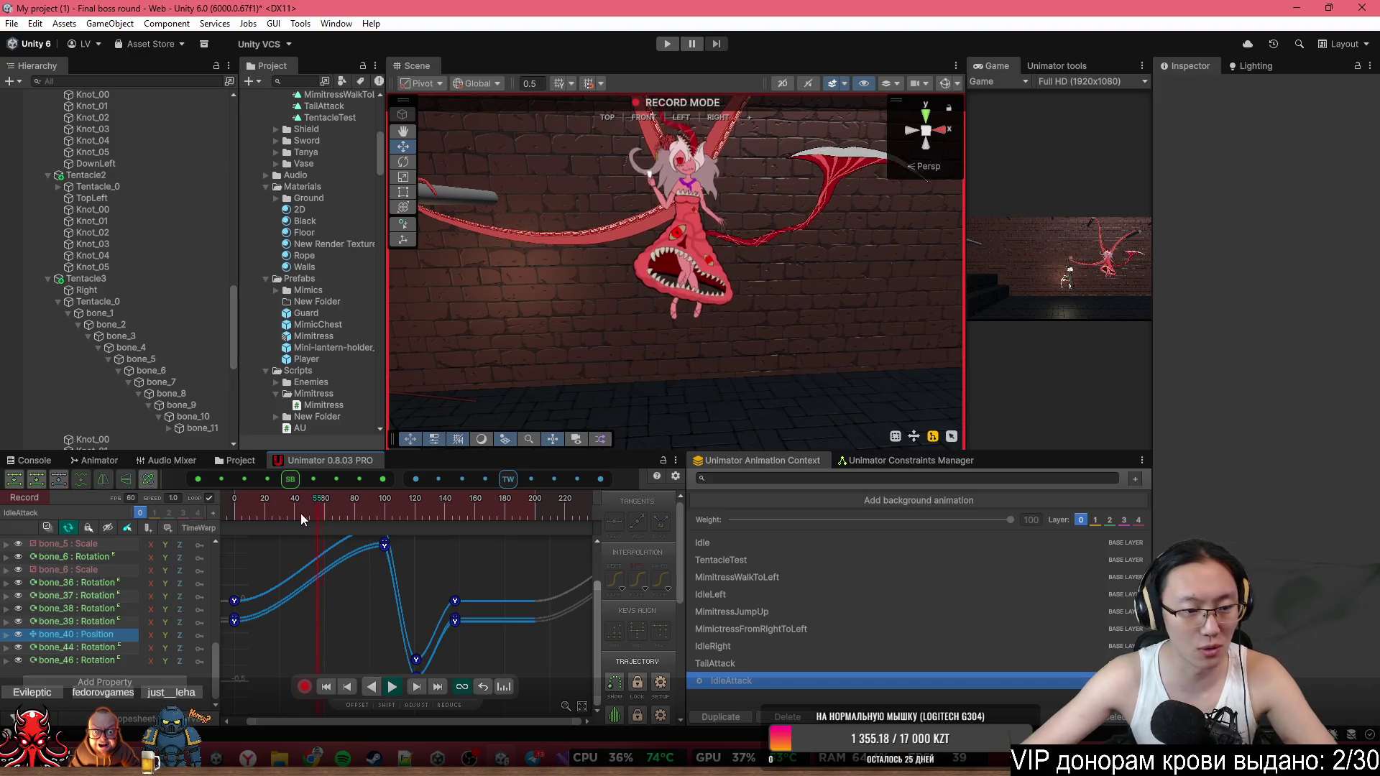
Retime the bone_40 key near frame 112 to about frame 117.
left_click_drag(278, 511, 221, 509)
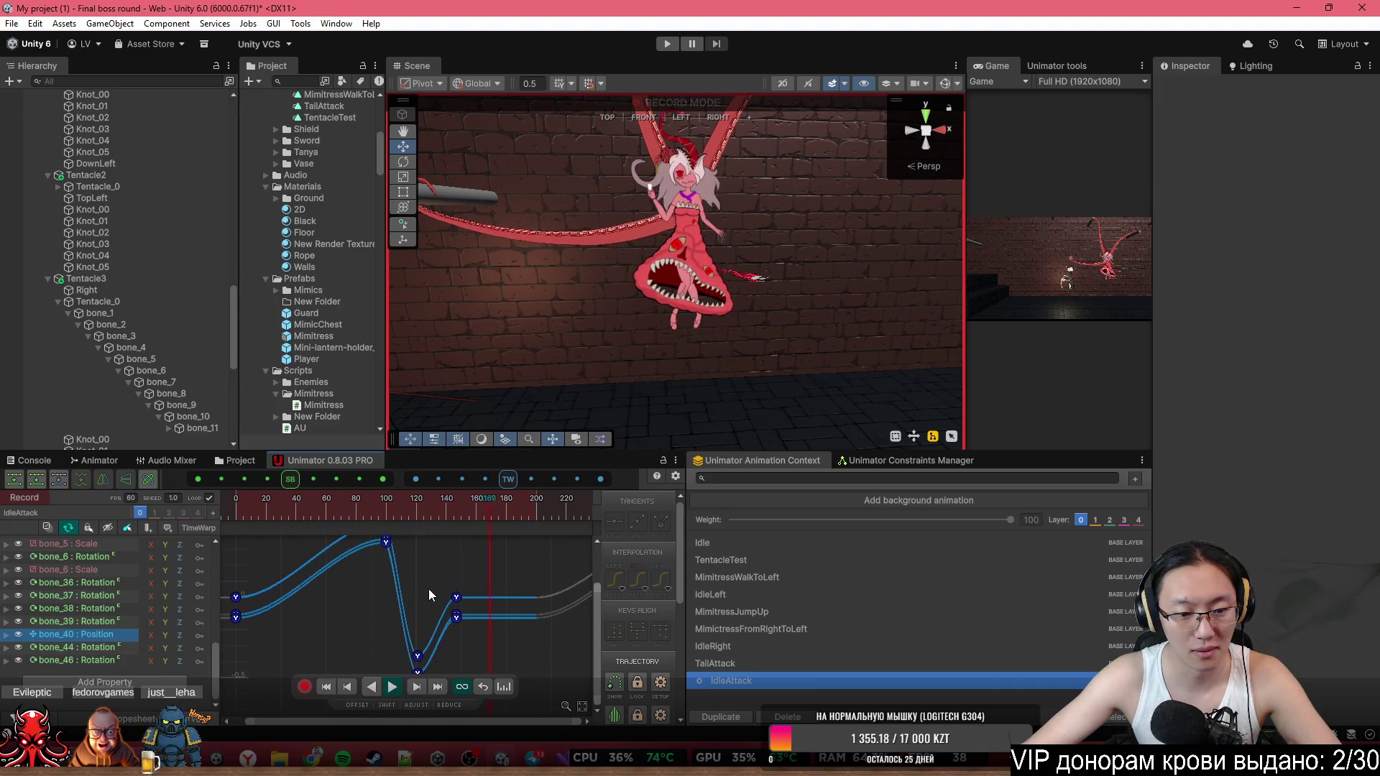
left_click(416, 656)
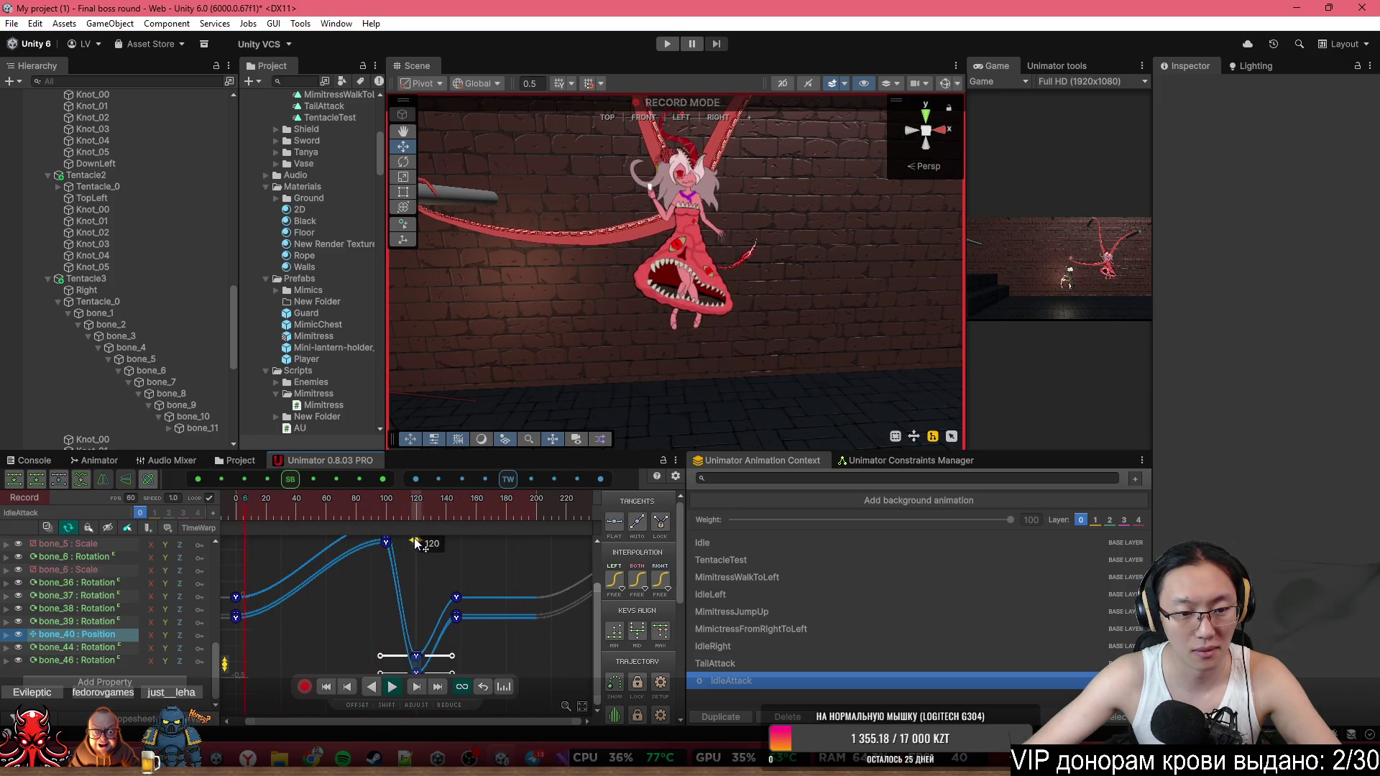
left_click_drag(417, 543, 411, 540)
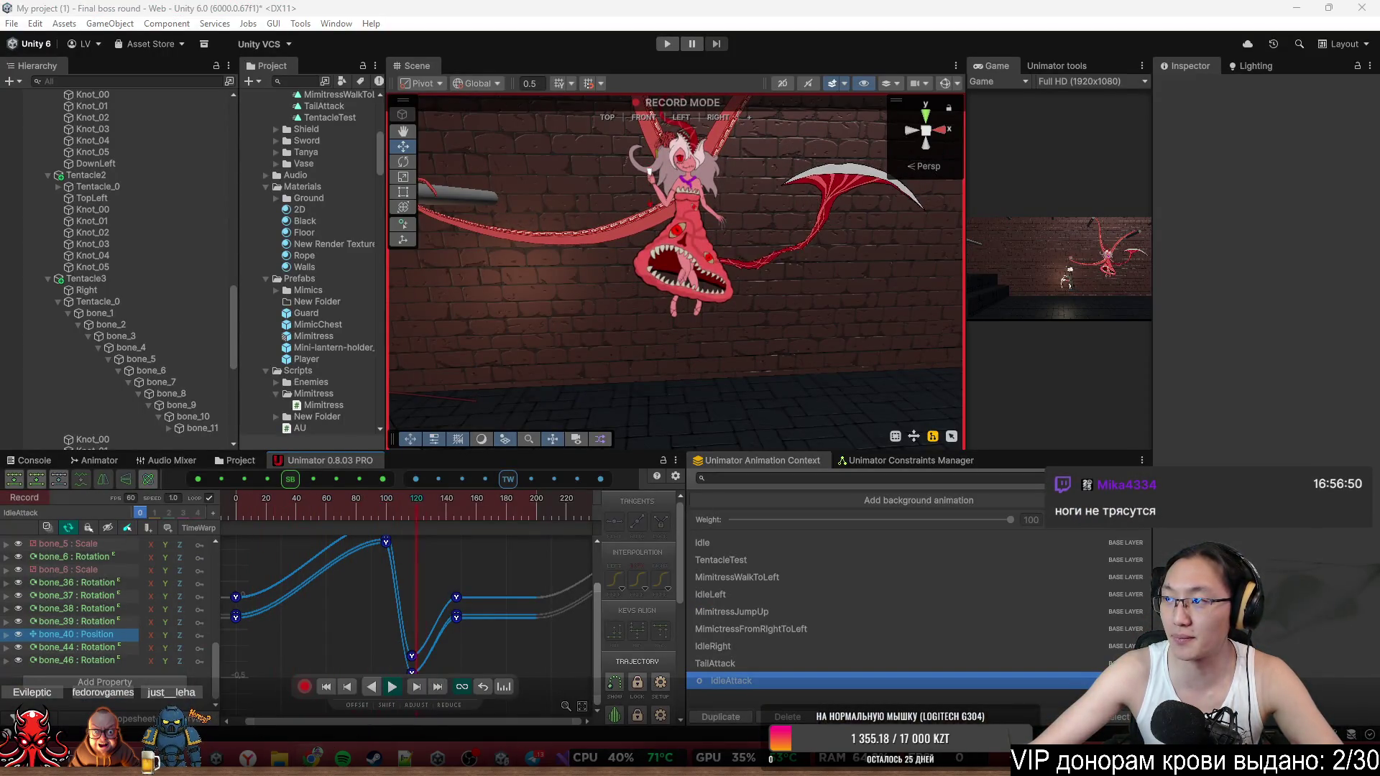
Open itch.io/dashboard in Chrome.
left_click(311, 759)
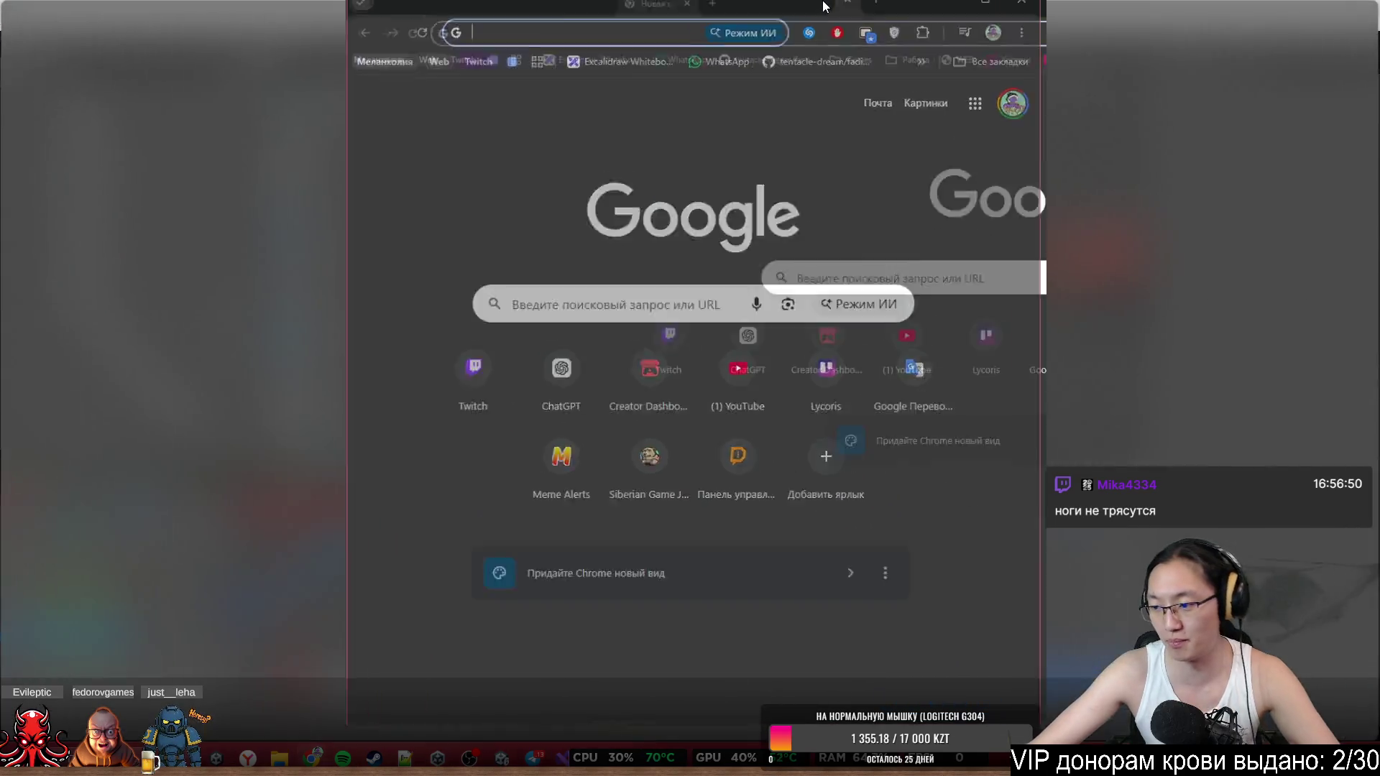
type("itch.io/dashboard")
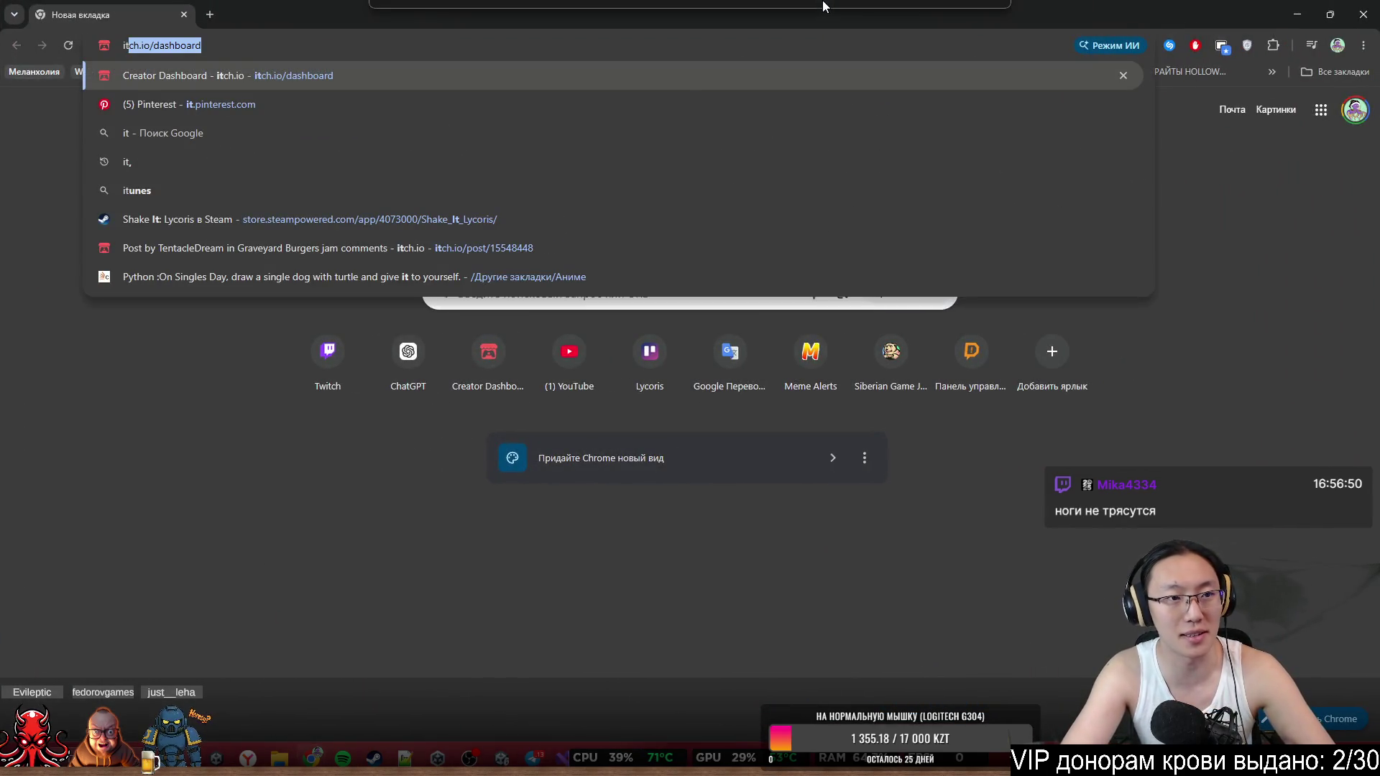
key("Return")
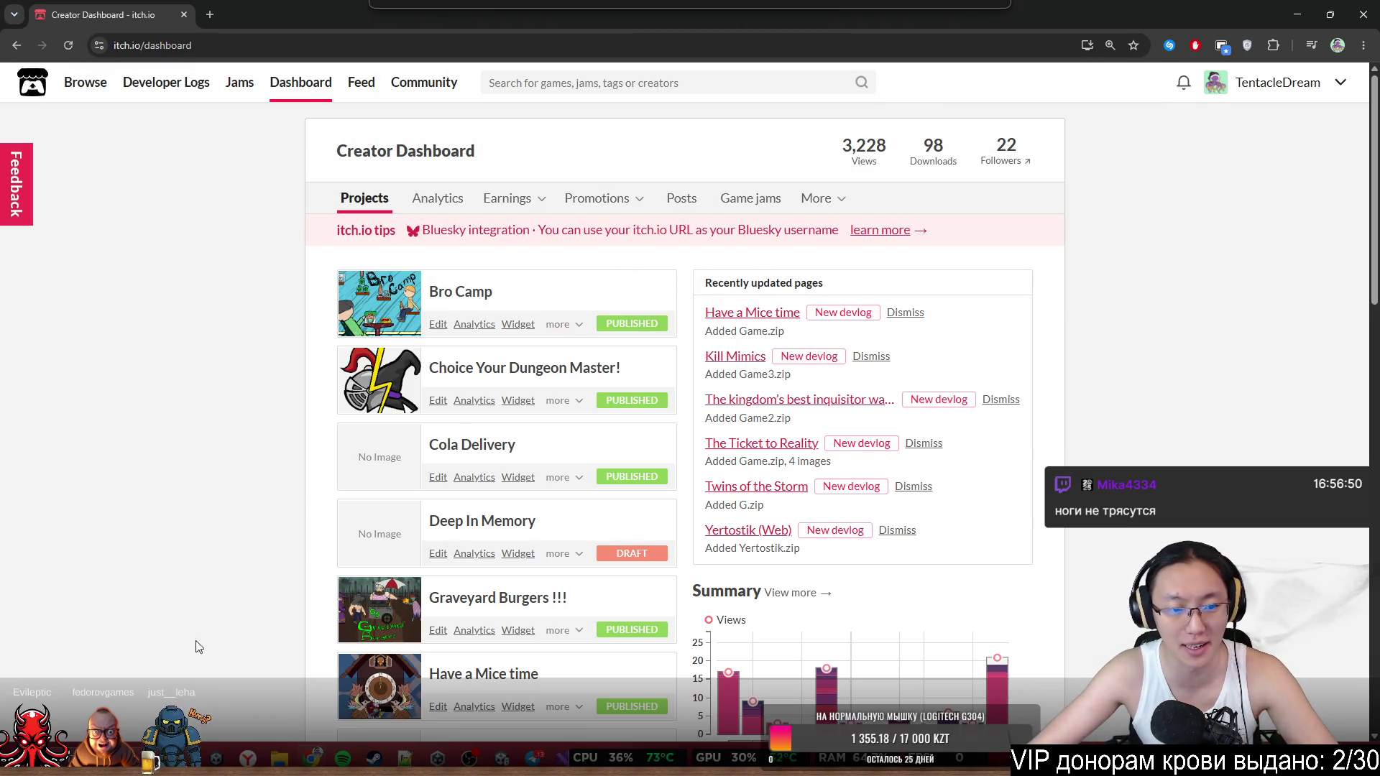
Scroll through the projects list and Summary views chart, then minimize the browser window.
scroll(564, 529, "down", 6)
scroll(612, 423, "down", 3)
scroll(804, 455, "up", 3)
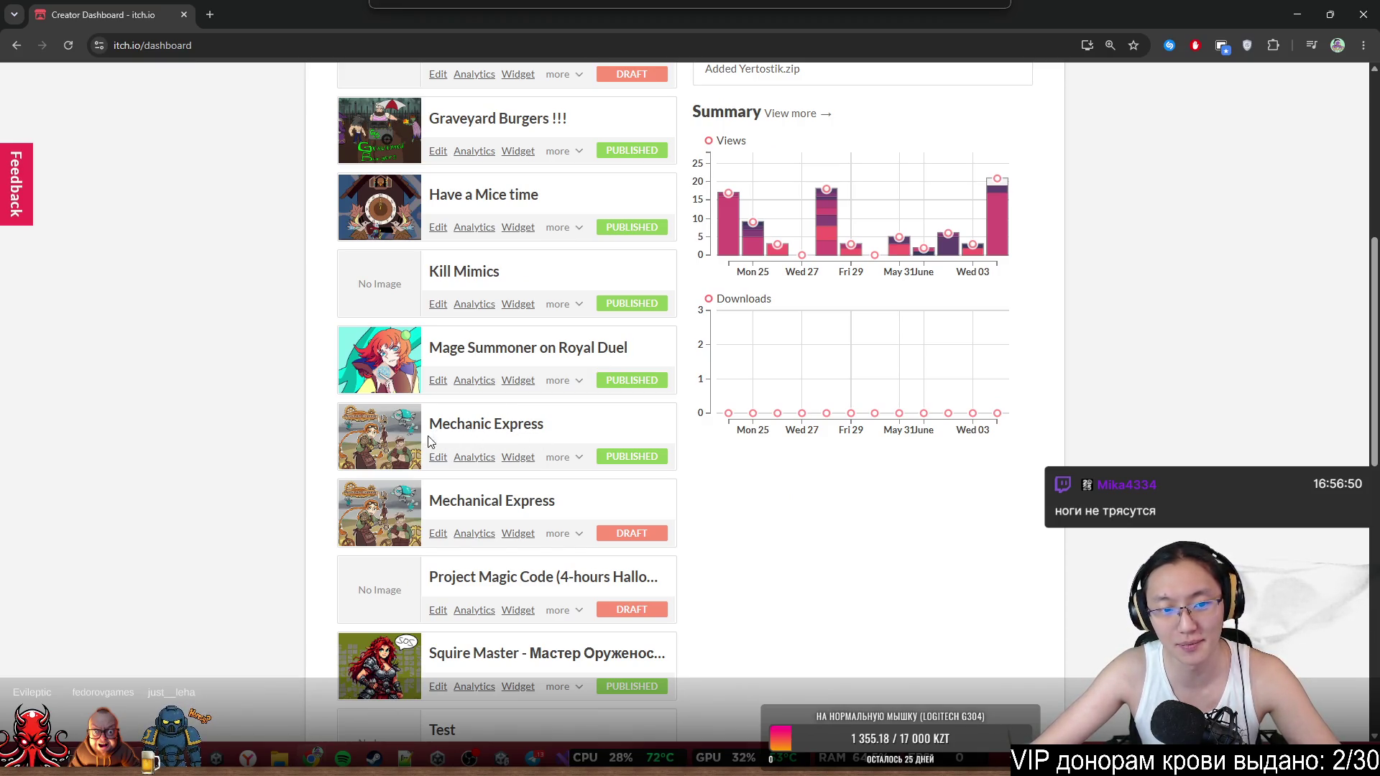
scroll(482, 429, "up", 2)
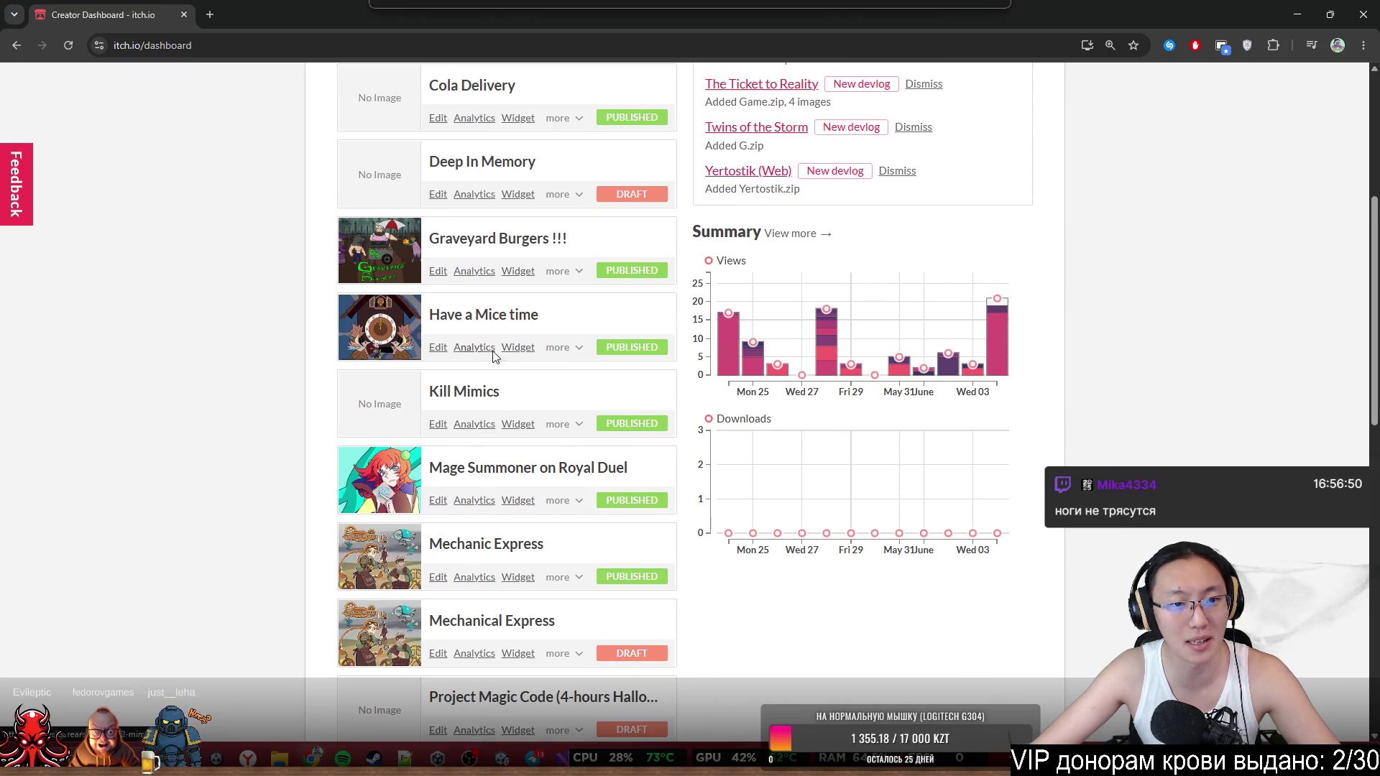
scroll(424, 302, "up", 6)
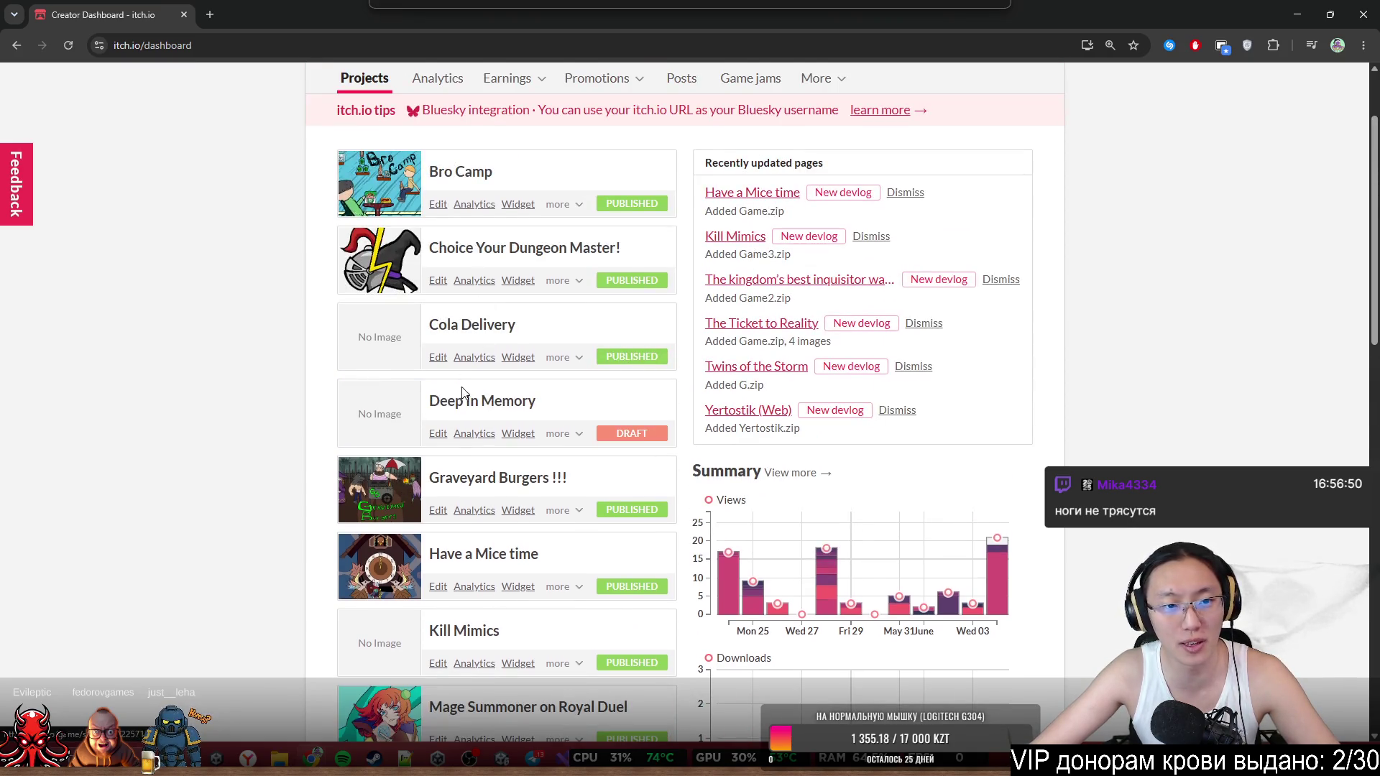
scroll(460, 396, "down", 10)
scroll(468, 395, "down", 5)
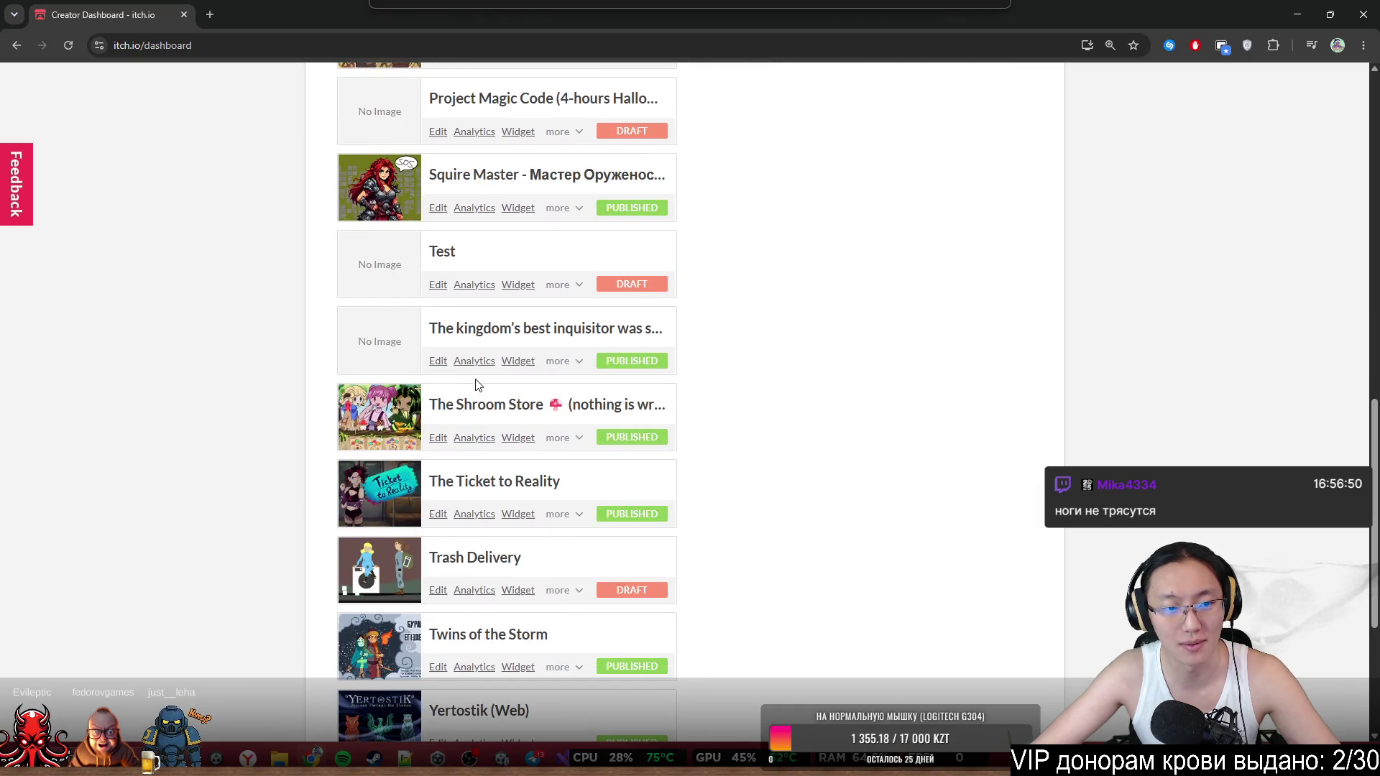
scroll(475, 382, "down", 2)
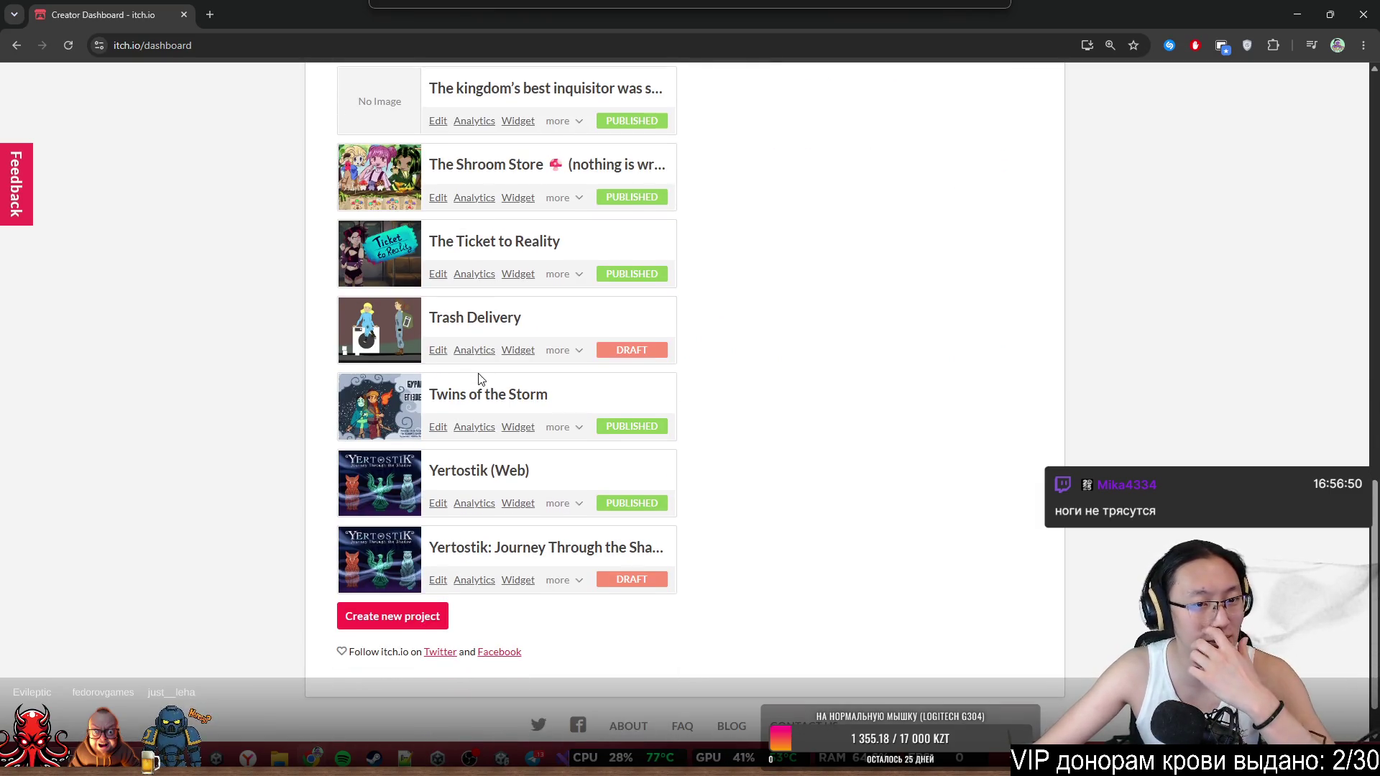
scroll(480, 379, "up", 10)
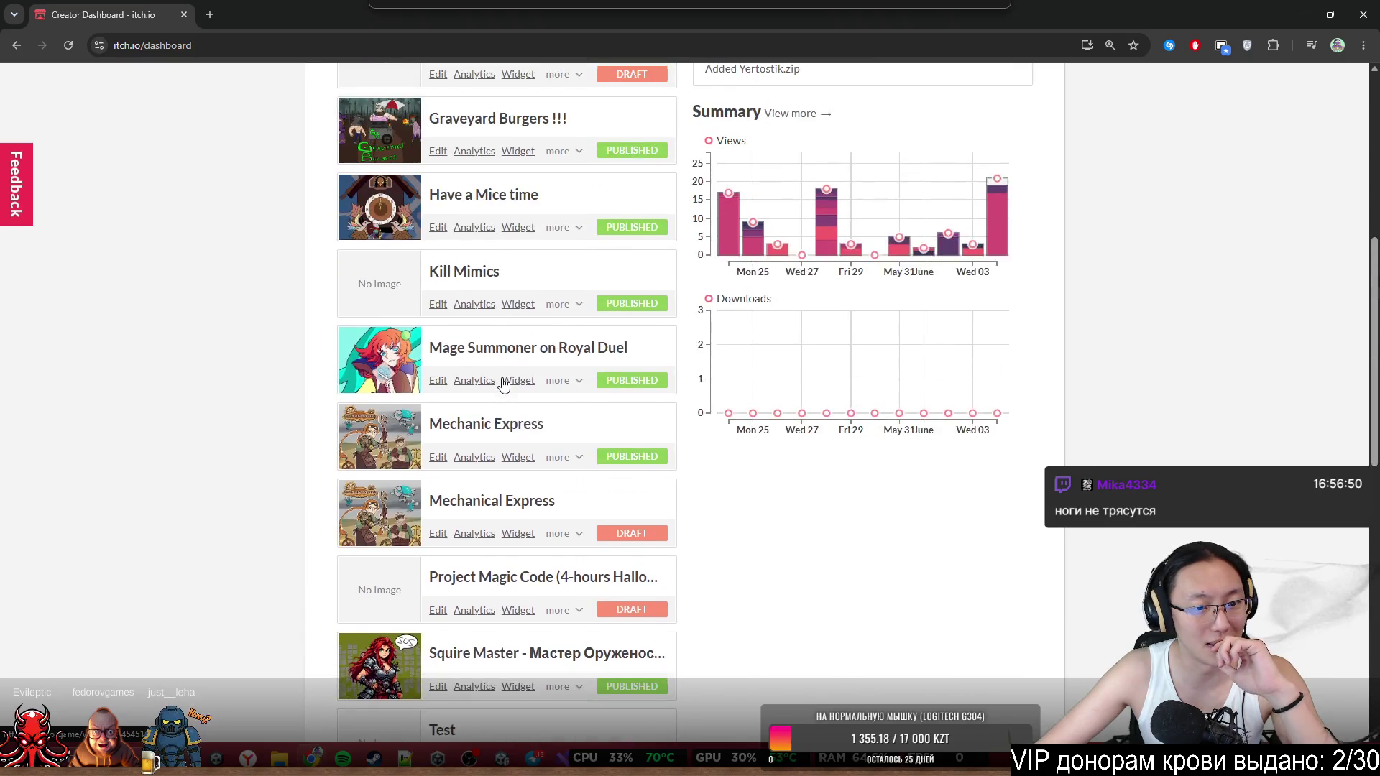
scroll(503, 384, "up", 2)
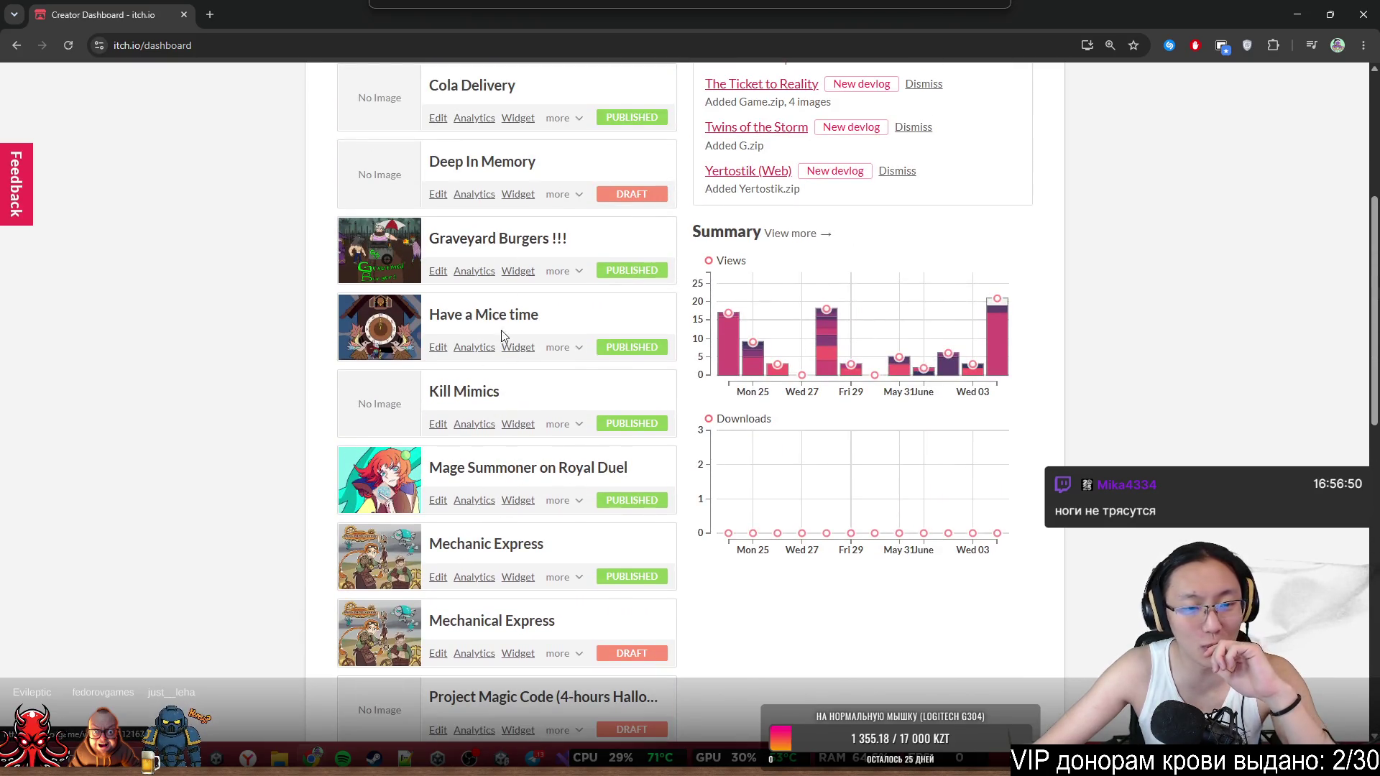
scroll(509, 215, "up", 3)
scroll(511, 568, "down", 6)
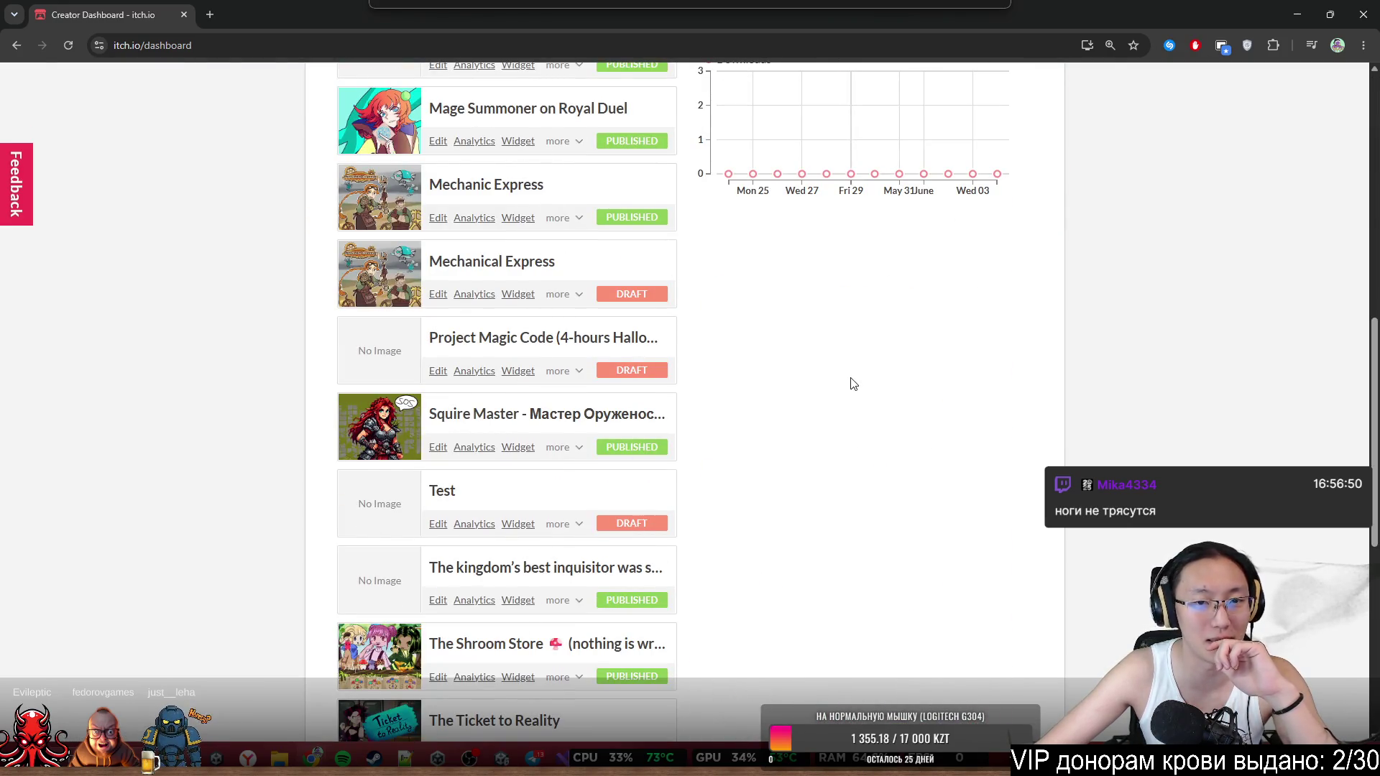
scroll(834, 392, "up", 2)
scroll(984, 359, "up", 3)
mouse_move(993, 304)
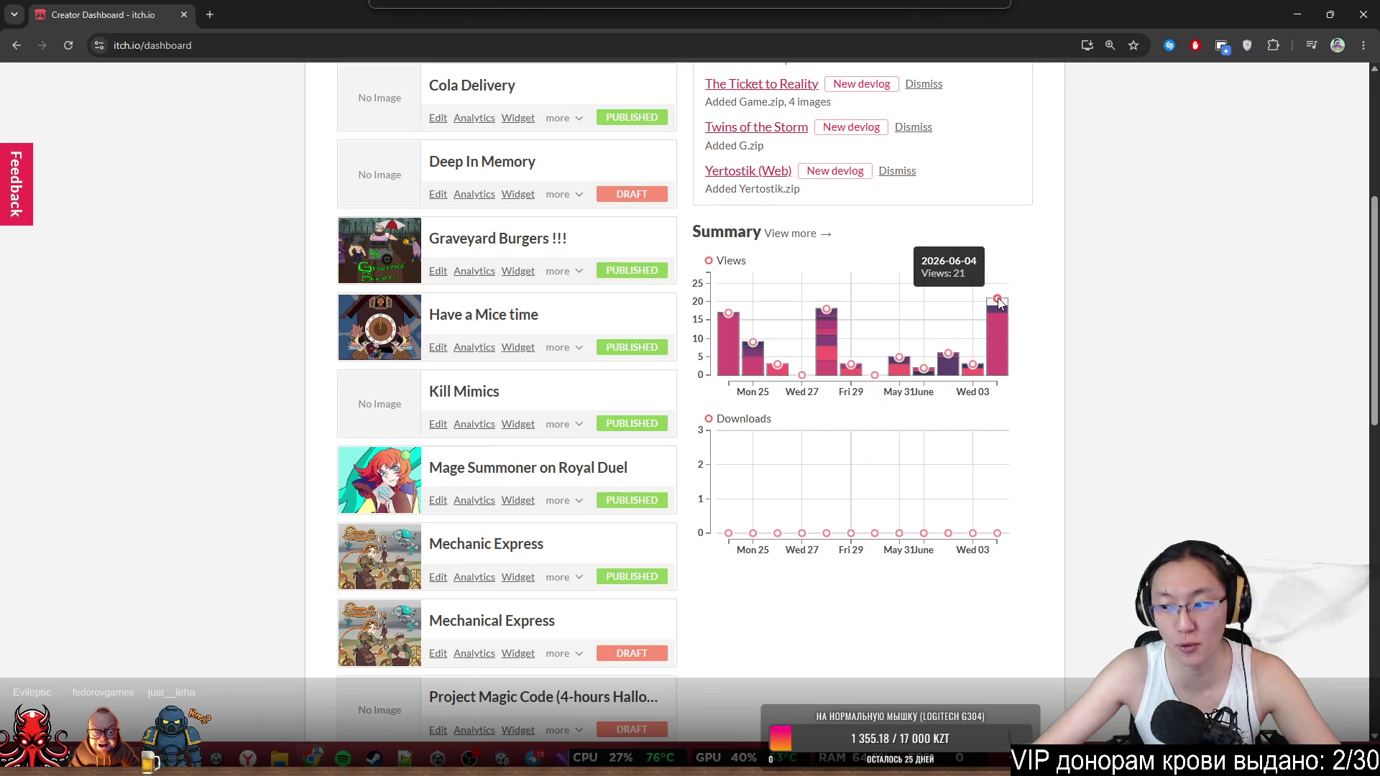
key("super+Down")
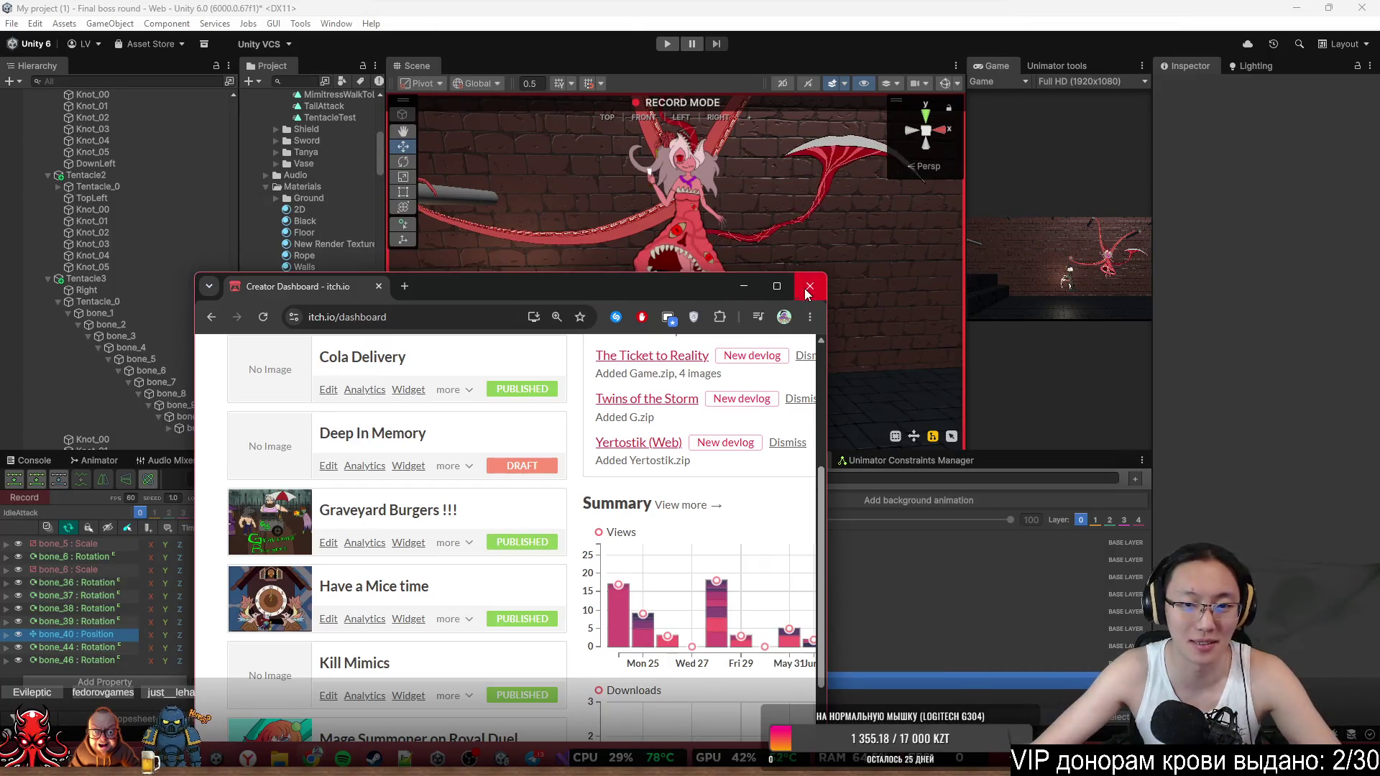
Close Chrome and scrub the IdleAttack preview from frame 49 to about frame 106.
left_click(813, 286)
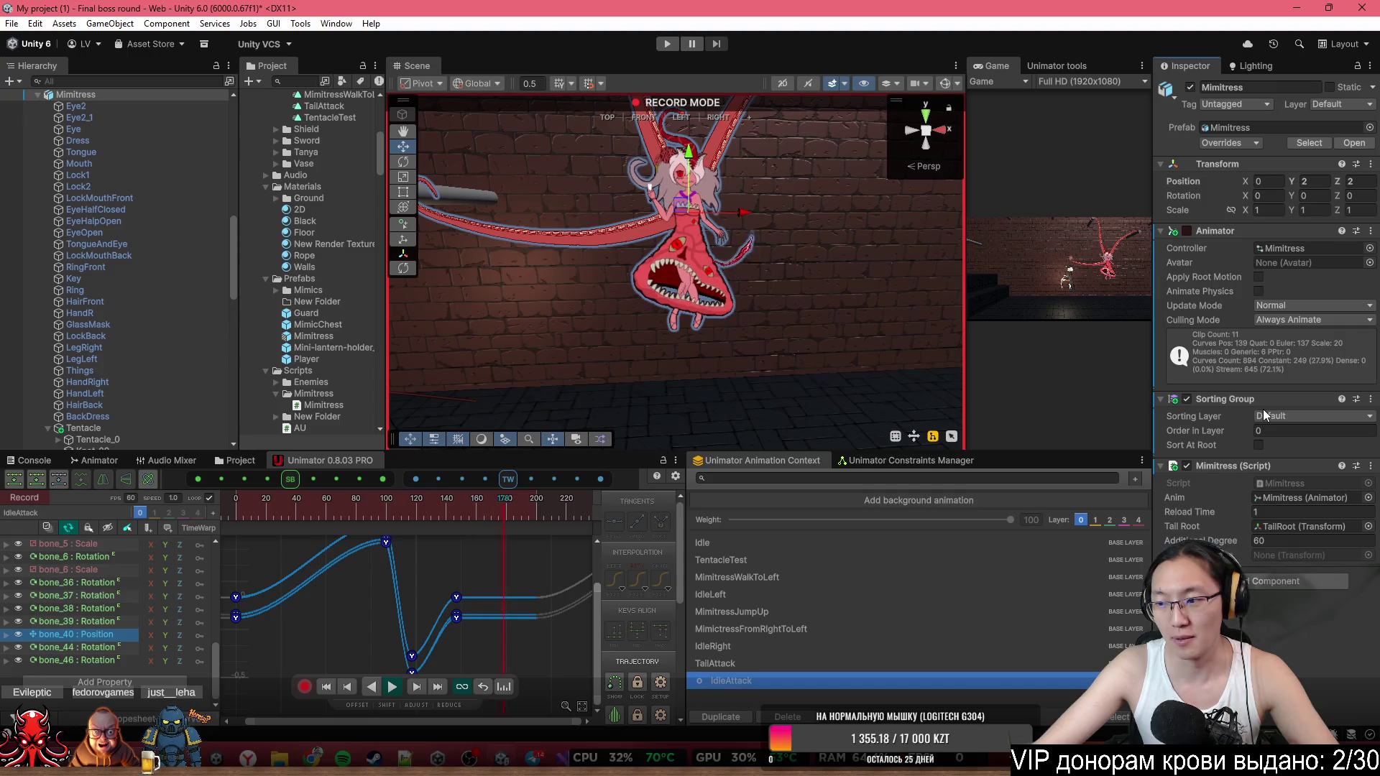
left_click_drag(796, 296, 806, 257)
left_click(310, 512)
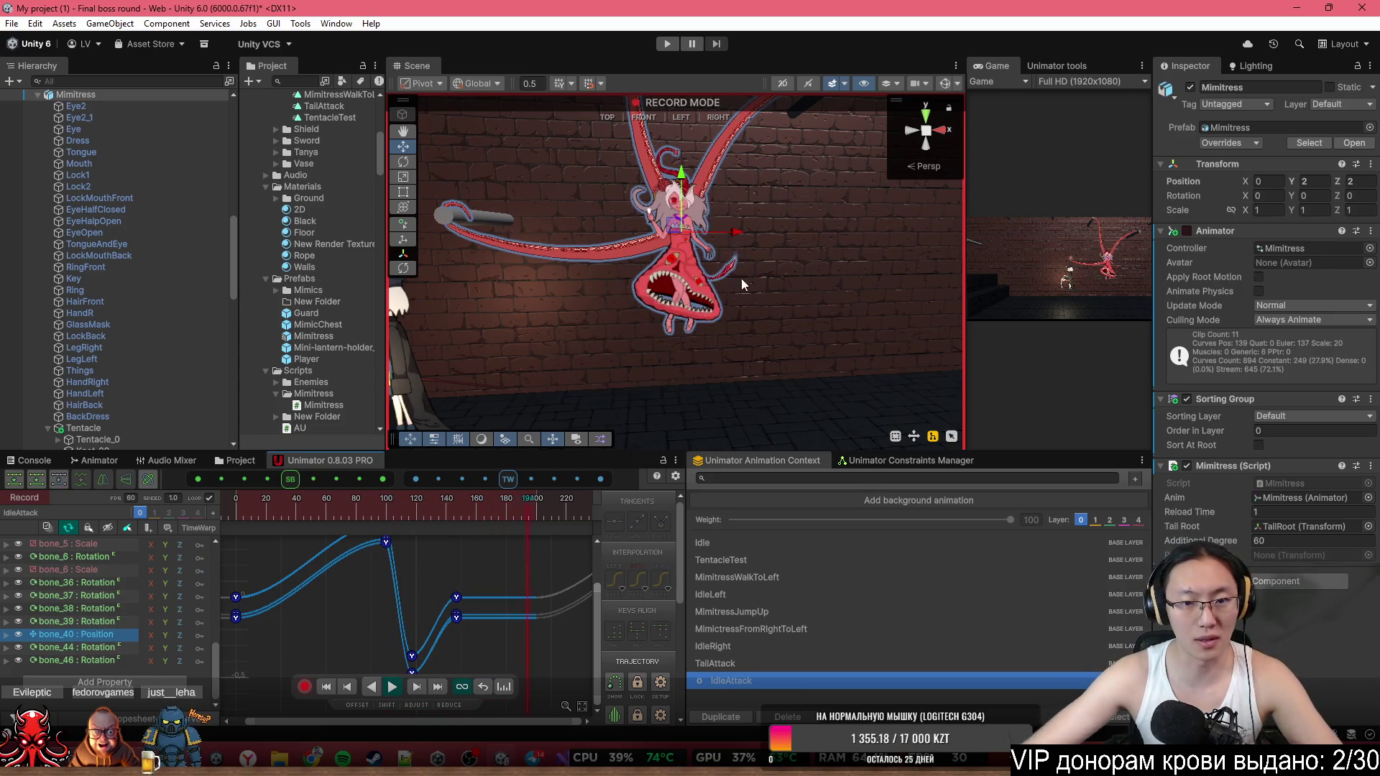
left_click(383, 505)
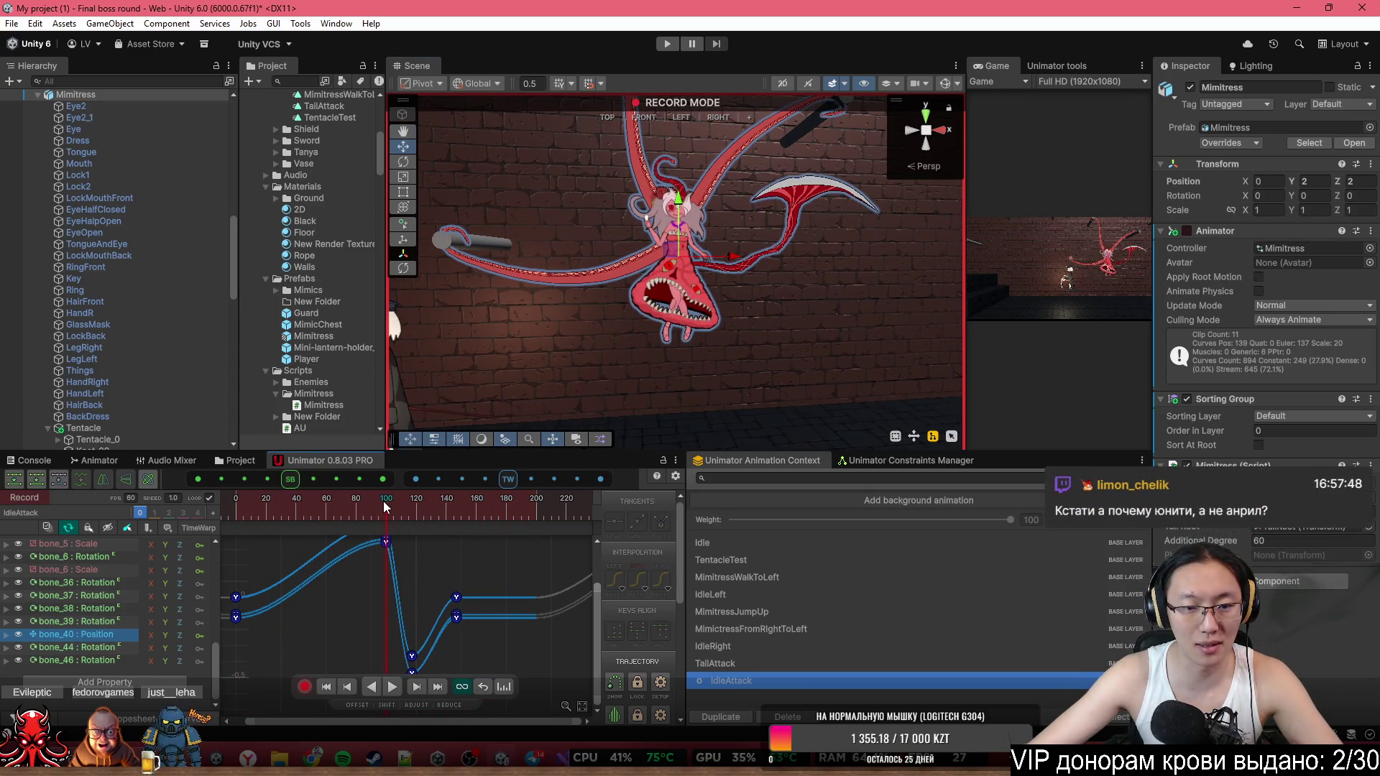
left_click_drag(385, 507, 412, 525)
scroll(884, 133, "up", 3)
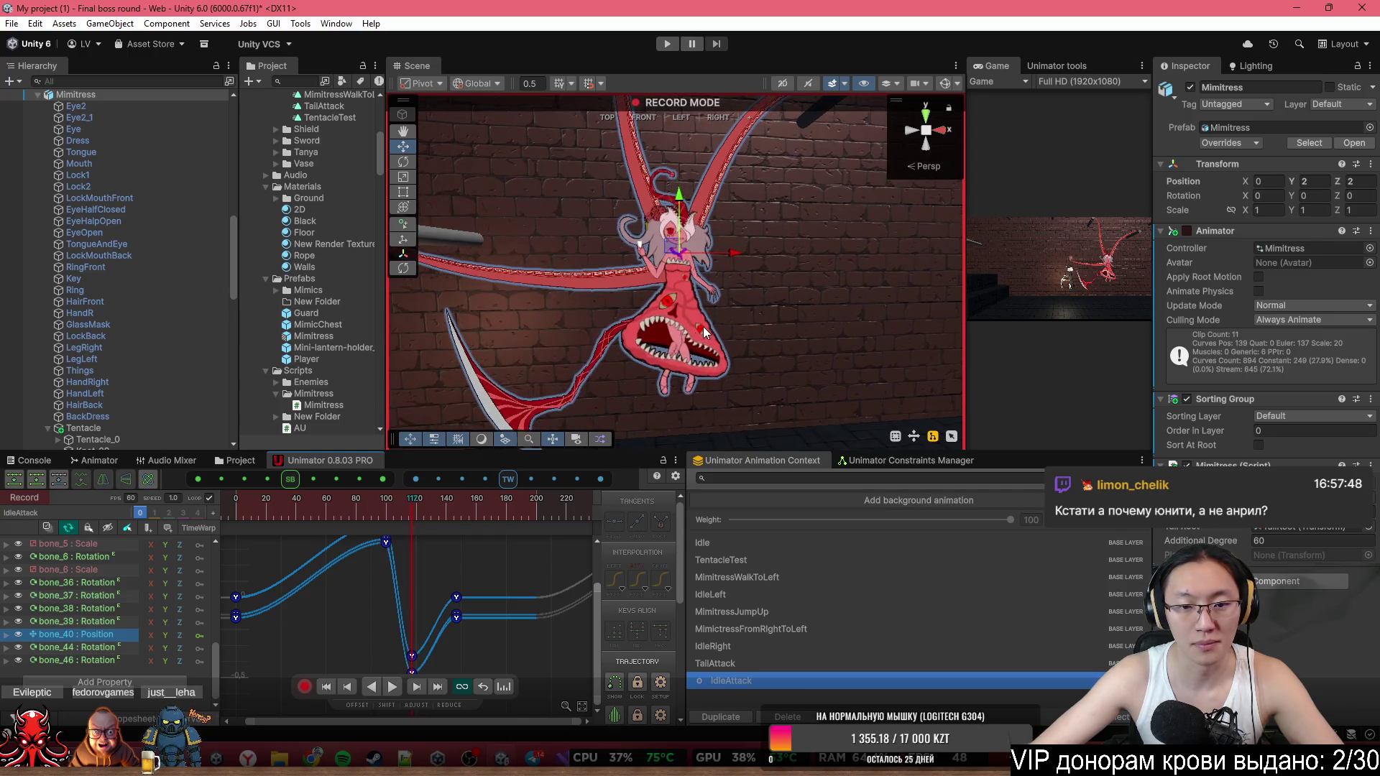
Show the bone skeleton and rotate the monster's leg bones into a new pose.
left_click(940, 90)
scroll(680, 322, "up", 5)
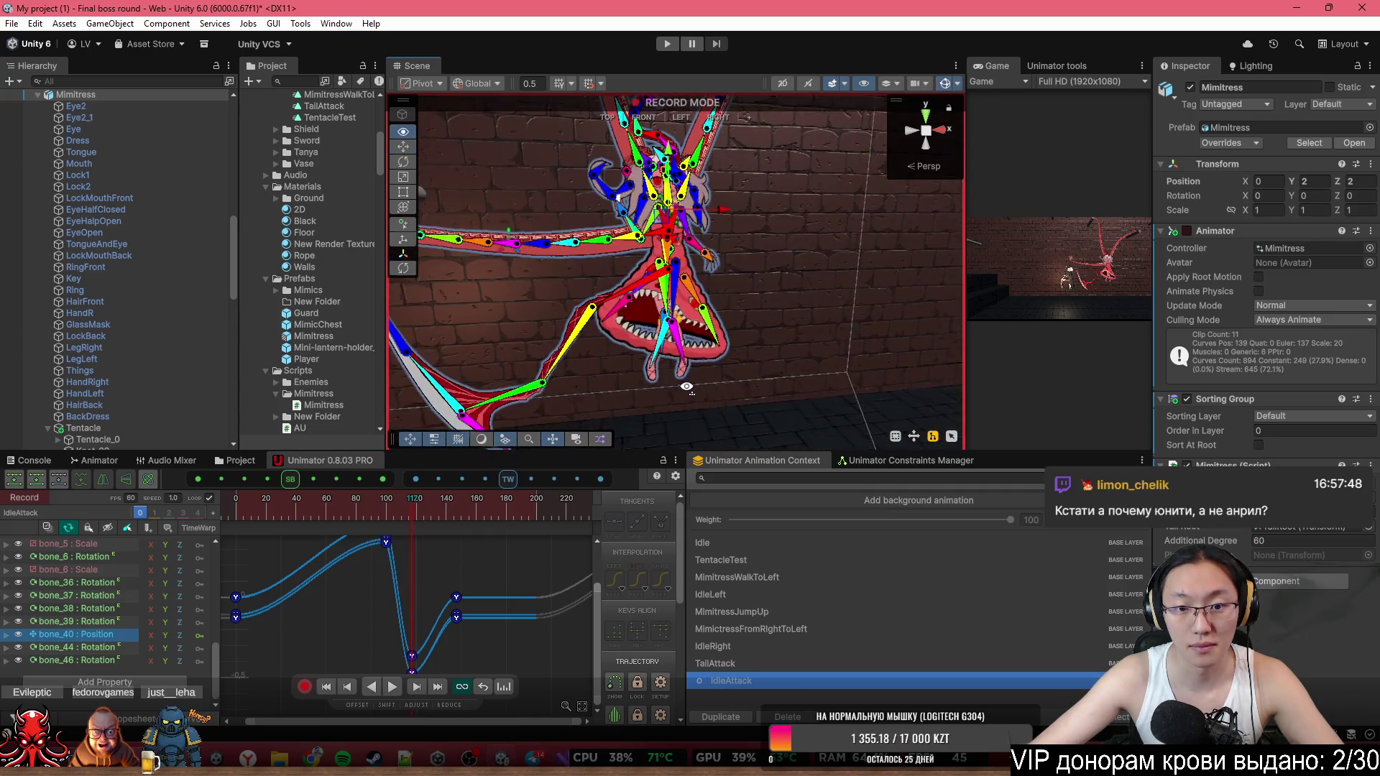
left_click_drag(661, 287, 656, 290)
key("ctrl+z")
key("ctrl+z")
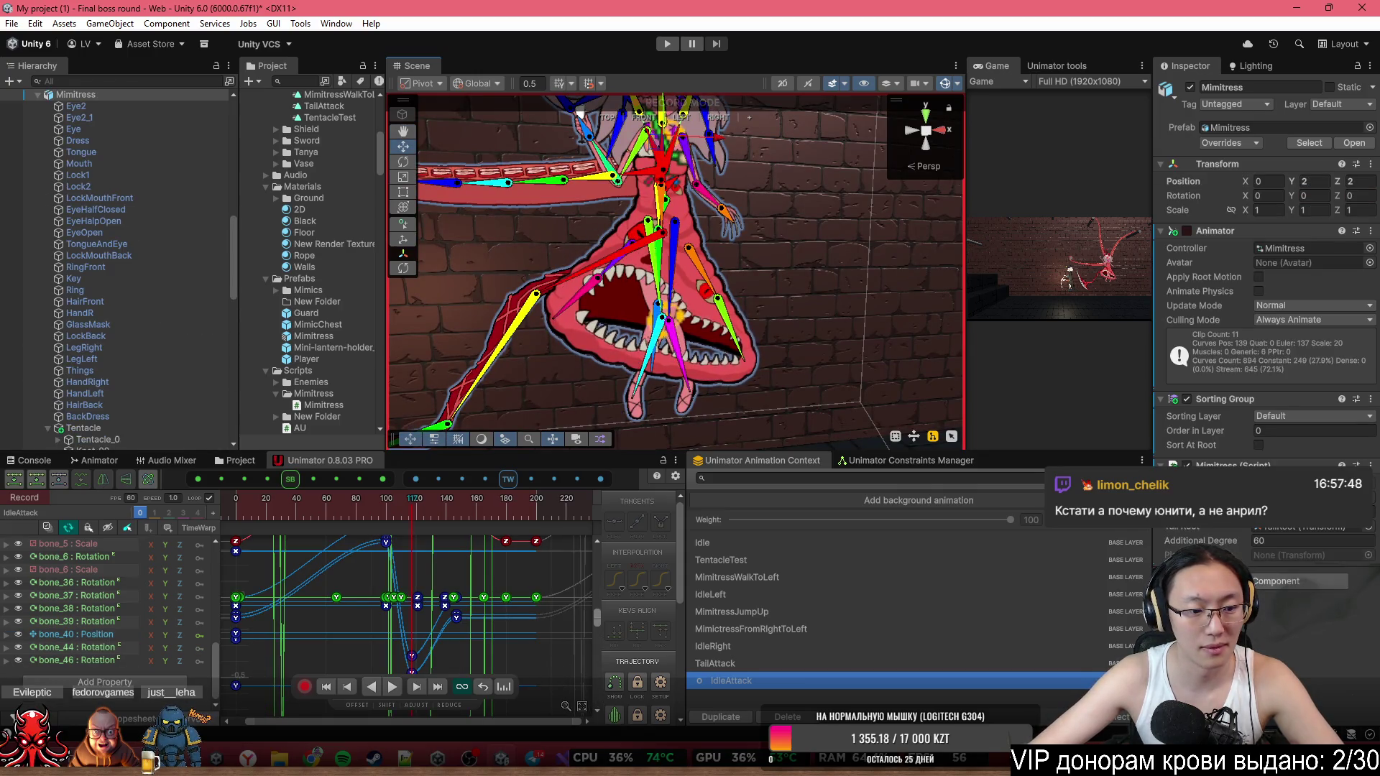
left_click(674, 286)
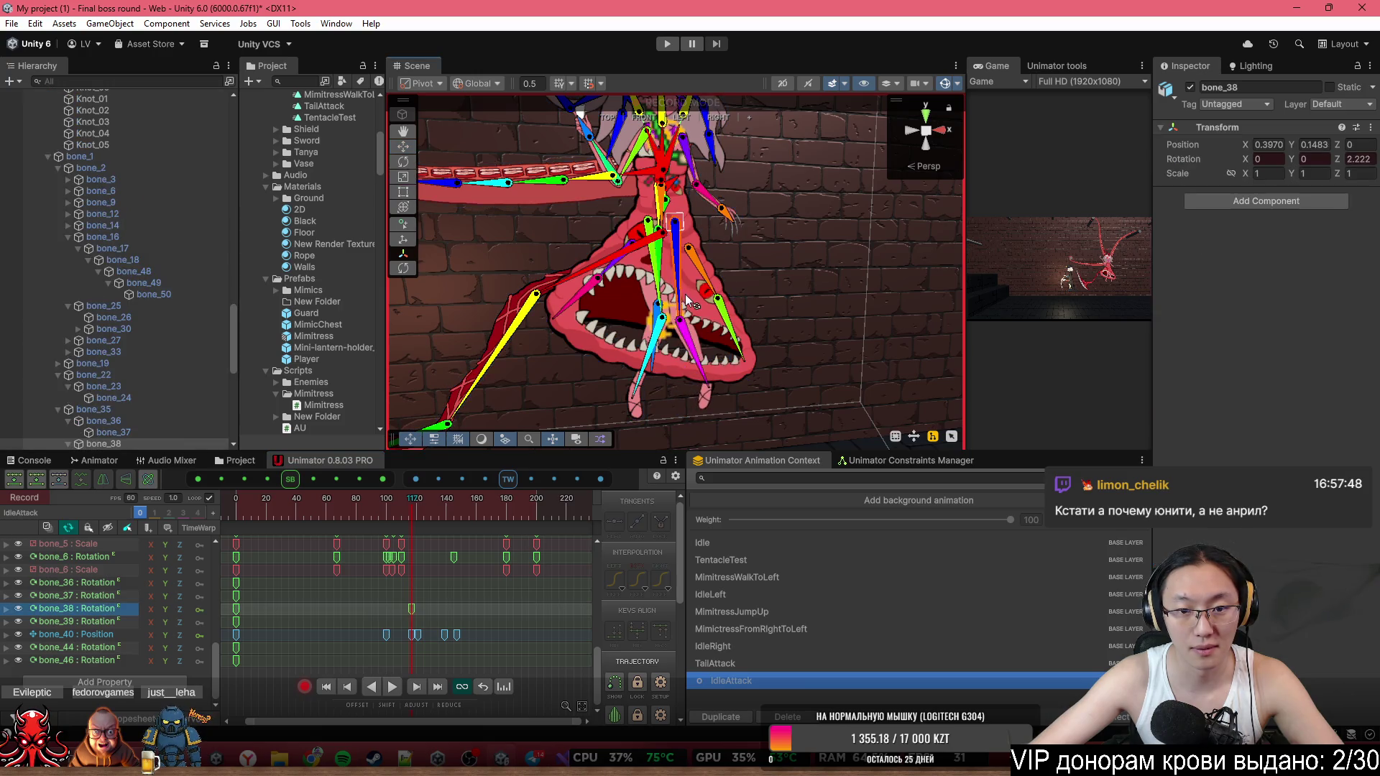
left_click_drag(654, 281, 650, 282)
mouse_move(620, 343)
left_mouse_down()
mouse_move(692, 335)
mouse_move(704, 349)
left_mouse_up()
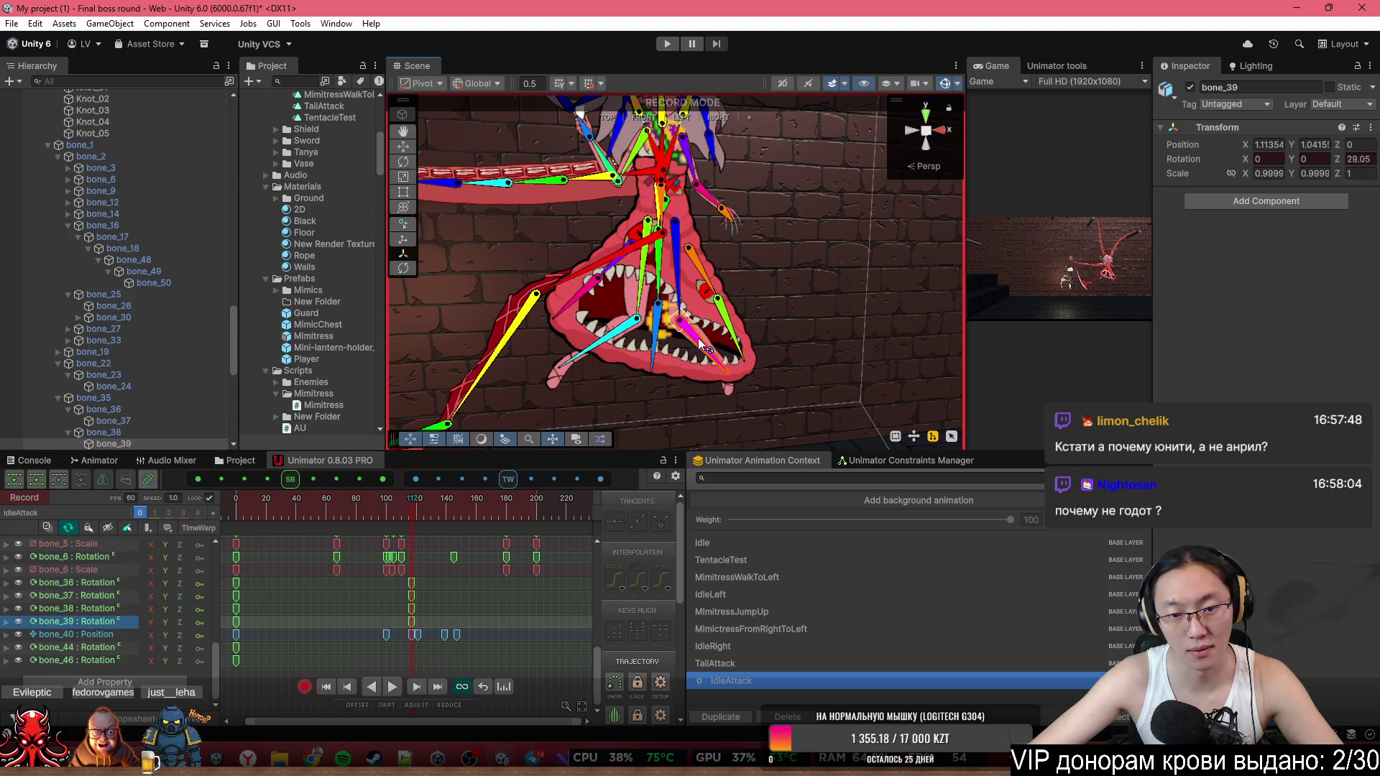
left_click(690, 309)
left_click_drag(339, 516, 403, 523)
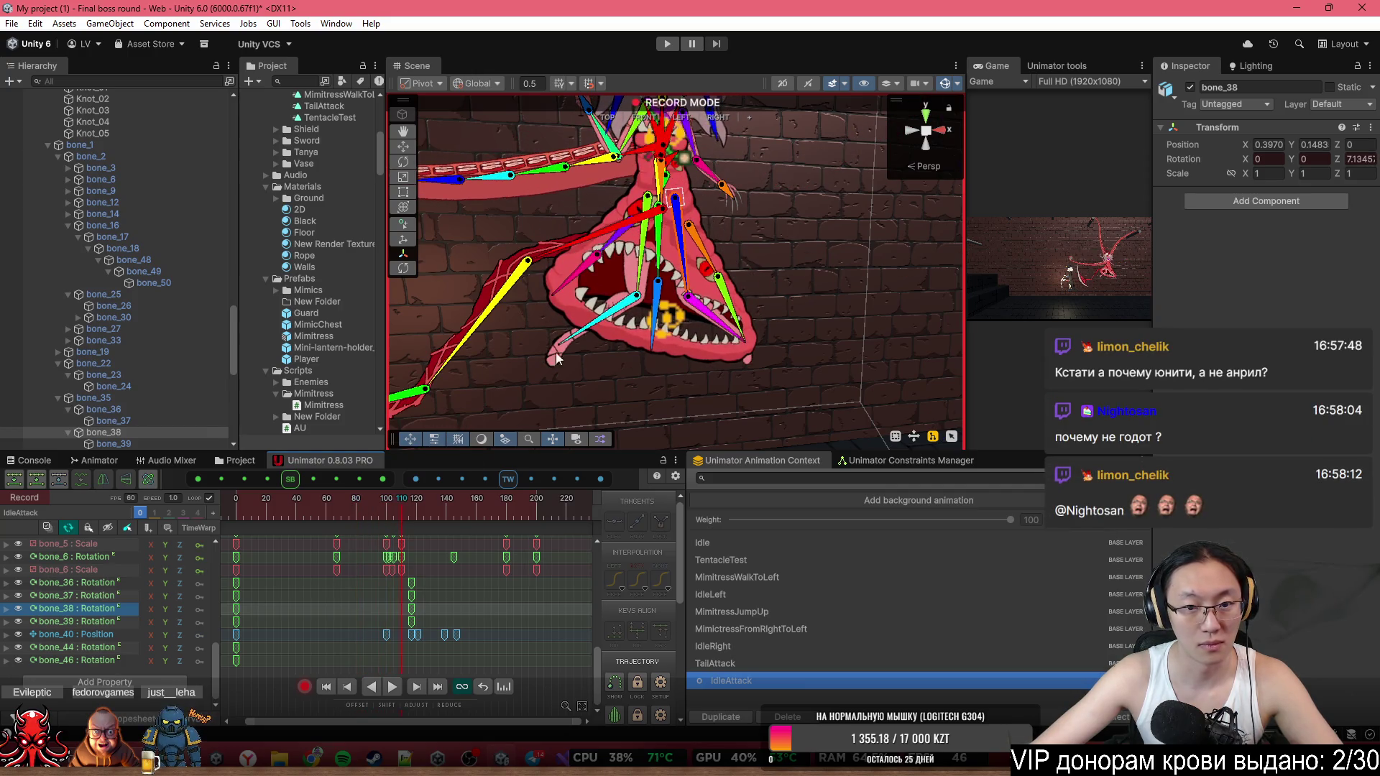
left_click(710, 319)
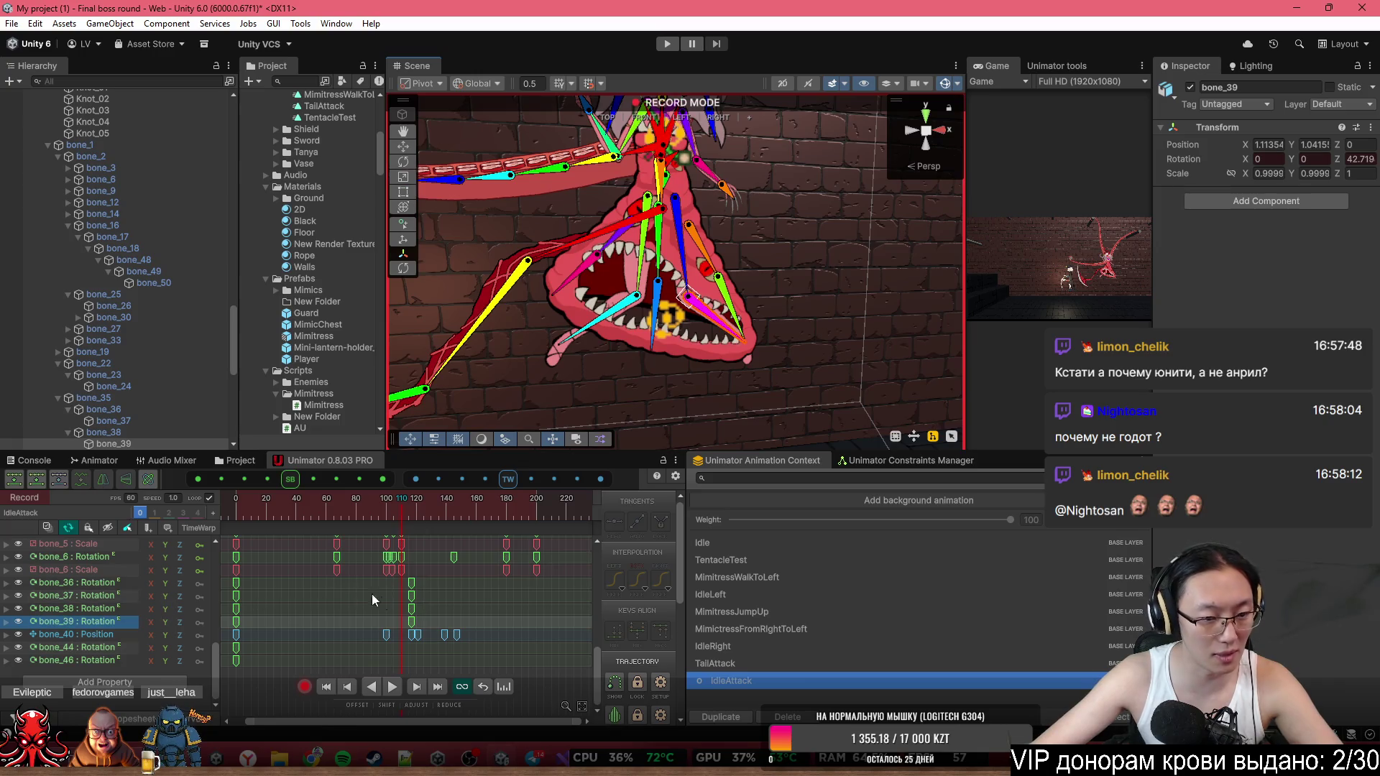
Copy the bone_36–39 frame-0 keys and paste them at frame 100.
left_click_drag(426, 620, 394, 586)
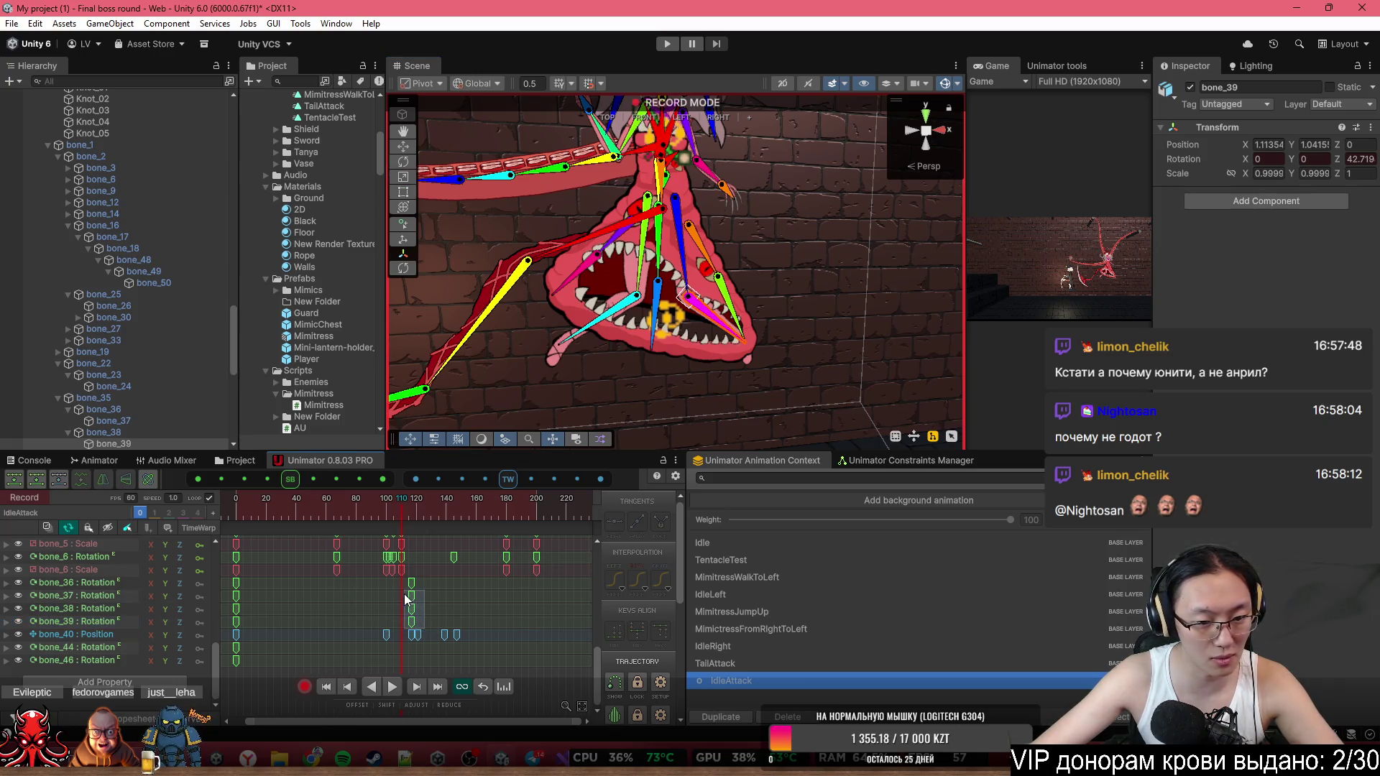
left_click_drag(232, 589, 232, 590)
key("ctrl+c")
mouse_move(312, 521)
left_mouse_down()
mouse_move(408, 505)
mouse_move(386, 508)
mouse_move(412, 519)
left_mouse_up()
key("ctrl+v")
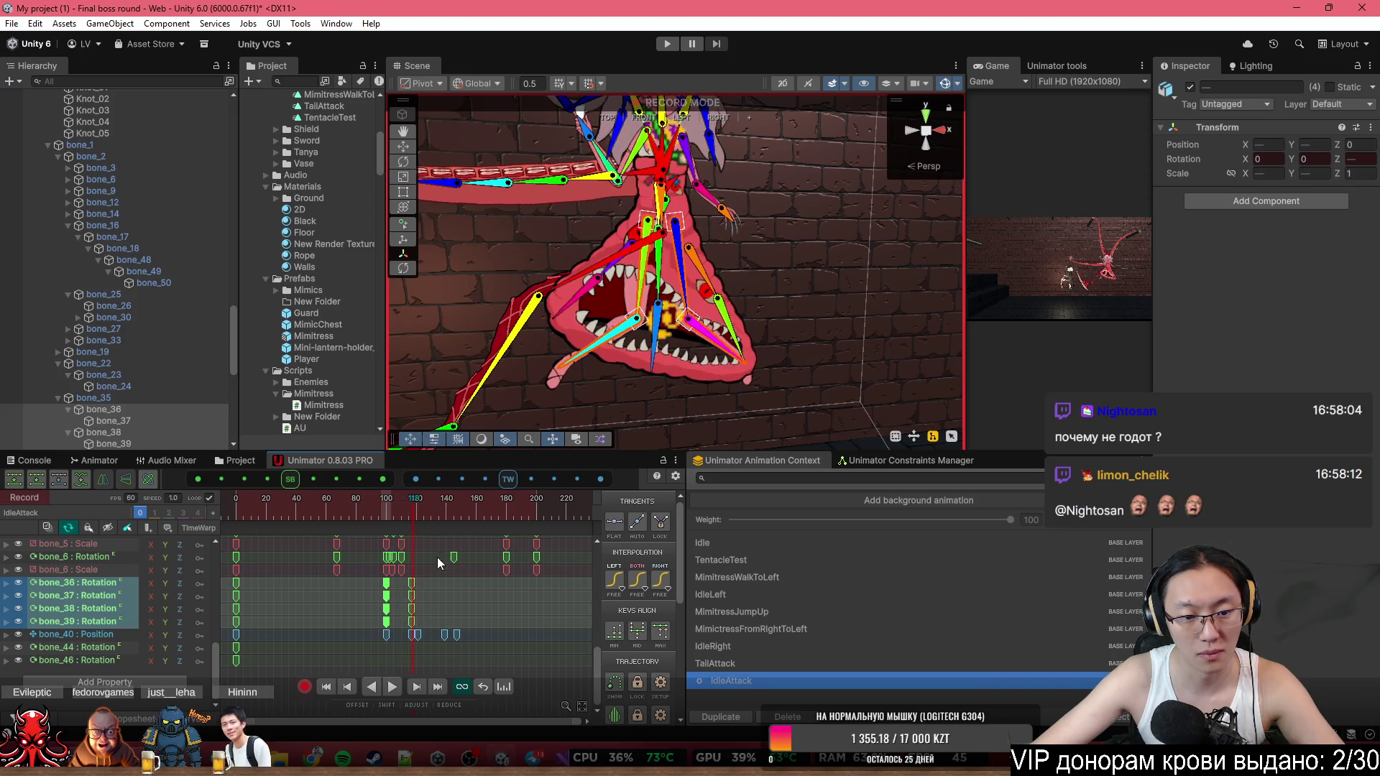
key("ctrl+c")
left_click(446, 503)
Paste the copied leg keys at frame 140 and return to the clip start.
key("ctrl+v")
mouse_move(437, 503)
left_mouse_down()
mouse_move(351, 511)
mouse_move(387, 511)
left_mouse_up()
key("Home")
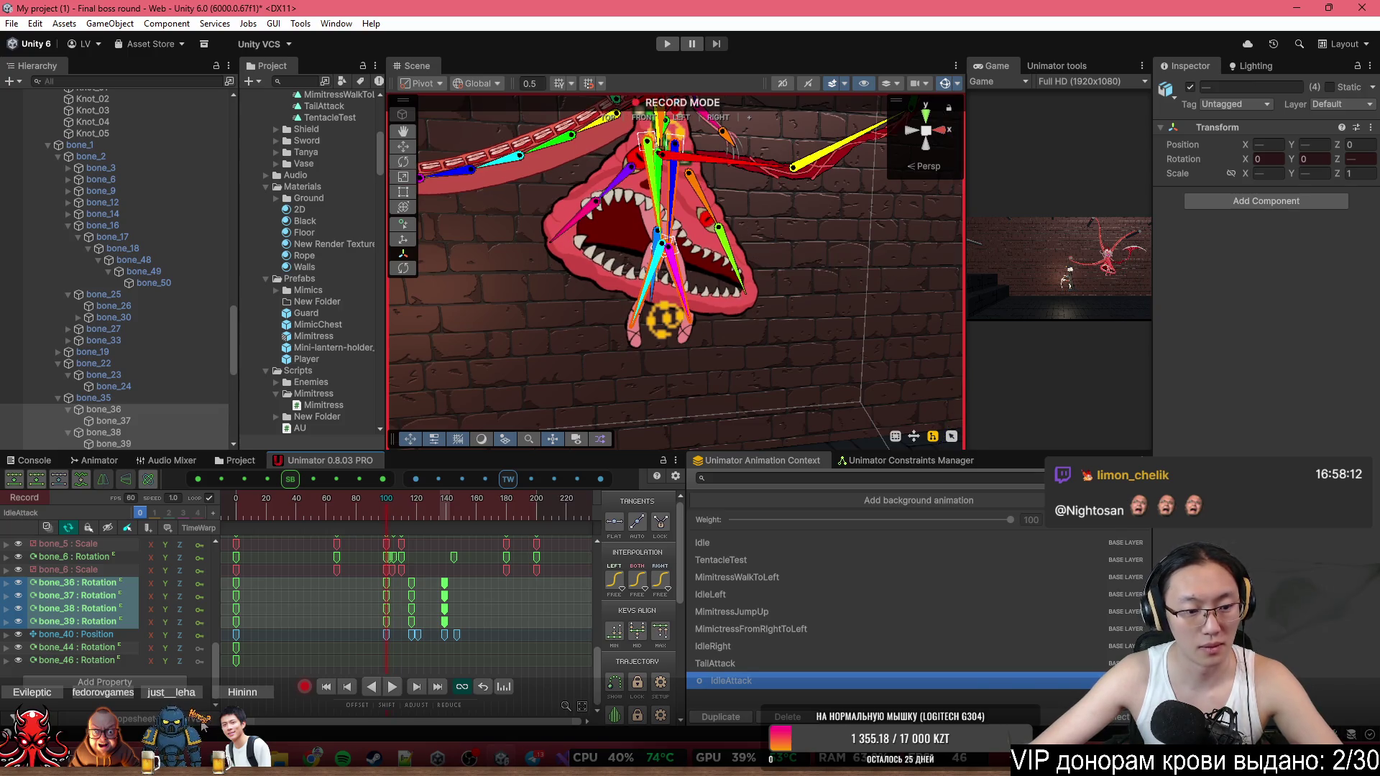
Show the bone_36–39 rotation curves and select the four keys at frame 100.
left_click(204, 722)
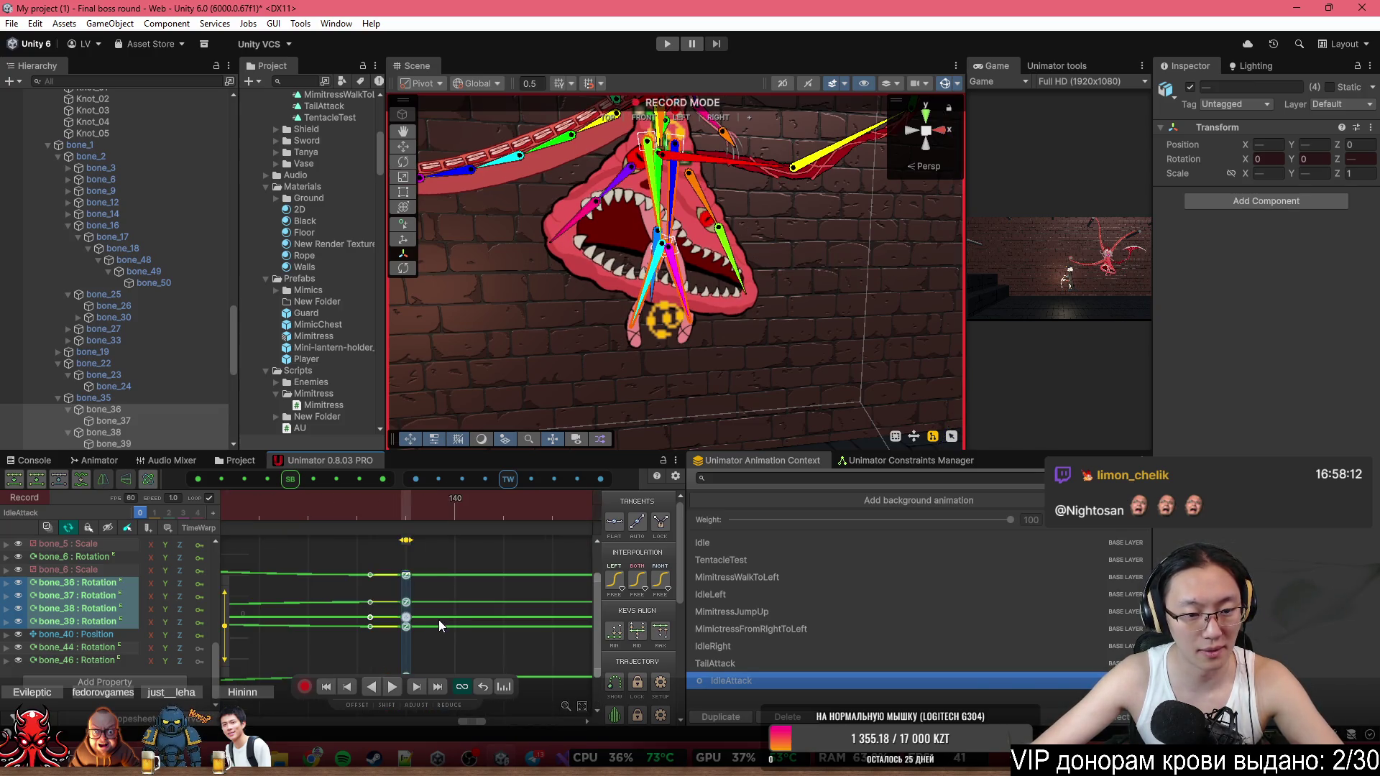
left_click(456, 615)
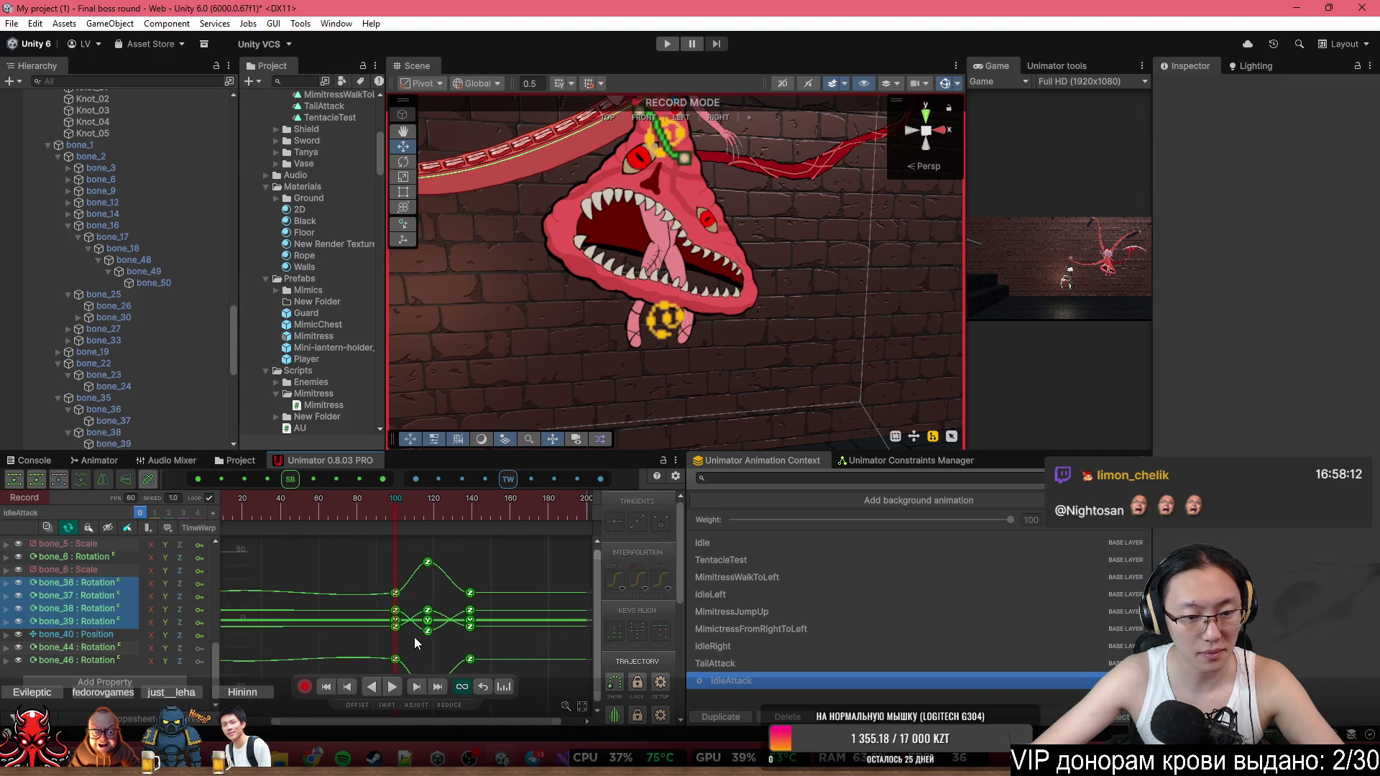
scroll(414, 636, "up", 3)
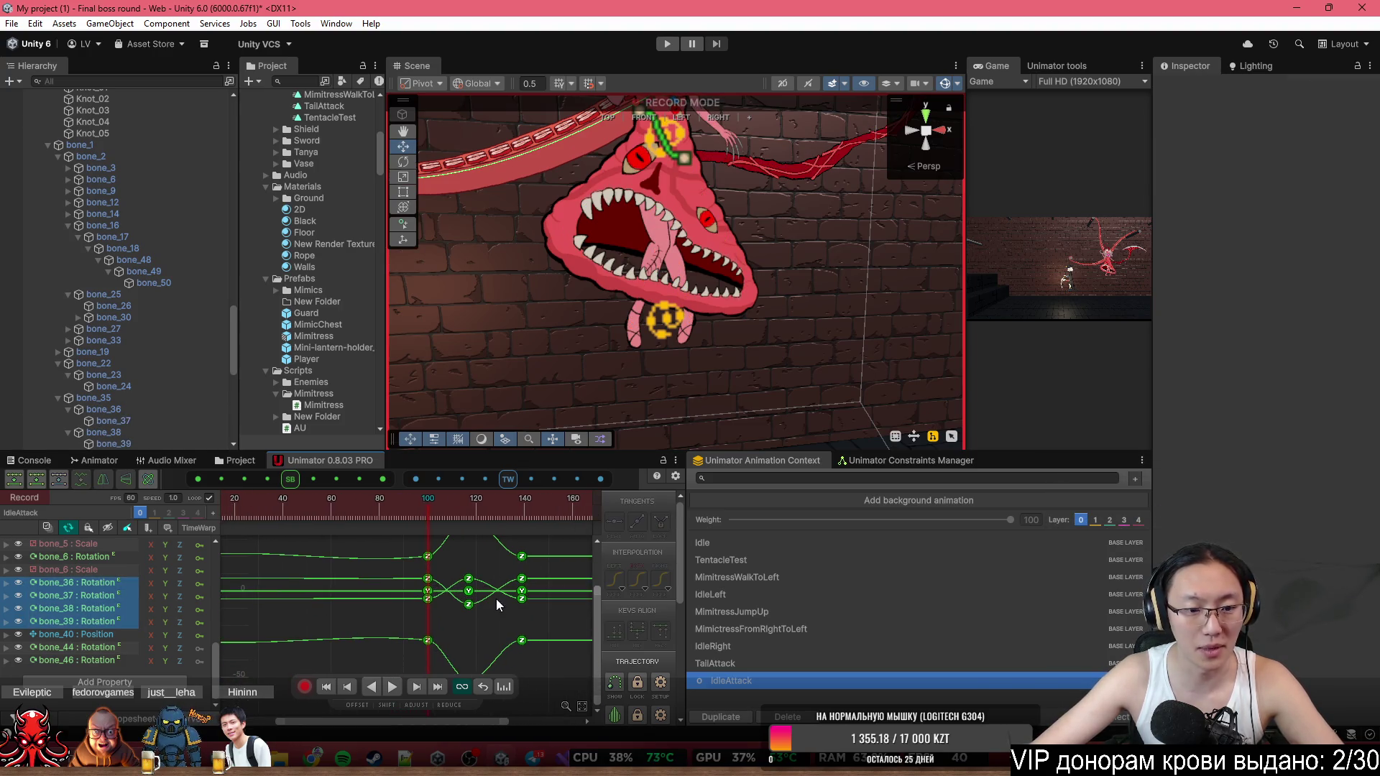
scroll(425, 603, "up", 1)
left_click_drag(462, 595, 465, 624)
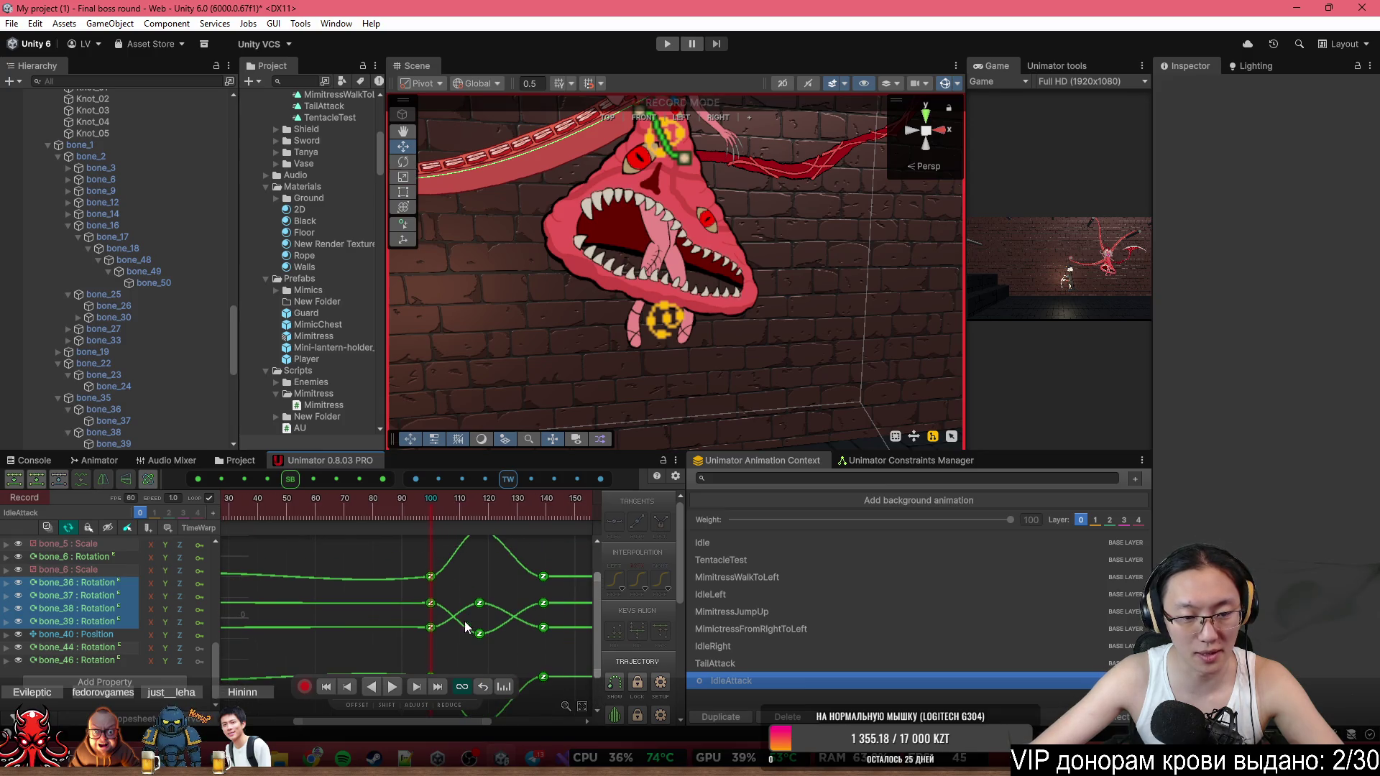
scroll(471, 571, "down", 2)
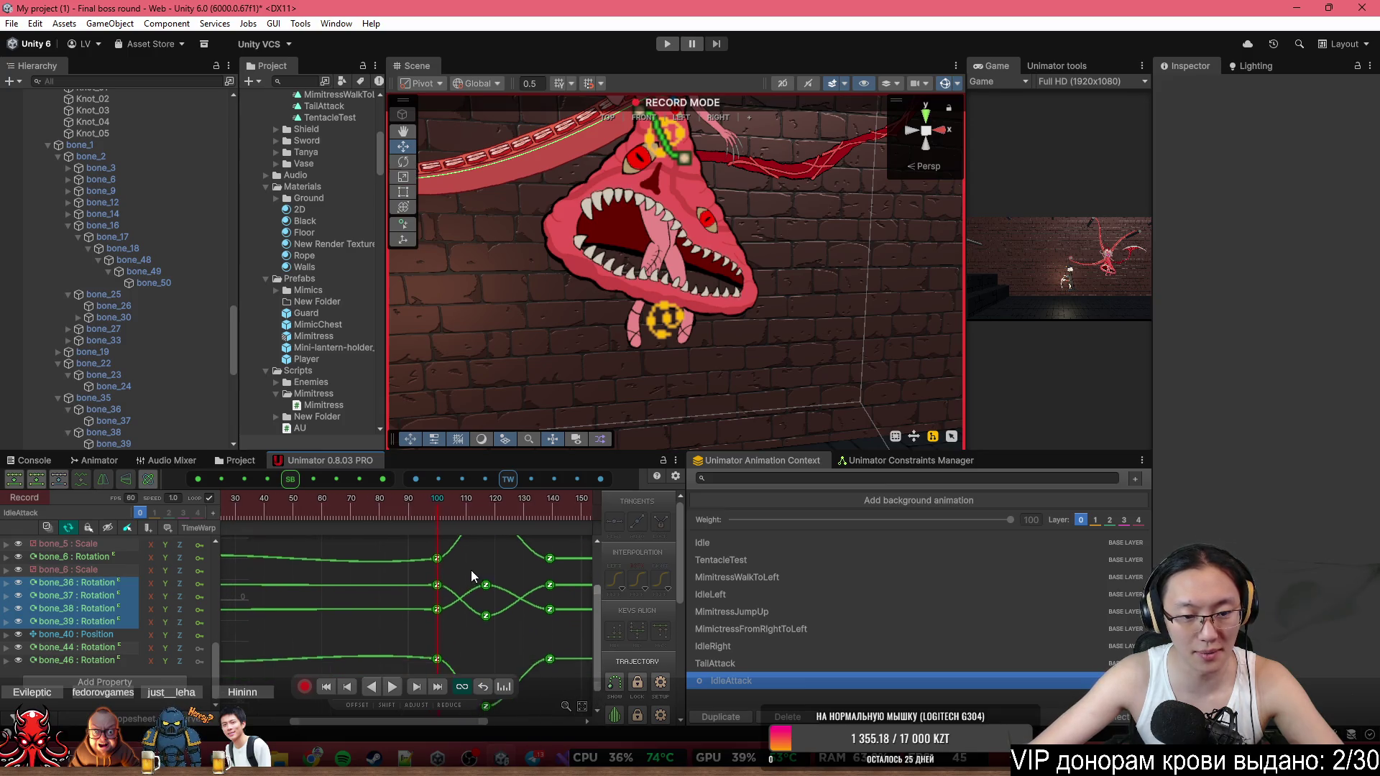
left_click_drag(432, 553, 455, 658)
right_click(440, 612)
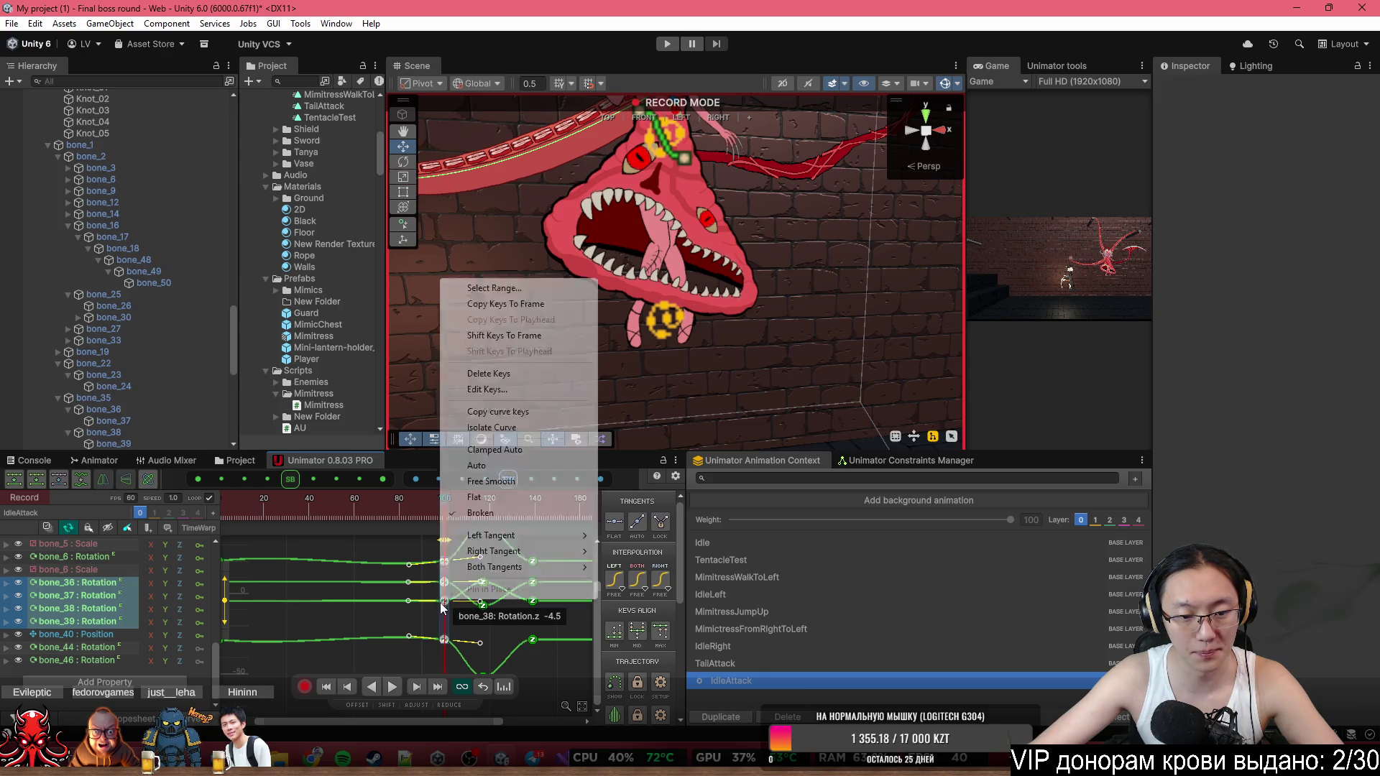
Change the frame-100 keys' tangent mode and flatten the top and bone_38 tangents.
left_click(510, 511)
scroll(444, 586, "up", 1)
scroll(498, 554, "up", 1)
left_click(431, 555)
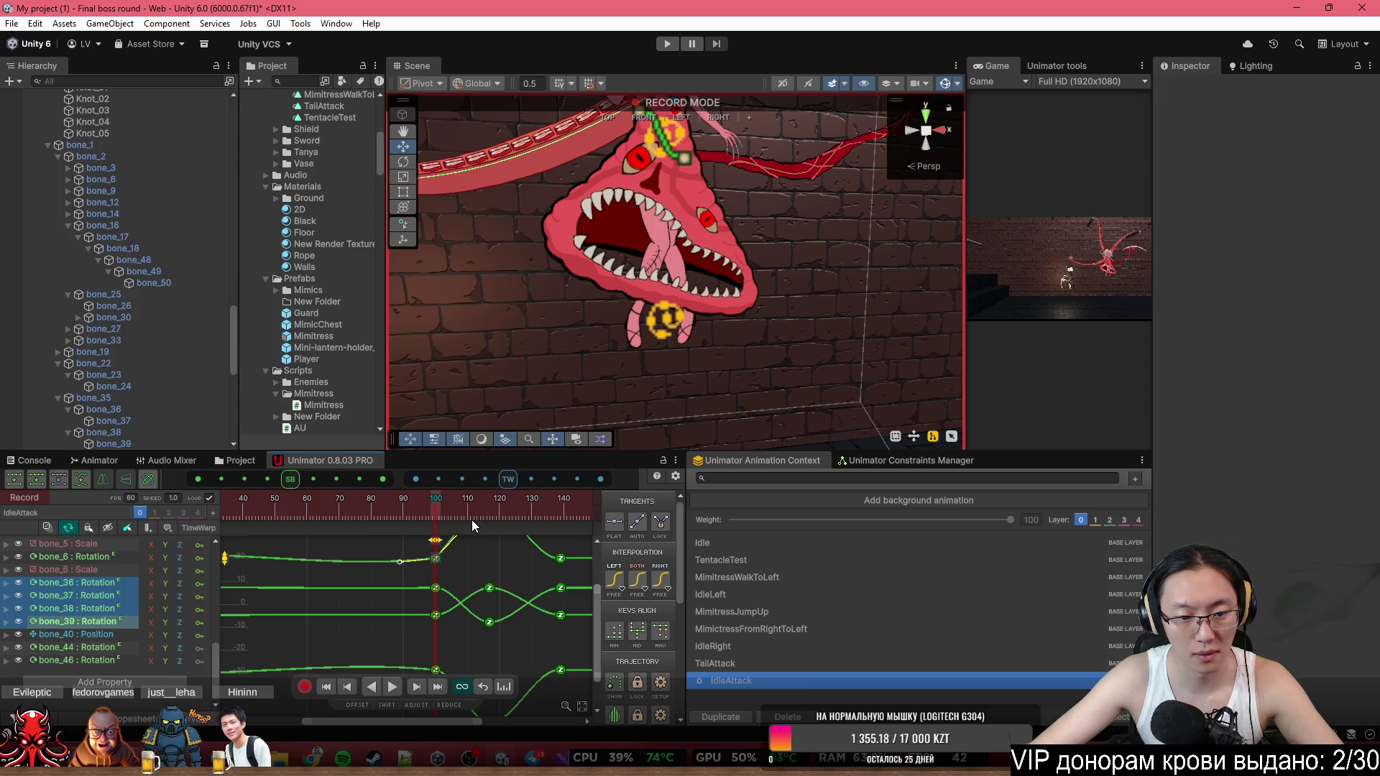
left_click_drag(432, 556, 432, 558)
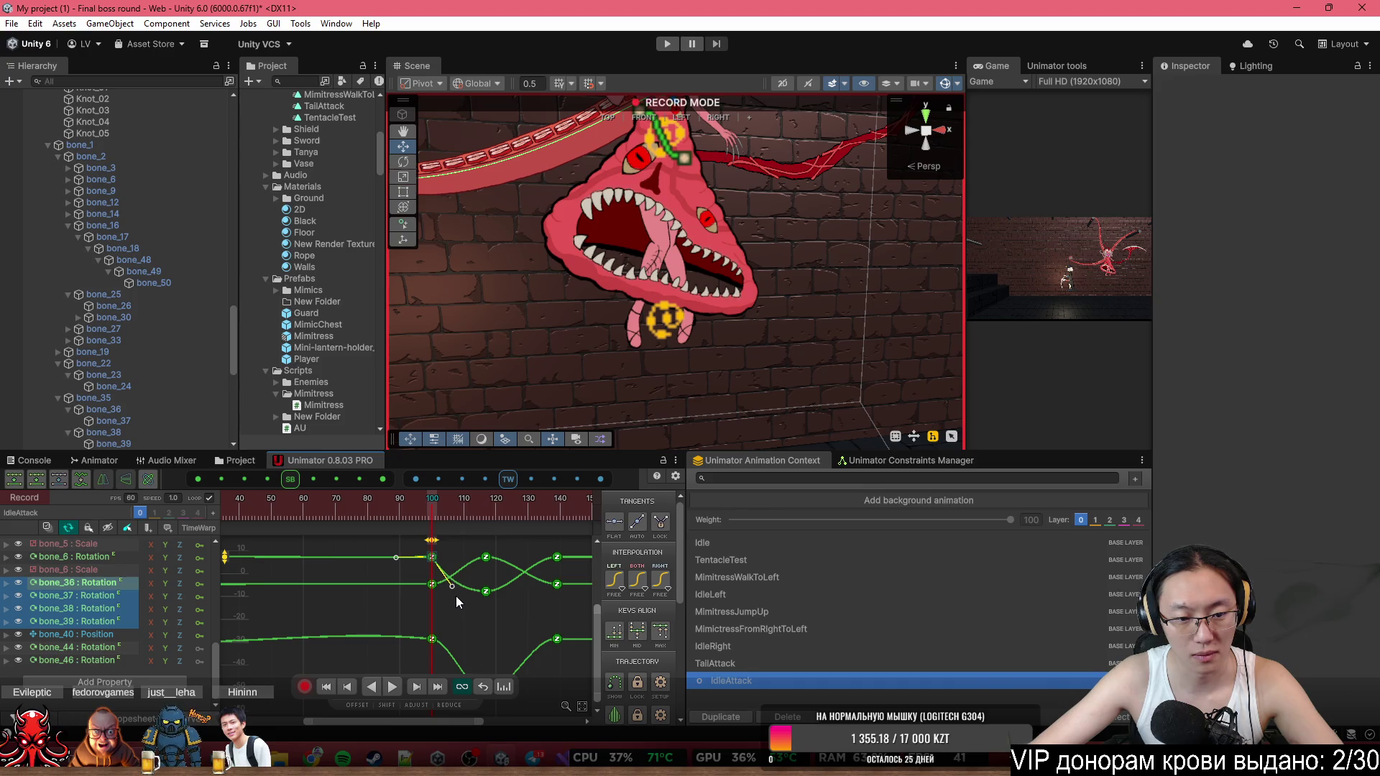
left_click(432, 584)
mouse_move(457, 558)
left_mouse_down()
mouse_move(487, 580)
mouse_move(438, 595)
mouse_move(471, 598)
left_mouse_up()
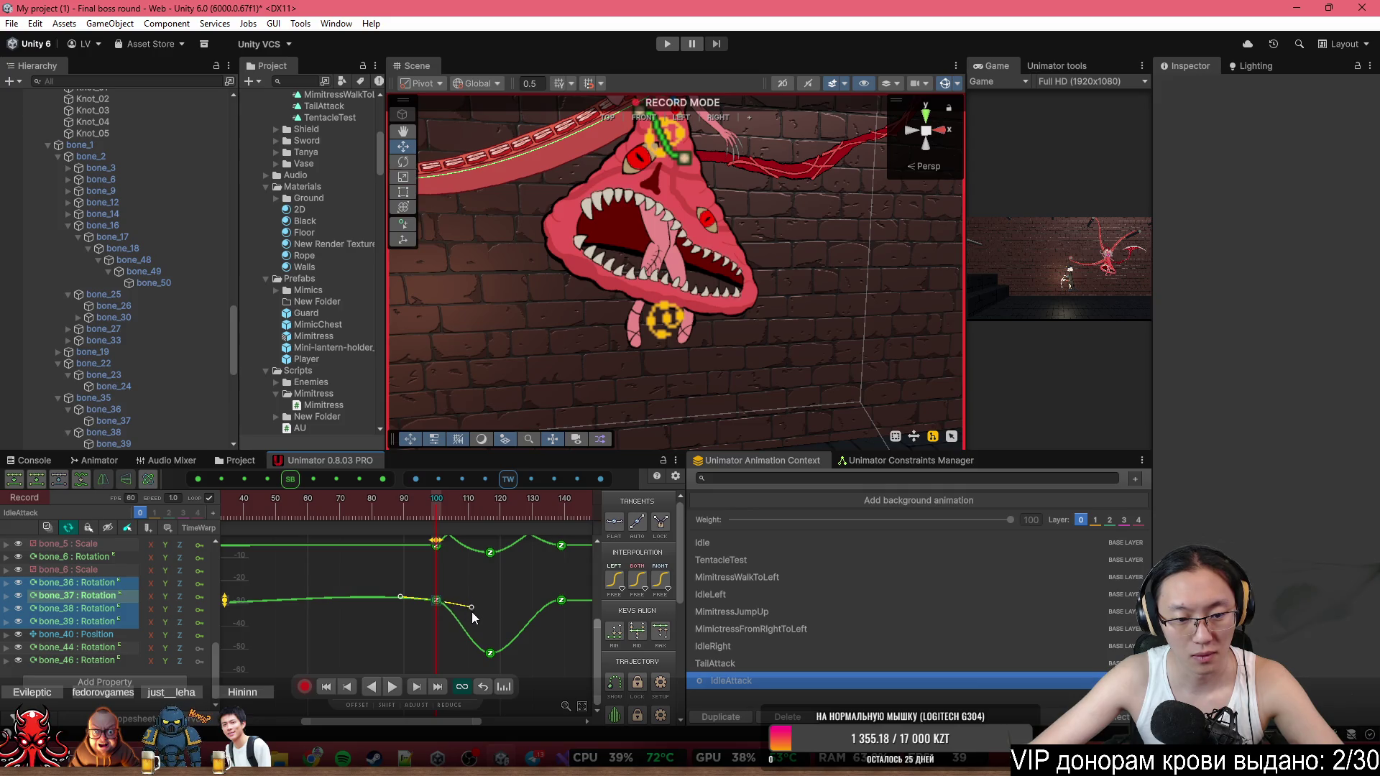
Frame all the bone curves and preview the eased leg motion.
key("a")
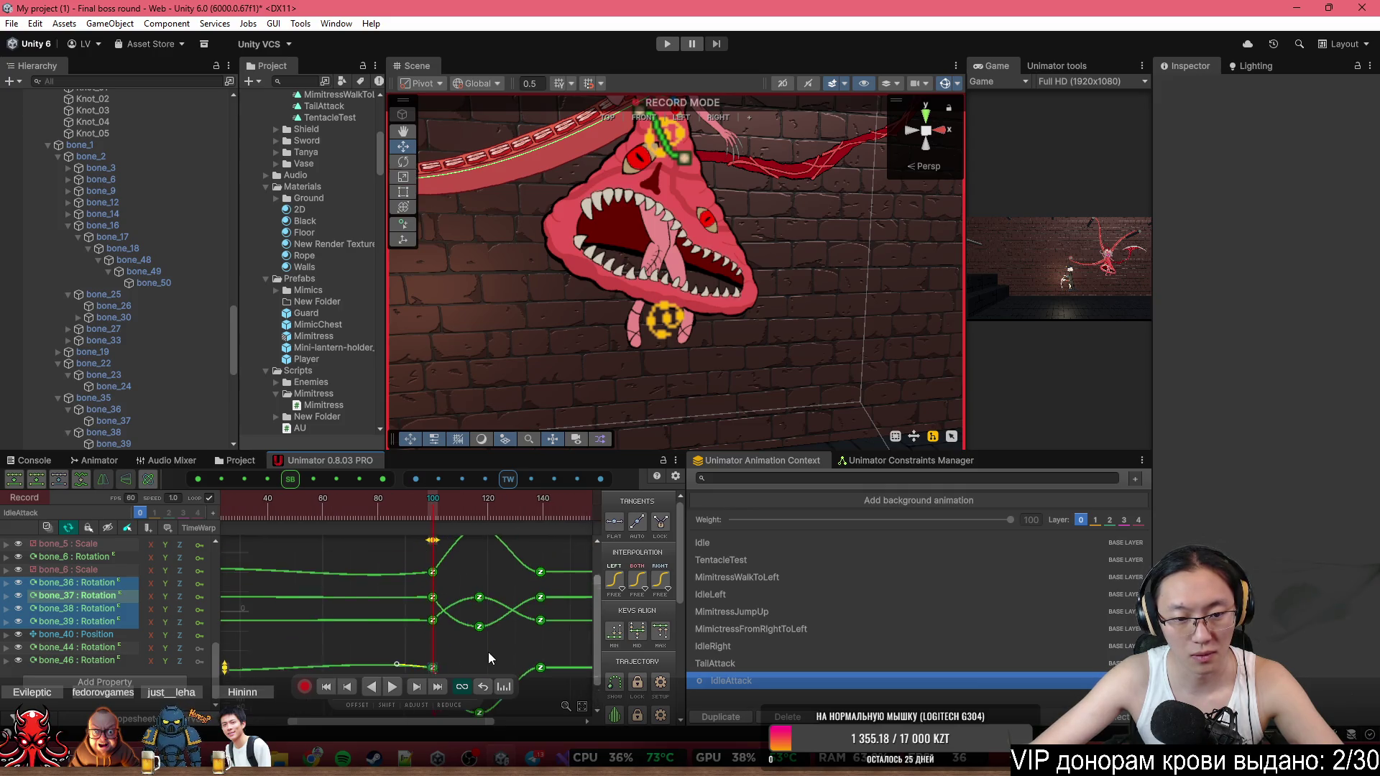
key("space")
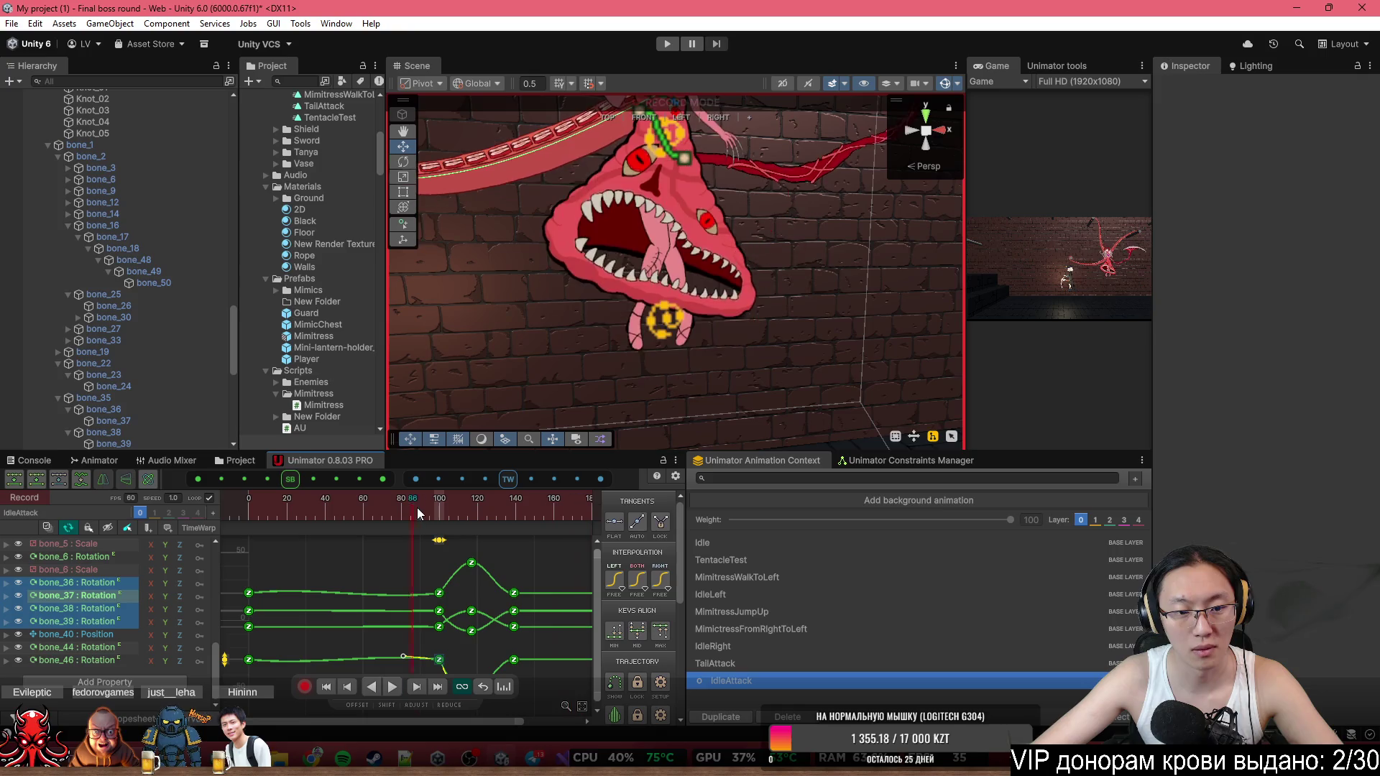
key("a")
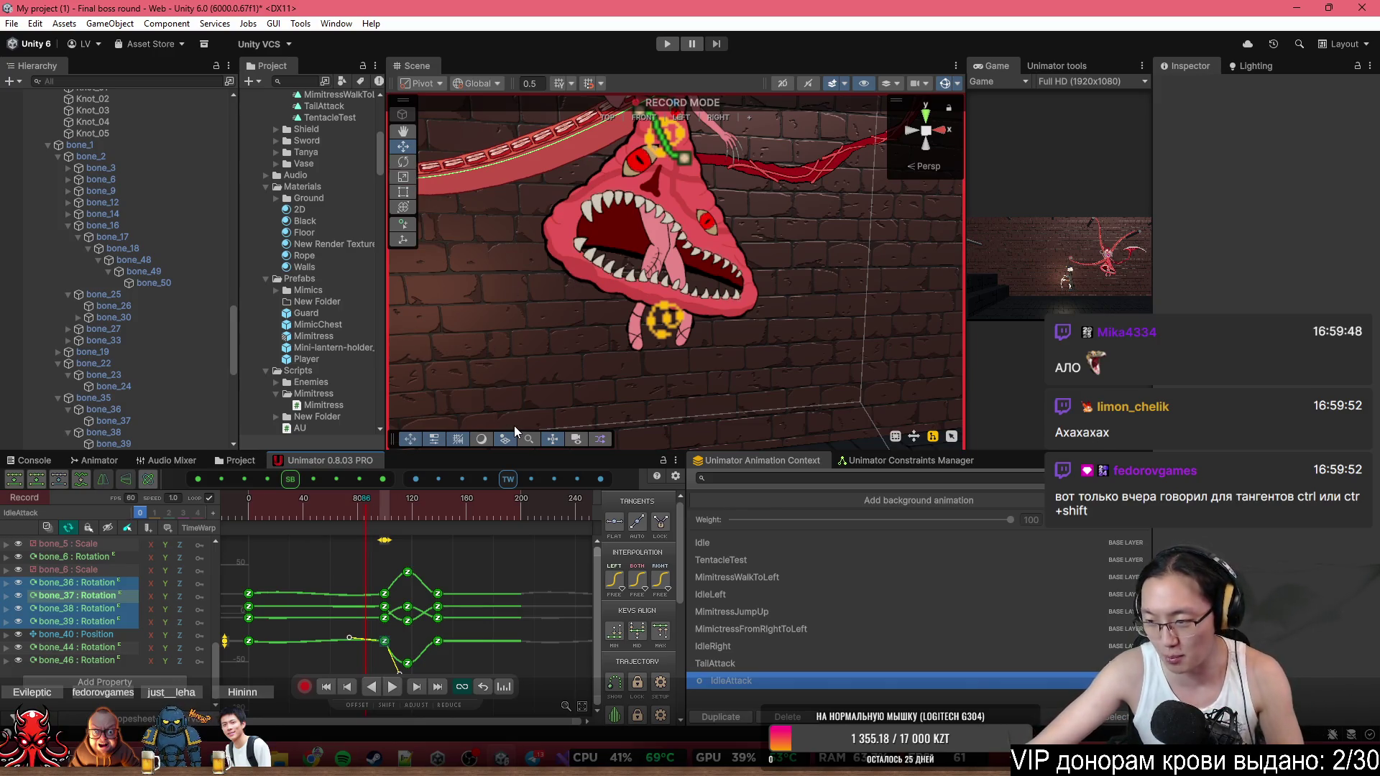
scroll(402, 611, "up", 5)
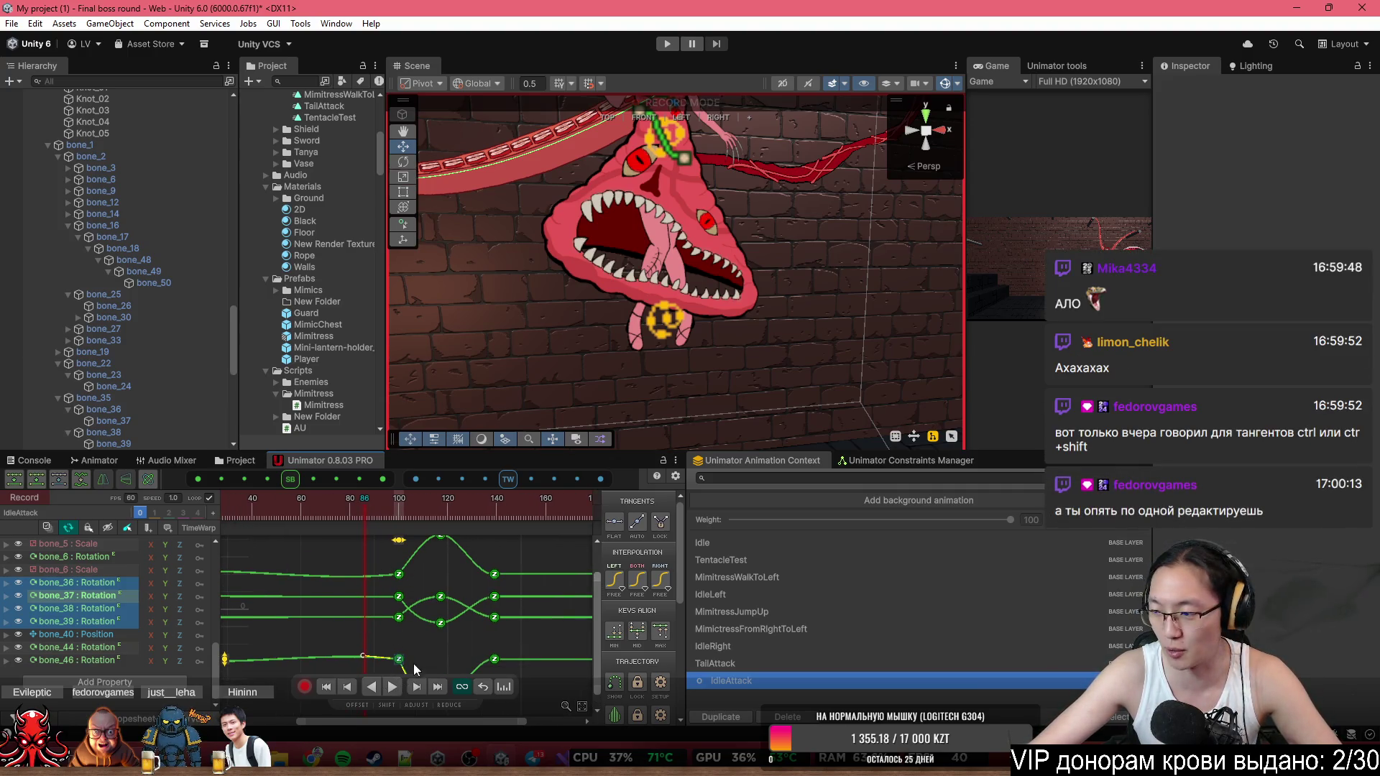
scroll(480, 579, "down", 2)
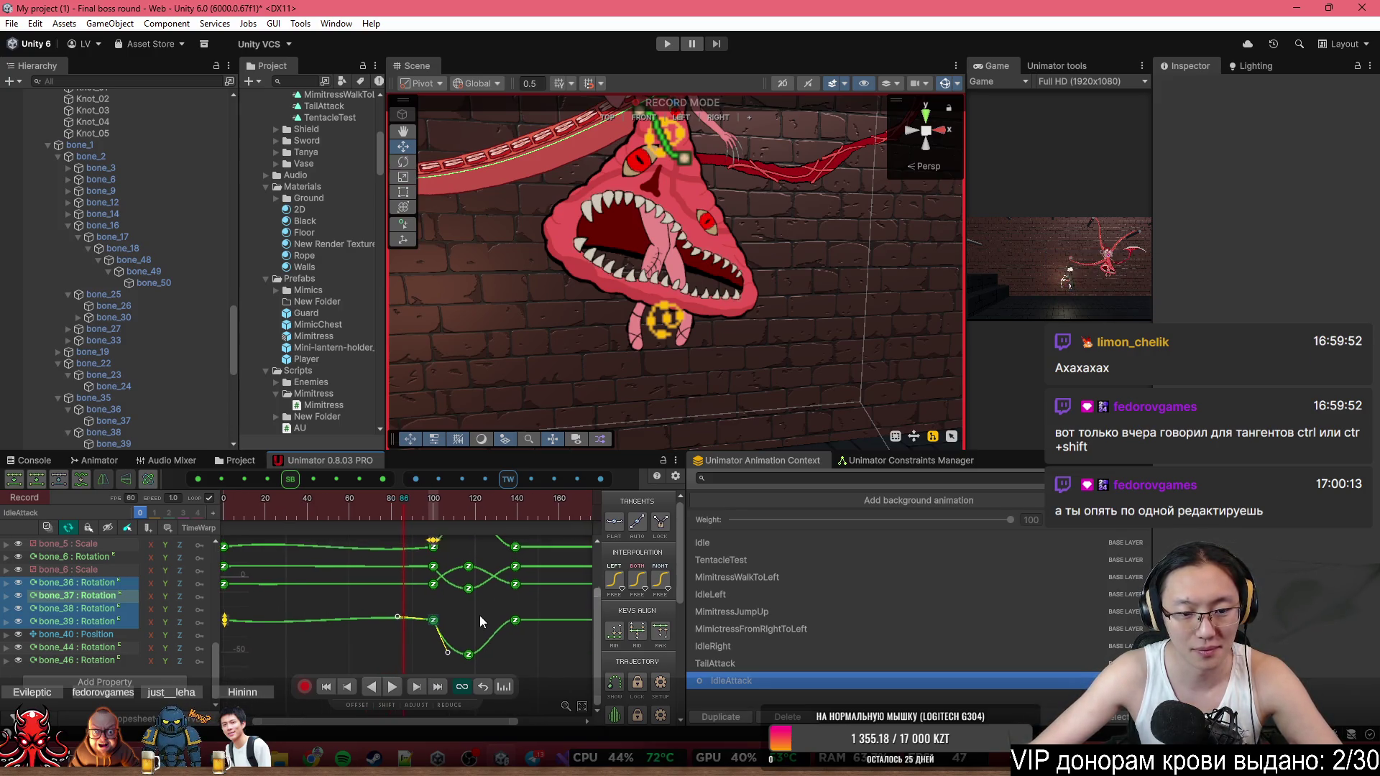
mouse_move(419, 662)
left_mouse_down()
mouse_move(440, 557)
mouse_move(467, 576)
mouse_move(478, 556)
mouse_move(484, 592)
mouse_move(472, 544)
left_mouse_up()
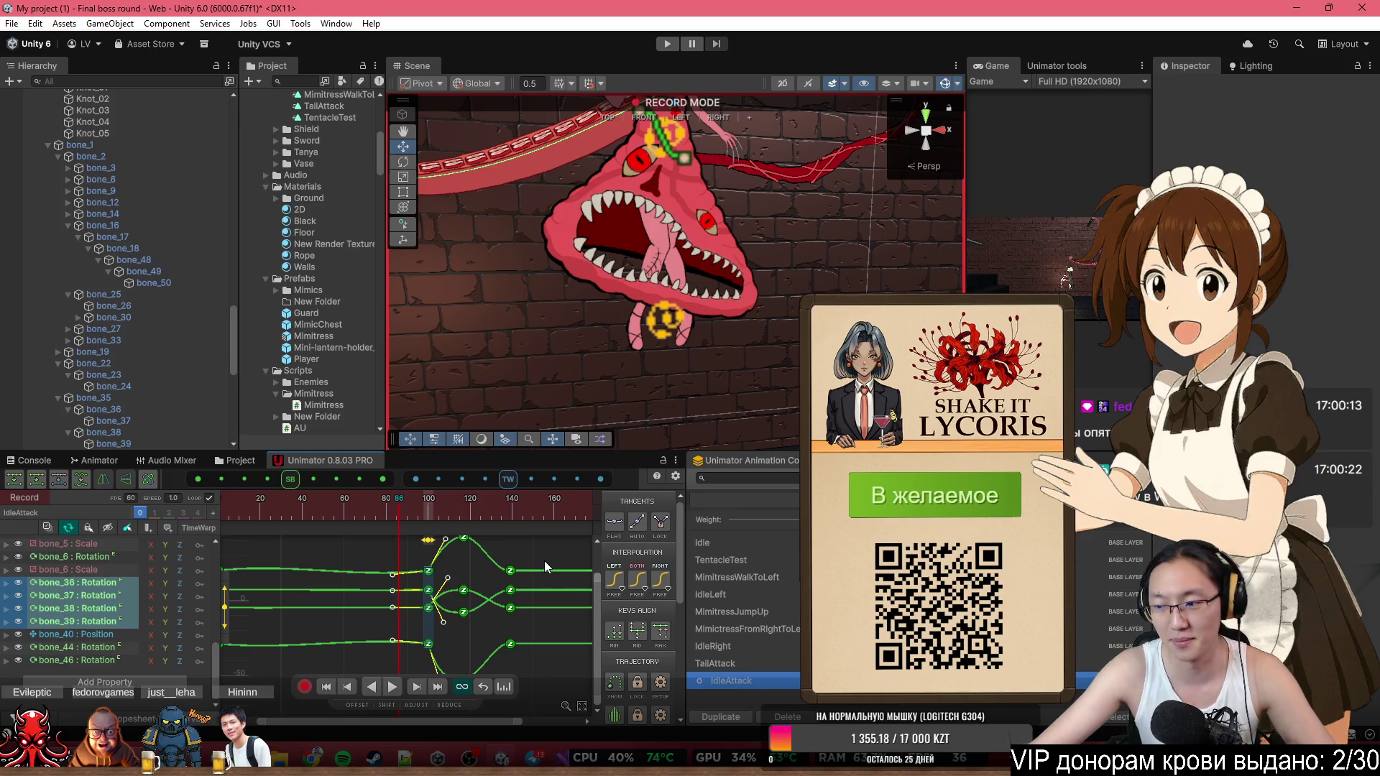
mouse_move(399, 512)
left_mouse_down()
mouse_move(332, 506)
mouse_move(359, 611)
left_mouse_up()
scroll(360, 611, "down", 3)
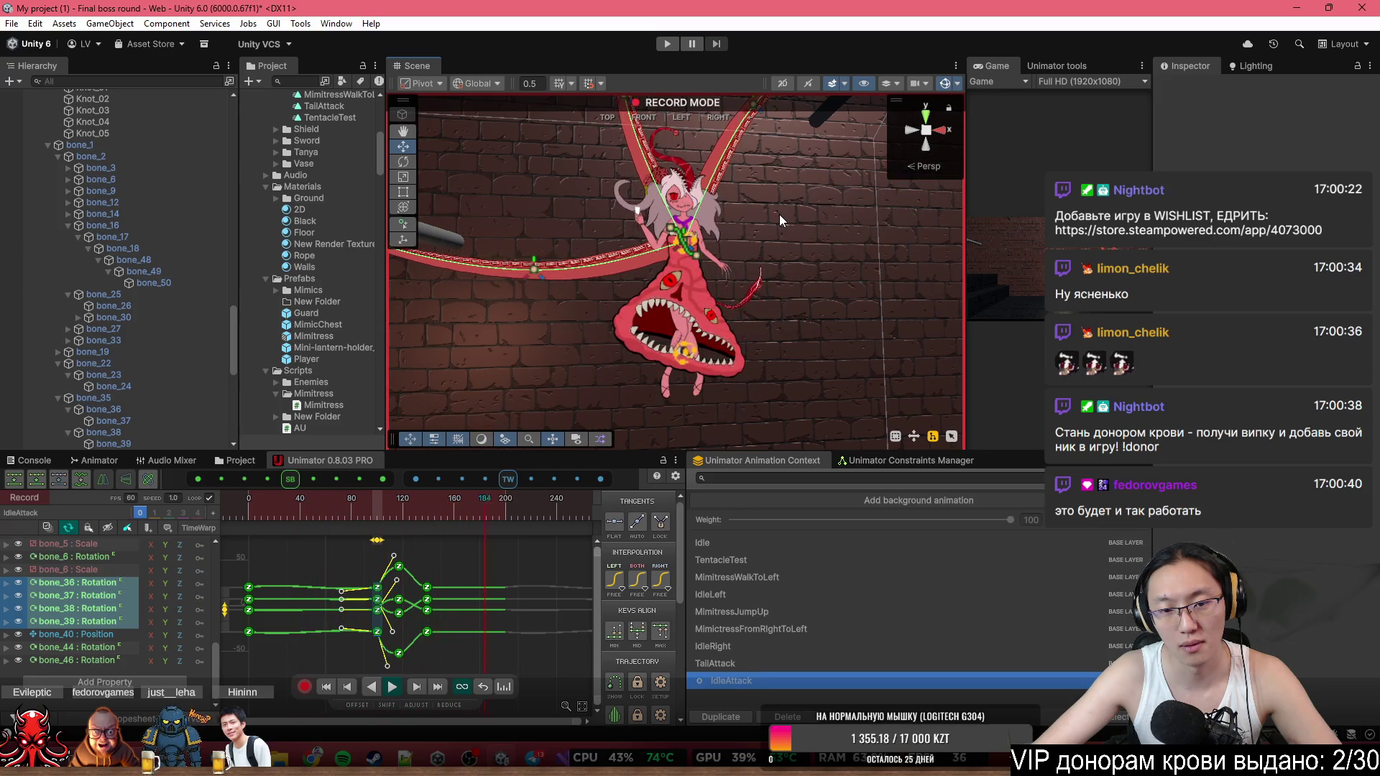
scroll(802, 204, "up", 5)
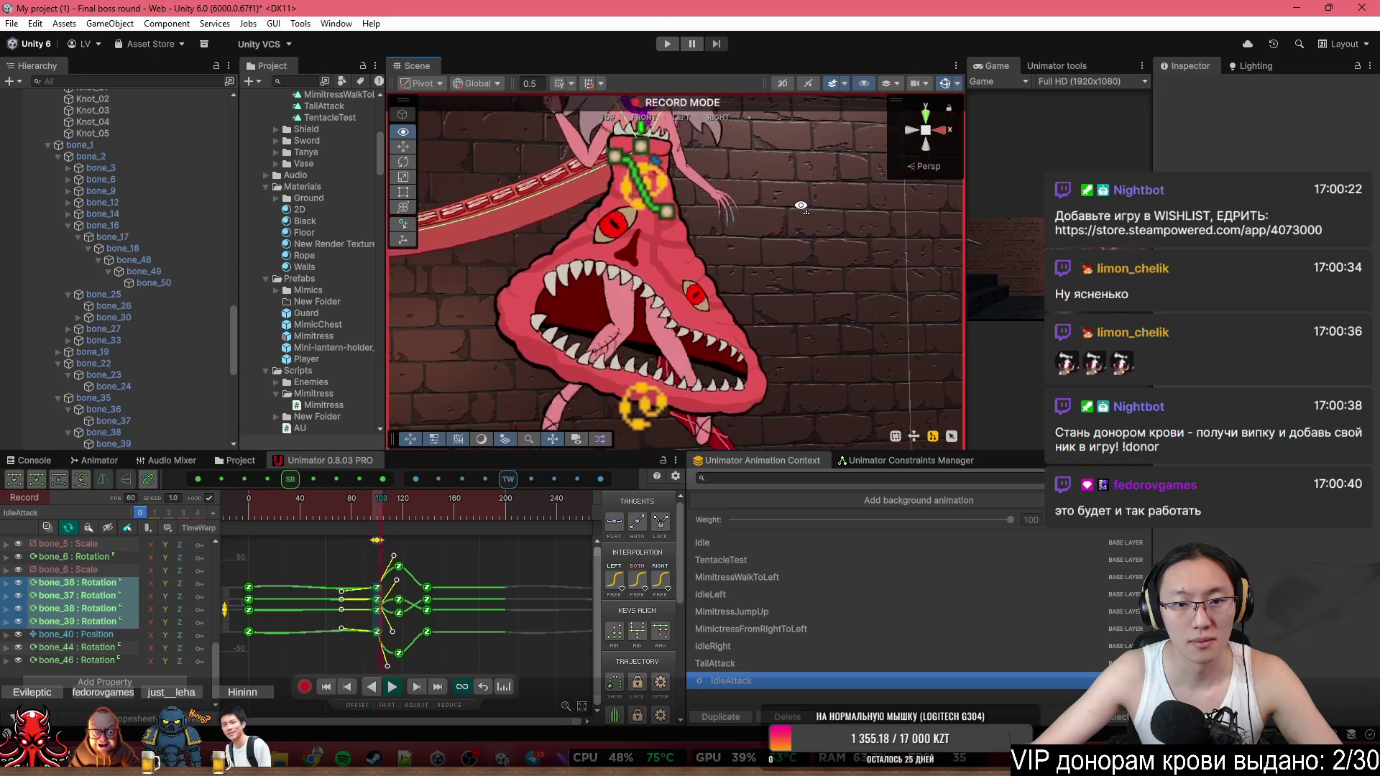
left_click_drag(395, 516, 377, 516)
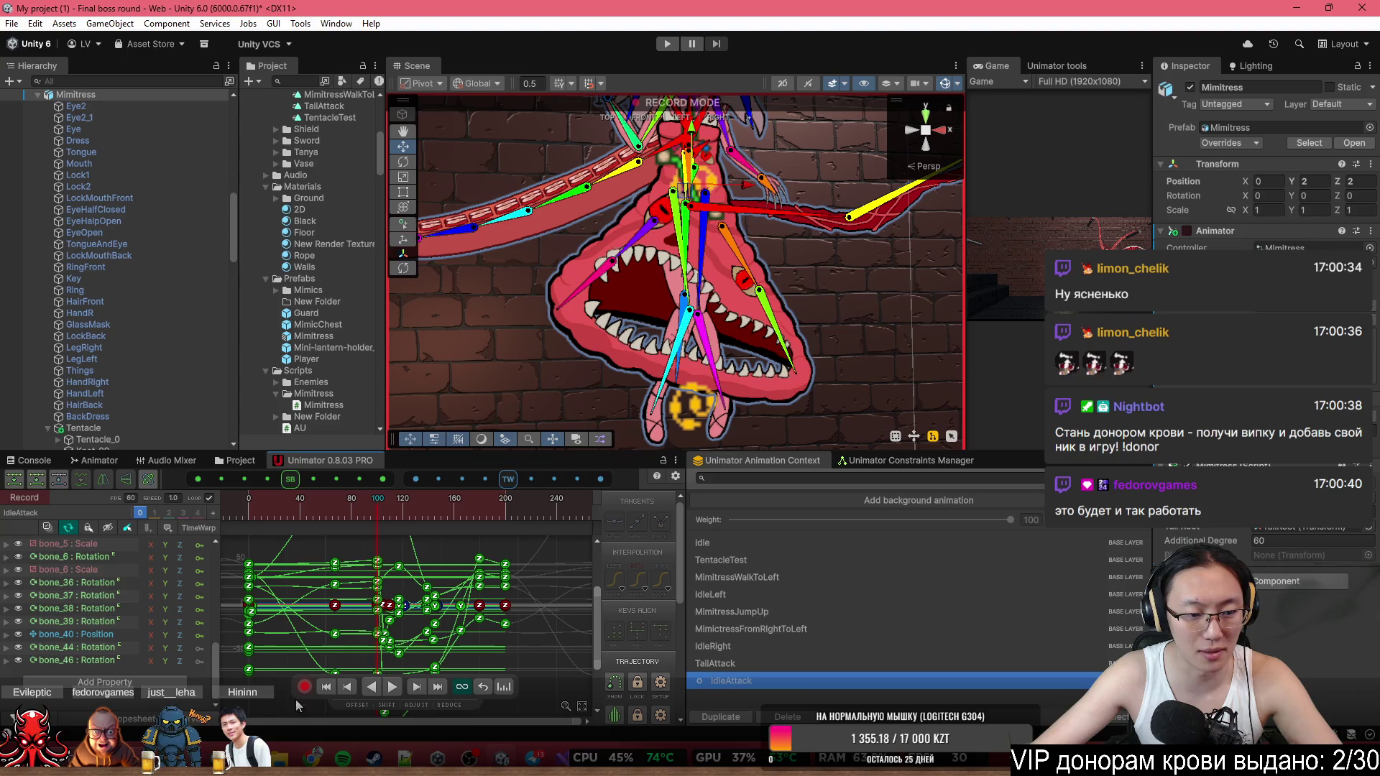
left_click(412, 554)
scroll(378, 577, "up", 3)
scroll(382, 581, "up", 5)
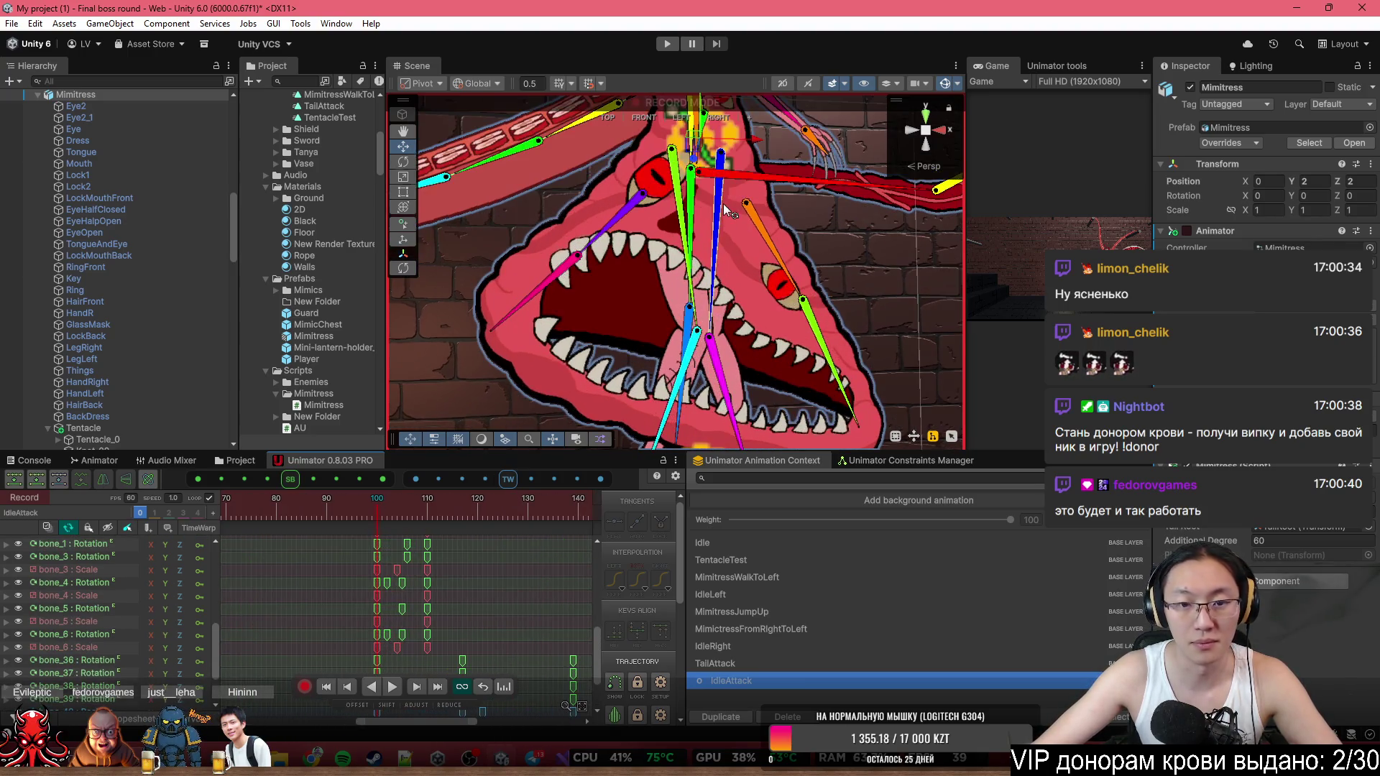
left_click(317, 512)
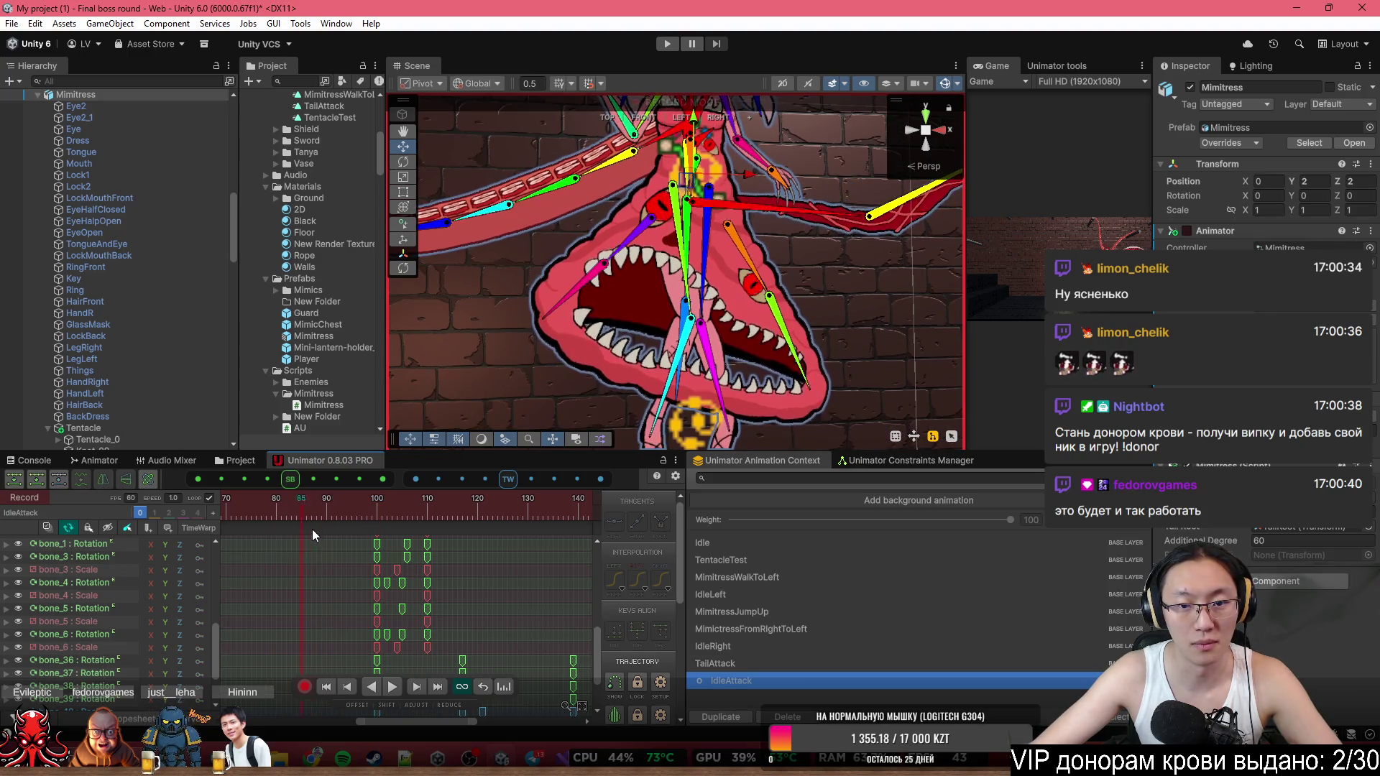
scroll(342, 547, "down", 3)
left_click(282, 513)
mouse_move(285, 522)
left_mouse_down()
mouse_move(366, 519)
mouse_move(438, 541)
mouse_move(400, 542)
left_mouse_up()
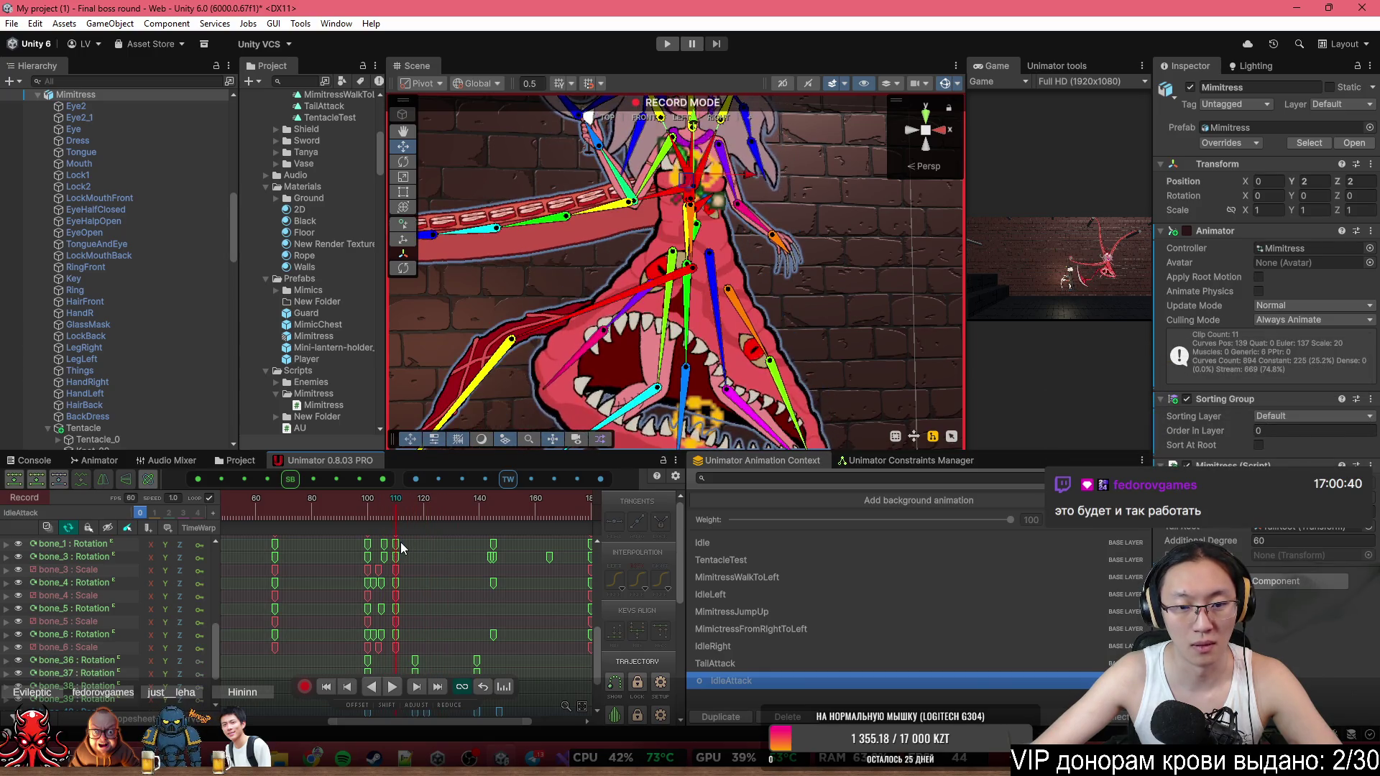
left_click_drag(614, 312, 602, 308)
Rotate bone_46 at frame 110 and copy the bone_44 and bone_46 keys to frame 100.
left_click_drag(748, 329, 780, 344)
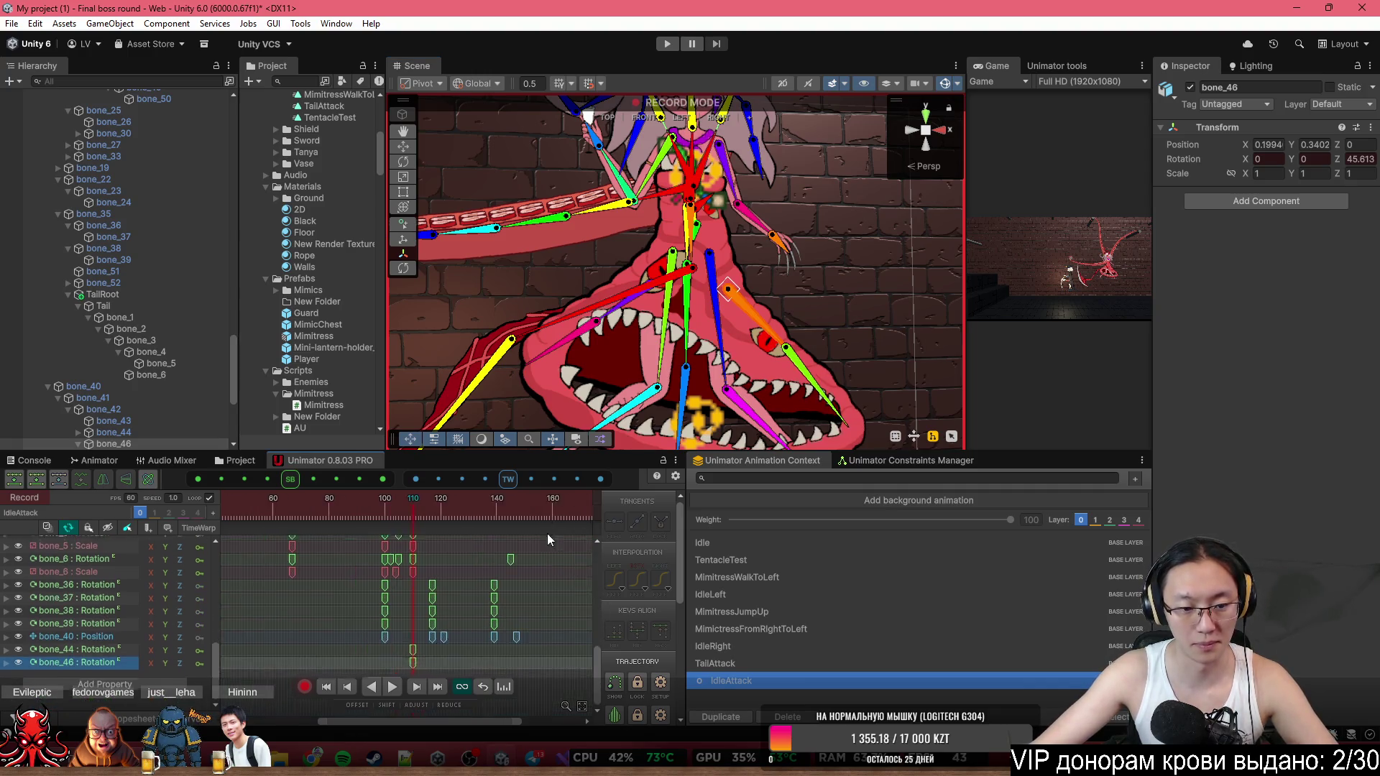
left_click_drag(486, 669, 454, 653)
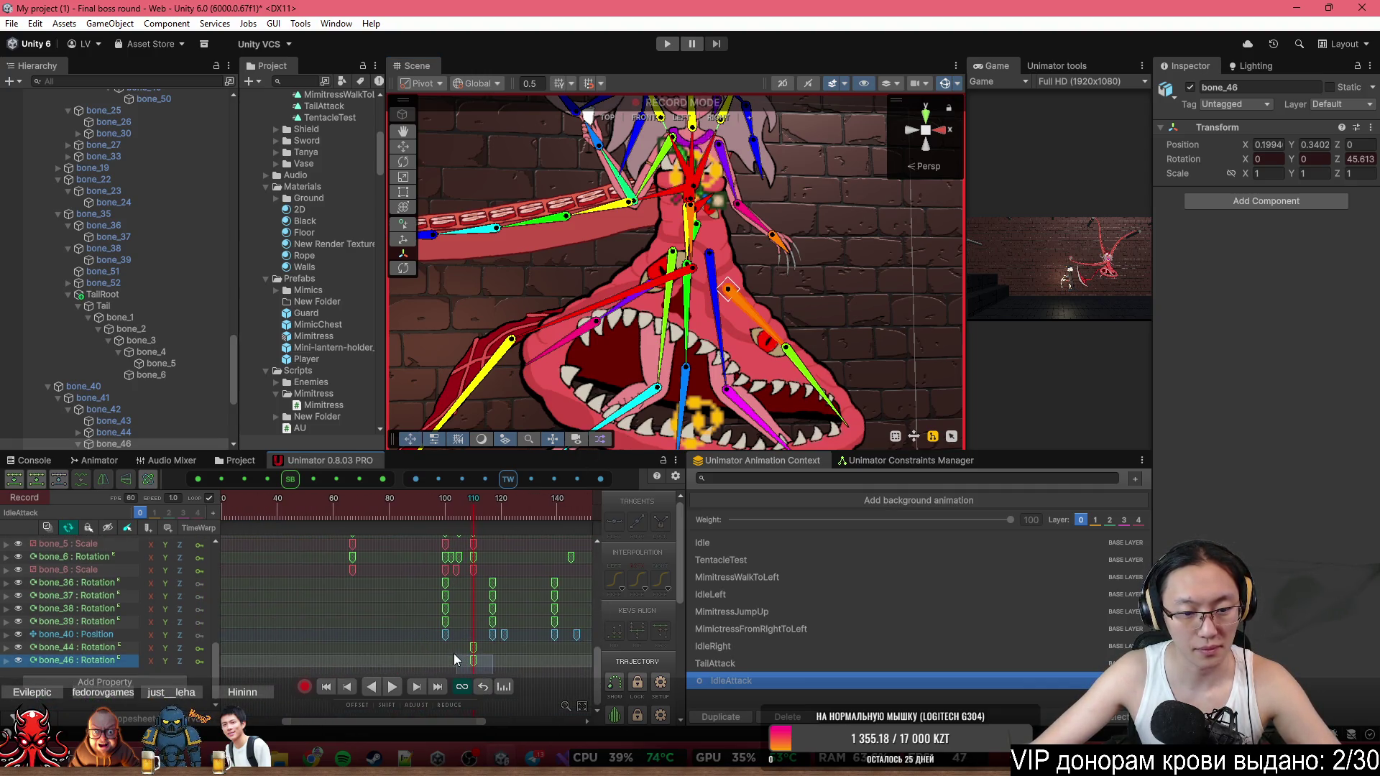
key("ctrl+c")
left_click(529, 507)
key("ctrl+v")
Paste the bone_44 and bone_46 rotation keys again at frame 122 and play back the motion.
left_click_drag(529, 505, 557, 502)
scroll(554, 676, "right", 2)
key("ctrl+c")
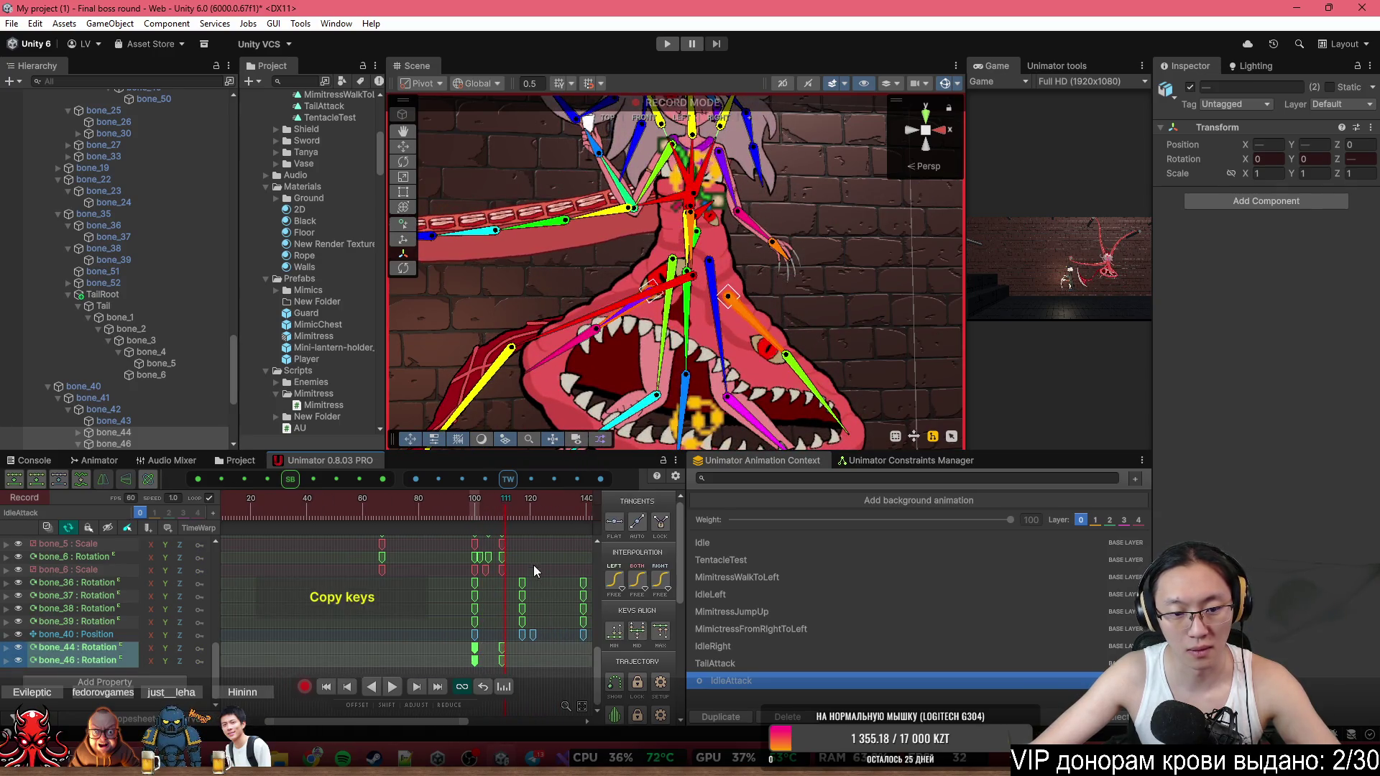
scroll(524, 577, "down", 2)
left_click_drag(440, 512, 463, 514)
key("ctrl+v")
key("space")
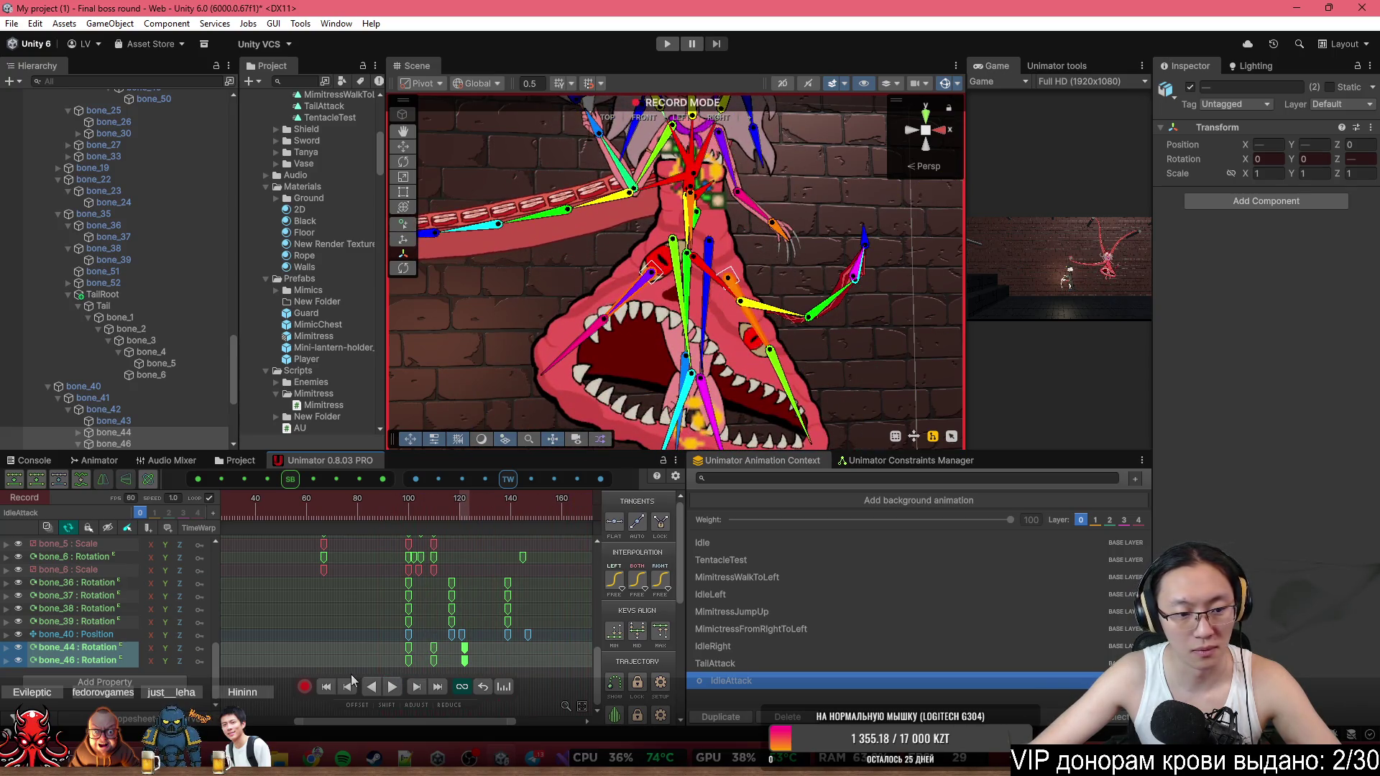
Show the frame 100–122 bone keys as curves fitted to the whole clip.
left_click_drag(503, 666, 392, 649)
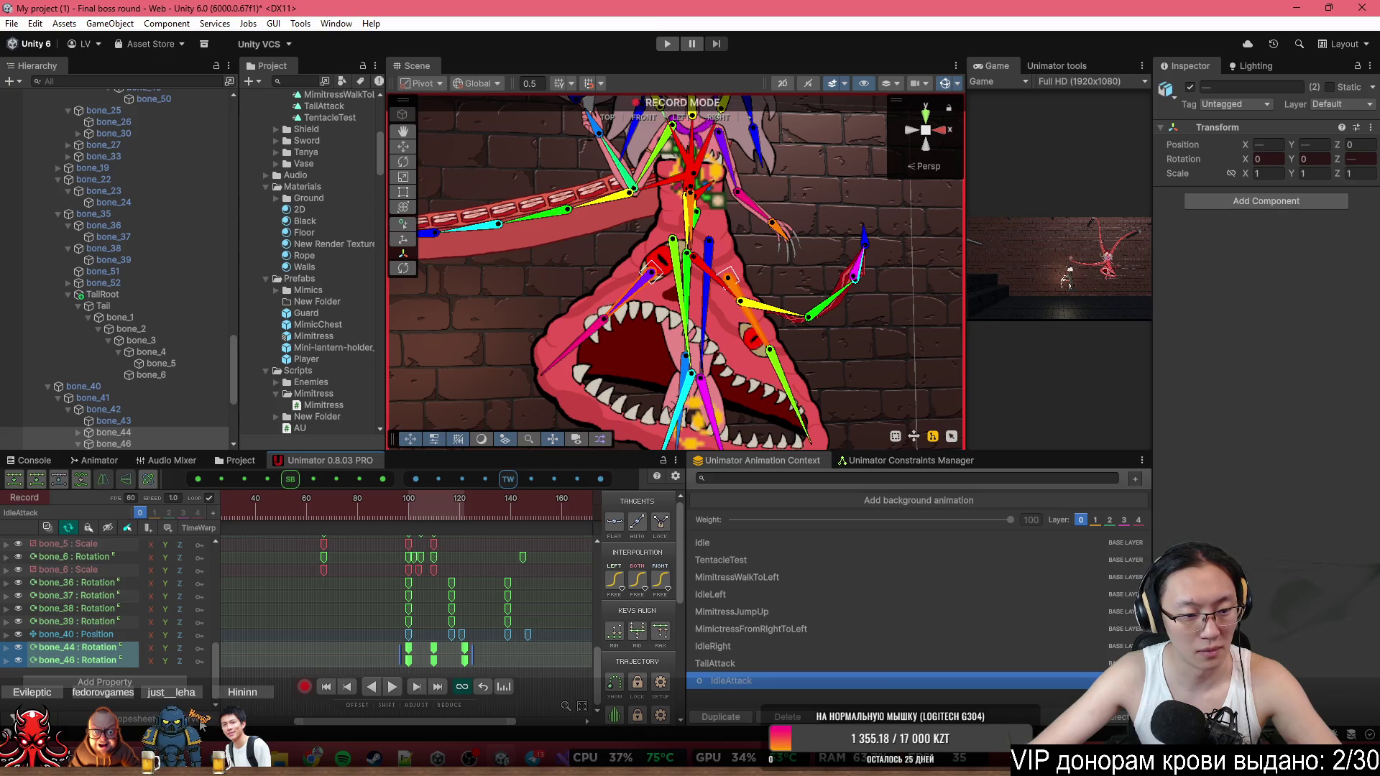
key("c")
left_click(533, 575)
key("a")
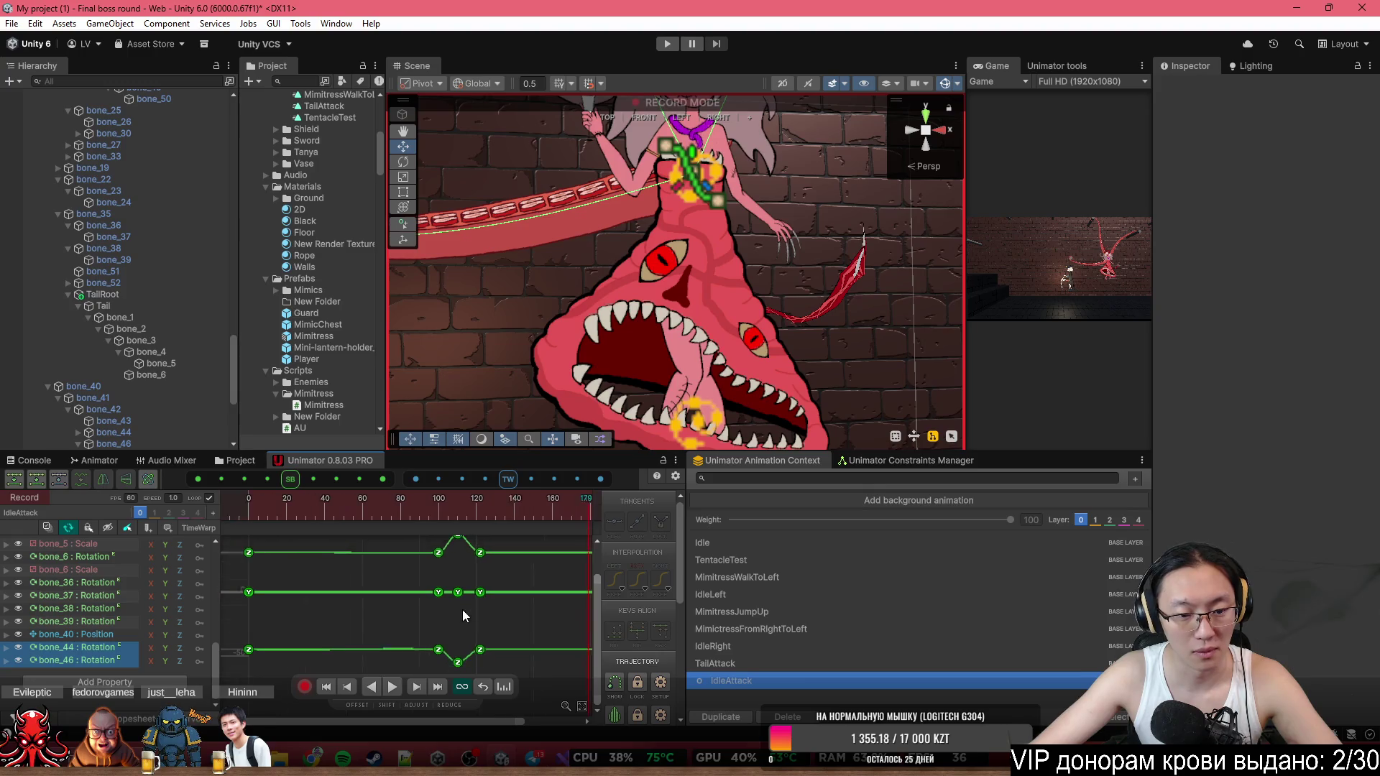
Hide the flat Y curve, give the frame 100 key a -55 dip, then return to the Dopesheet.
left_click(387, 628)
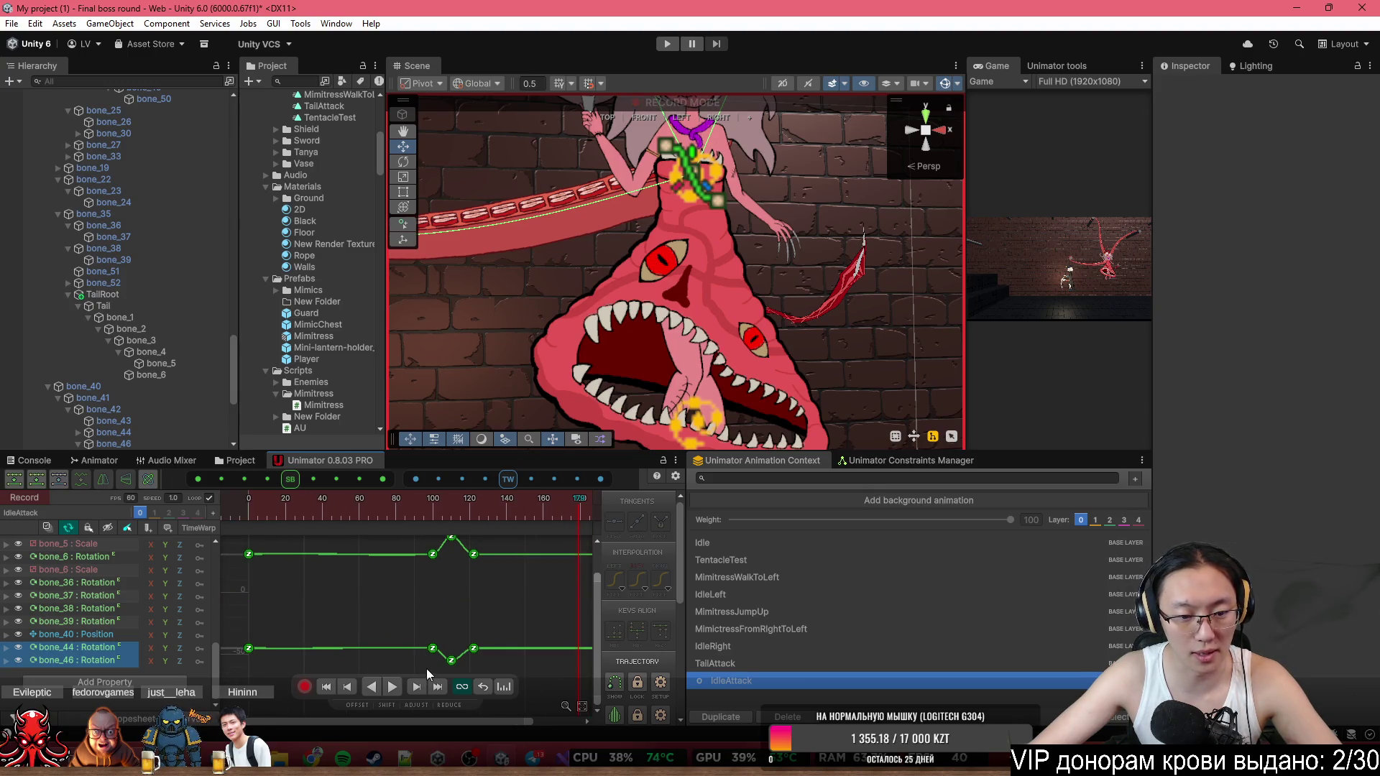
left_click_drag(426, 670, 451, 546)
right_click(431, 651)
left_click(513, 569)
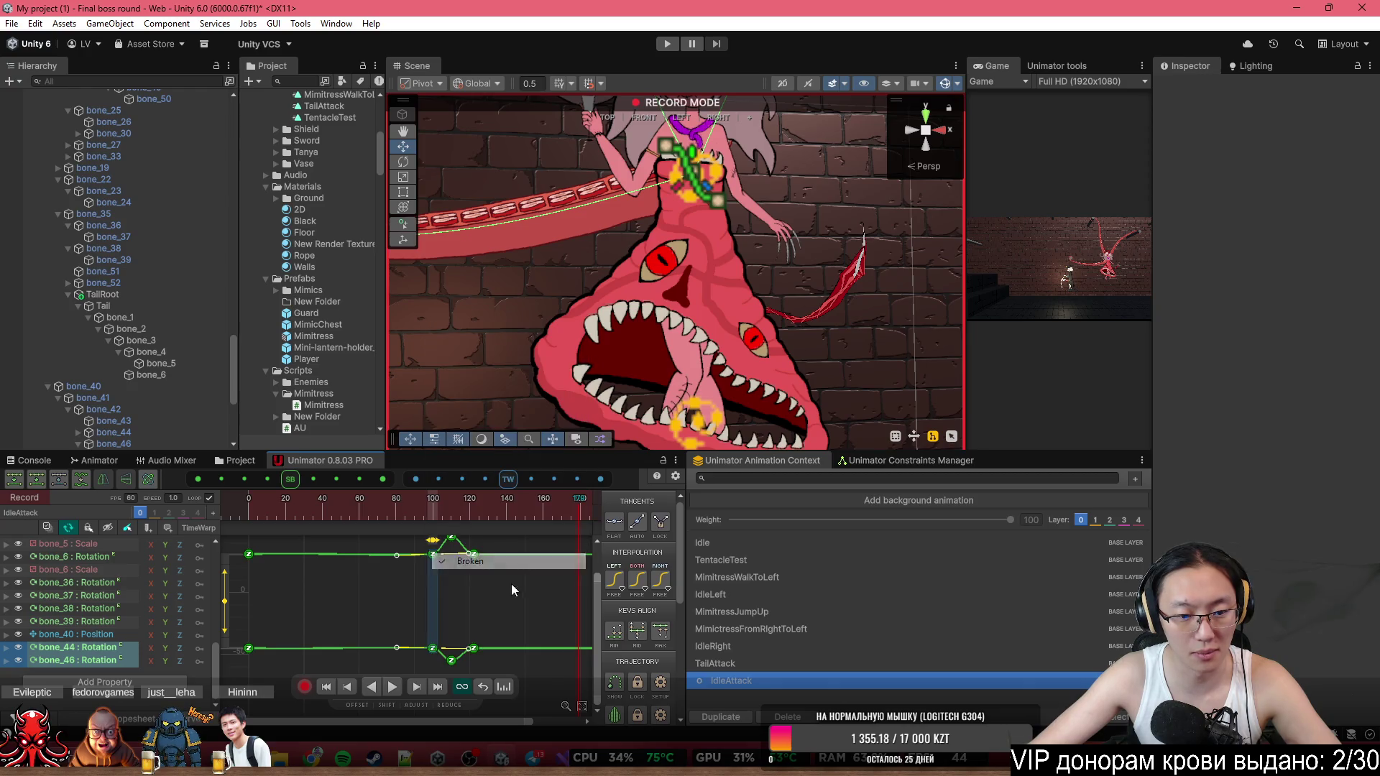
left_click(460, 661)
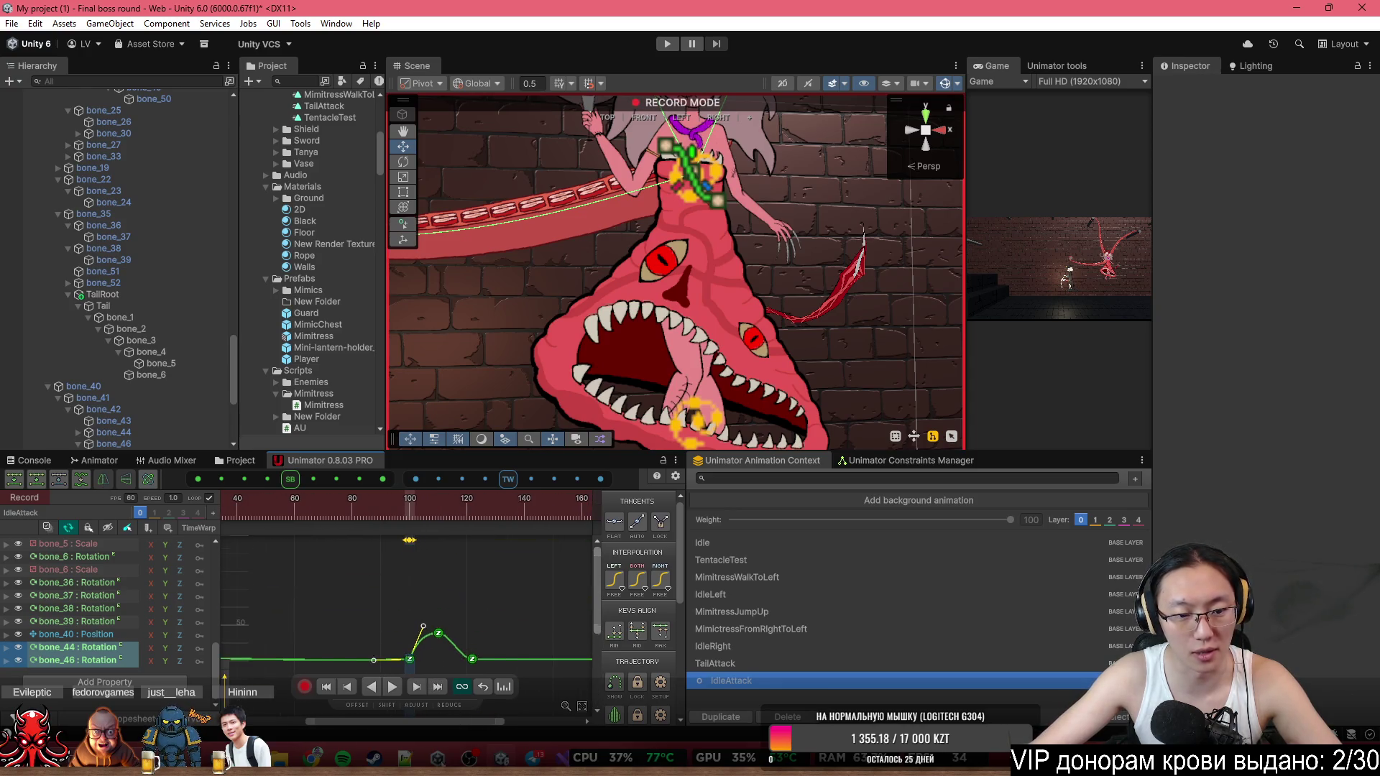
scroll(435, 633, "down", 2)
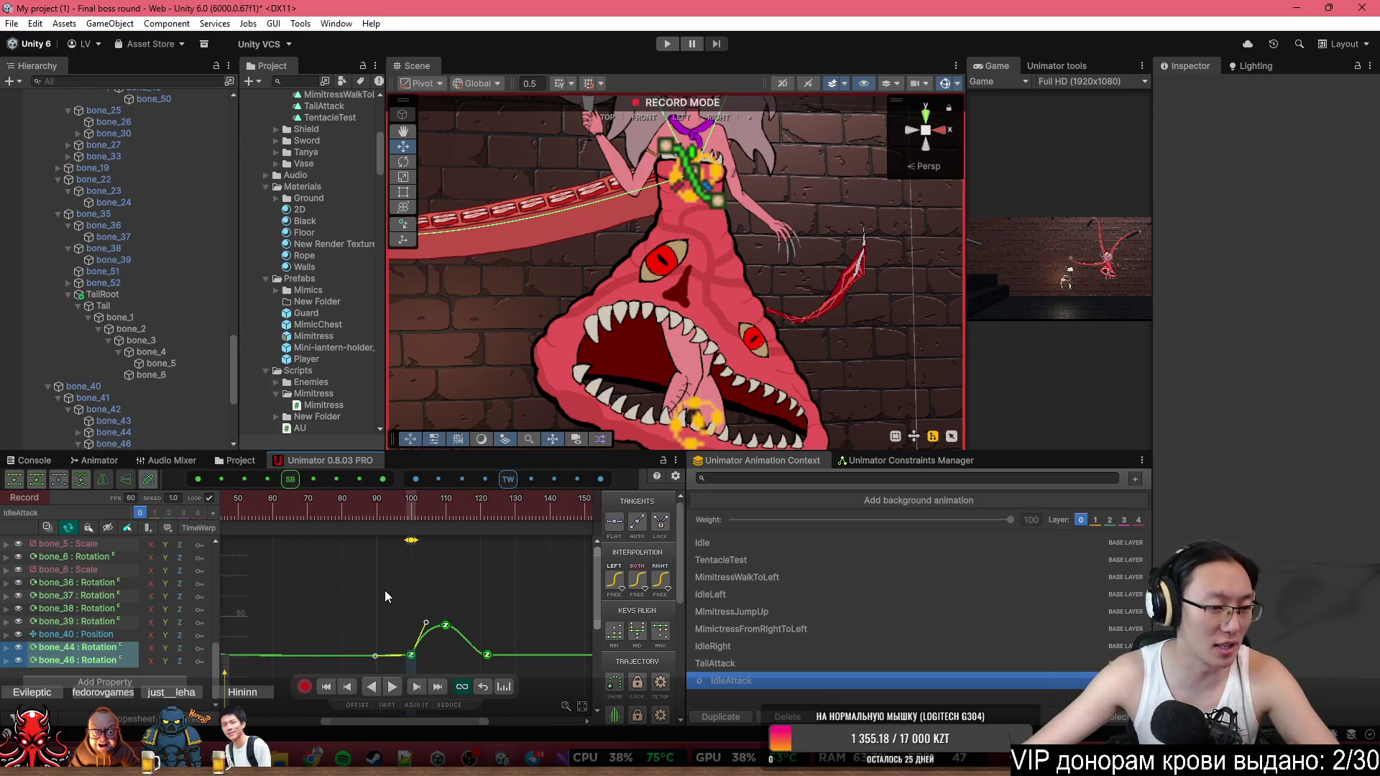
scroll(421, 630, "down", 3)
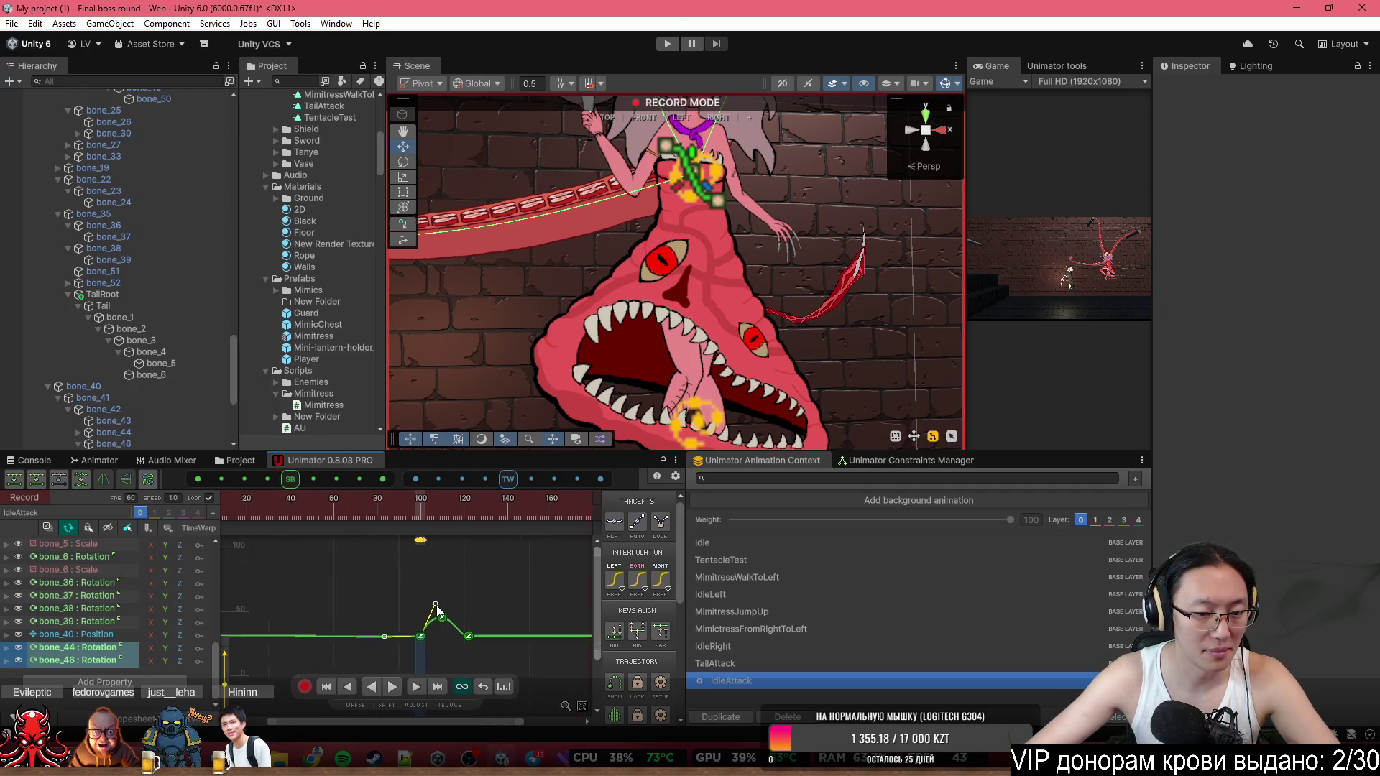
left_click(132, 721)
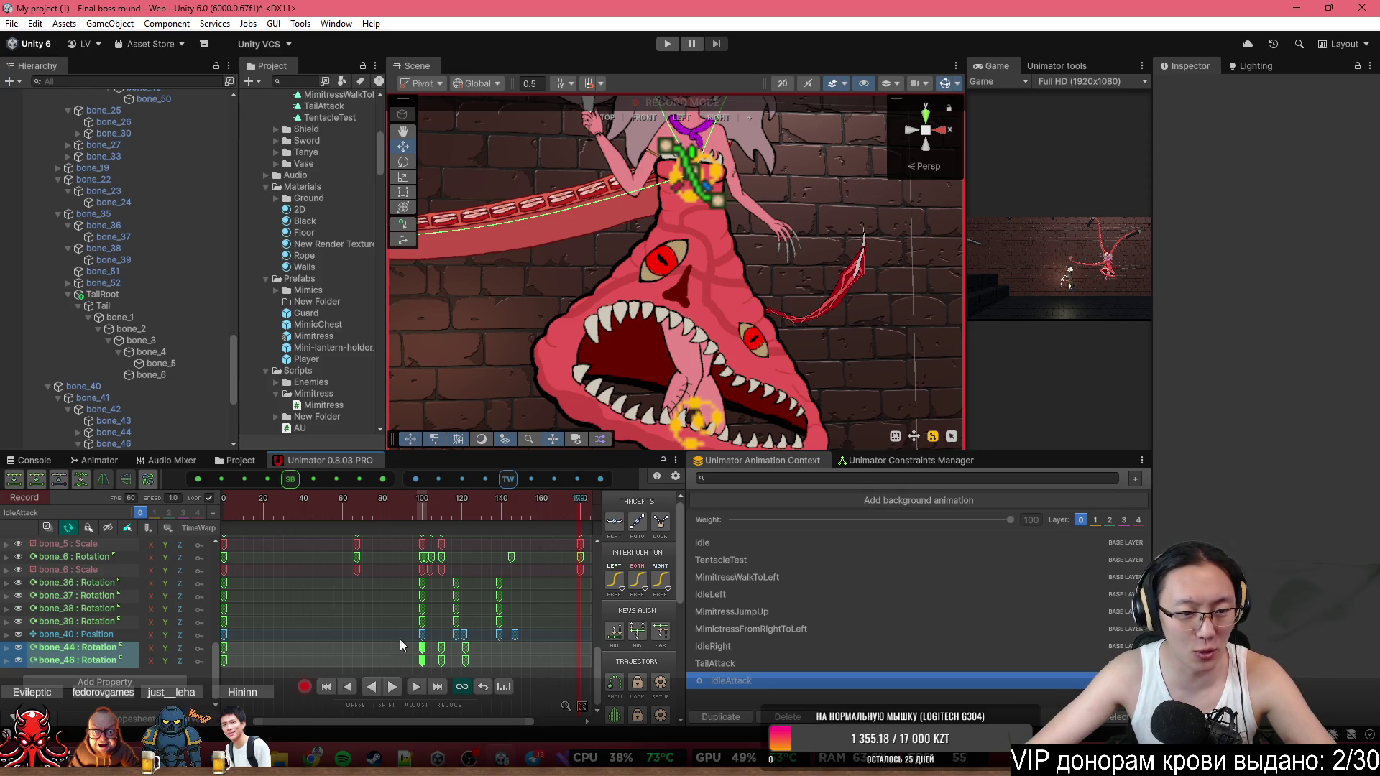
Rewind IdleAttack to frame 0, play it, and select Mimitress at frame 102.
scroll(302, 655, "down", 2)
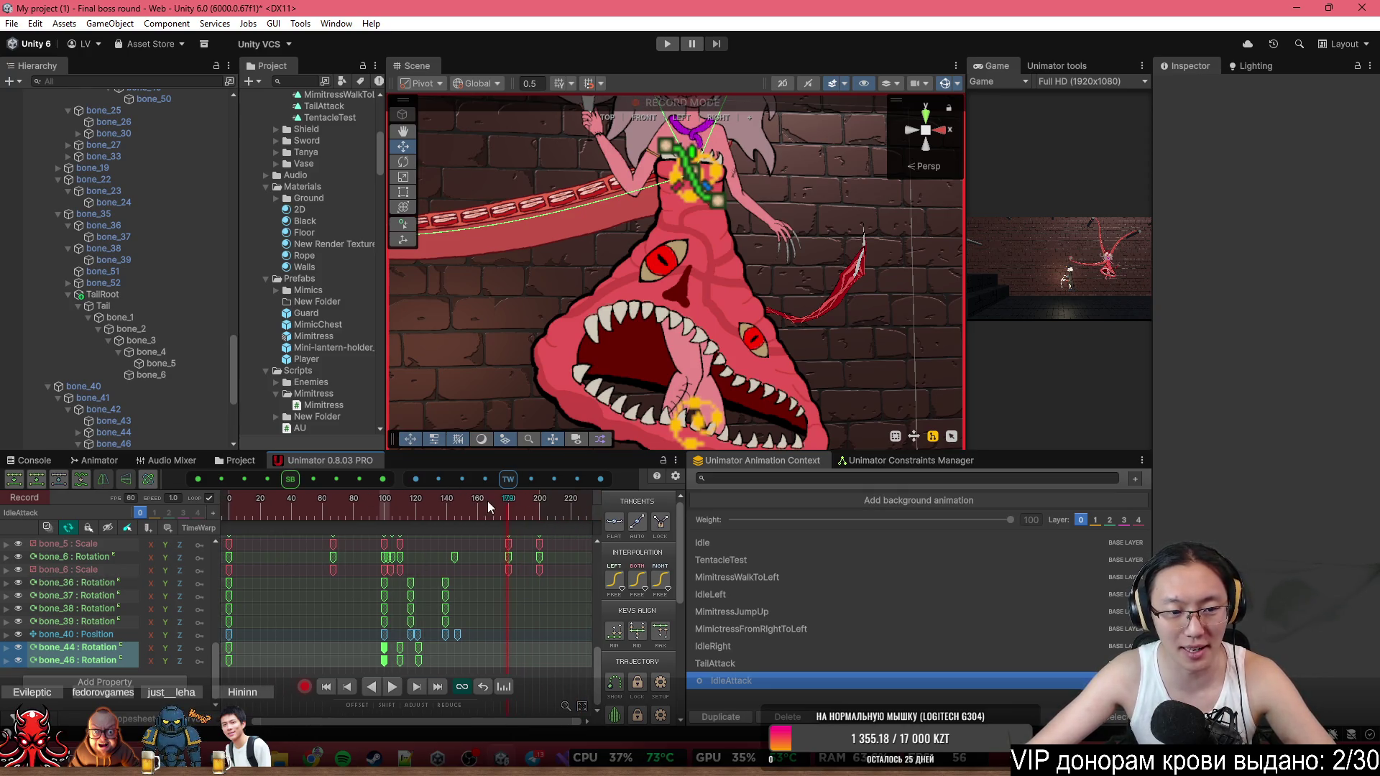
scroll(658, 401, "down", 5)
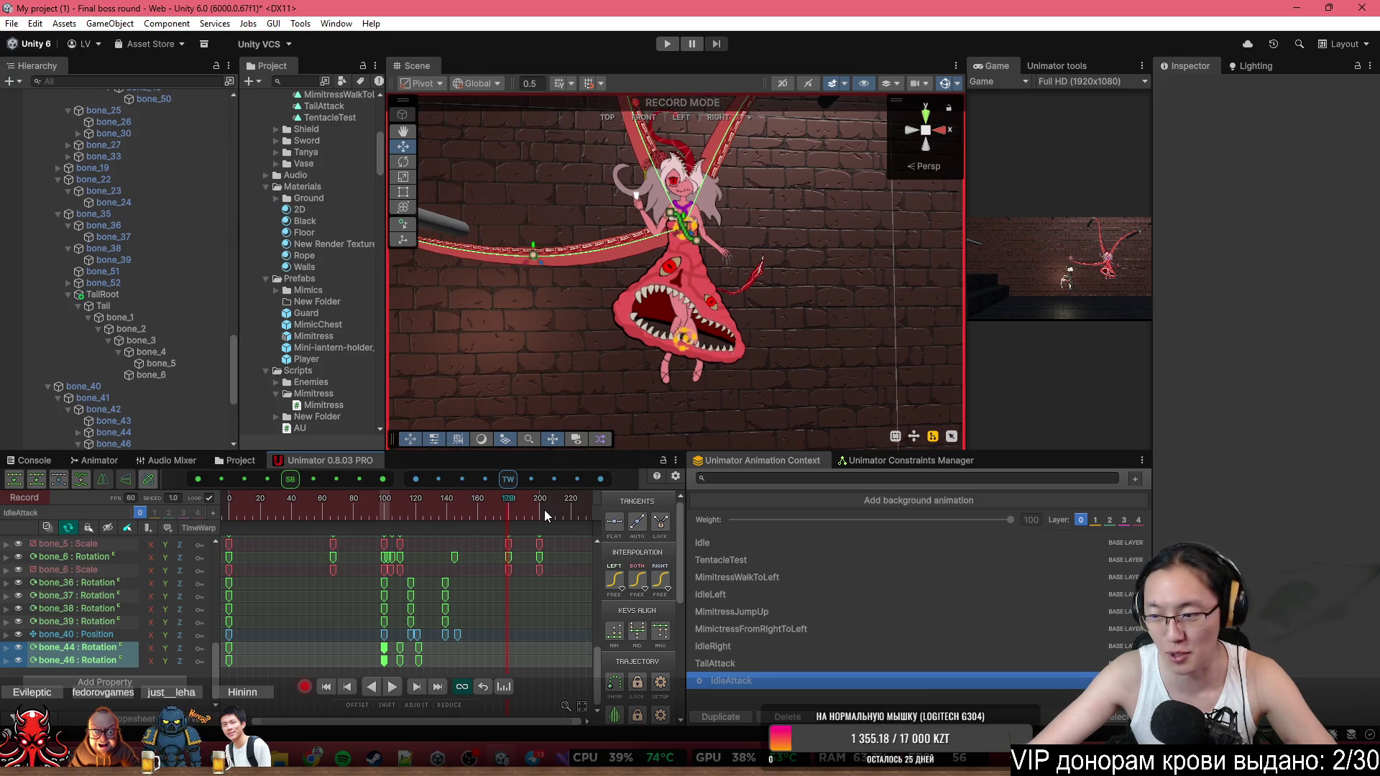
left_click_drag(381, 503, 206, 519)
scroll(364, 622, "down", 2)
key("space")
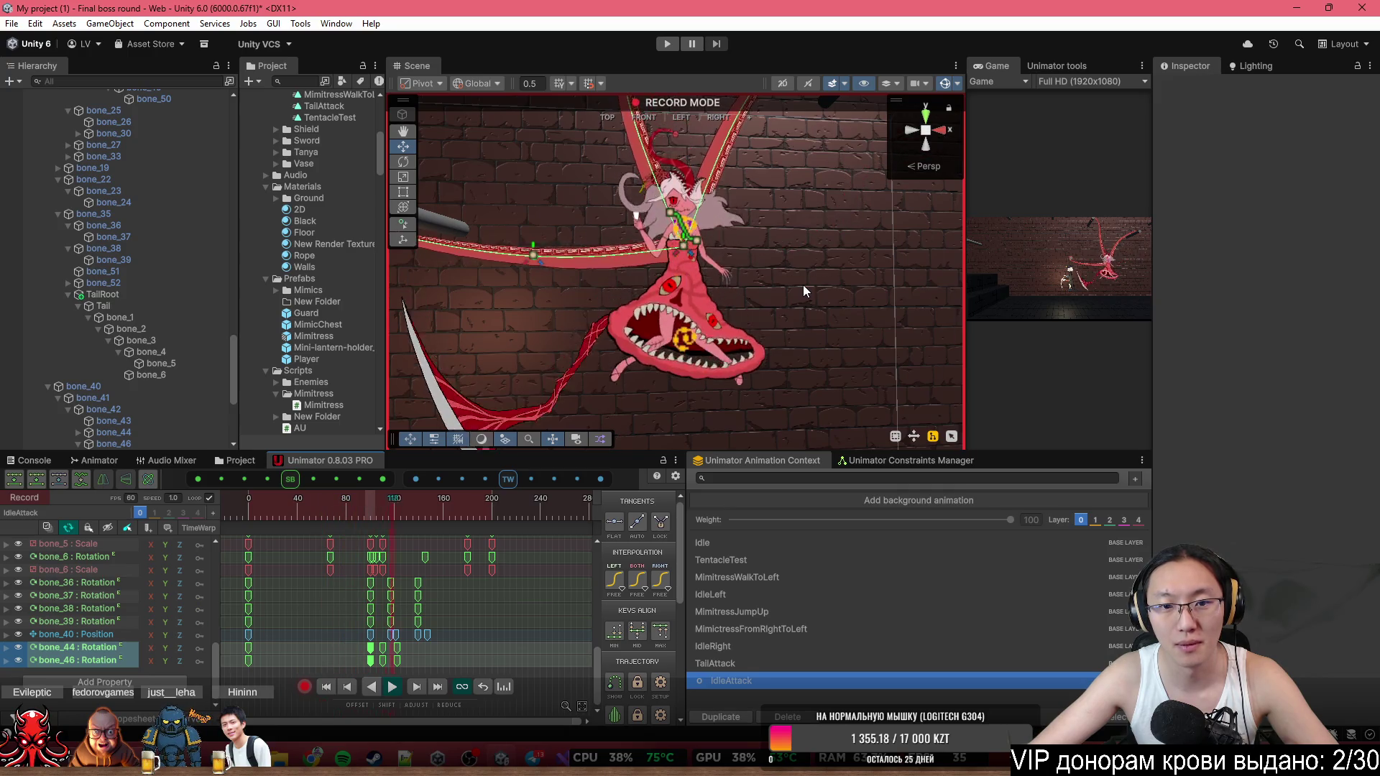
mouse_move(839, 219)
left_mouse_down()
mouse_move(769, 224)
mouse_move(810, 153)
left_mouse_up()
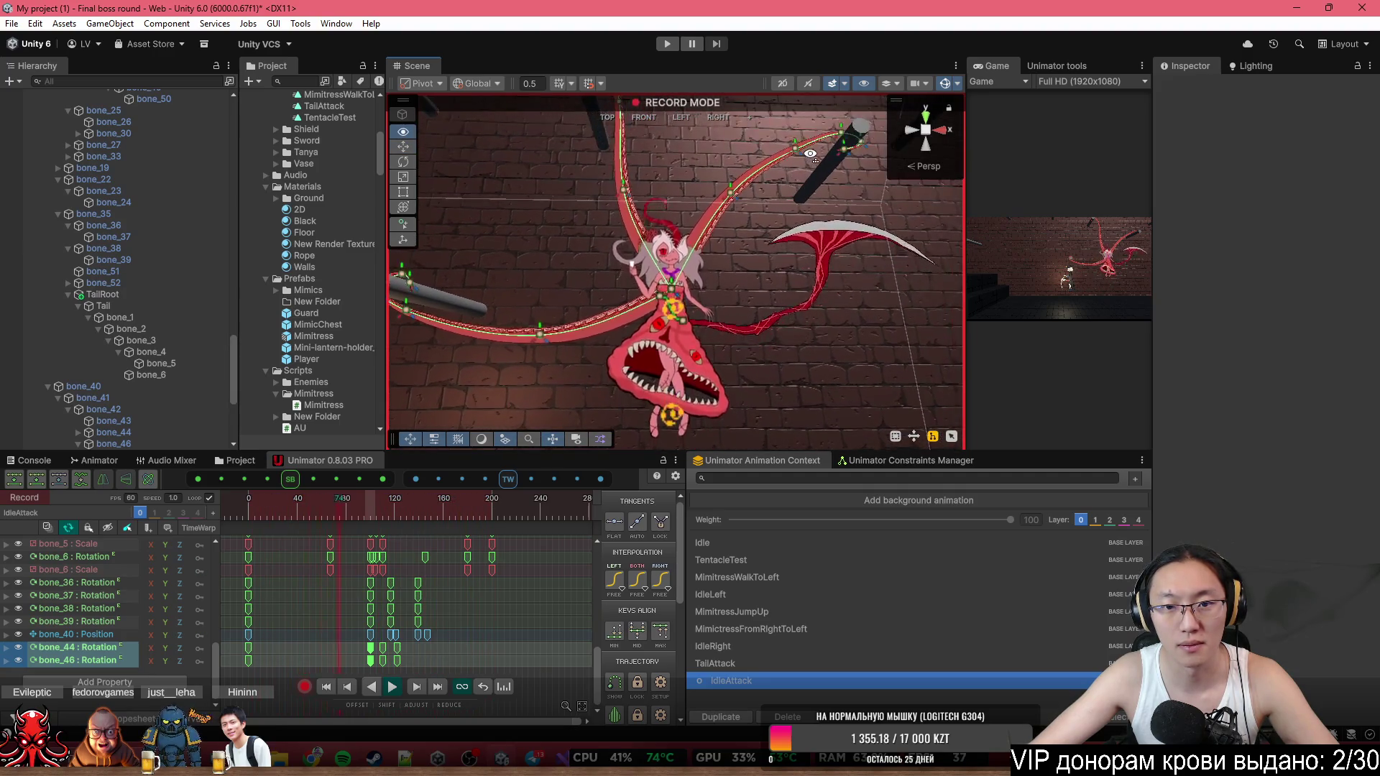
left_click(733, 246)
left_click(374, 518)
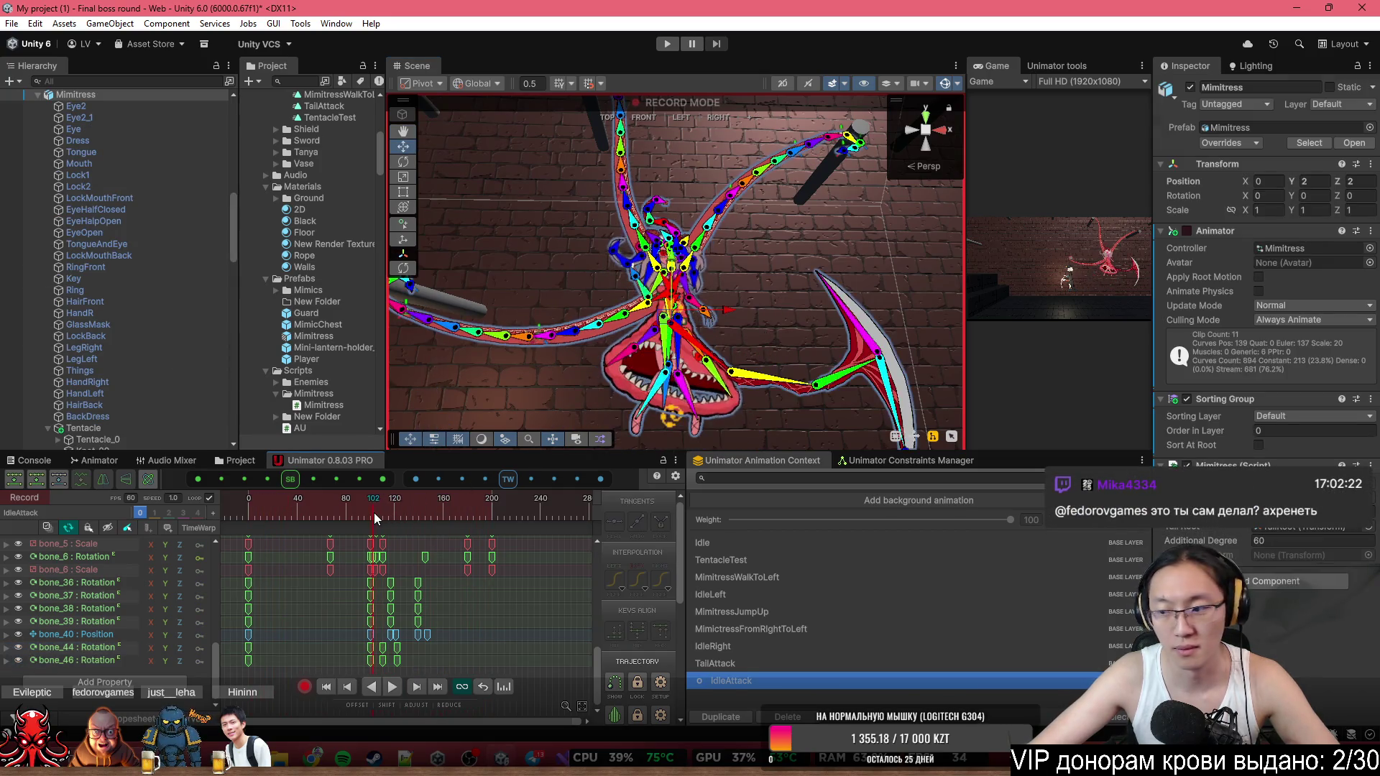
Review the frame 58 pose from the front, turn on bone gizmos, and select Knot_01.
mouse_move(879, 128)
left_mouse_down()
mouse_move(791, 244)
mouse_move(740, 363)
left_mouse_up()
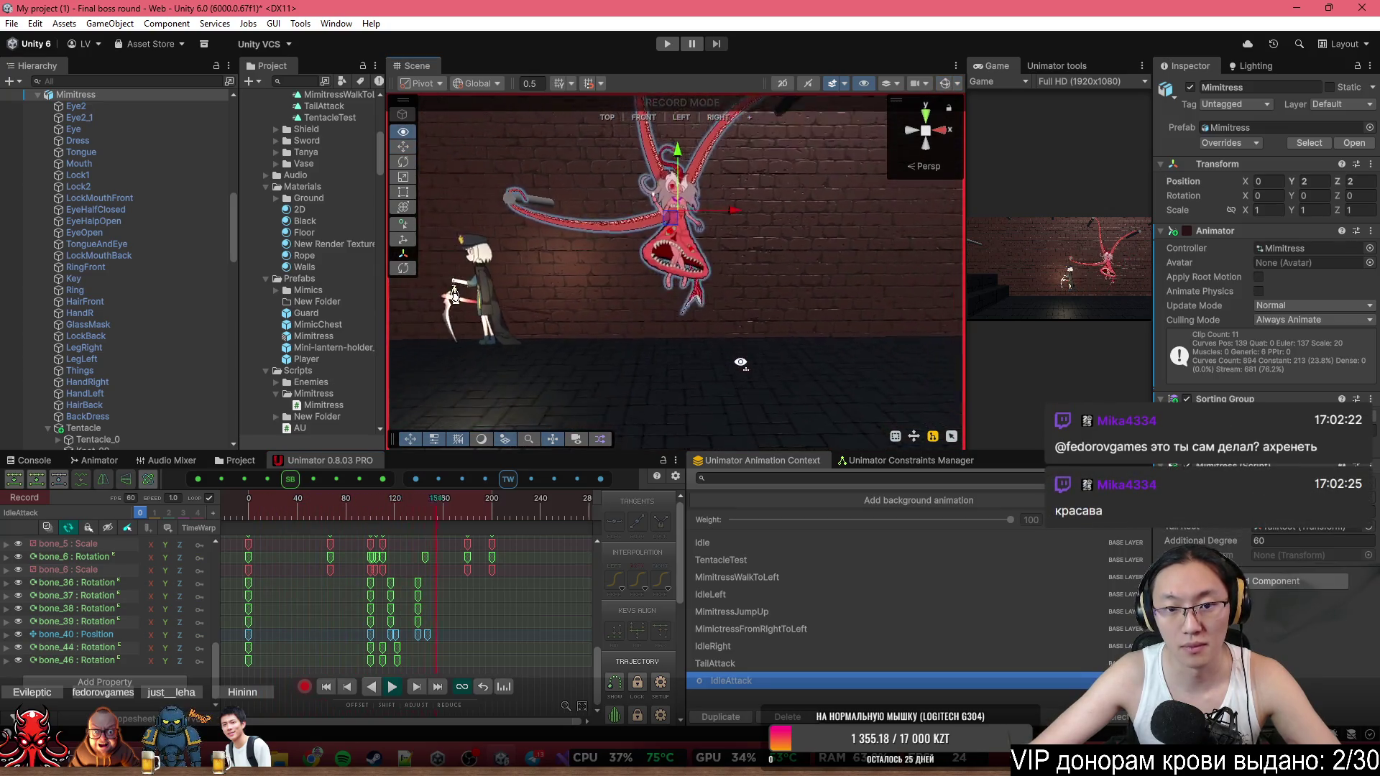
scroll(740, 363, "up", 3)
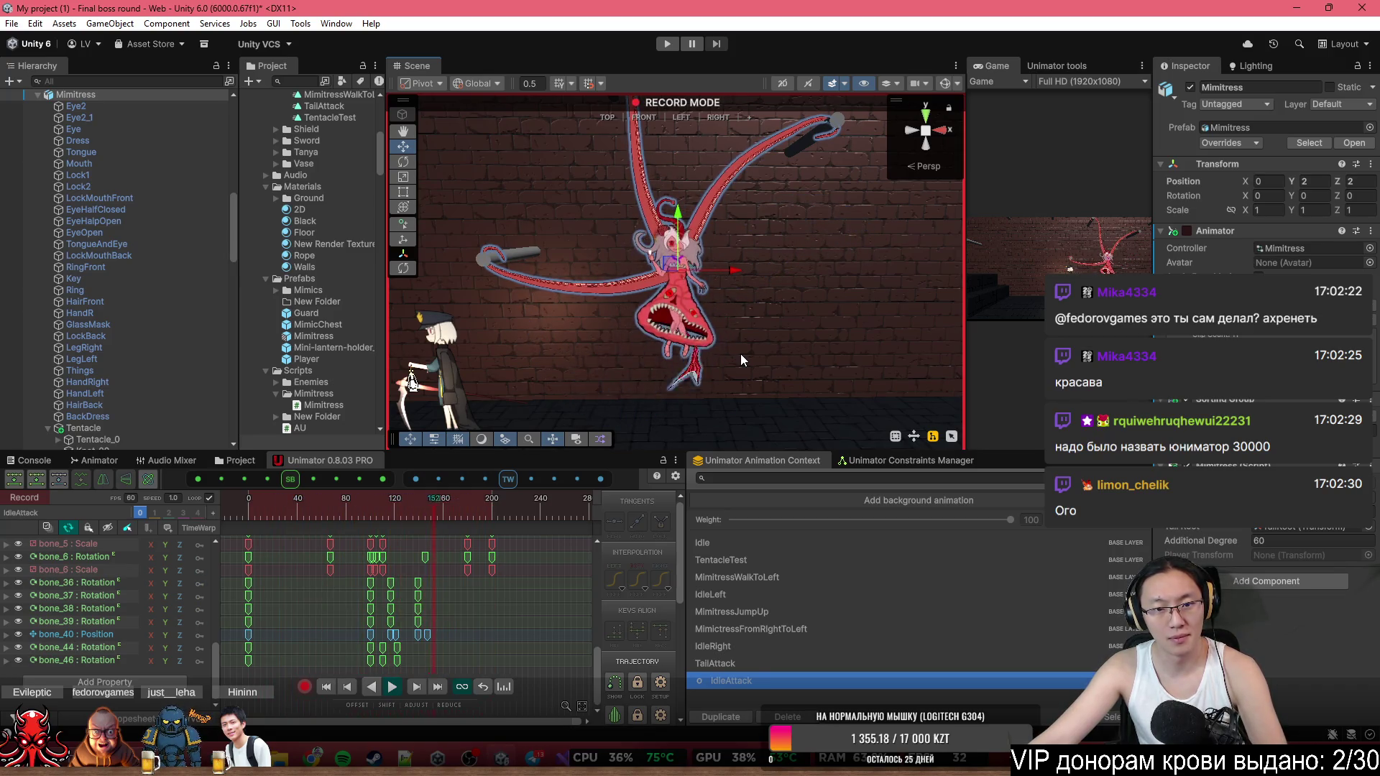
left_click_drag(740, 360, 624, 302)
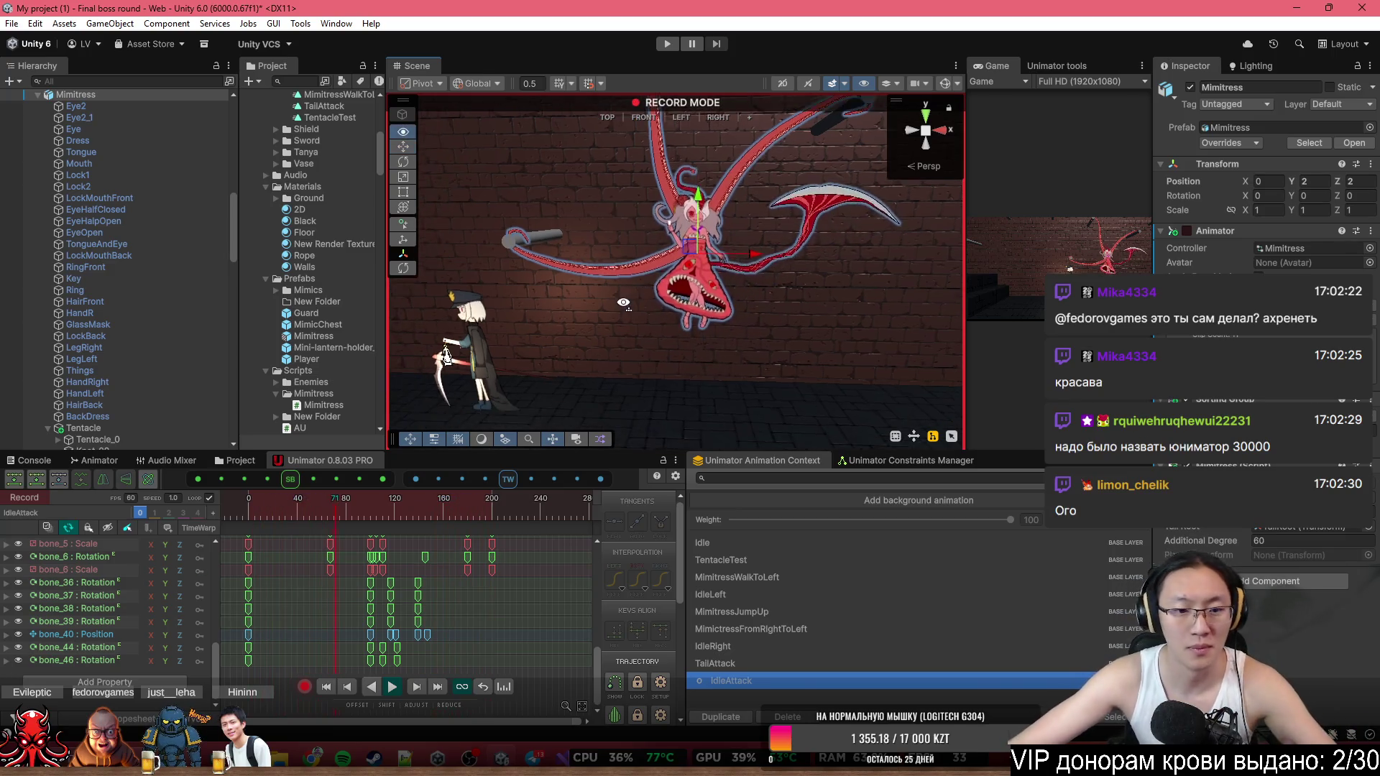
scroll(623, 303, "up", 3)
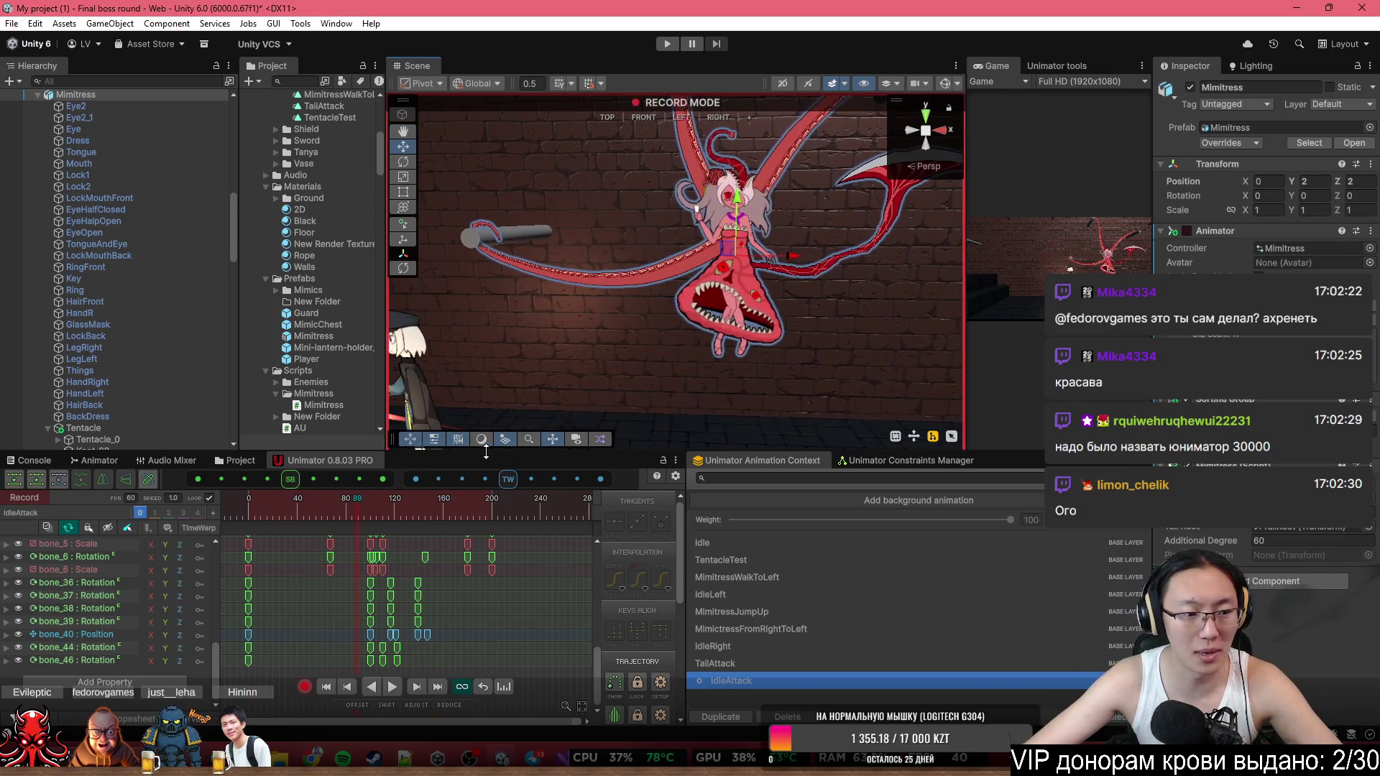
mouse_move(308, 519)
left_mouse_down()
mouse_move(381, 532)
mouse_move(373, 551)
mouse_move(394, 554)
left_mouse_up()
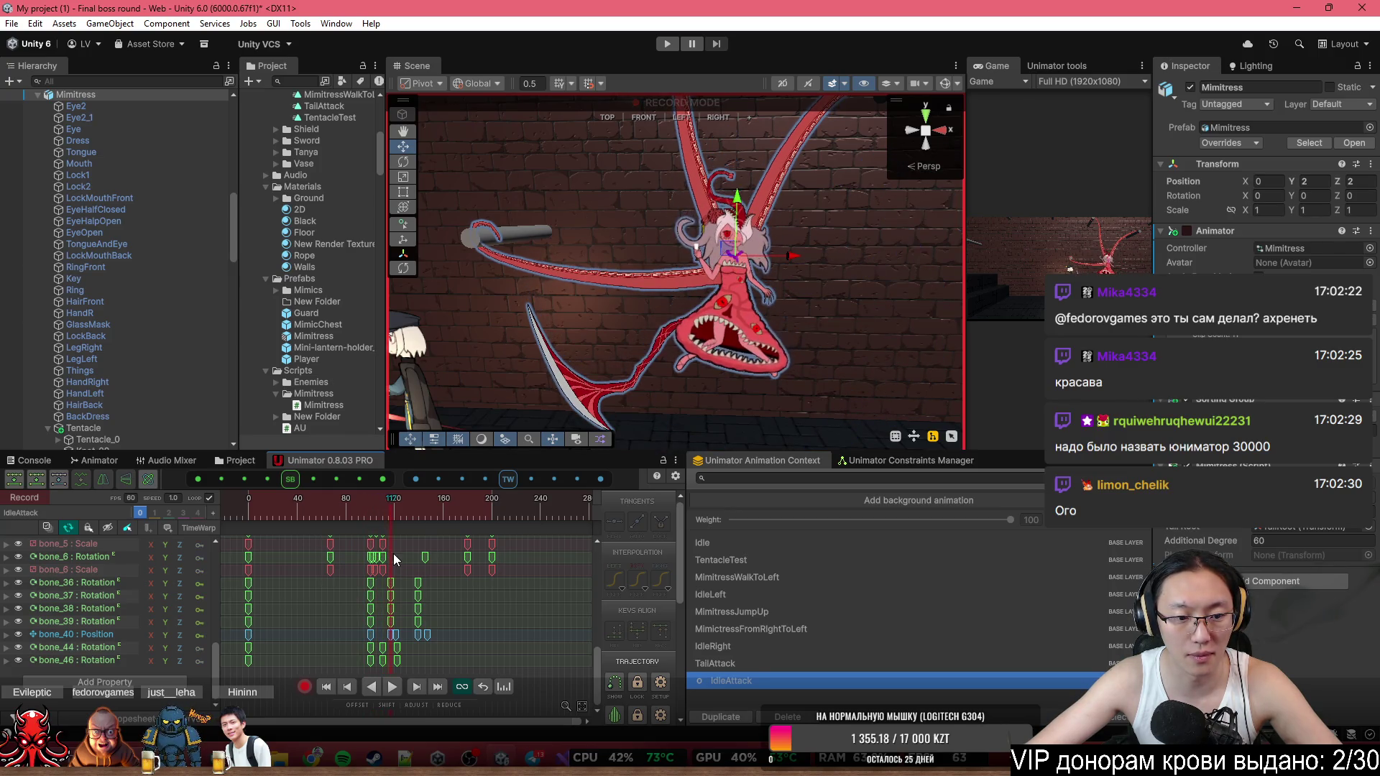
left_click(944, 83)
left_click(609, 291)
Copy a Knot_01 position key to frames 100 and 137, then return to frame 10.
left_click_drag(598, 665, 594, 550)
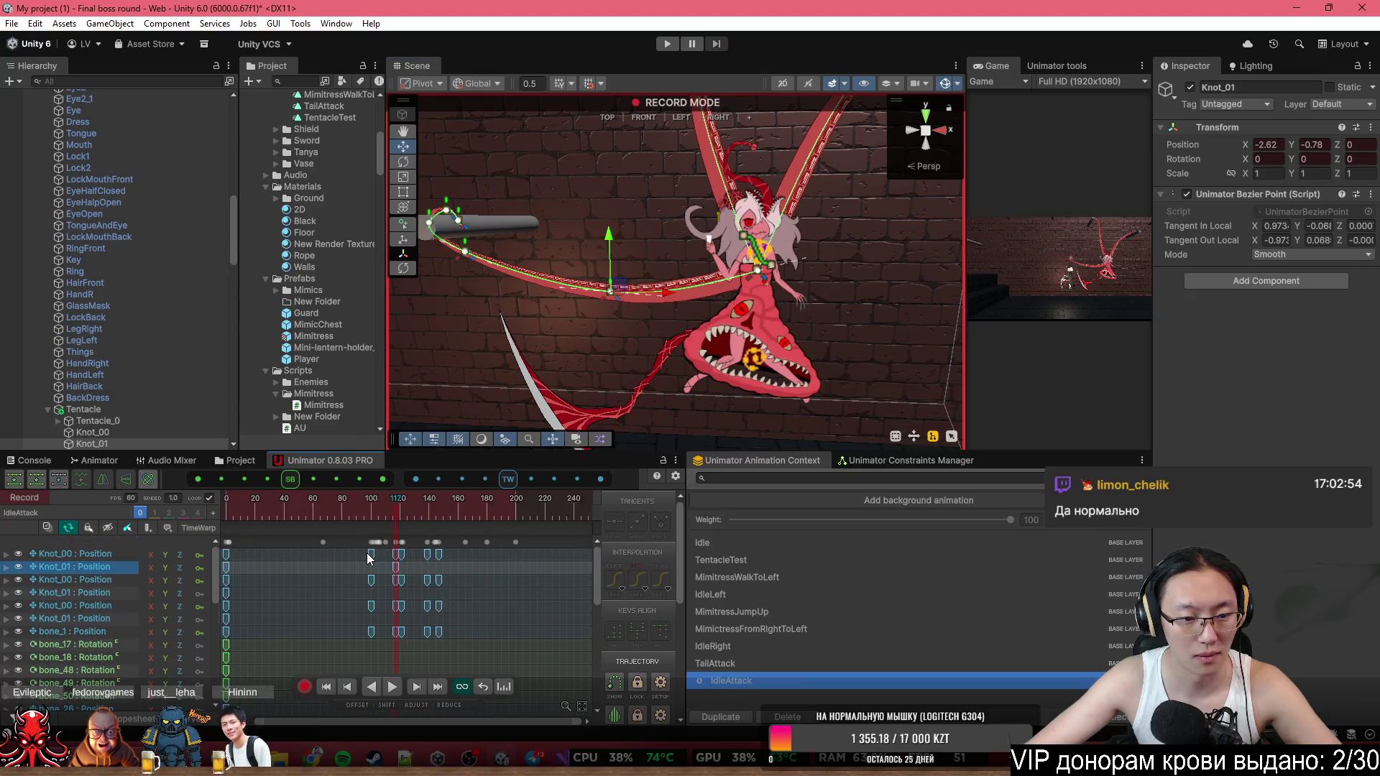
scroll(352, 568, "up", 2)
left_click(245, 566)
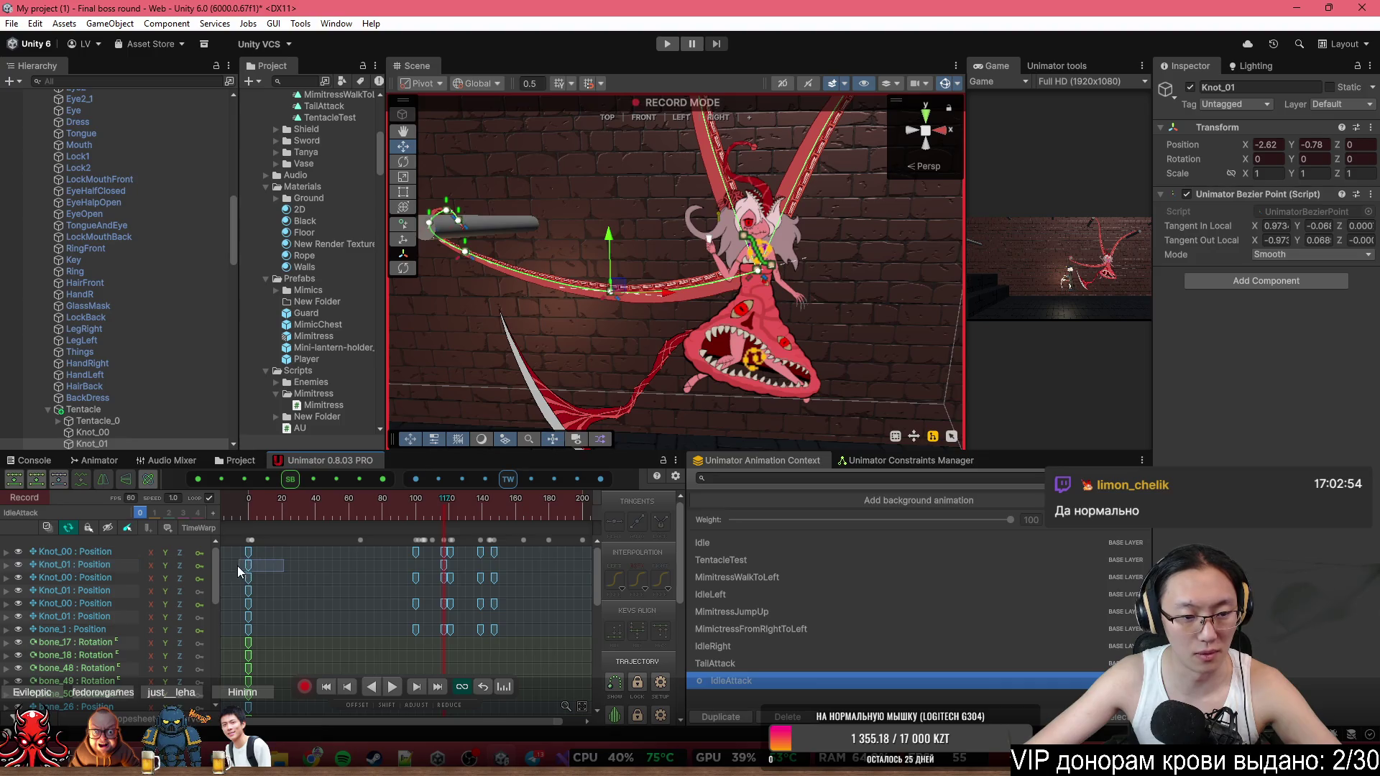
key("ctrl+c")
left_click(415, 507)
key("ctrl+v")
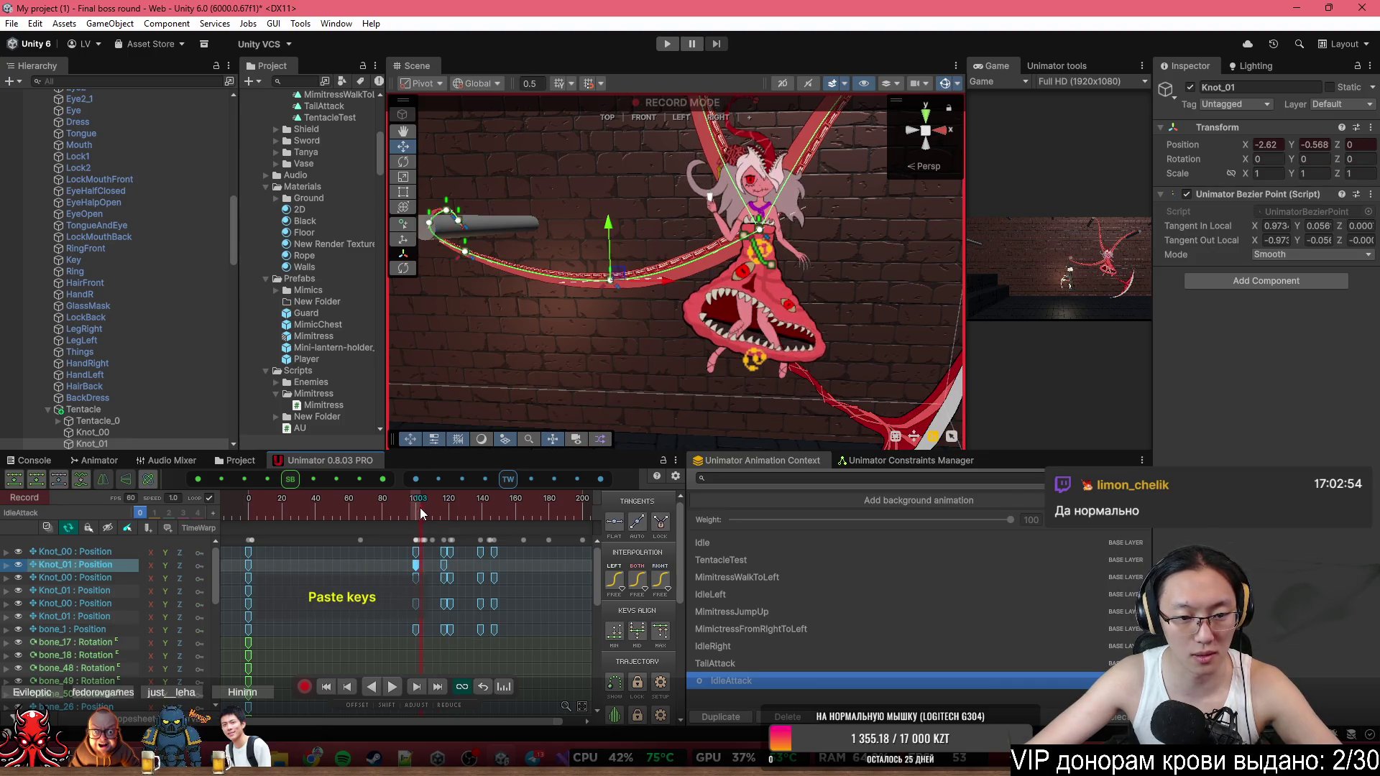
left_click(457, 511)
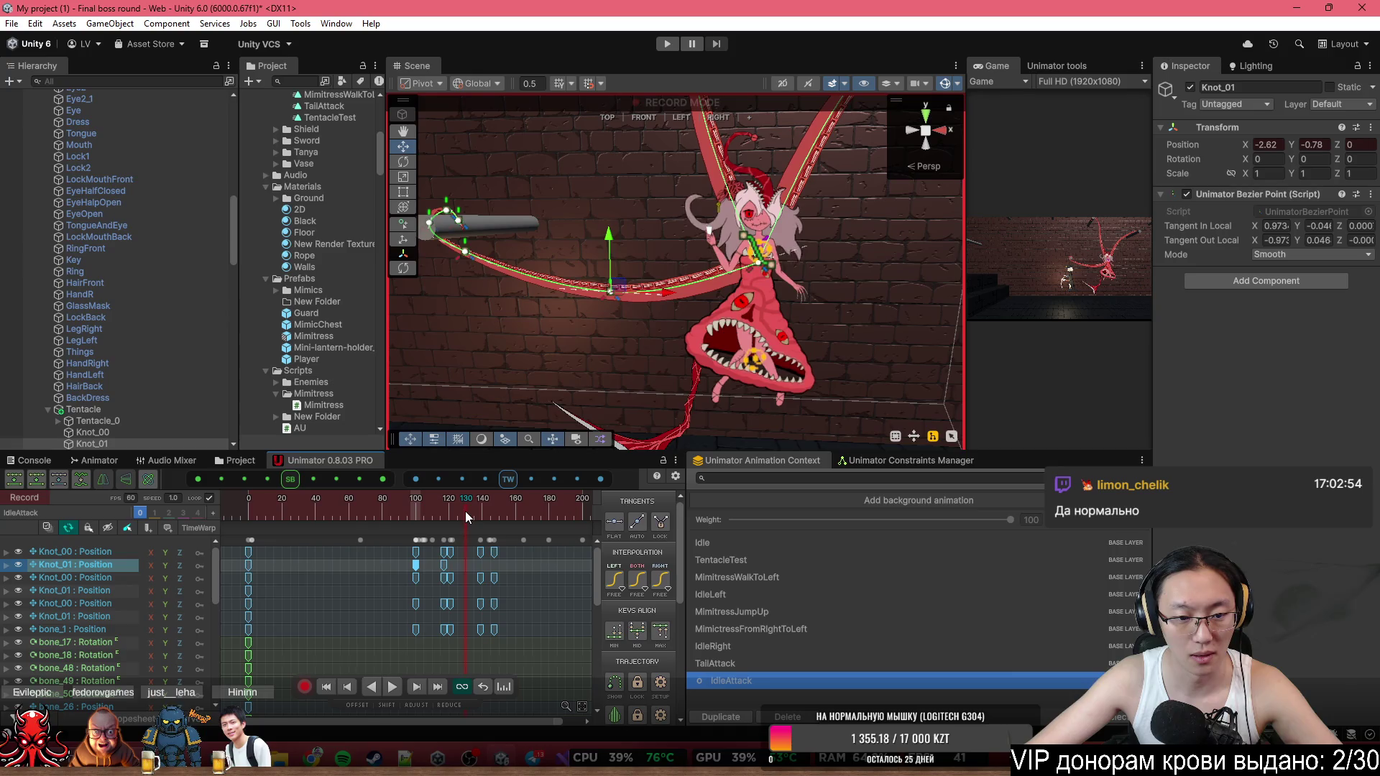
left_click(468, 511)
key("ctrl+v")
left_click(265, 511)
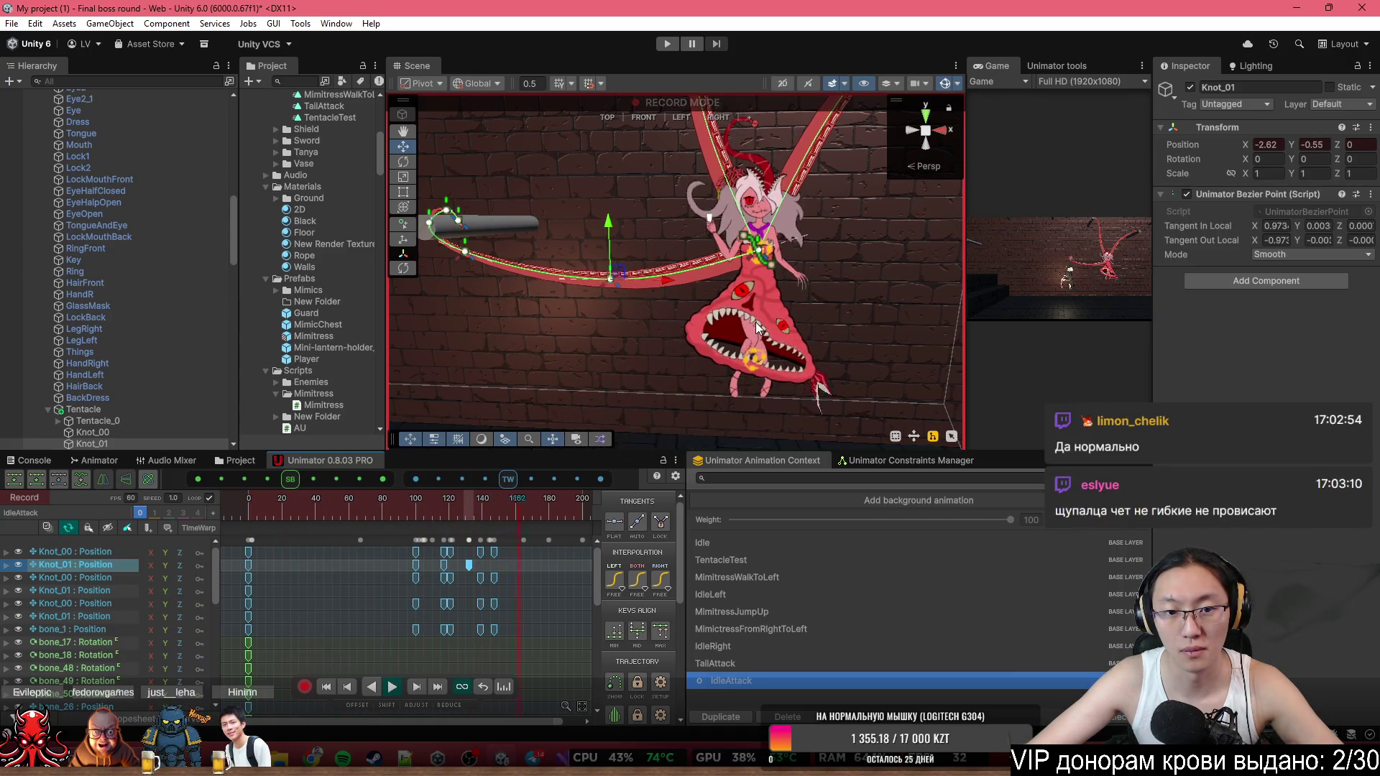
Orbit the scene camera around the characters and stop keyframe recording.
mouse_move(560, 235)
left_mouse_down()
mouse_move(604, 293)
mouse_move(591, 214)
left_mouse_up()
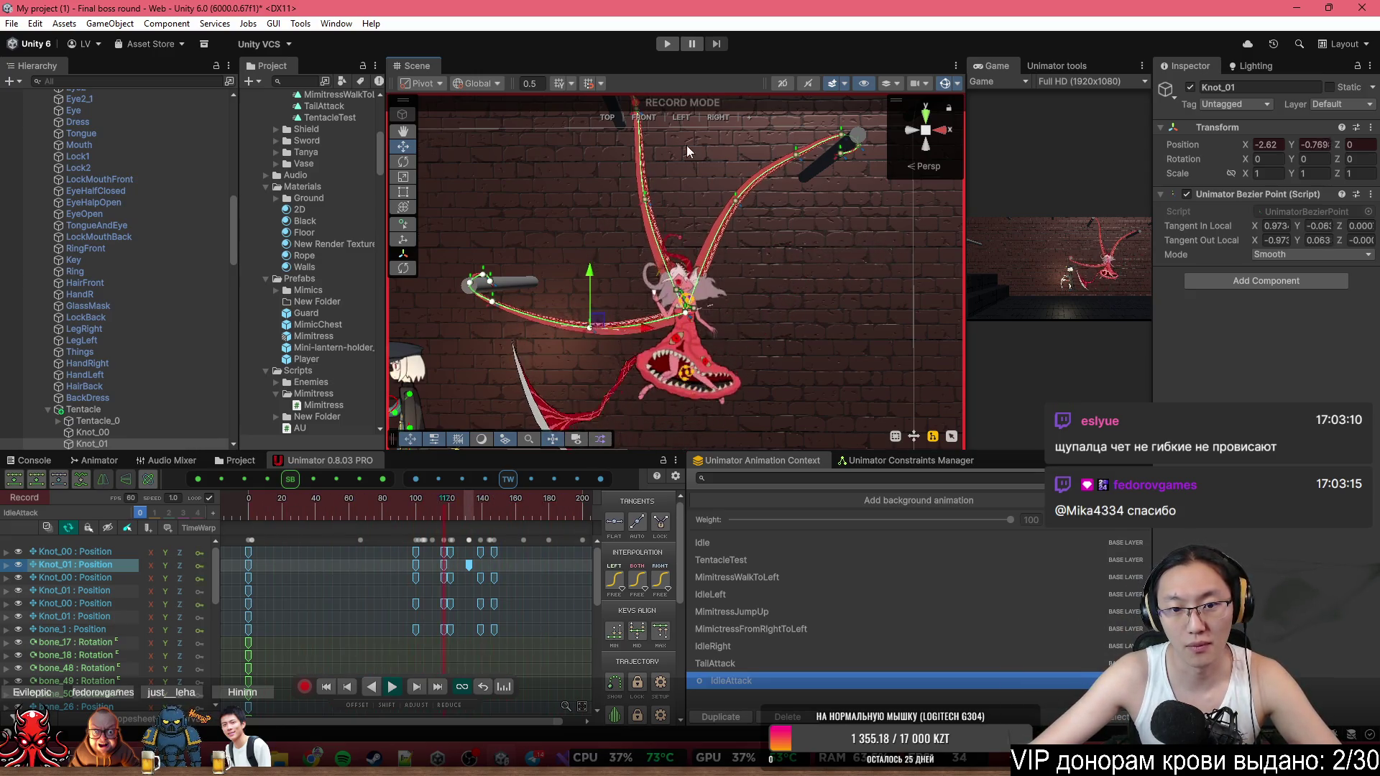
scroll(700, 249, "down", 3)
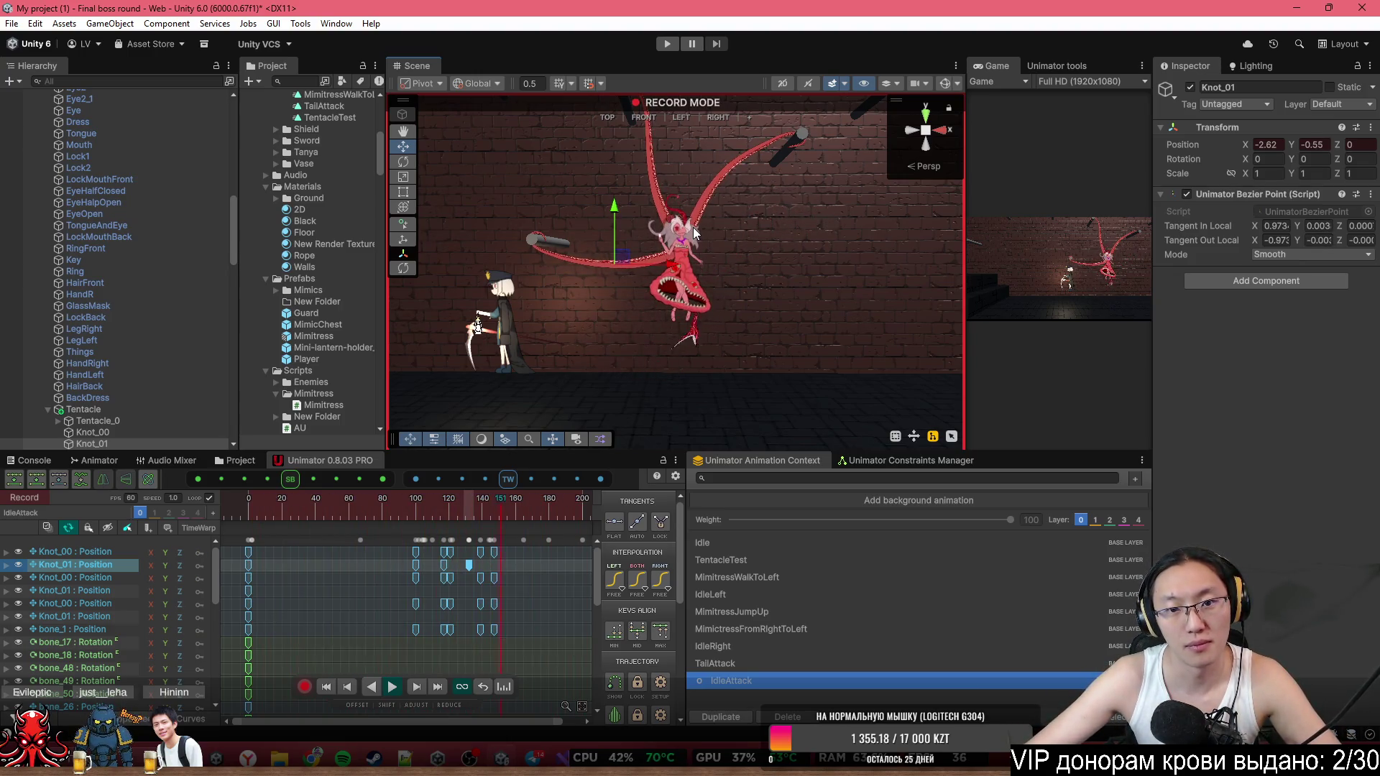
mouse_move(764, 192)
left_mouse_down()
mouse_move(742, 145)
mouse_move(769, 170)
left_mouse_up()
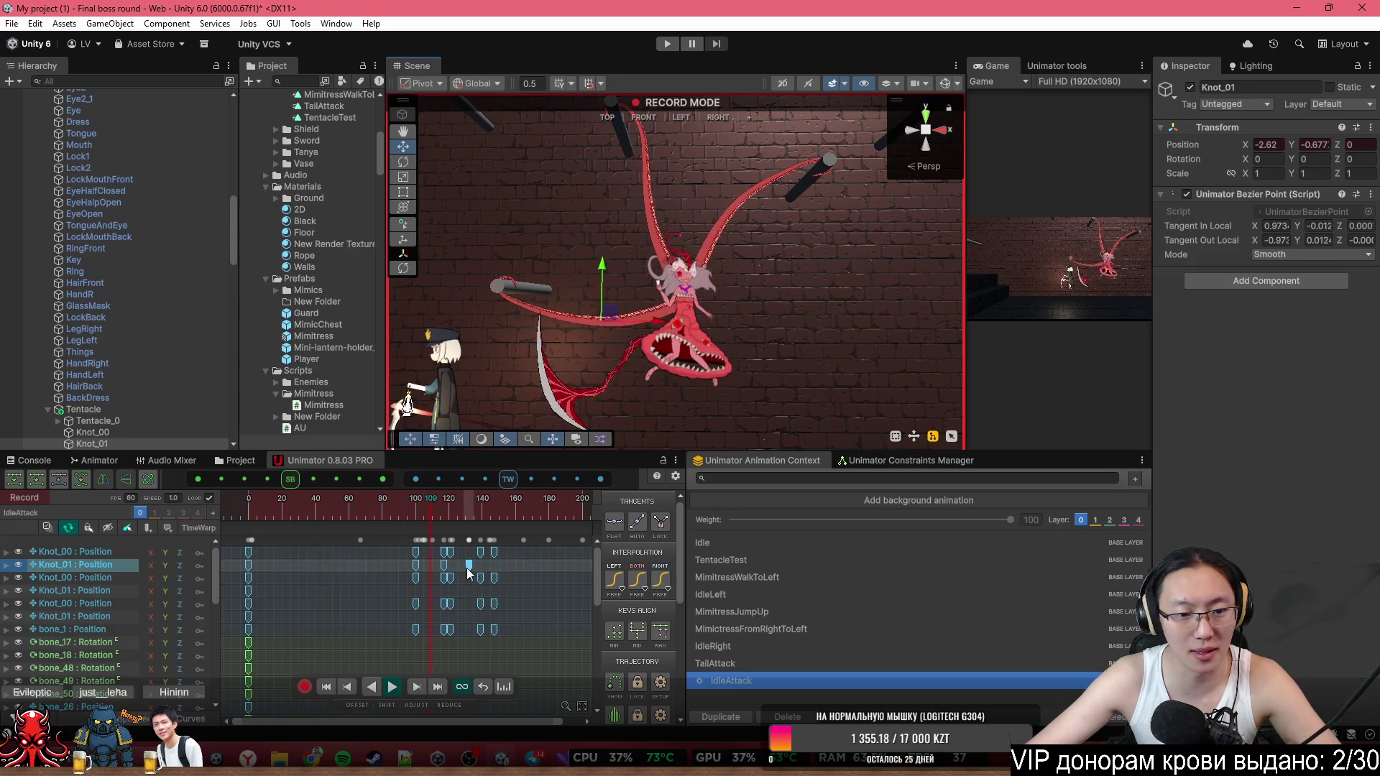
left_click(24, 498)
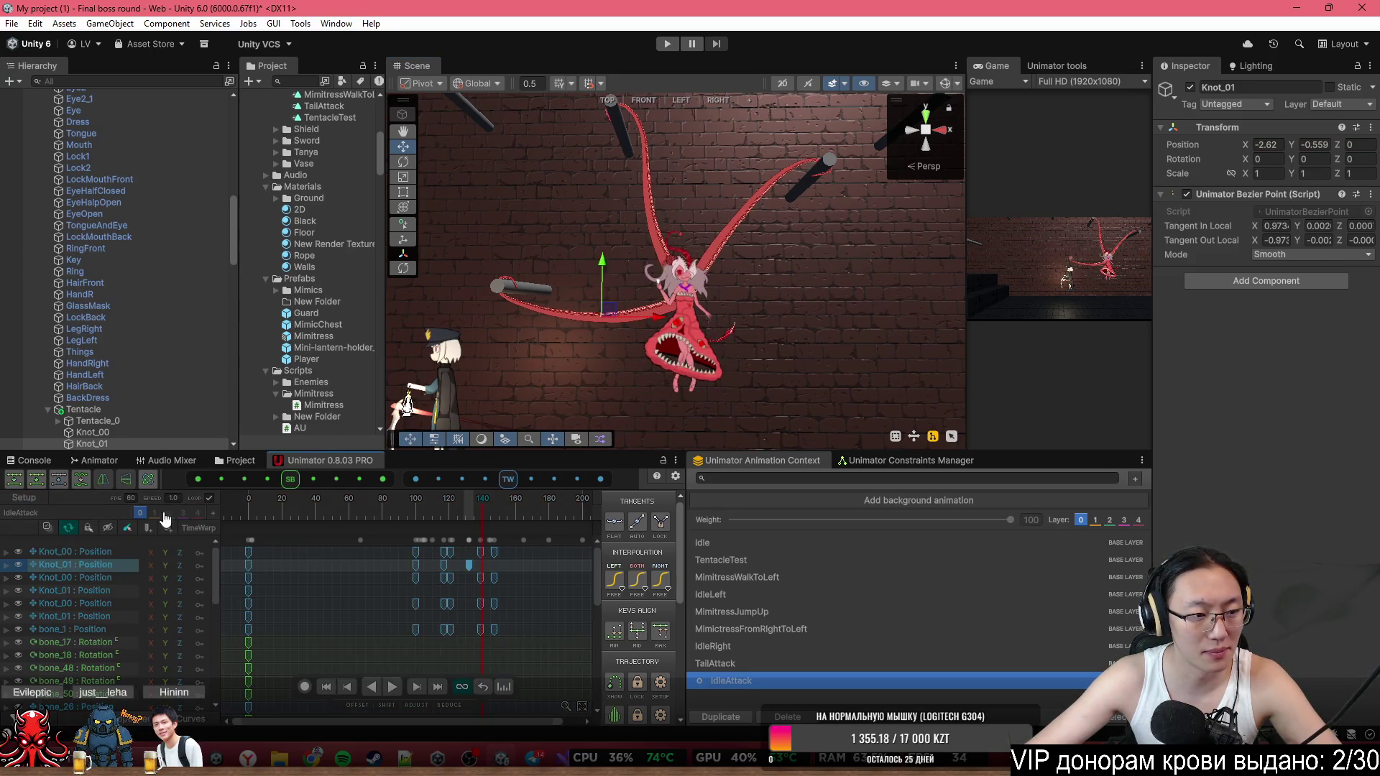
Select TailRoot, set its Rotation Z to 150, and preview IdleAttack.
scroll(148, 395, "down", 10)
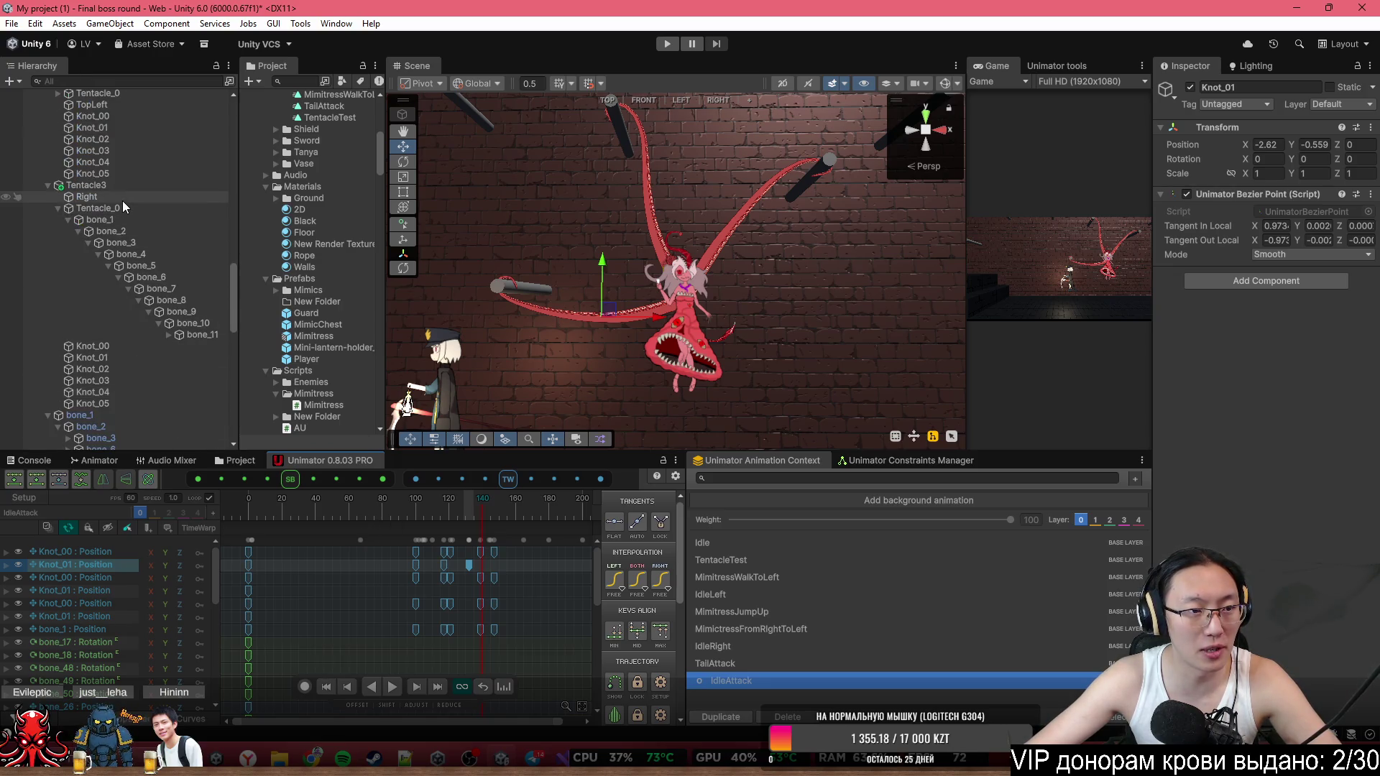
left_click(122, 201)
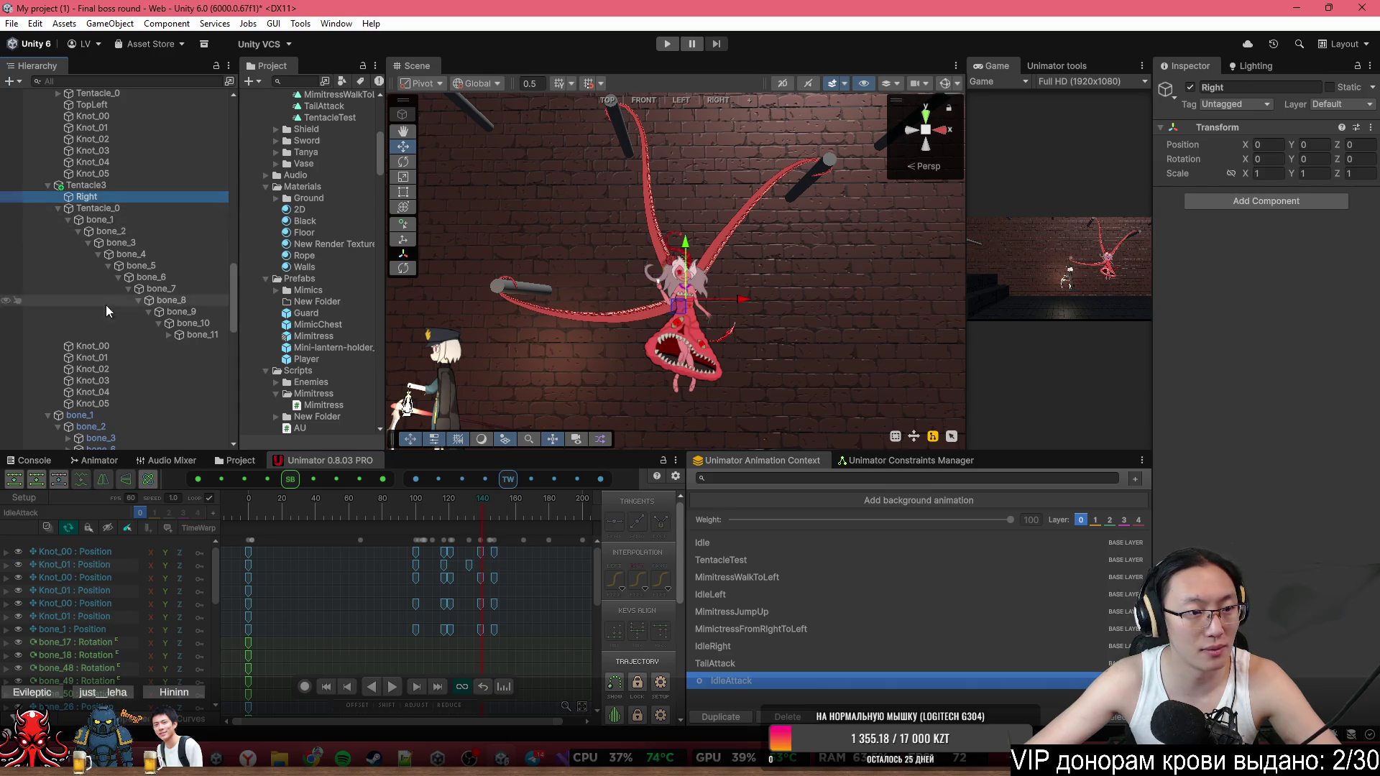
scroll(136, 266, "up", 10)
scroll(138, 265, "down", 15)
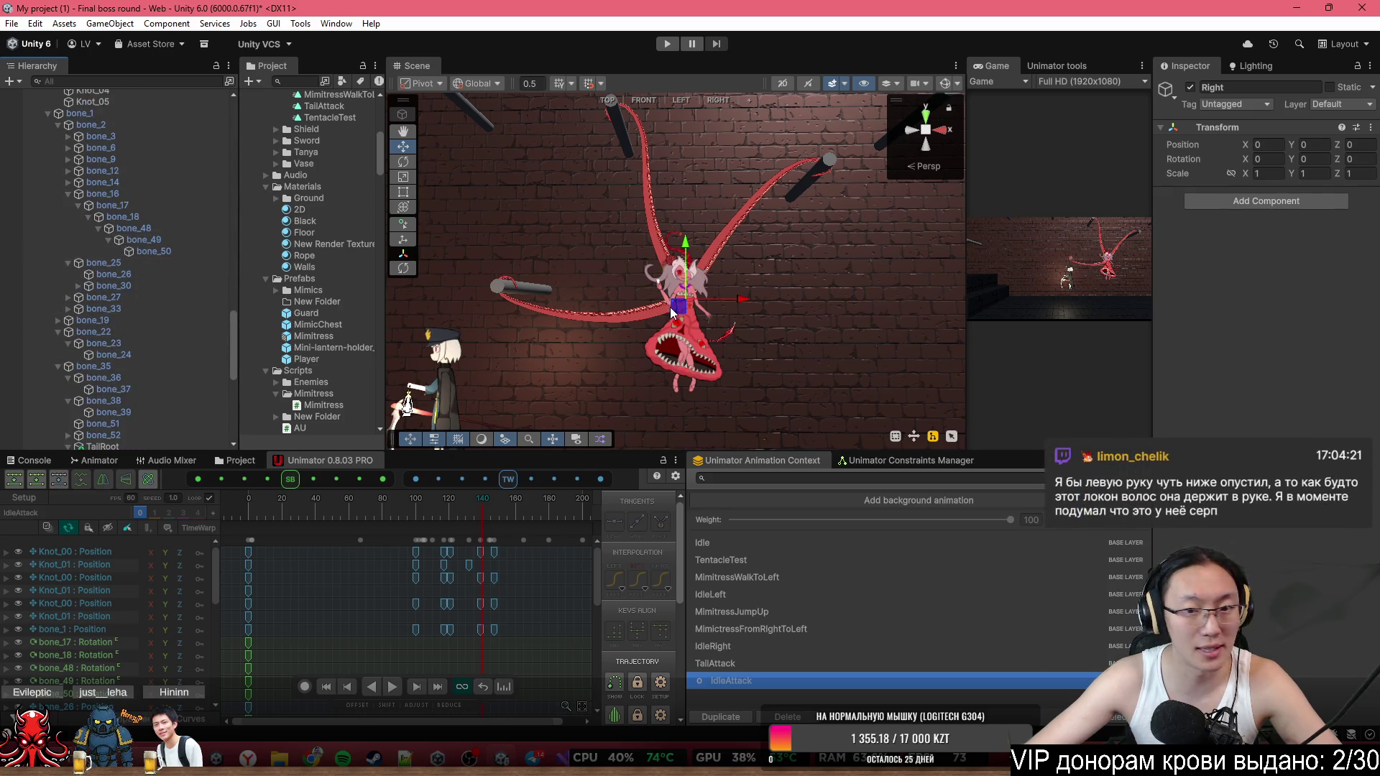
left_click(728, 345)
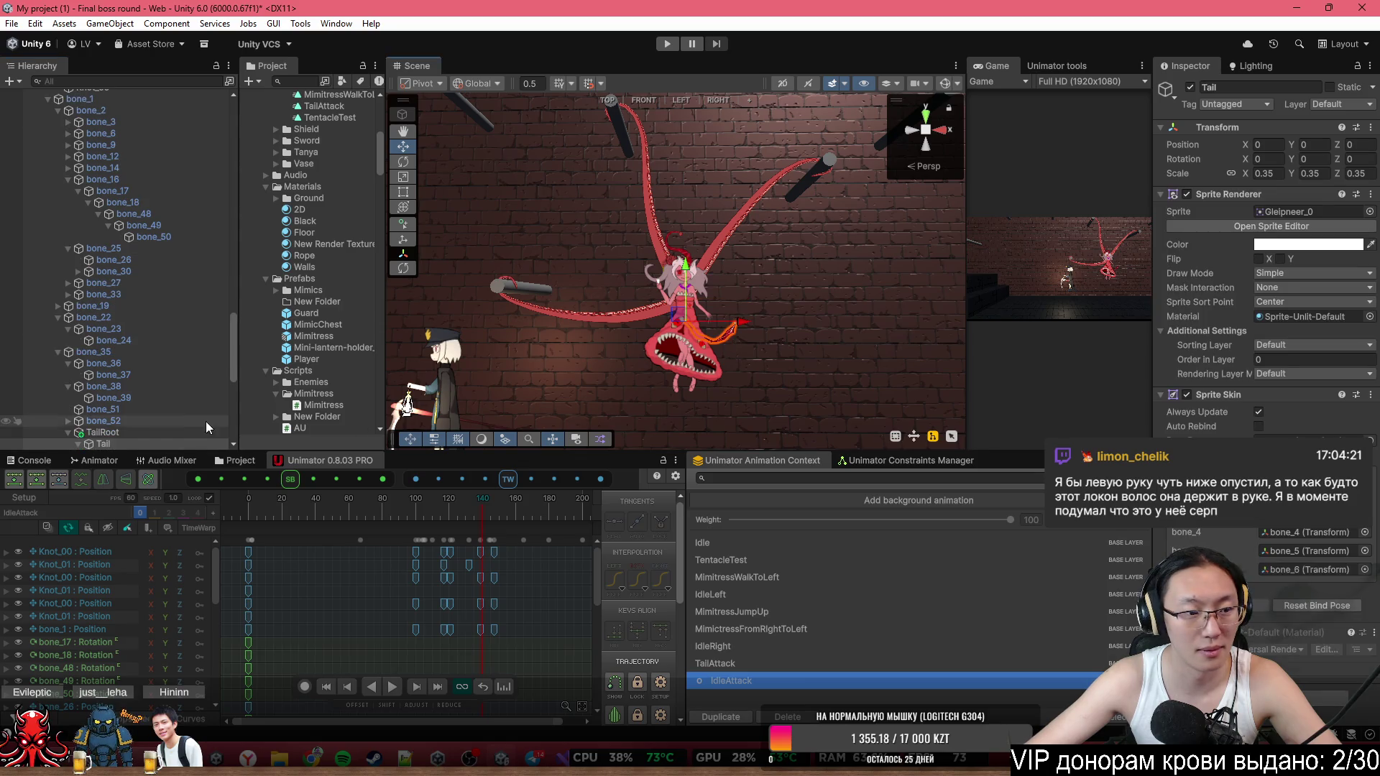
scroll(118, 332, "down", 3)
left_click(104, 261)
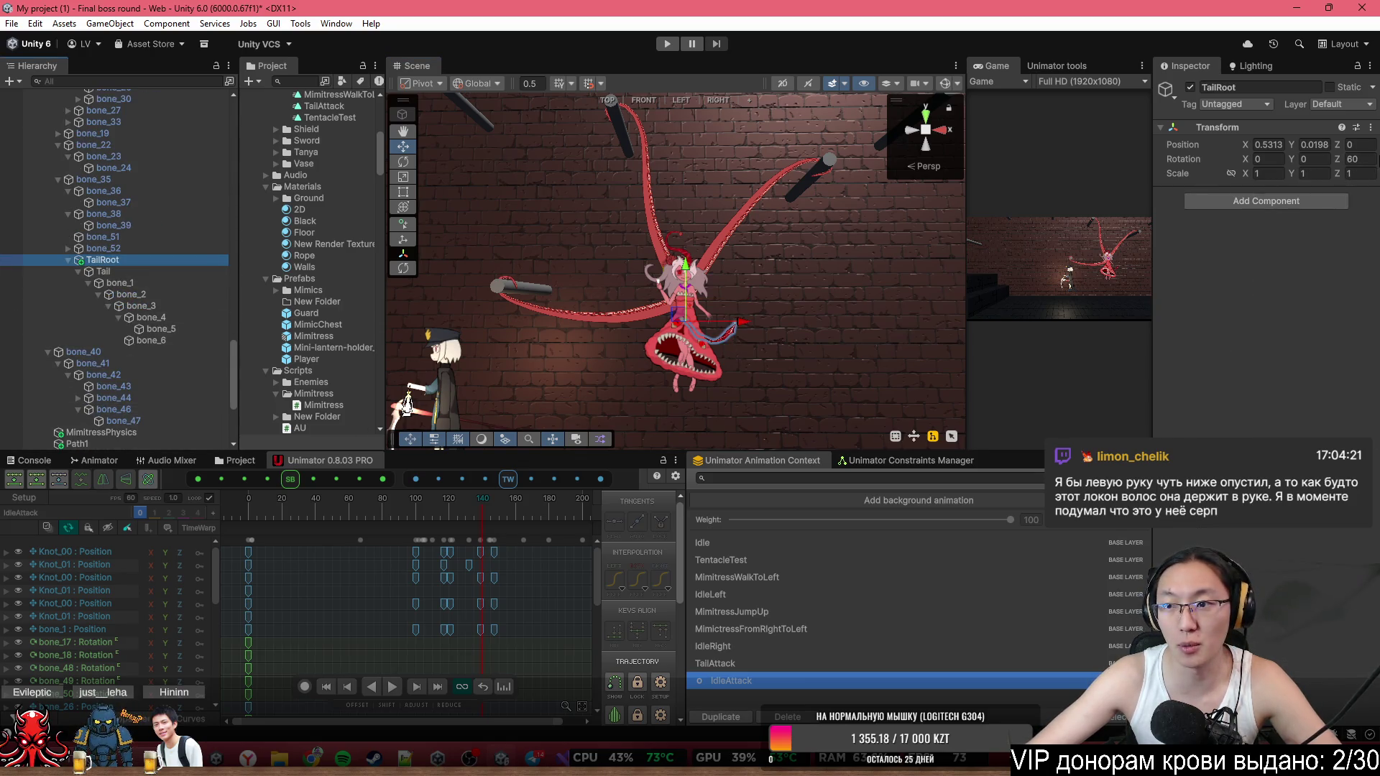
left_click(1361, 161)
type("150")
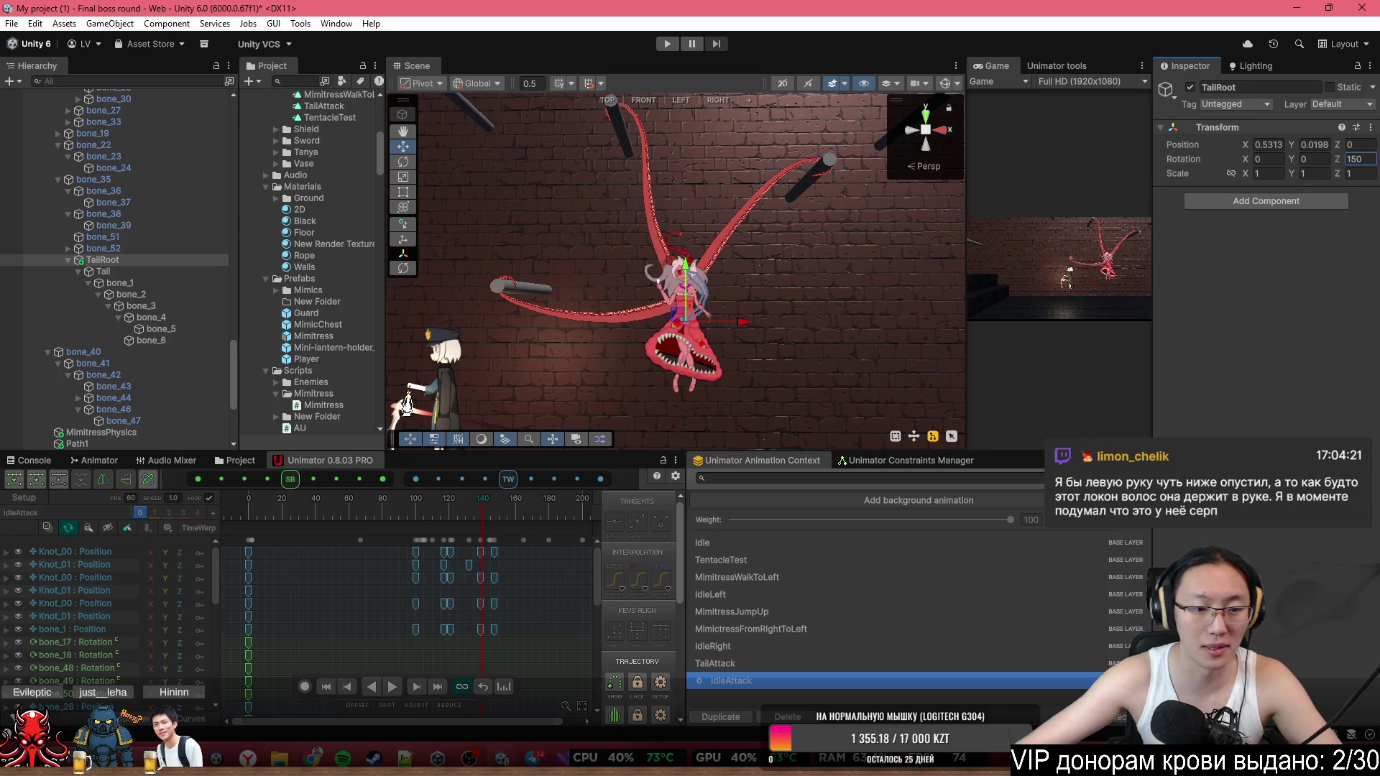
left_click(384, 509)
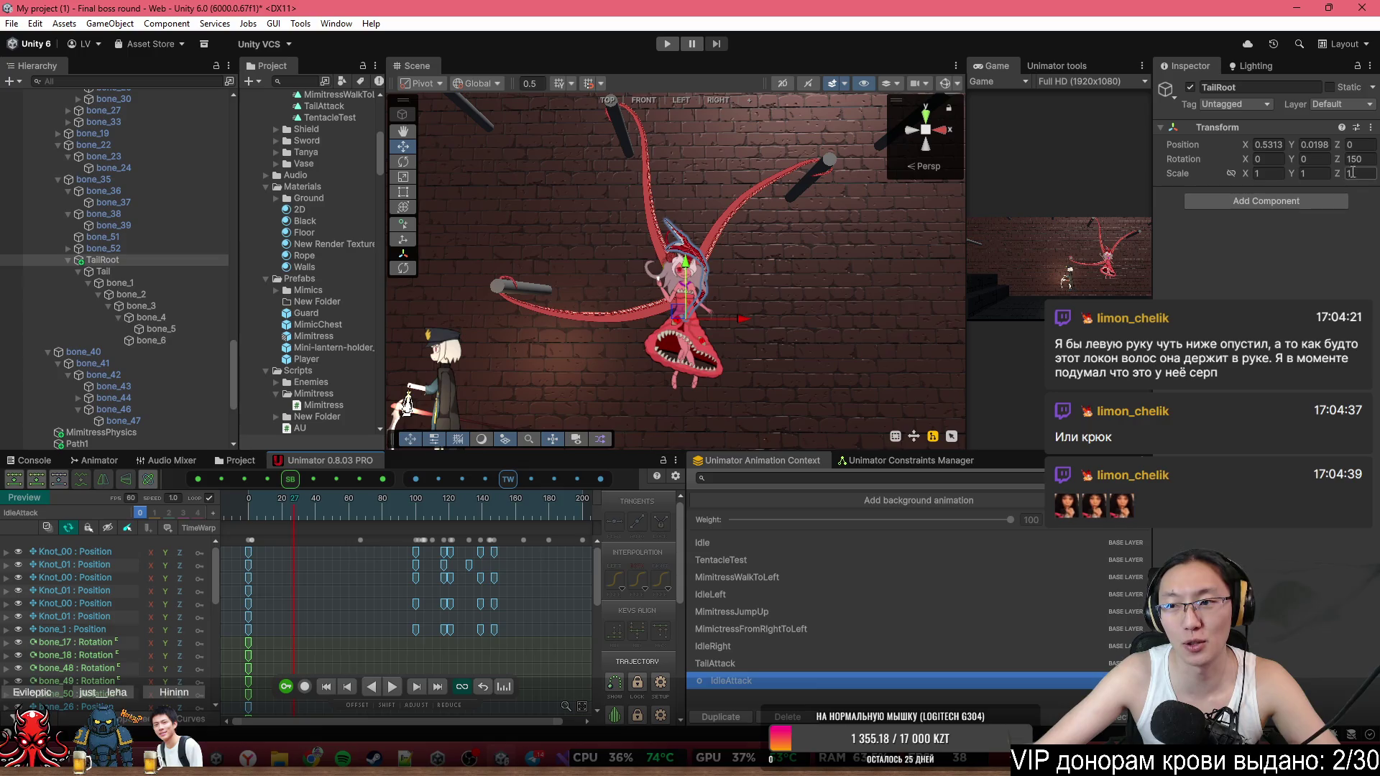
Set TailRoot's Rotation Z to -30 and preview the animation with it.
key("BackSpace")
key("BackSpace")
key("BackSpace")
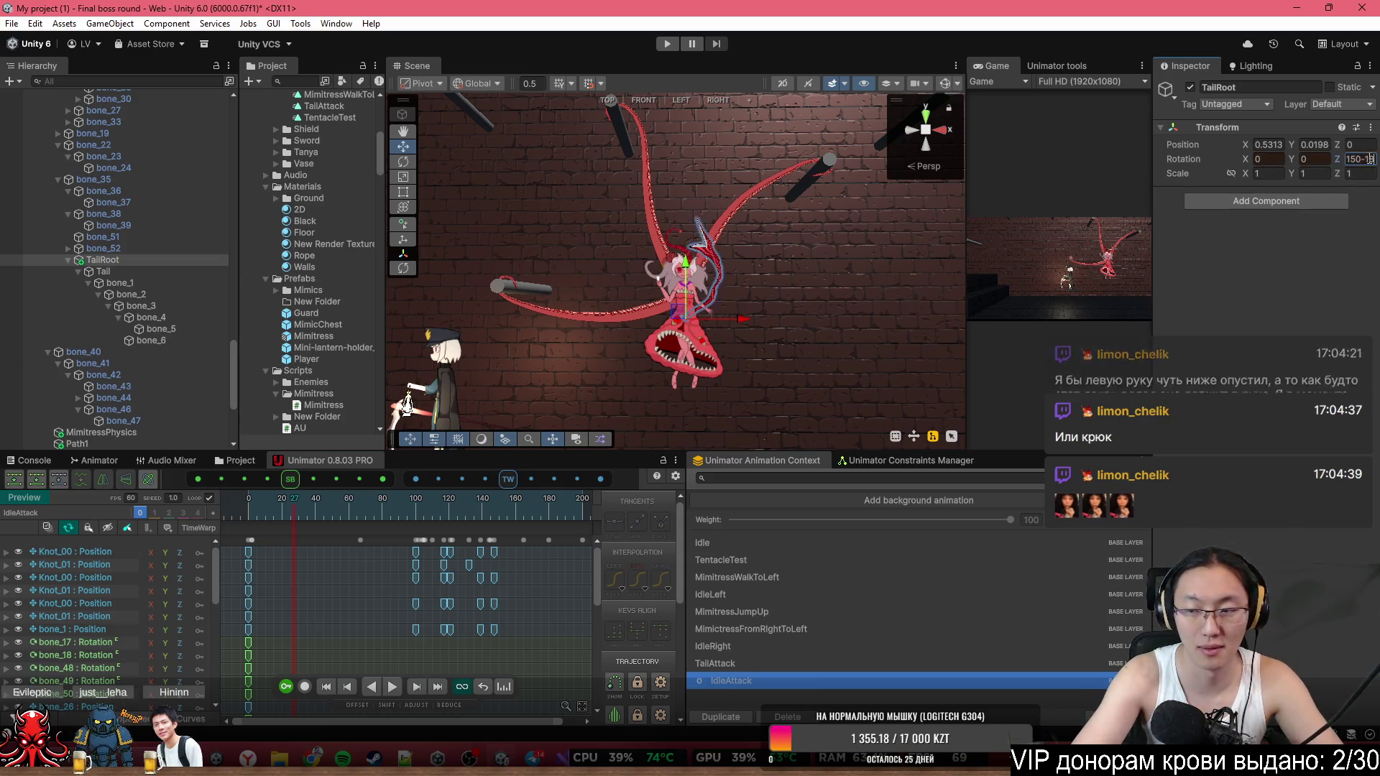
type("-30")
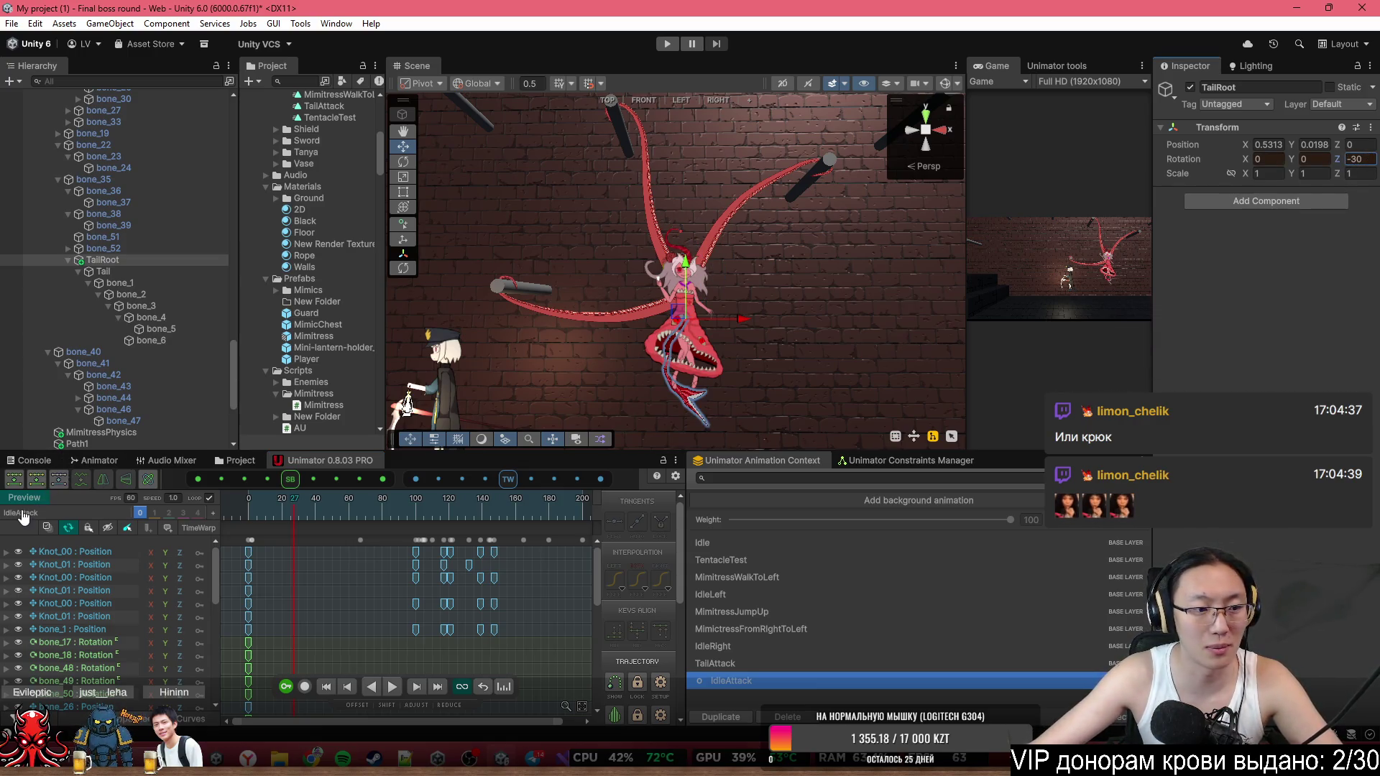
left_click(28, 498)
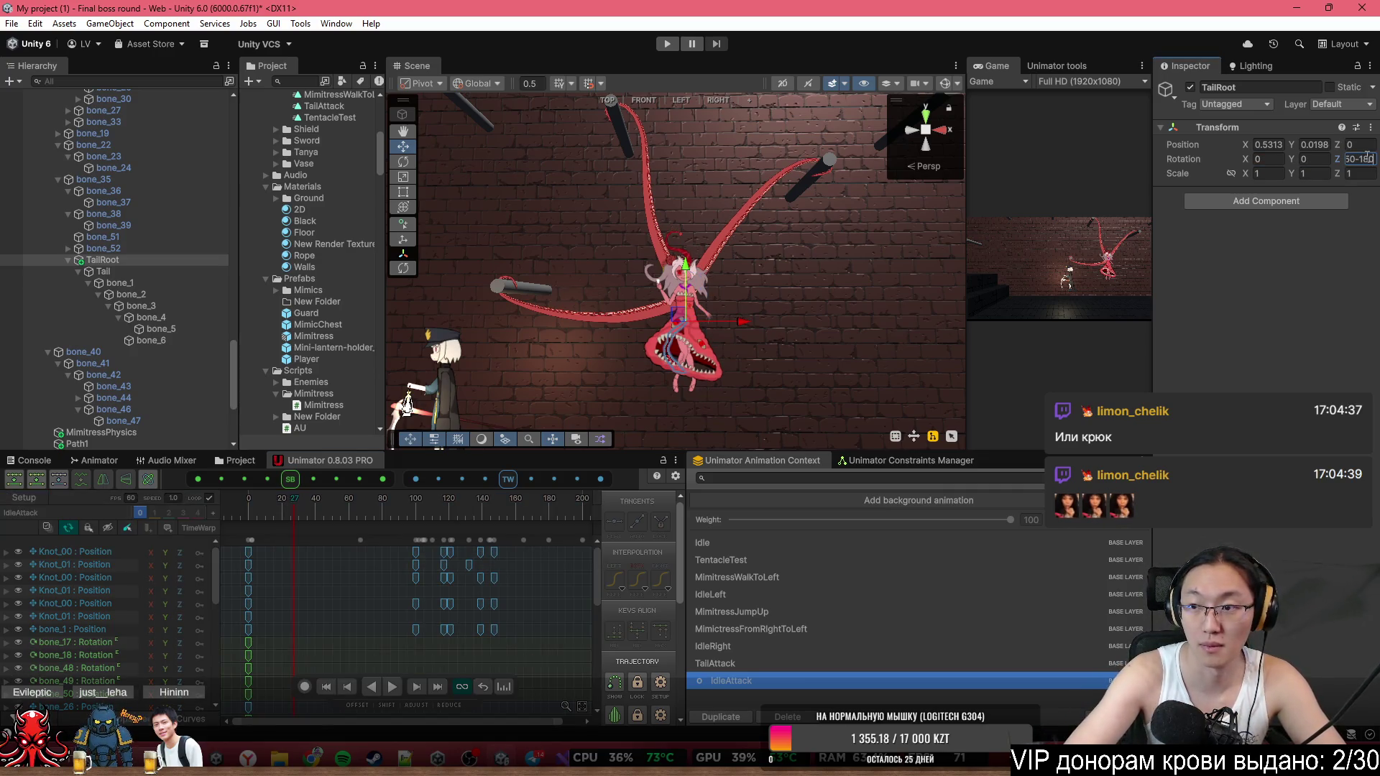
left_click(241, 511)
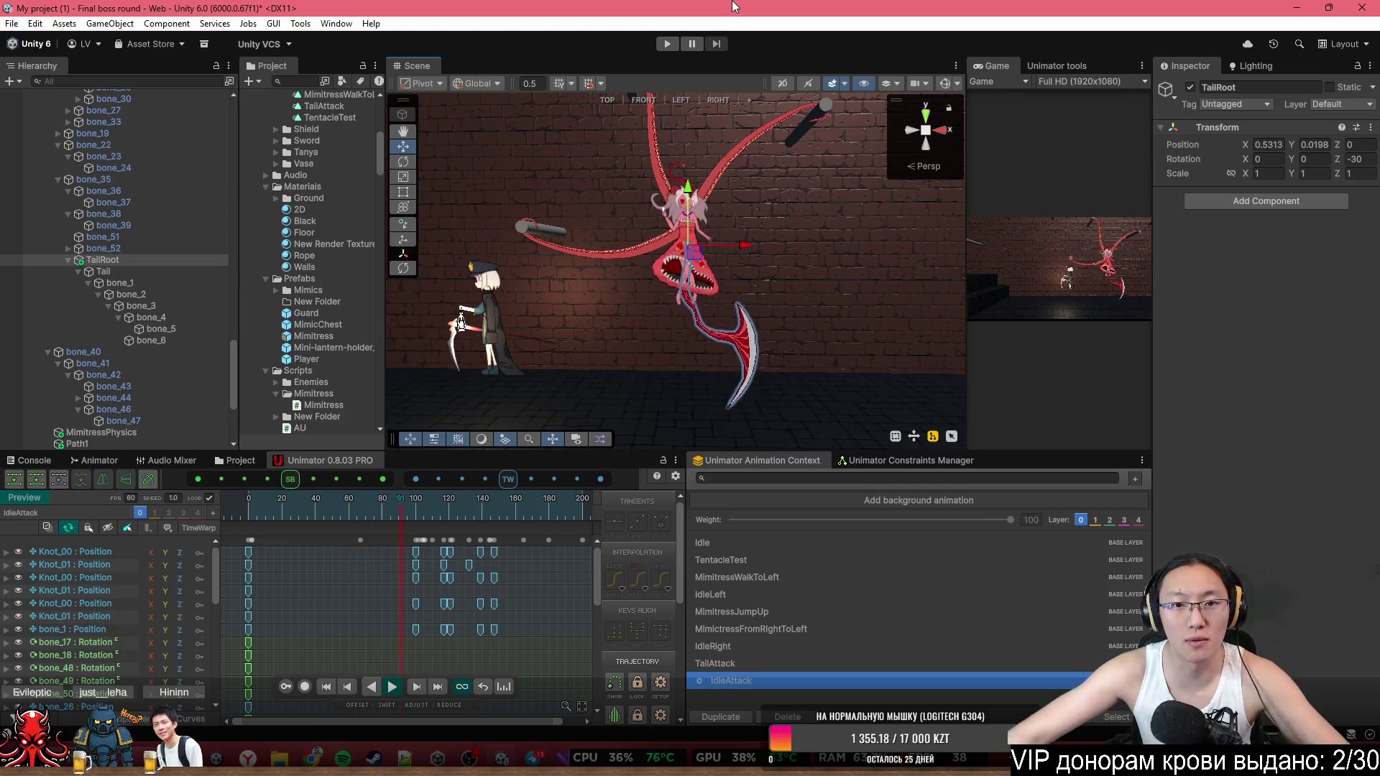
Change TailRoot's Rotation Z to 60 in the setup pose.
scroll(768, 204, "up", 5)
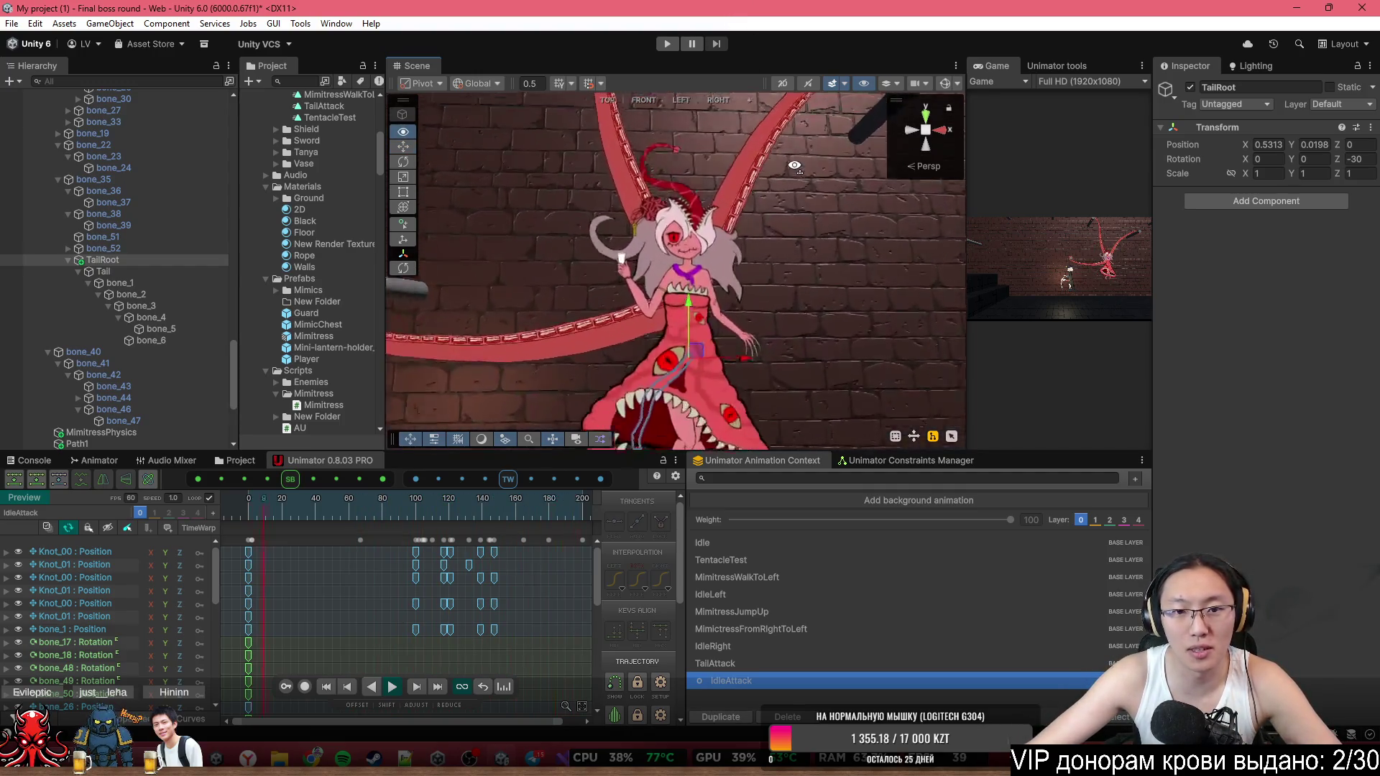
scroll(785, 203, "down", 5)
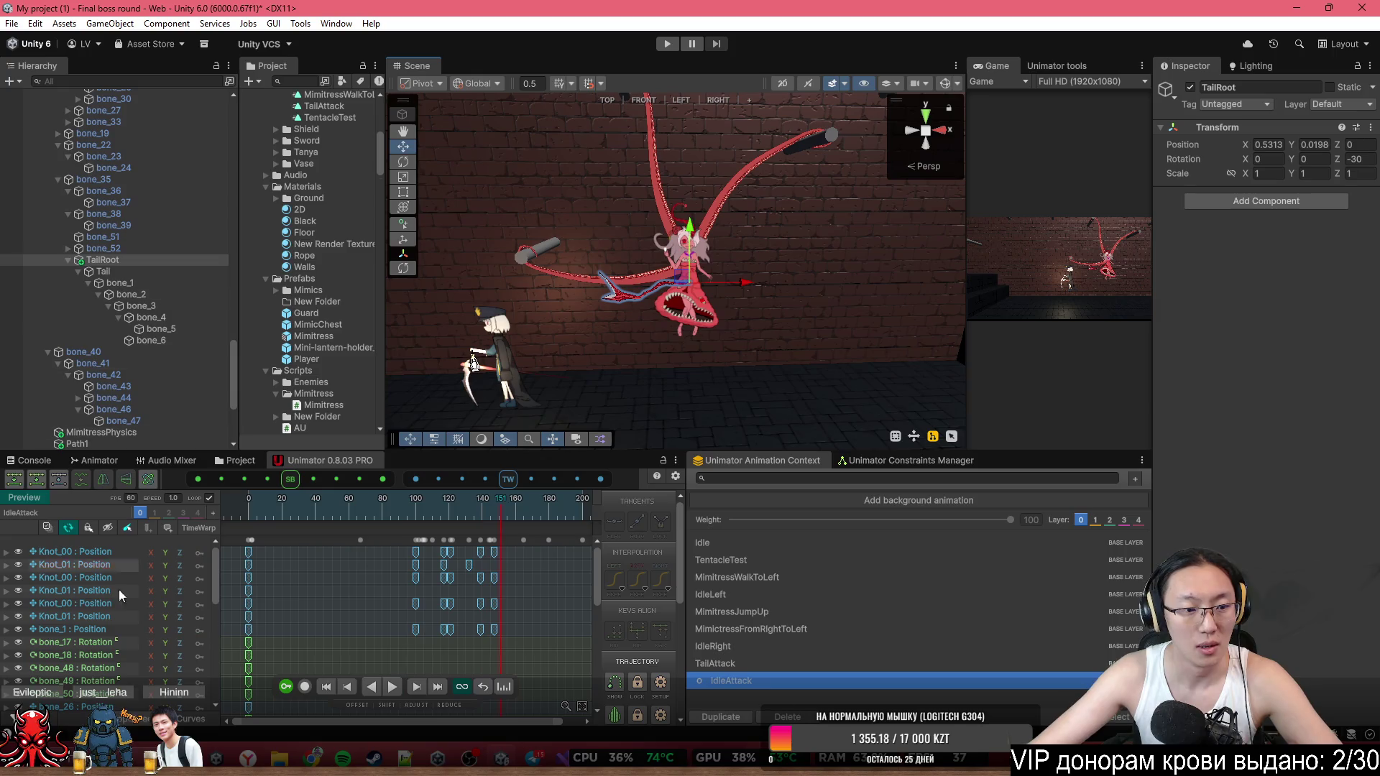
left_click(1355, 159)
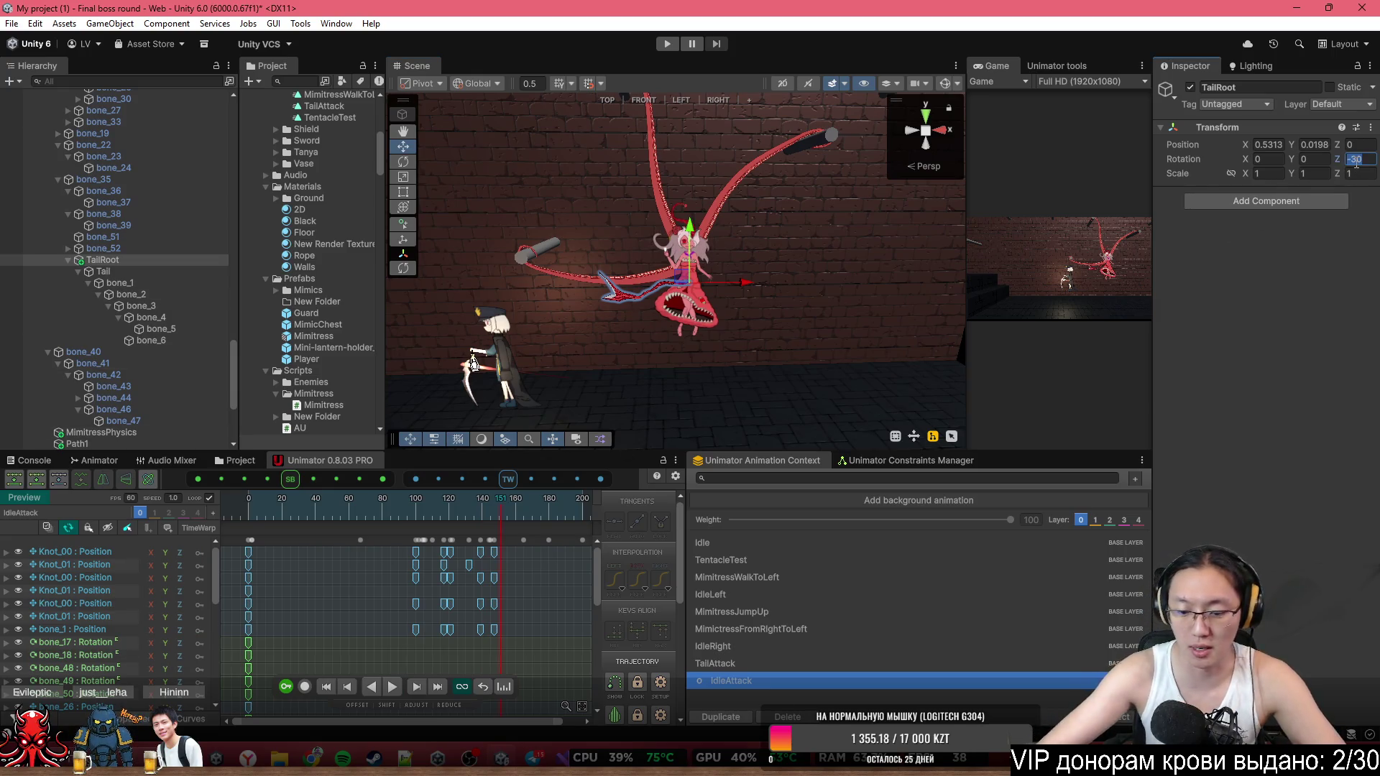
type("+60")
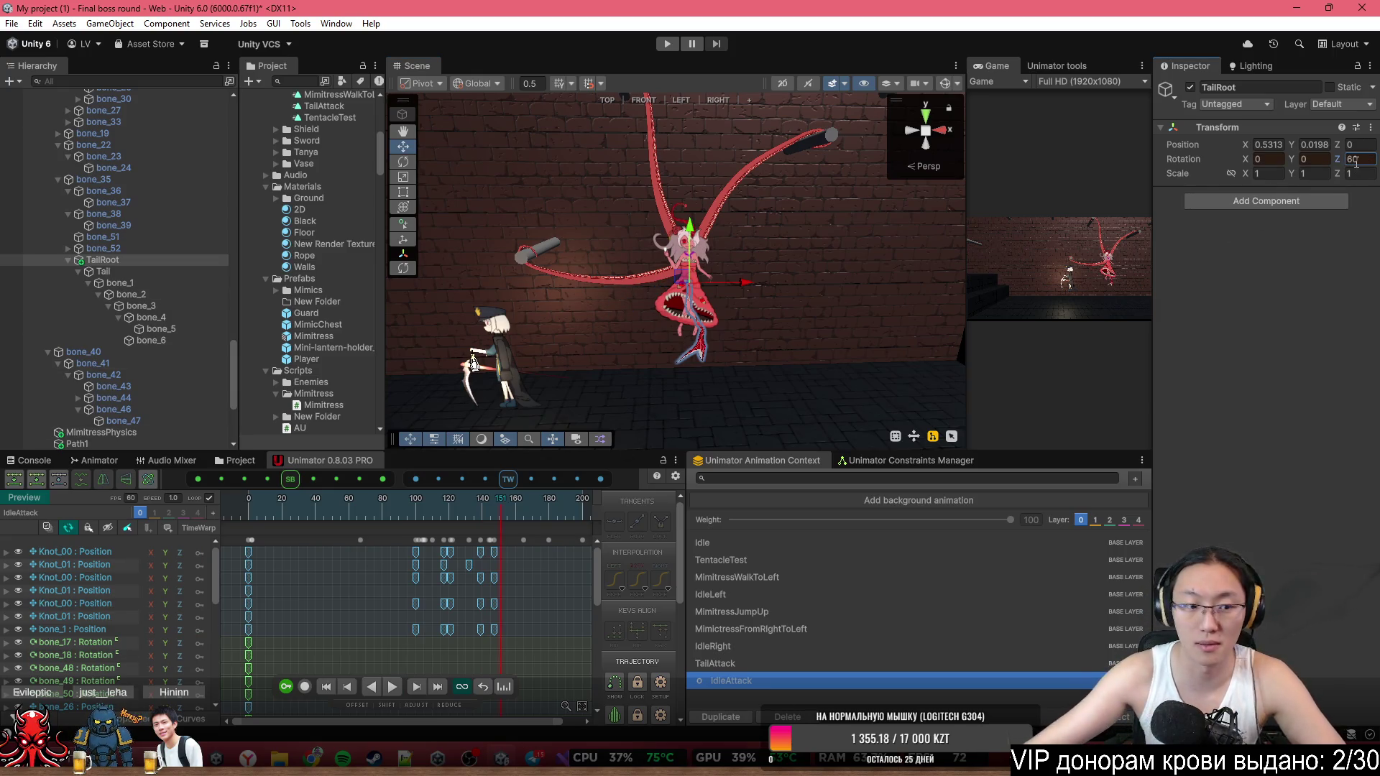
left_click(15, 499)
type("-30+")
left_click(1366, 160)
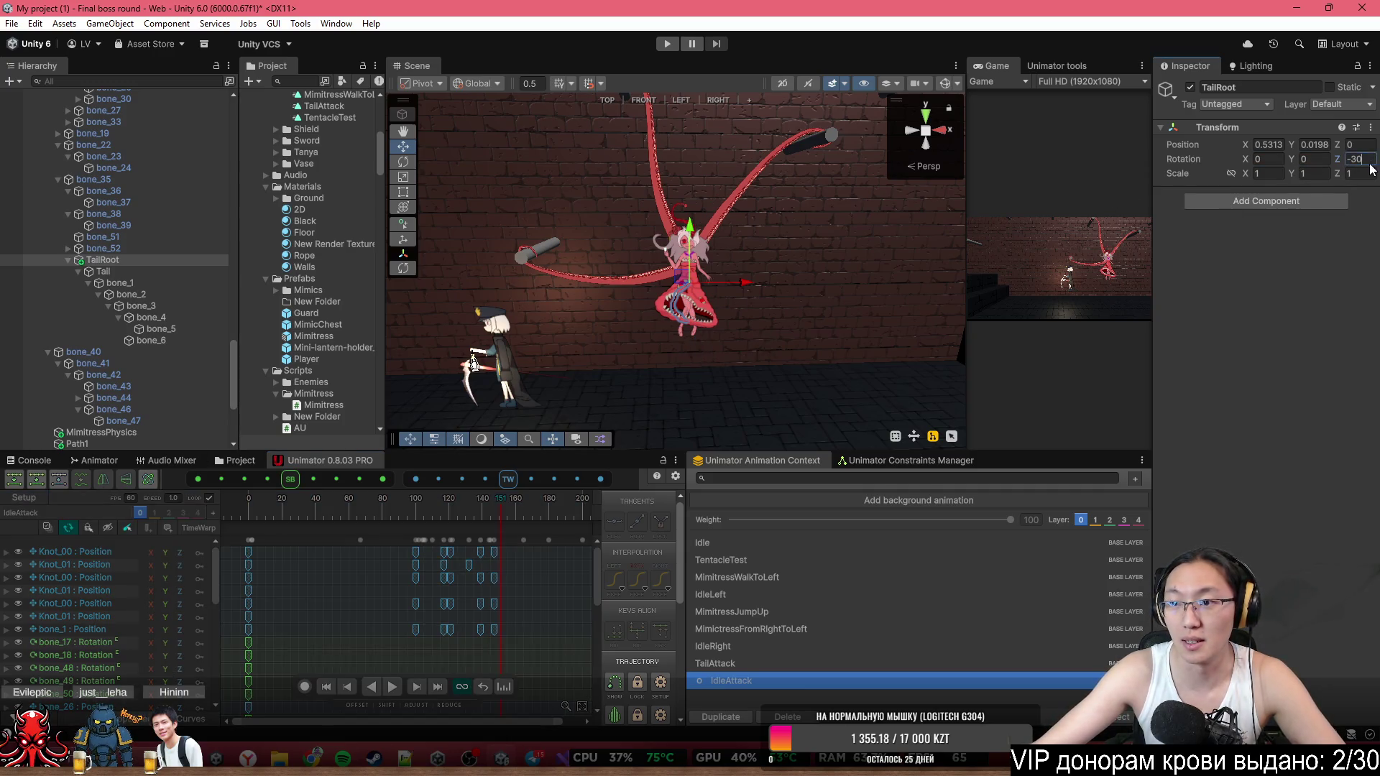
type("60")
left_click_drag(811, 257, 802, 217, "alt")
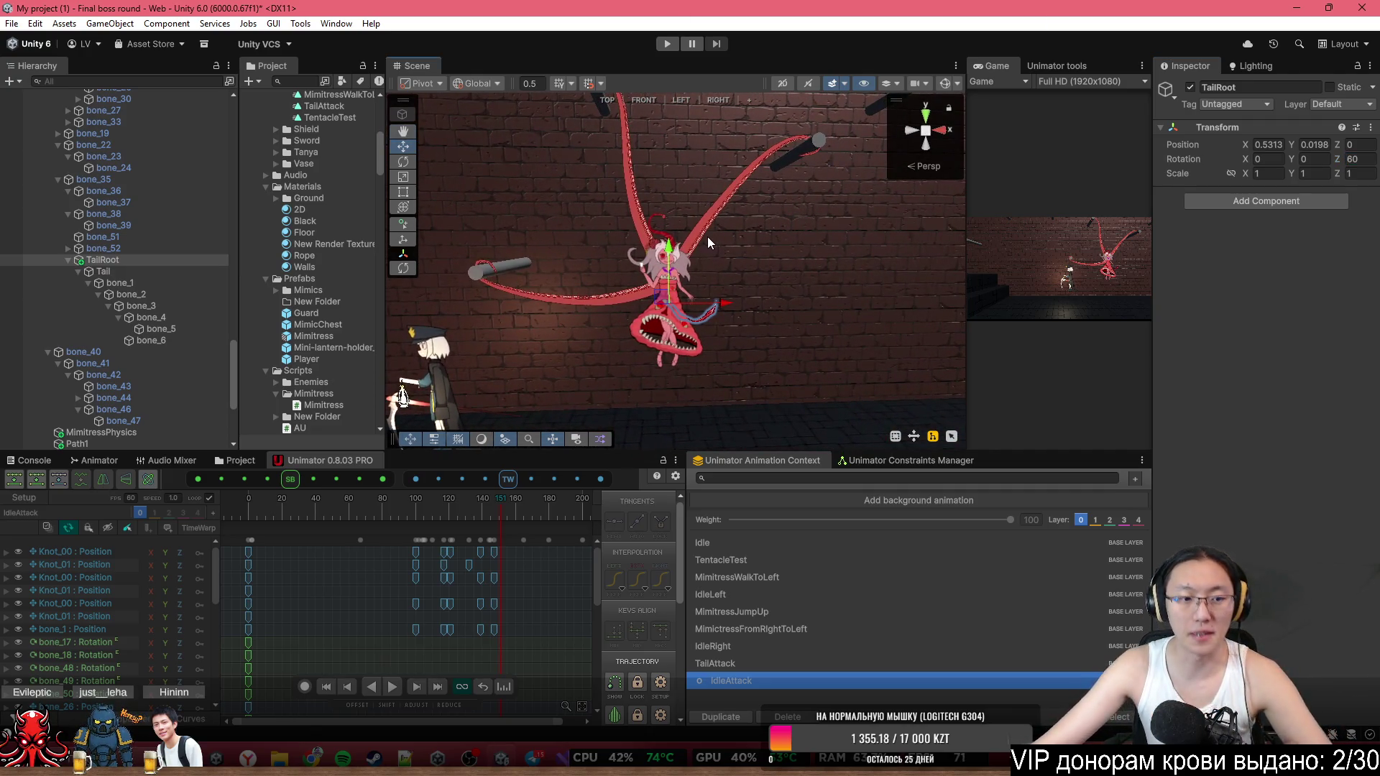
Check the Mimitress script in the code editor and return to Unity.
mouse_move(553, 762)
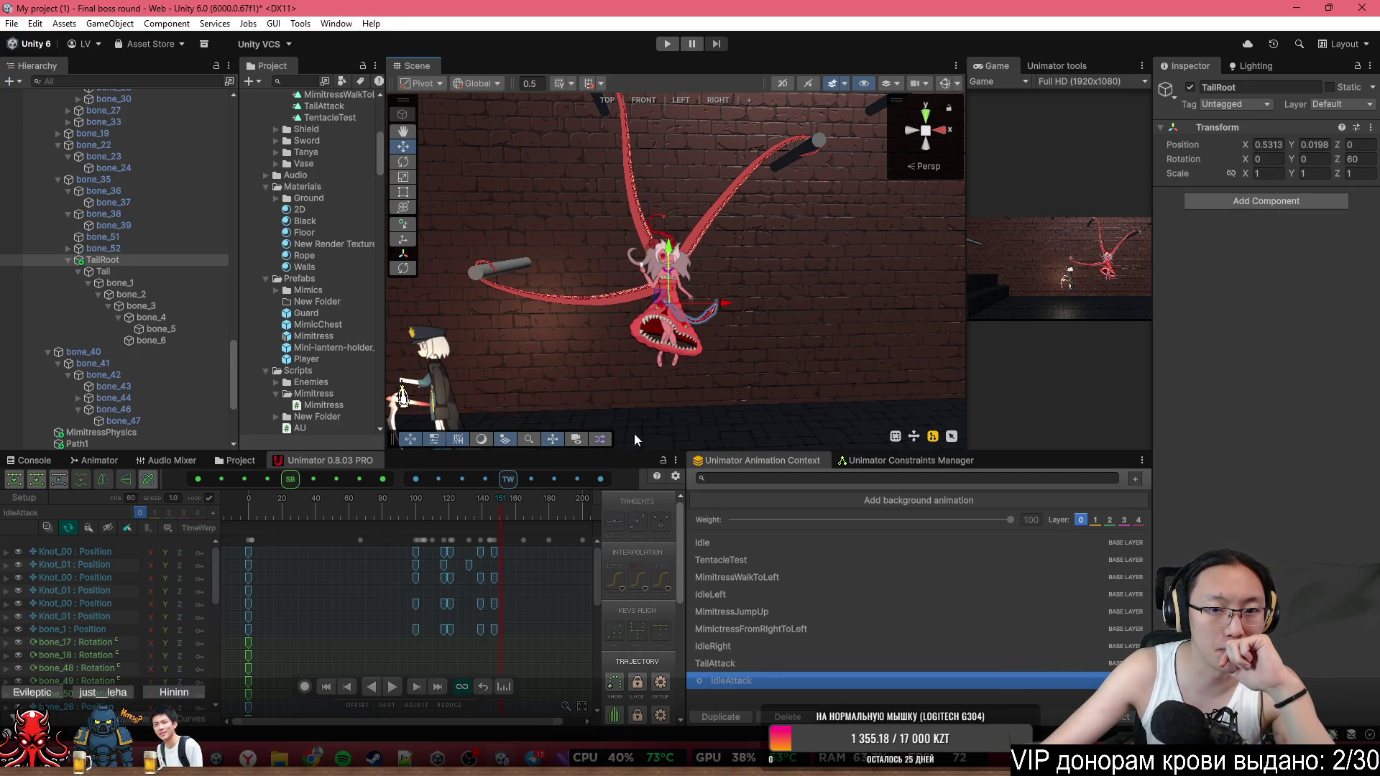
key("alt+Tab")
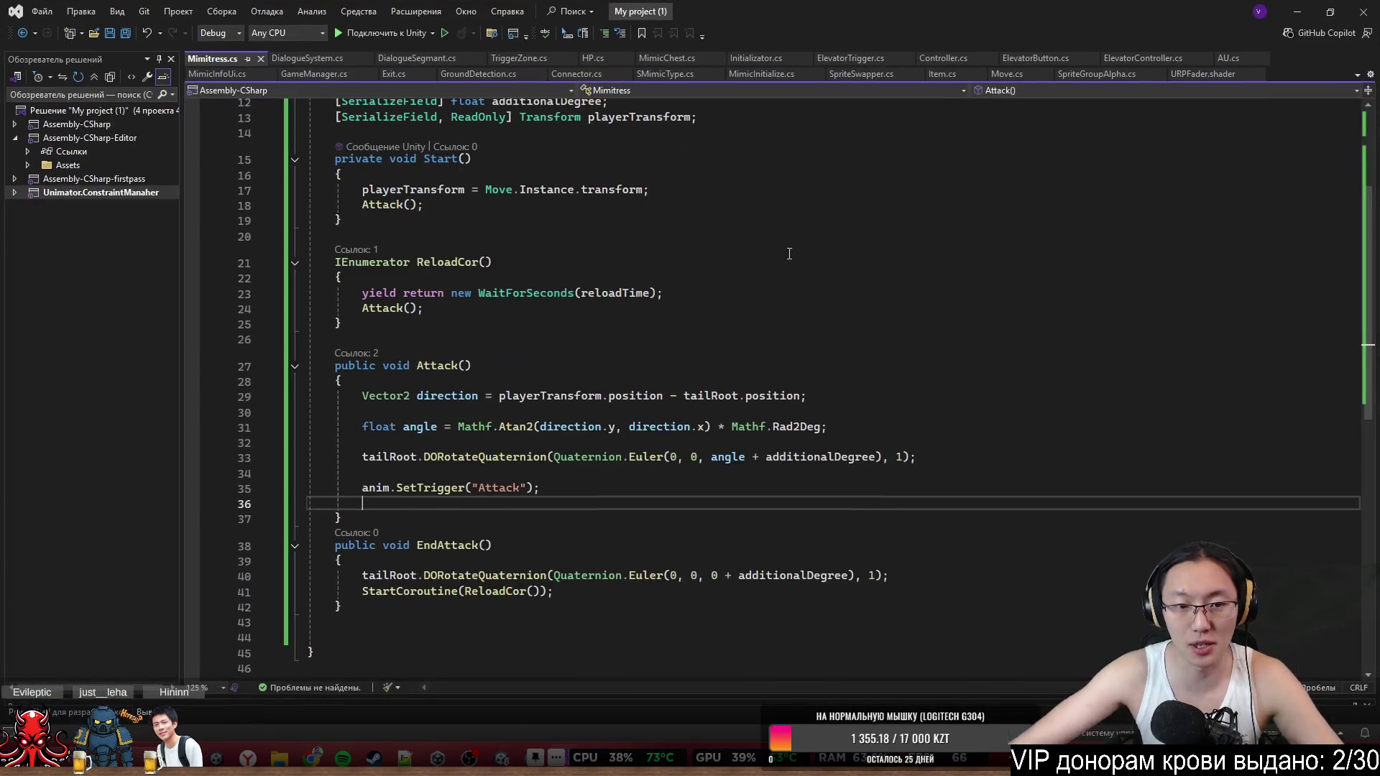
left_click(1298, 12)
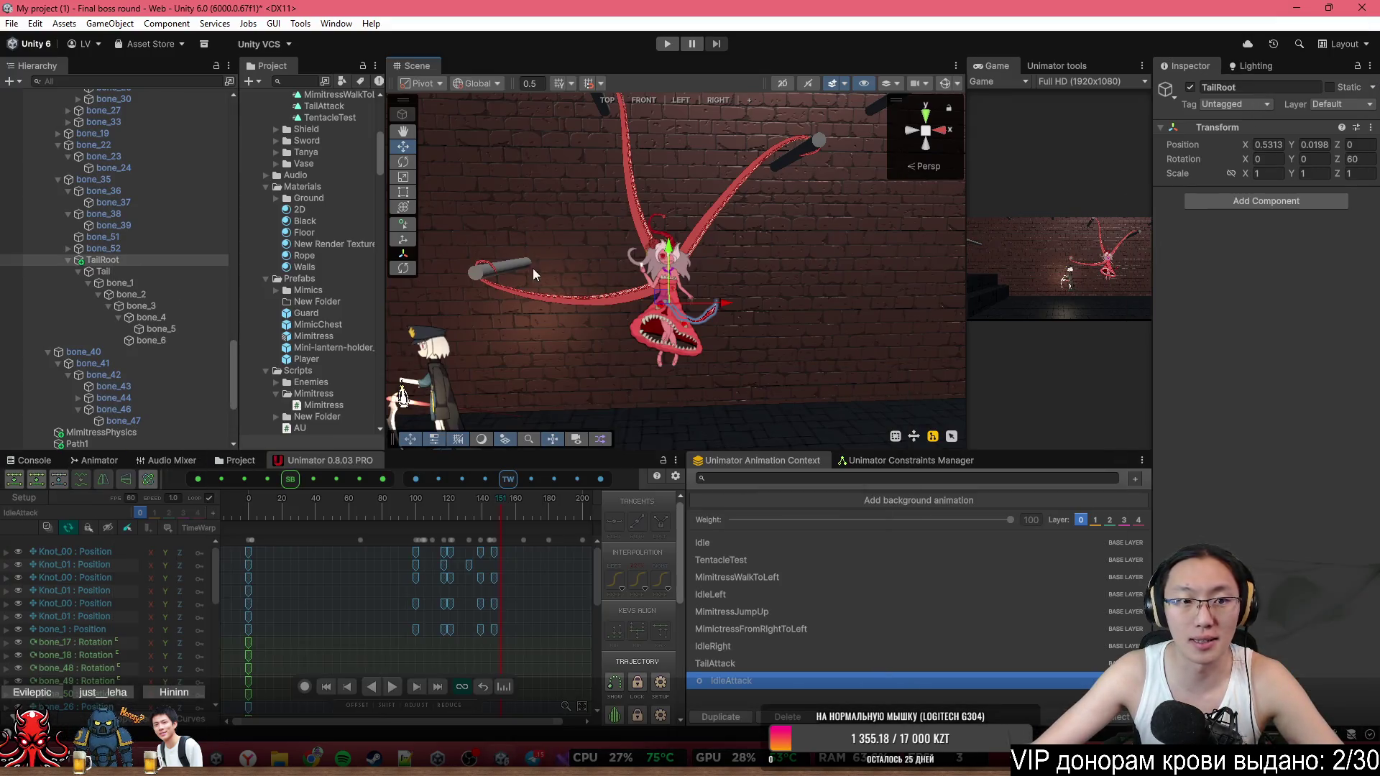
left_click(95, 464)
key("a")
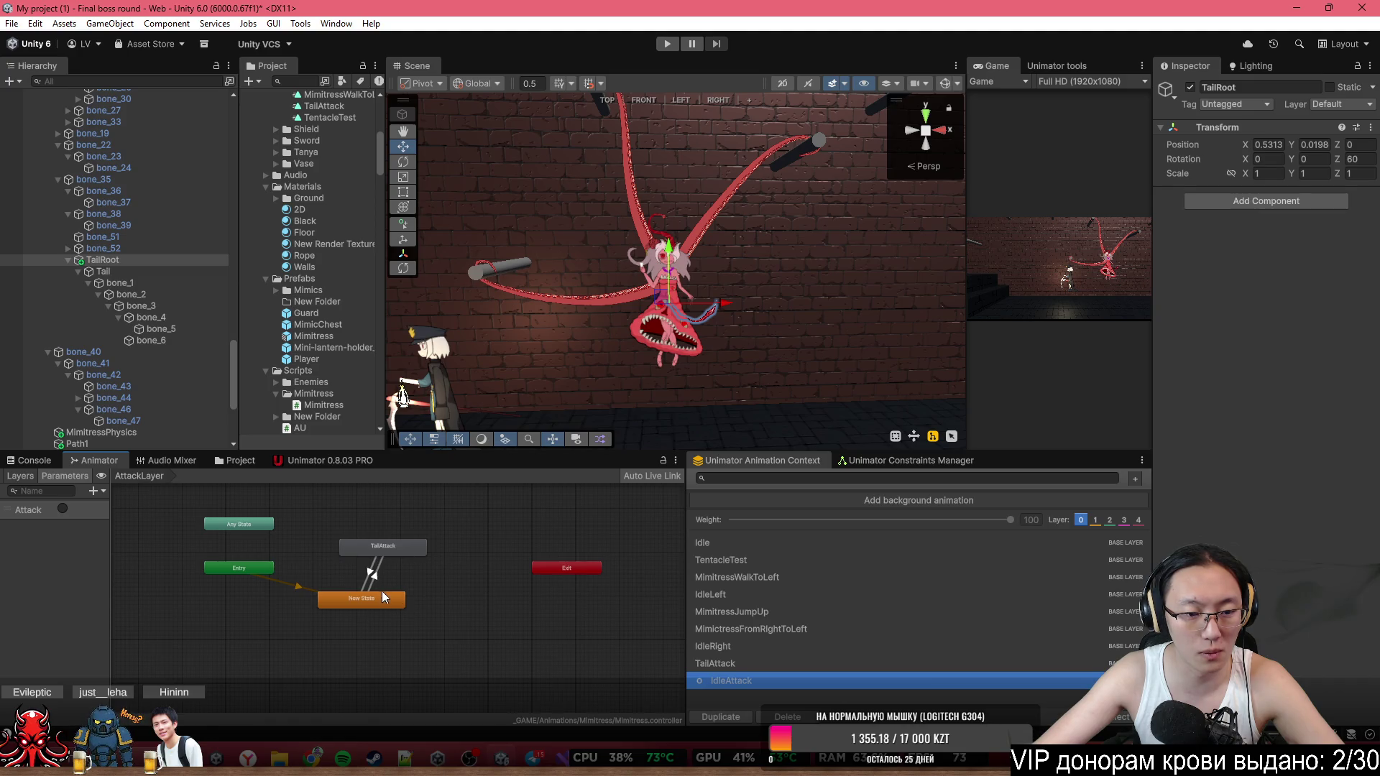
left_click(289, 464)
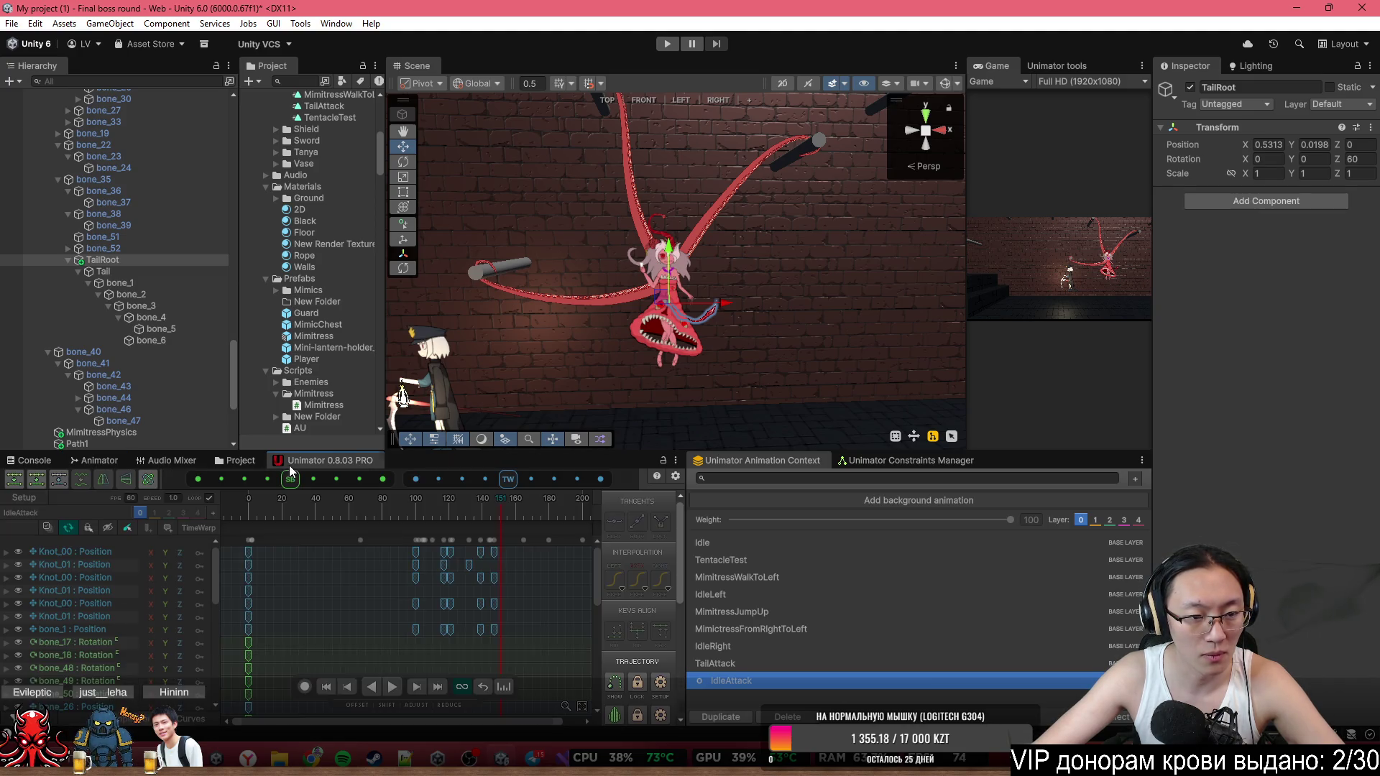
left_click(191, 458)
left_click(229, 456)
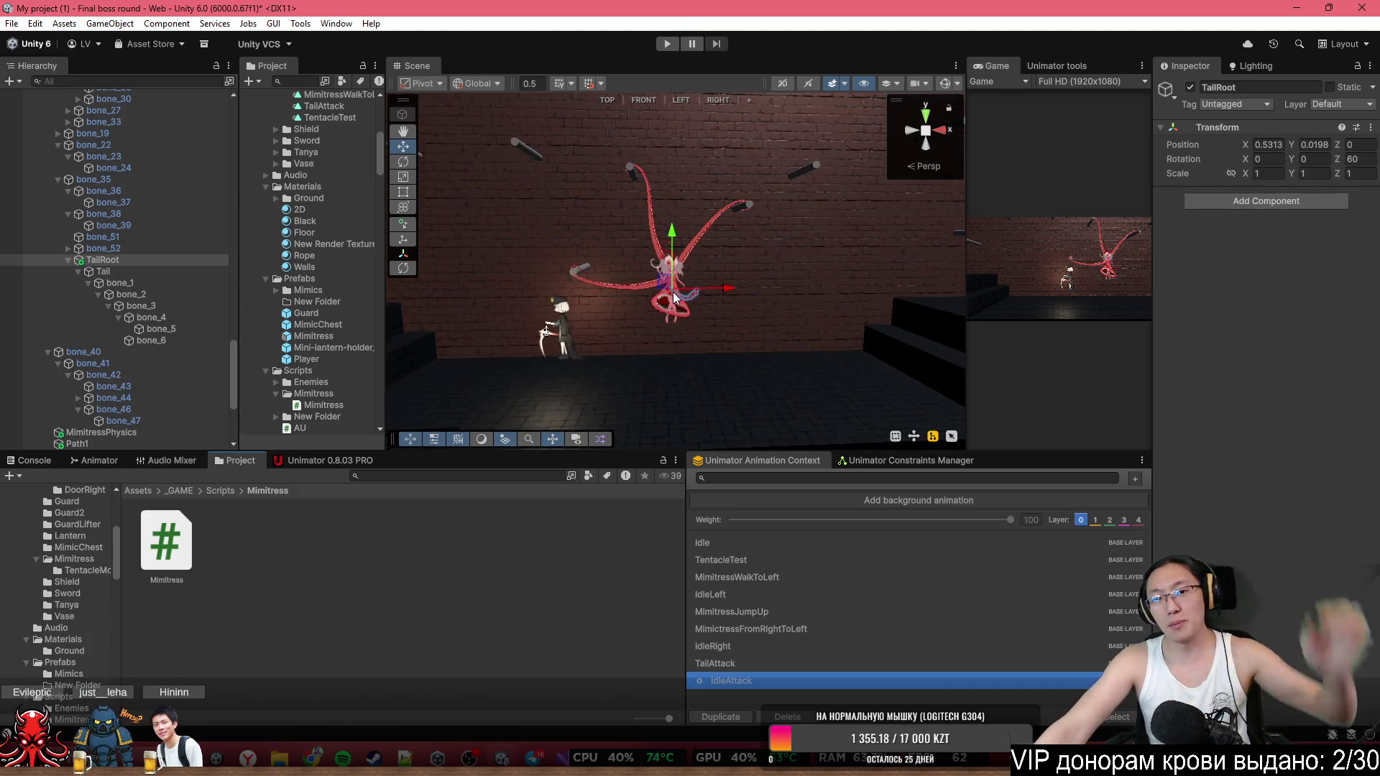
scroll(675, 296, "down", 3)
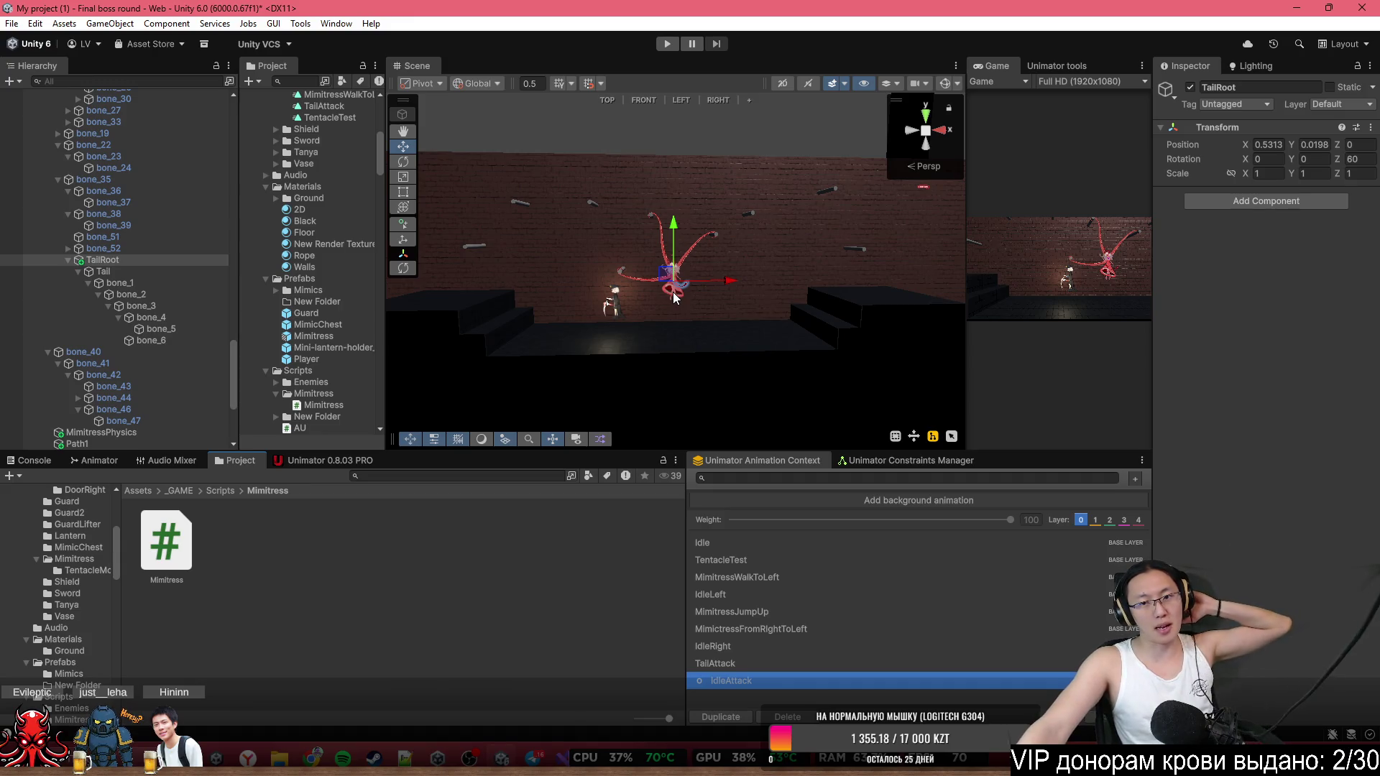
scroll(727, 264, "up", 3)
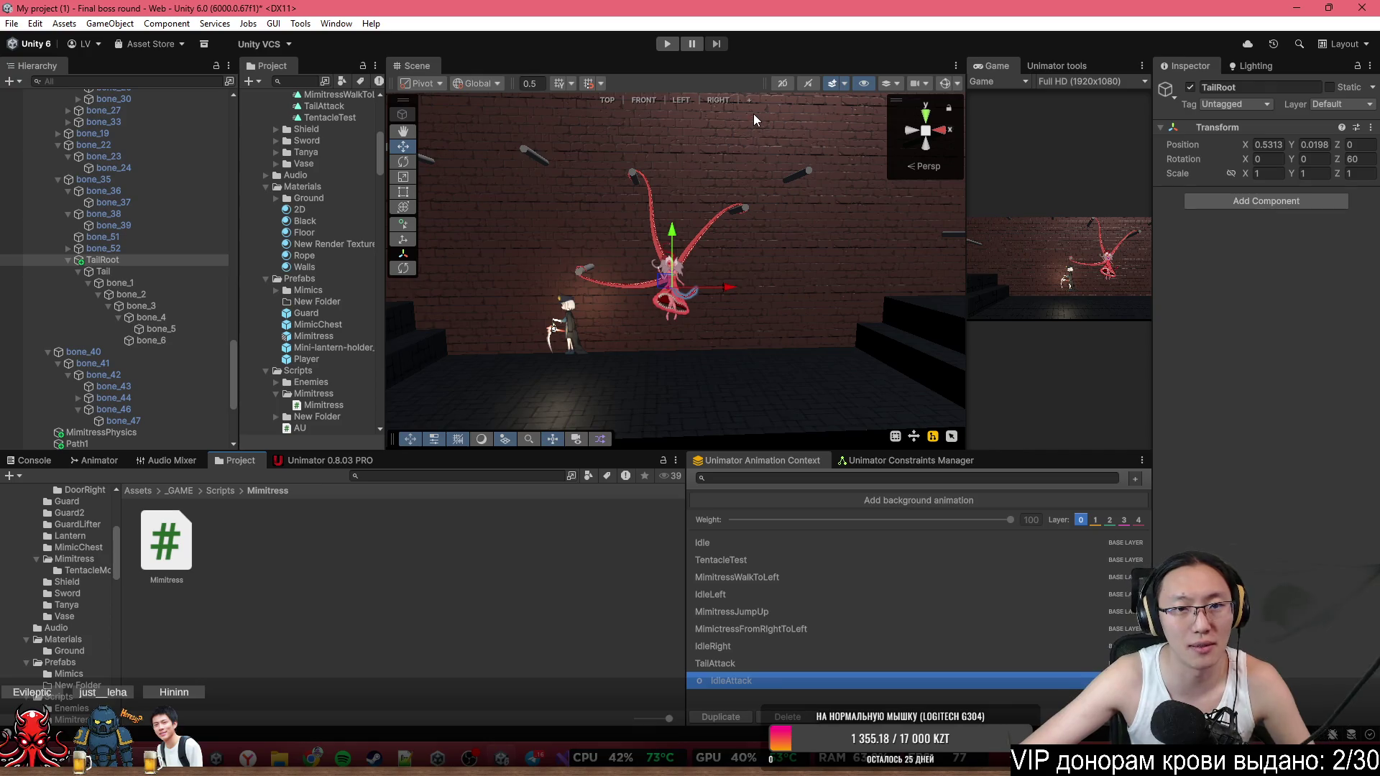
left_click(355, 460)
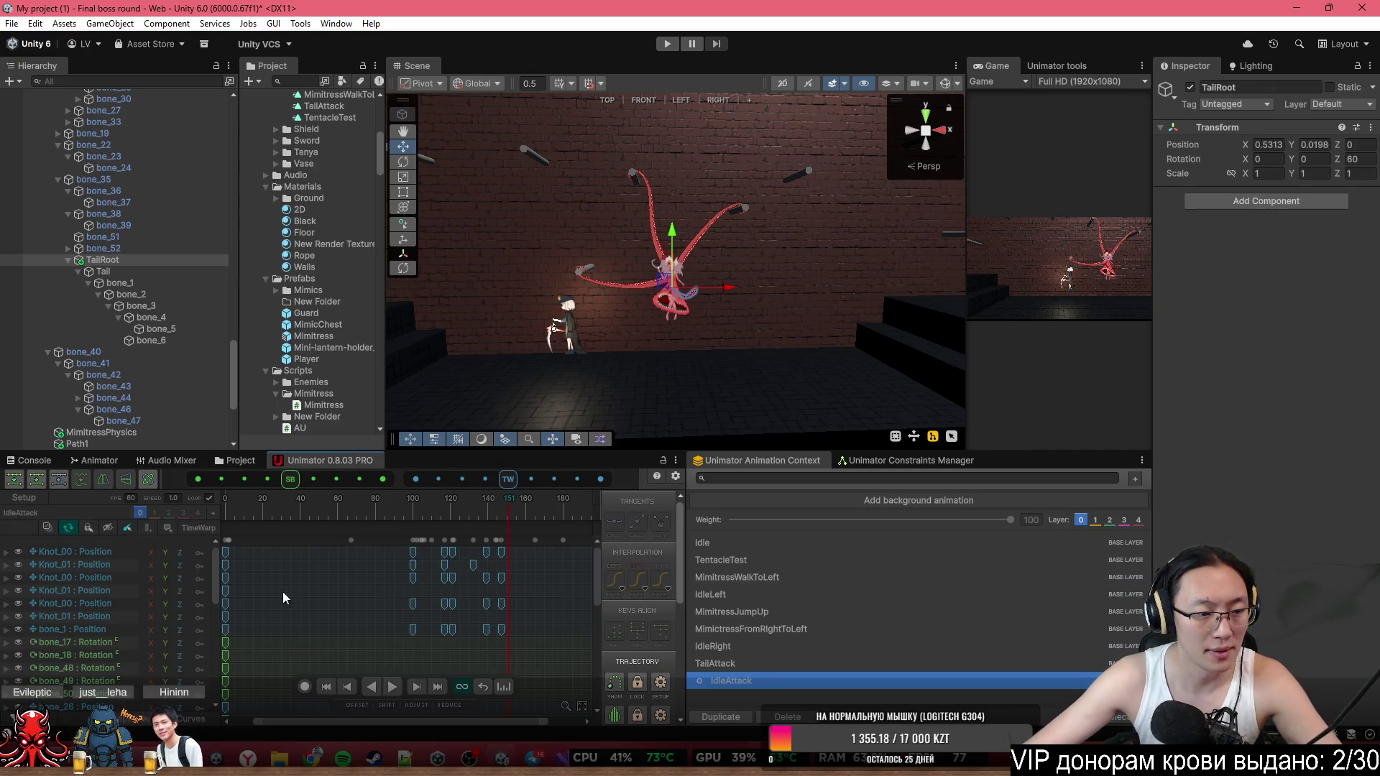
Scrub IdleAttack to about frame 87 and locate the bone_6 and Tail : Scale tracks.
left_click_drag(317, 514, 480, 522)
scroll(719, 274, "up", 2)
scroll(719, 274, "up", 2)
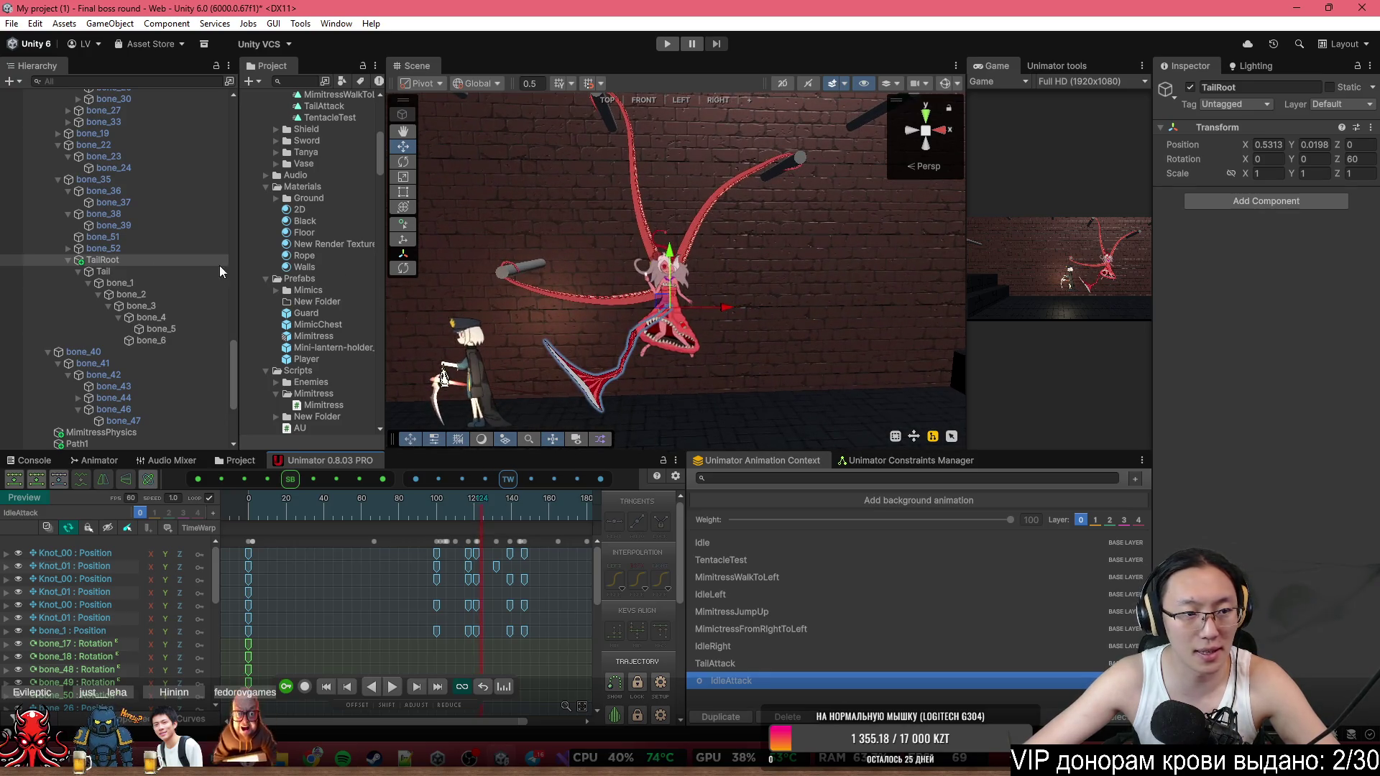
left_click_drag(594, 592, 606, 682)
left_click(86, 584)
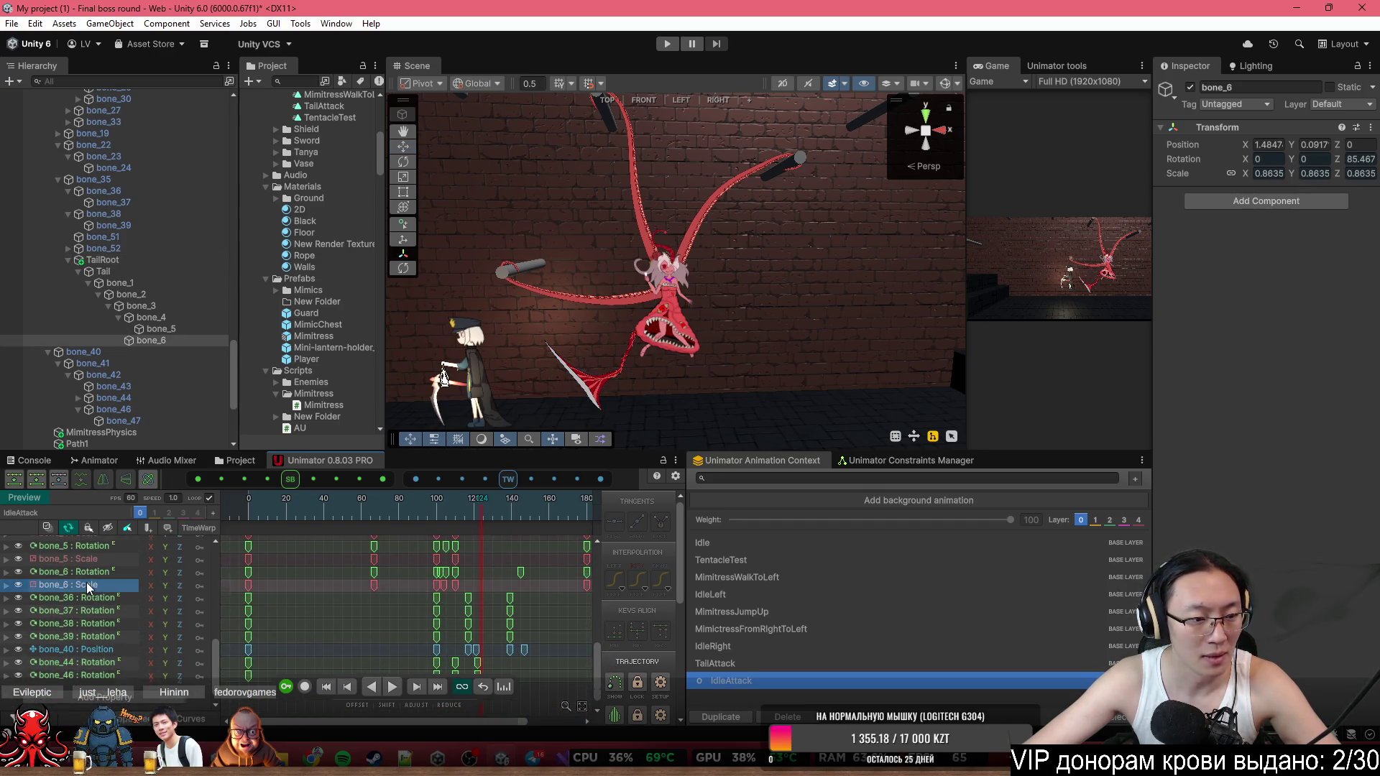
scroll(86, 582, "up", 5)
left_click(77, 641)
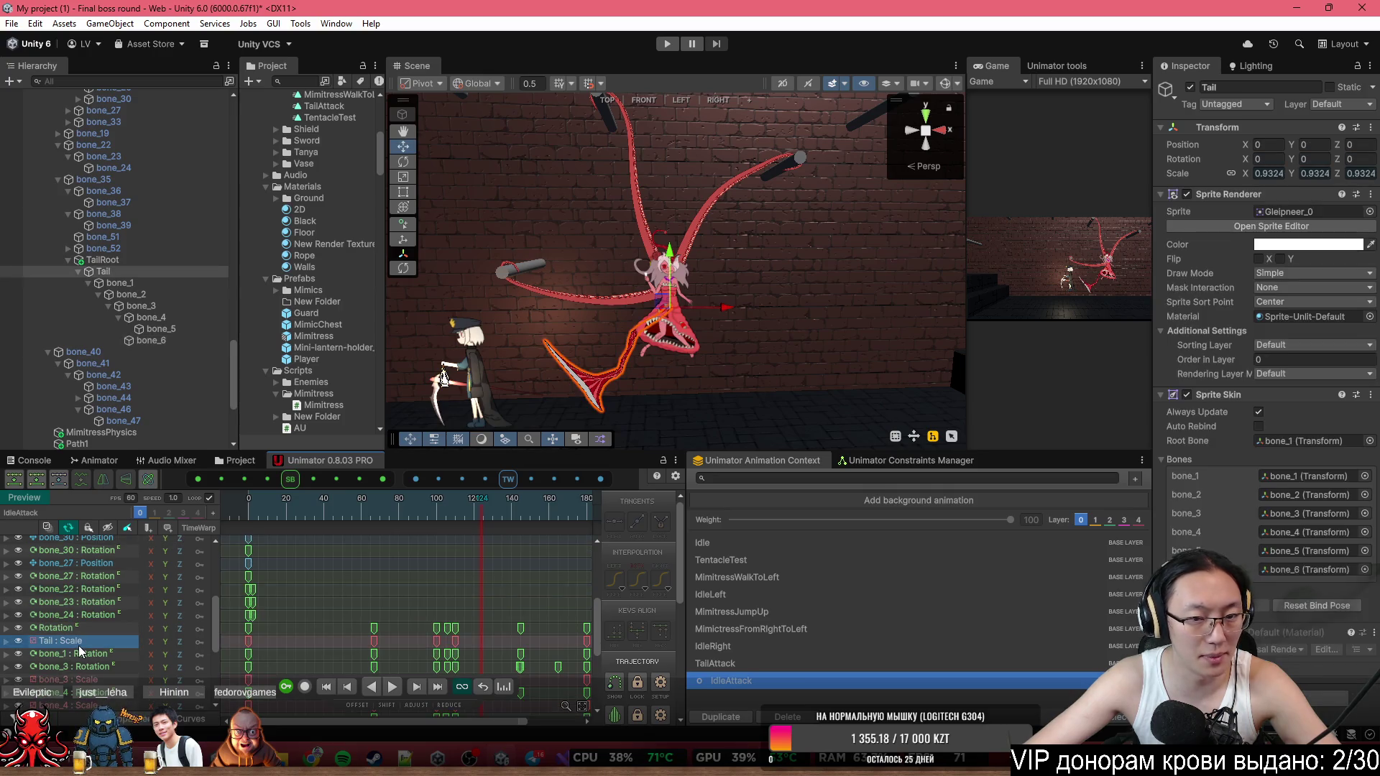
scroll(81, 645, "down", 3)
scroll(80, 646, "up", 1)
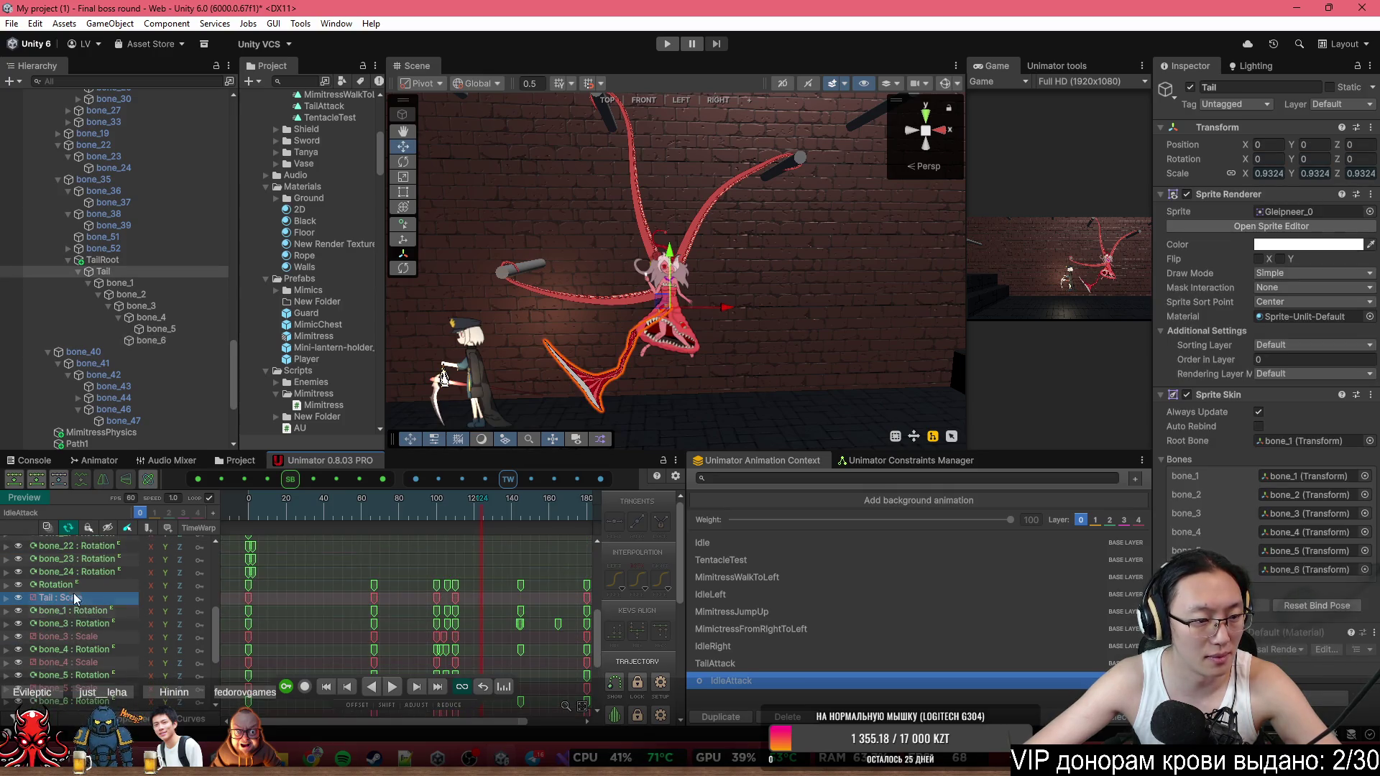
Select the bone_3 through bone_6 rotation and scale tracks and delete them.
left_click(70, 584)
left_click(70, 597)
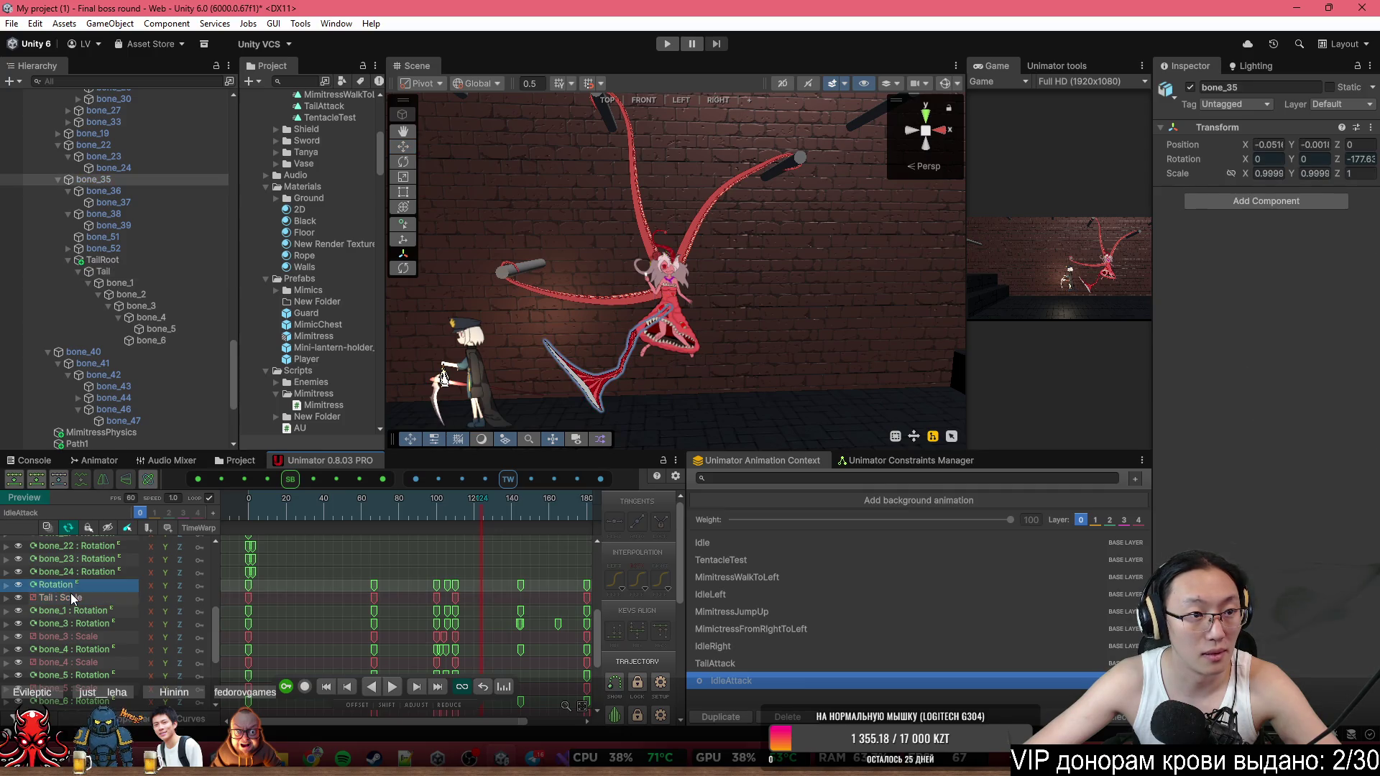
scroll(73, 647, "down", 3)
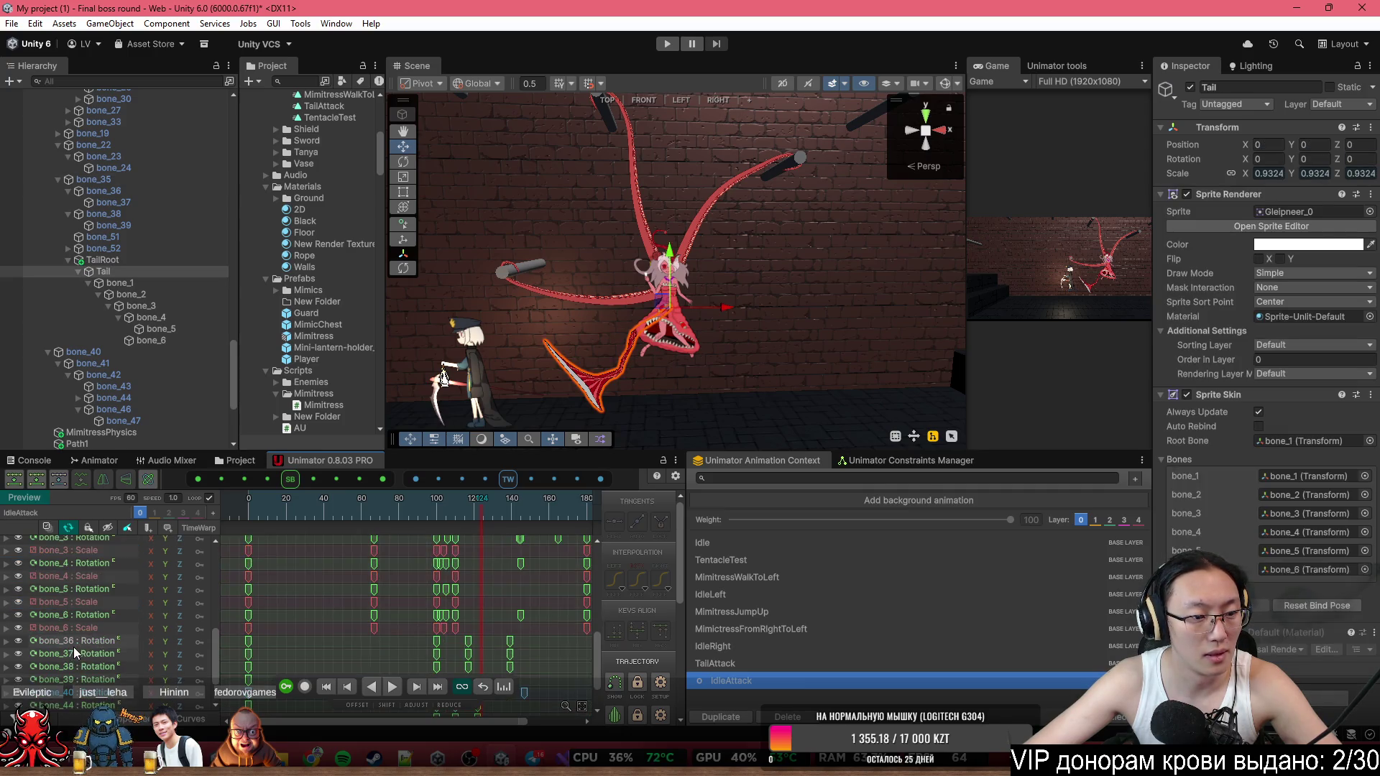
left_click(97, 628, "shift")
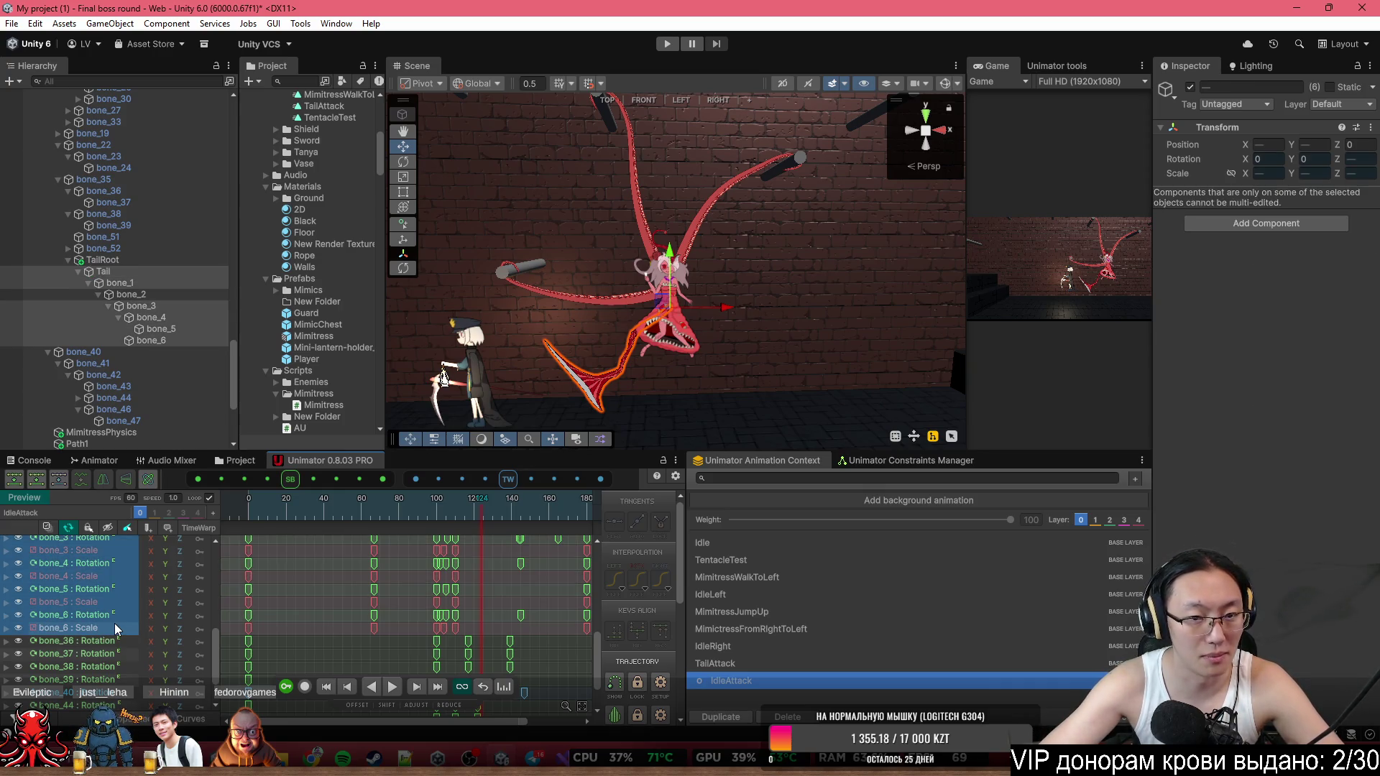
key("Delete")
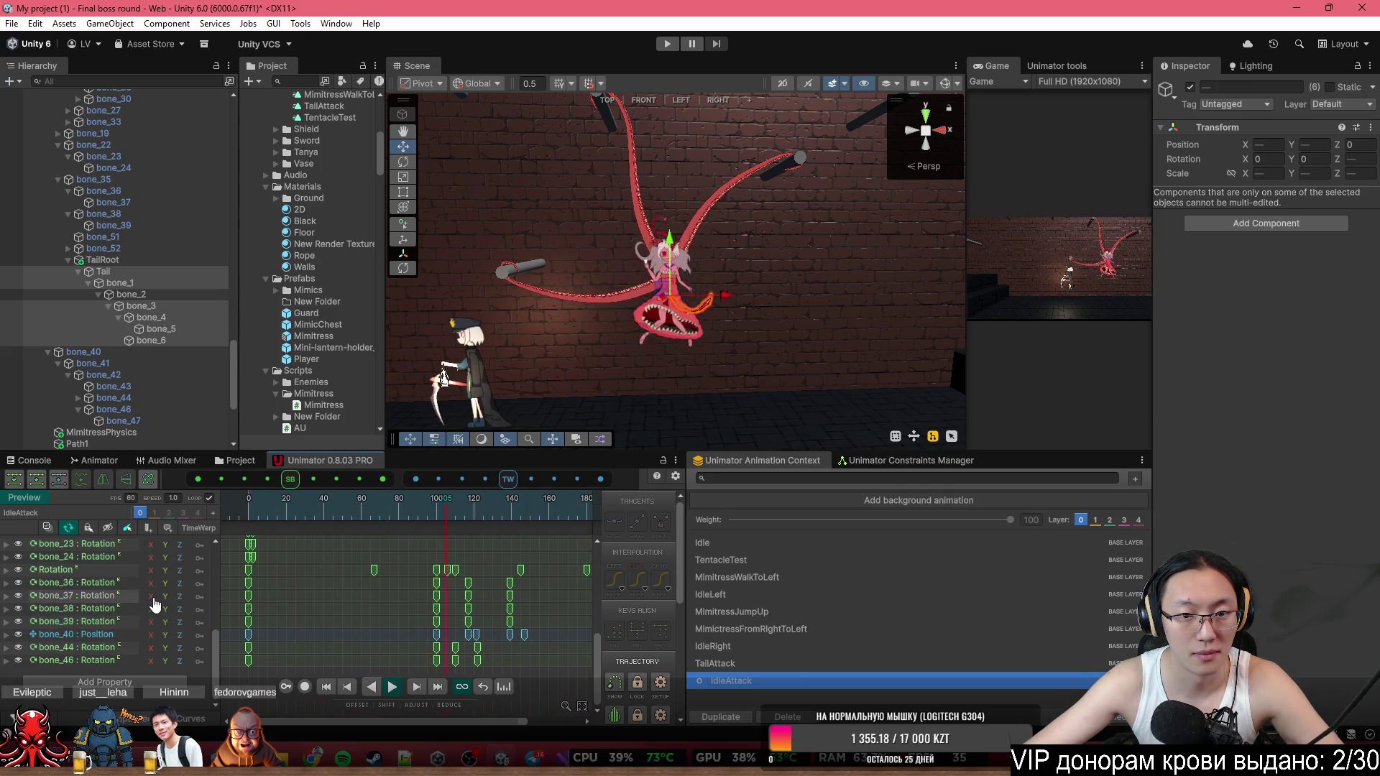
Check the bone_35 and bone_37 rotation tracks, then bring up the Animator graph.
scroll(787, 347, "down", 3)
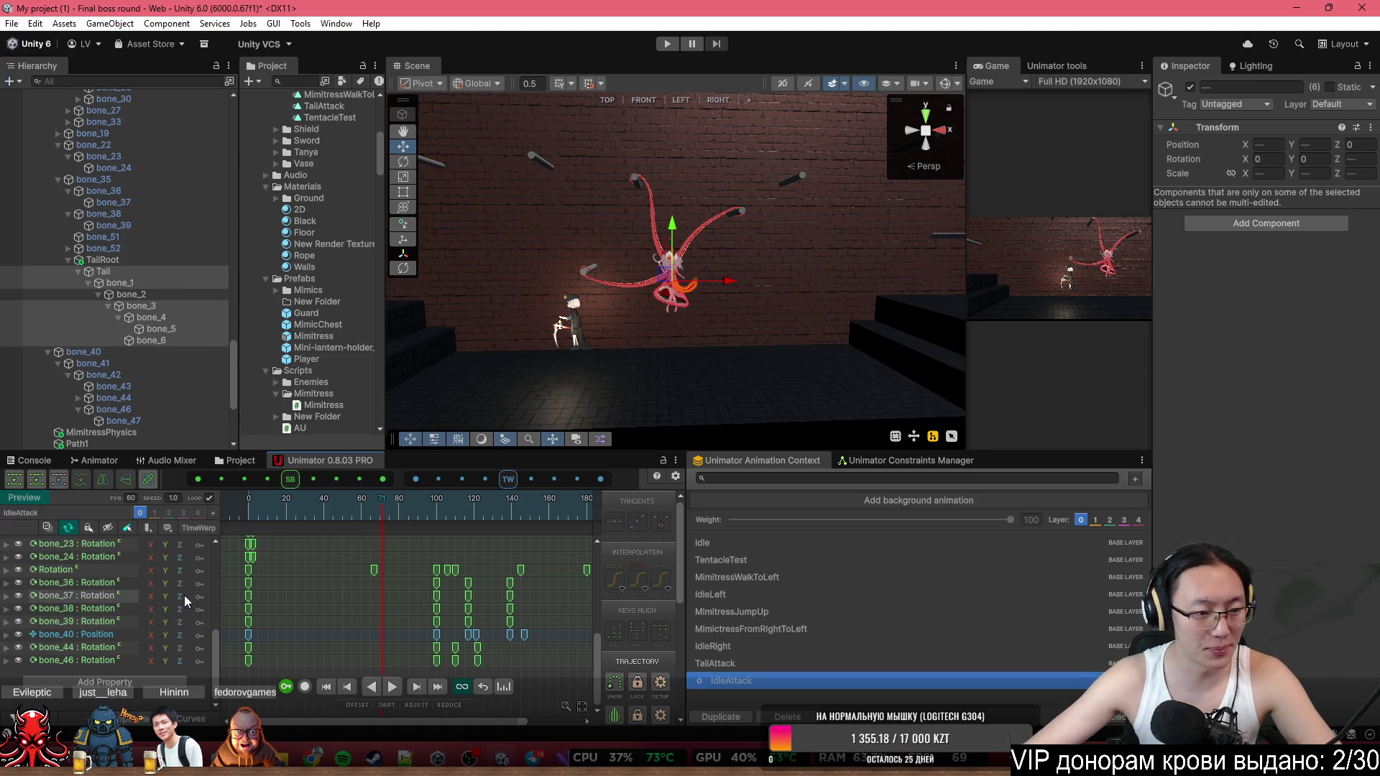
left_click(114, 569)
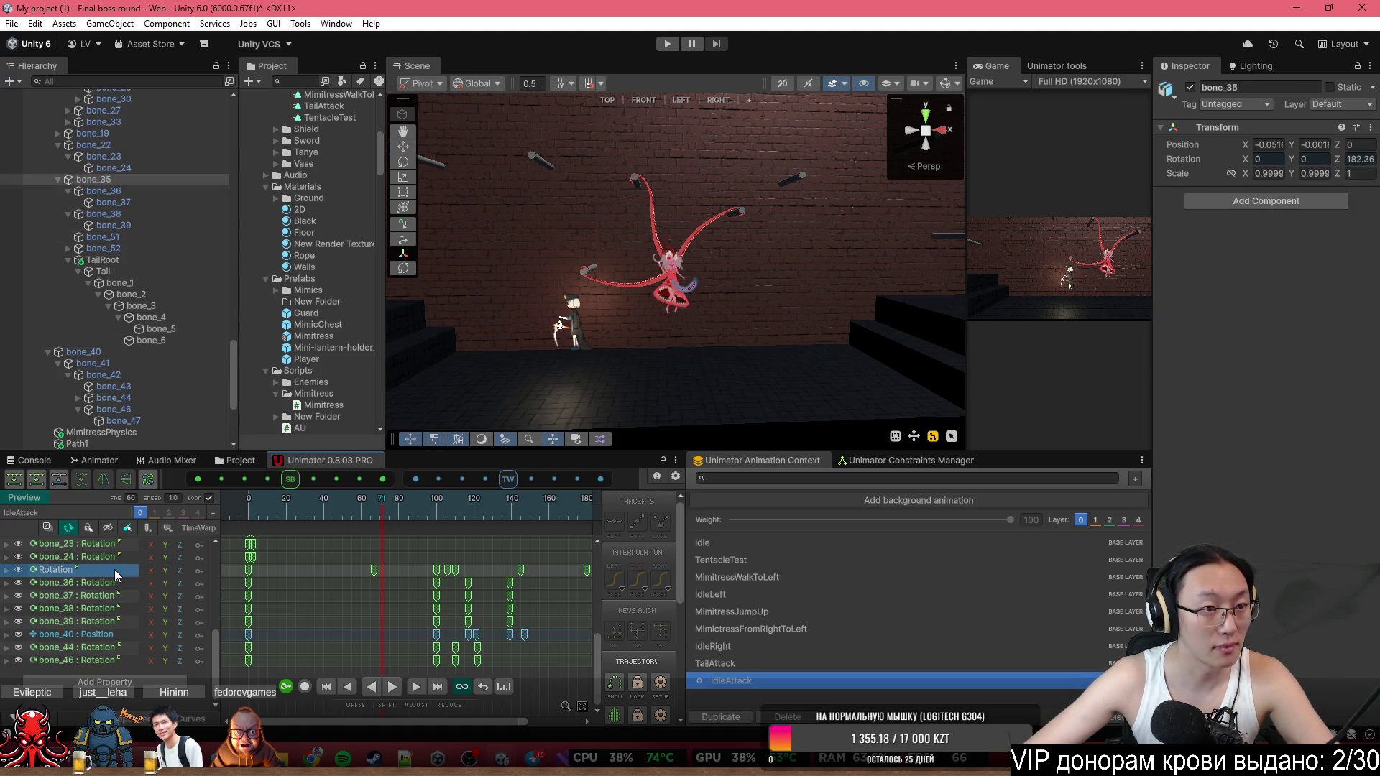
left_click(120, 595)
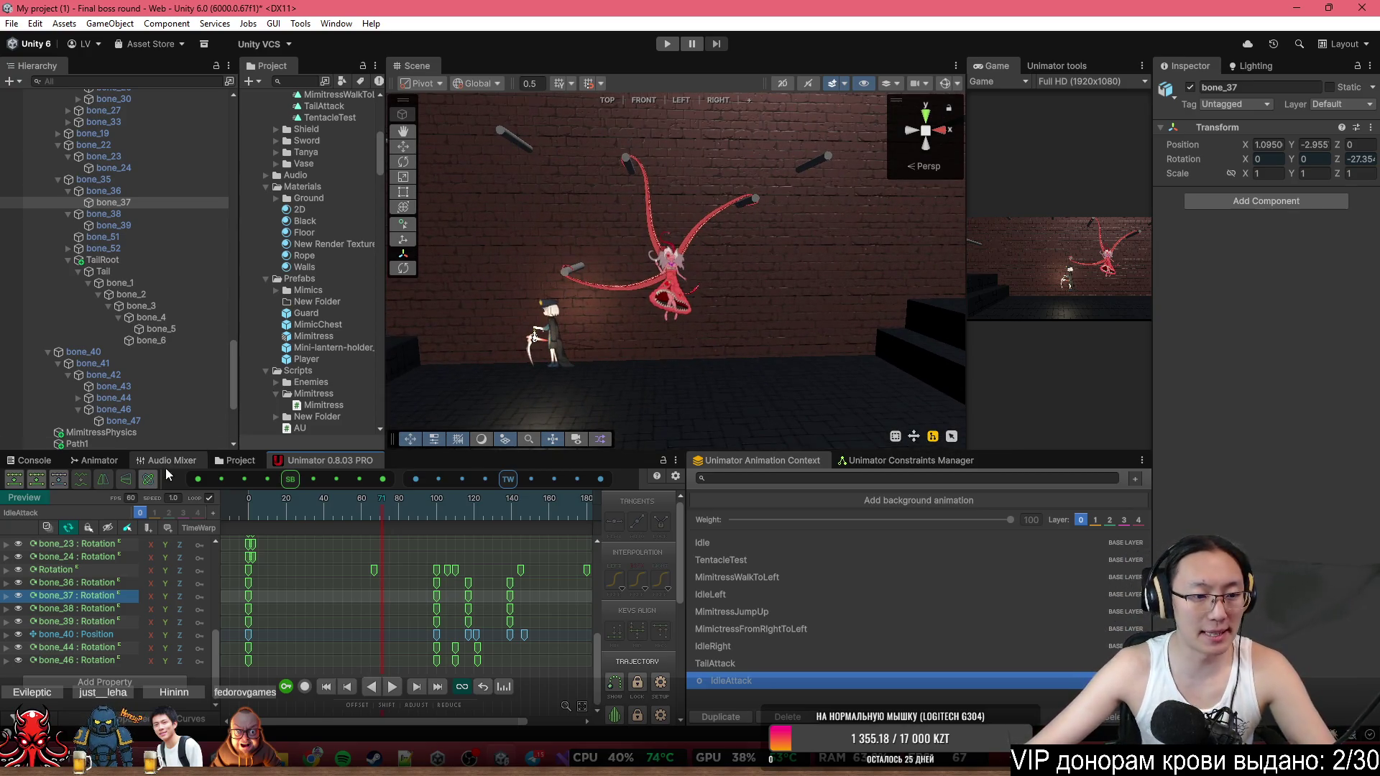
left_click(98, 461)
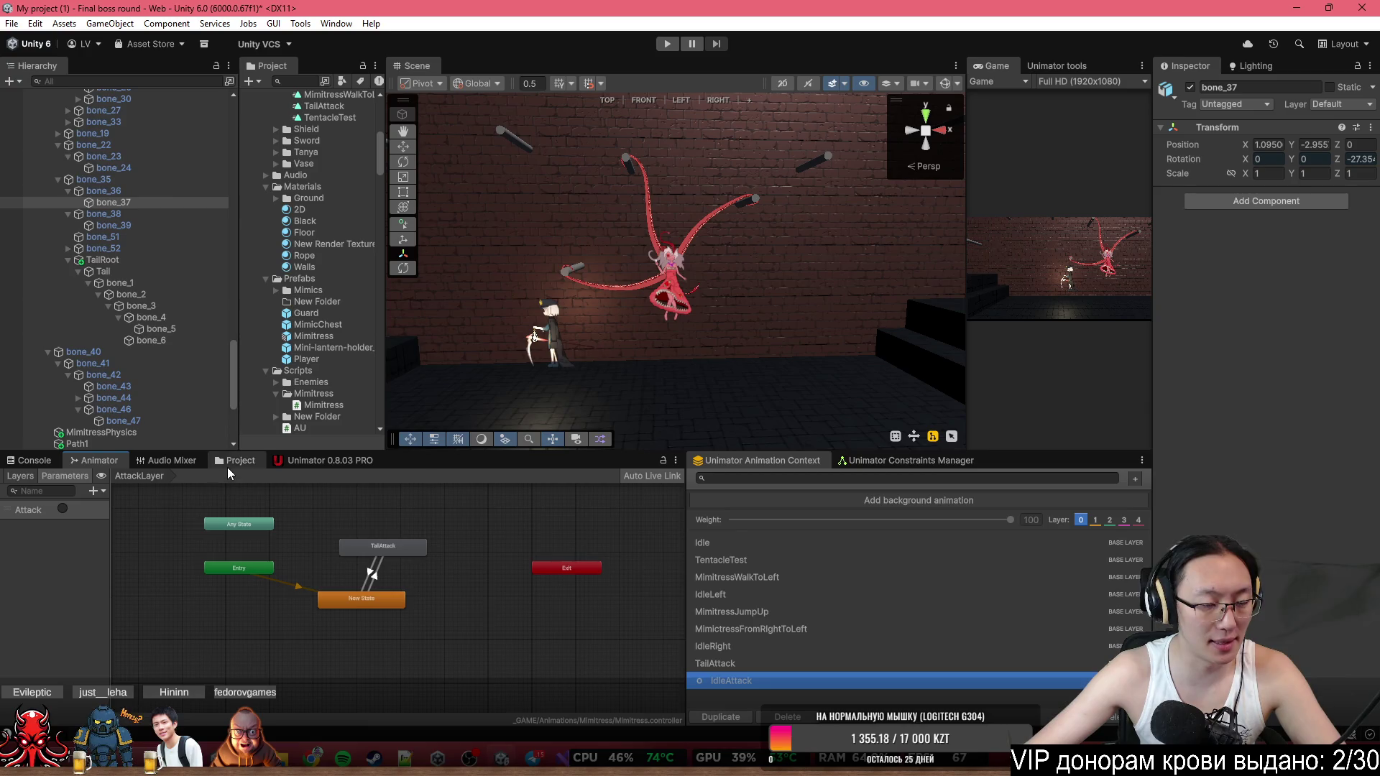
Open the Base Layer state machine and show the controller's Parameters list.
left_click(23, 476)
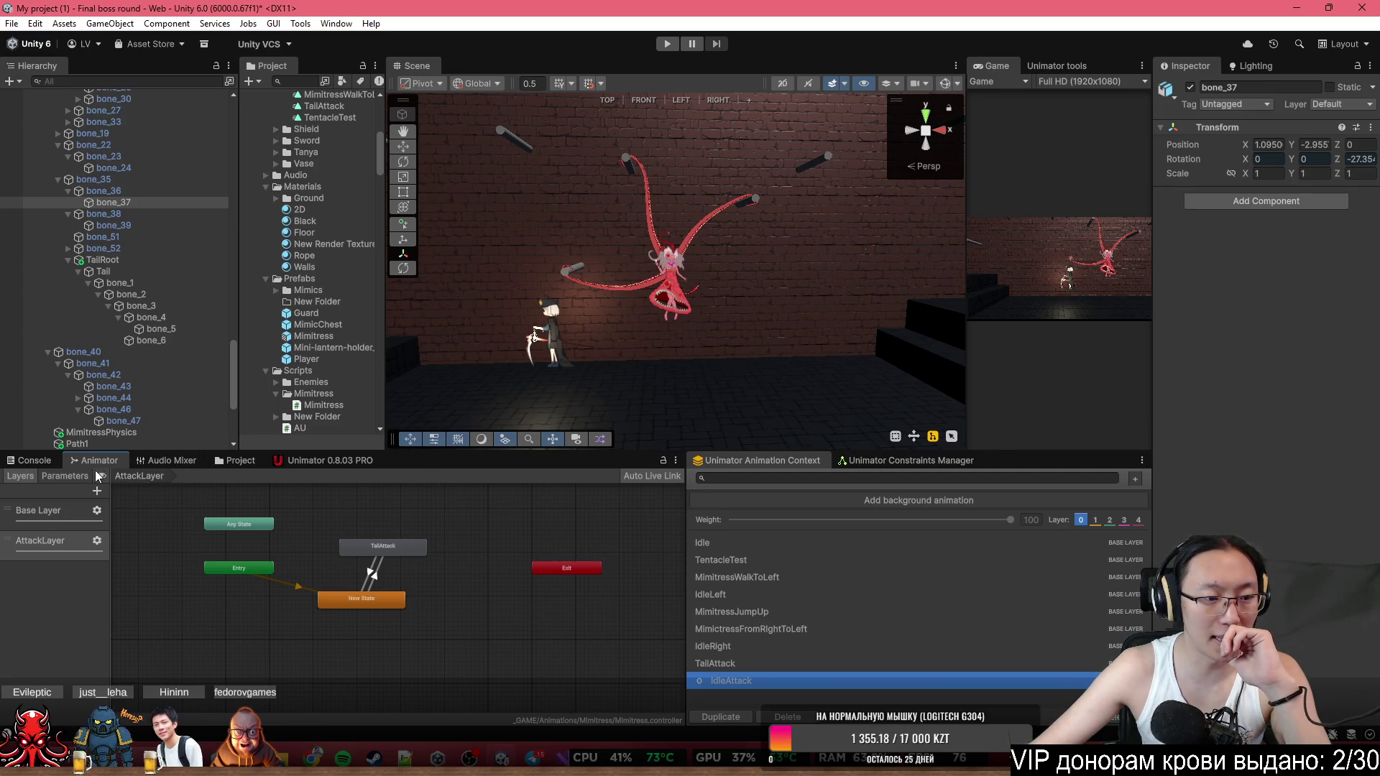
scroll(400, 592, "up", 3)
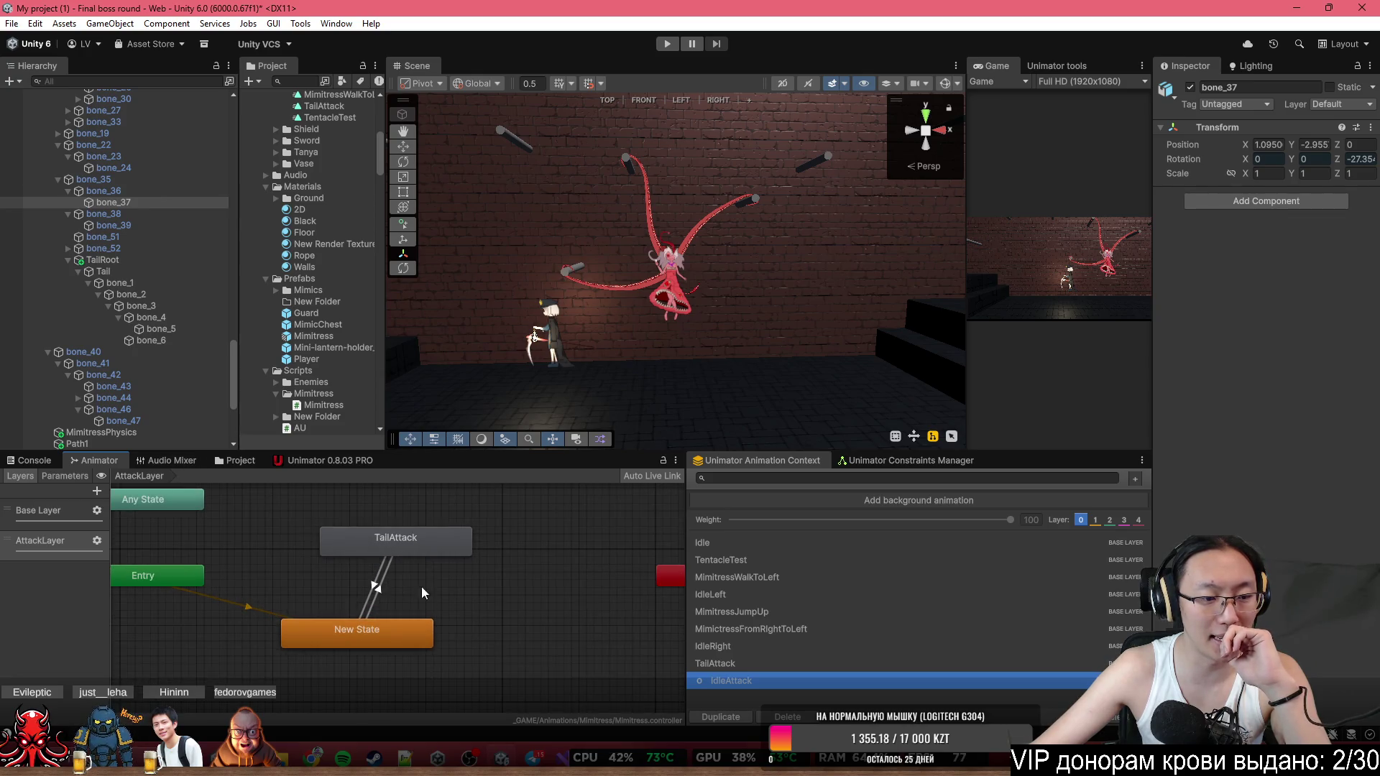
scroll(417, 549, "down", 5)
left_click(58, 507)
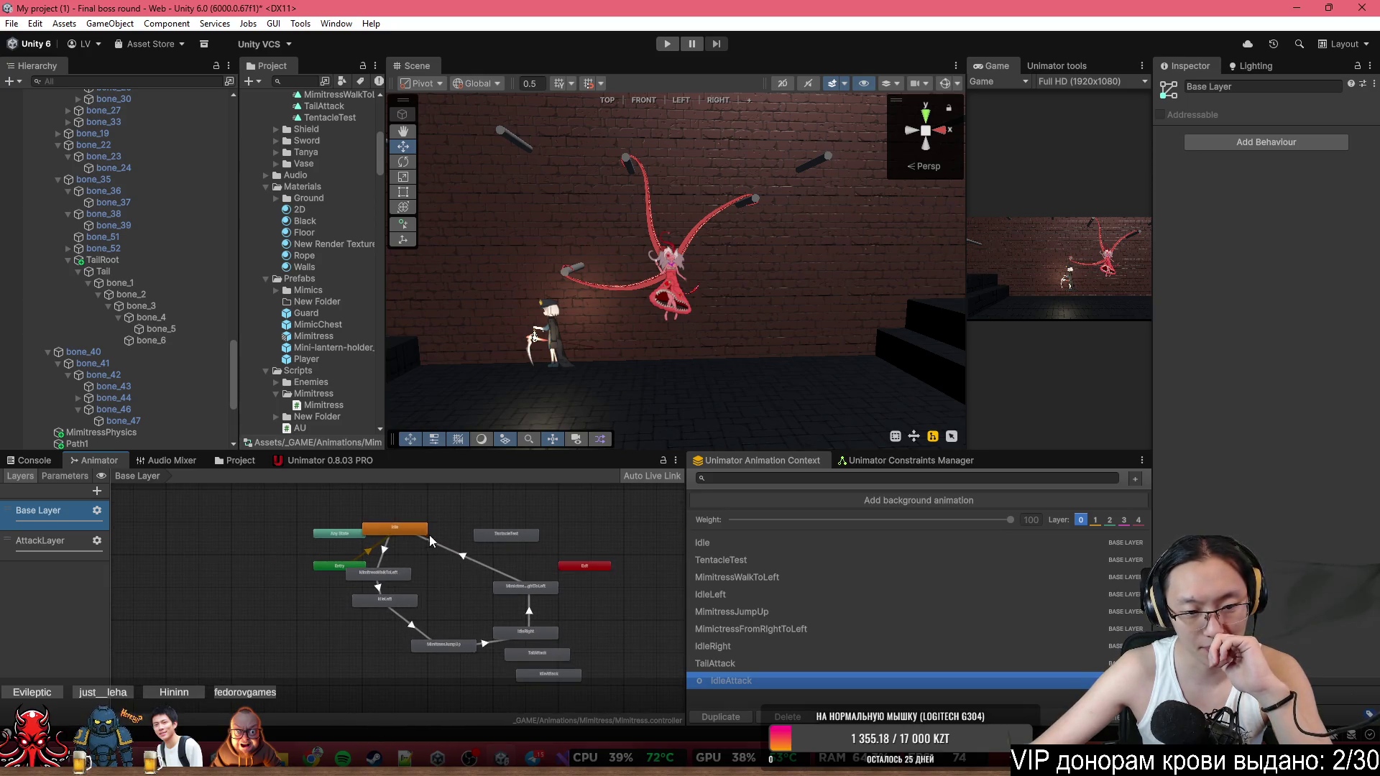
left_click(429, 532)
left_click(368, 553)
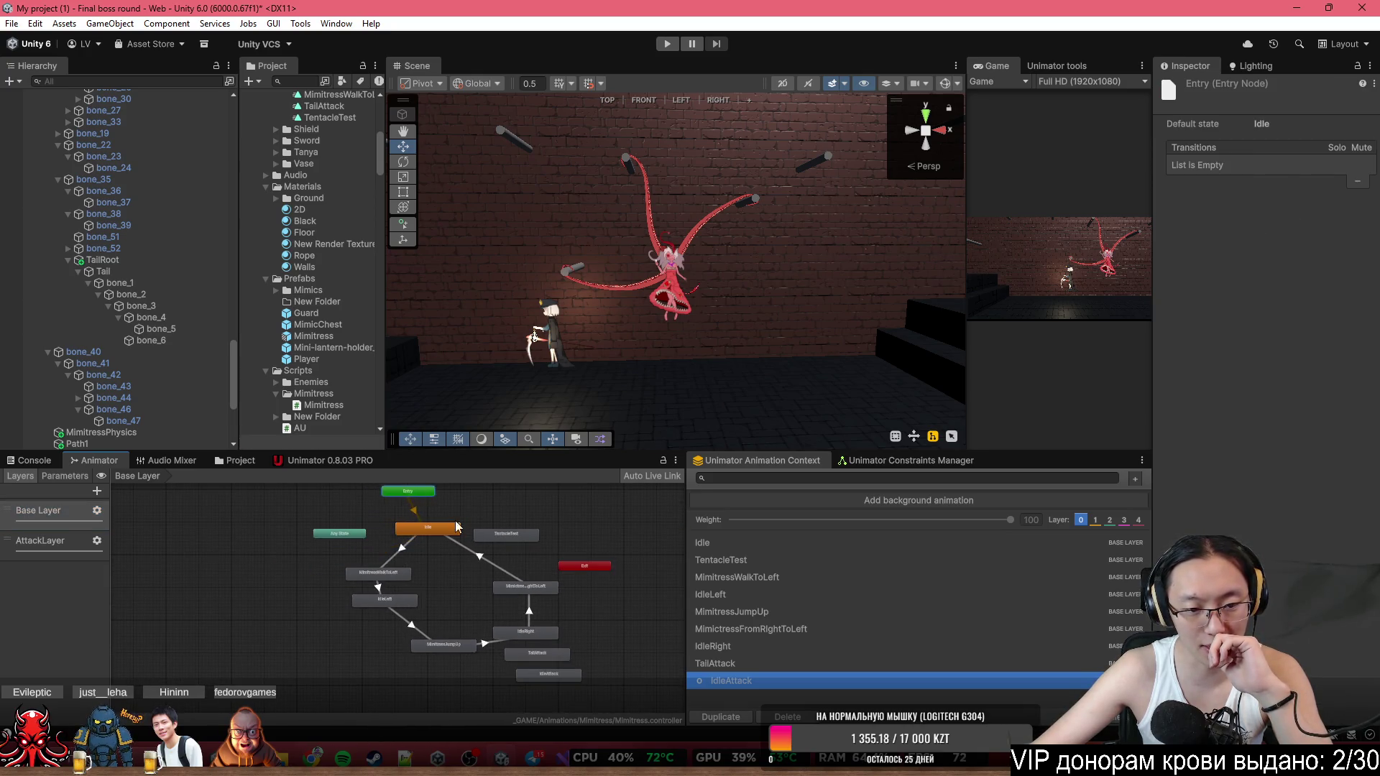
scroll(445, 582, "up", 2)
left_click(82, 475)
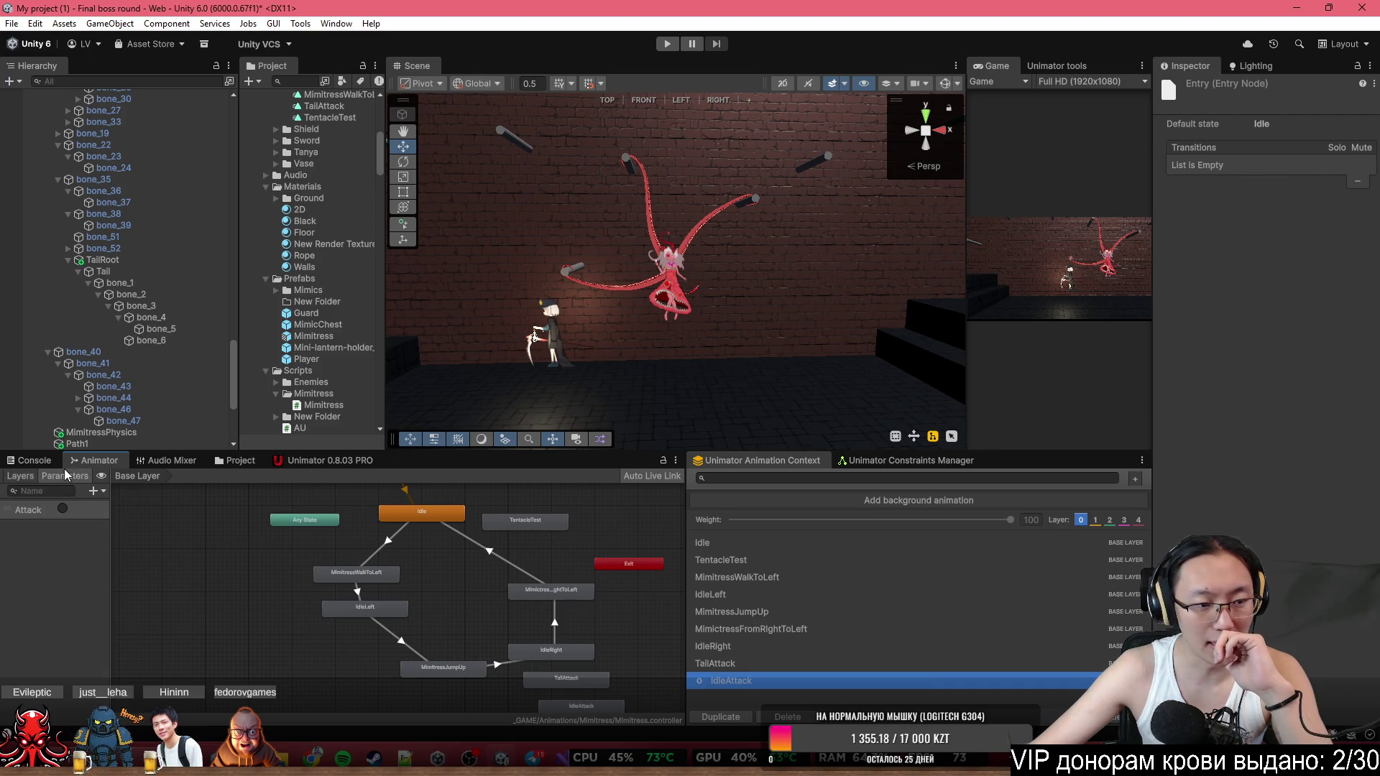
Add a trigger parameter named MoveLeft.
left_click(93, 492)
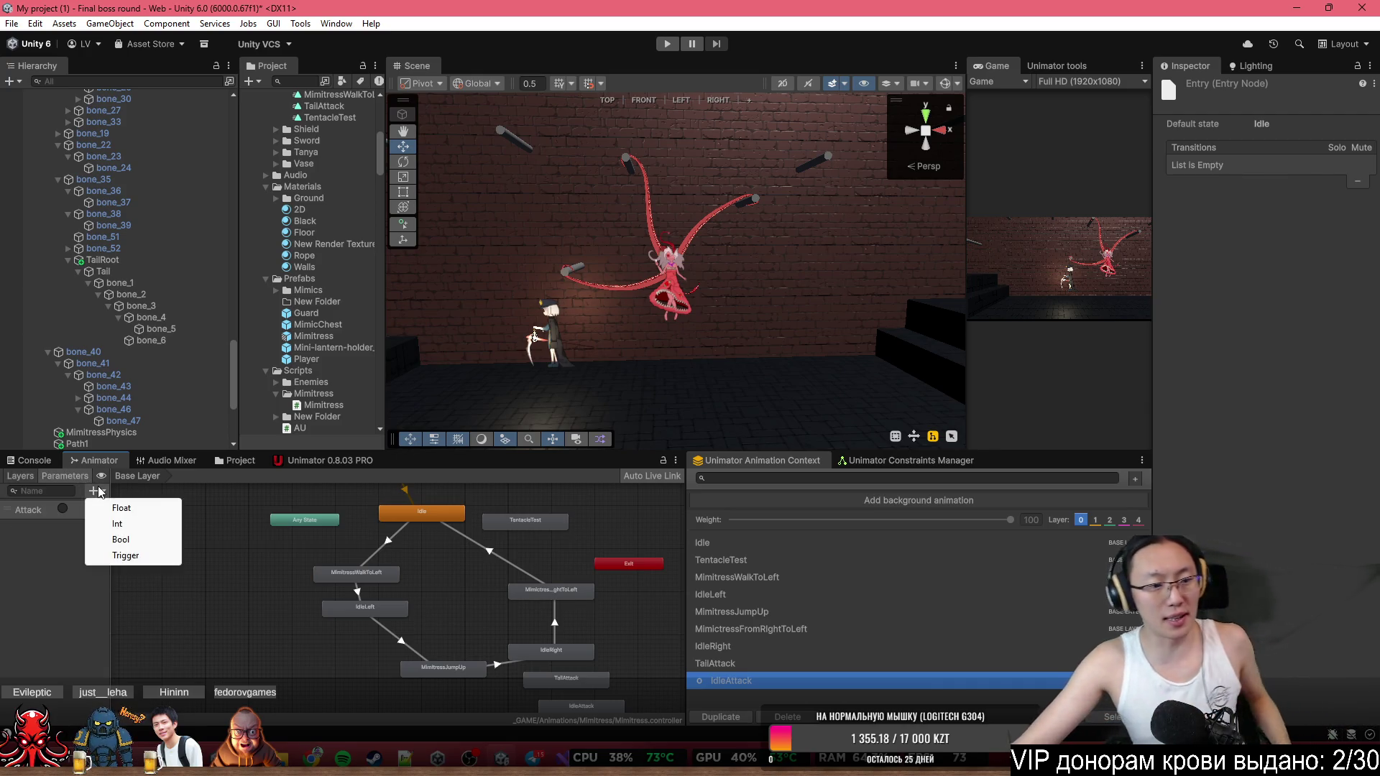
left_click(158, 555)
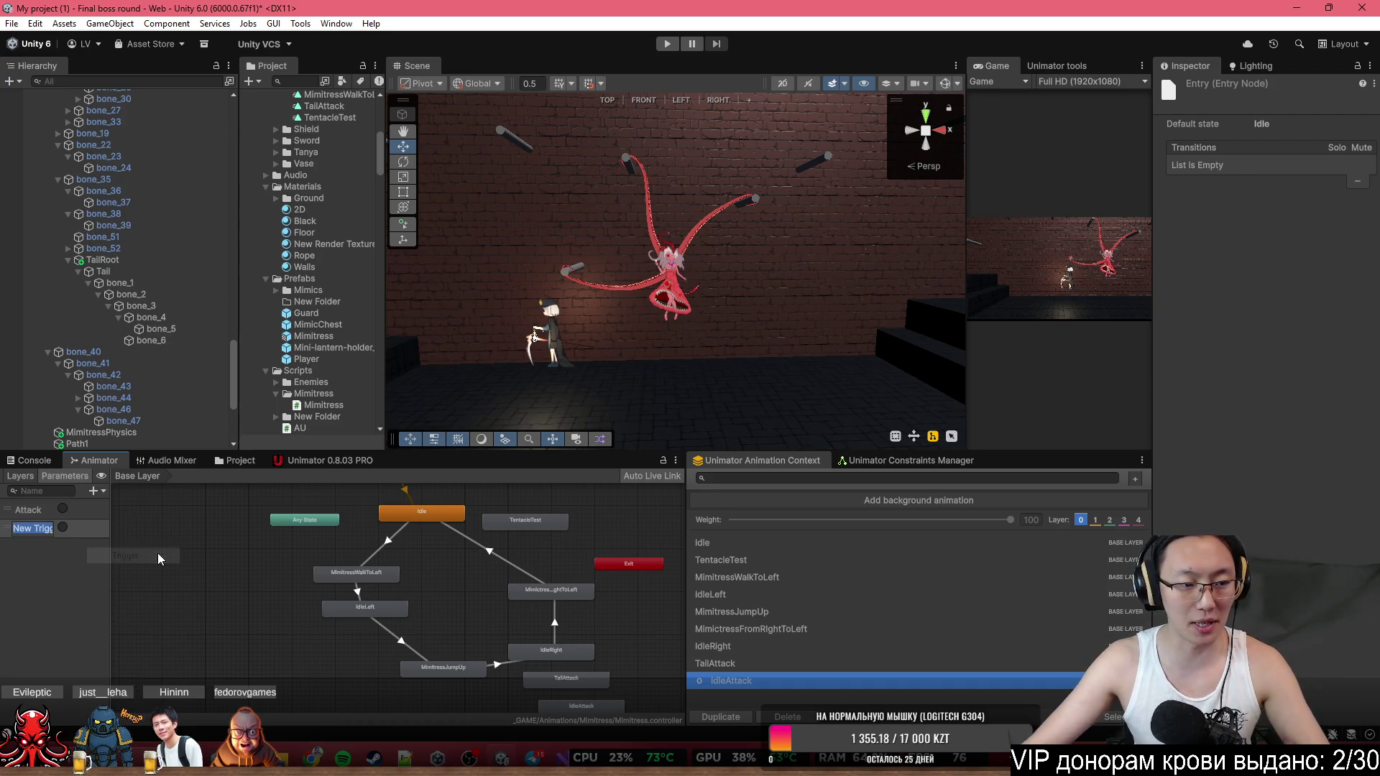
type("Mo")
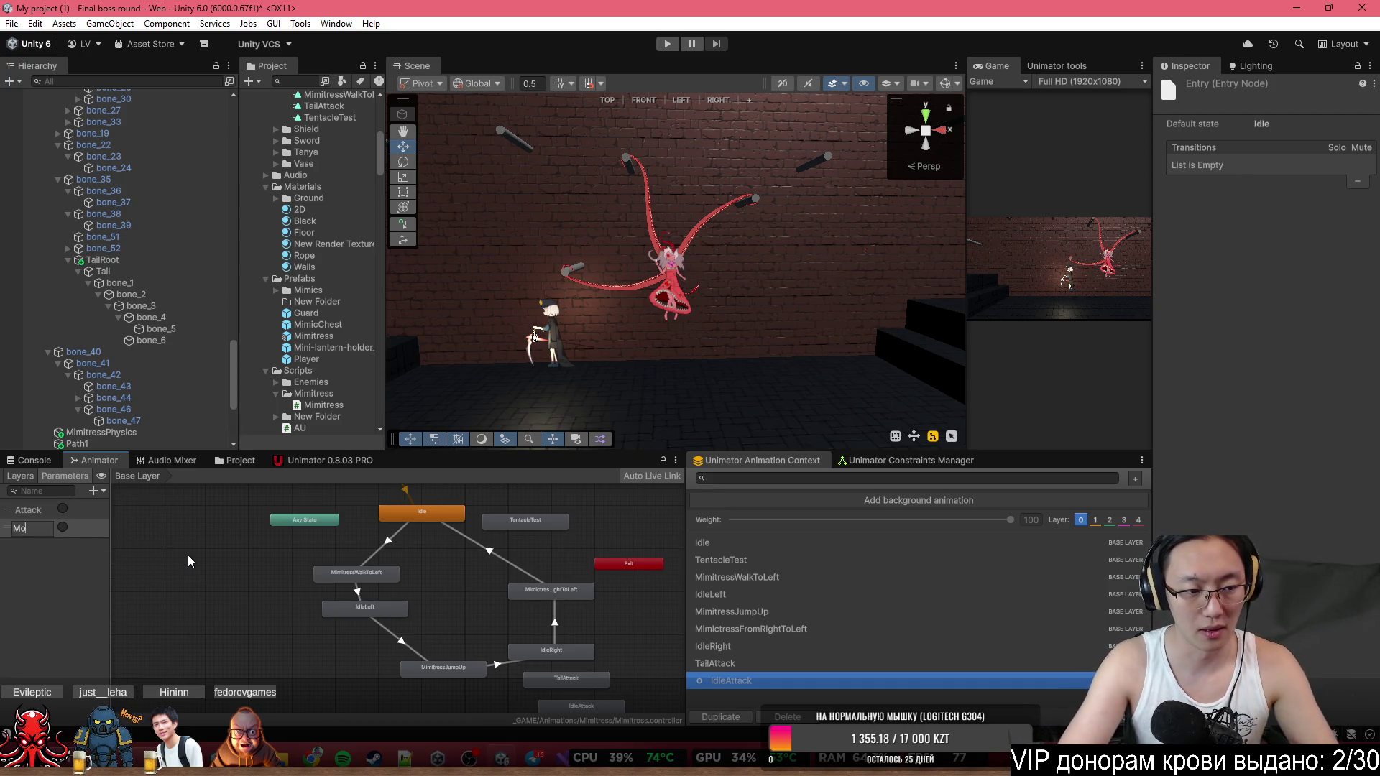
type("v")
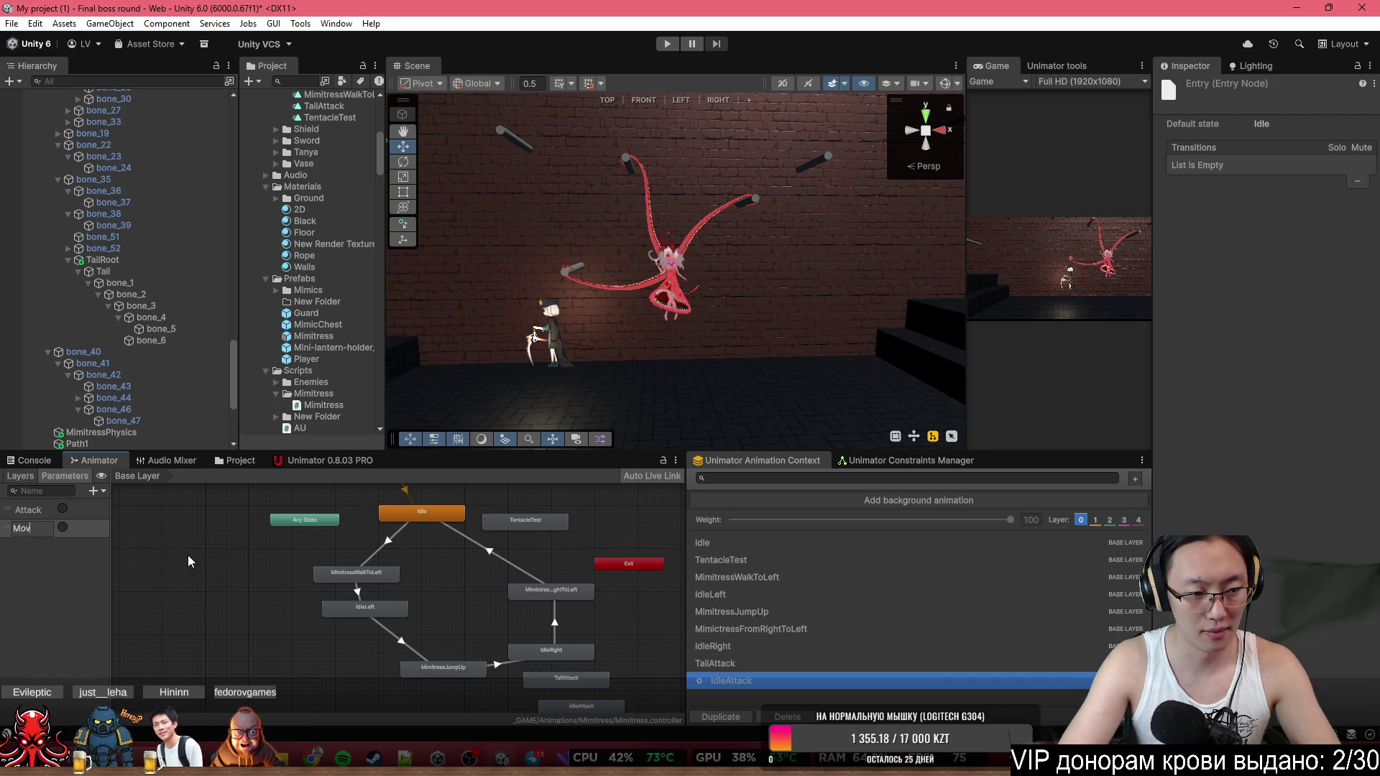
type("eLeft")
key("Return")
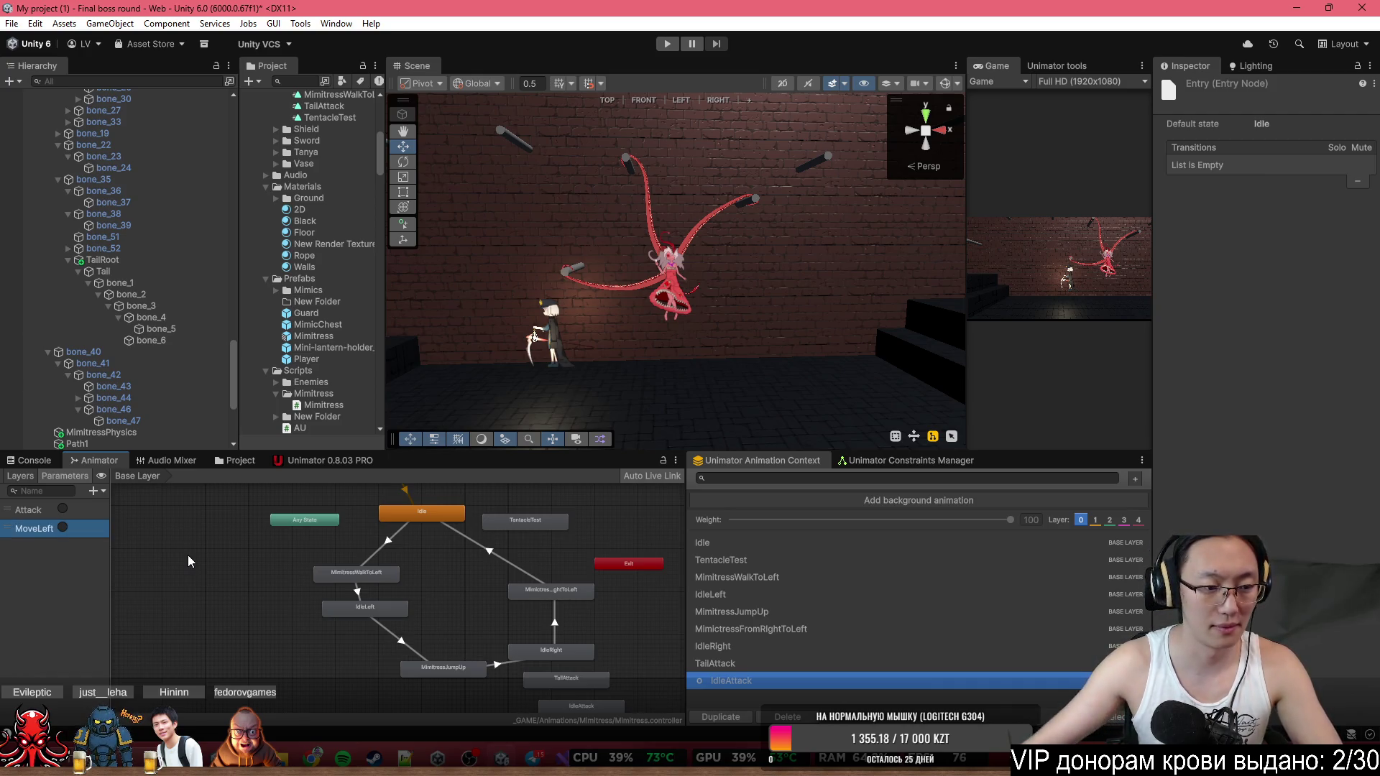
Add two more trigger parameters named MoveRight and MoveCenter.
left_click(104, 490)
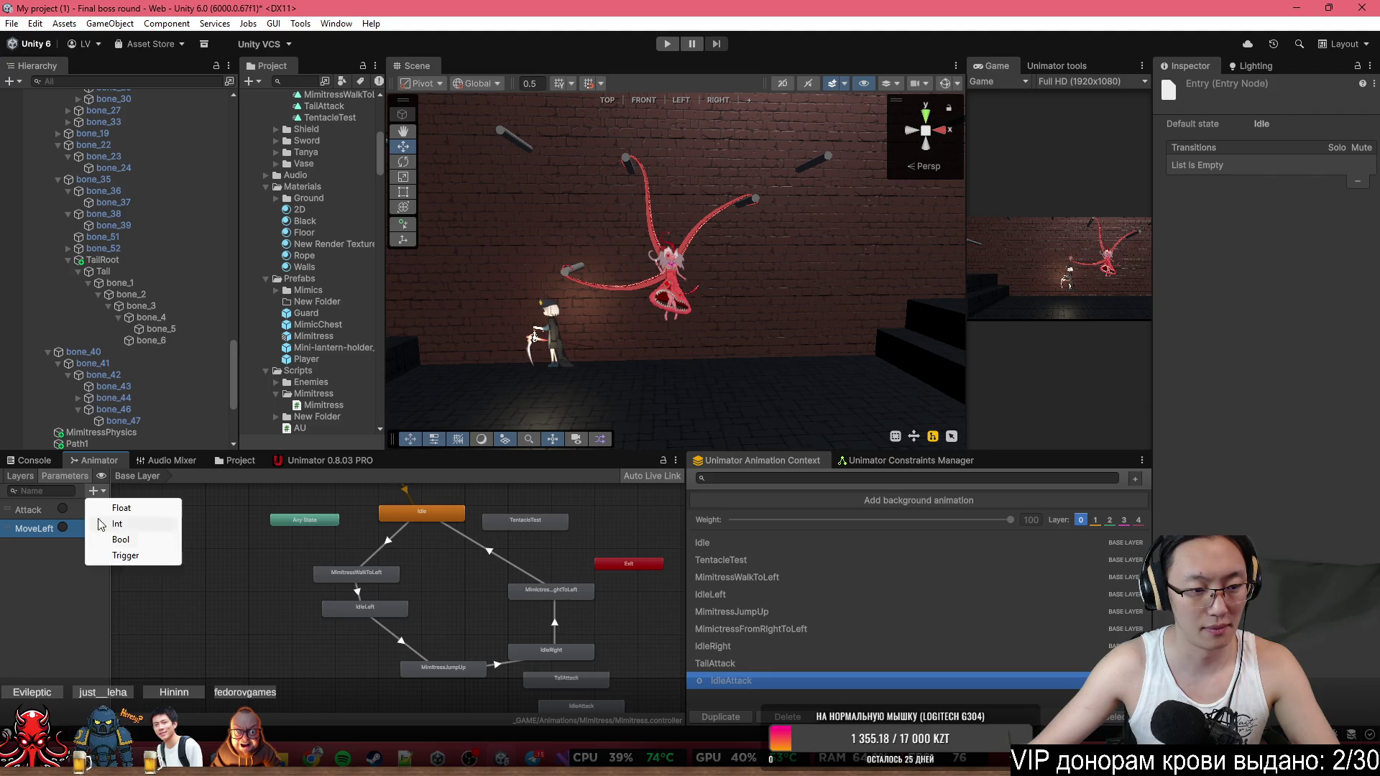
left_click(135, 551)
type("MoveRight")
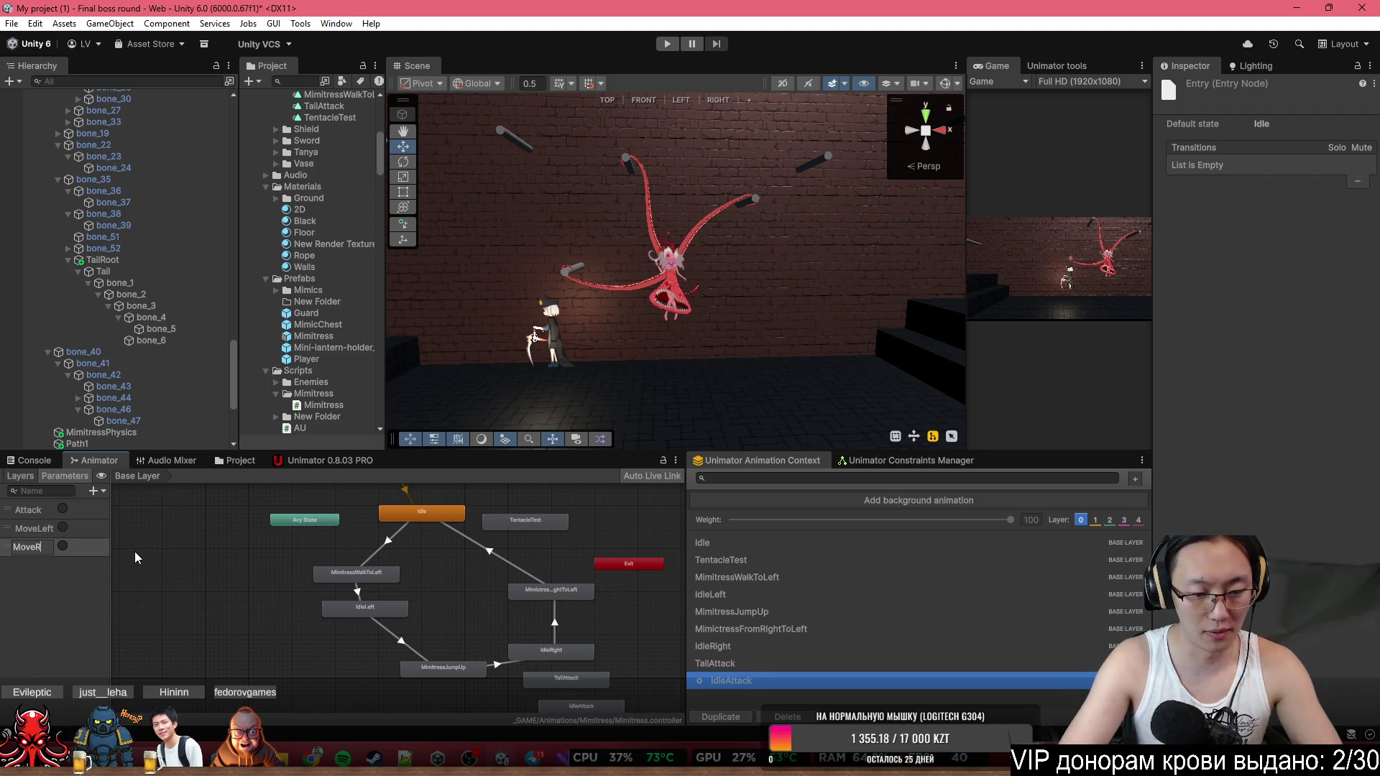
key("Return")
left_click(101, 492)
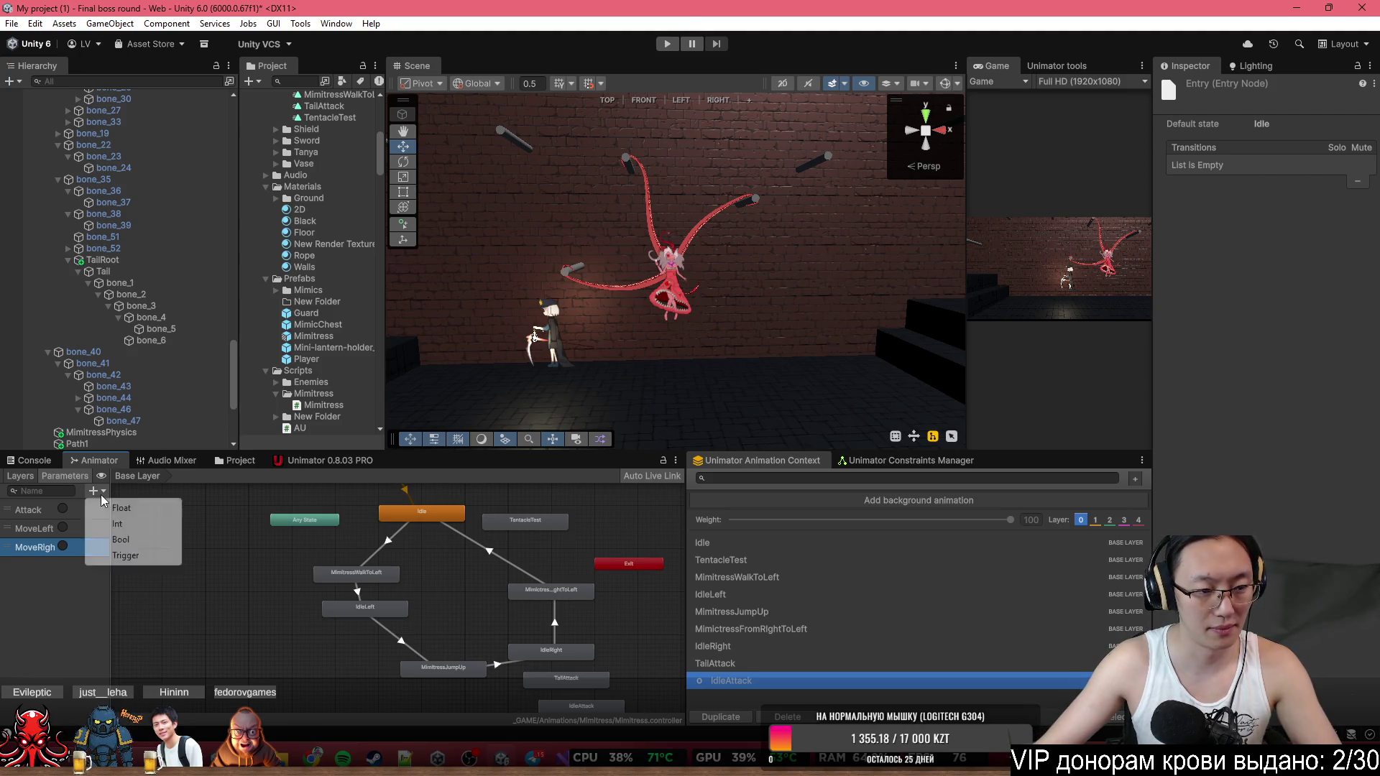
left_click(131, 554)
type("Move")
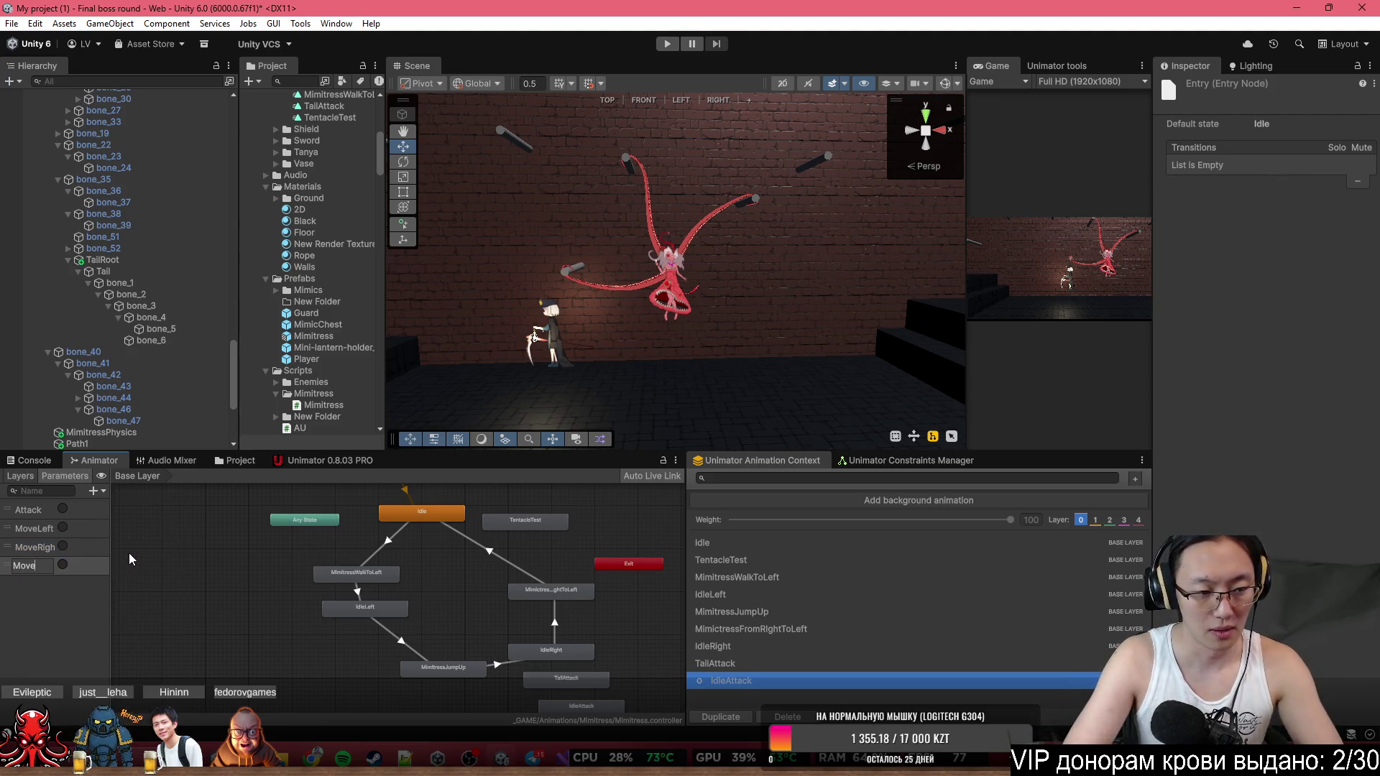
type("Center")
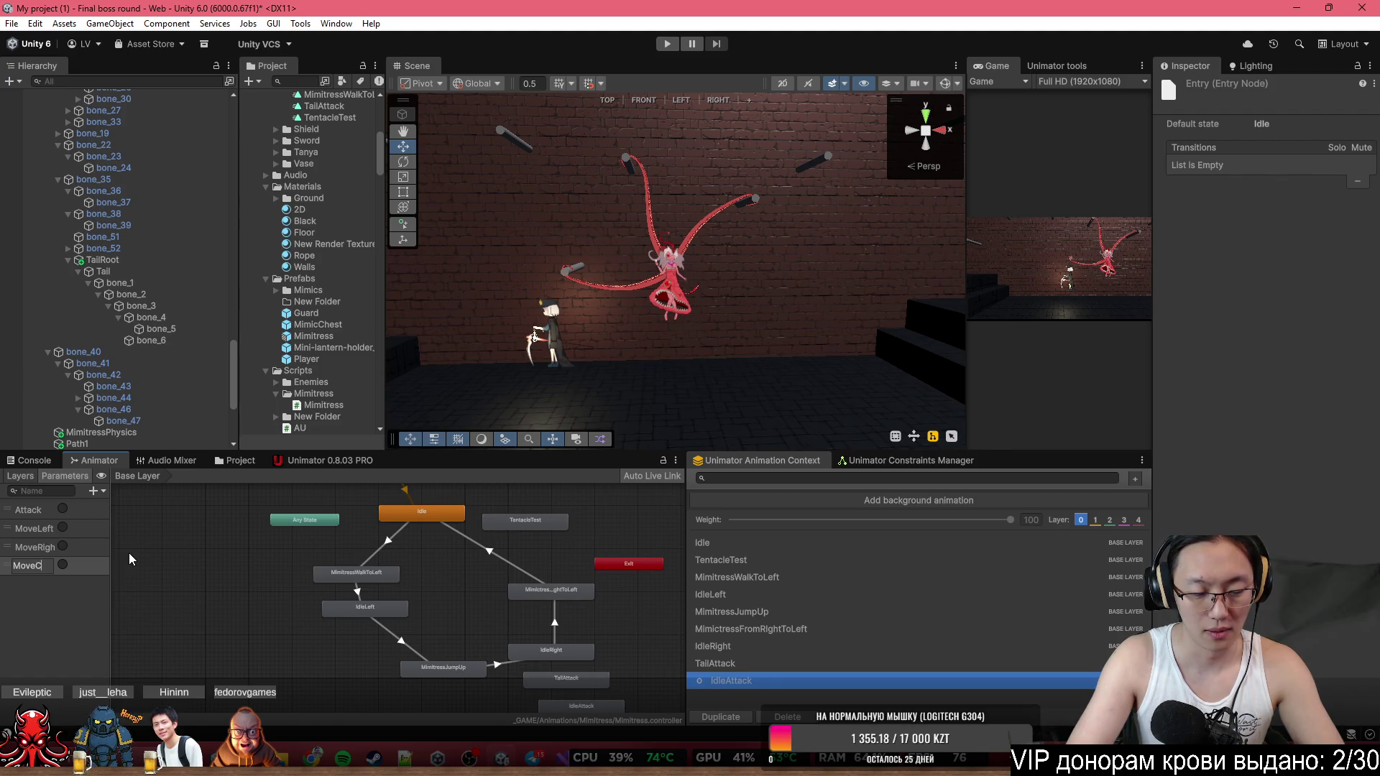
key("Return")
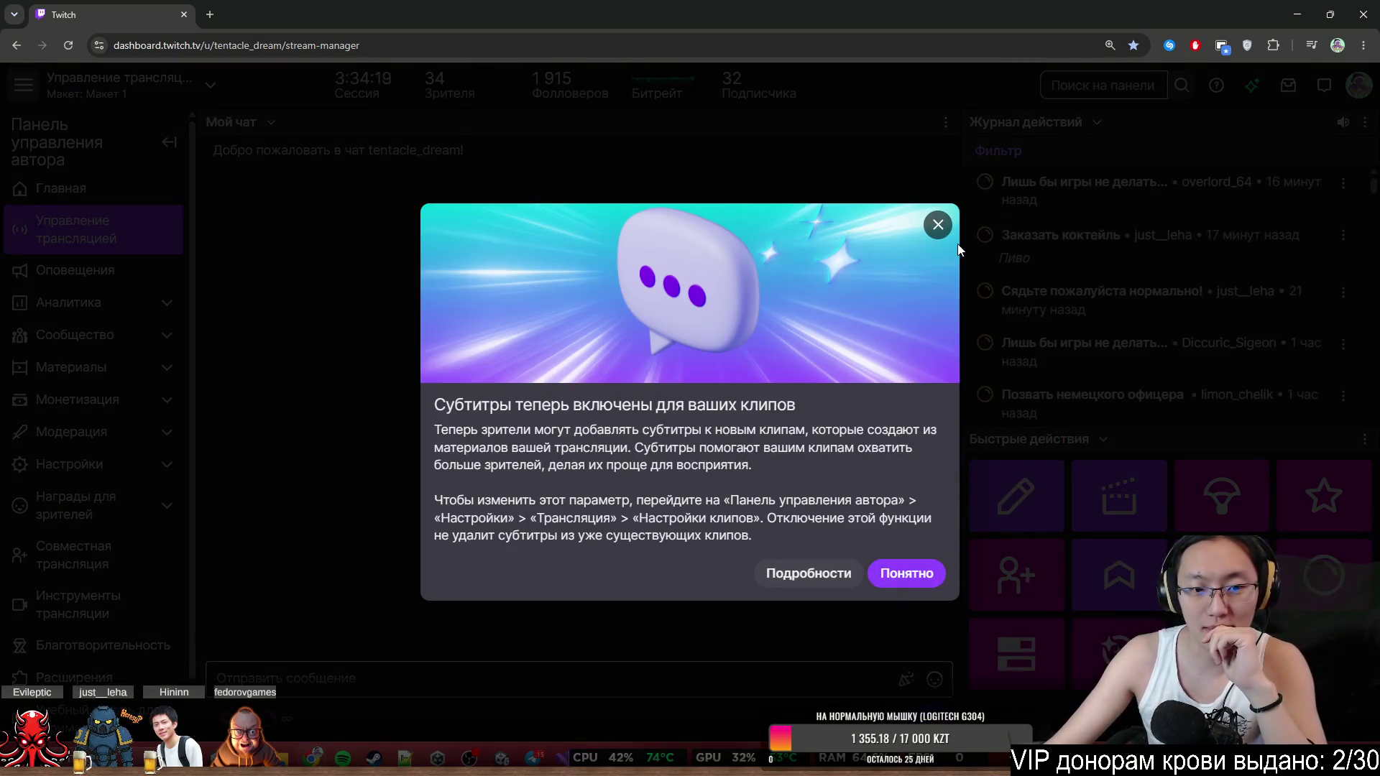
Close the clip-subtitles notice and open the chat users list from the chat options.
left_click(937, 224)
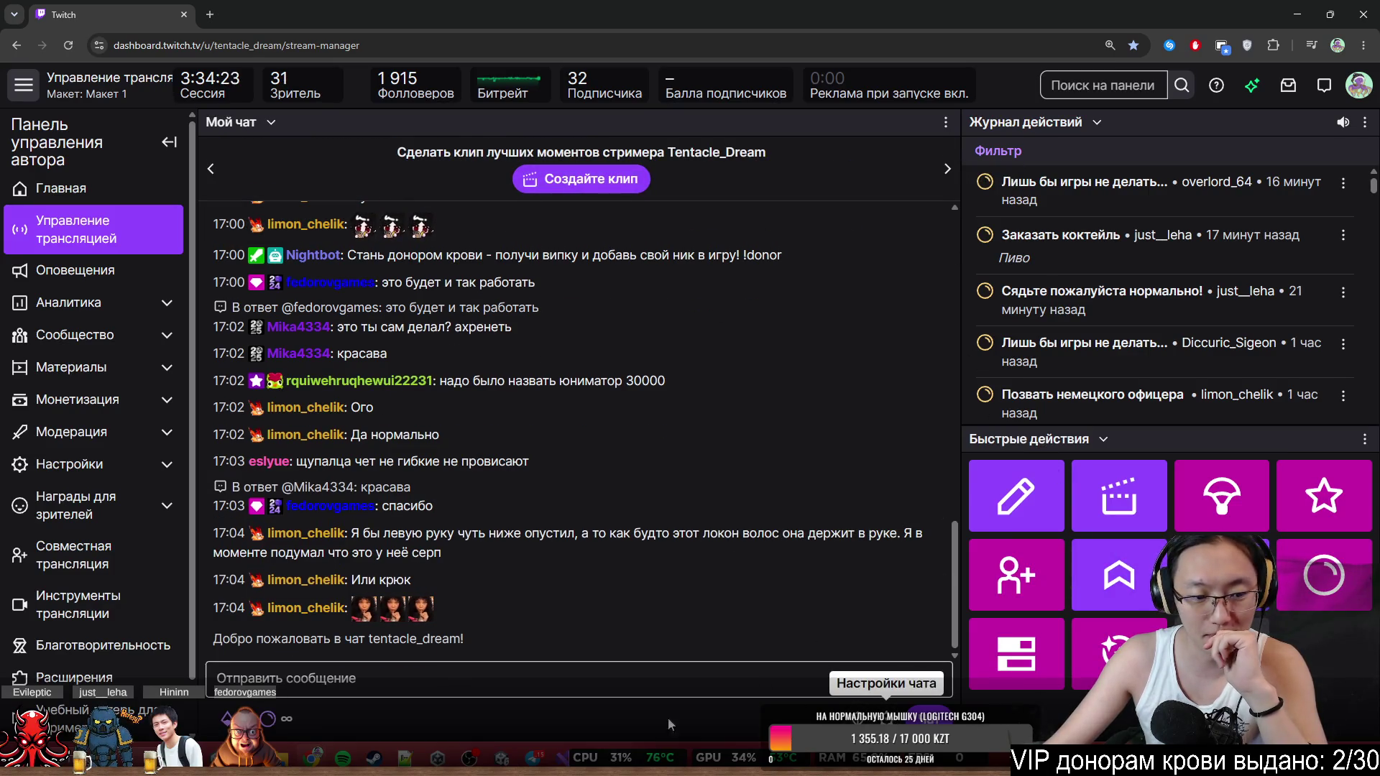
left_click(946, 122)
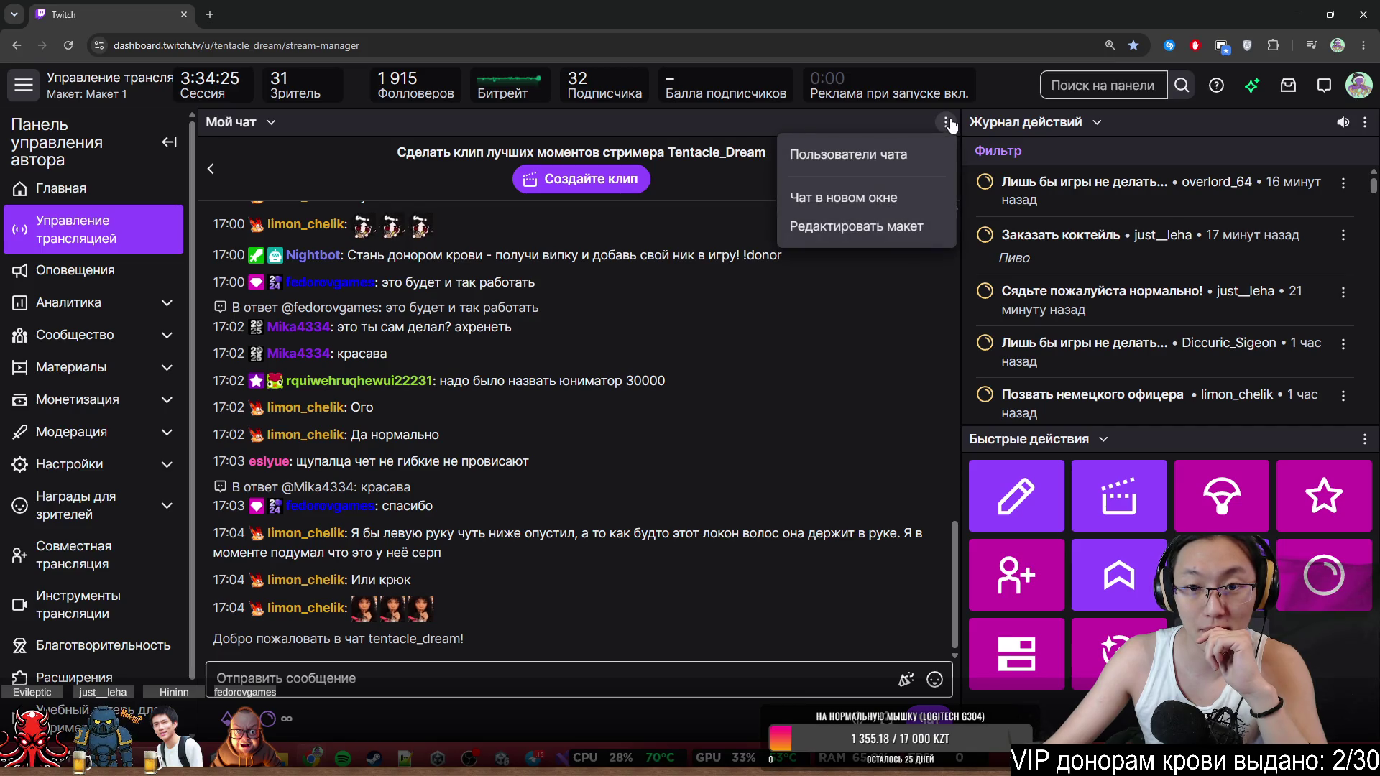
left_click(924, 157)
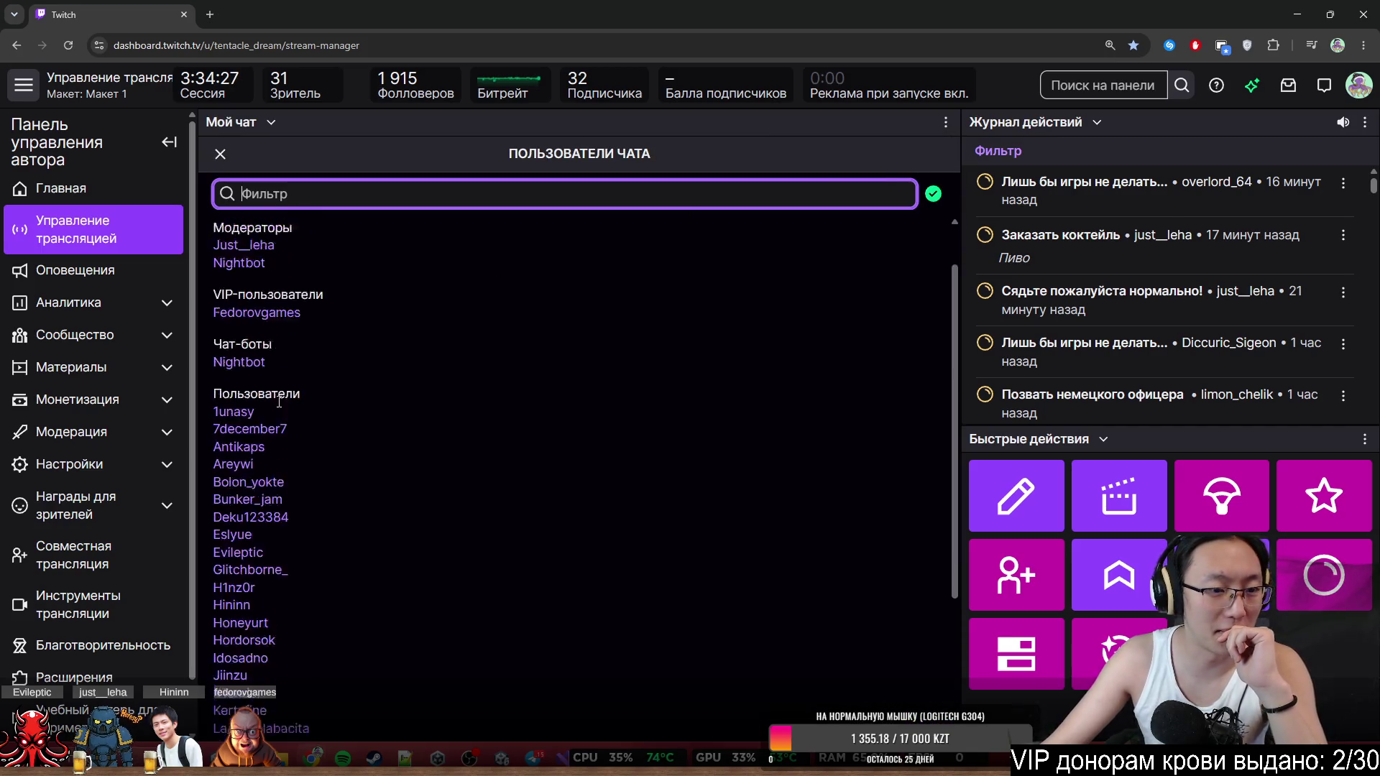
Autoscroll through the top of the Chat Users list, briefly selecting a viewer's username.
middle_click(311, 255)
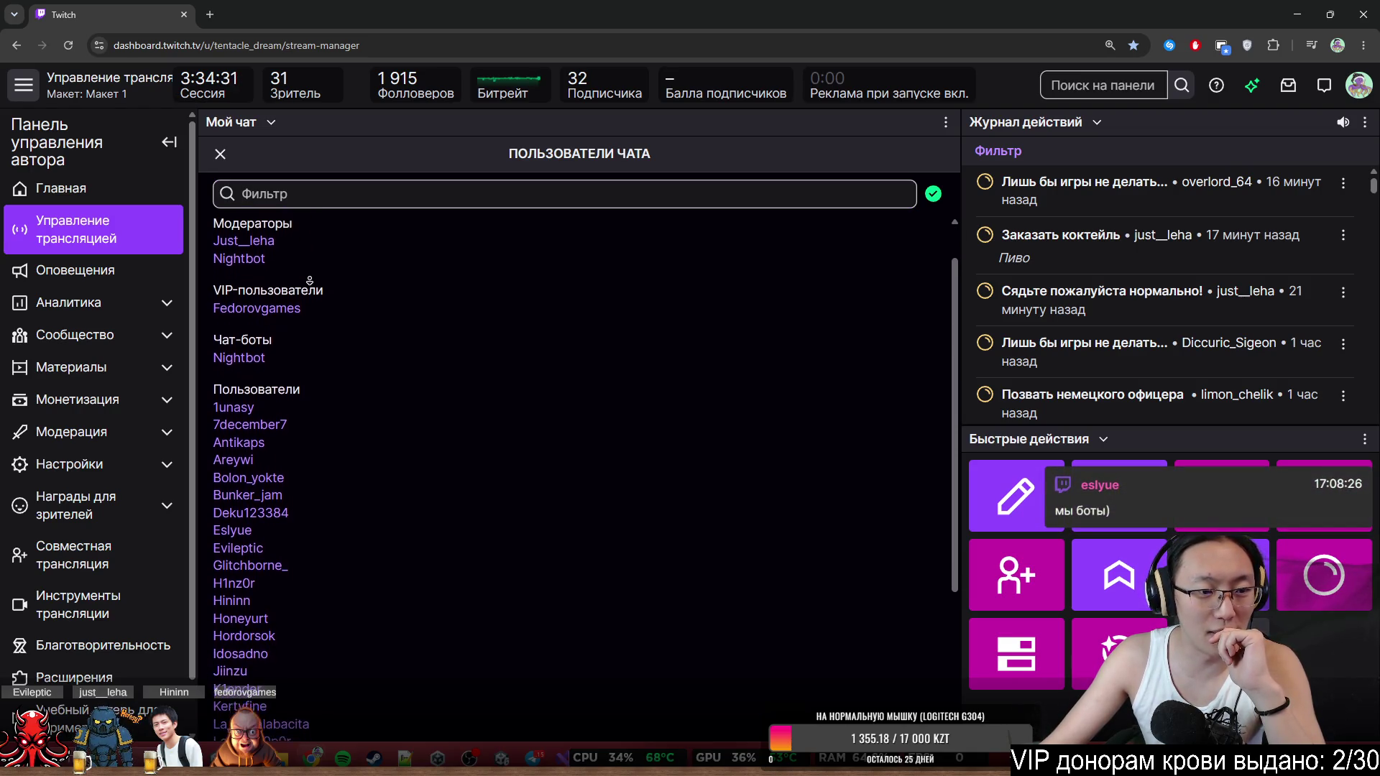
left_click_drag(255, 289, 233, 290)
middle_click(356, 305)
double_click(240, 296)
left_click(357, 321)
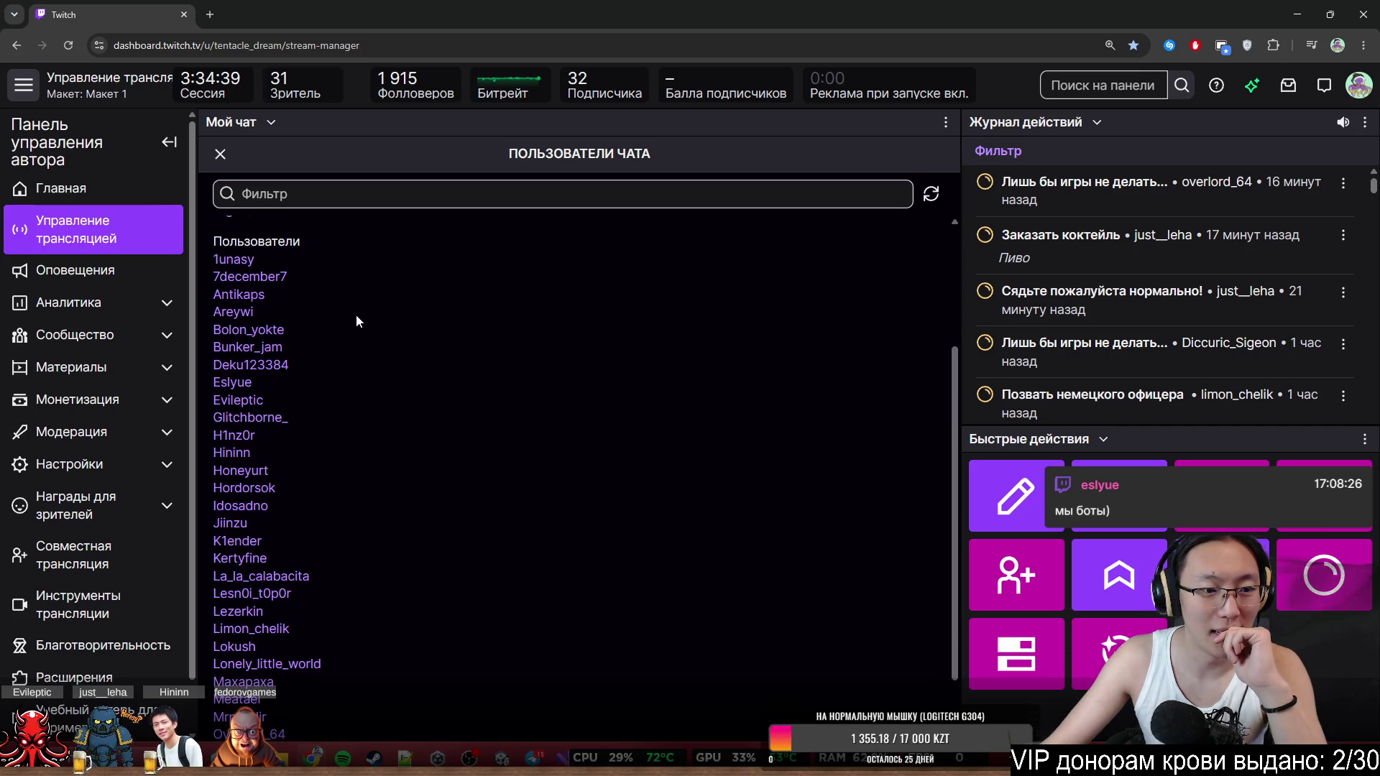
Scroll to the end of the chat users list, then drag the dashboard window aside to reveal Unity.
scroll(375, 317, "down", 1)
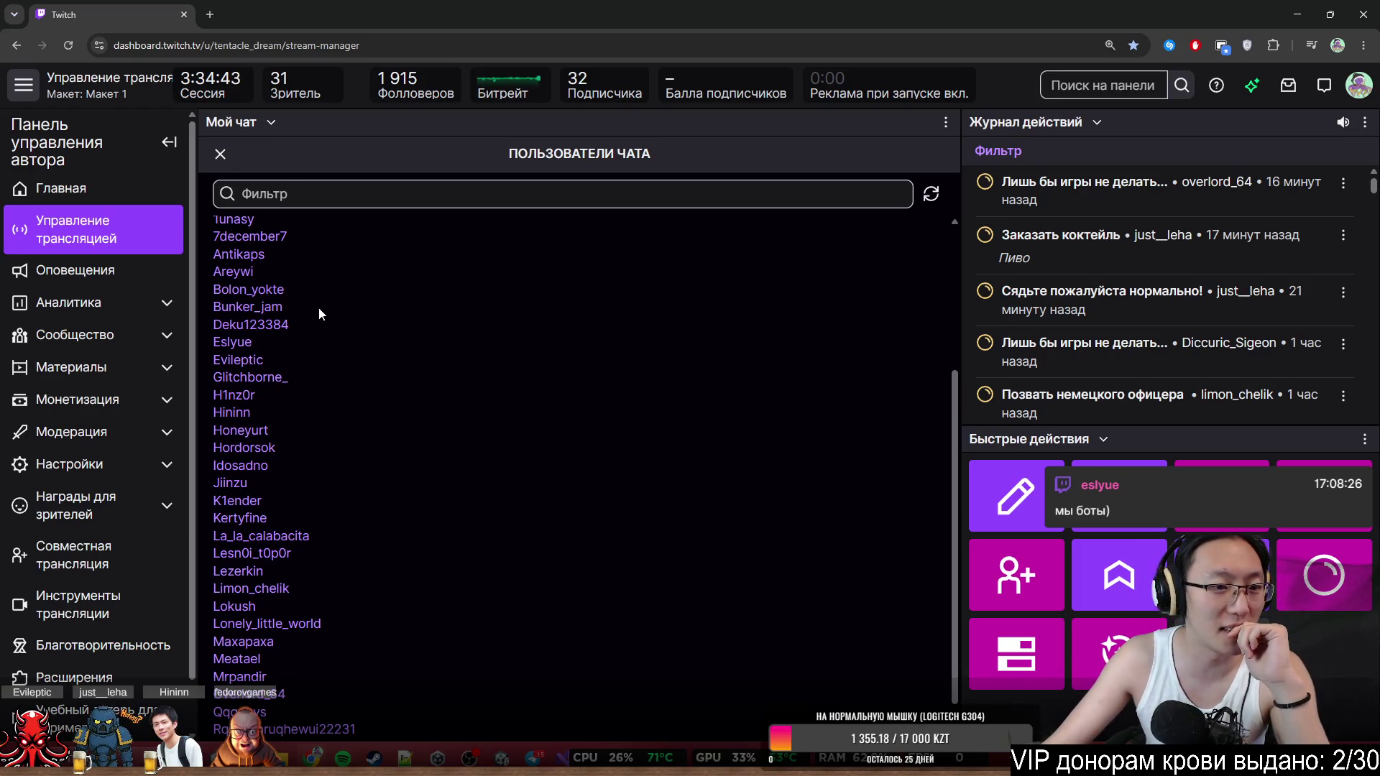
middle_click(359, 332)
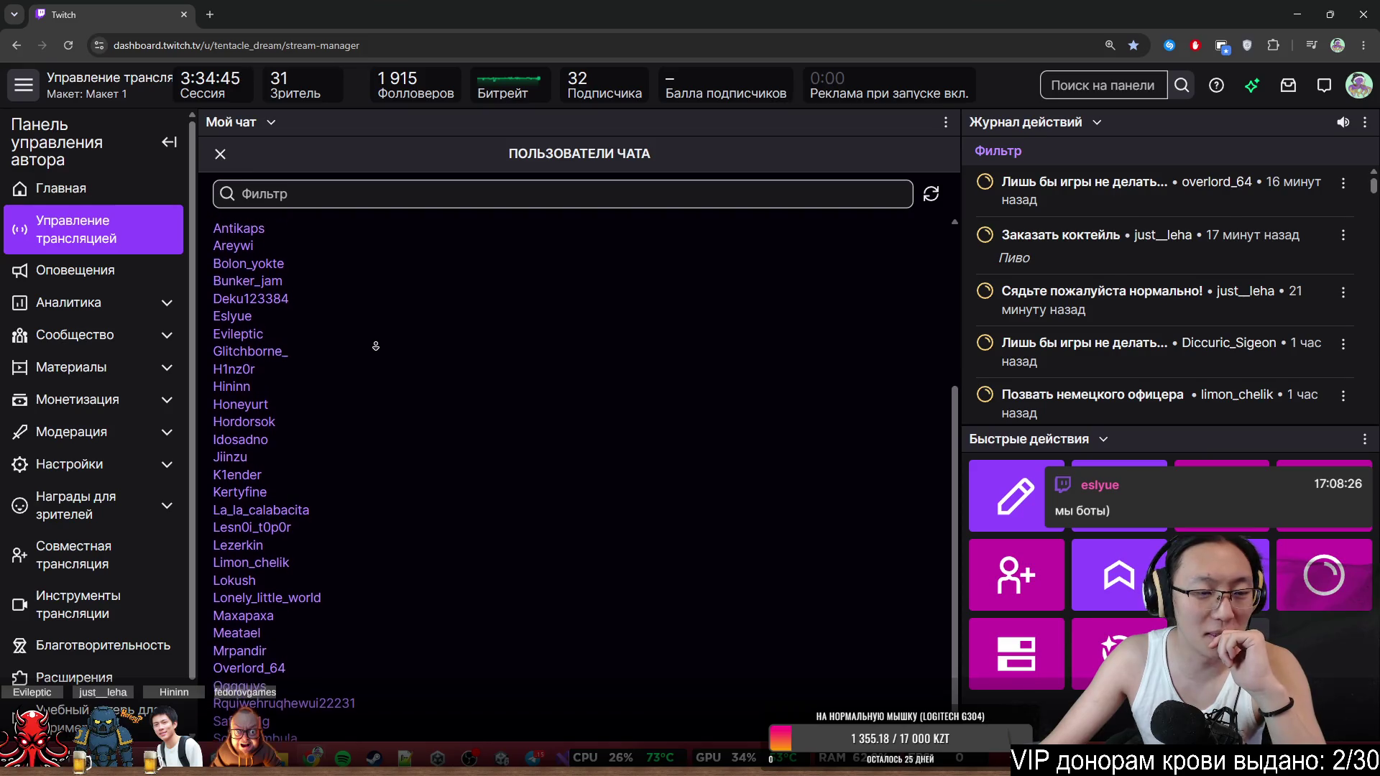
middle_click(380, 349)
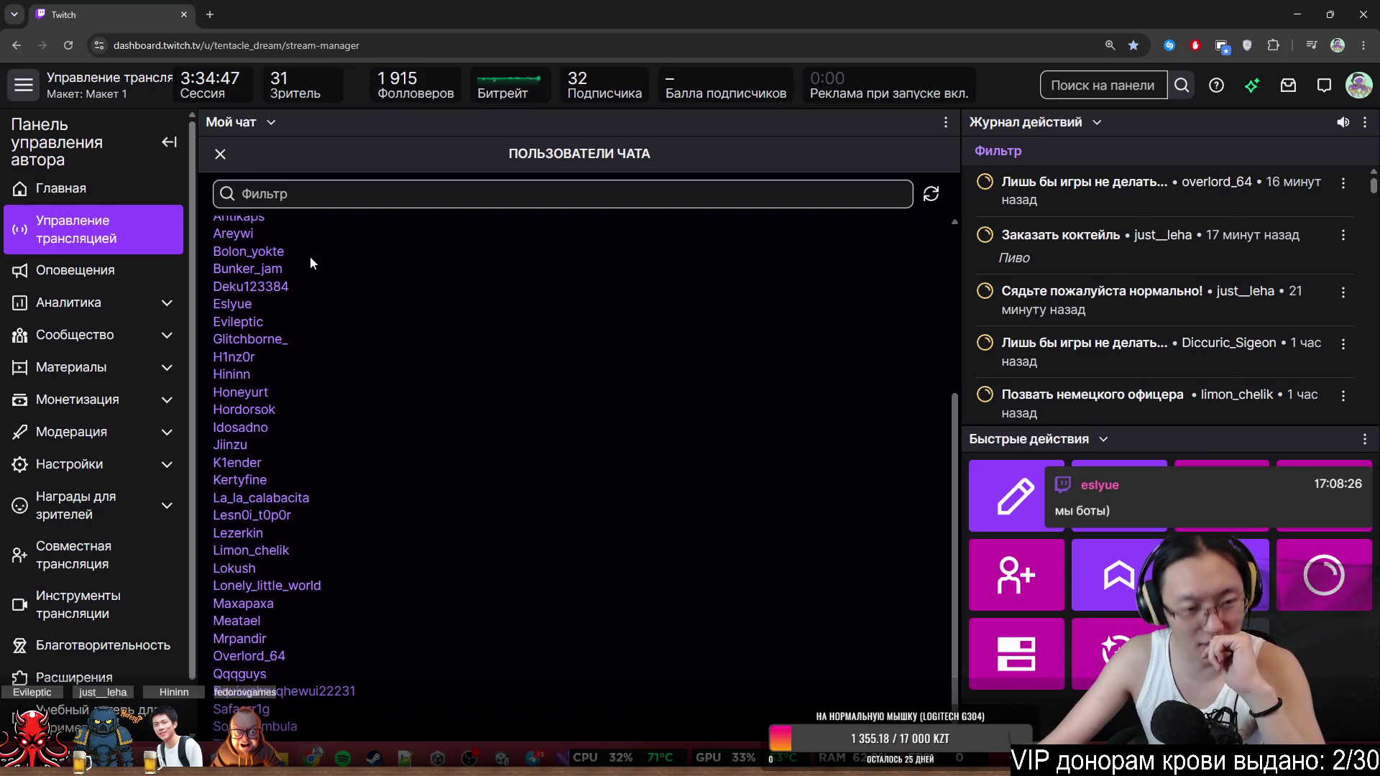
middle_click(358, 334)
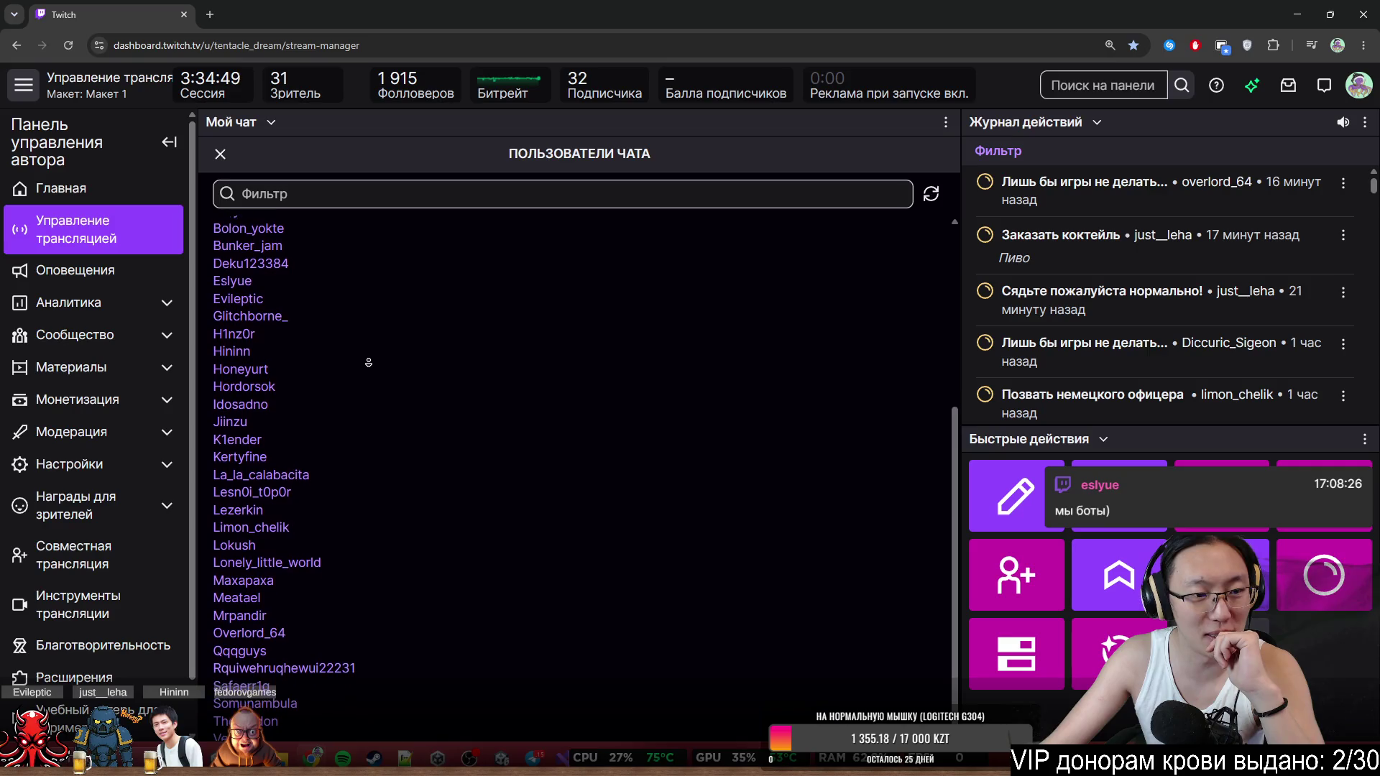
middle_click(287, 297)
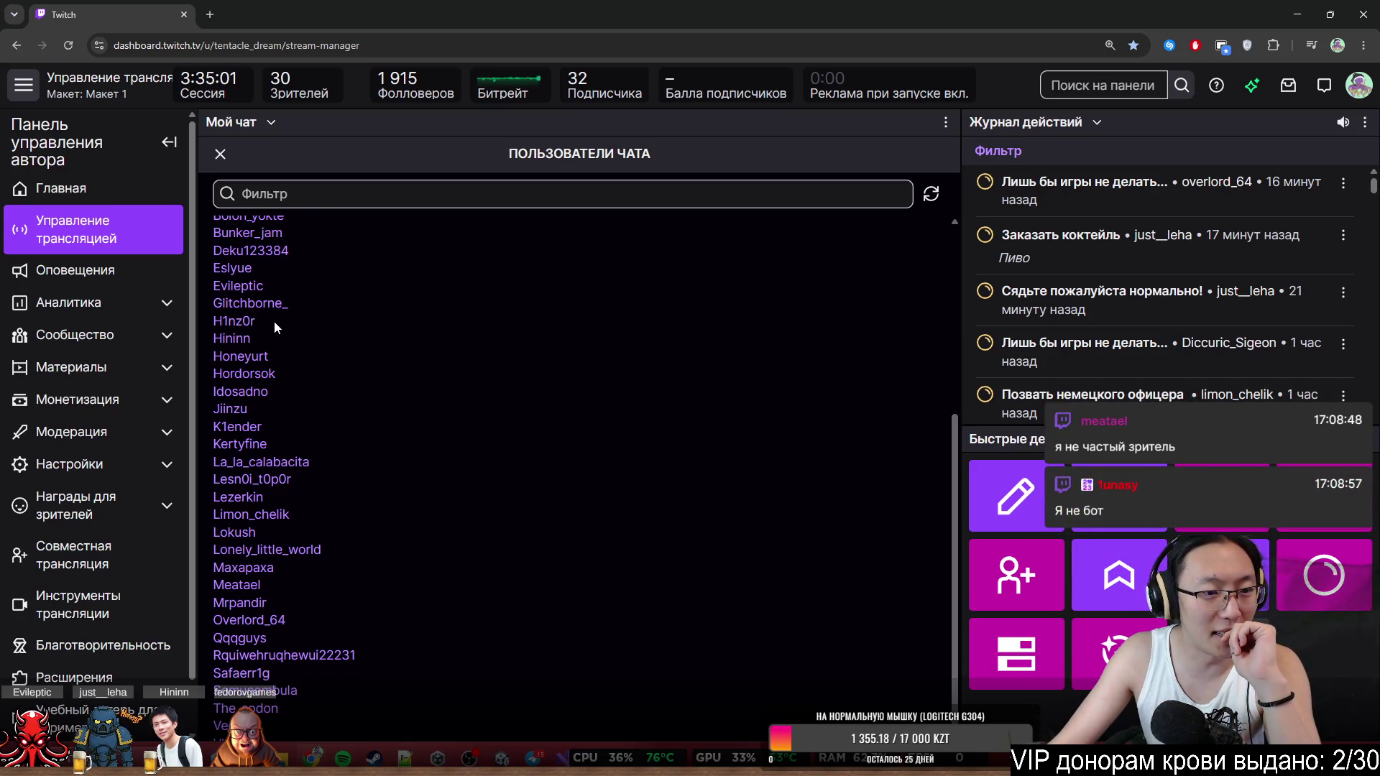
middle_click(323, 349)
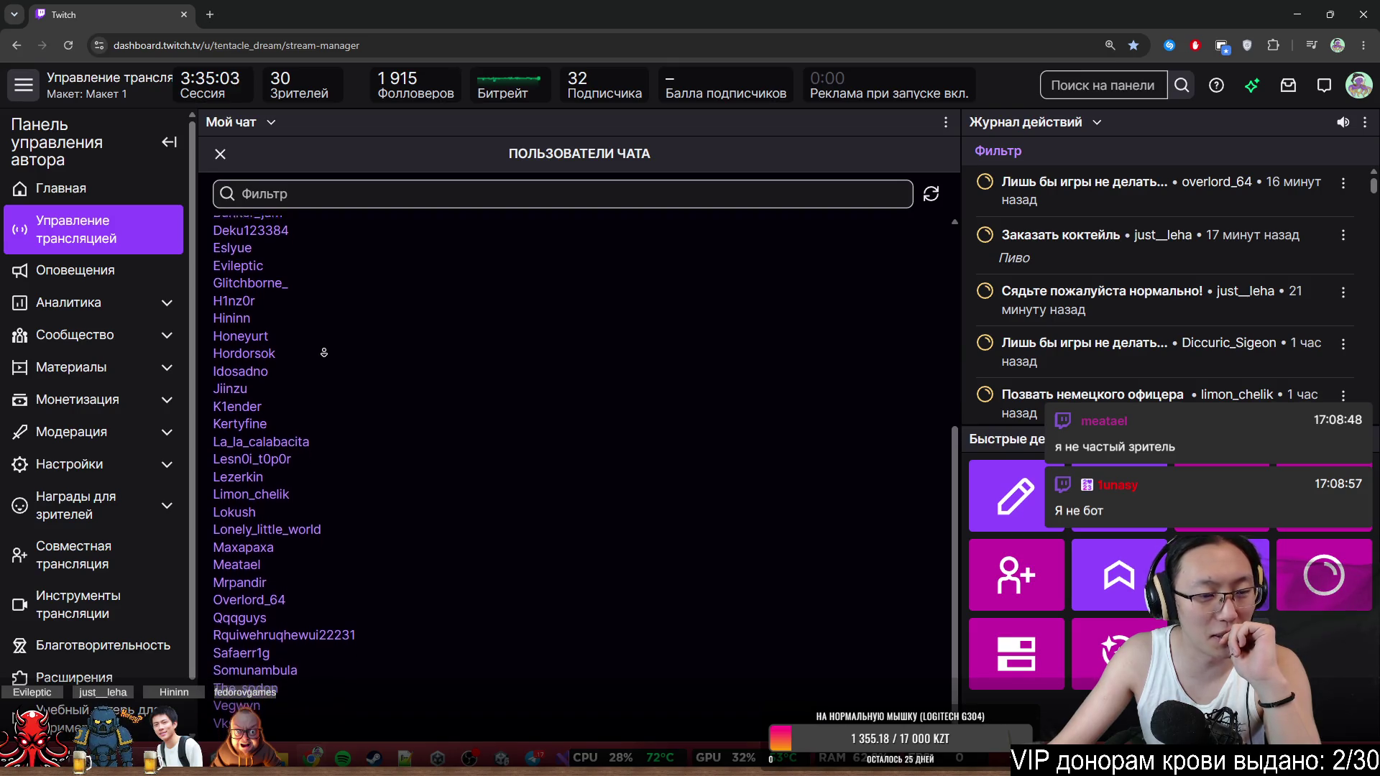
middle_click(350, 378)
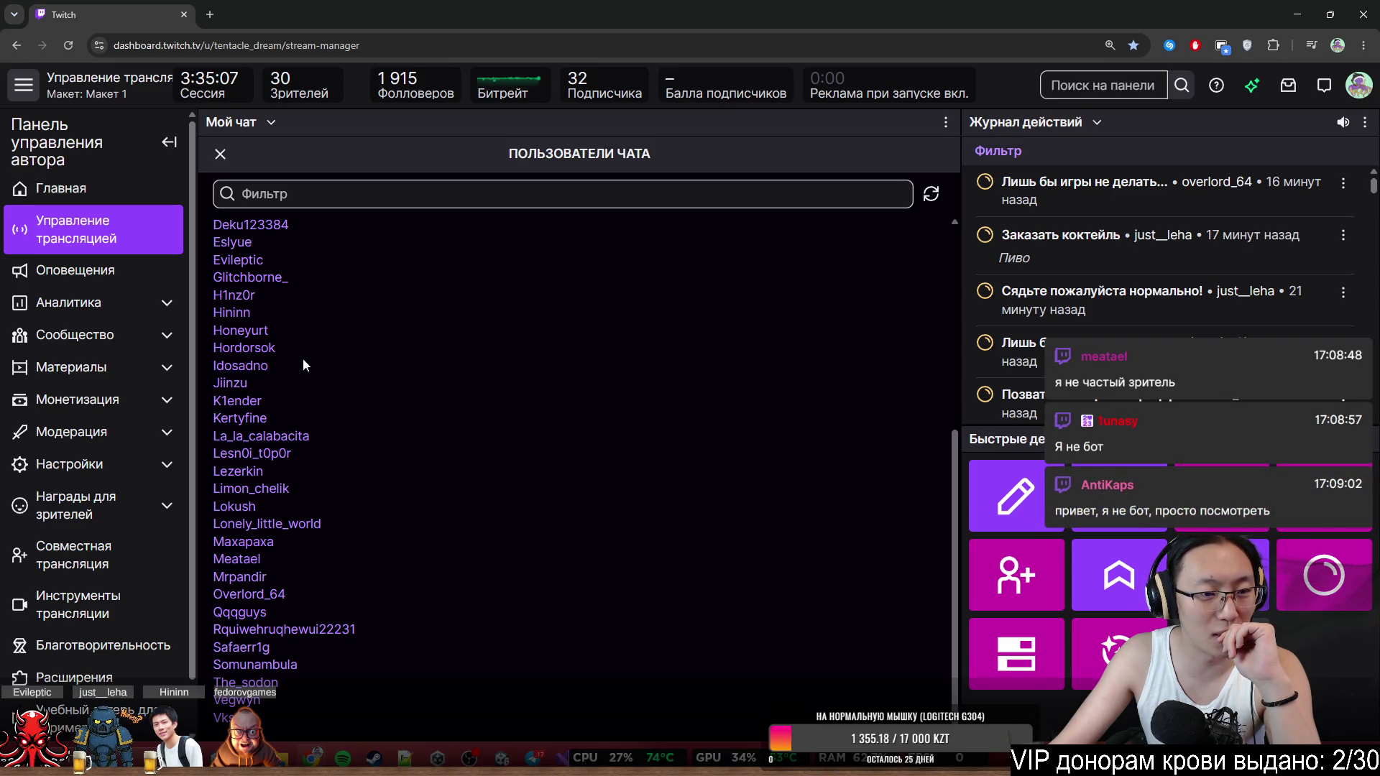
middle_click(332, 397)
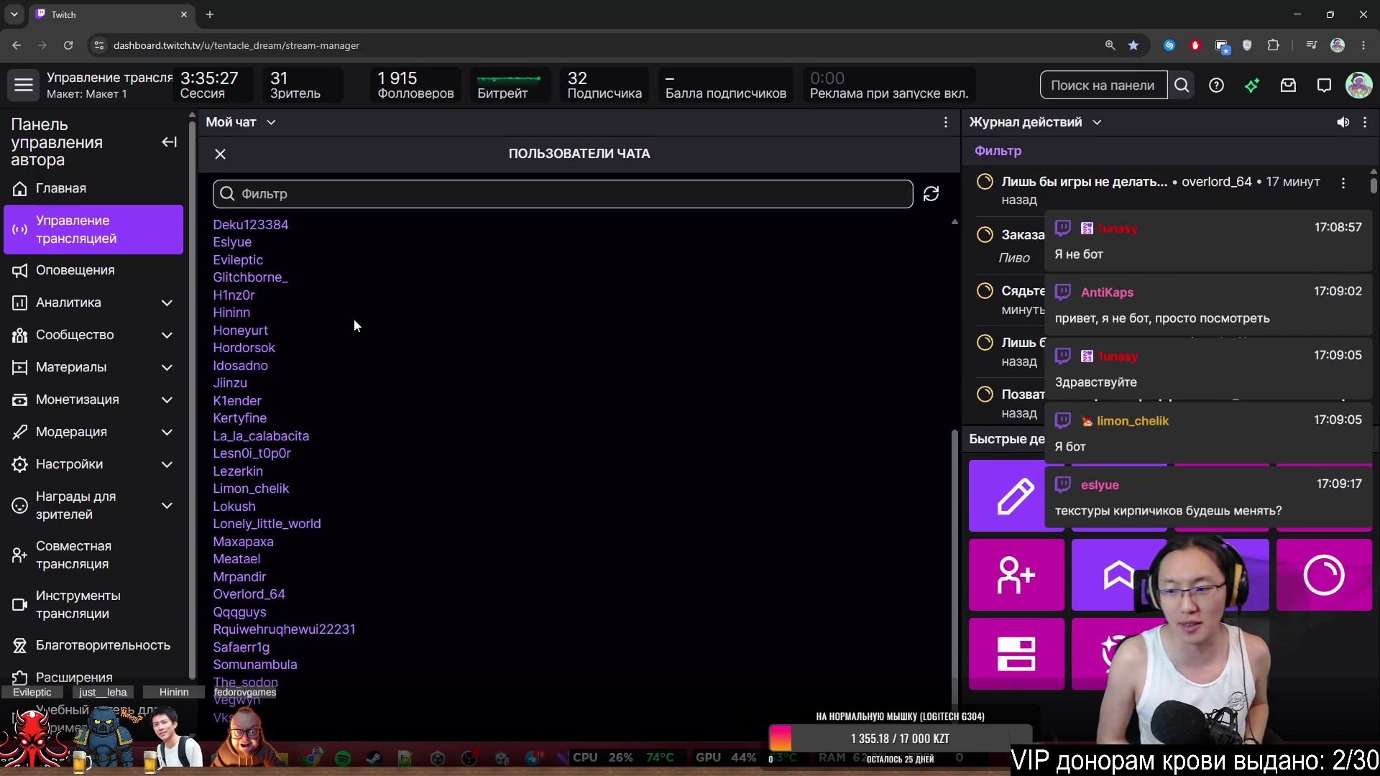
mouse_move(618, 14)
left_mouse_down()
mouse_move(618, 528)
mouse_move(616, 2)
left_mouse_up()
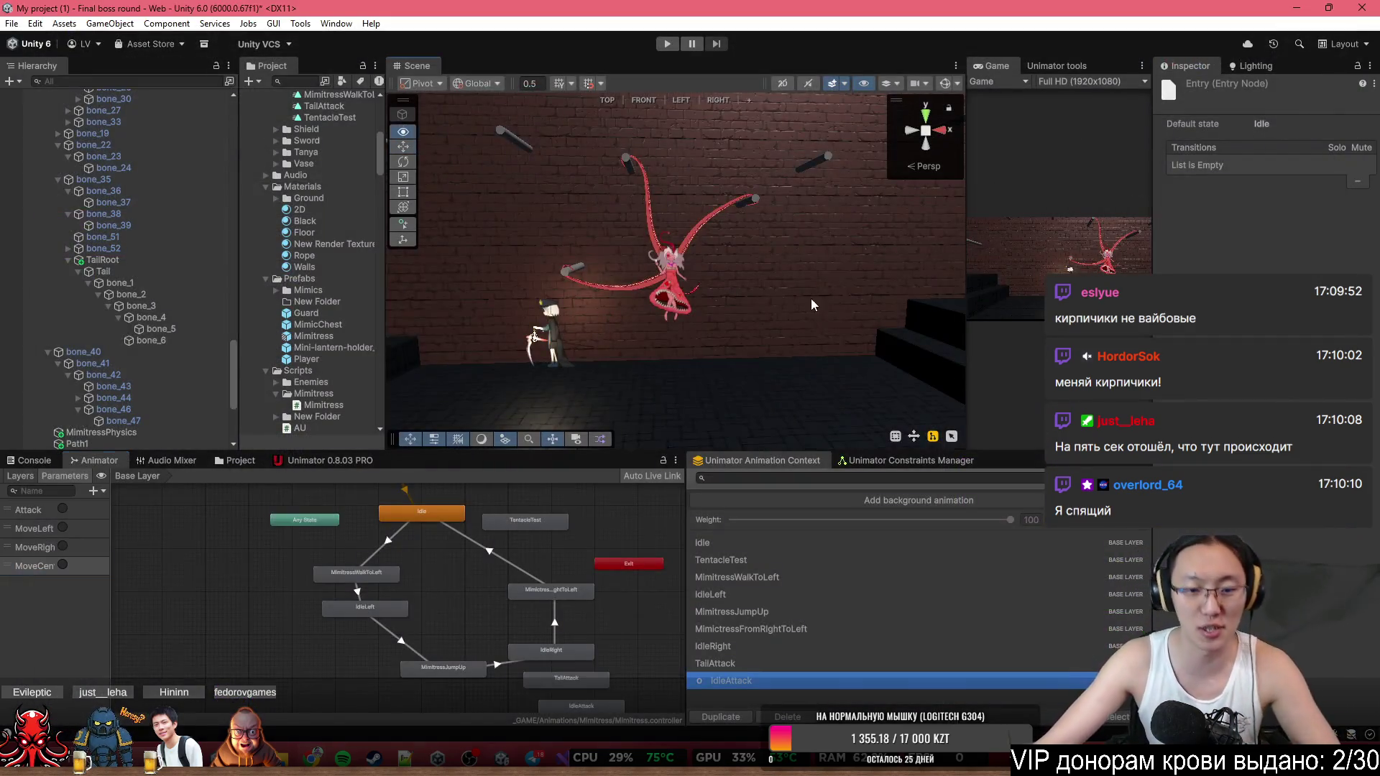
Orbit the Scene view until Mimitress fills it, then select the Idle state node.
mouse_move(811, 299)
left_mouse_down()
mouse_move(787, 286)
mouse_move(797, 273)
left_mouse_up()
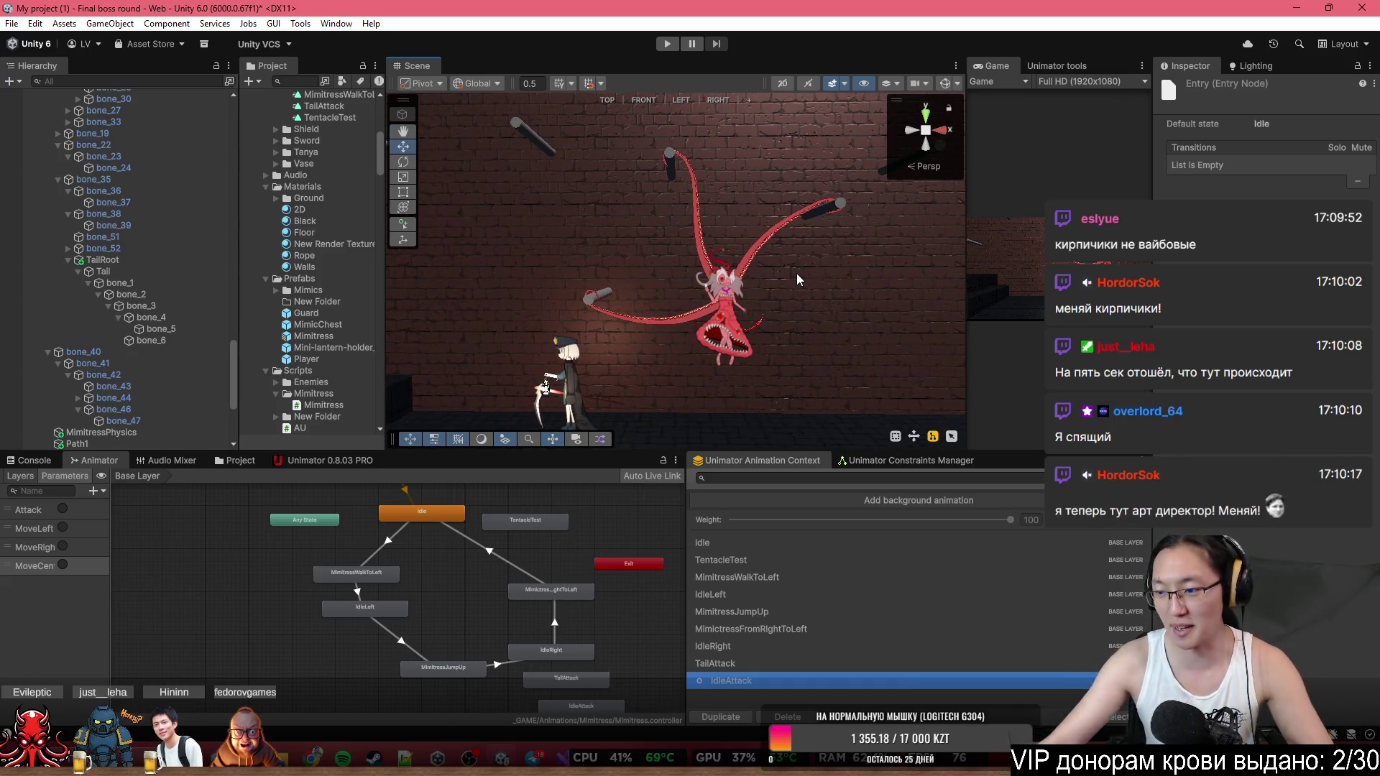
mouse_move(658, 361)
left_mouse_down()
mouse_move(834, 84)
mouse_move(789, 155)
mouse_move(526, 245)
mouse_move(390, 243)
left_mouse_up()
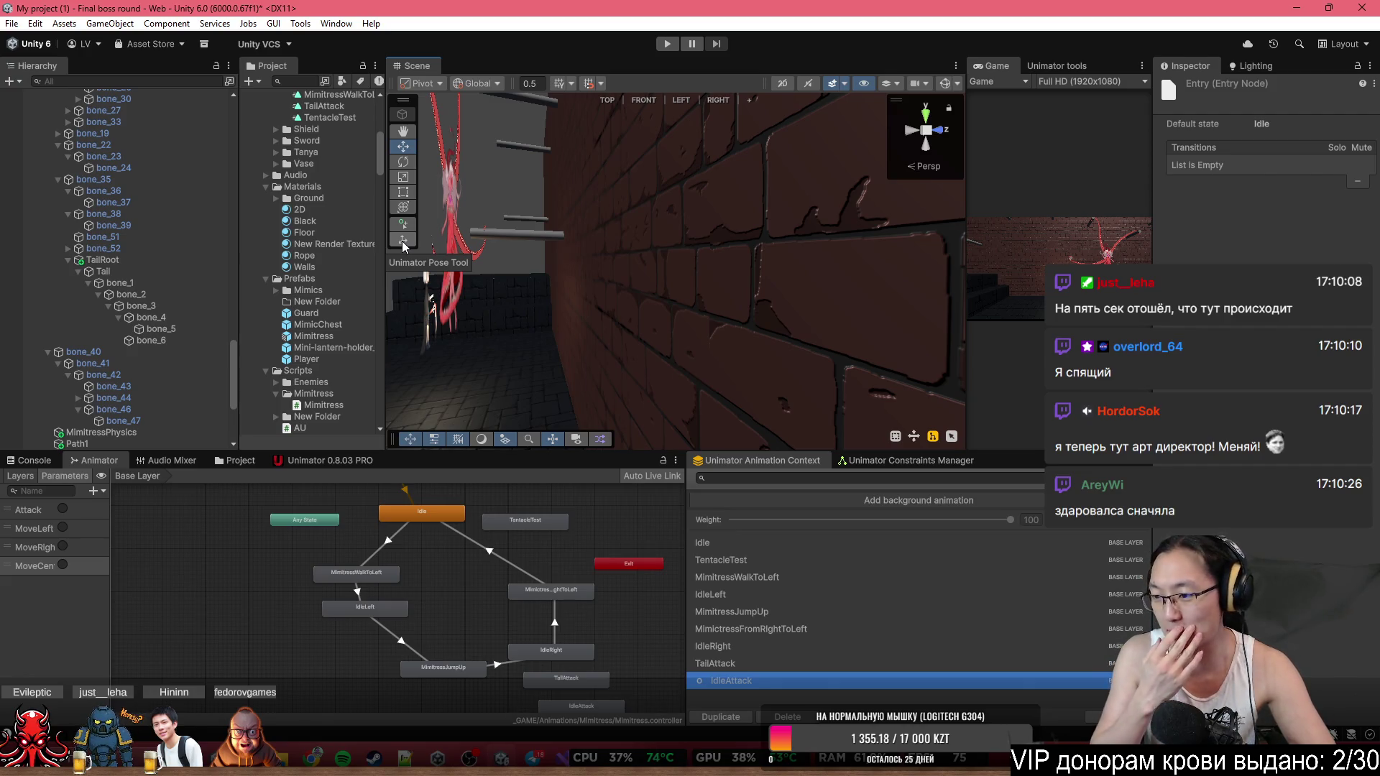
mouse_move(718, 259)
left_mouse_down()
mouse_move(818, 261)
mouse_move(1015, 212)
left_mouse_up()
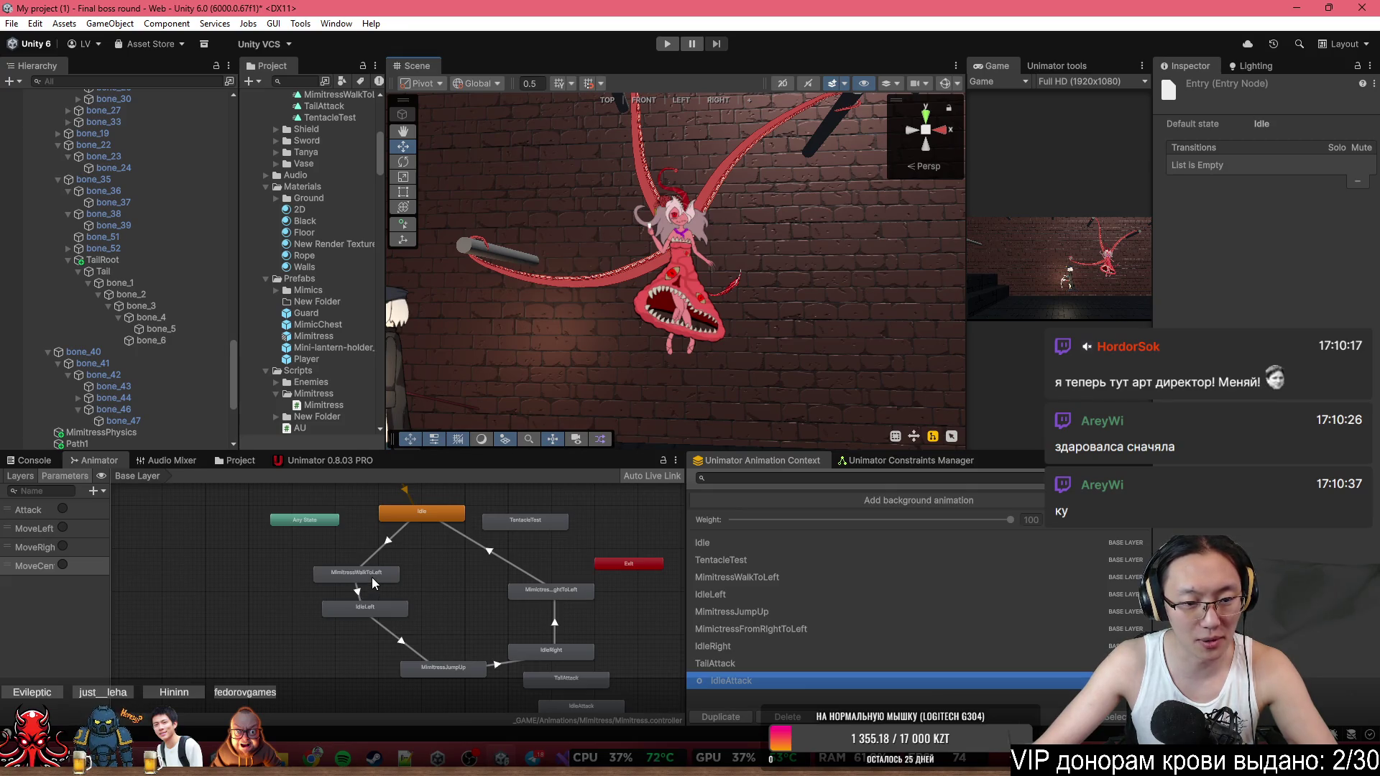
left_click_drag(433, 521, 415, 522)
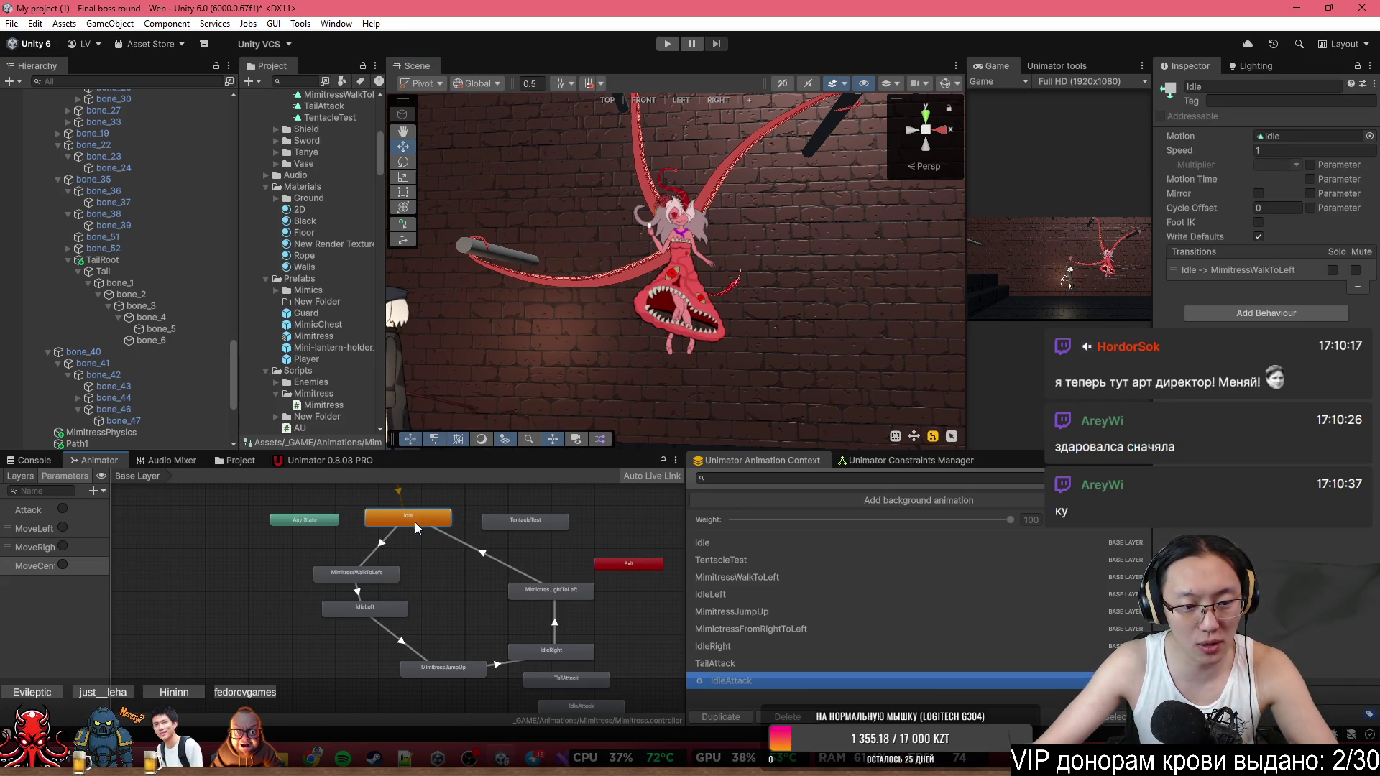
Give Idle→MimitressWalkToLeft a MoveLeft condition, exit time 1 and transition duration 0.1.
left_click(375, 611)
scroll(370, 601, "up", 3)
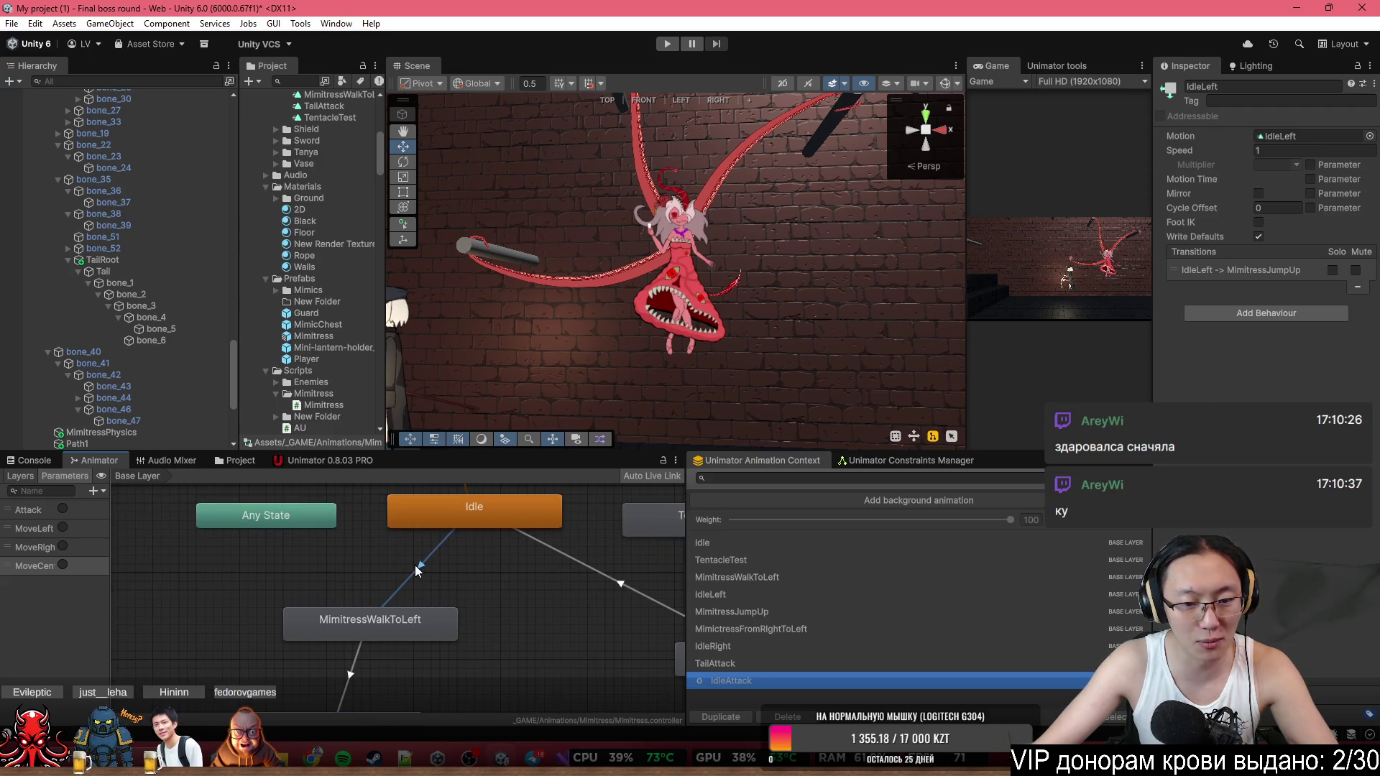
left_click(419, 568)
left_click(1346, 417)
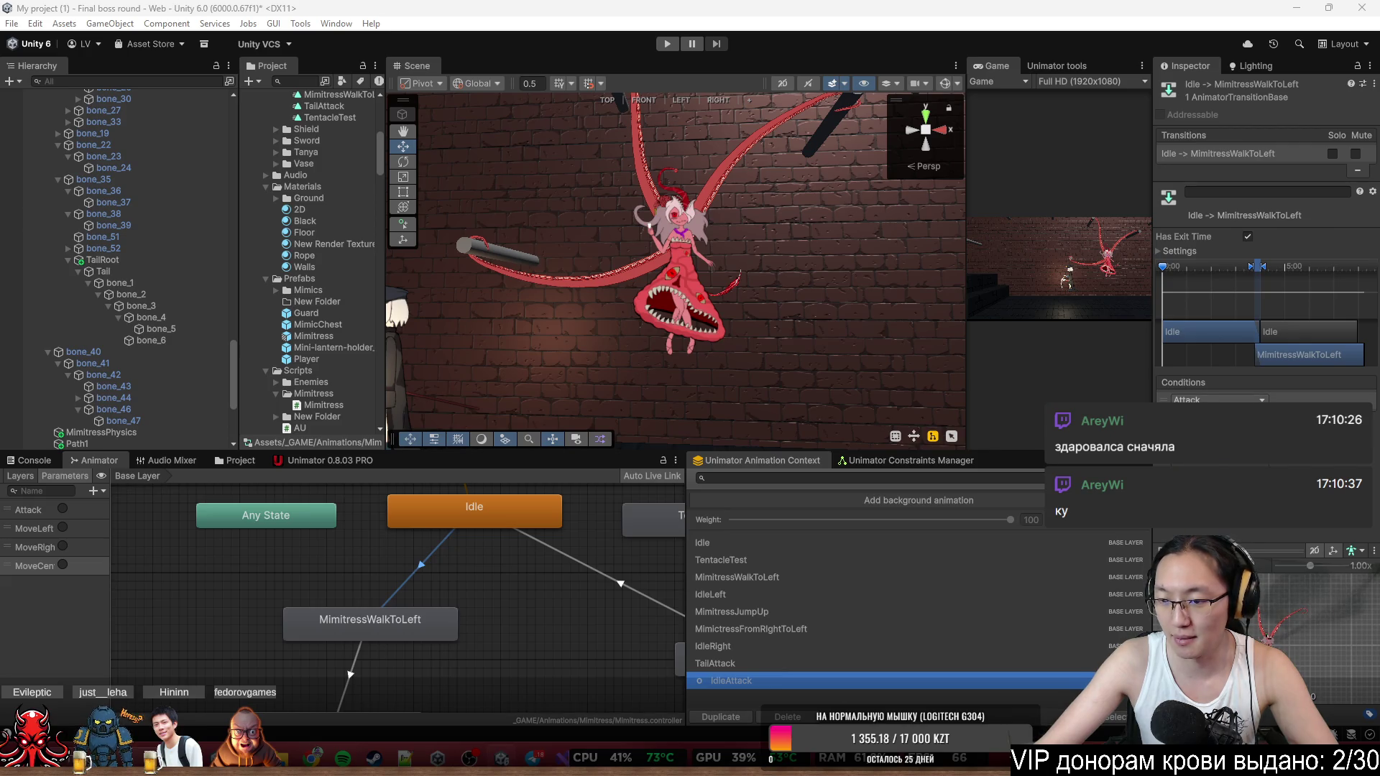
left_click(1228, 466)
left_click(1181, 252)
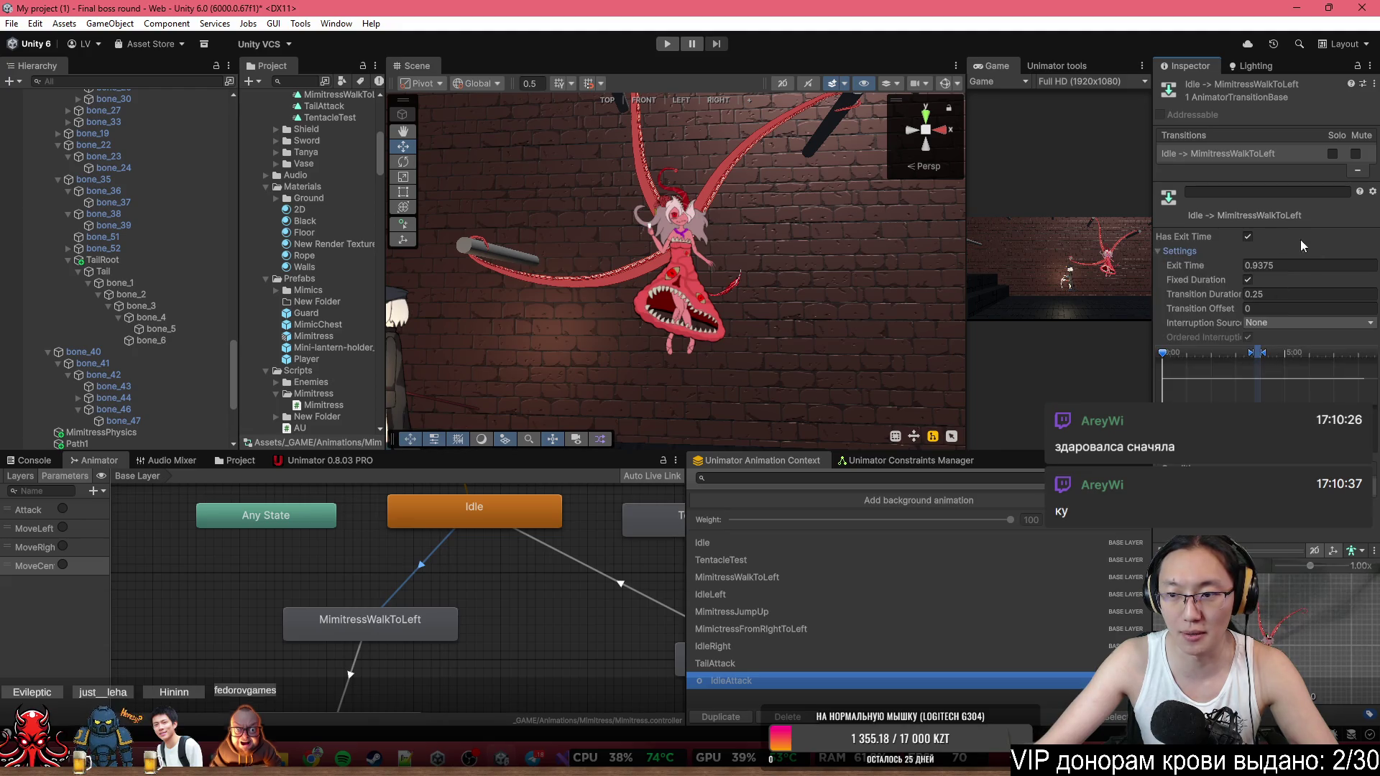
type("1")
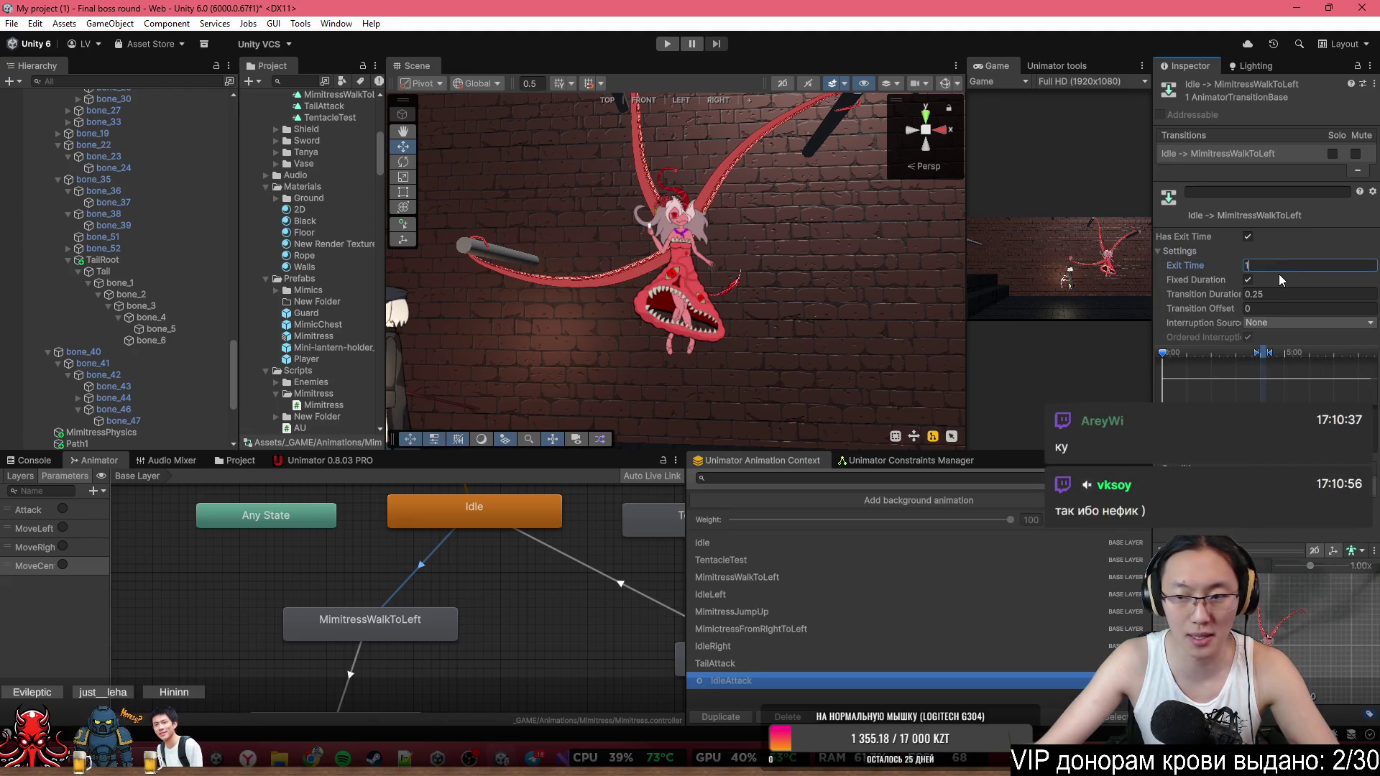
left_click(1268, 296)
type("0.1")
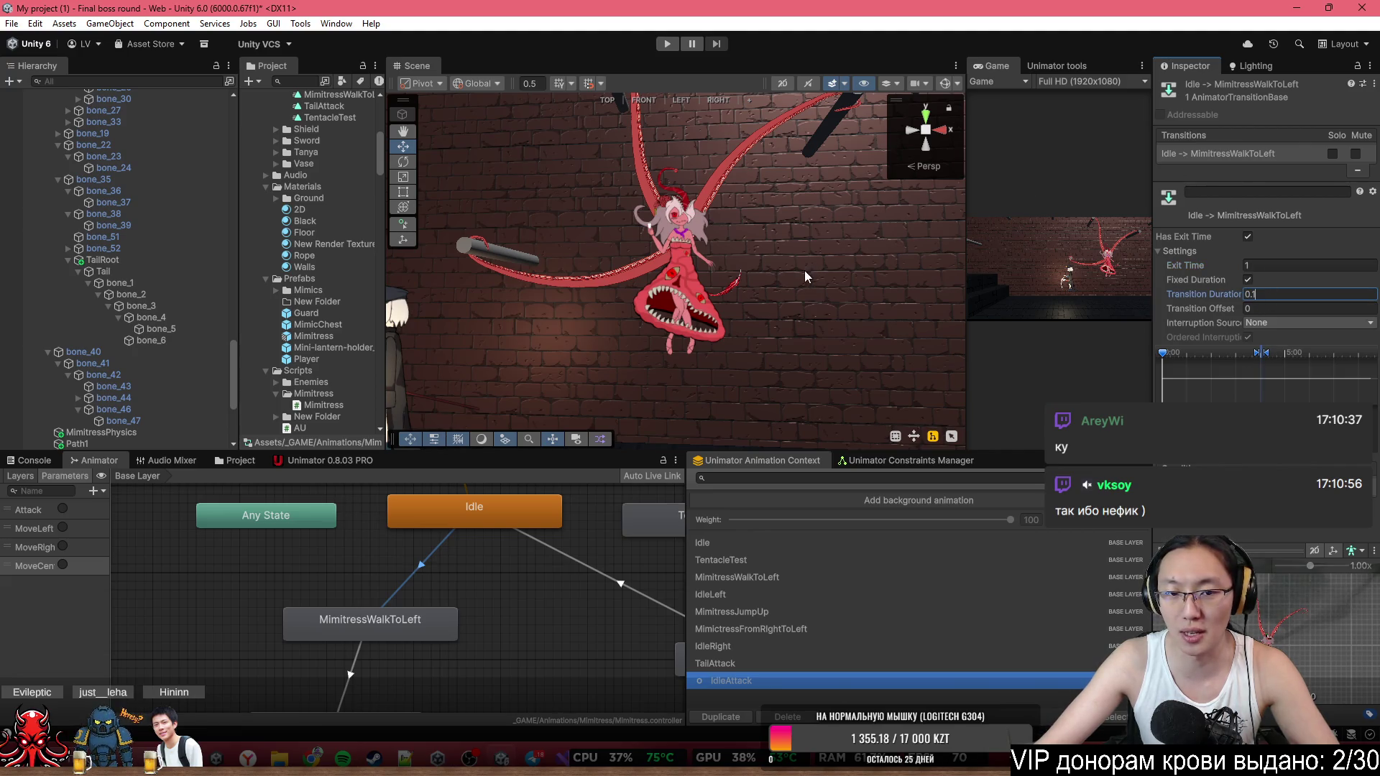
key("Return")
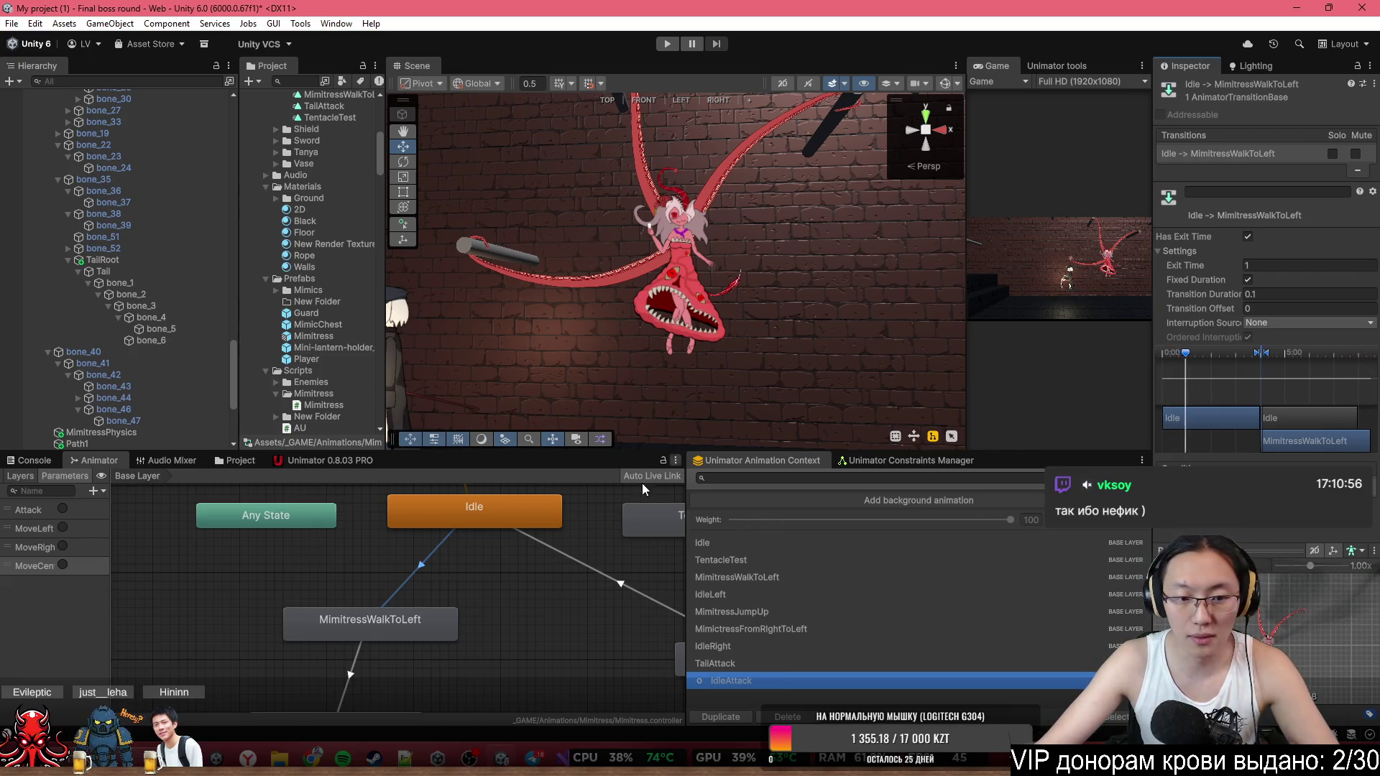
Set MimitressWalkToLeft→IdleLeft to exit time 1 and a fixed 0.1 transition duration.
scroll(468, 644, "down", 3)
scroll(385, 662, "up", 2)
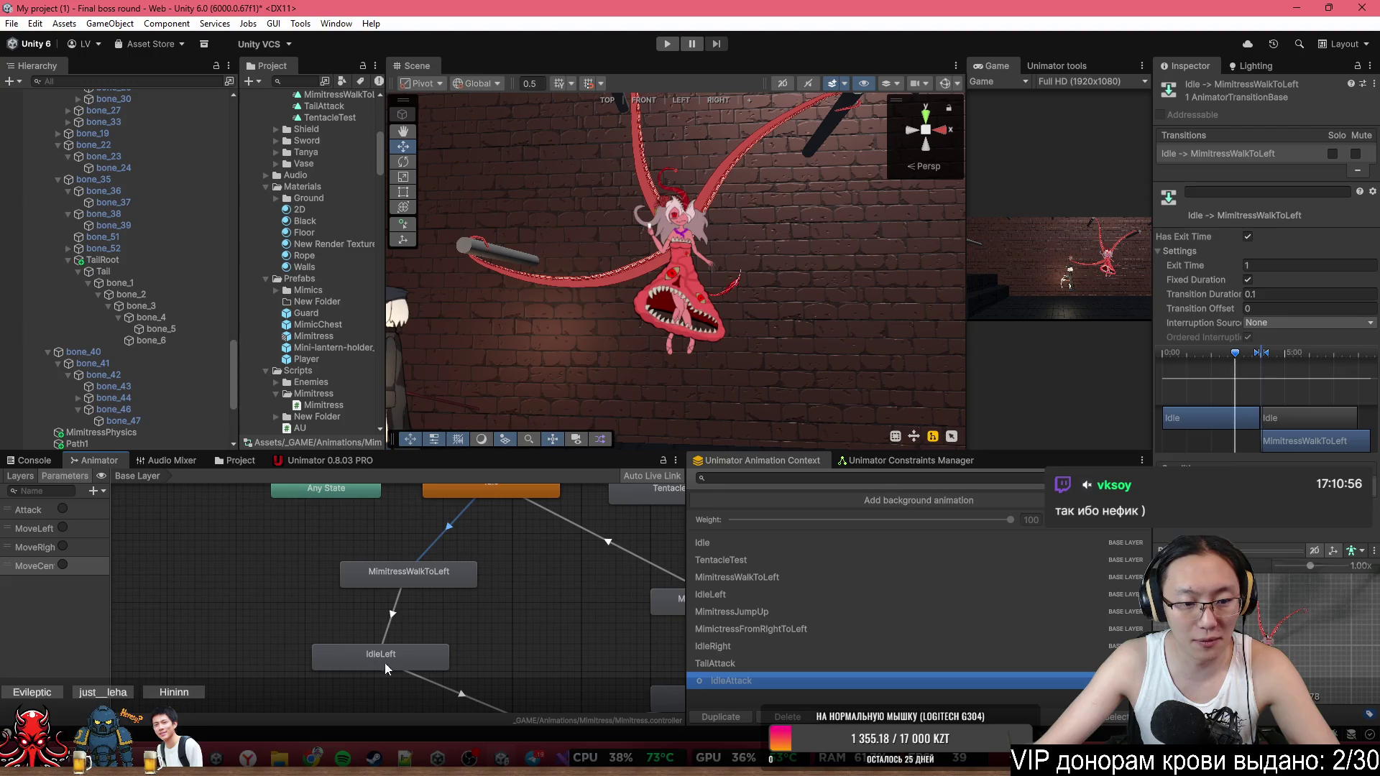
left_click(392, 624)
left_click_drag(482, 624, 483, 597)
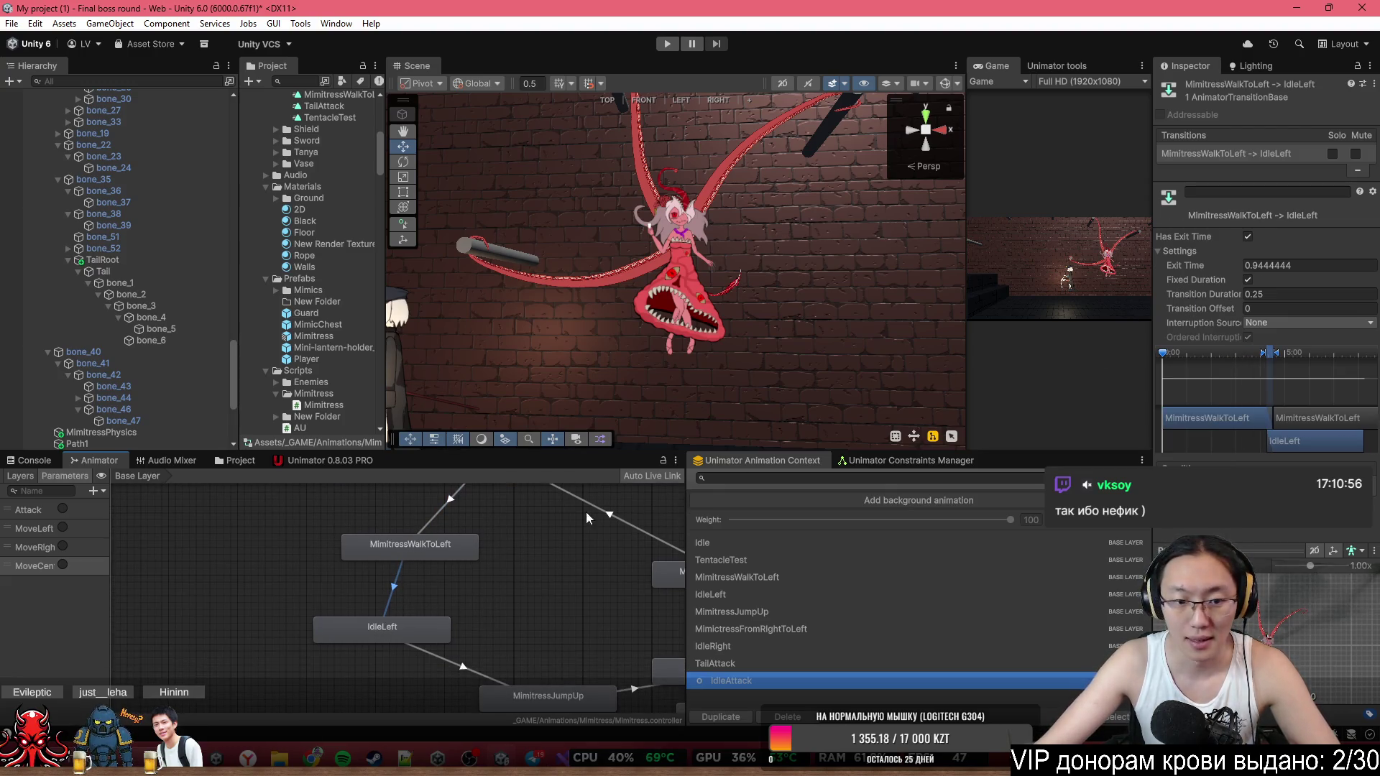
left_click(1287, 265)
type("1")
left_click(1248, 280)
left_click(1265, 293)
type("1")
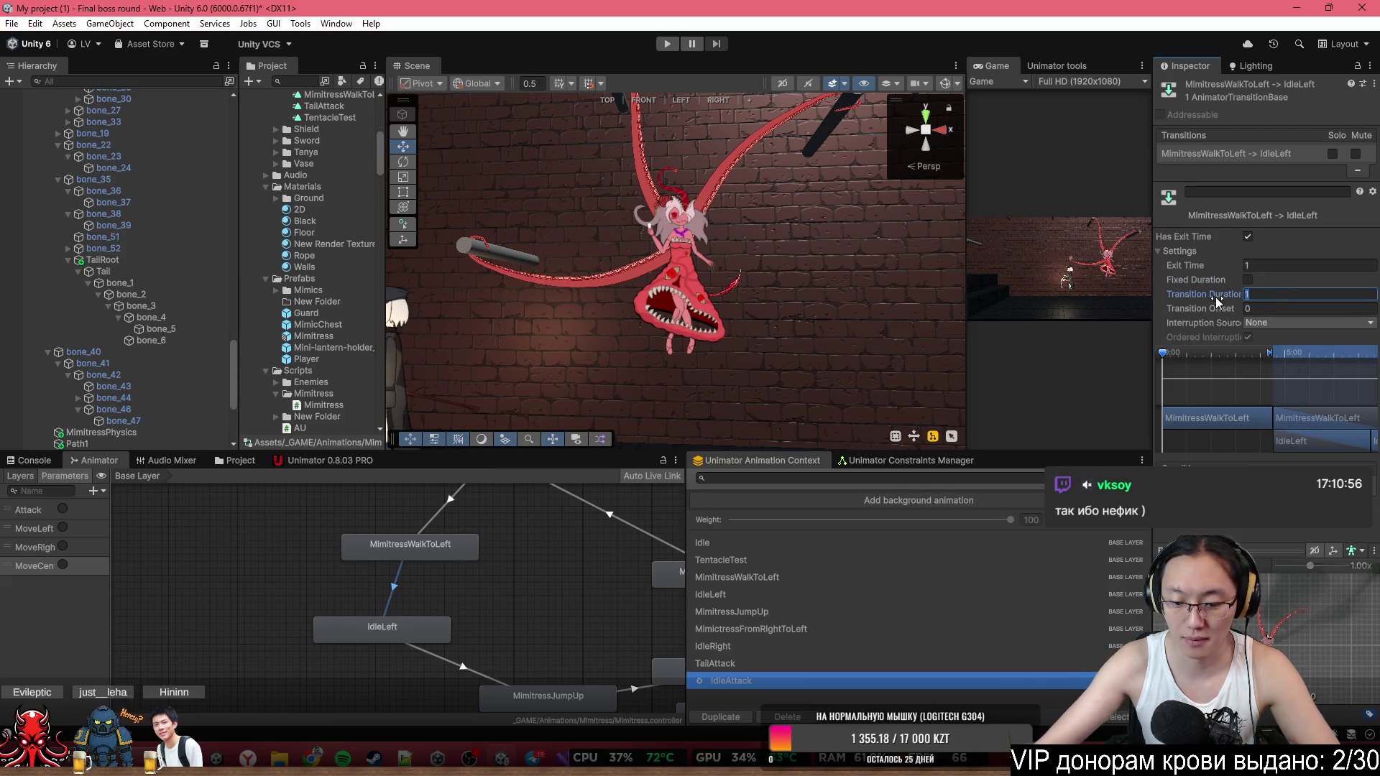
type(".")
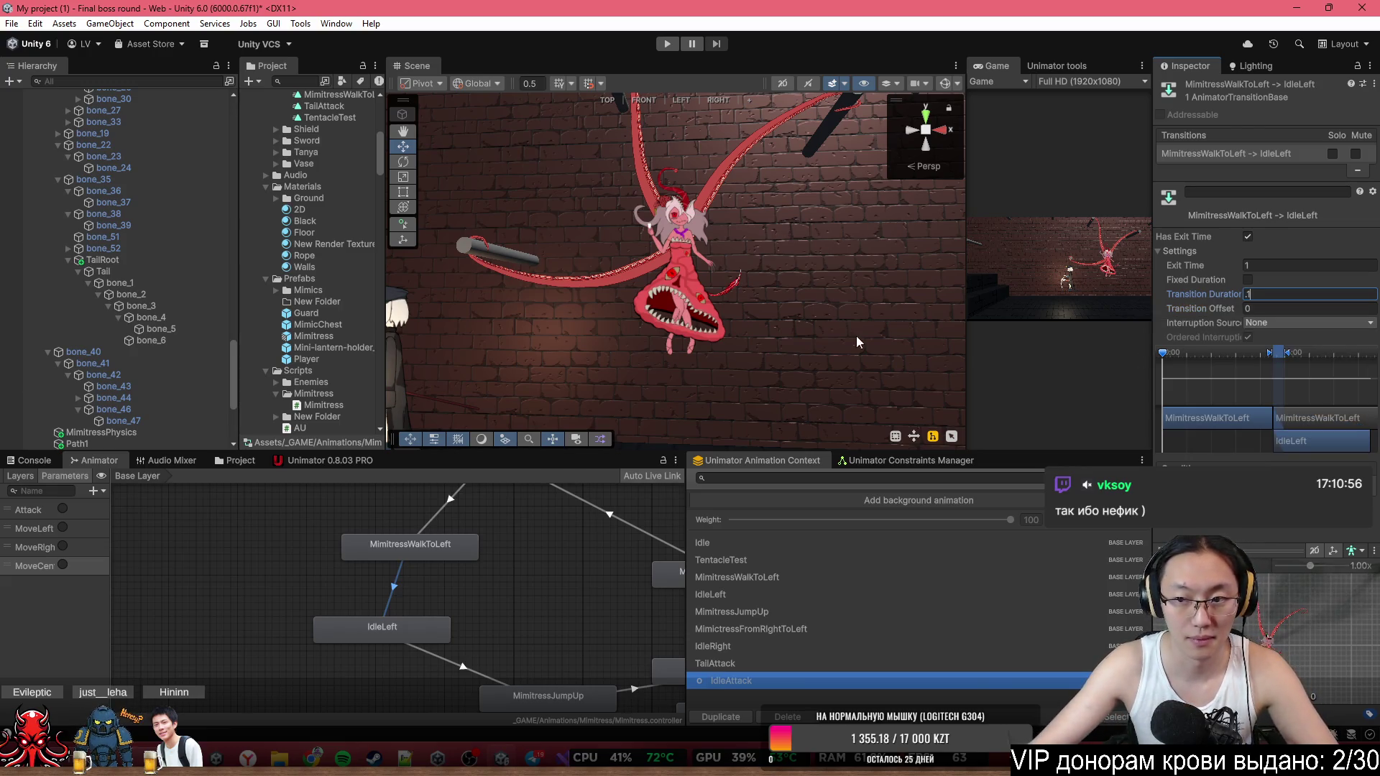
key("Return")
left_click(1248, 279)
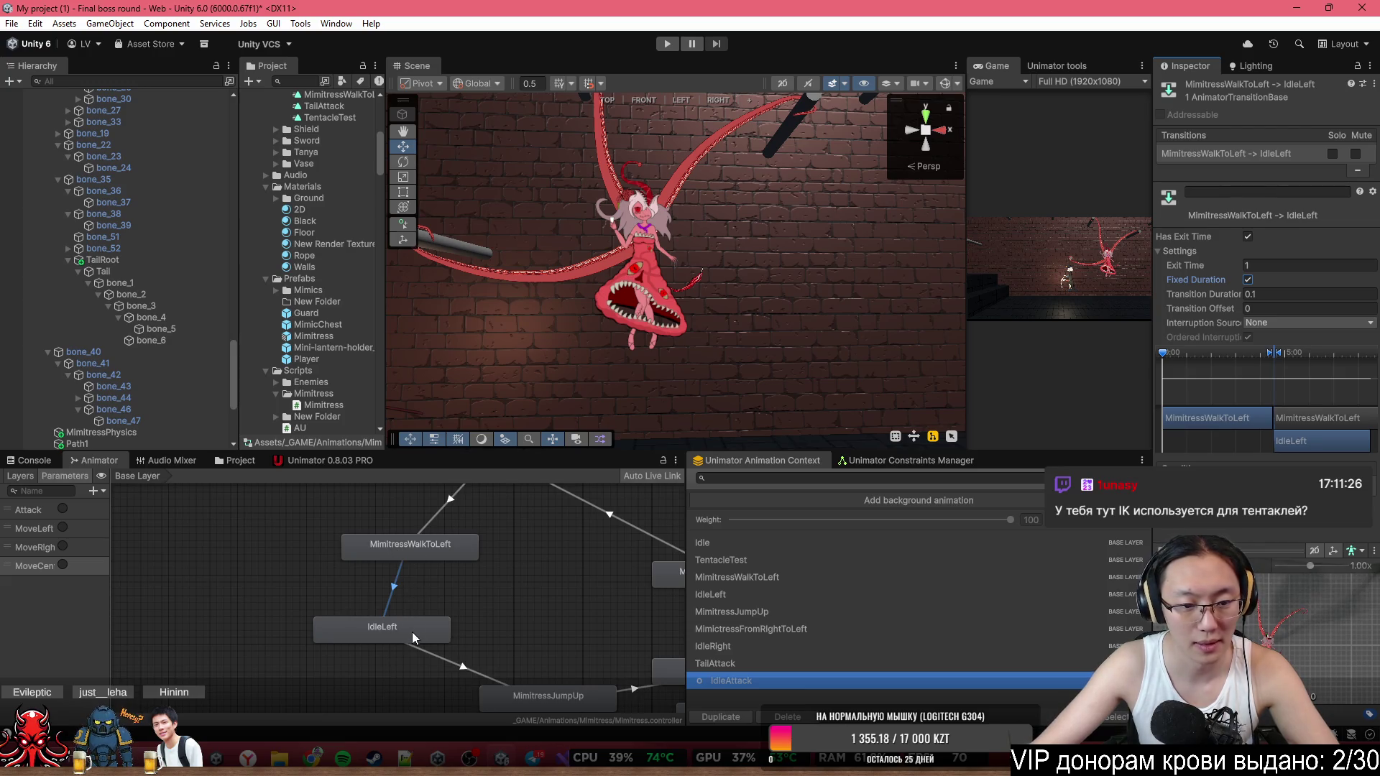
scroll(421, 618, "up", 2)
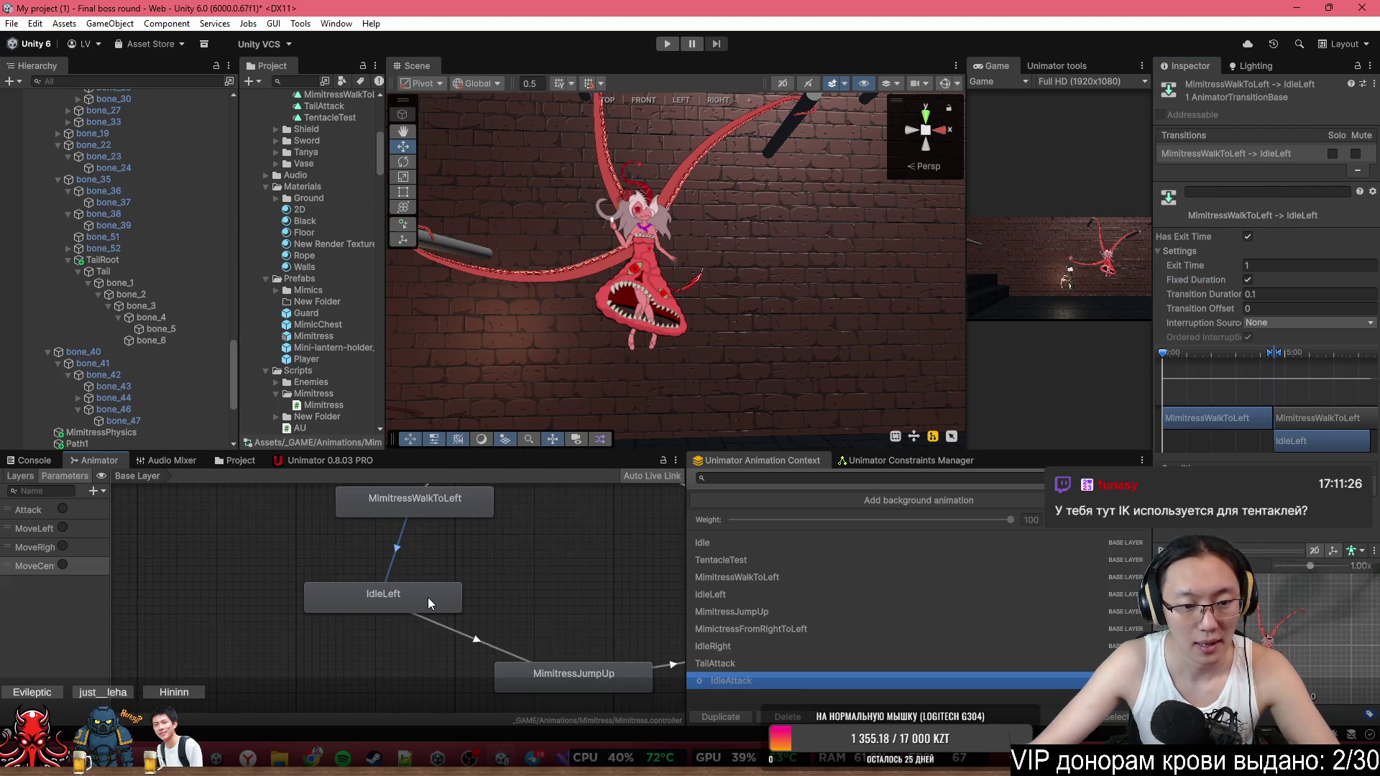
left_click(451, 630)
left_click(400, 548)
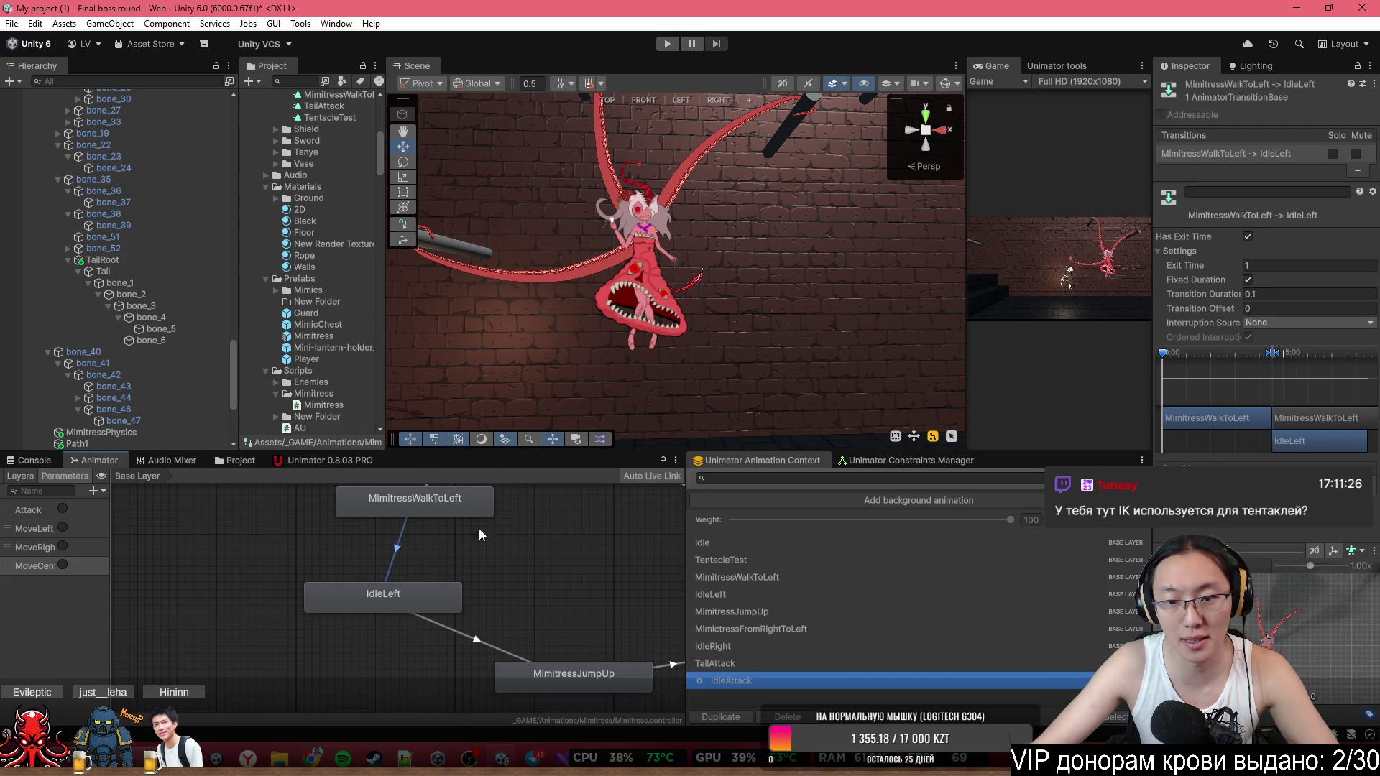
Turn off Has Exit Time on Idle→MimitressWalkToLeft and IdleLeft→MimitressJumpUp, shortening the latter's duration.
key("f")
left_click(435, 536)
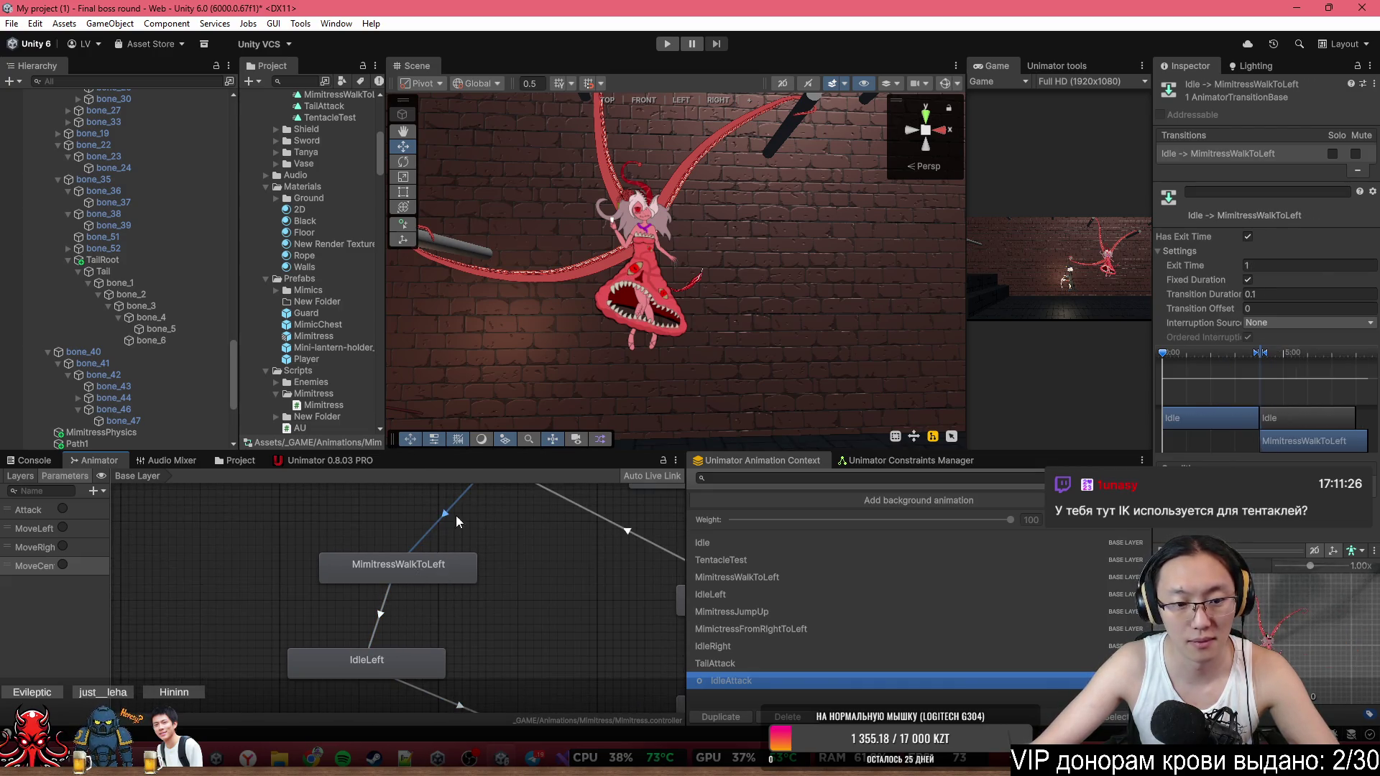
left_click(1248, 237)
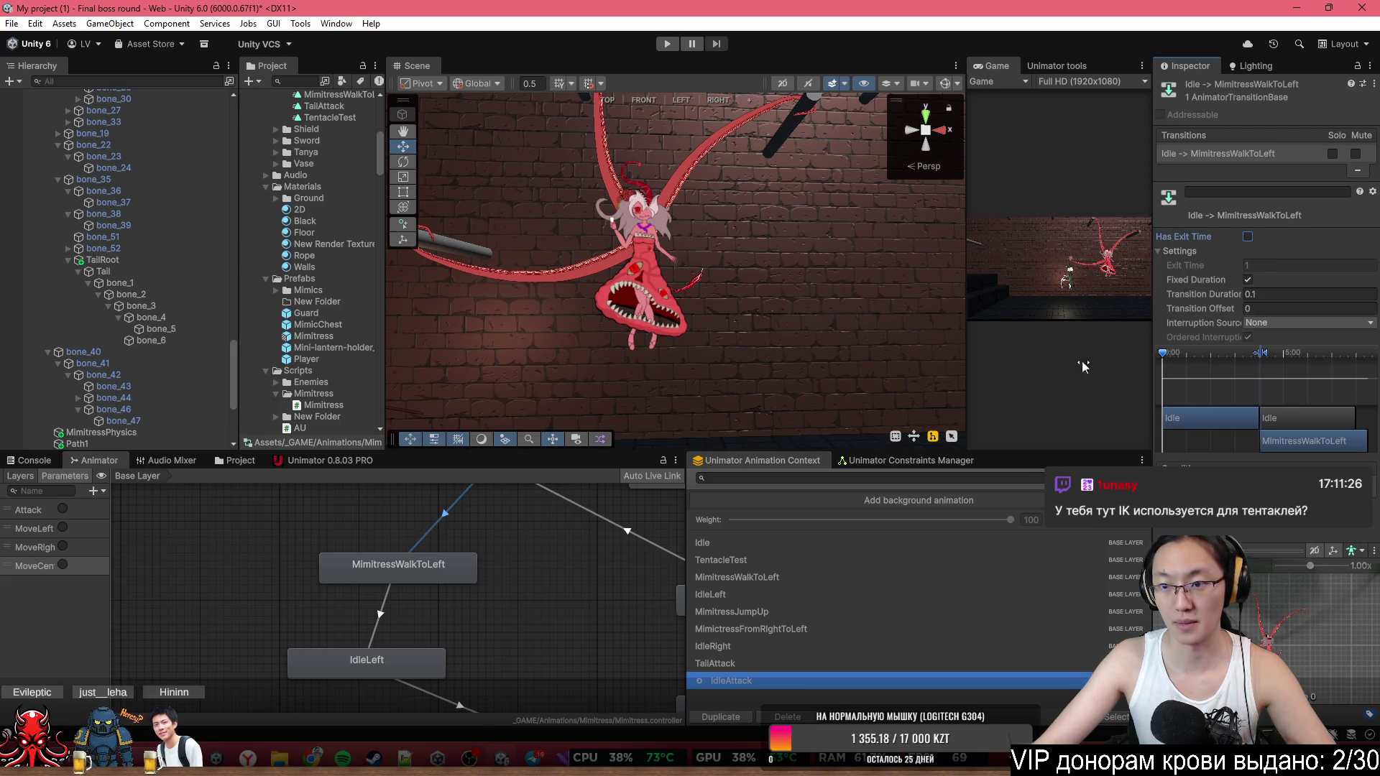
left_click_drag(400, 664, 417, 606)
left_click(480, 641)
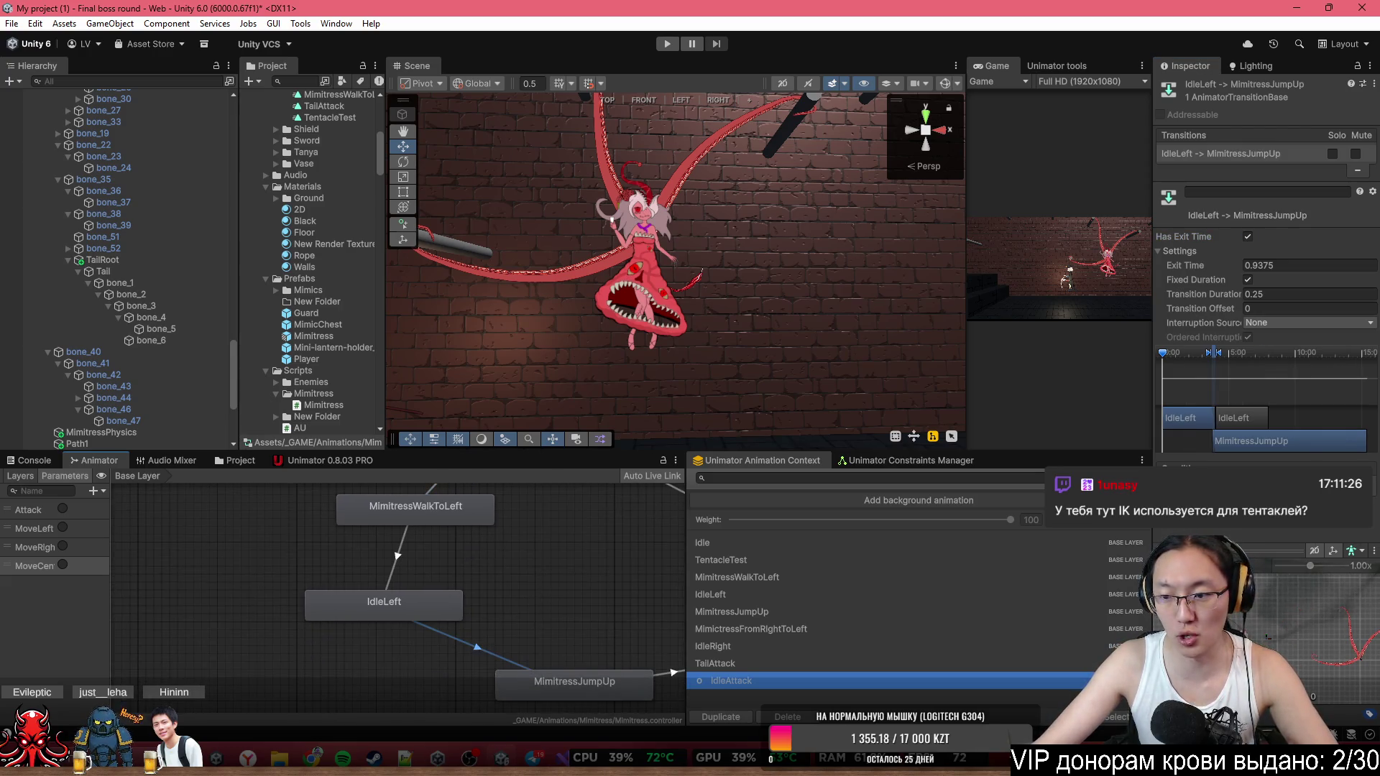
left_click(1207, 532)
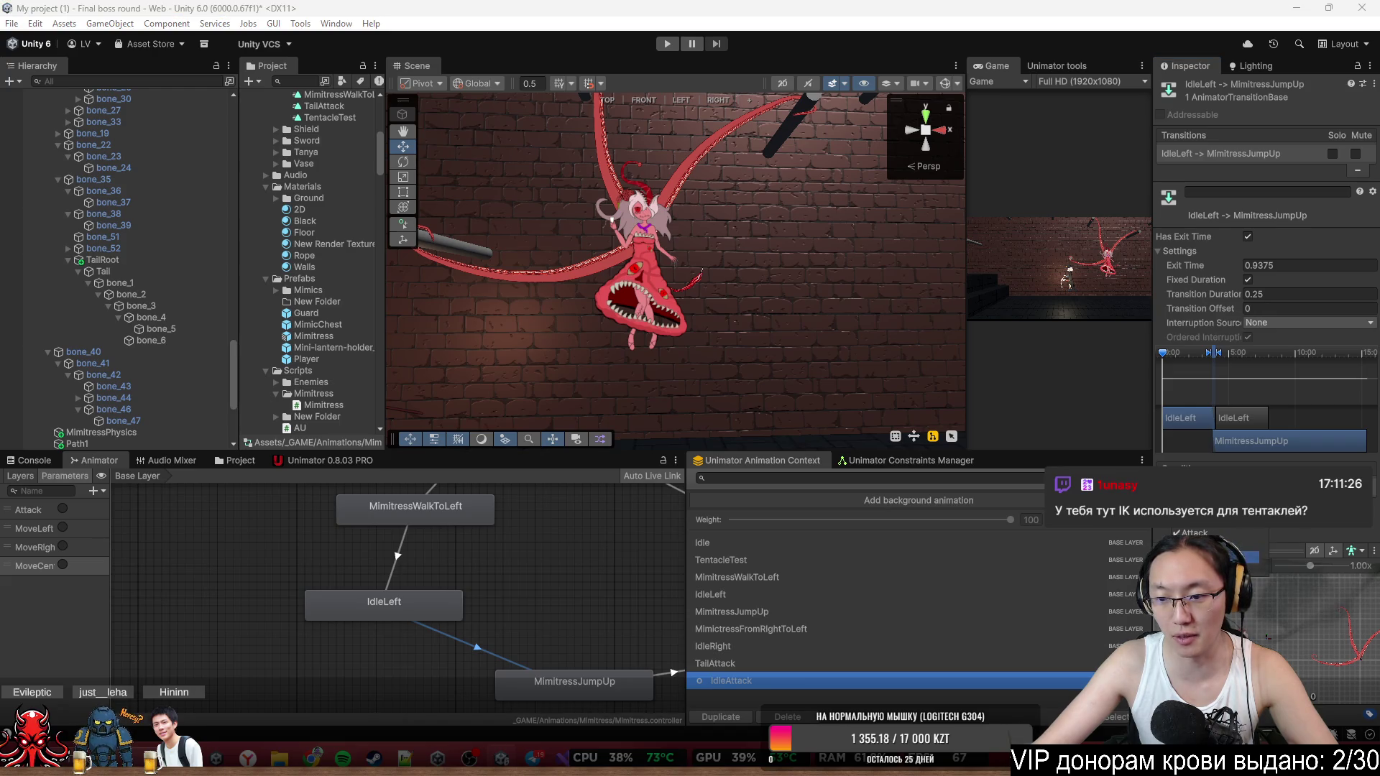
left_click(1222, 557)
left_click(1248, 236)
left_click(1272, 293)
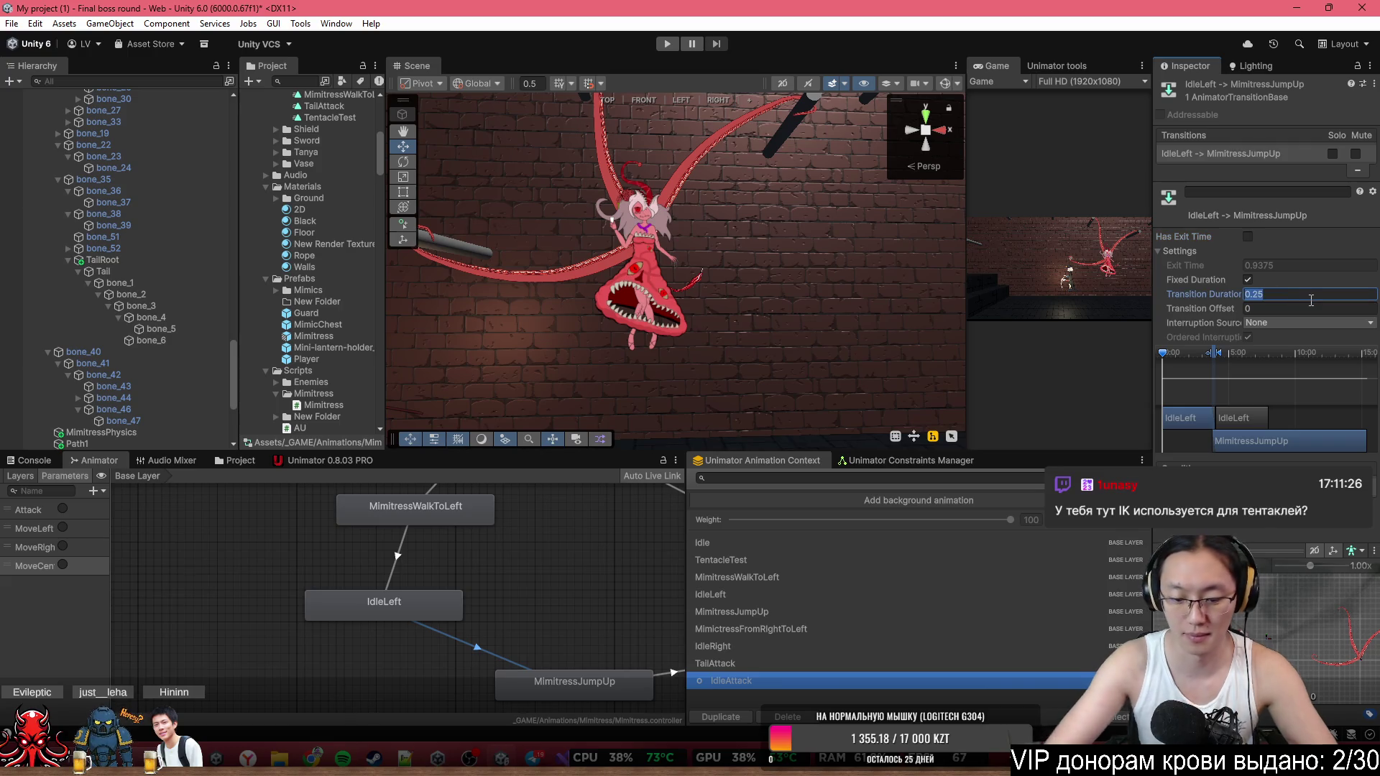
type("1")
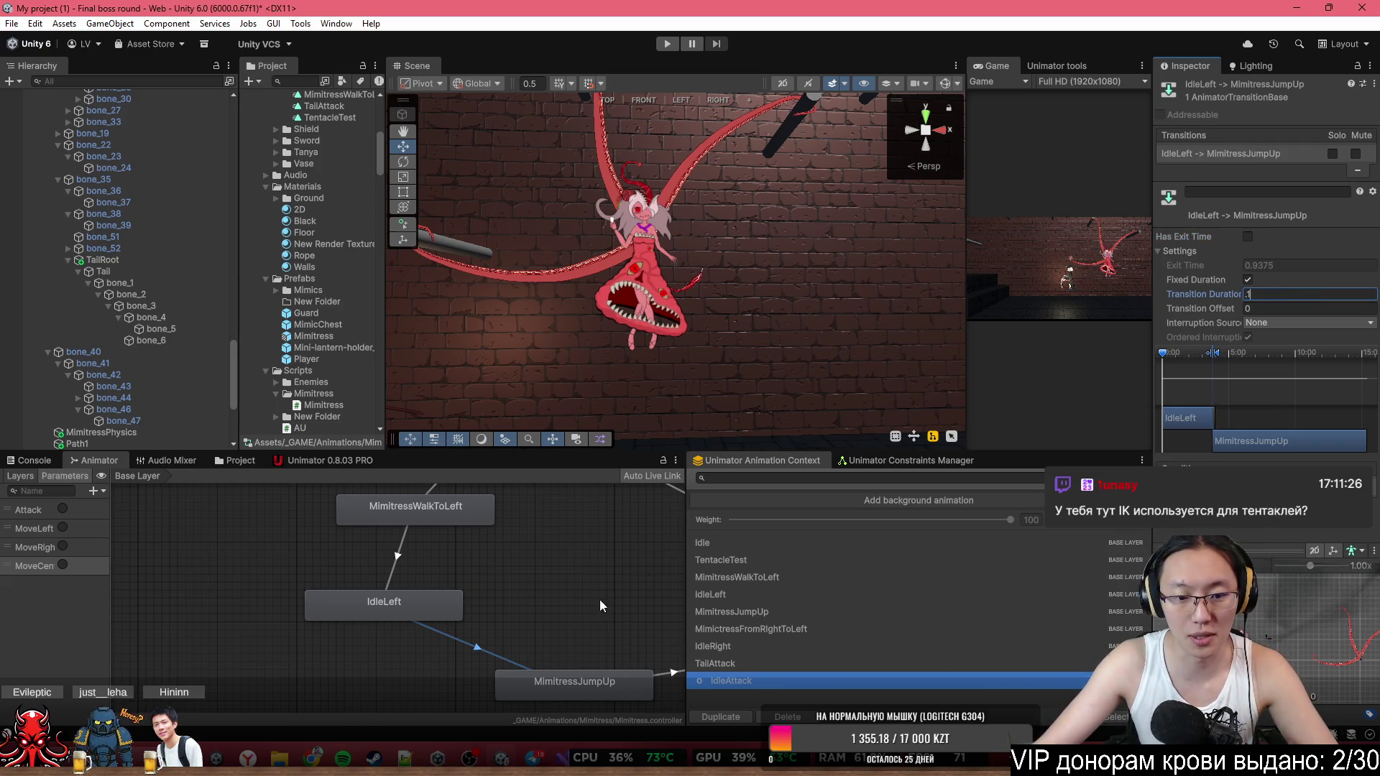
Shorten the MimitressJumpUp→IdleRight transition duration to 0.
left_click_drag(628, 589, 429, 592)
left_click(456, 661)
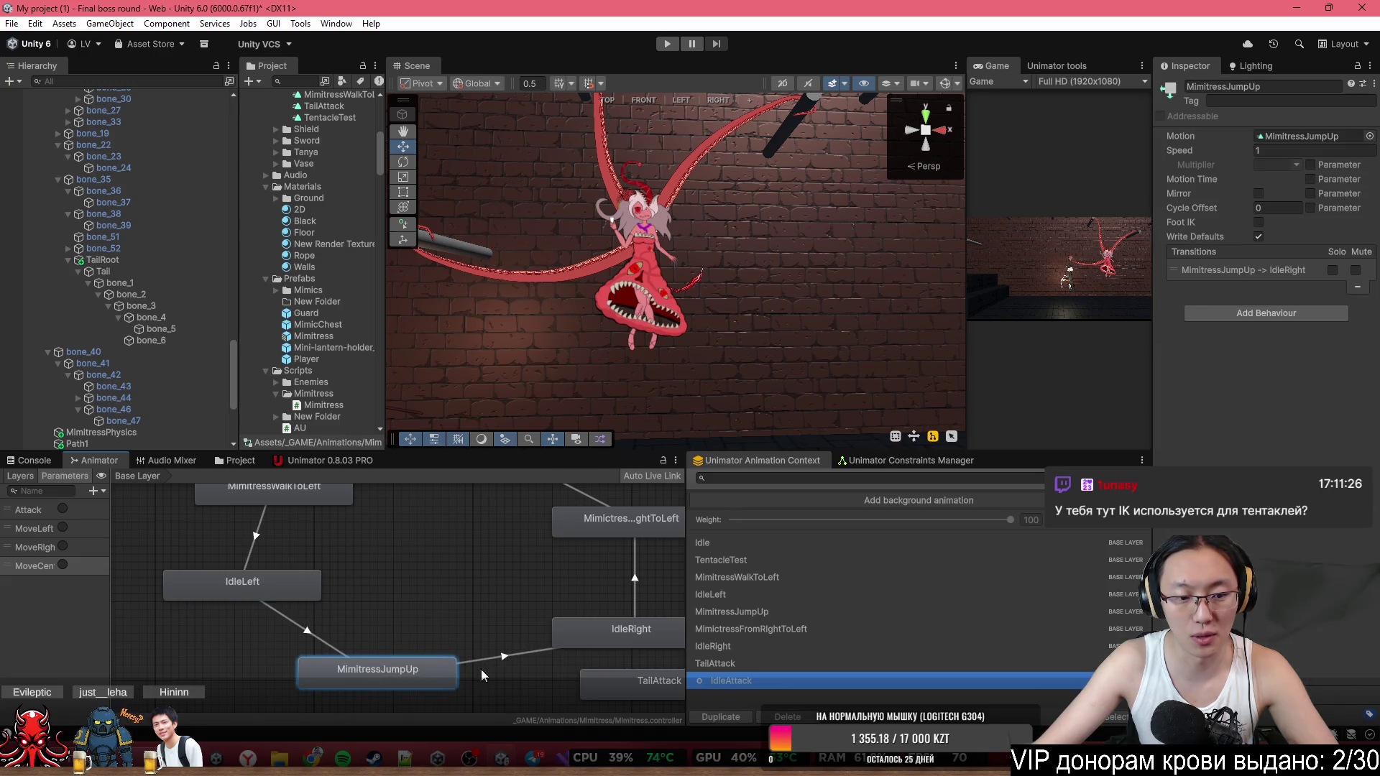
left_click(477, 660)
left_click(1277, 295)
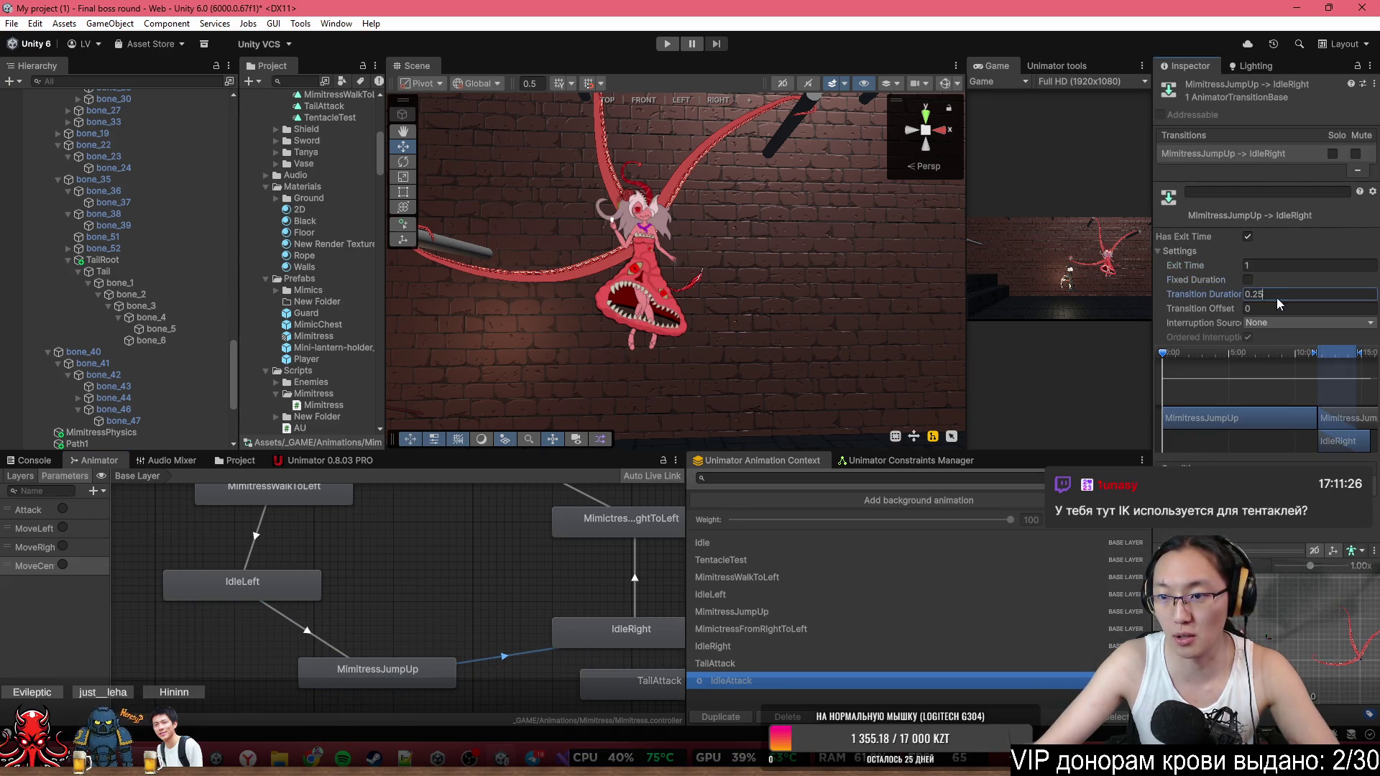
type("1")
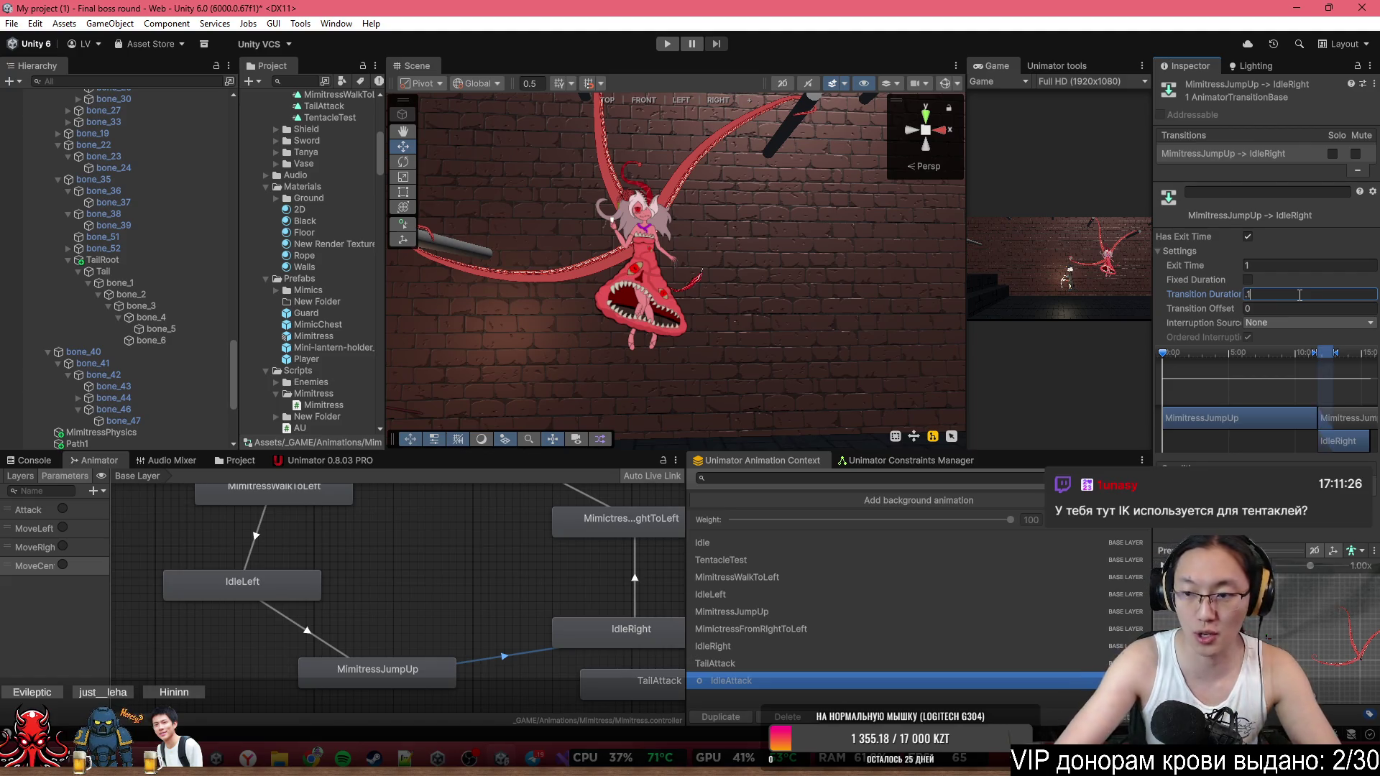
key("Return")
left_click_drag(516, 676, 460, 688)
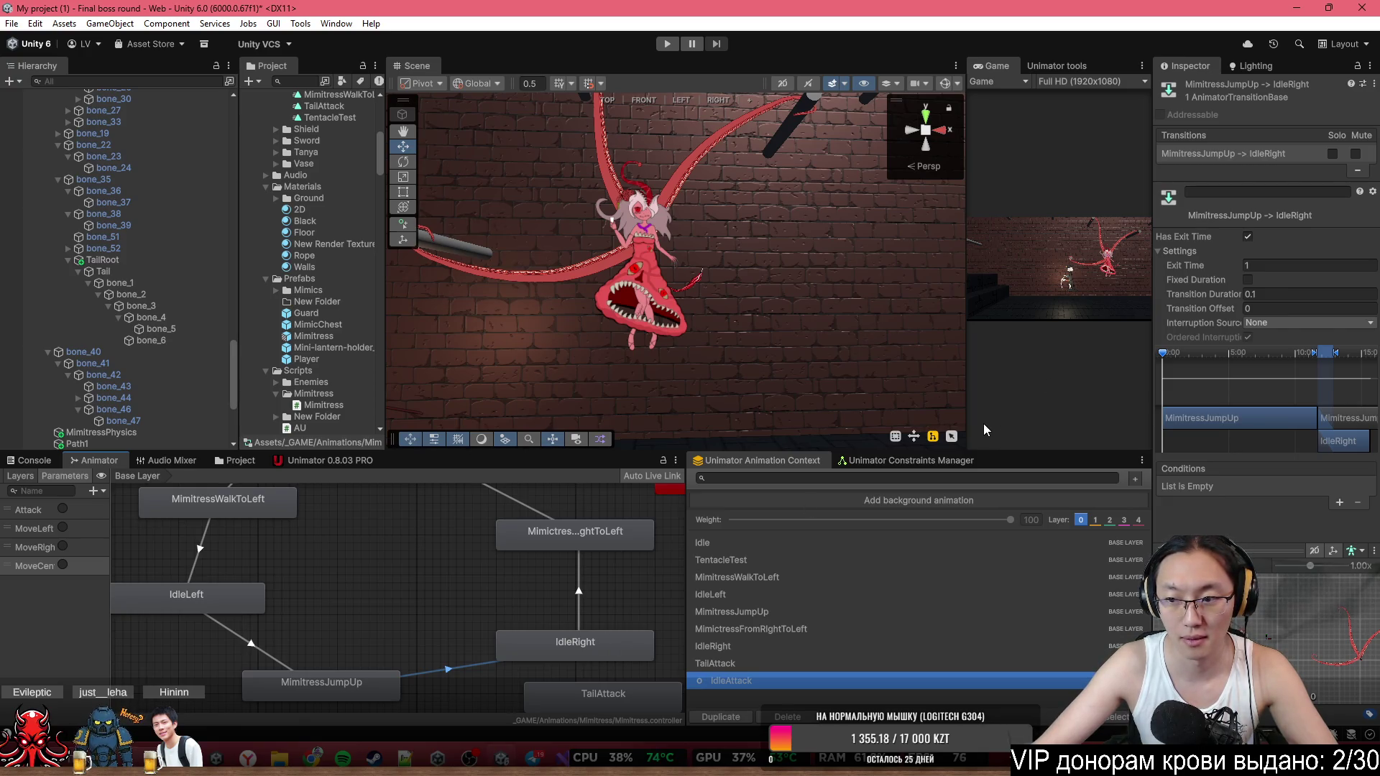
left_click(1282, 293)
type("0")
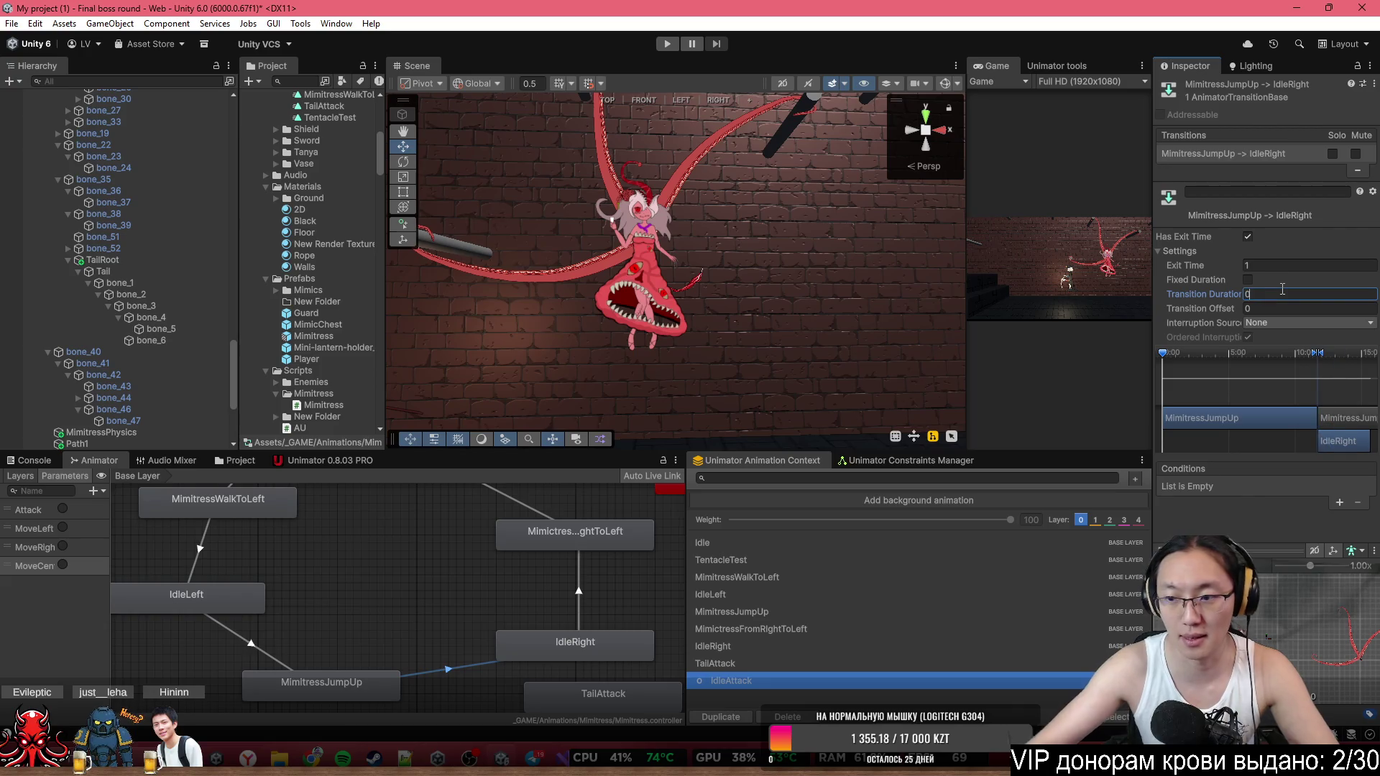
Make the MimitressWalkToLeft→IdleLeft transition duration relative instead of fixed and re-enter its value.
right_click(459, 635)
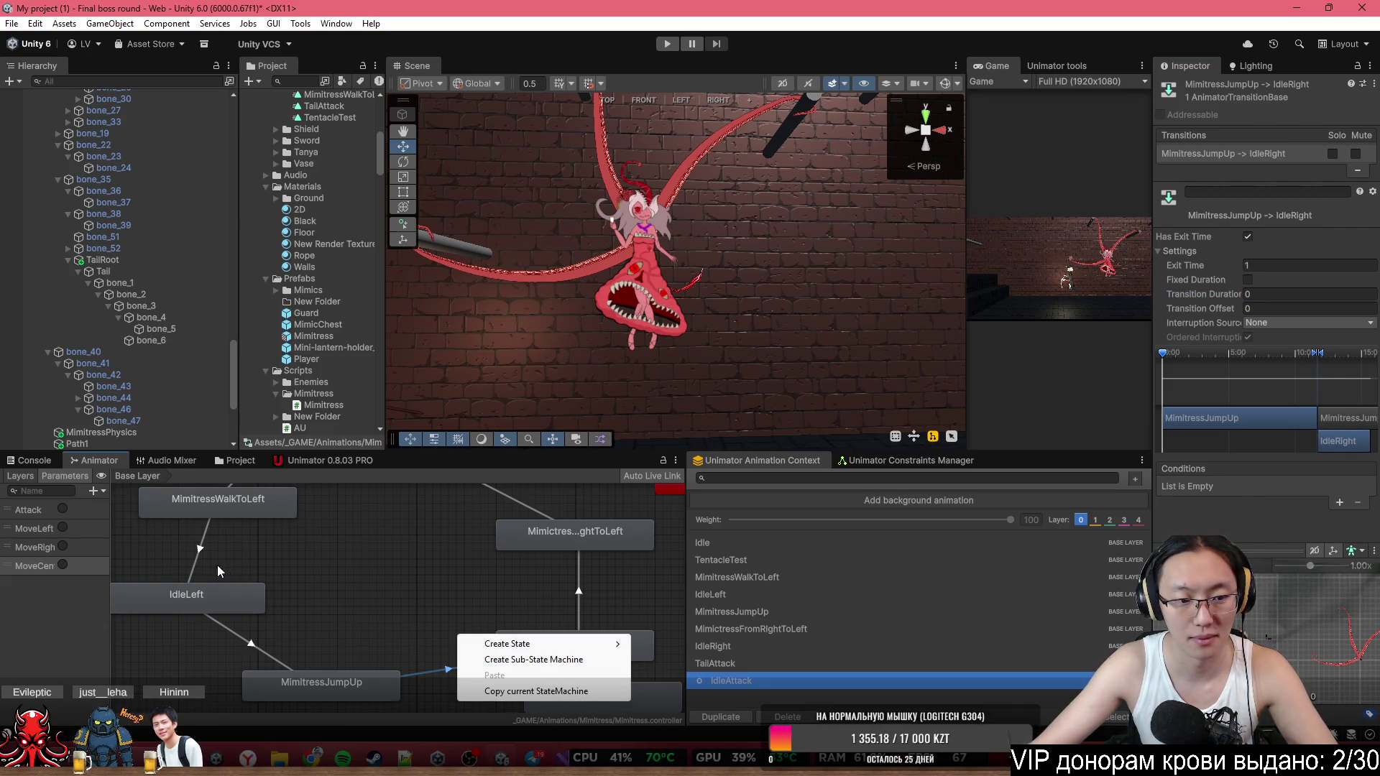
left_click(201, 548)
left_click(1274, 295)
key("BackSpace")
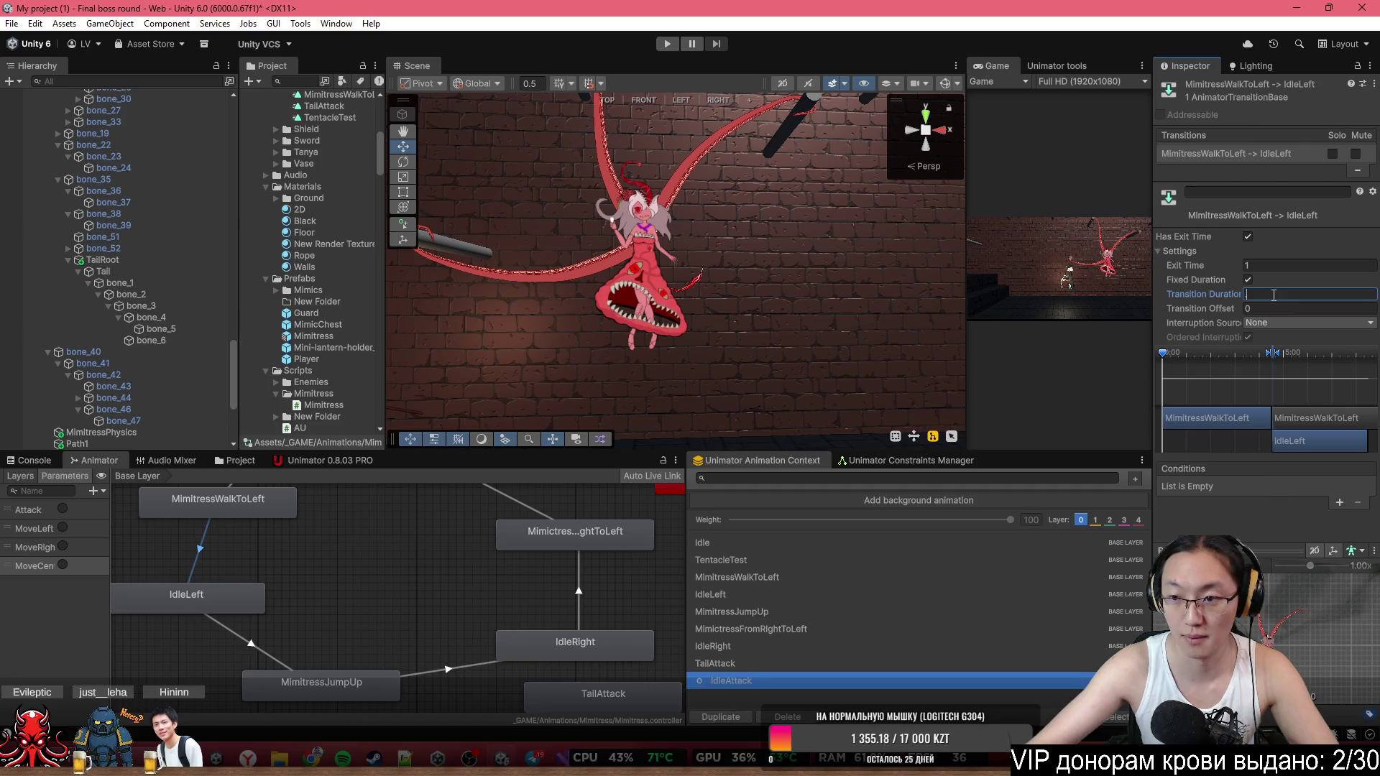
right_click(523, 570)
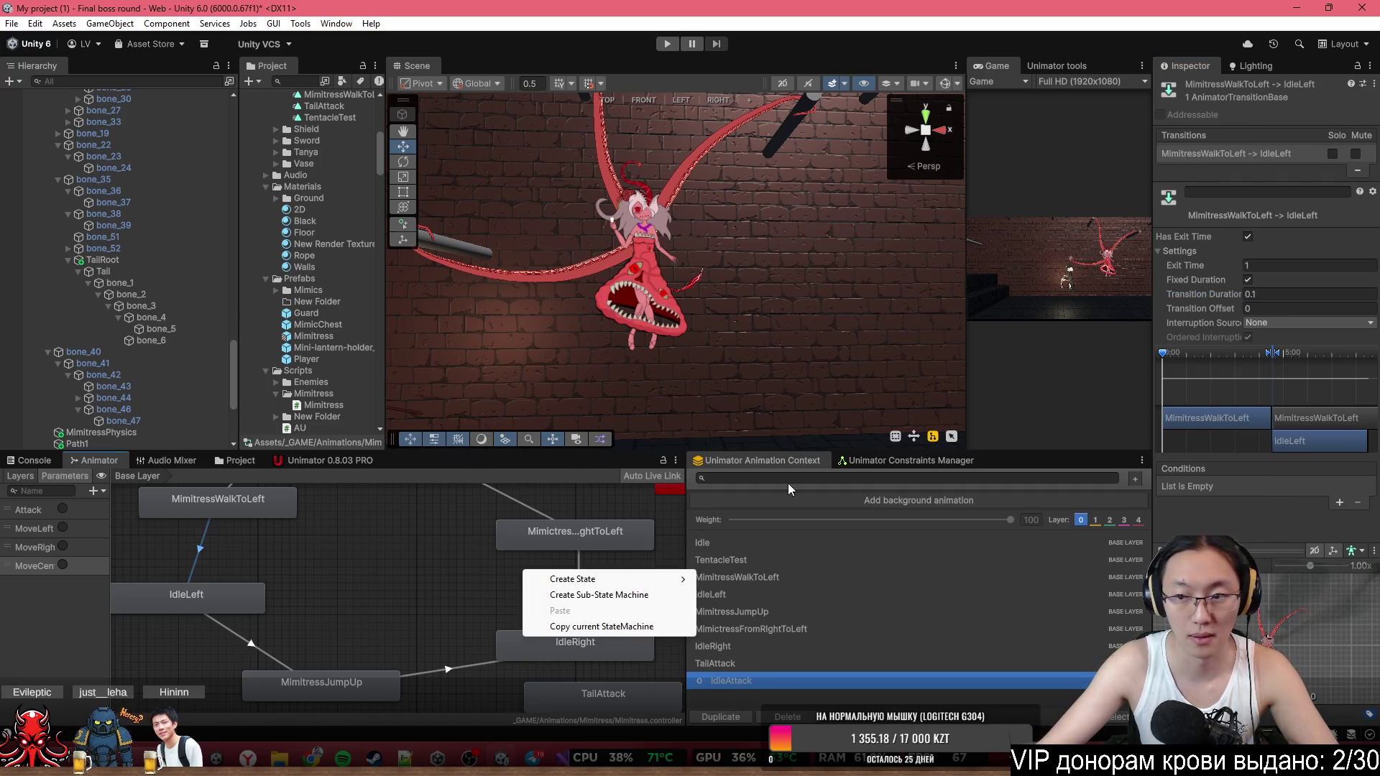
left_click(1249, 280)
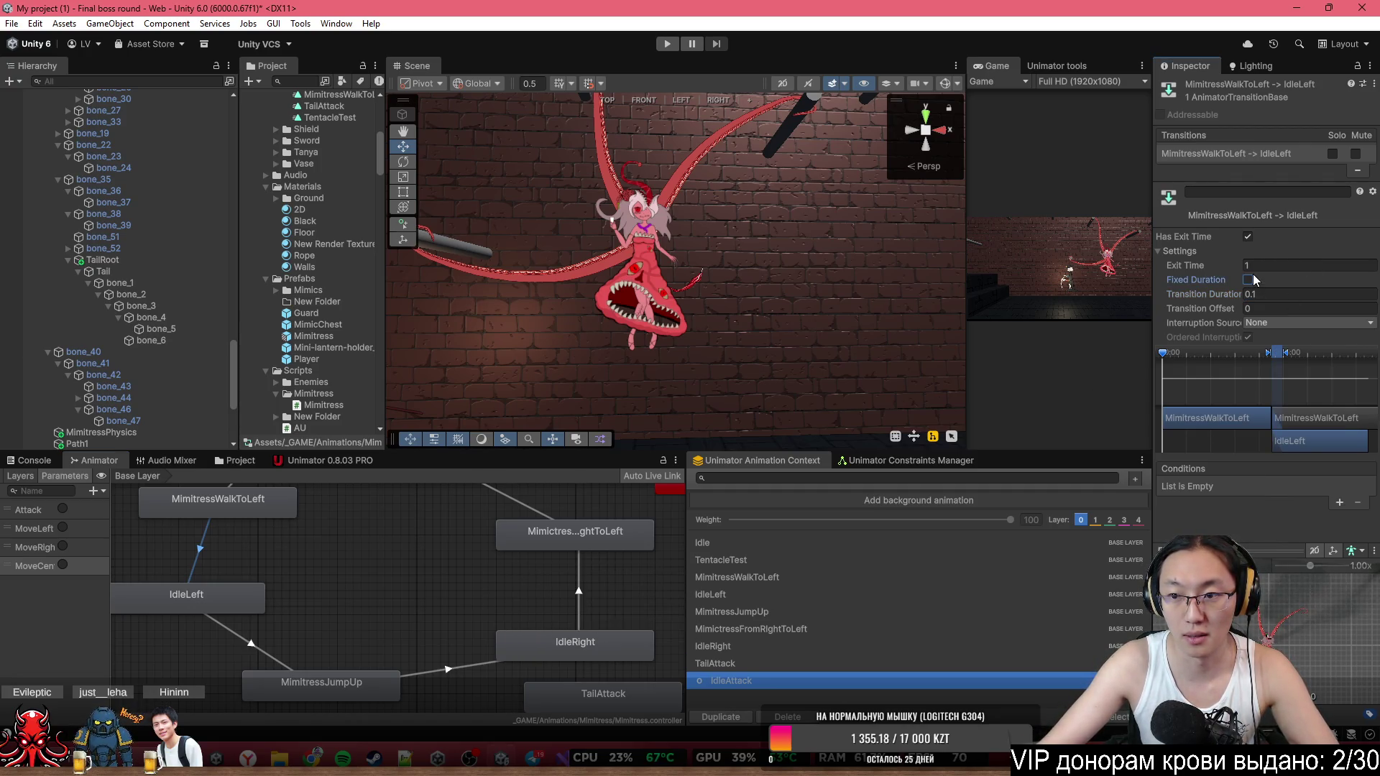
left_click(1279, 295)
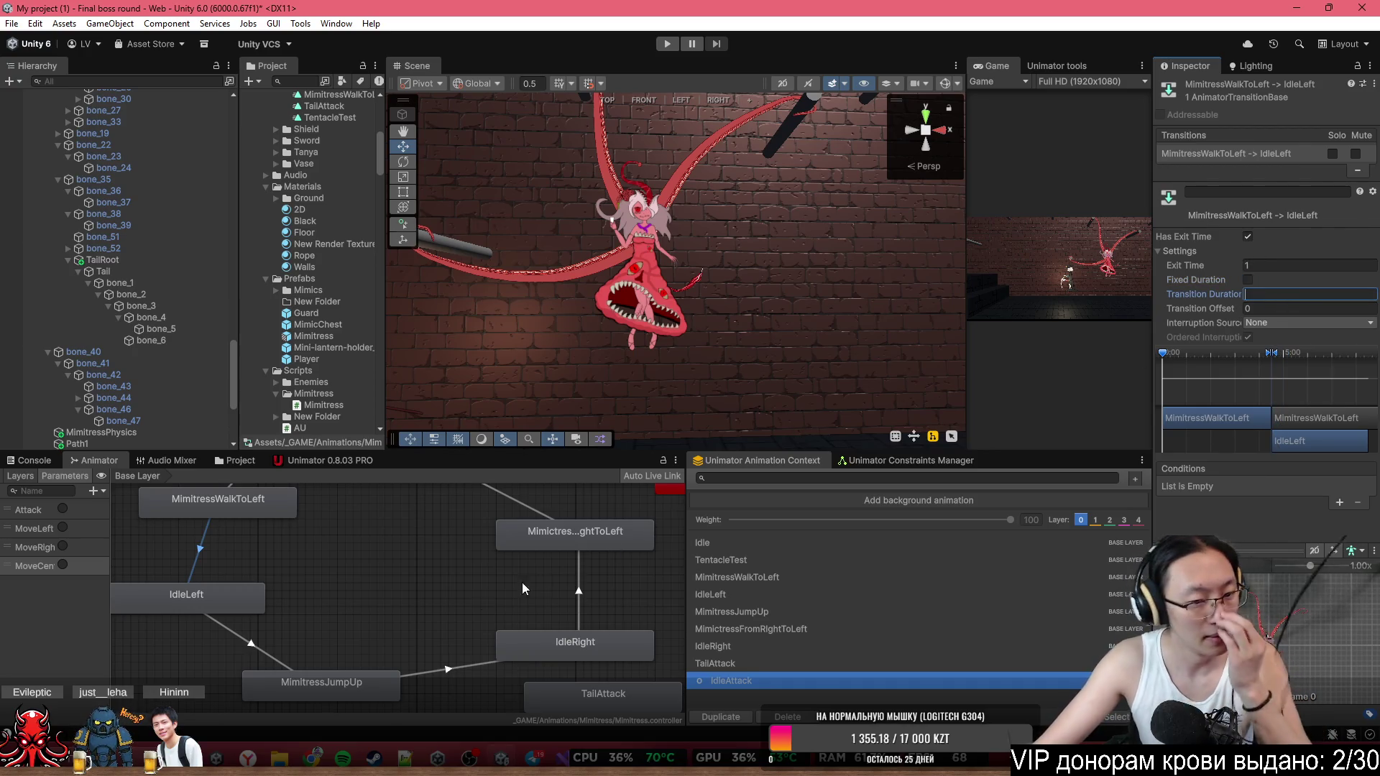
left_click(453, 667)
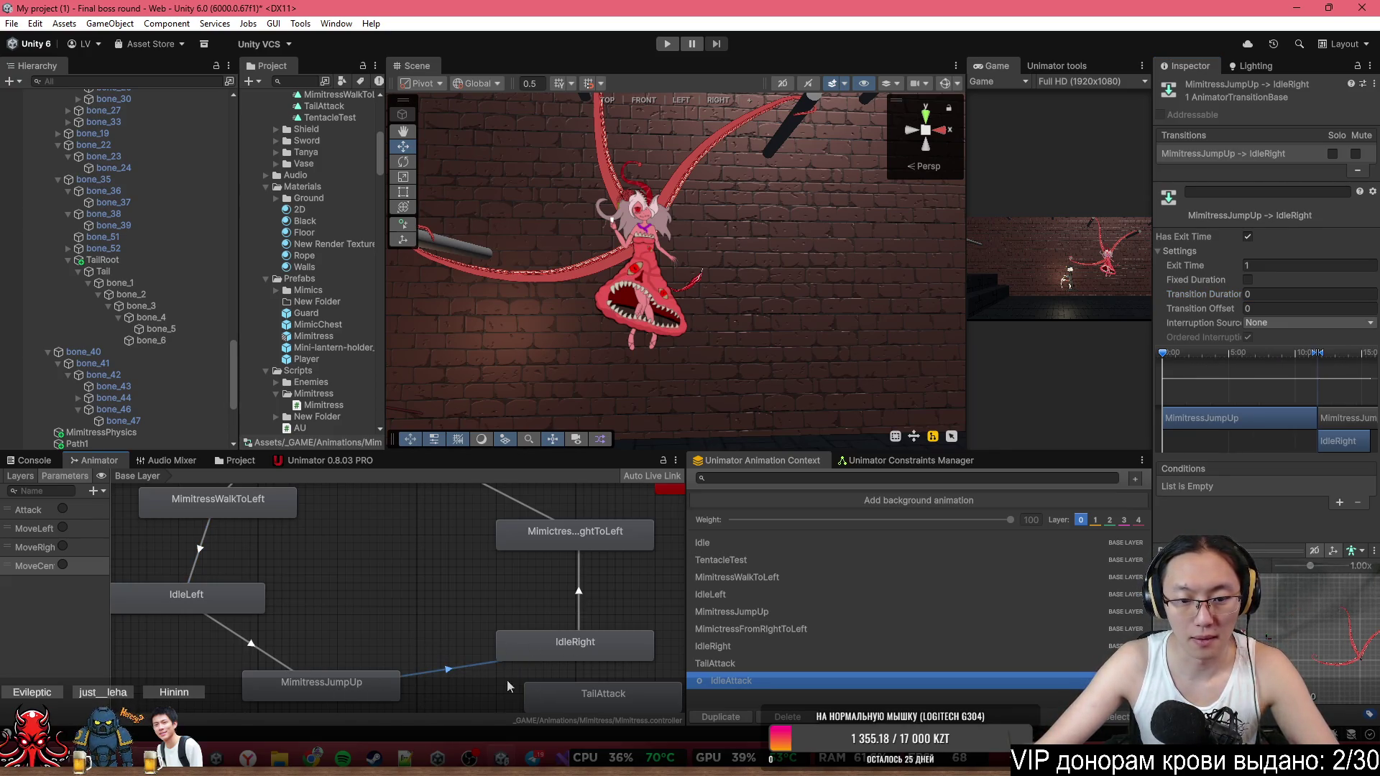
Add a MoveCenter condition to the IdleRight→MimitressFromRightToLeft transition.
left_click_drag(514, 669, 499, 662)
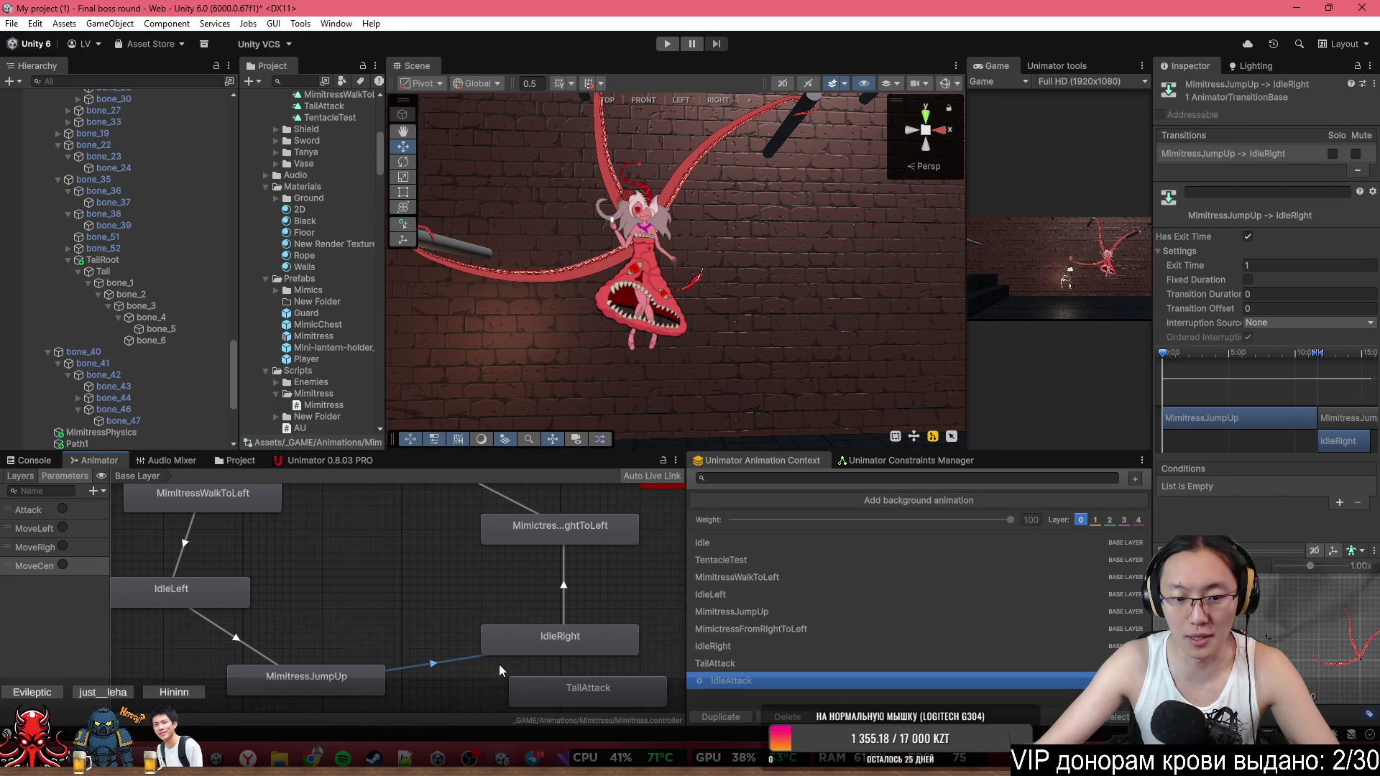
left_click(564, 589)
left_click(1339, 503)
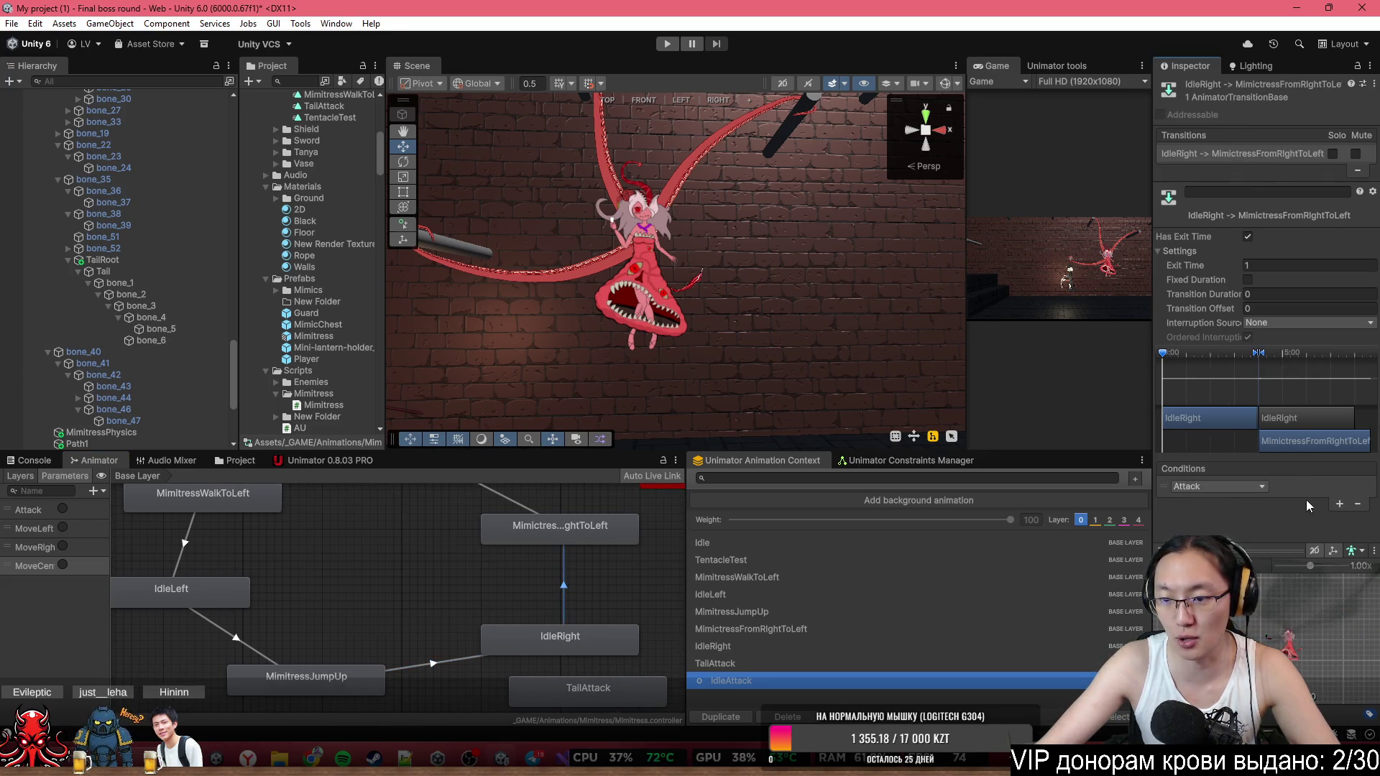
left_click(1241, 486)
left_click(1199, 573)
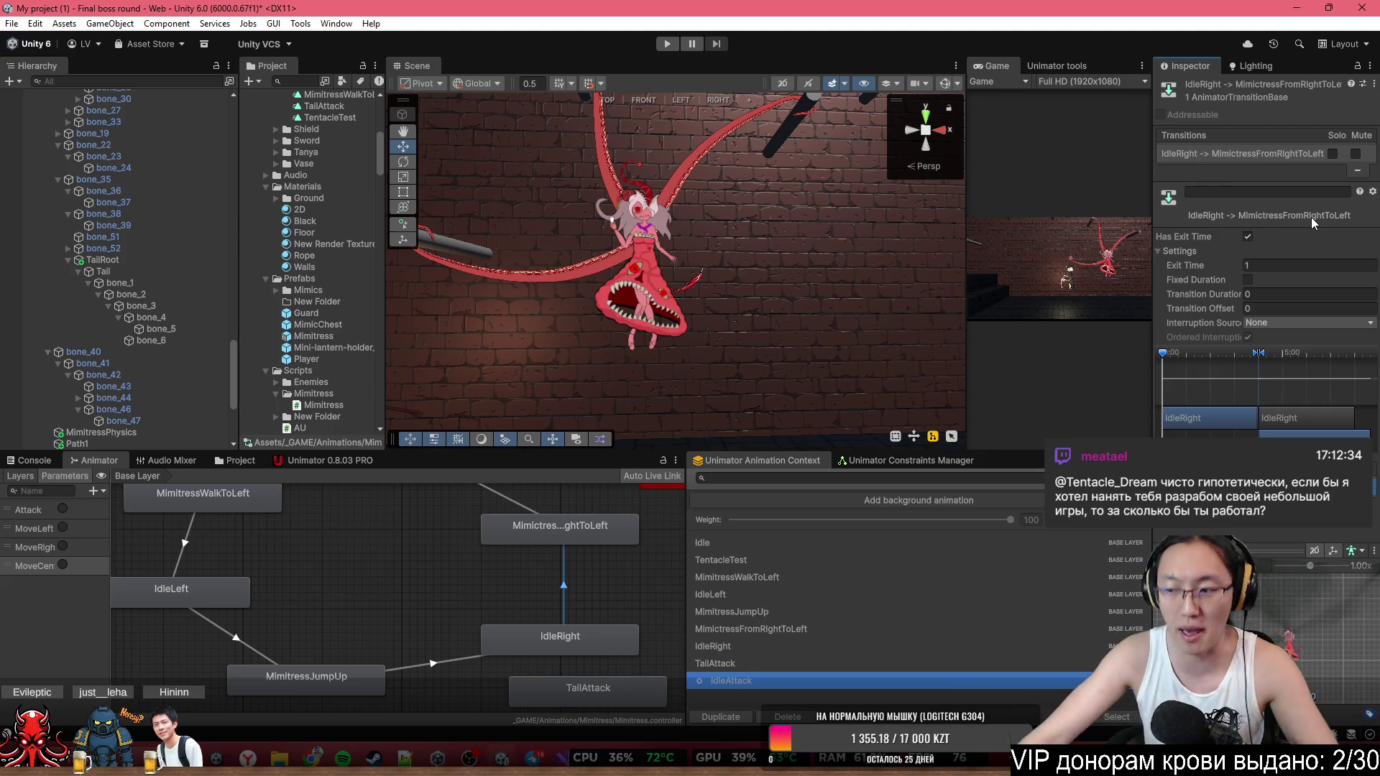
Move the scene camera closer to the Mimitress character.
left_click_drag(688, 268, 627, 242)
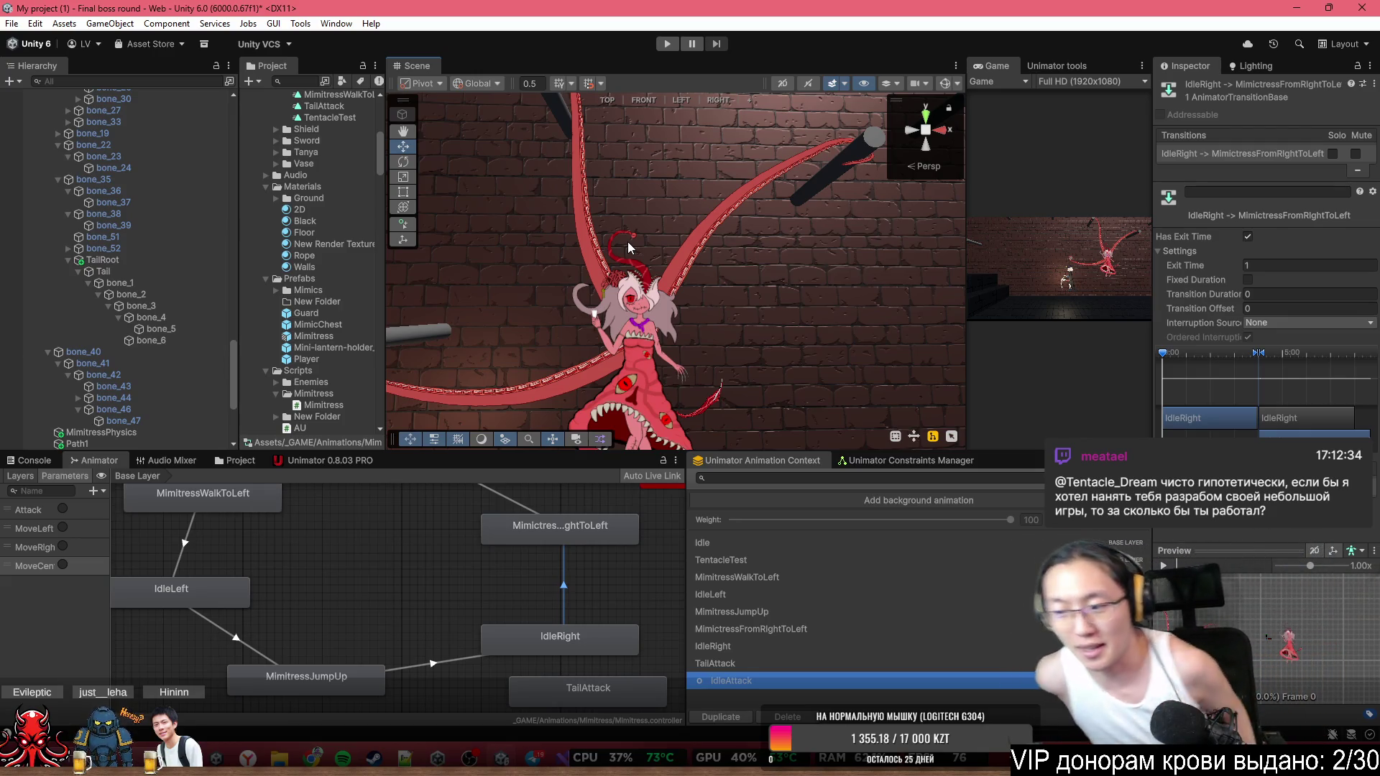
Select and frame Tentacle_0, toggling the SpriteSkin bone gizmos on and off.
left_click_drag(524, 187, 663, 180)
left_click(657, 189)
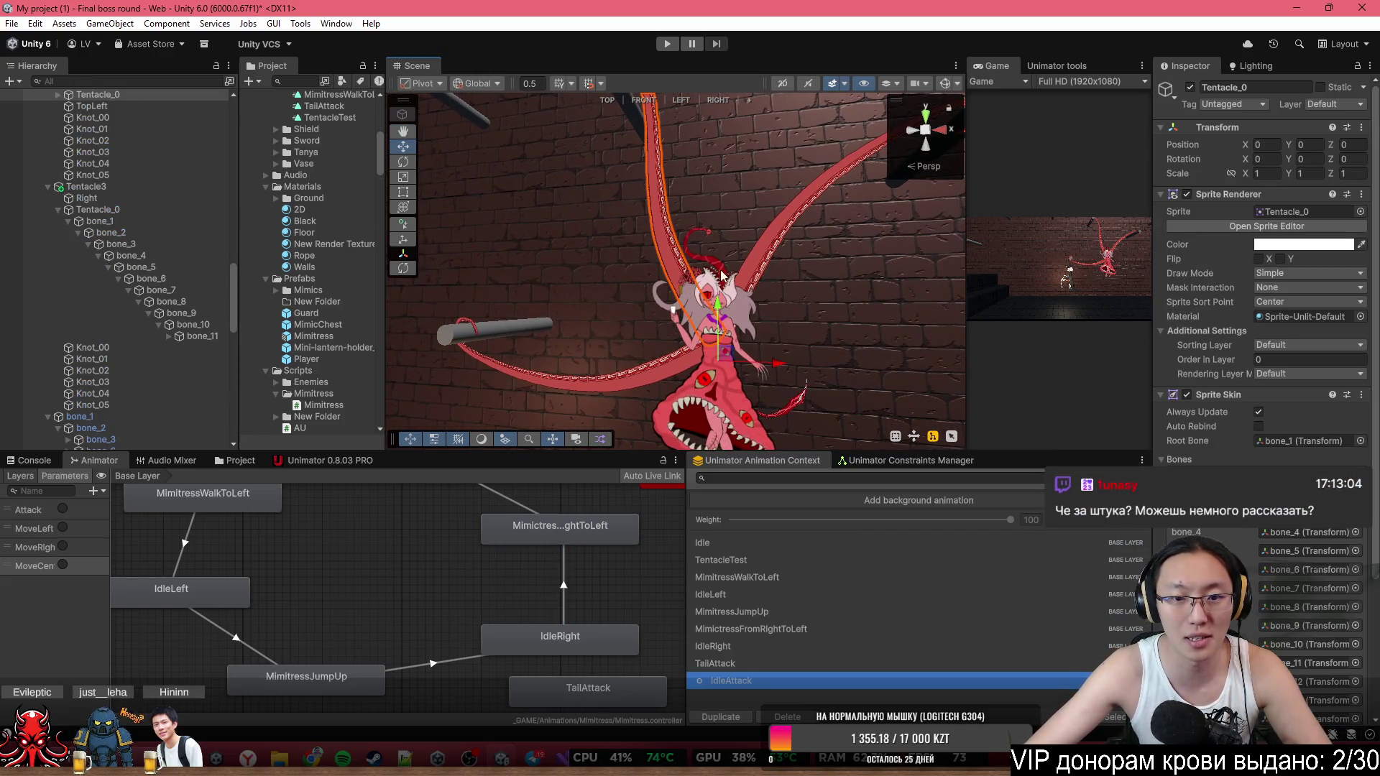
key("f")
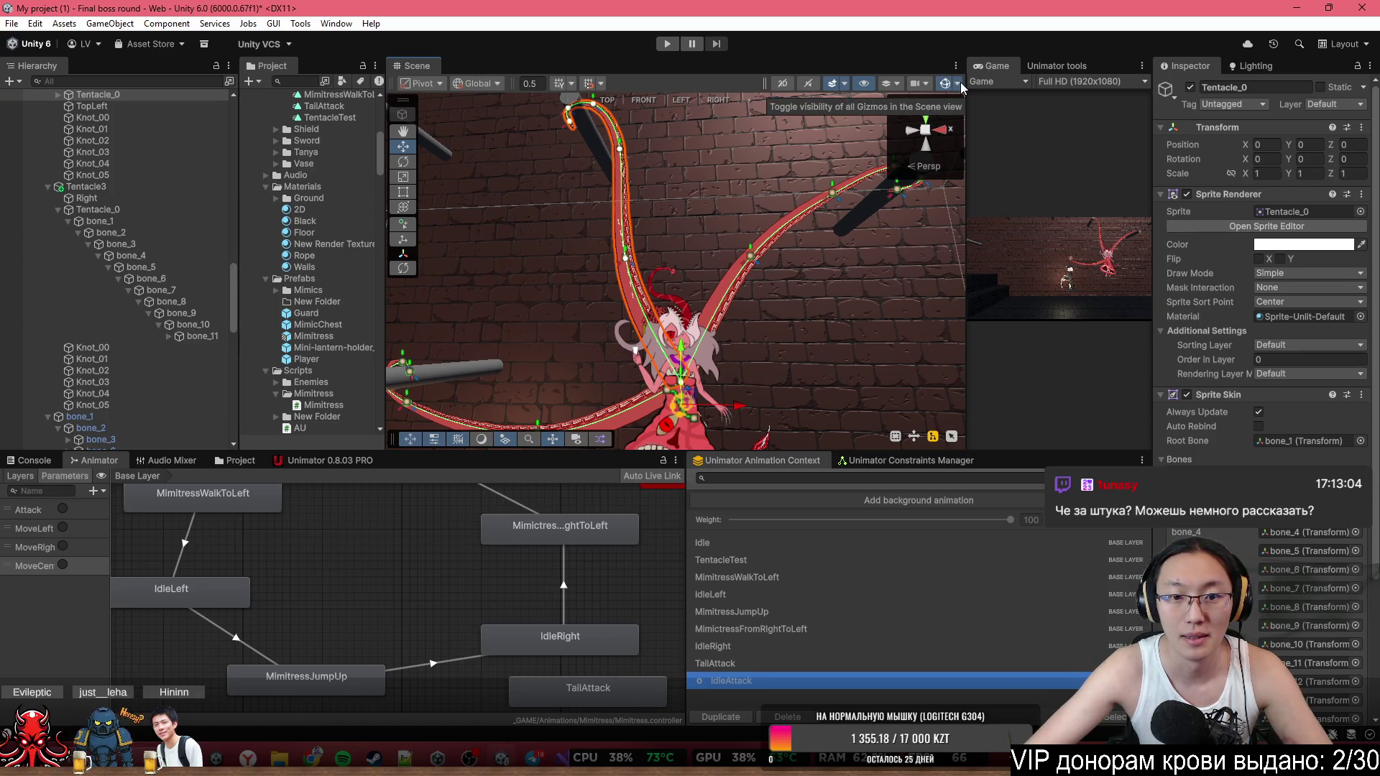
left_click(958, 83)
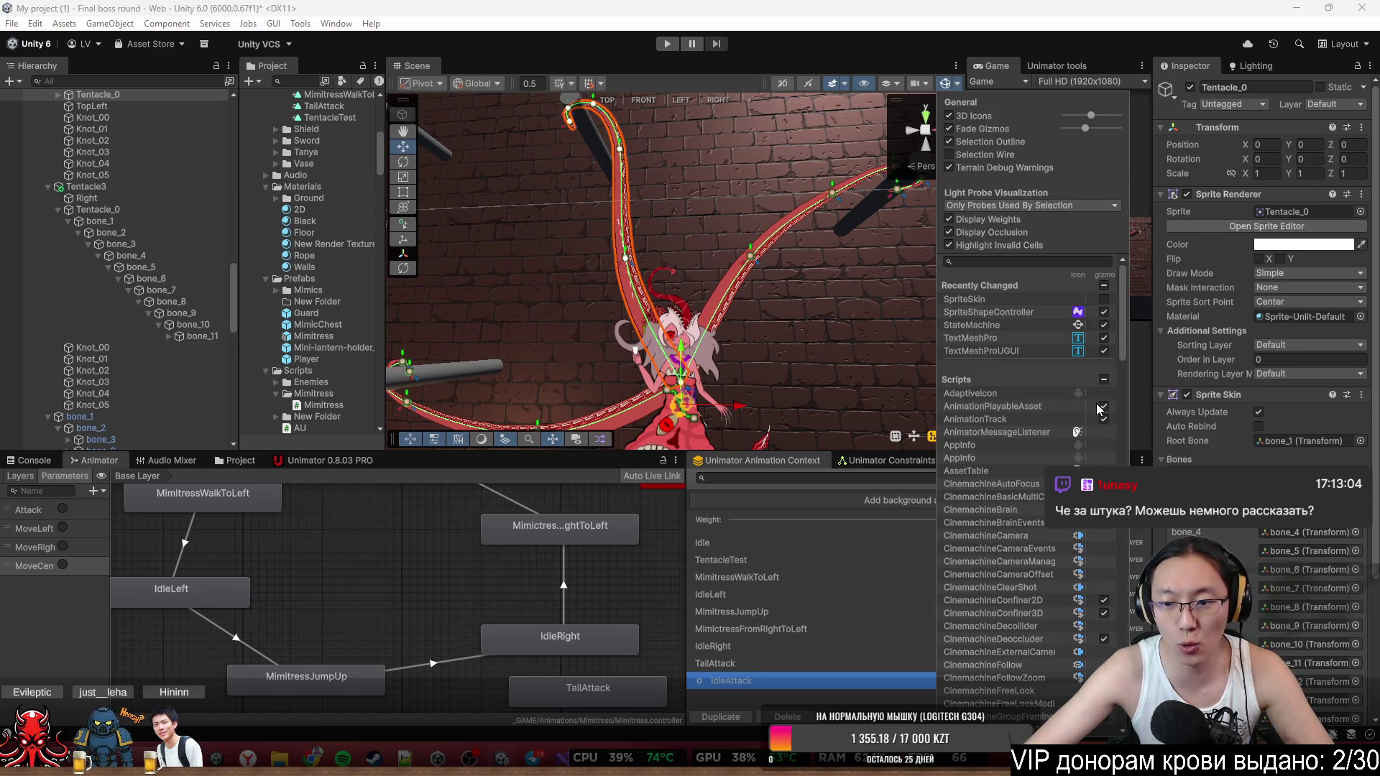
left_click(1103, 300)
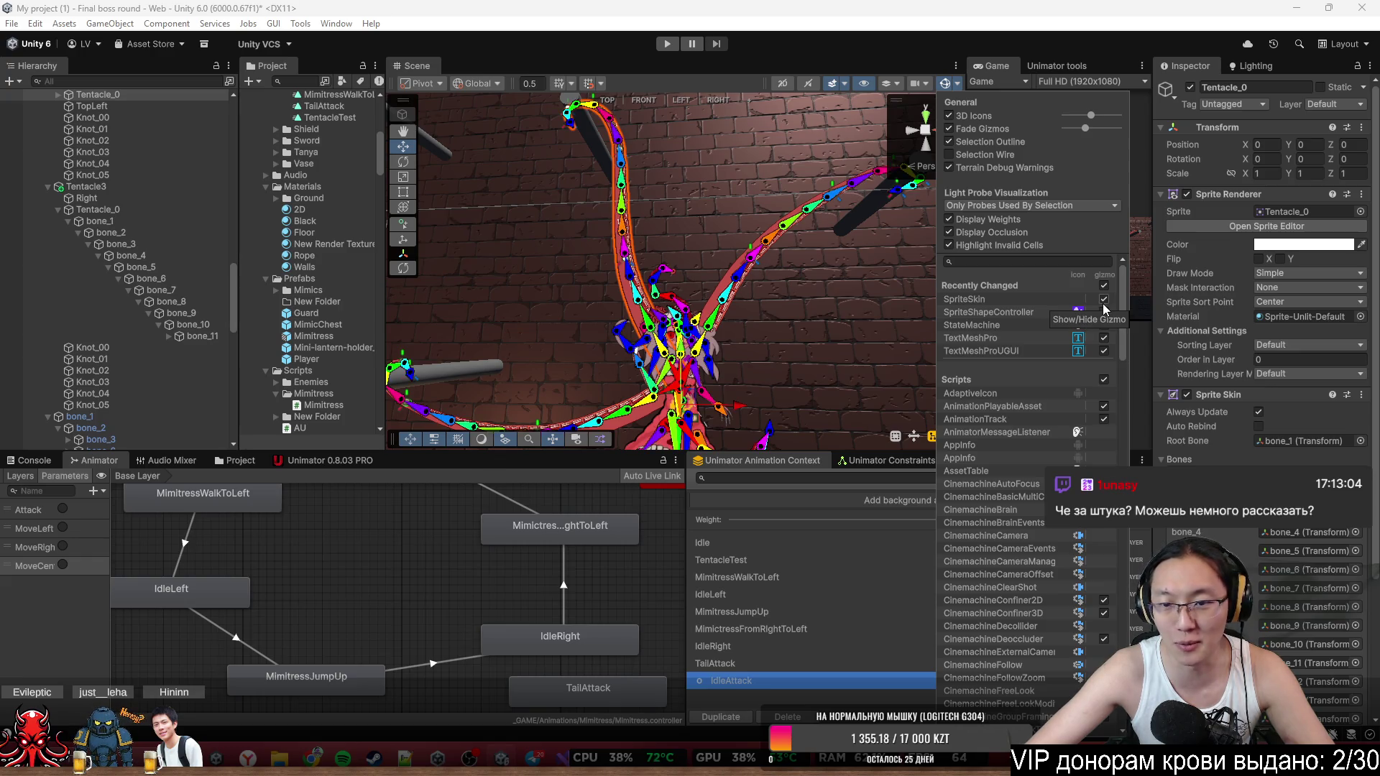
left_click(1103, 301)
scroll(657, 243, "up", 5)
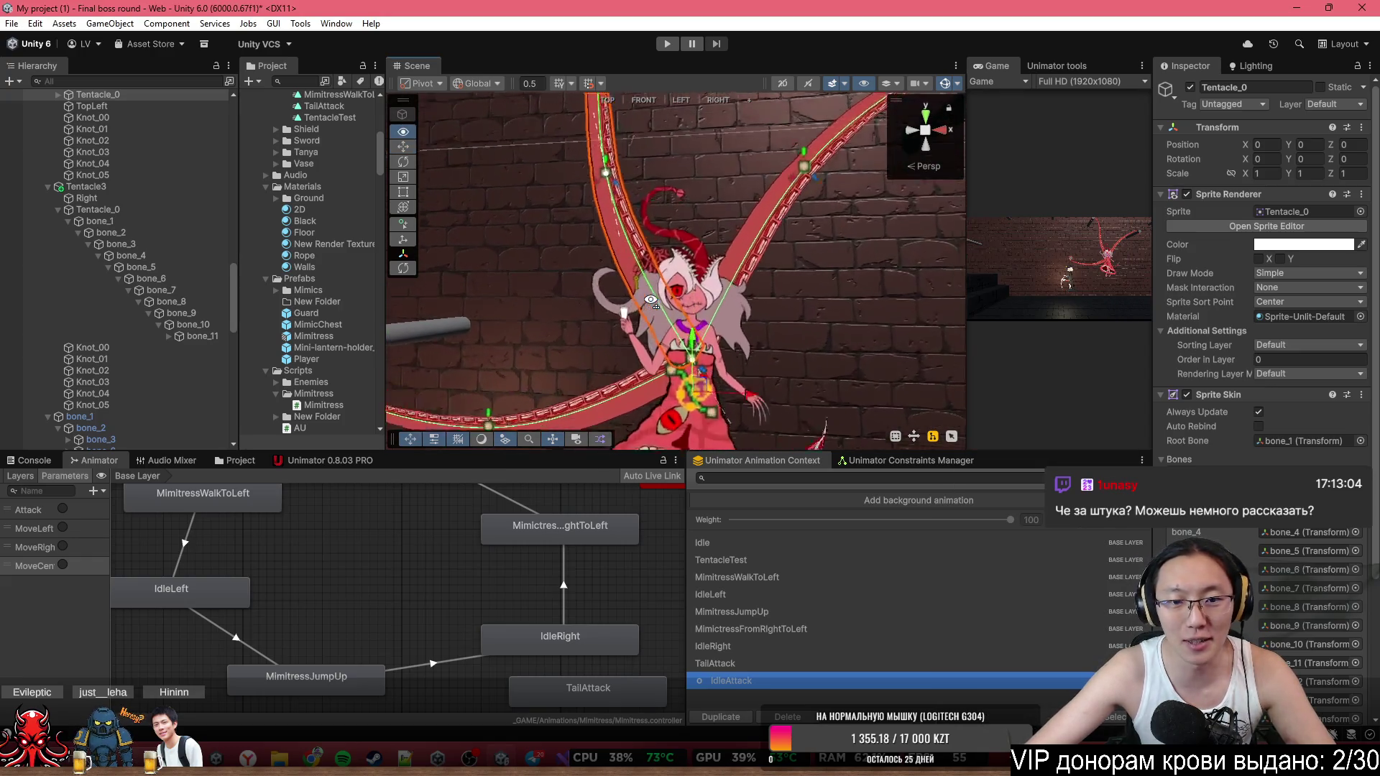
key("f")
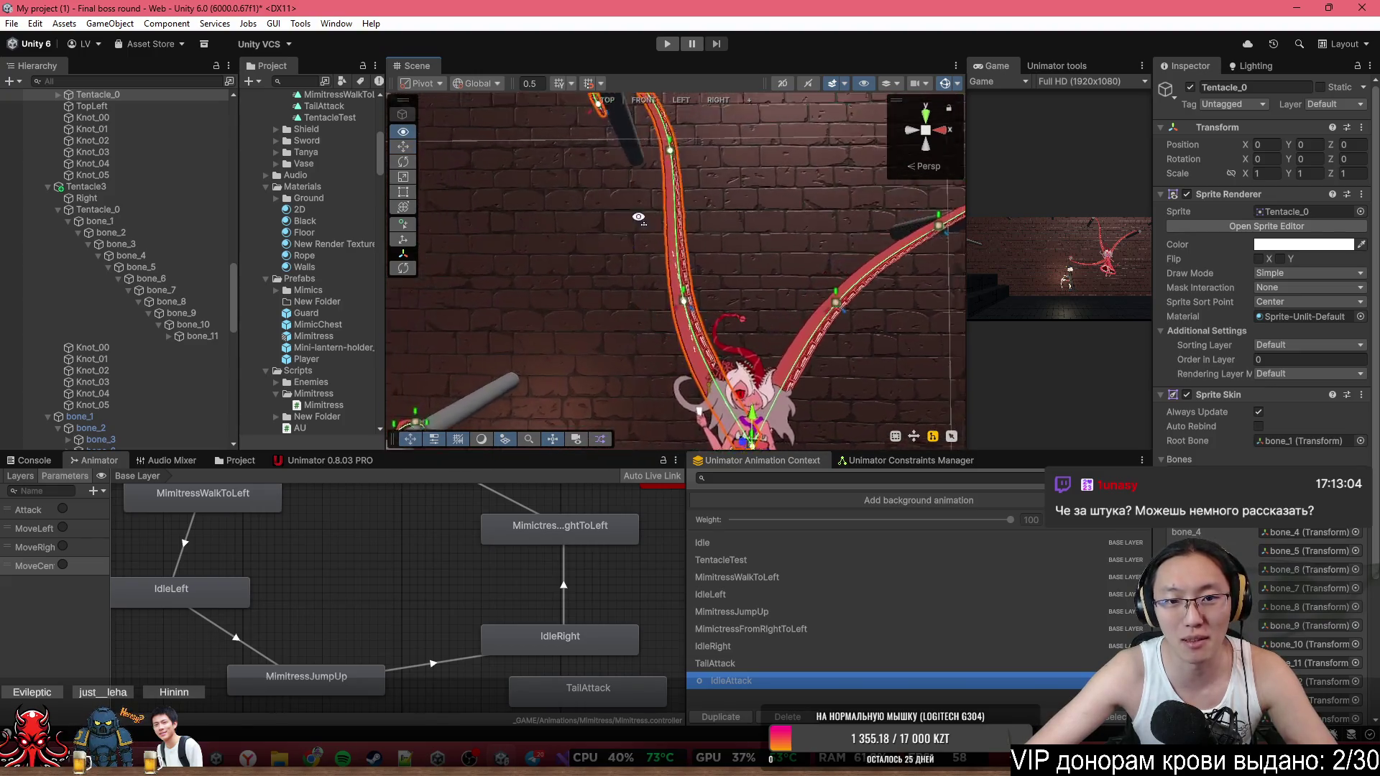
left_click_drag(629, 176, 723, 374)
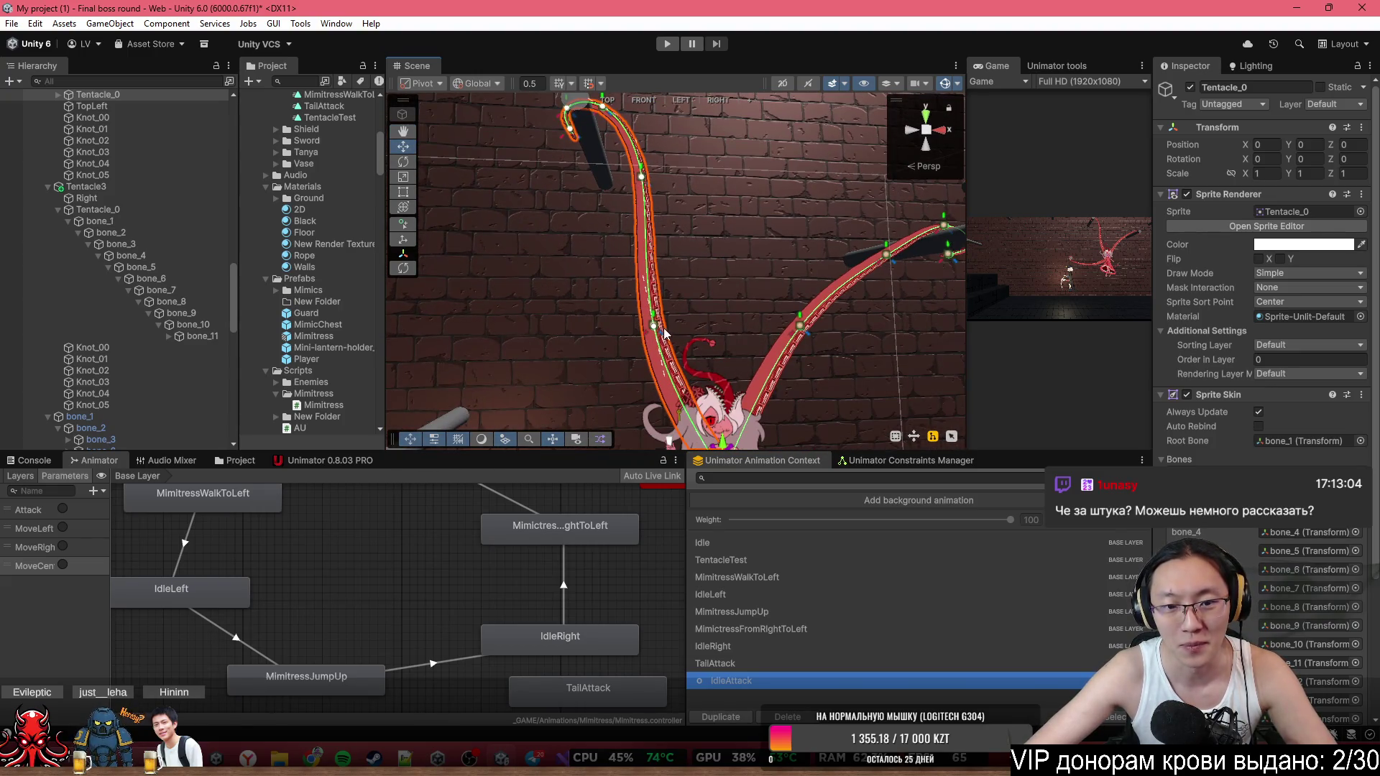
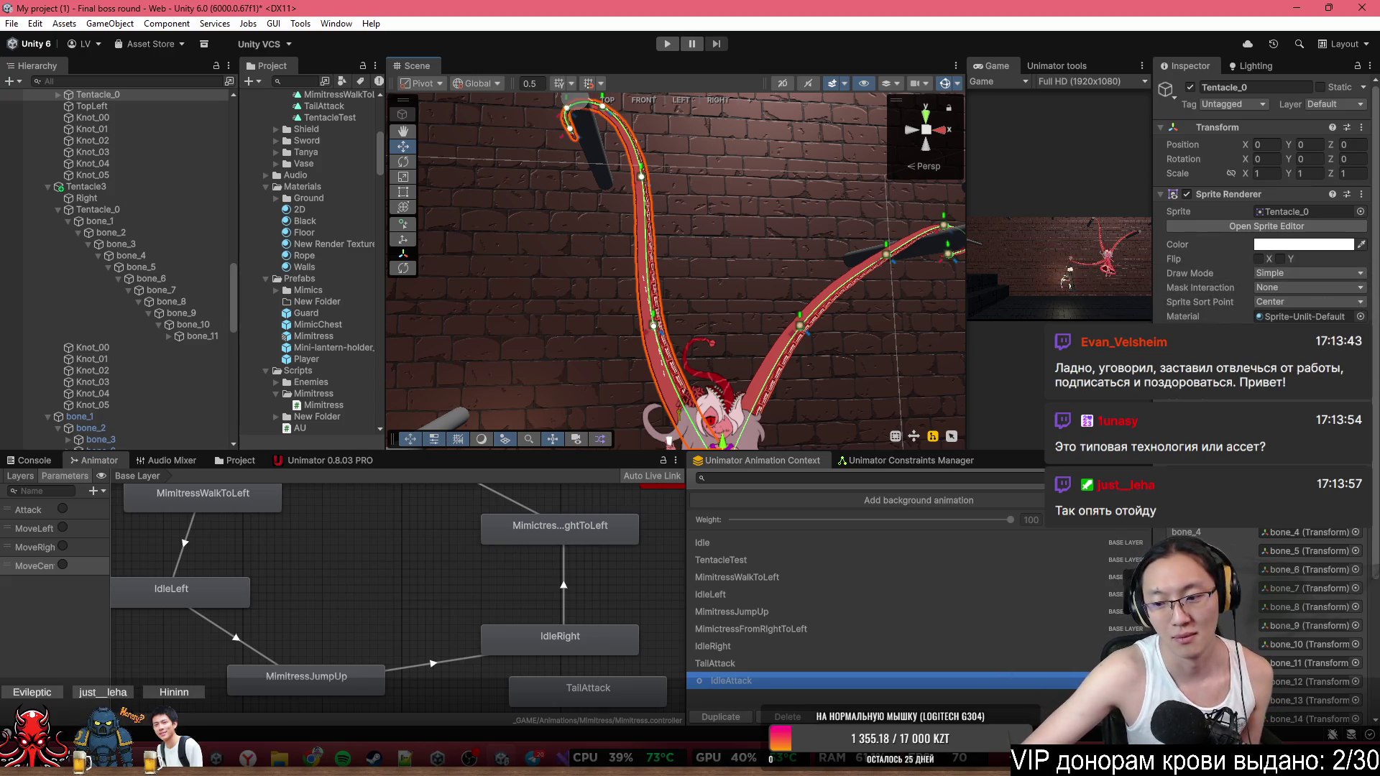
Dismiss the Windows notification panel and orbit the Scene view around the tentacles.
key("super+n")
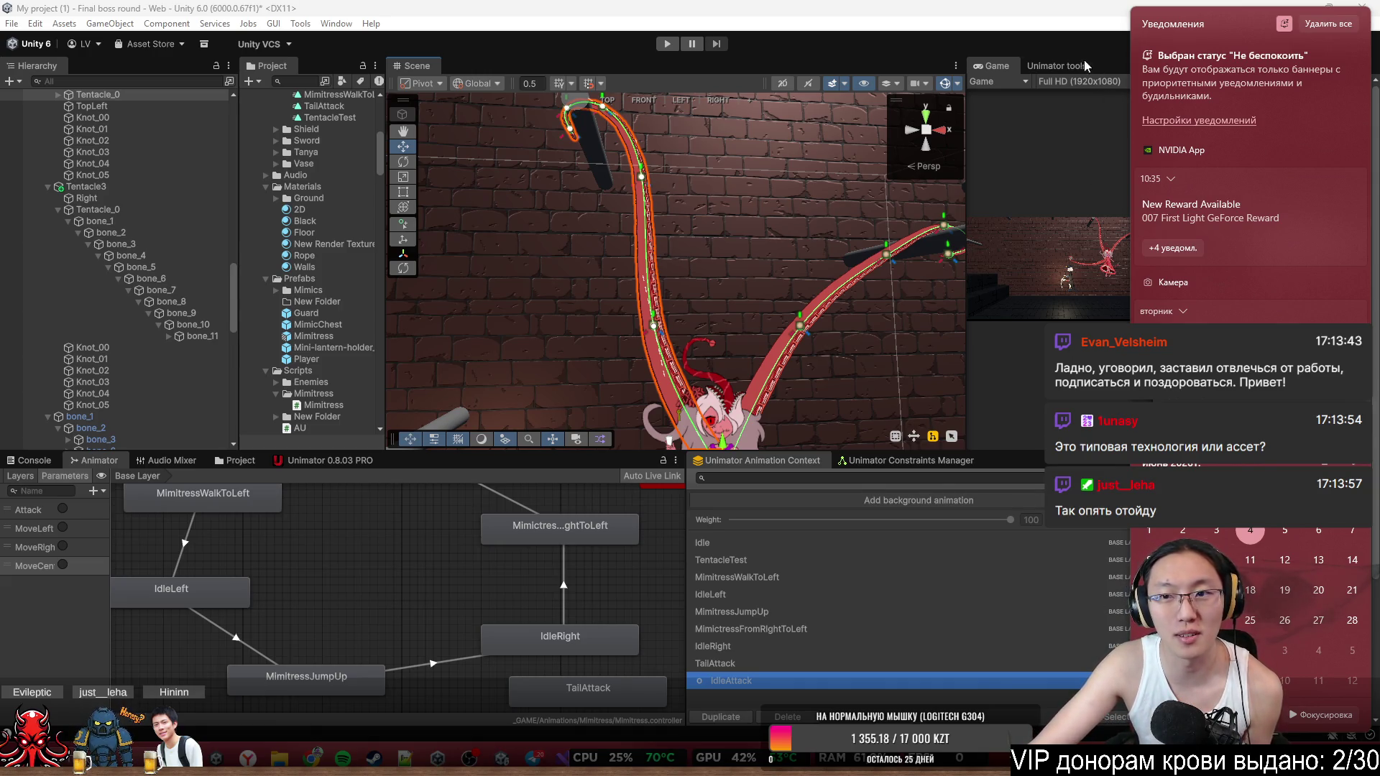
left_click(1085, 13)
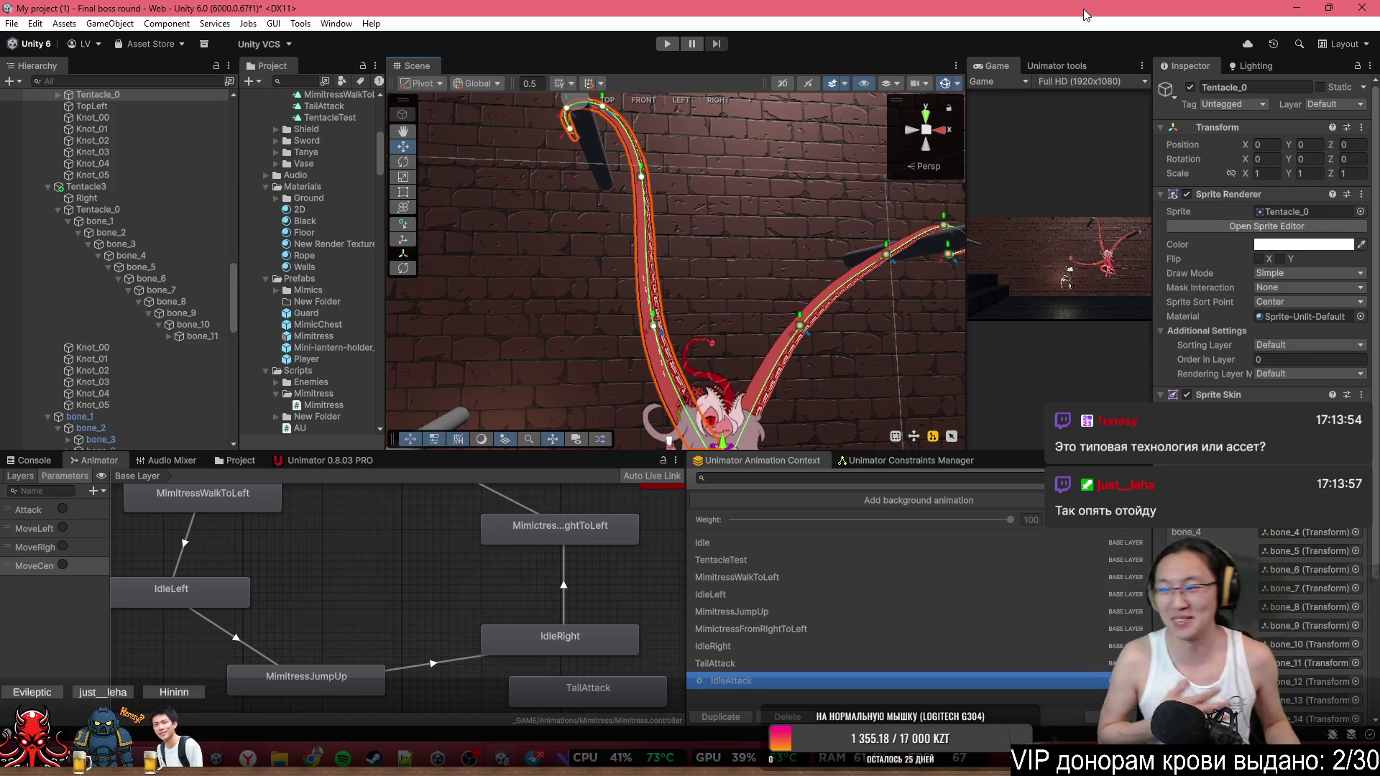
mouse_move(784, 221)
left_mouse_down()
mouse_move(740, 320)
mouse_move(783, 280)
left_mouse_up()
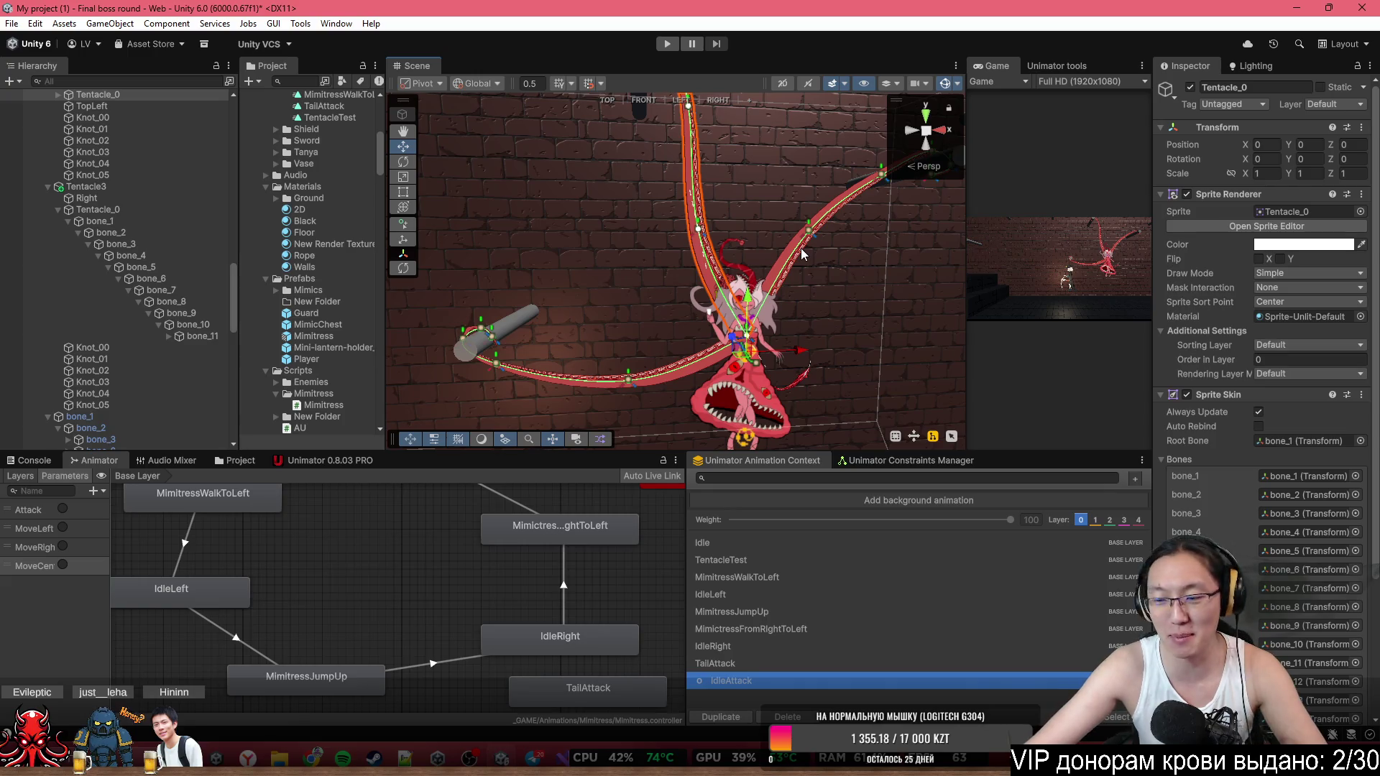
mouse_move(803, 253)
left_mouse_down()
mouse_move(711, 201)
mouse_move(776, 220)
left_mouse_up()
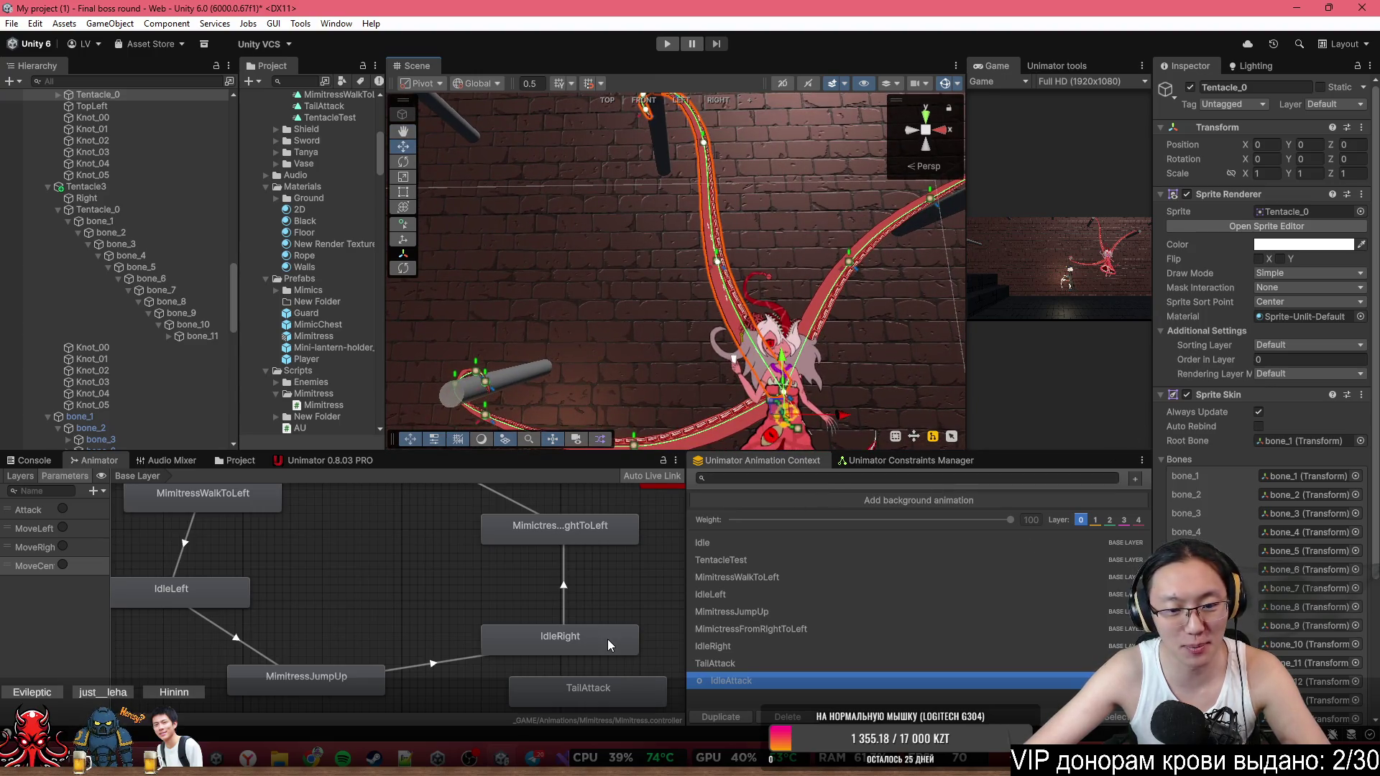
Inspect the MimitressJumpUp to IdleRight transition: exit time 1, zero duration.
left_click(453, 660)
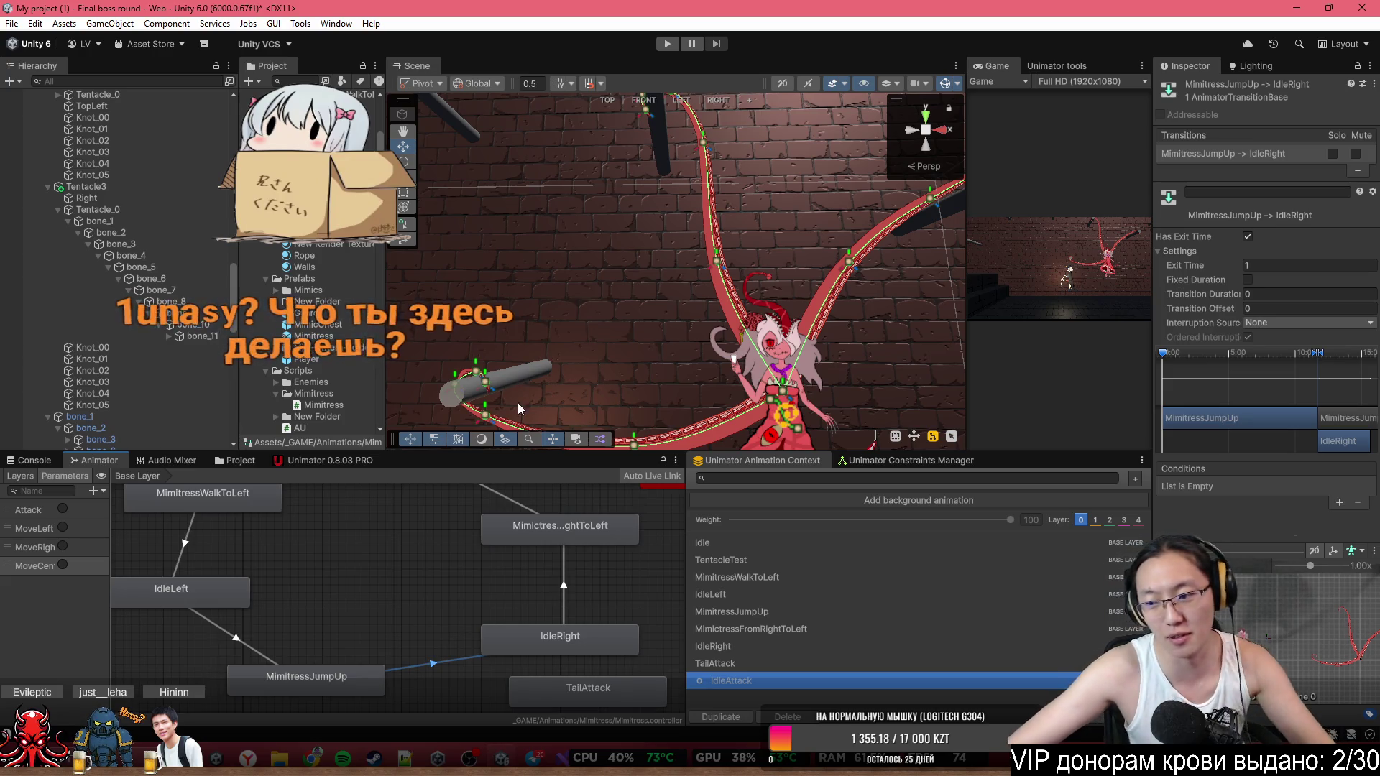
mouse_move(736, 232)
left_mouse_down()
mouse_move(761, 237)
mouse_move(728, 233)
left_mouse_up()
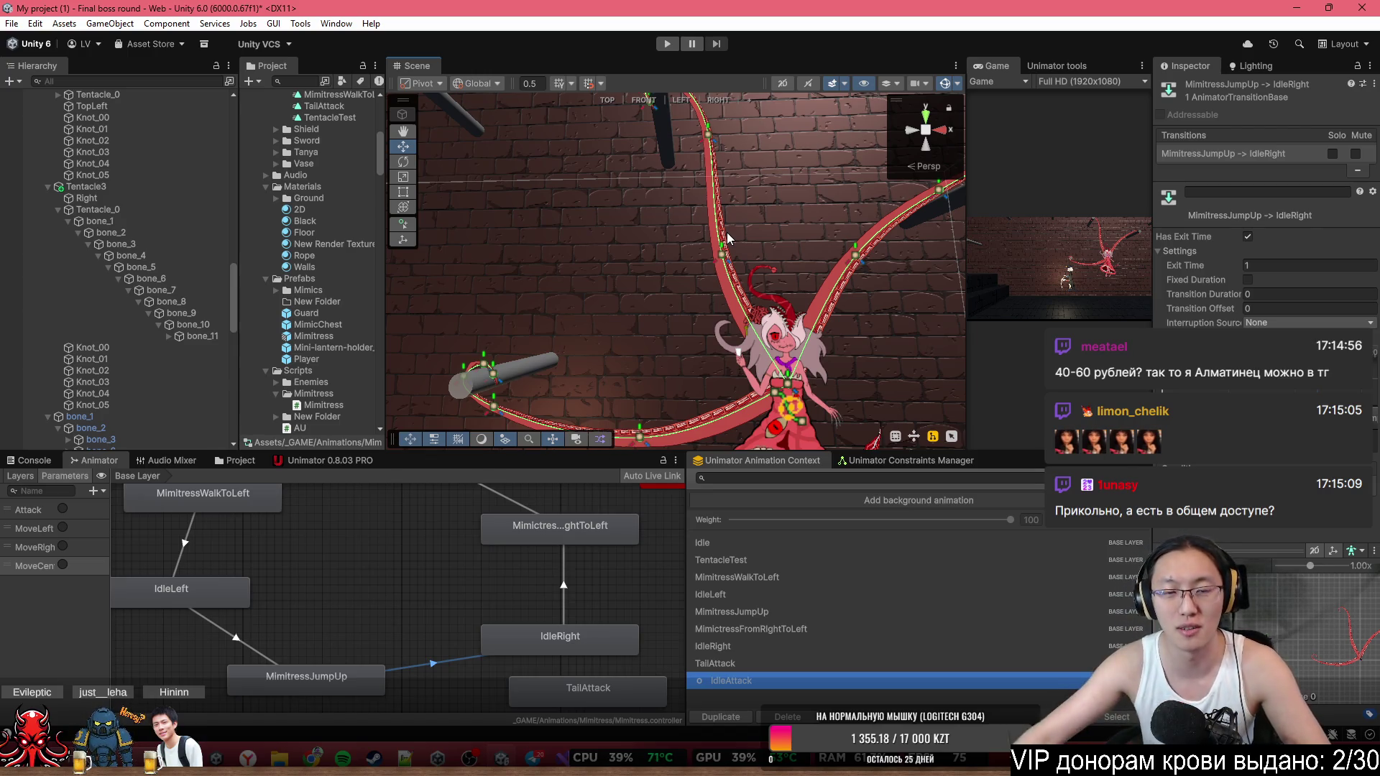
mouse_move(714, 188)
left_mouse_down()
mouse_move(711, 234)
mouse_move(714, 214)
left_mouse_up()
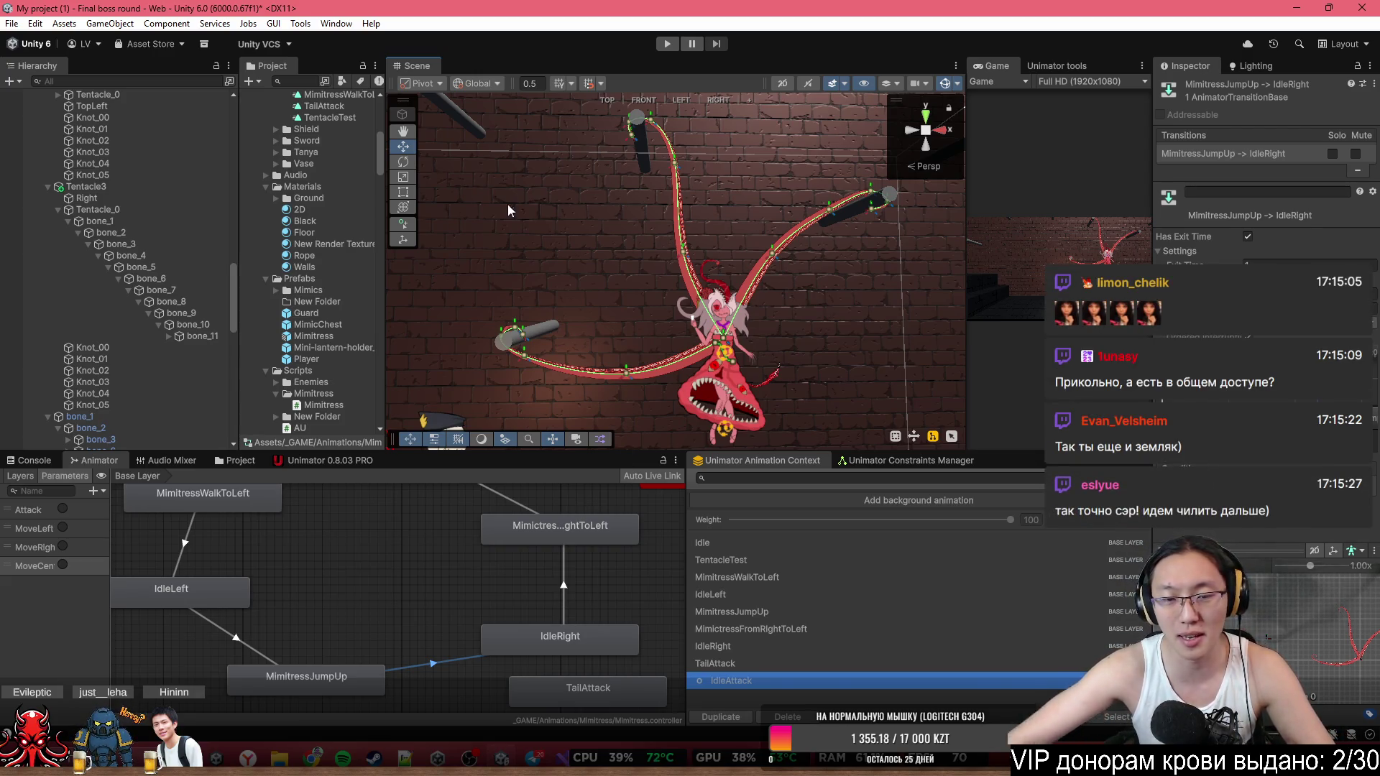
scroll(752, 280, "up", 3)
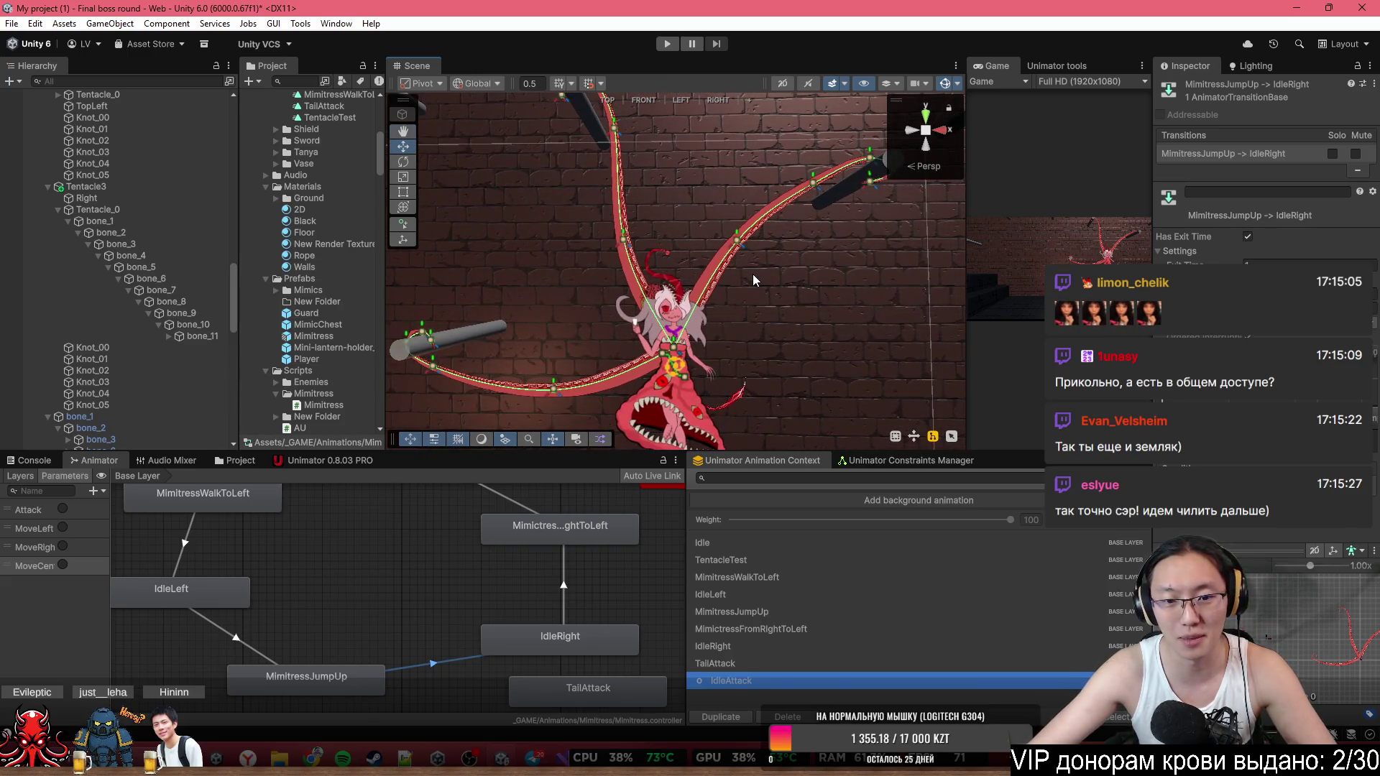
scroll(752, 281, "down", 2)
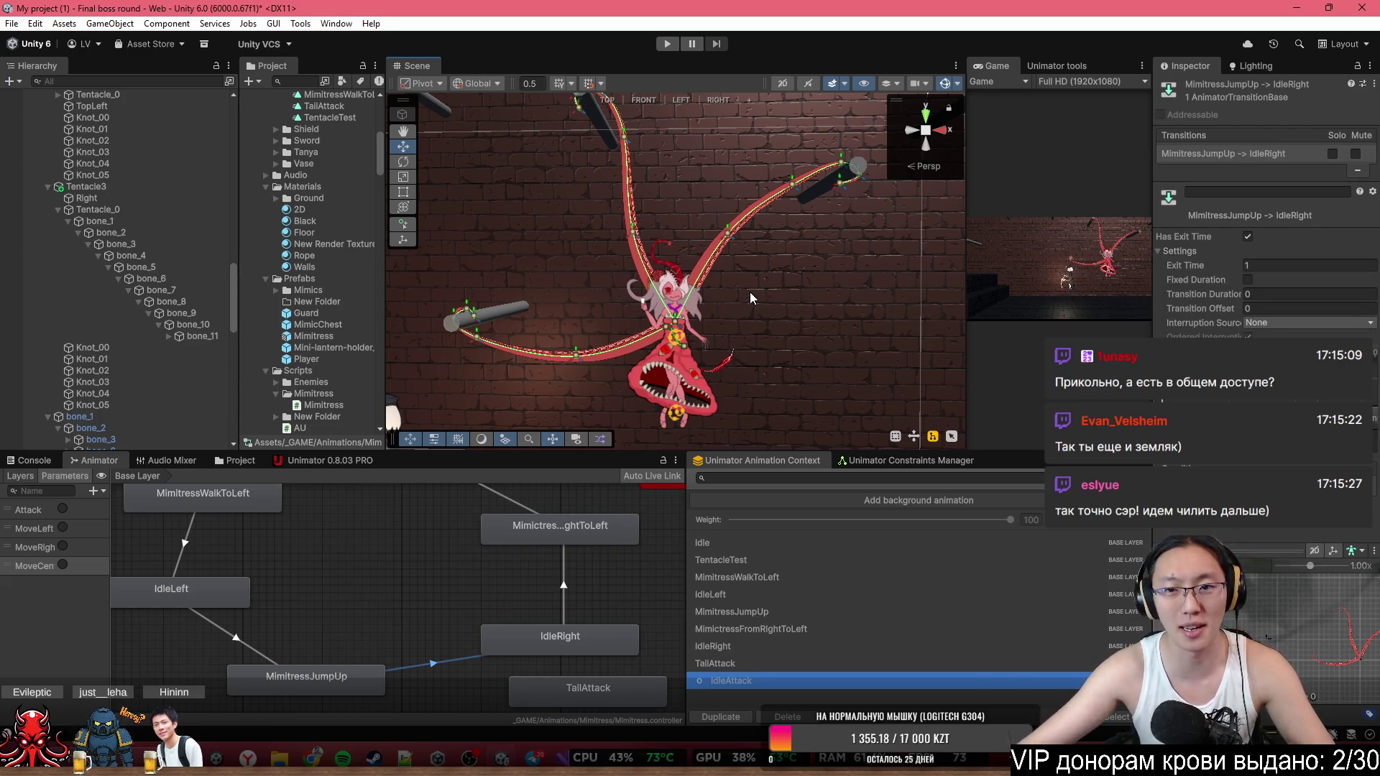
mouse_move(631, 186)
left_mouse_down()
mouse_move(728, 183)
mouse_move(671, 203)
left_mouse_up()
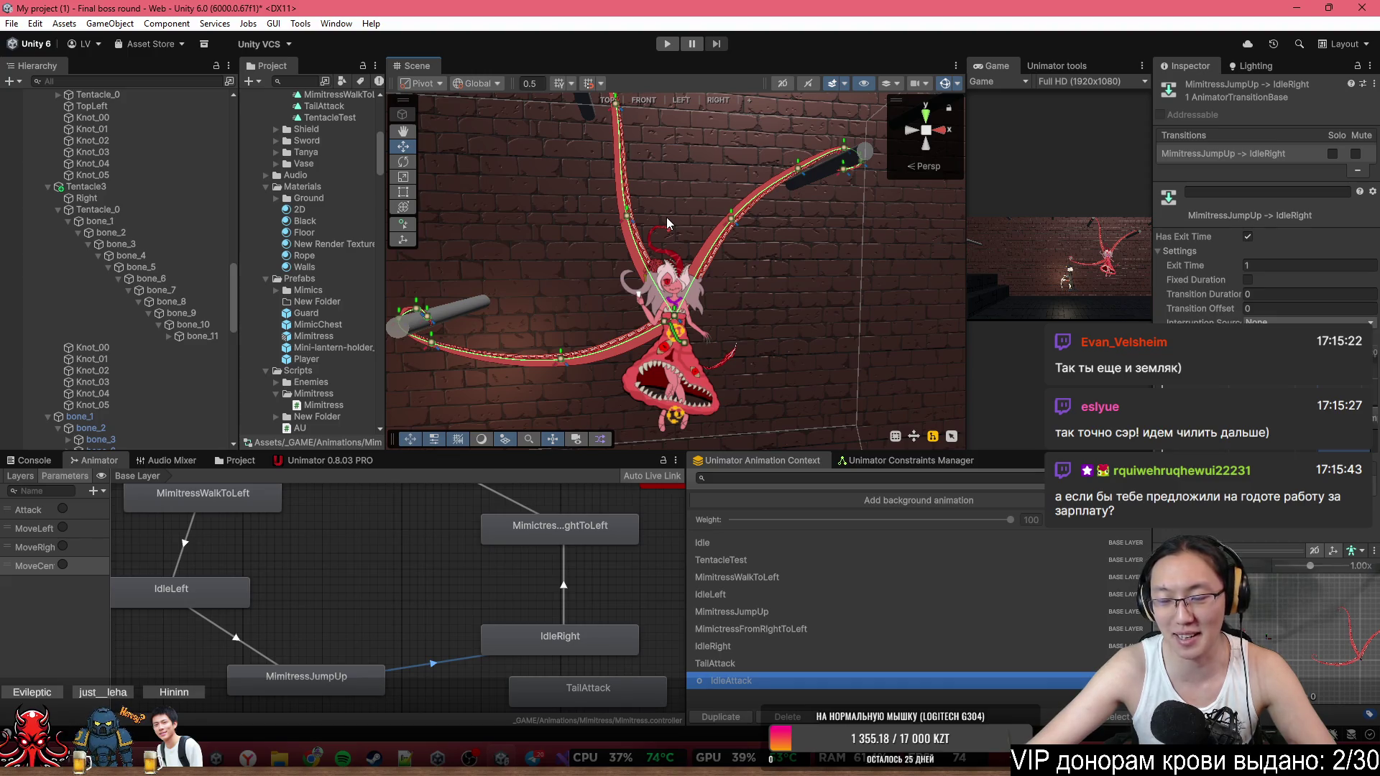
left_click_drag(656, 164, 660, 179)
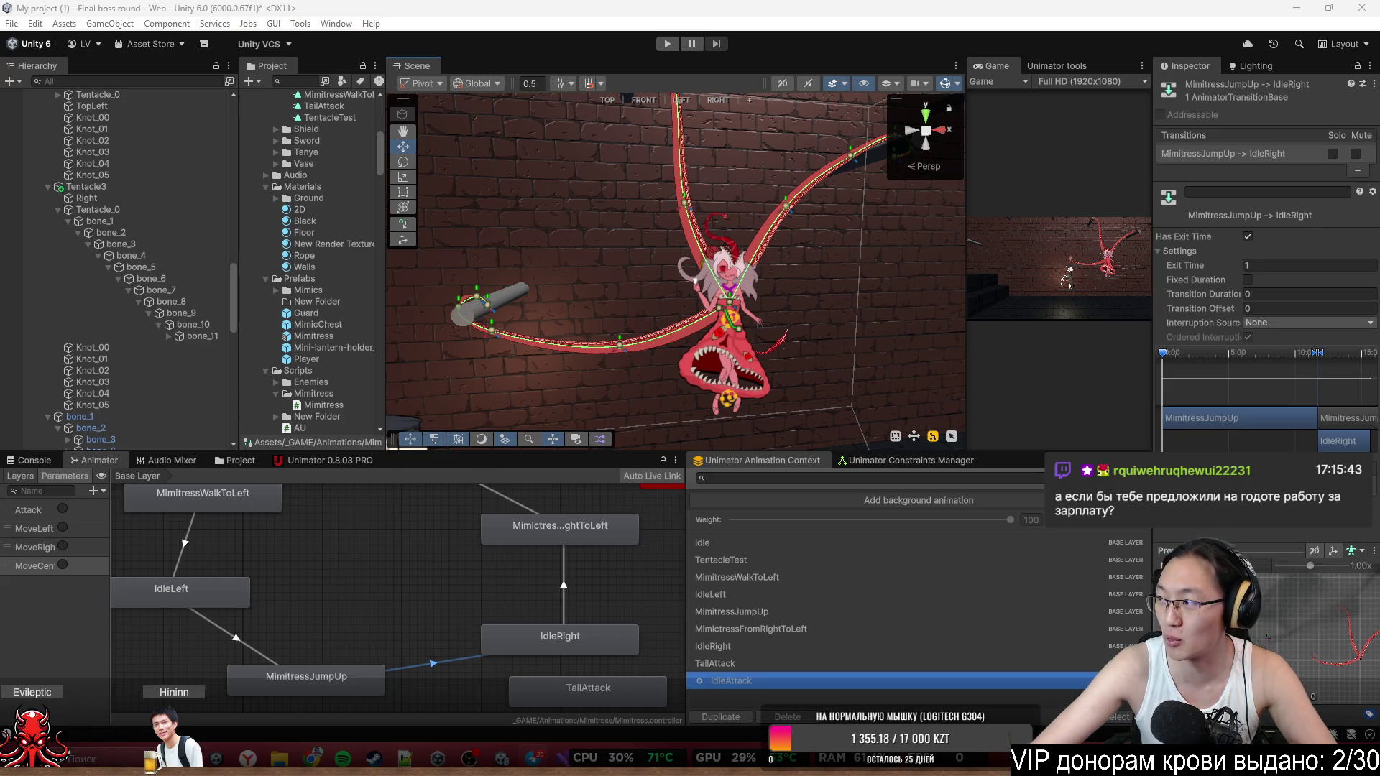
mouse_move(639, 240)
left_mouse_down()
mouse_move(609, 248)
mouse_move(588, 209)
mouse_move(594, 177)
mouse_move(588, 188)
left_mouse_up()
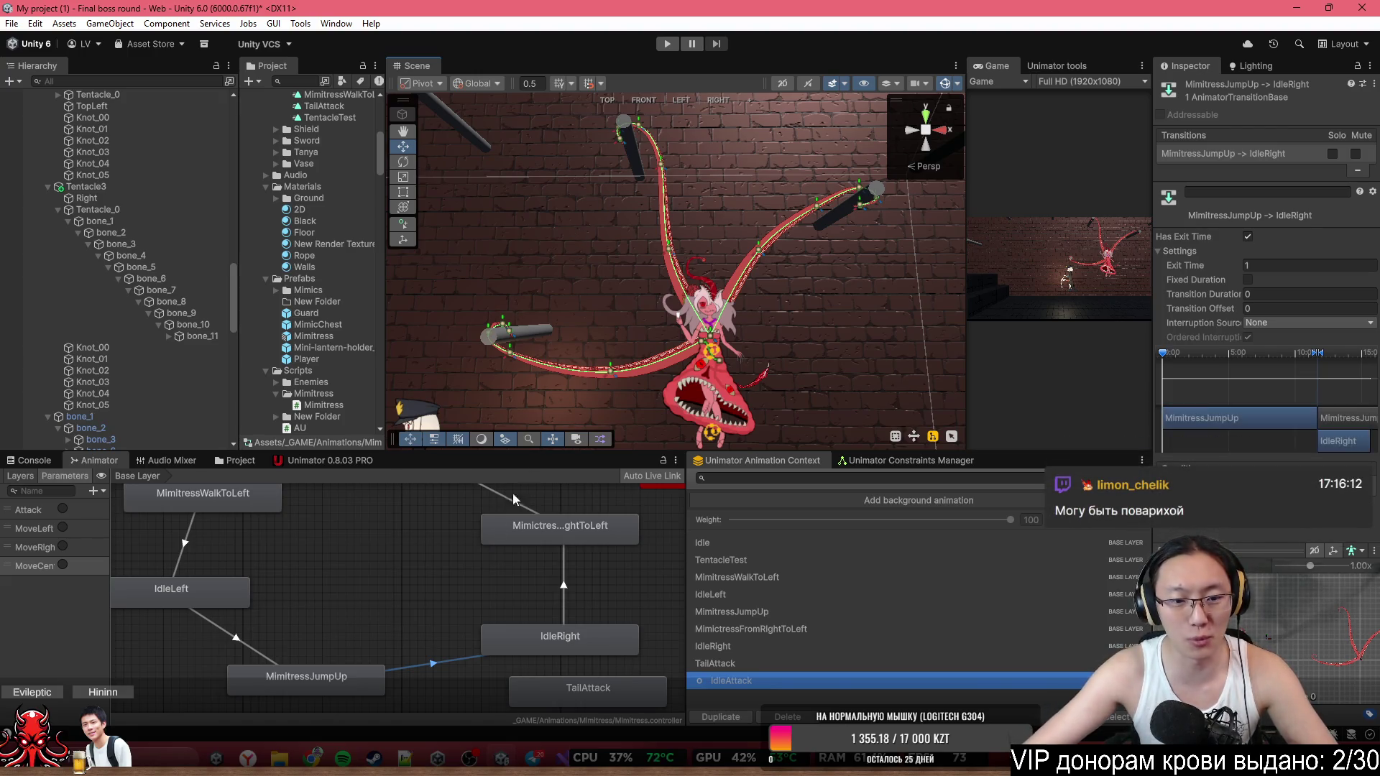
left_click(320, 463)
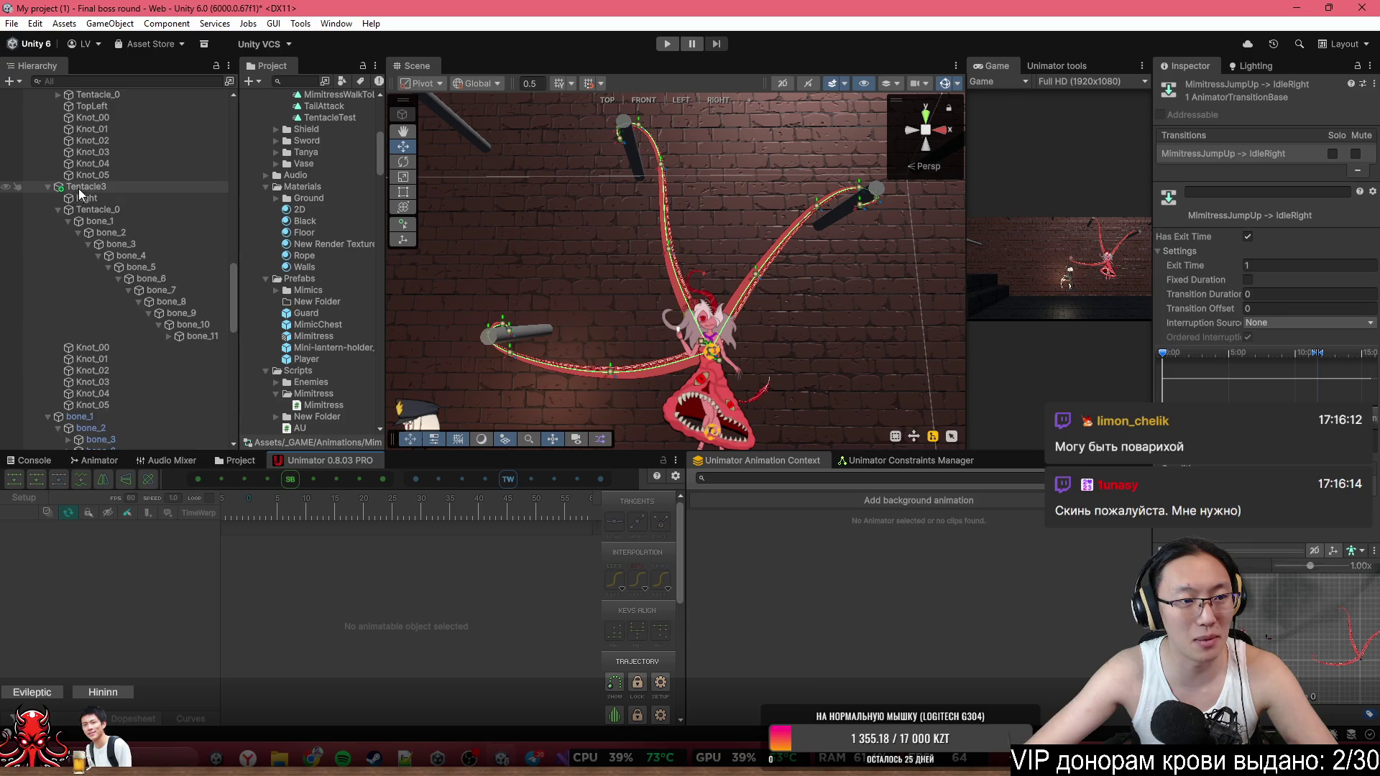
Select Mimitress and load its MimitressWalkToLeft clip onto the Unimator timeline.
scroll(97, 209, "up", 10)
left_click(98, 209)
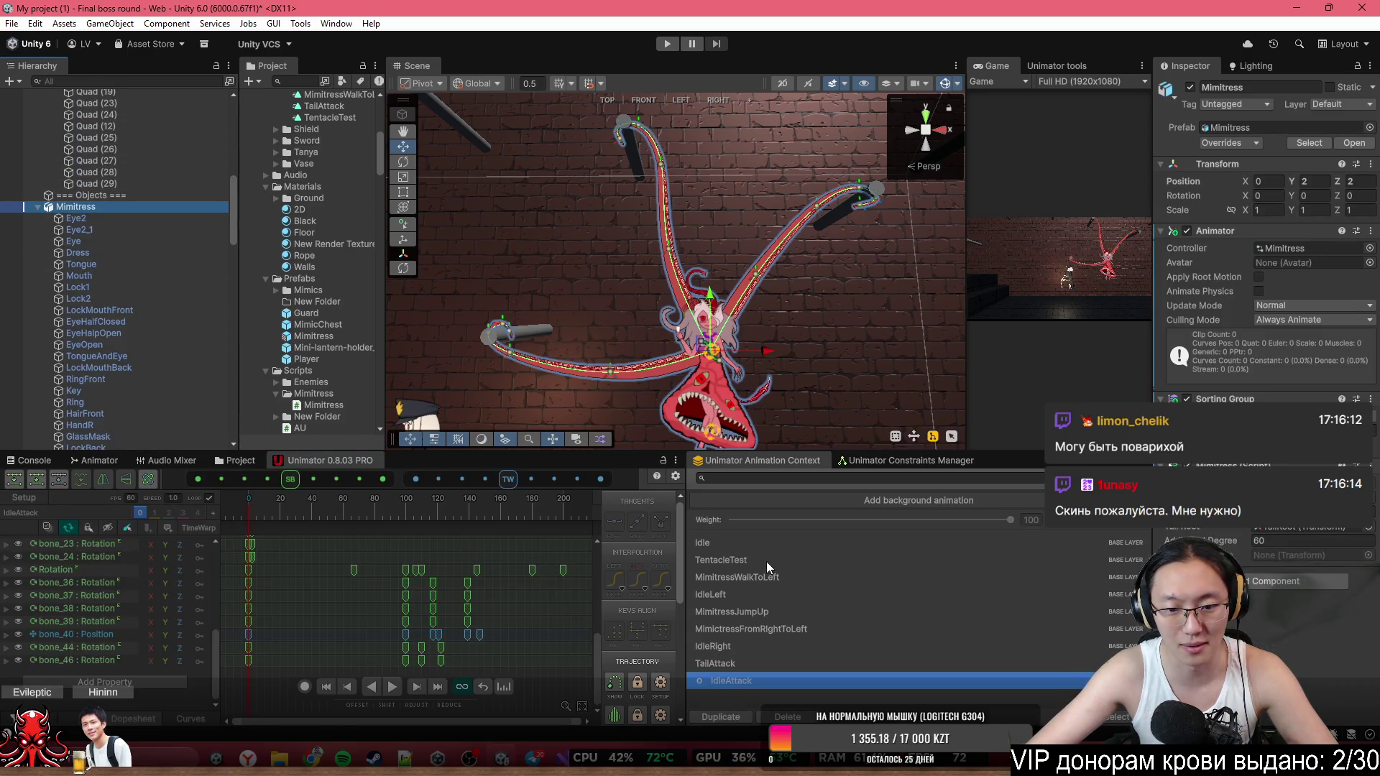
left_click(798, 577)
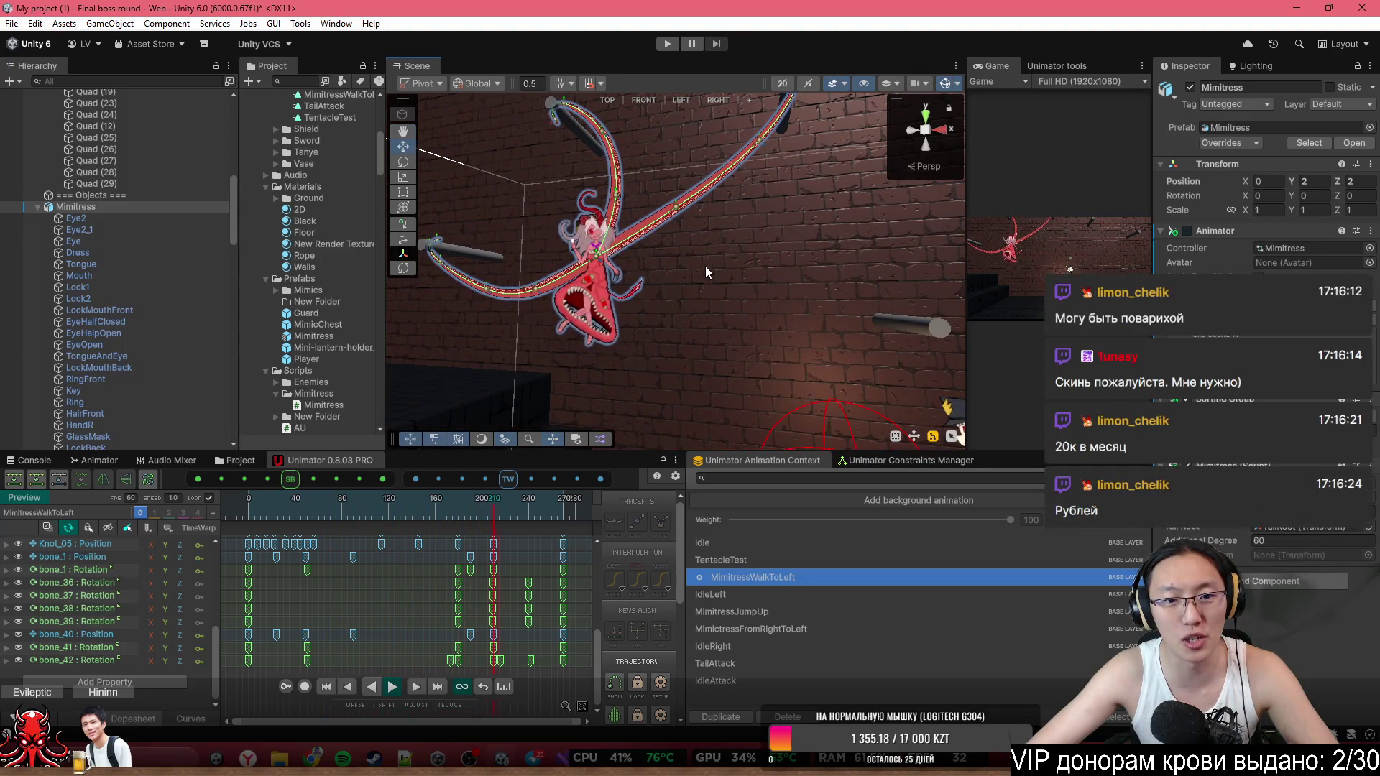
Pull the Scene camera back to show the floor and select the Player character.
mouse_move(541, 280)
left_mouse_down()
mouse_move(657, 306)
mouse_move(699, 251)
left_mouse_up()
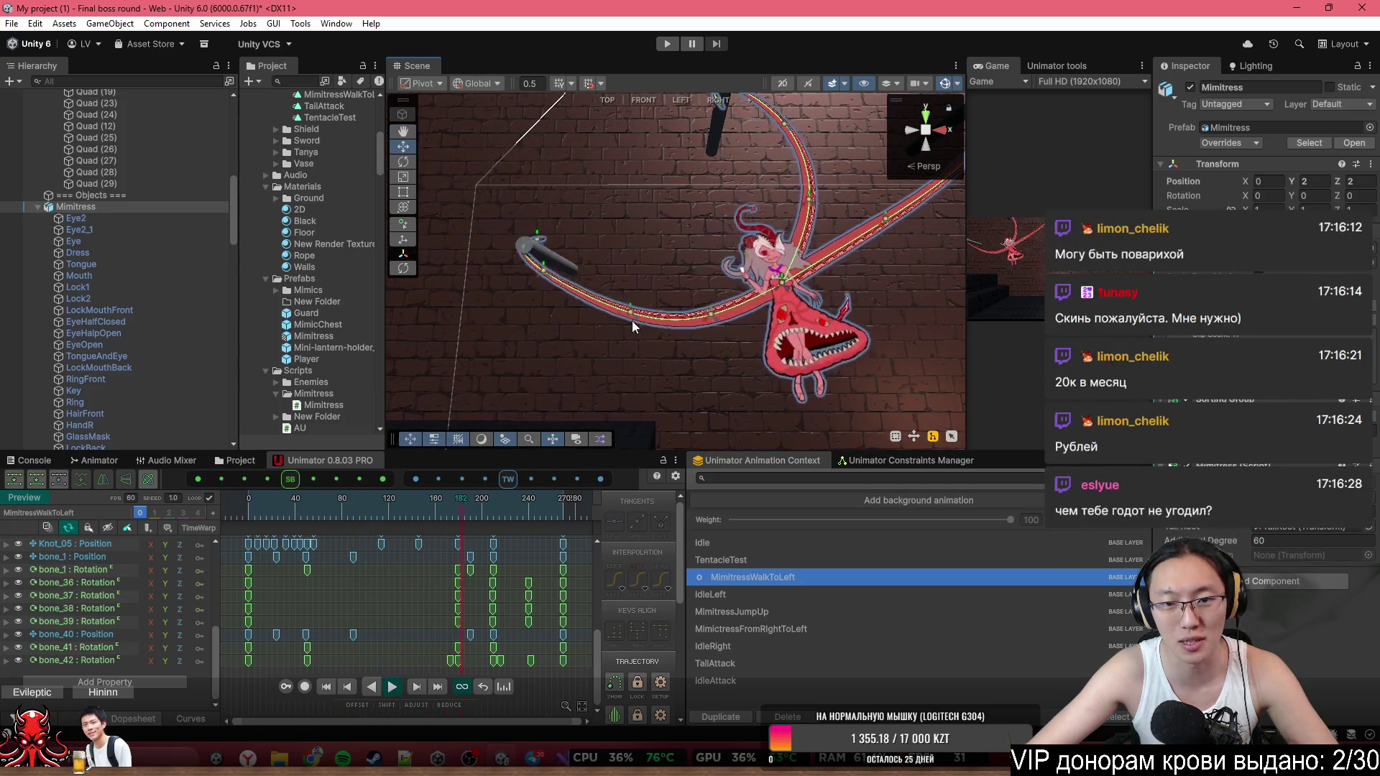
left_click_drag(784, 329, 869, 358)
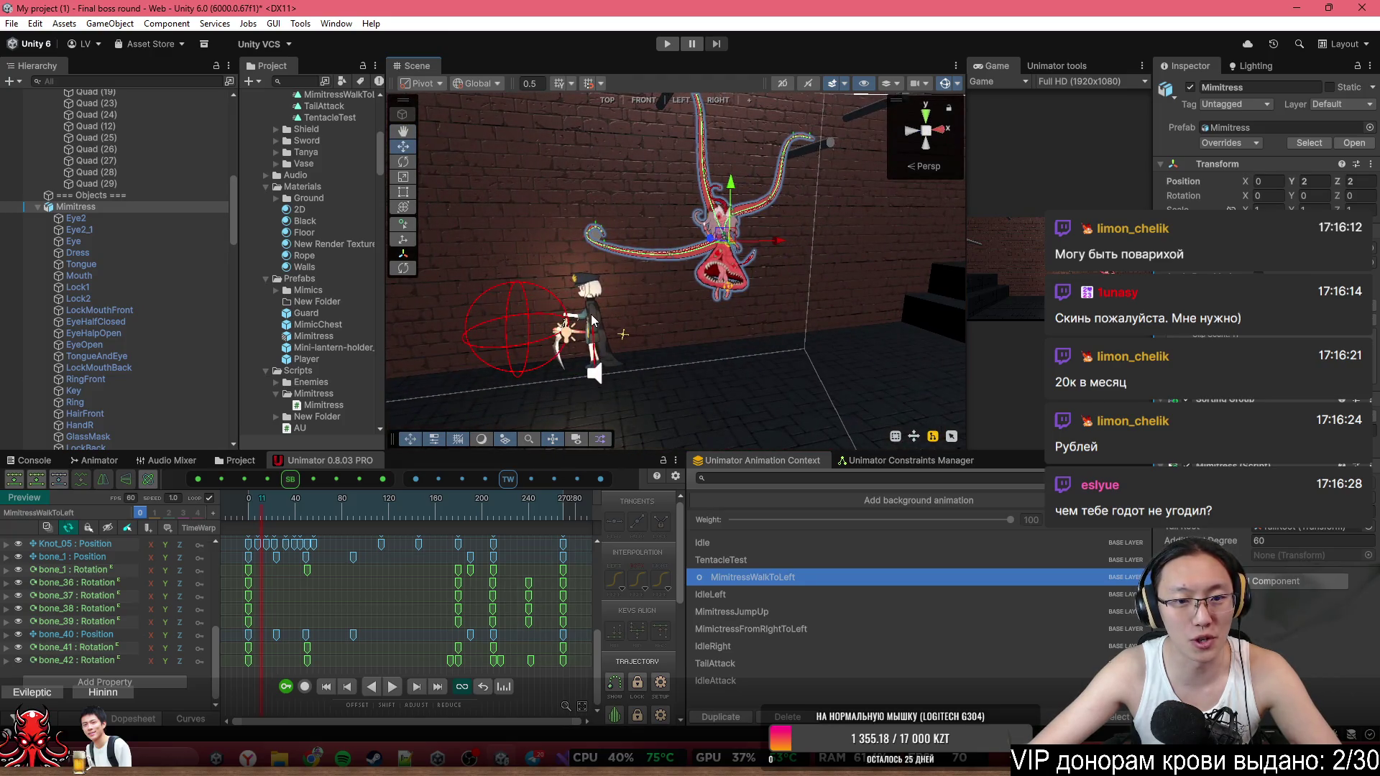
left_click(586, 305)
Frame the Player and shift it along X to about -5.32.
key("f")
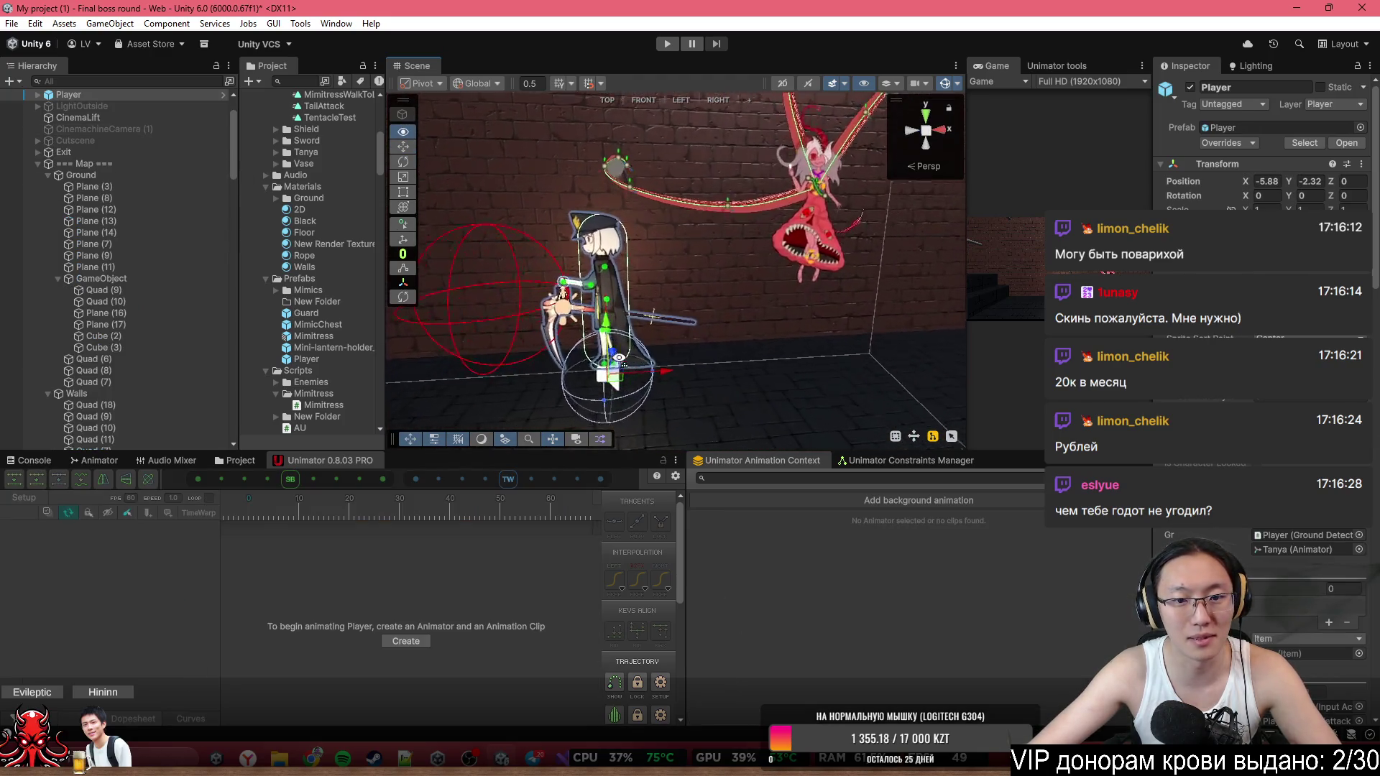
mouse_move(672, 382)
left_mouse_down()
mouse_move(758, 374)
mouse_move(653, 379)
mouse_move(763, 391)
mouse_move(697, 379)
mouse_move(736, 394)
mouse_move(699, 391)
left_mouse_up()
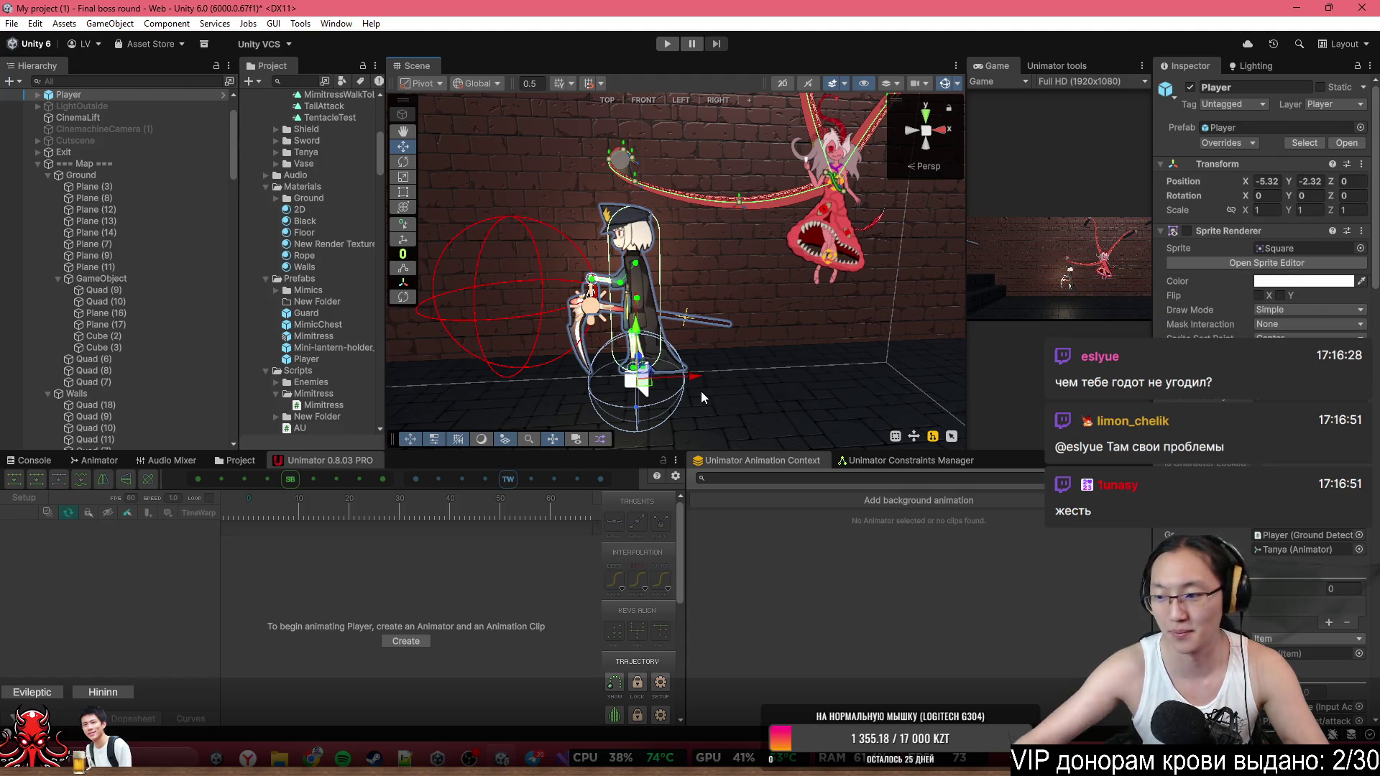
left_click_drag(712, 387, 471, 151)
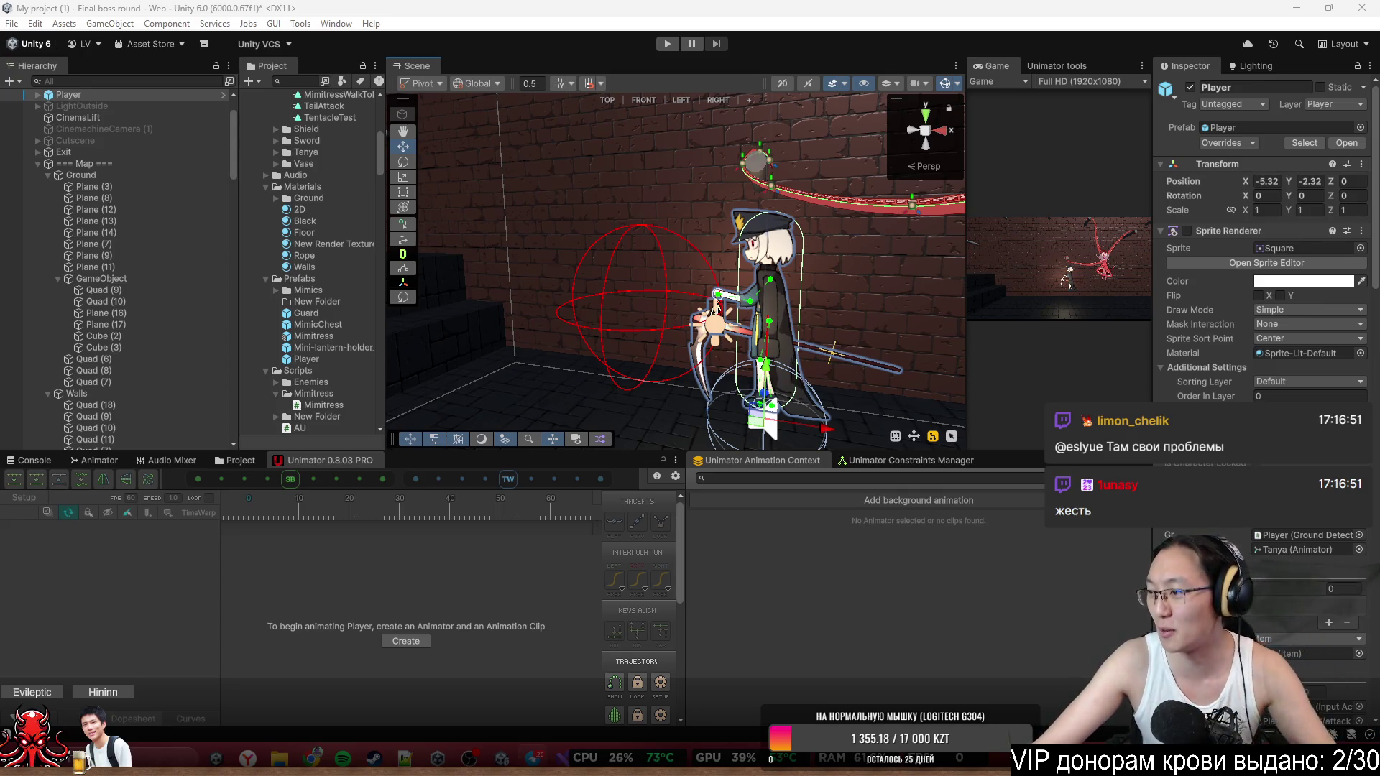
Reselect the Mimitress boss to reload its clips in Unimator.
scroll(815, 257, "down", 5)
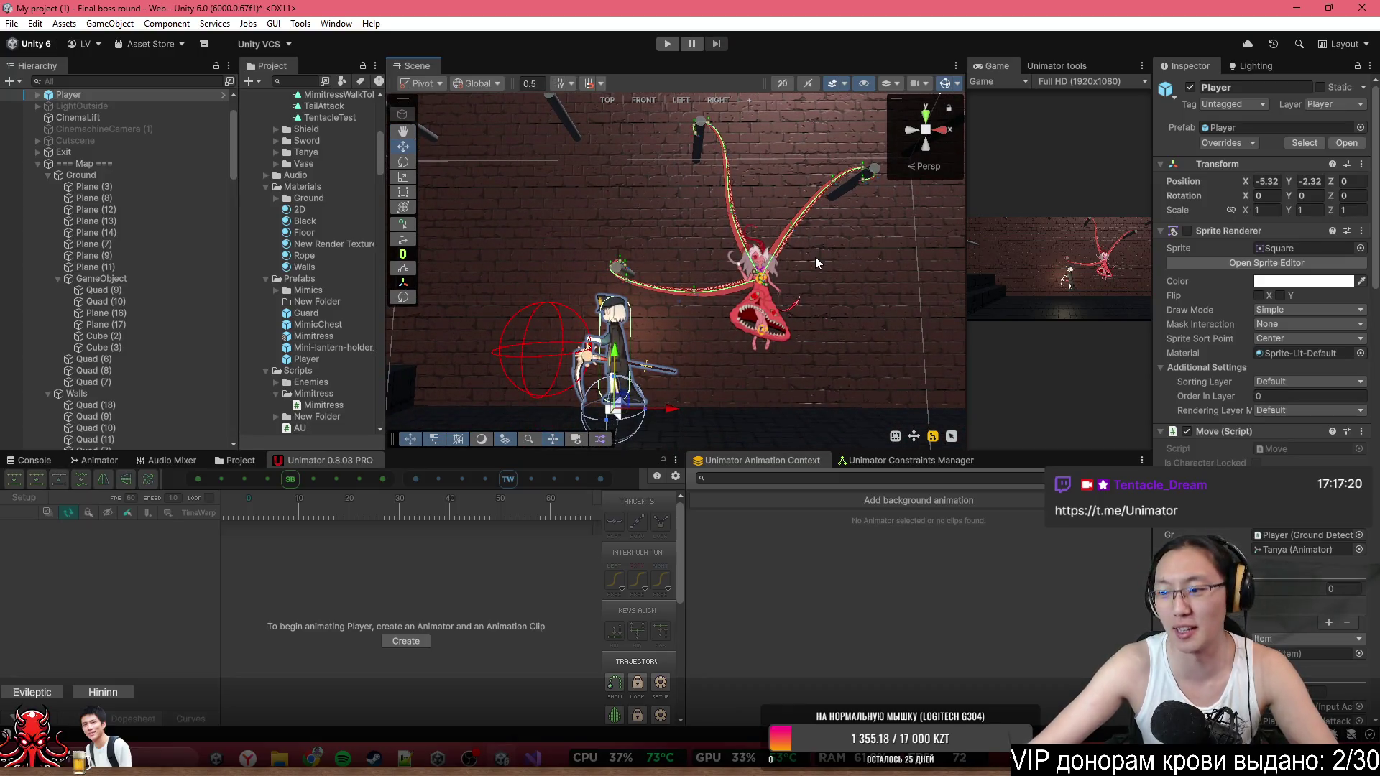
mouse_move(815, 257)
left_mouse_down()
mouse_move(747, 225)
mouse_move(726, 232)
left_mouse_up()
left_click(728, 223)
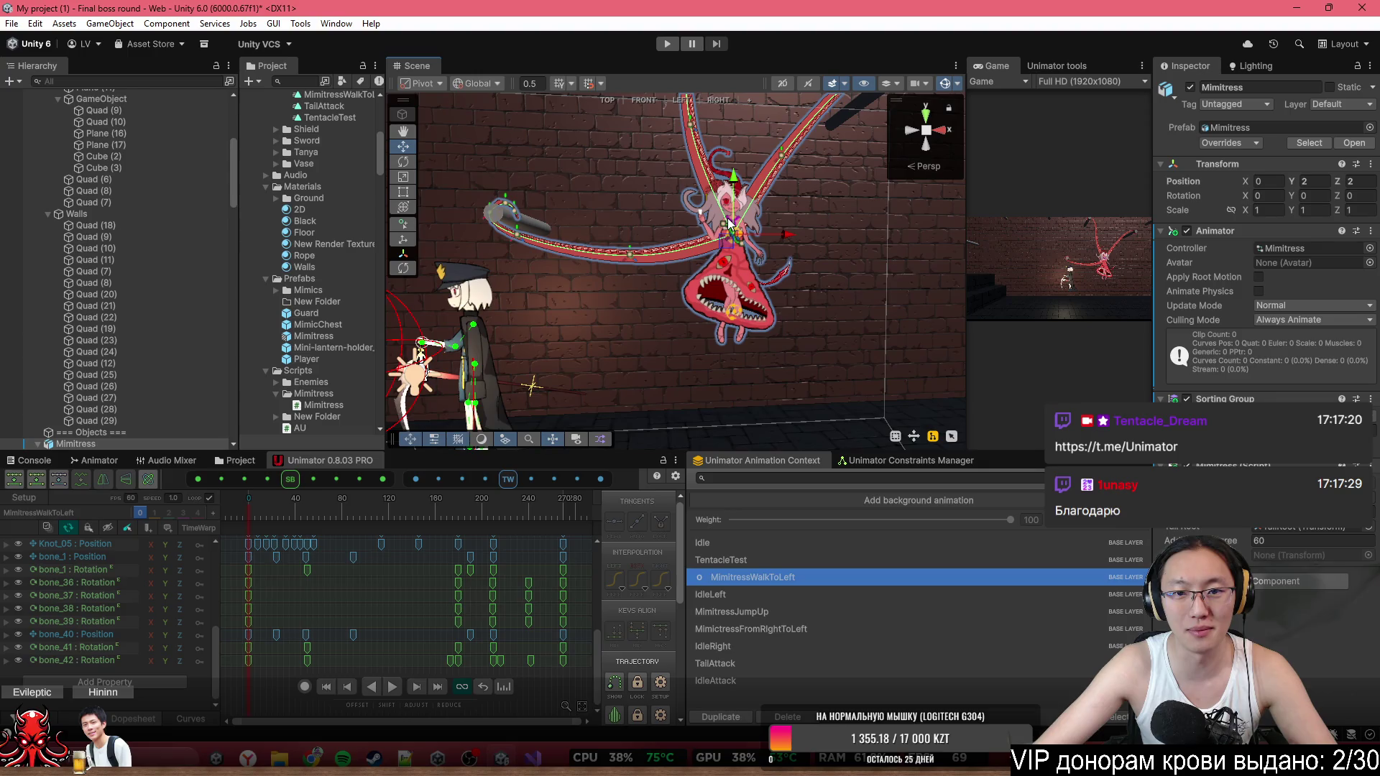
Show Knot_05's motion trajectory and scrub the MimitressWalkToLeft preview to around frame 100.
scroll(714, 331, "up", 3)
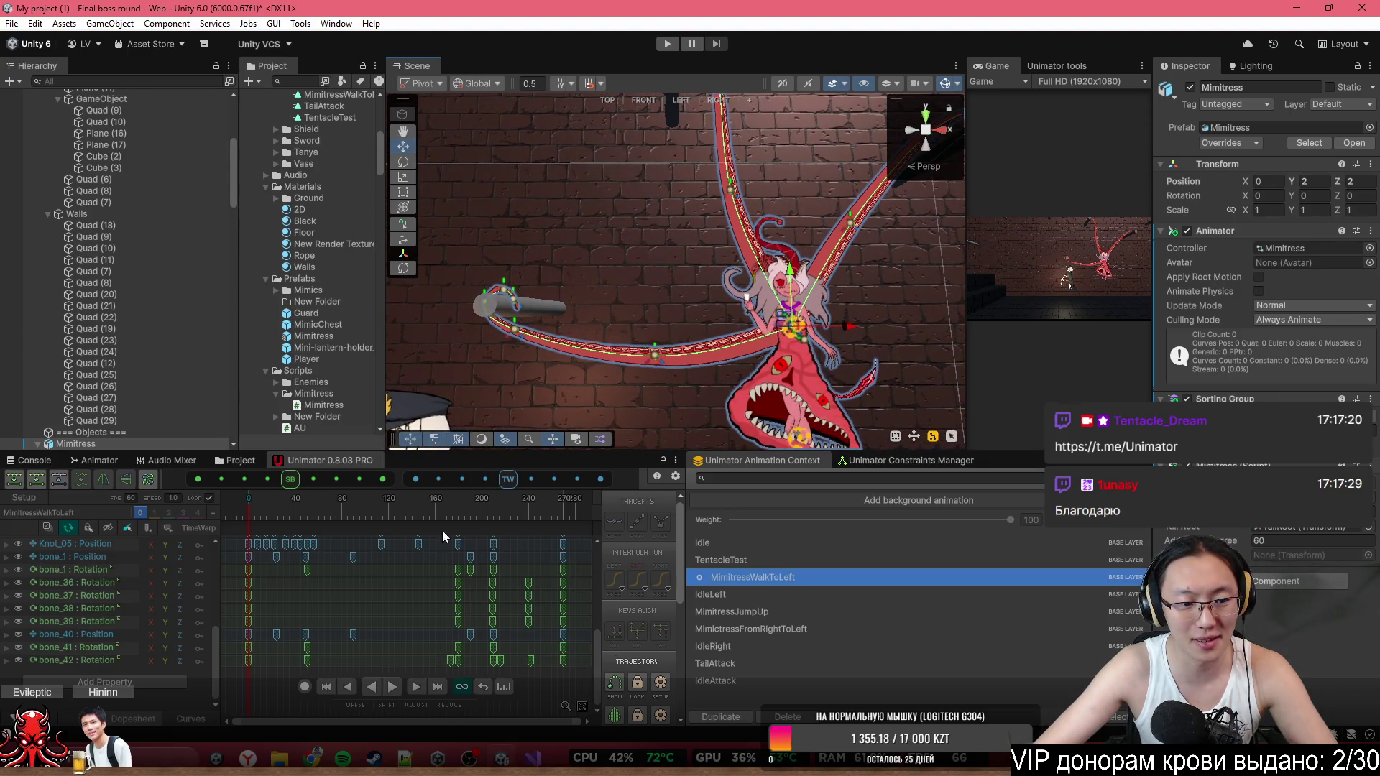
left_click(516, 309)
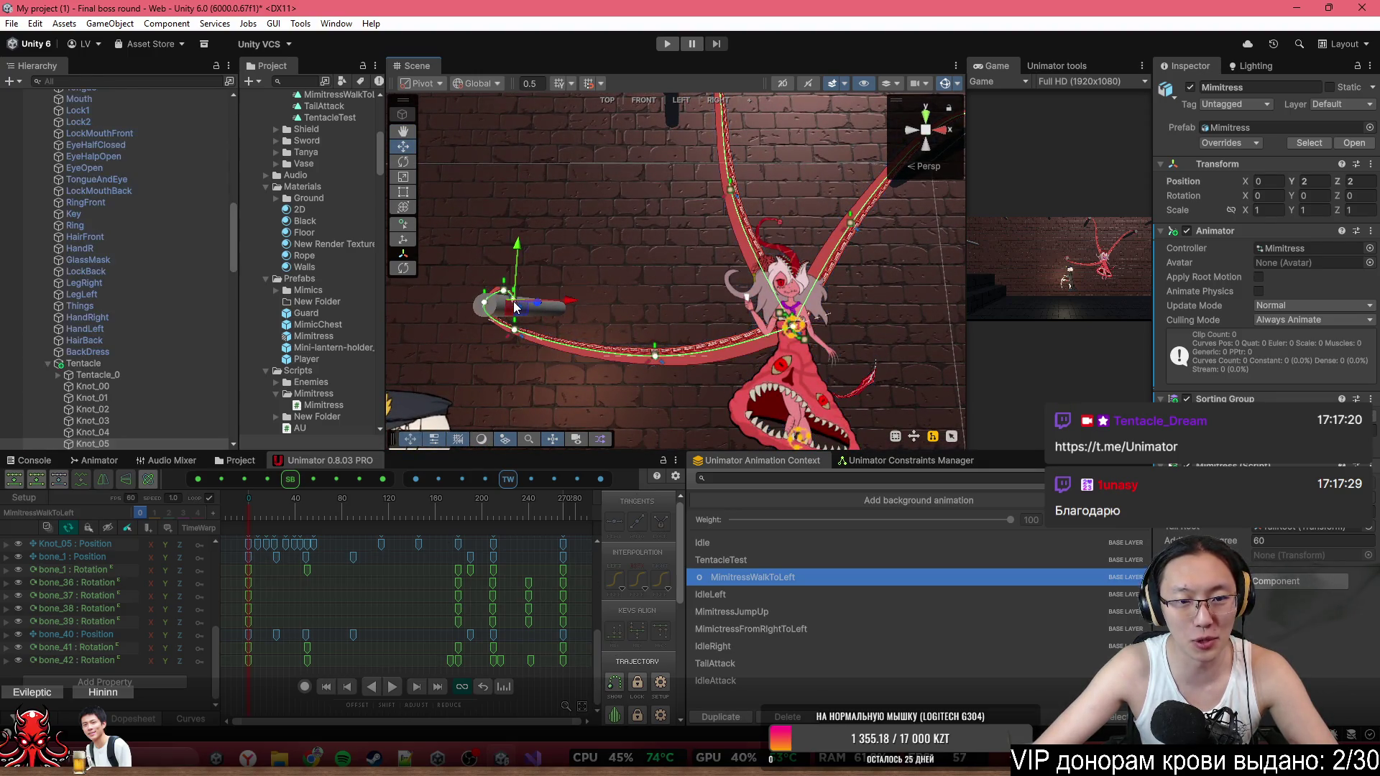
left_click(616, 686)
mouse_move(660, 368)
left_mouse_down()
mouse_move(478, 304)
mouse_move(827, 270)
left_mouse_up()
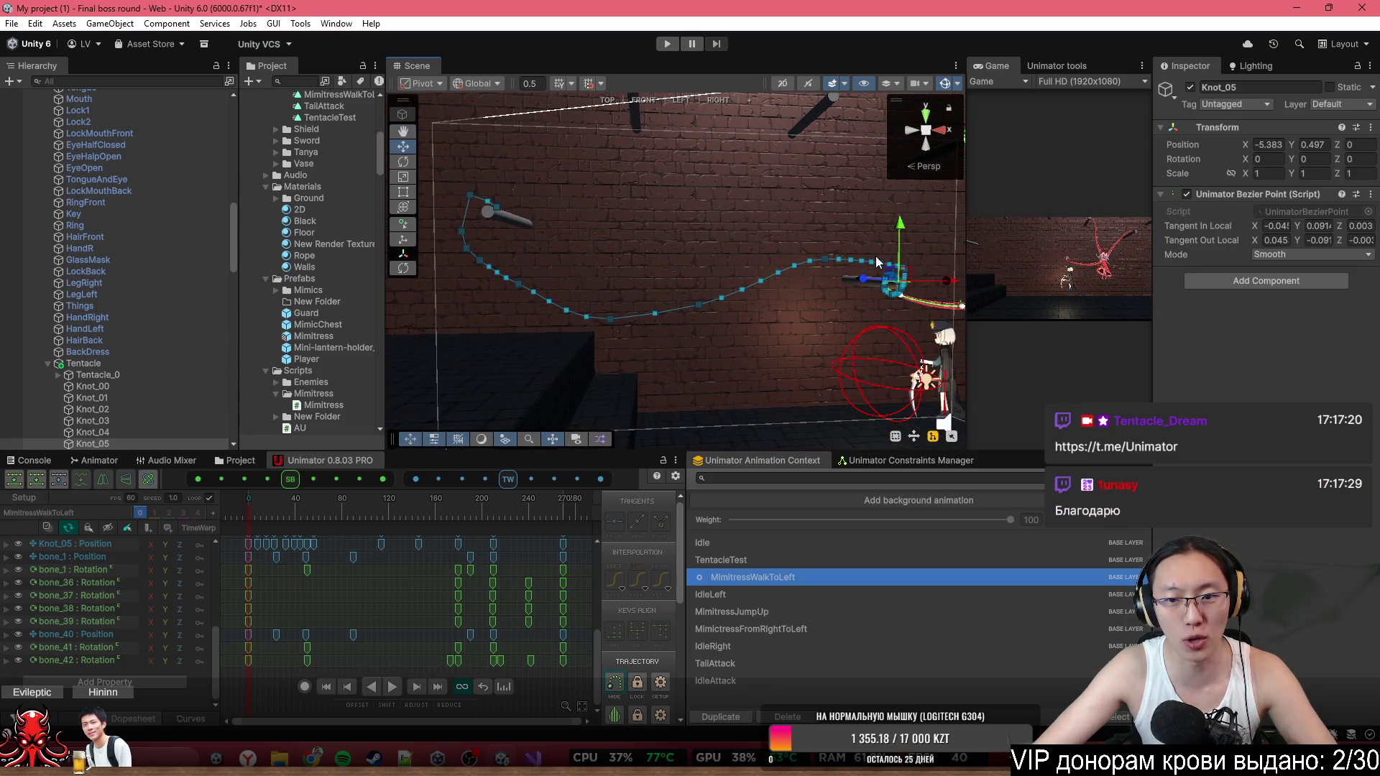
left_click_drag(252, 511, 444, 480)
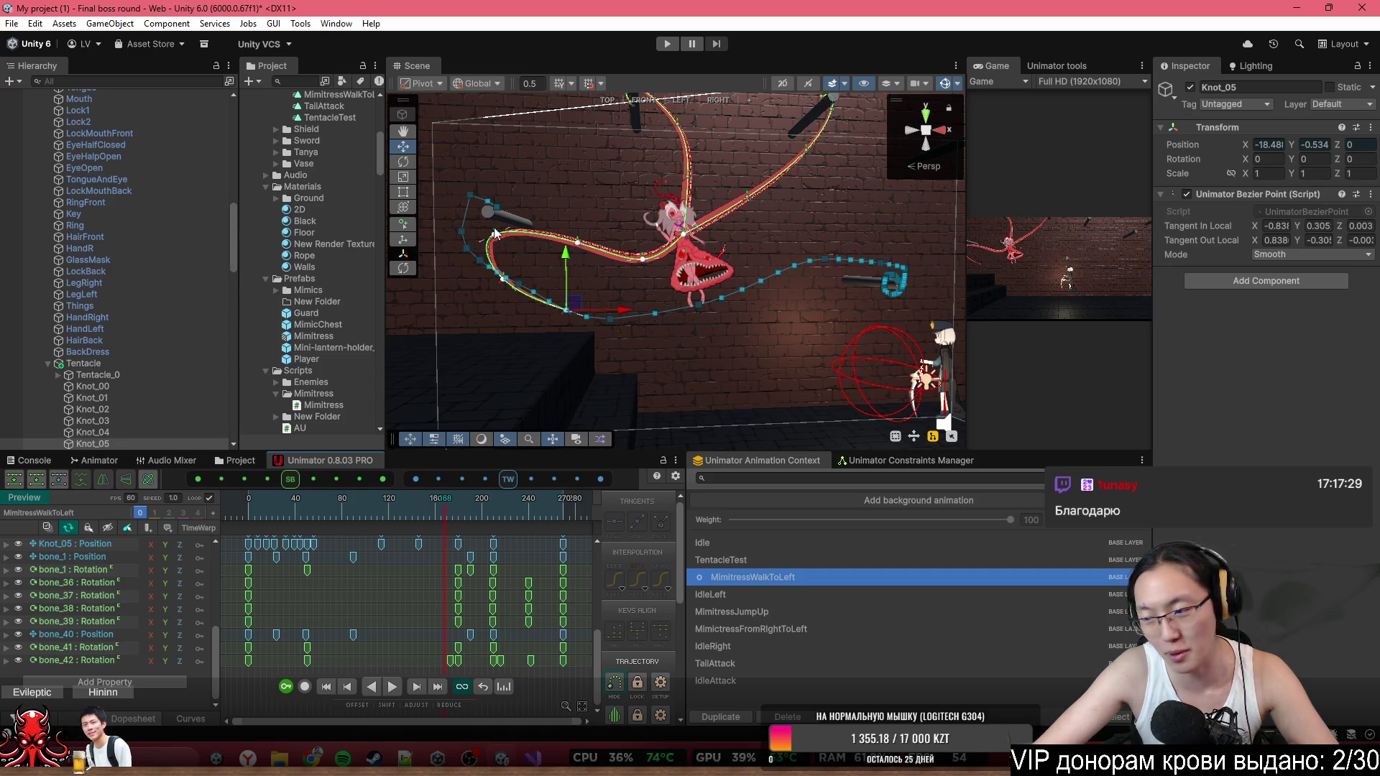
Hide Knot_05's trajectory paths and the ghosted tentacle trails.
left_click(614, 682)
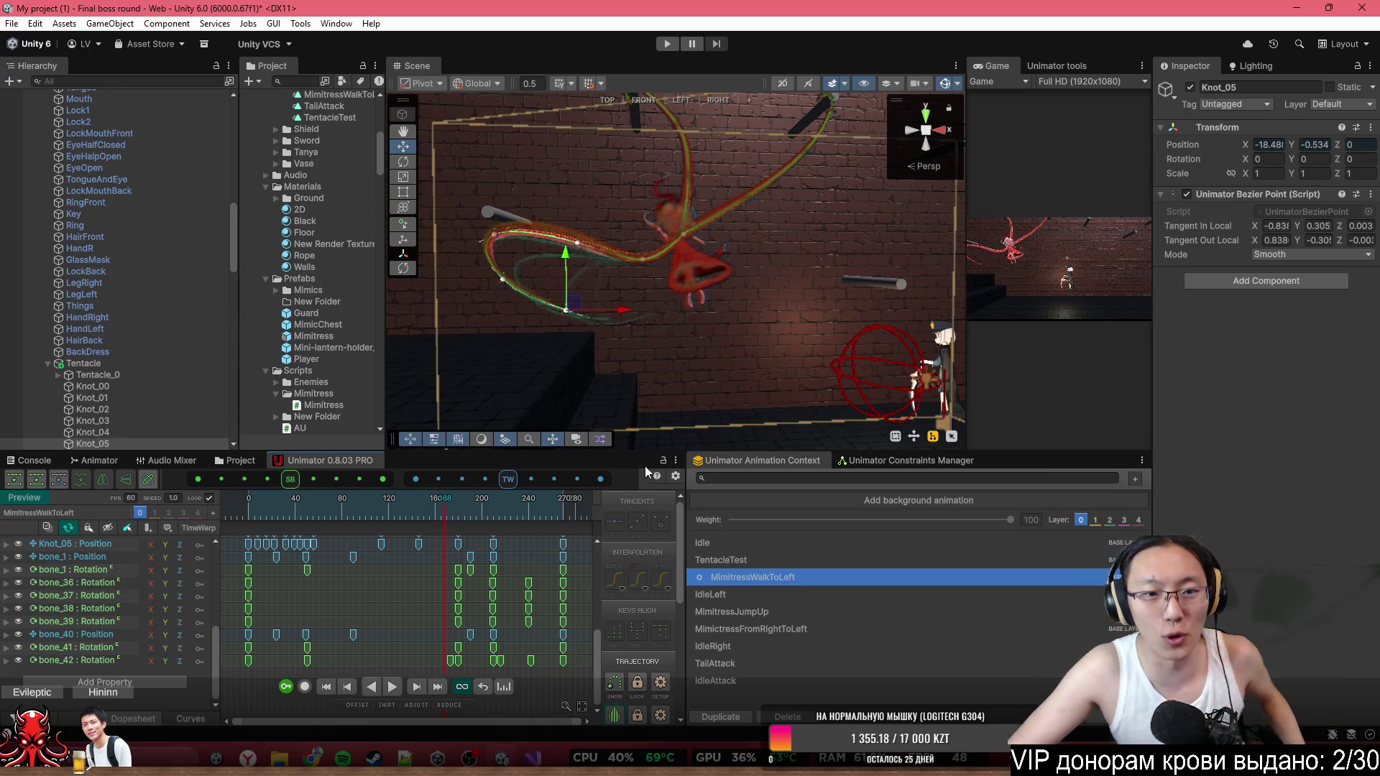
scroll(670, 272, "up", 3)
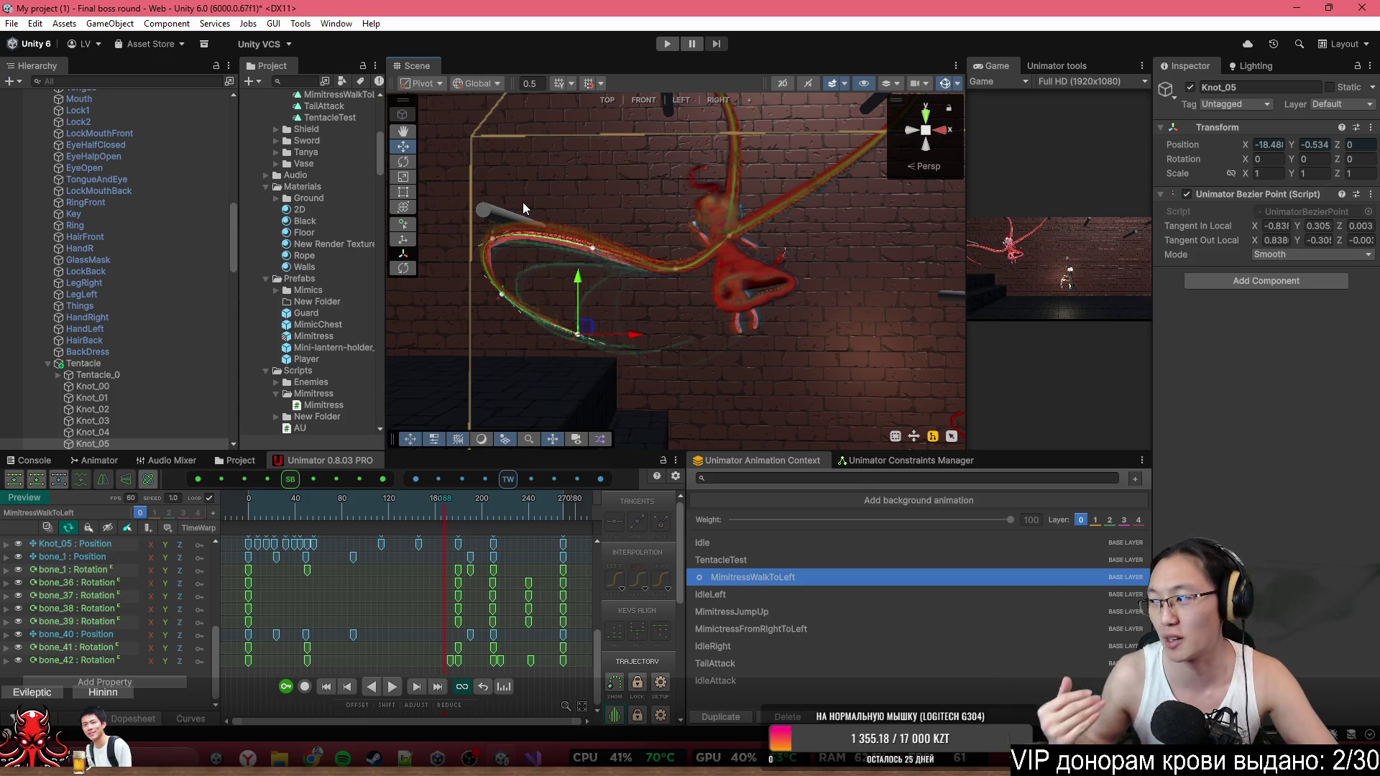
left_click(608, 716)
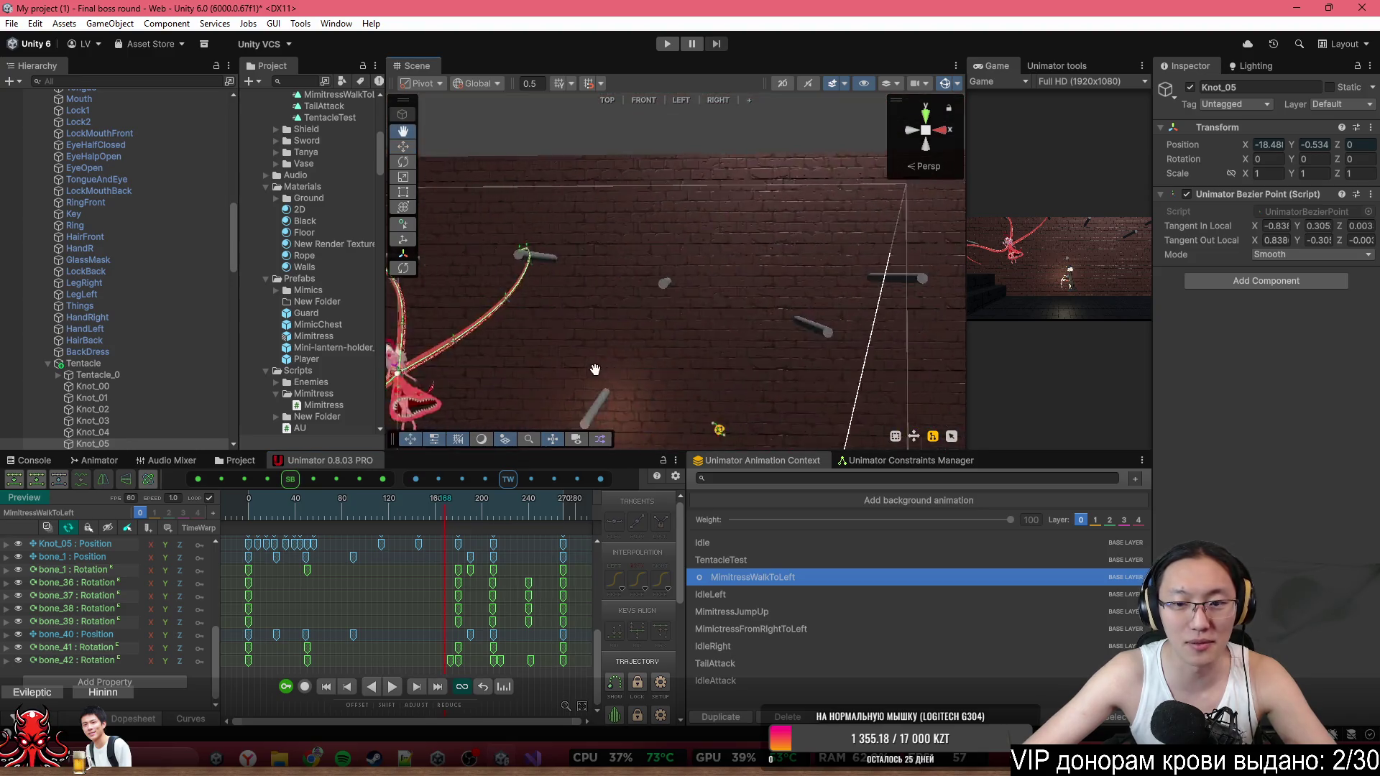
scroll(700, 190, "up", 2)
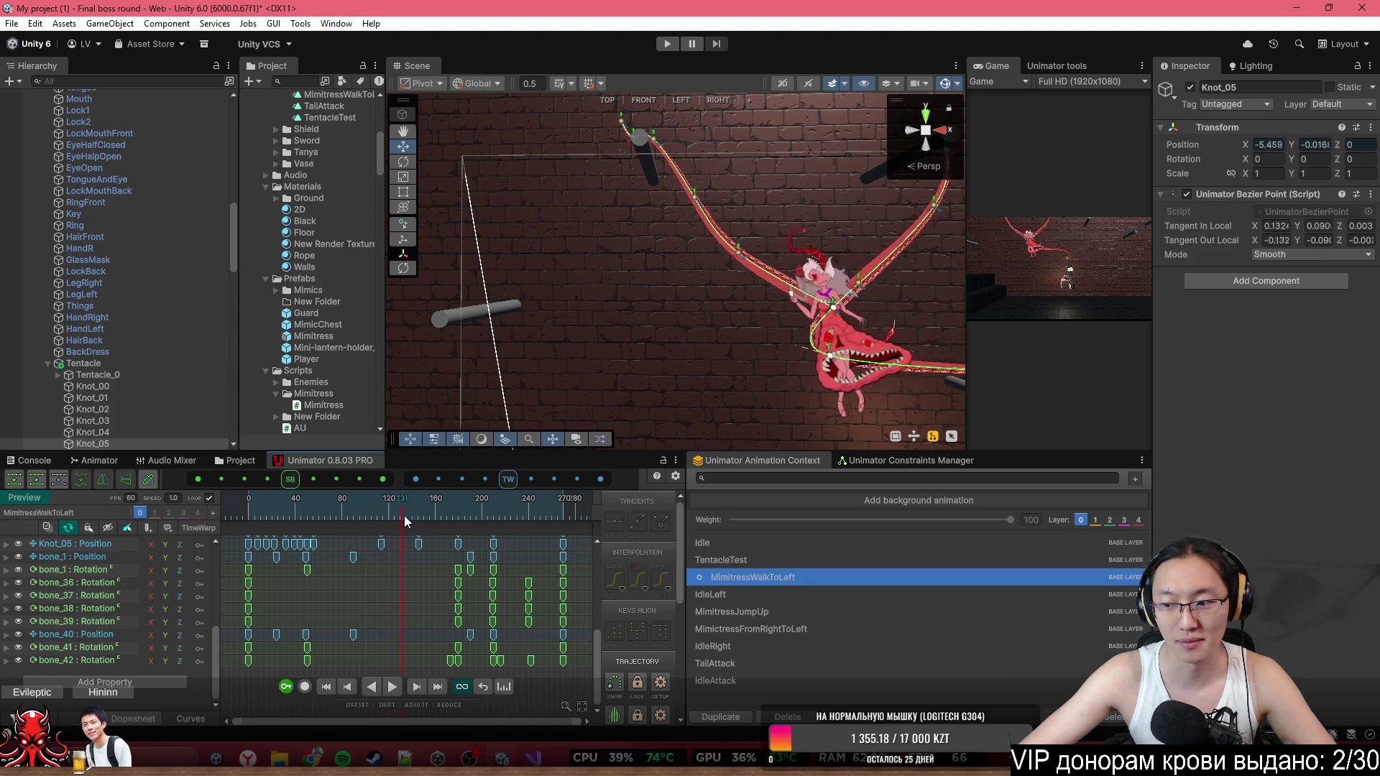
Loop-play the tentacle swing from a new angle, then return to the Animator graph.
left_click(469, 523)
key("space")
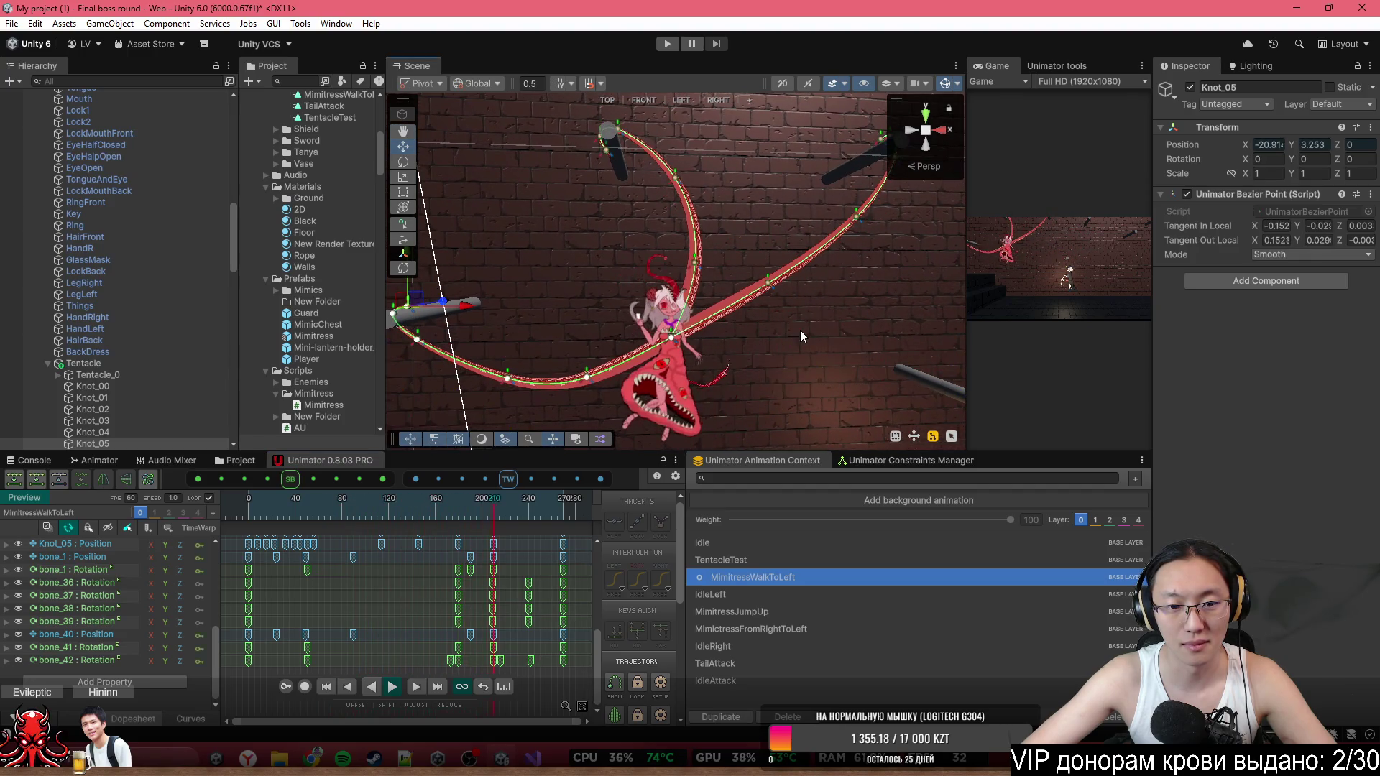
left_click_drag(800, 330, 776, 266)
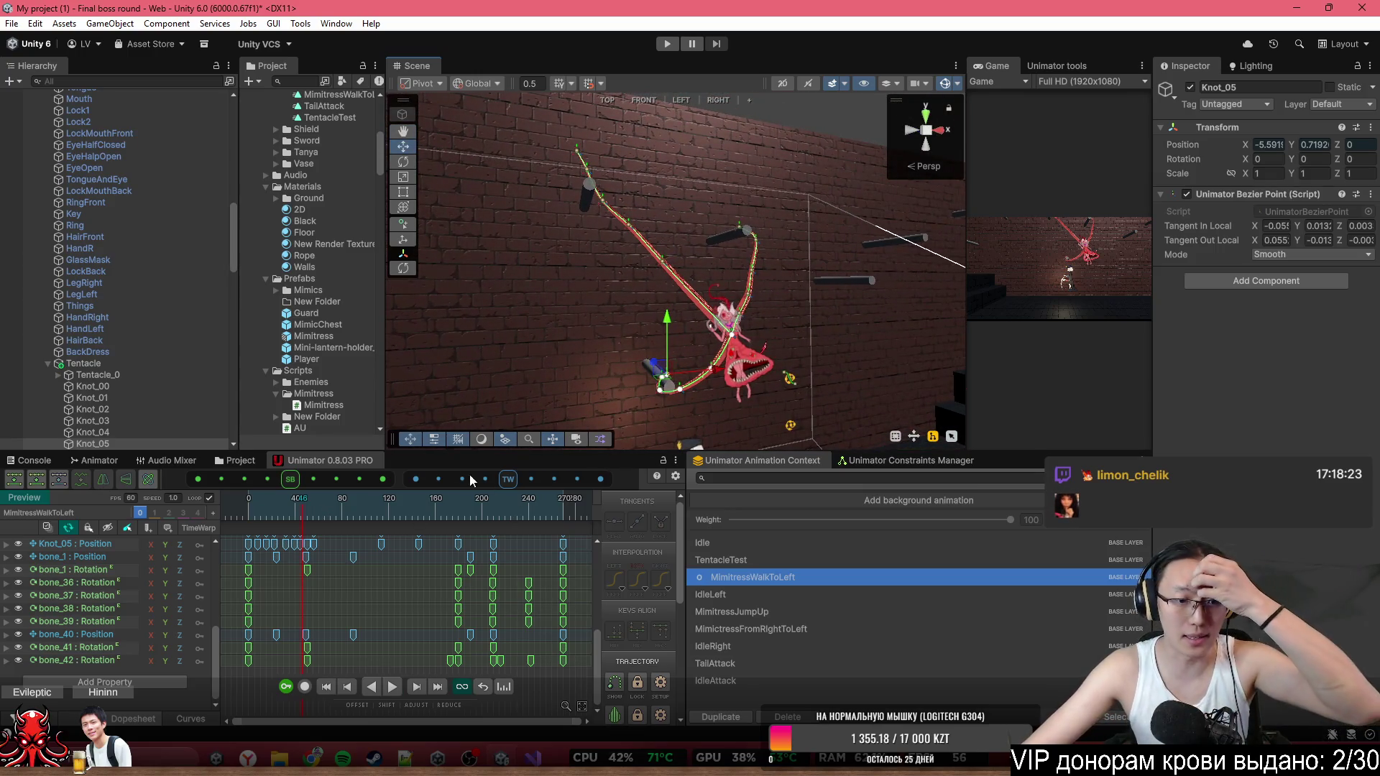
left_click(99, 460)
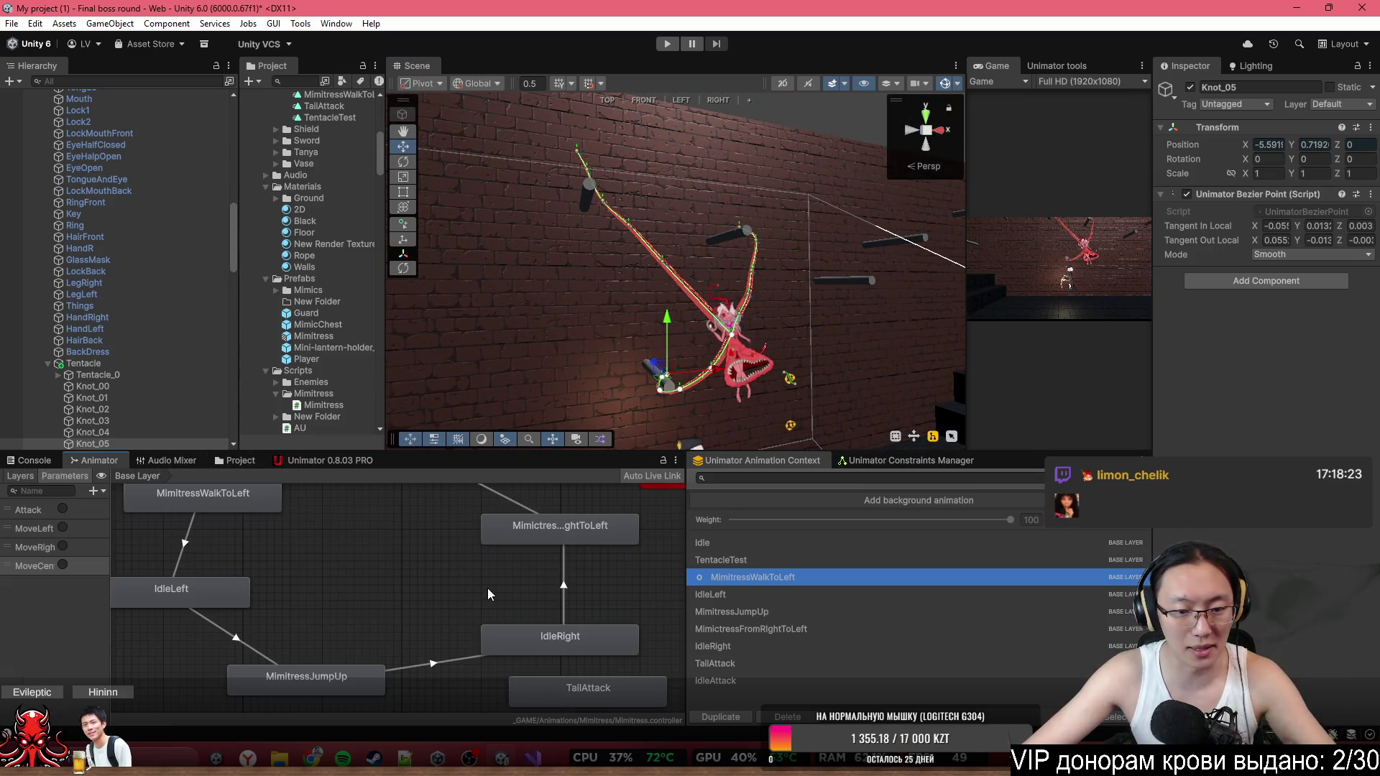
Turn off exit time on IdleRight→MimictressFromRightToLeft and give it a fixed 0.1 s duration.
scroll(488, 588, "down", 3)
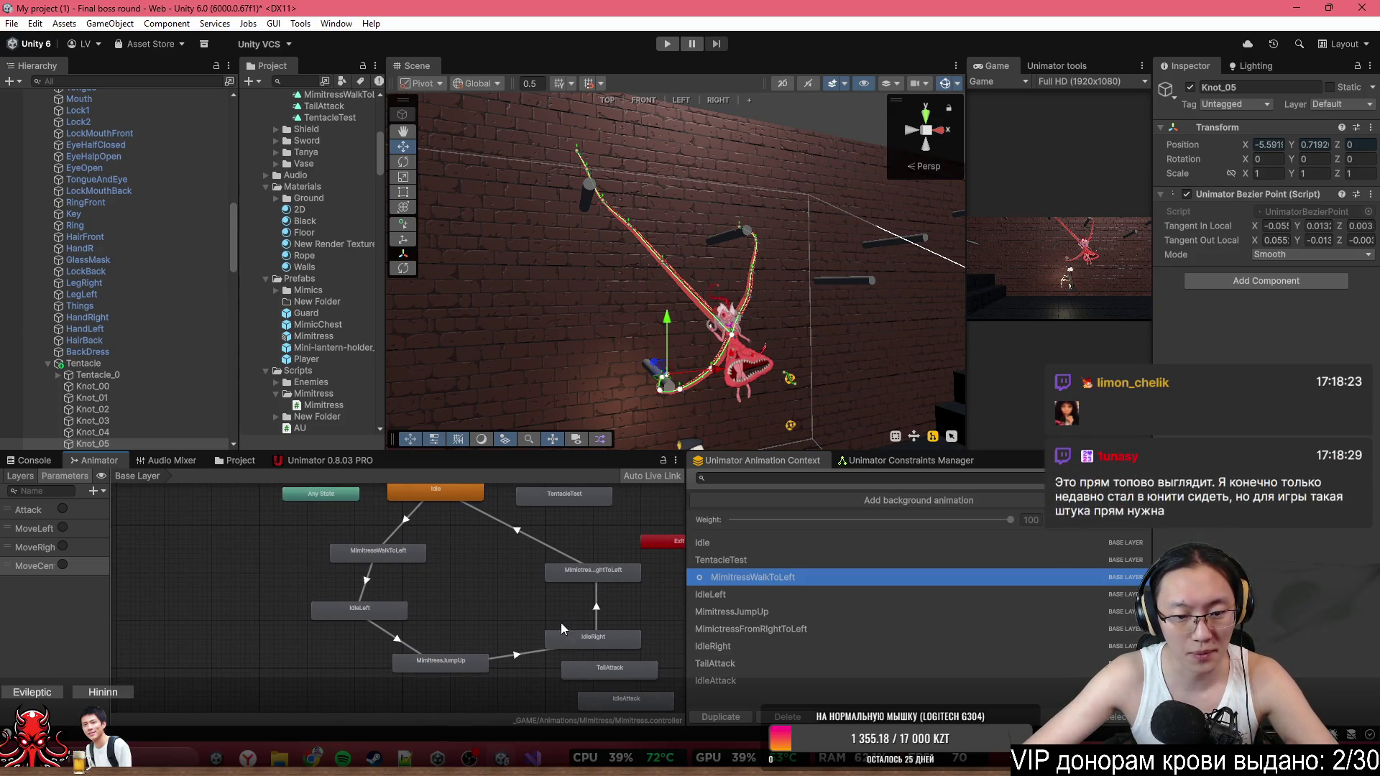
left_click(590, 640)
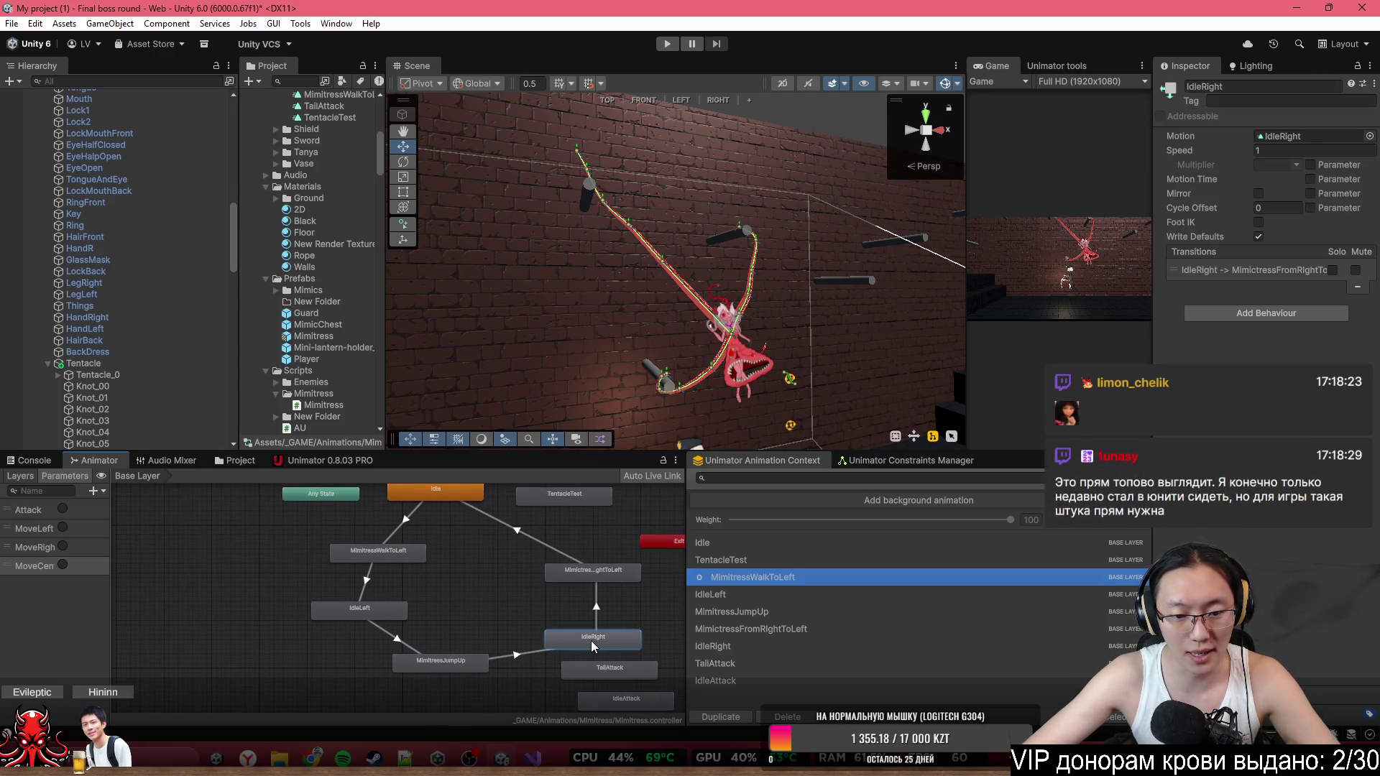
left_click(595, 598)
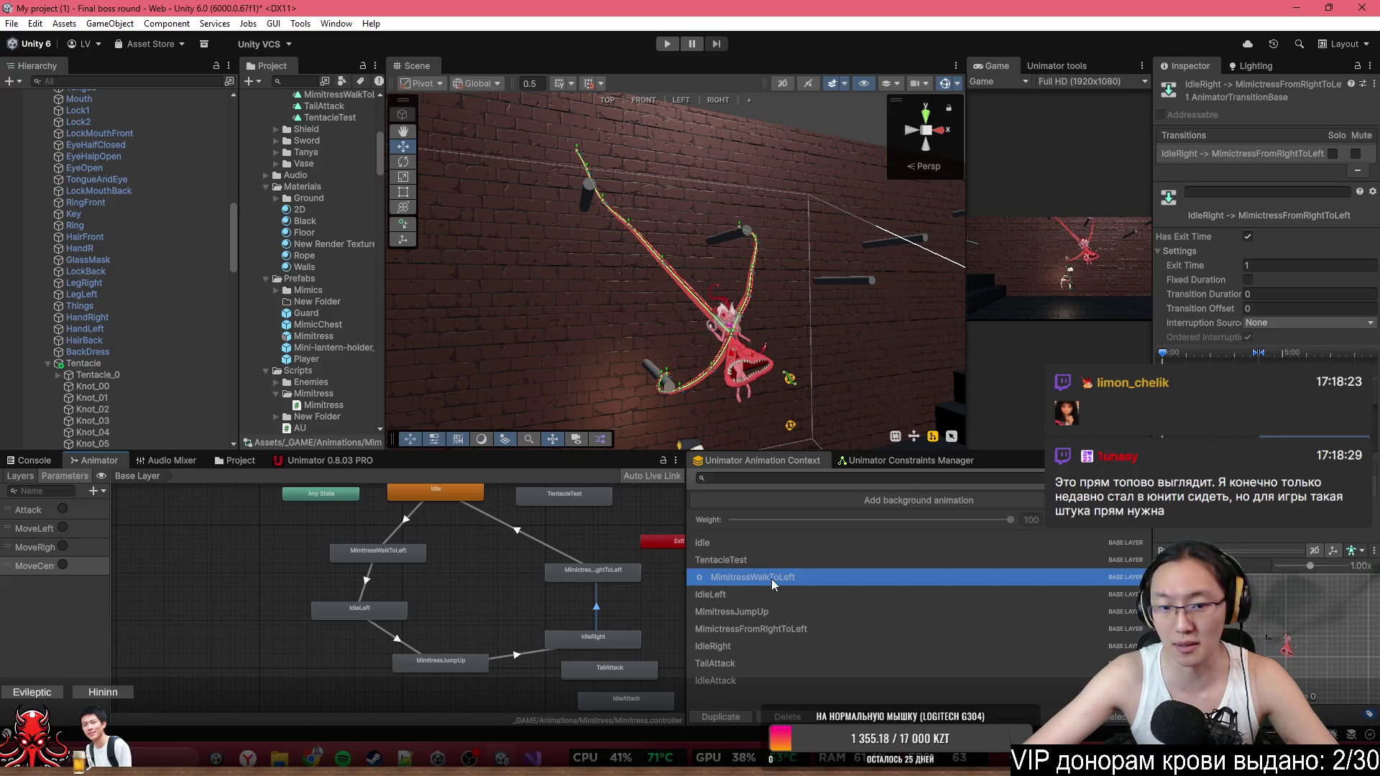
left_click(1248, 237)
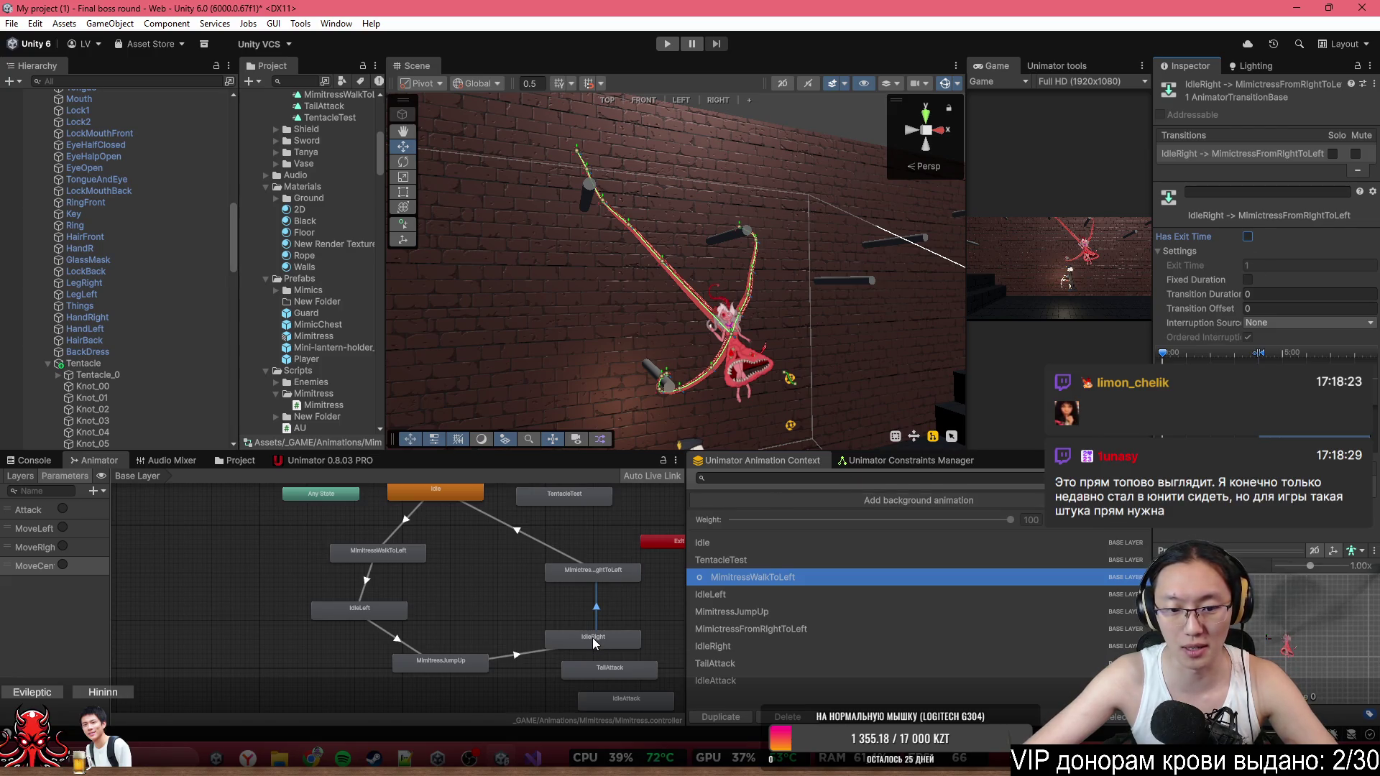
left_click(1269, 295)
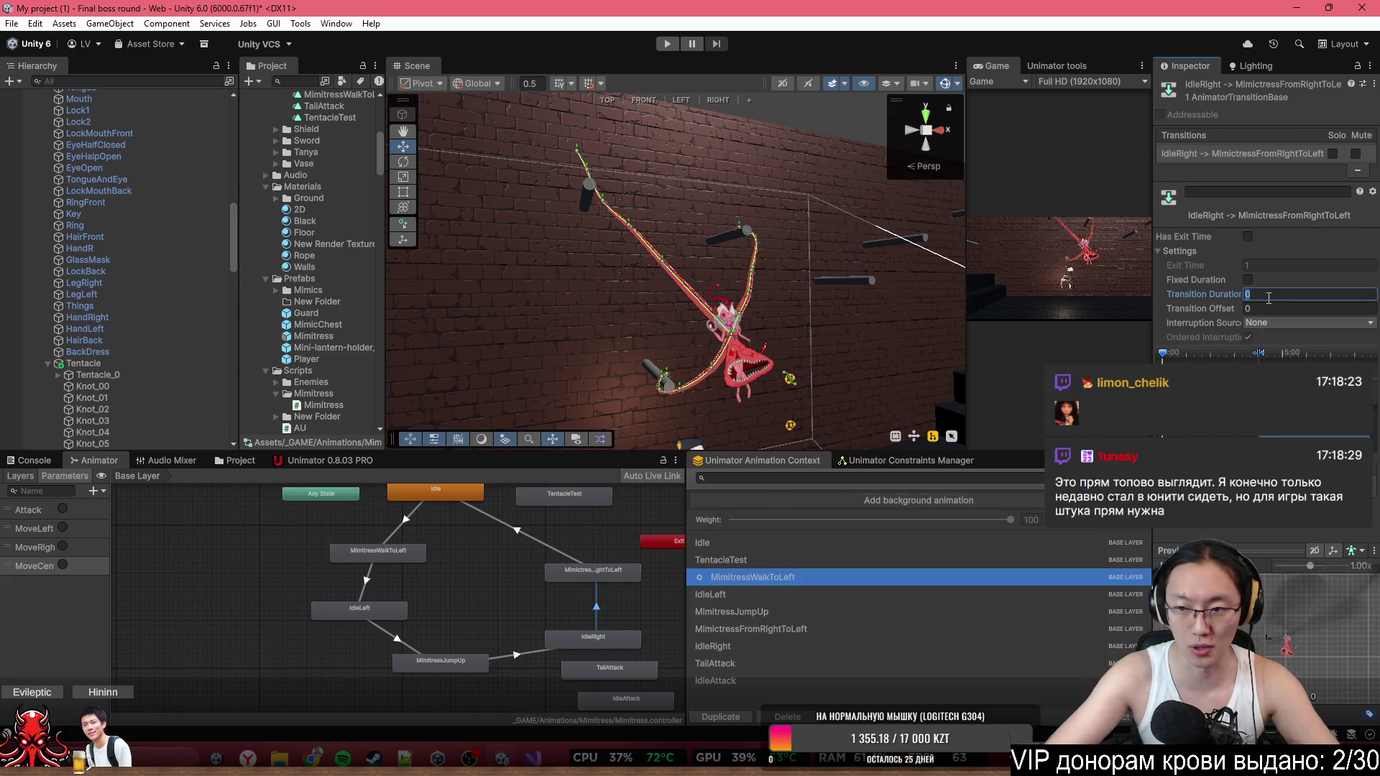
type(".1")
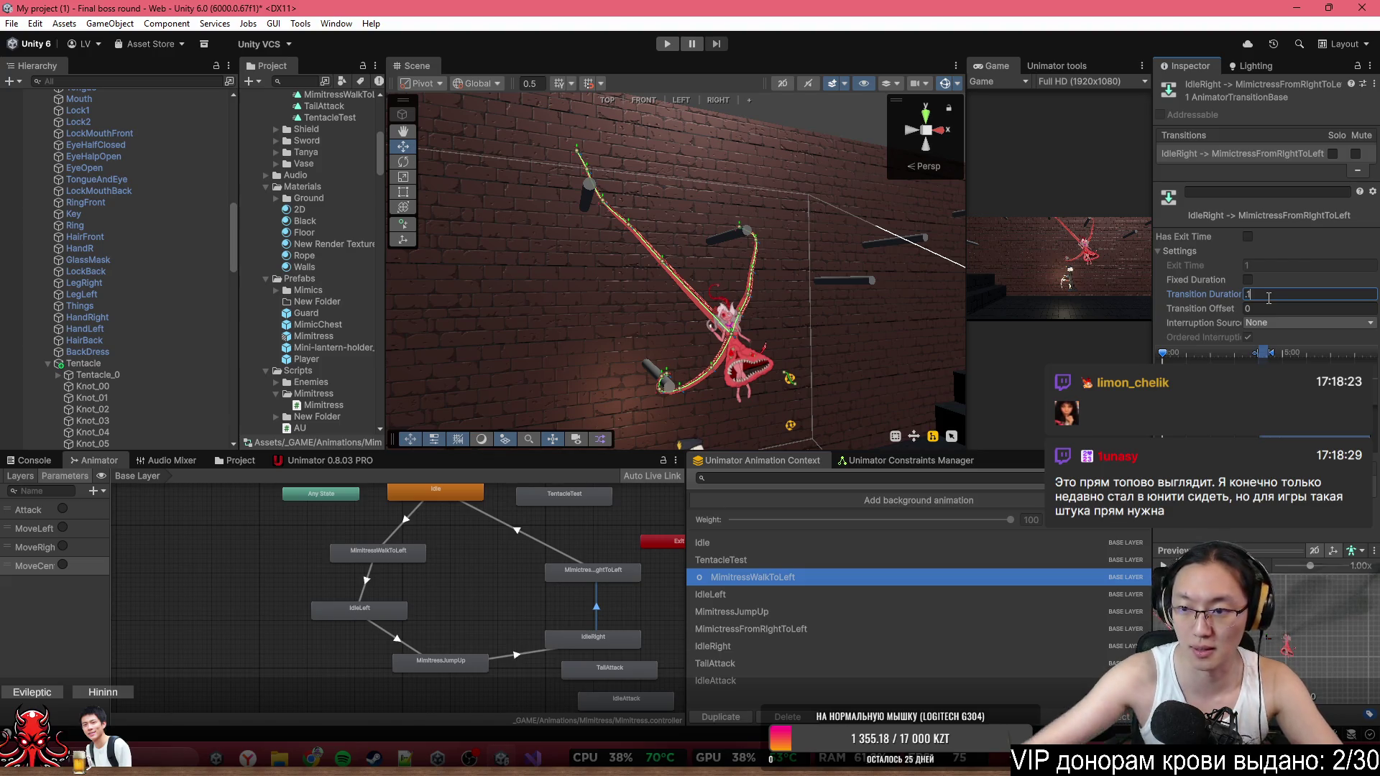
left_click(1249, 281)
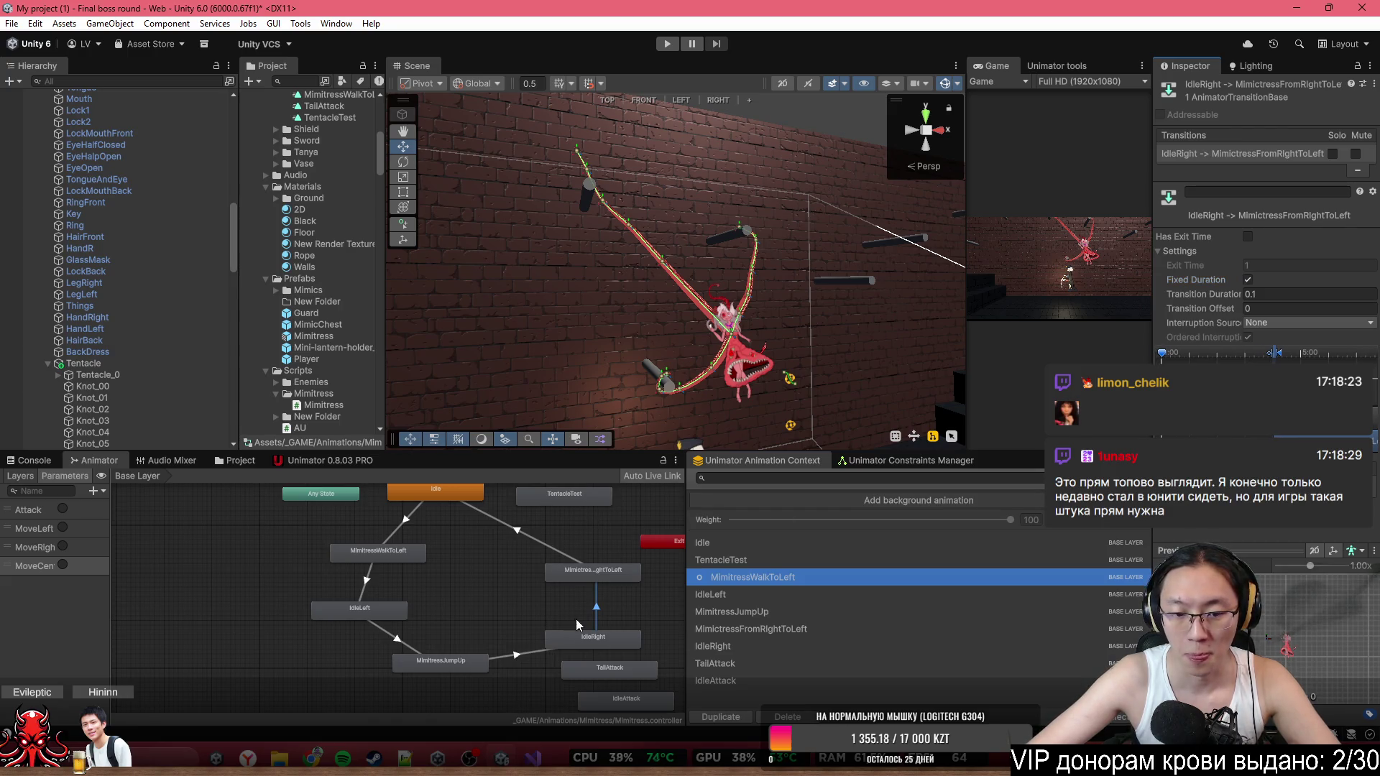
Inspect the transitions into Idle and from Idle to MimitressWalkToLeft.
left_click(558, 549)
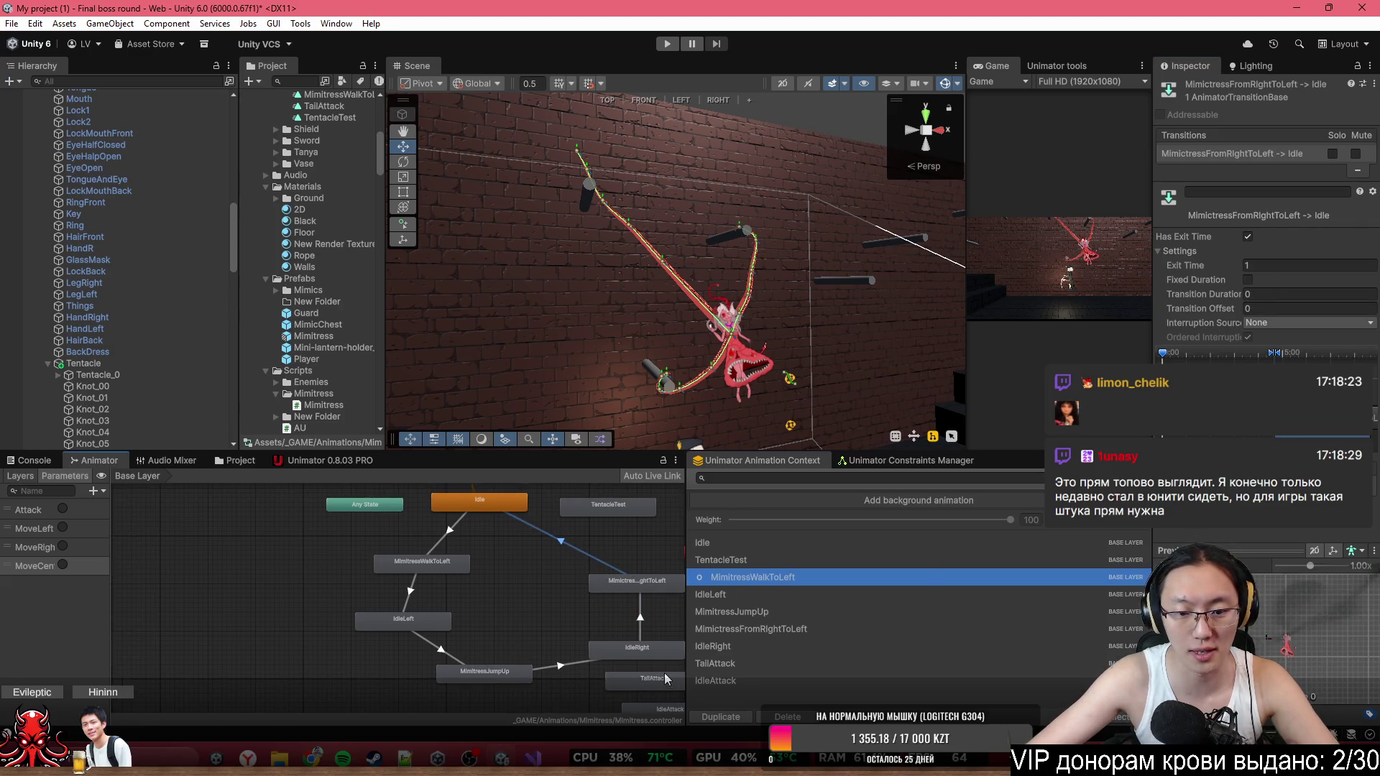
left_click(458, 524)
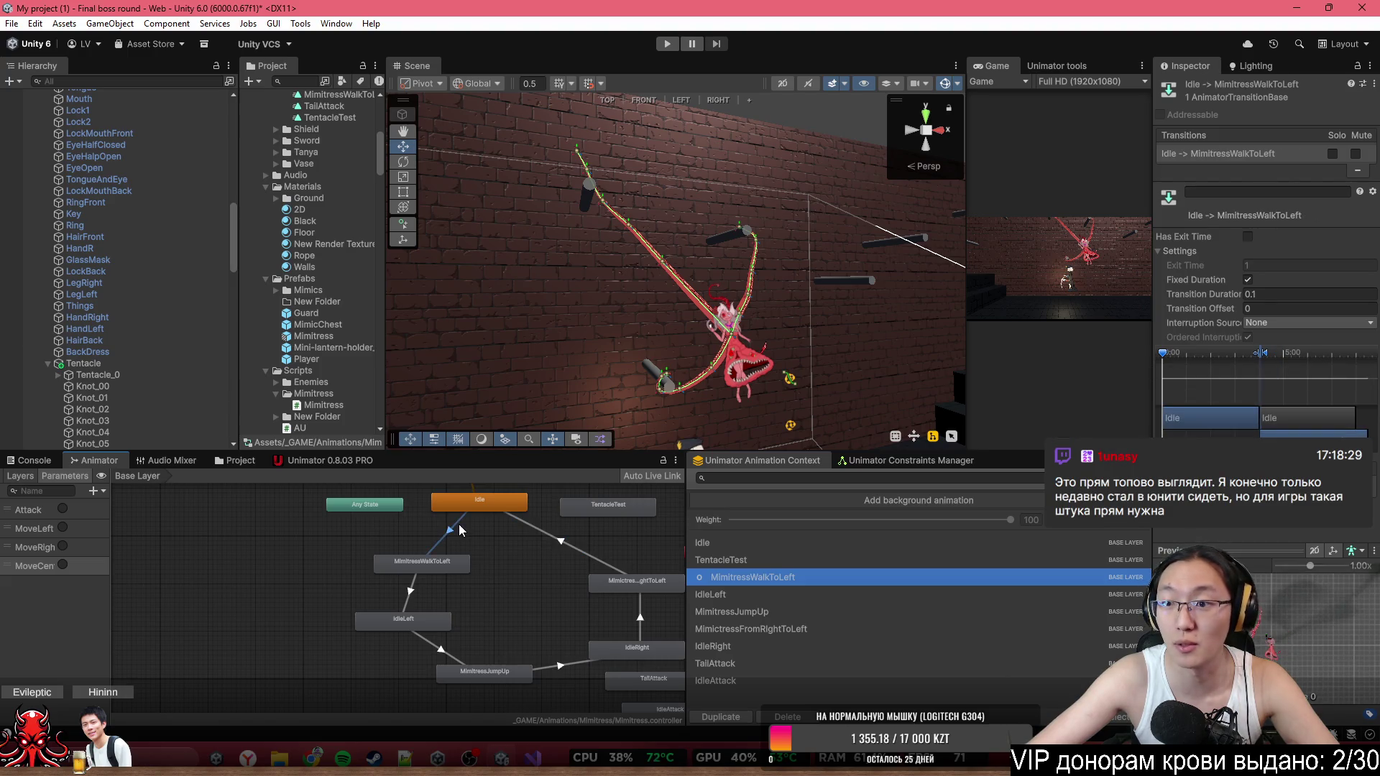
scroll(555, 641, "down", 3)
scroll(572, 647, "up", 4)
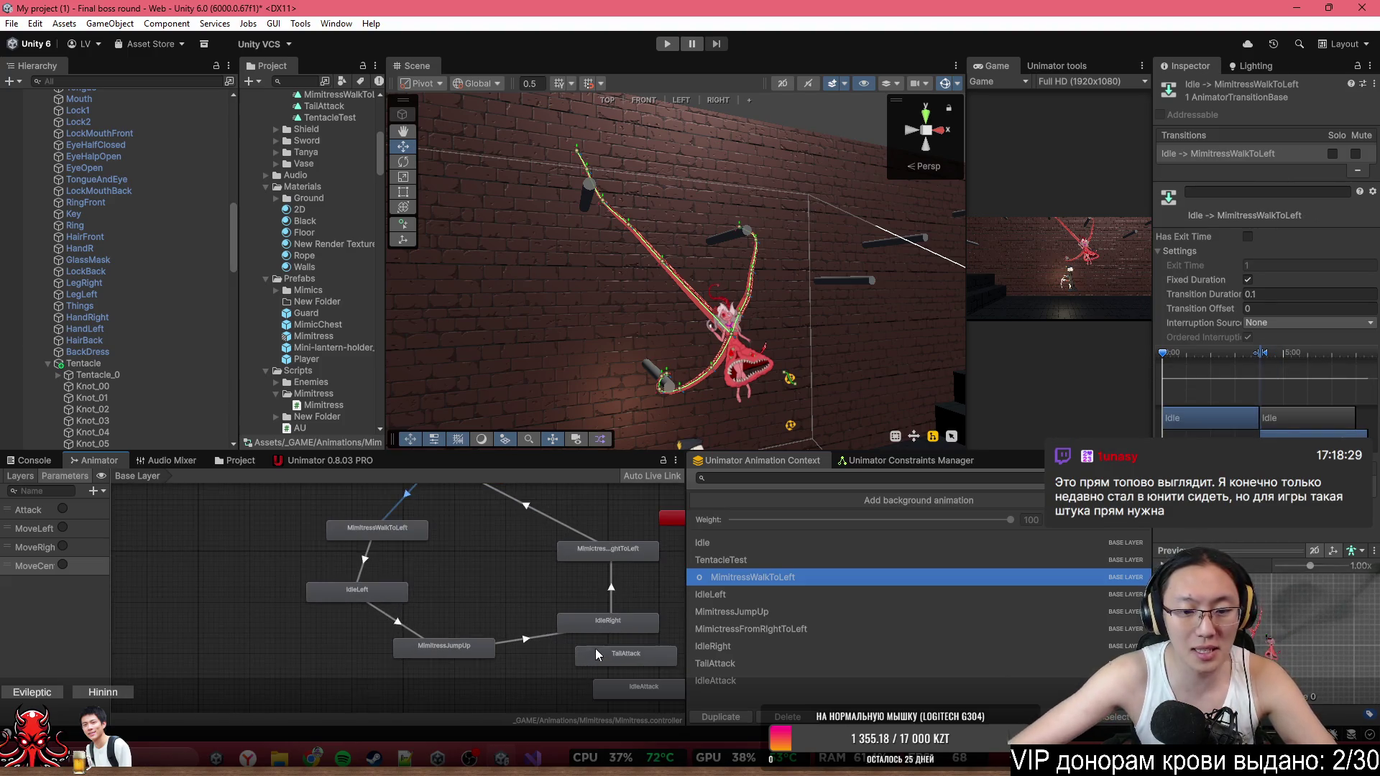
Move the IdleAttack state next to the Idle state in the graph.
mouse_move(615, 685)
left_mouse_down()
mouse_move(579, 687)
mouse_move(601, 650)
mouse_move(600, 674)
left_mouse_up()
left_click(605, 698)
left_click_drag(560, 691, 438, 575)
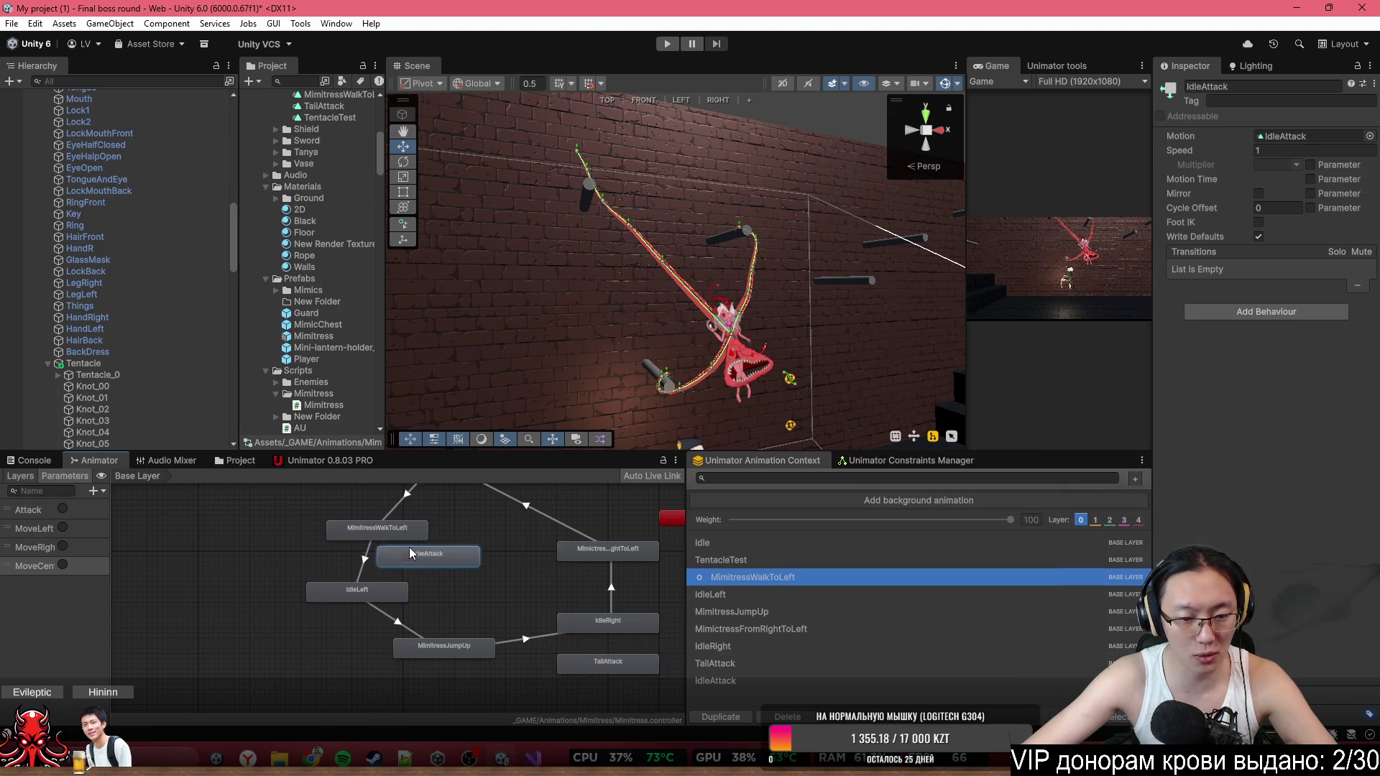
mouse_move(509, 545)
left_mouse_down()
mouse_move(527, 644)
mouse_move(440, 547)
mouse_move(348, 593)
left_mouse_up()
left_click_drag(408, 539, 395, 532)
Create transitions from Idle to IdleAttack and from IdleAttack back to Idle.
right_click(434, 555)
left_click(439, 552)
right_click(458, 564)
left_click(495, 574)
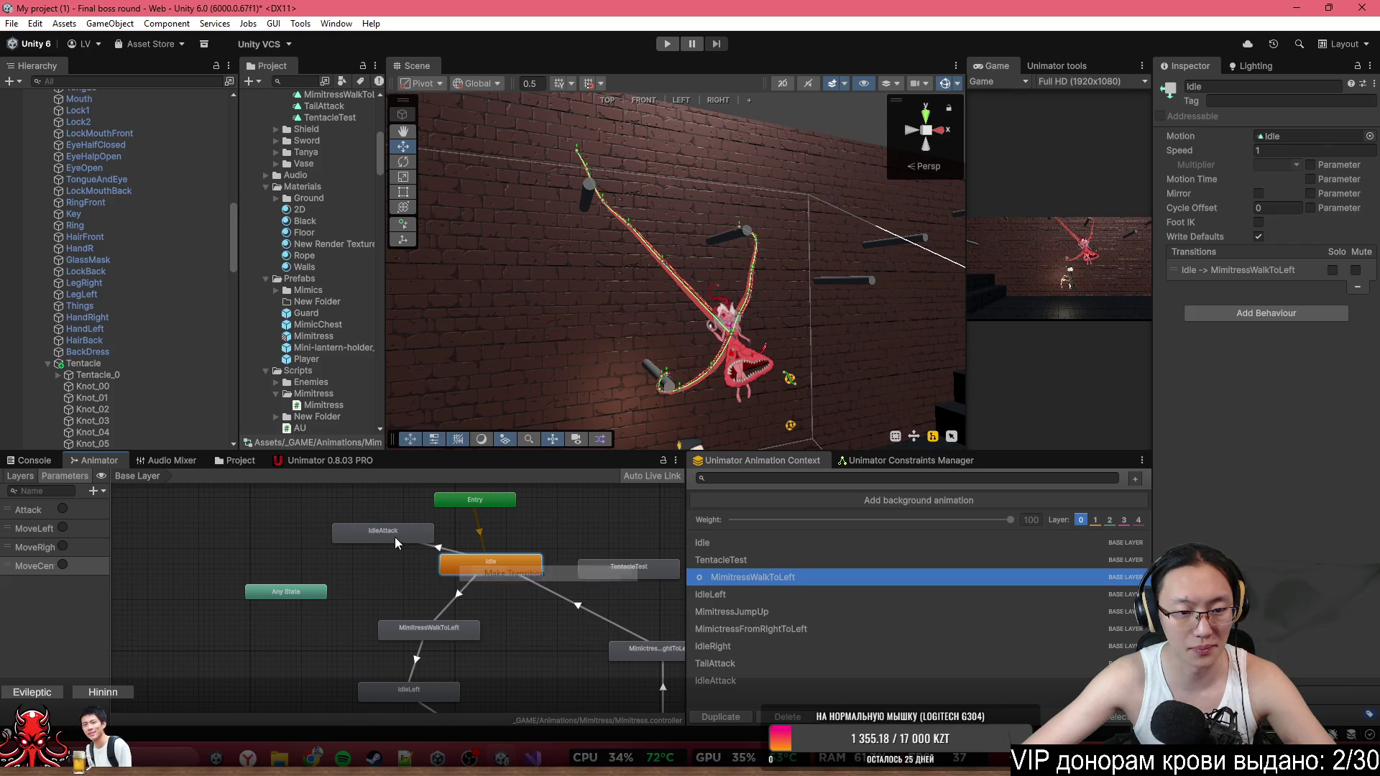
left_click(392, 534)
right_click(419, 533)
left_click(439, 540)
left_click(480, 573)
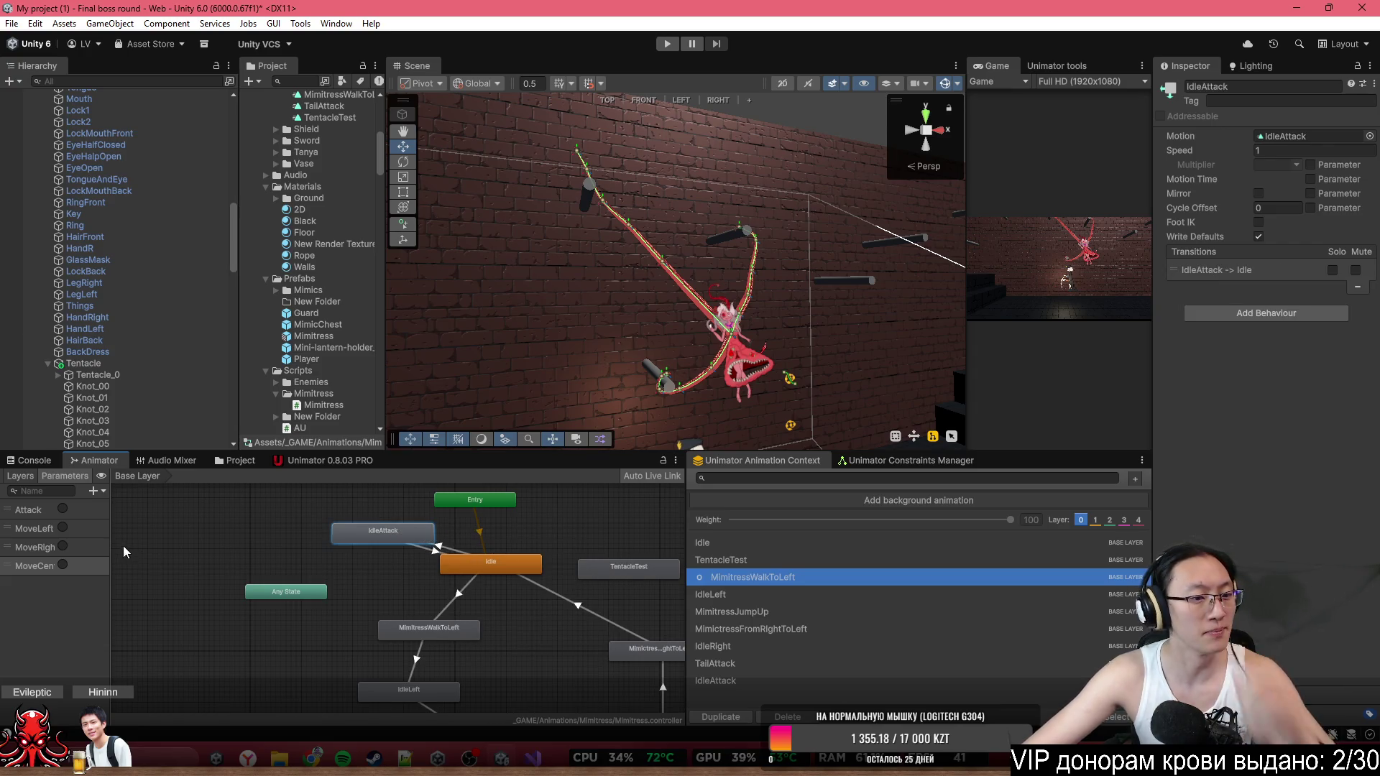
Make Idle→IdleAttack skip exit time with a fixed blend duration.
left_click(448, 551)
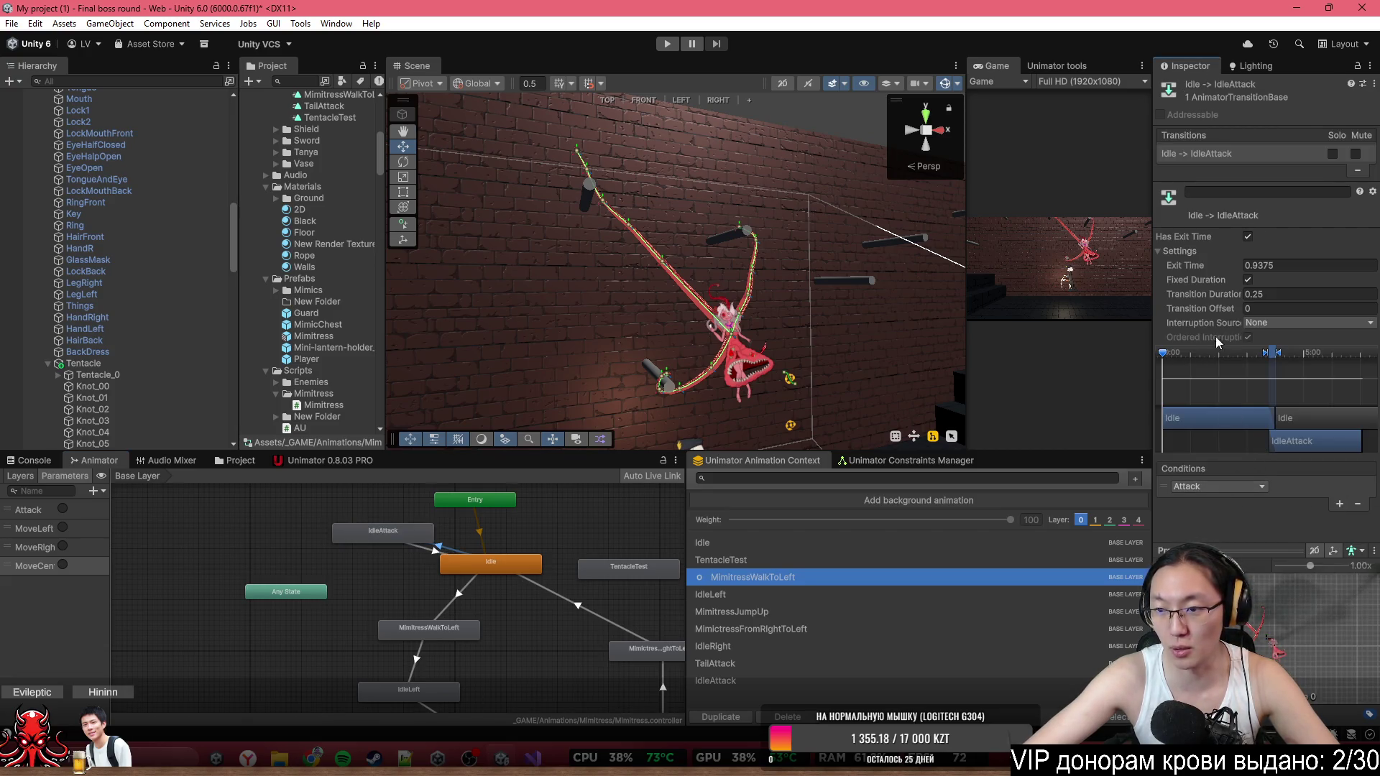
left_click(1248, 279)
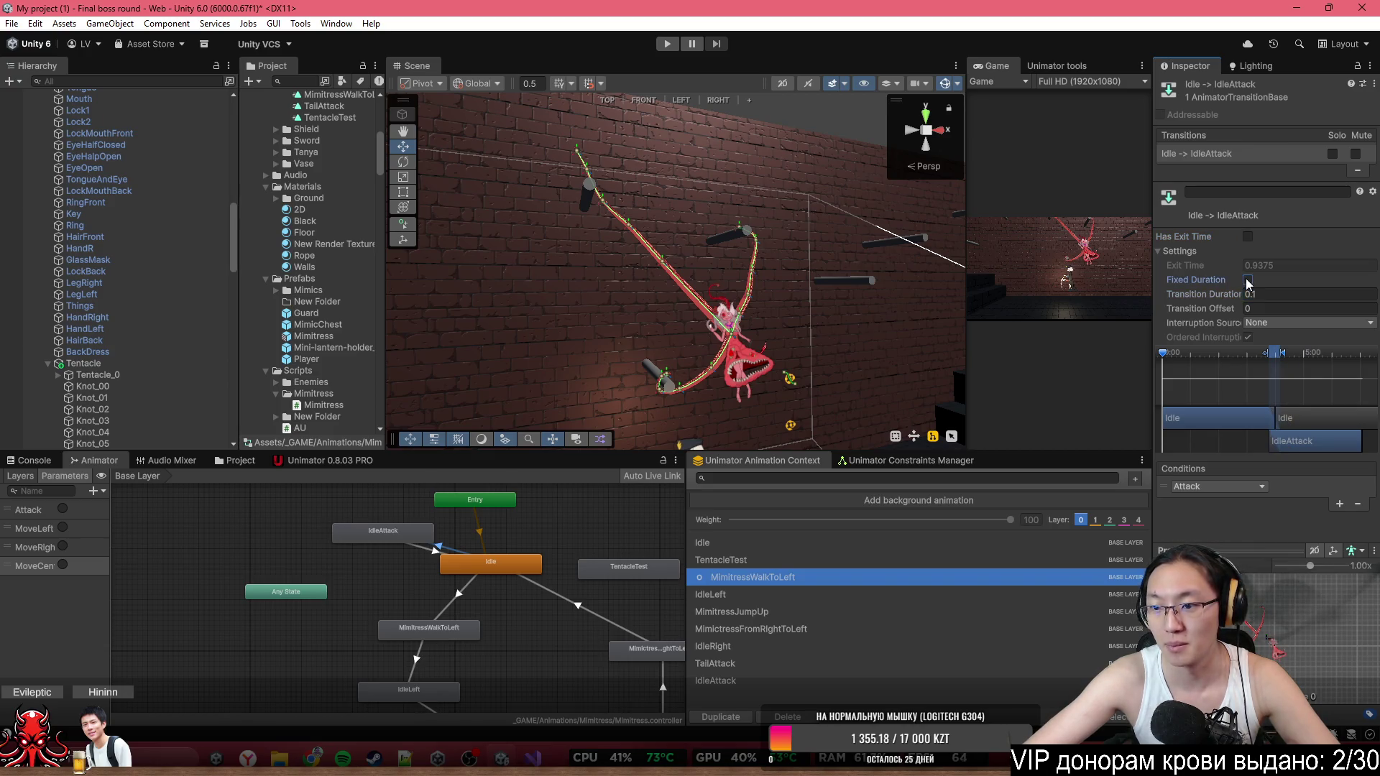
left_click(1248, 280)
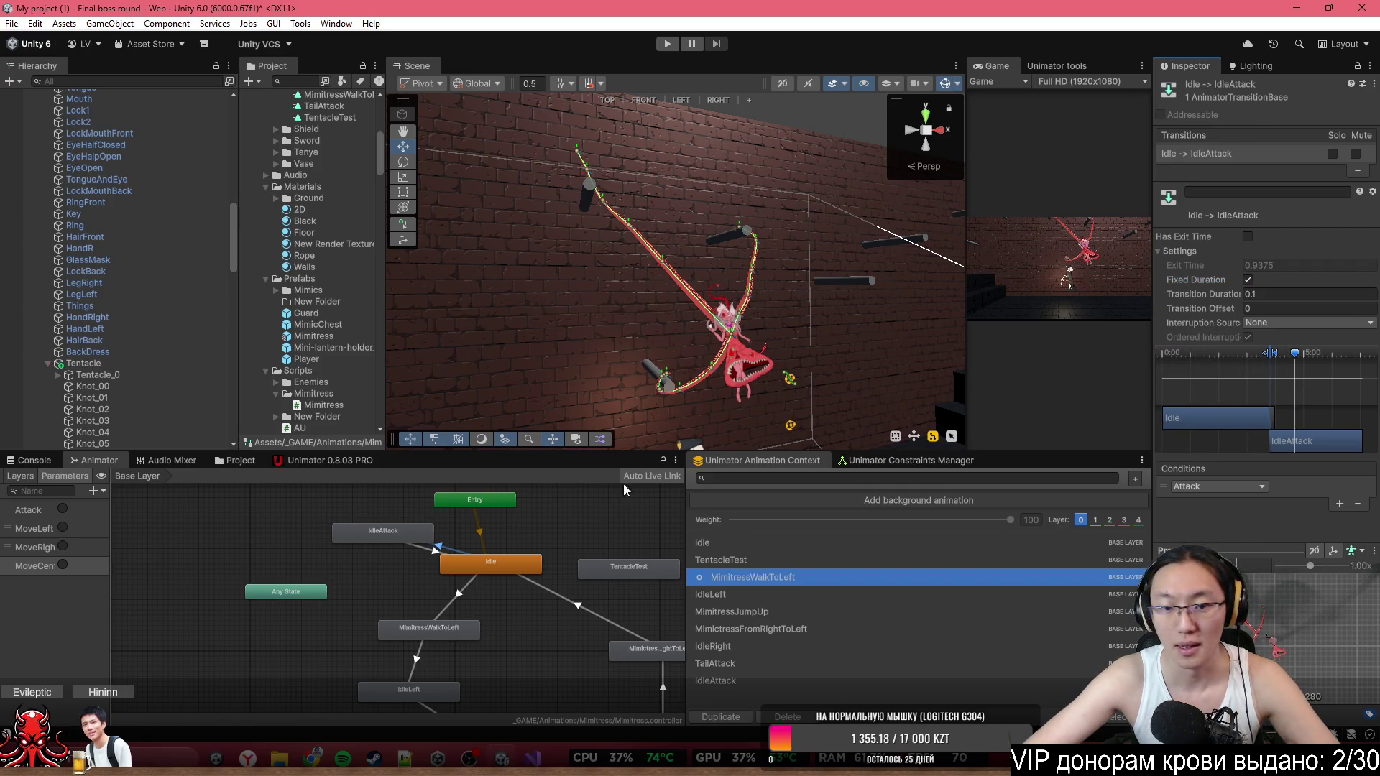
Set the IdleAttack→Idle exit time to 1 and clear its blend duration.
left_click(438, 565)
left_click(439, 554)
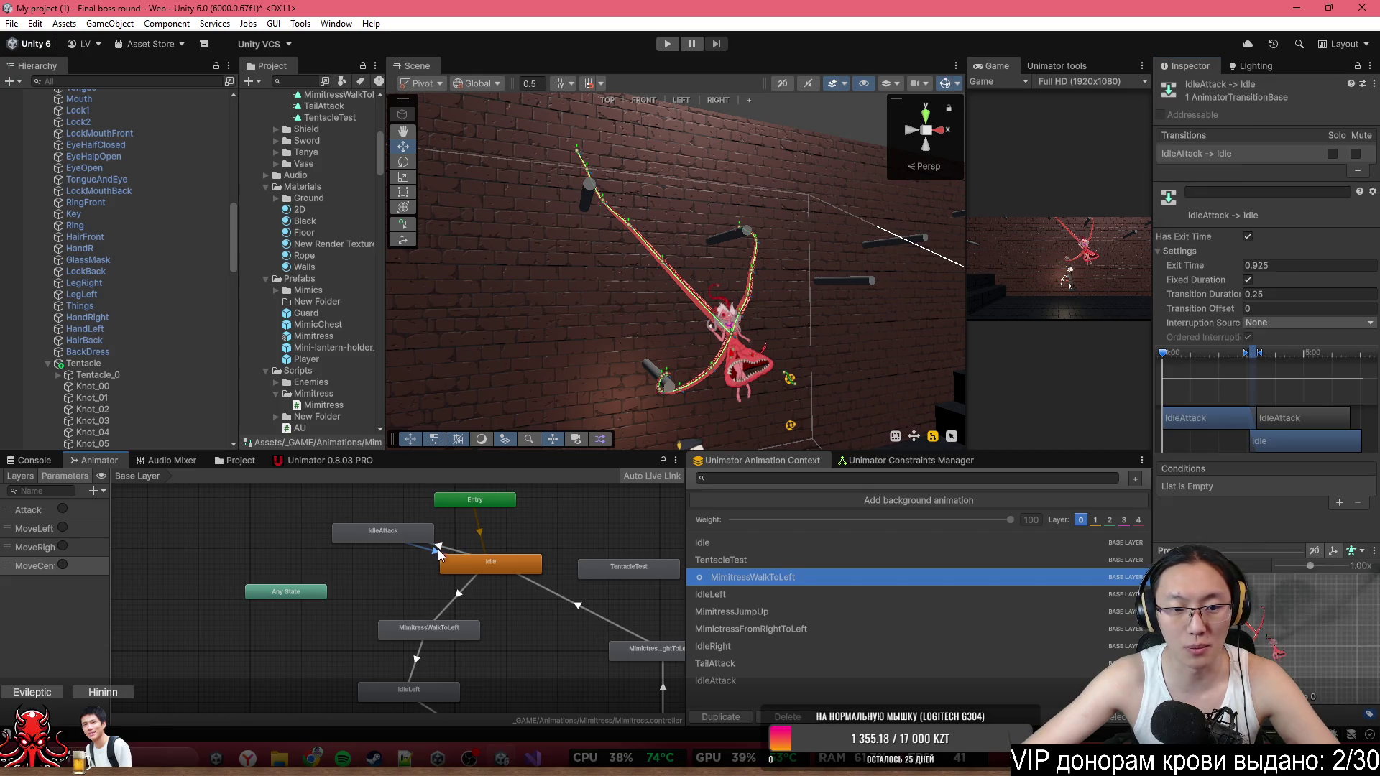
type("1")
left_click(1249, 280)
key("BackSpace")
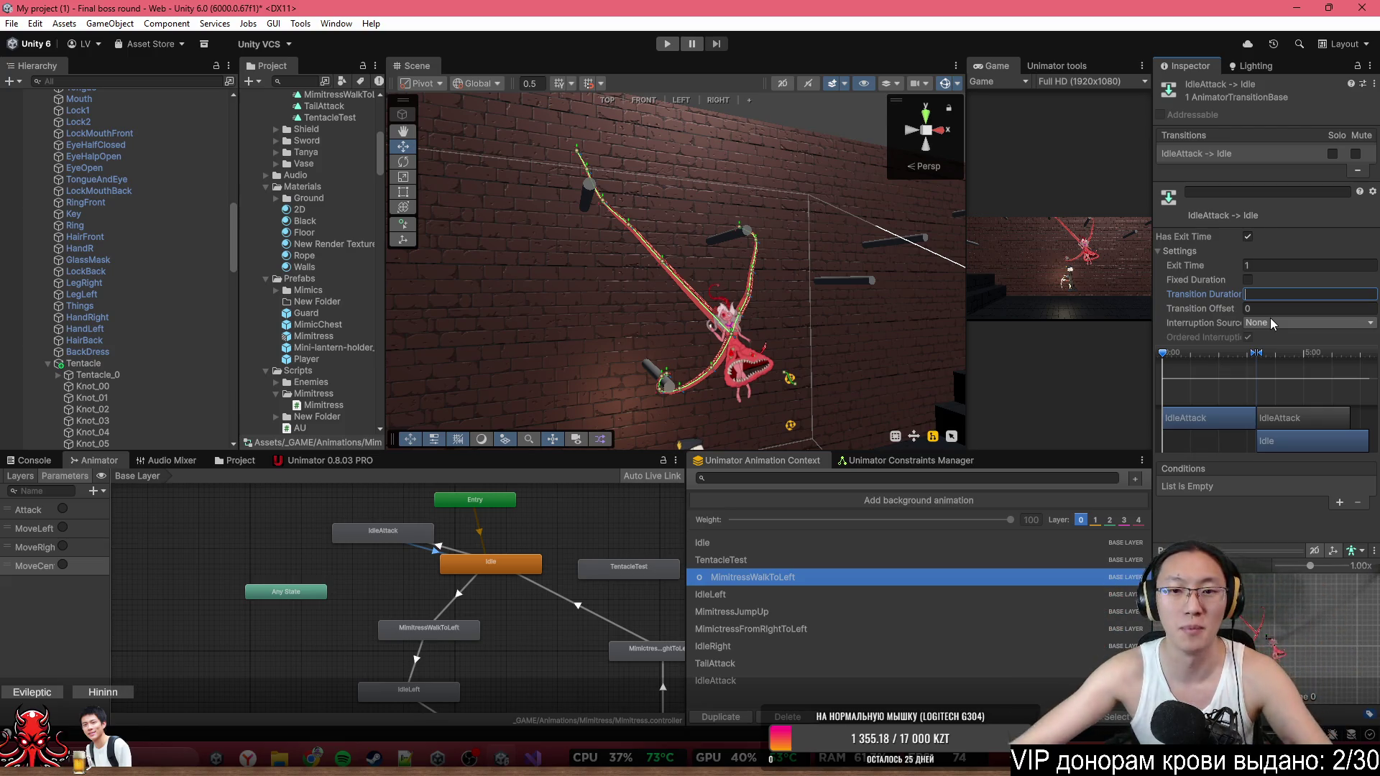
mouse_move(719, 259)
left_mouse_down()
mouse_move(770, 245)
mouse_move(562, 115)
mouse_move(602, 129)
mouse_move(672, 223)
left_mouse_up()
Review the full state graph and tentacle rig, then maximize the Game view.
scroll(578, 597, "down", 2)
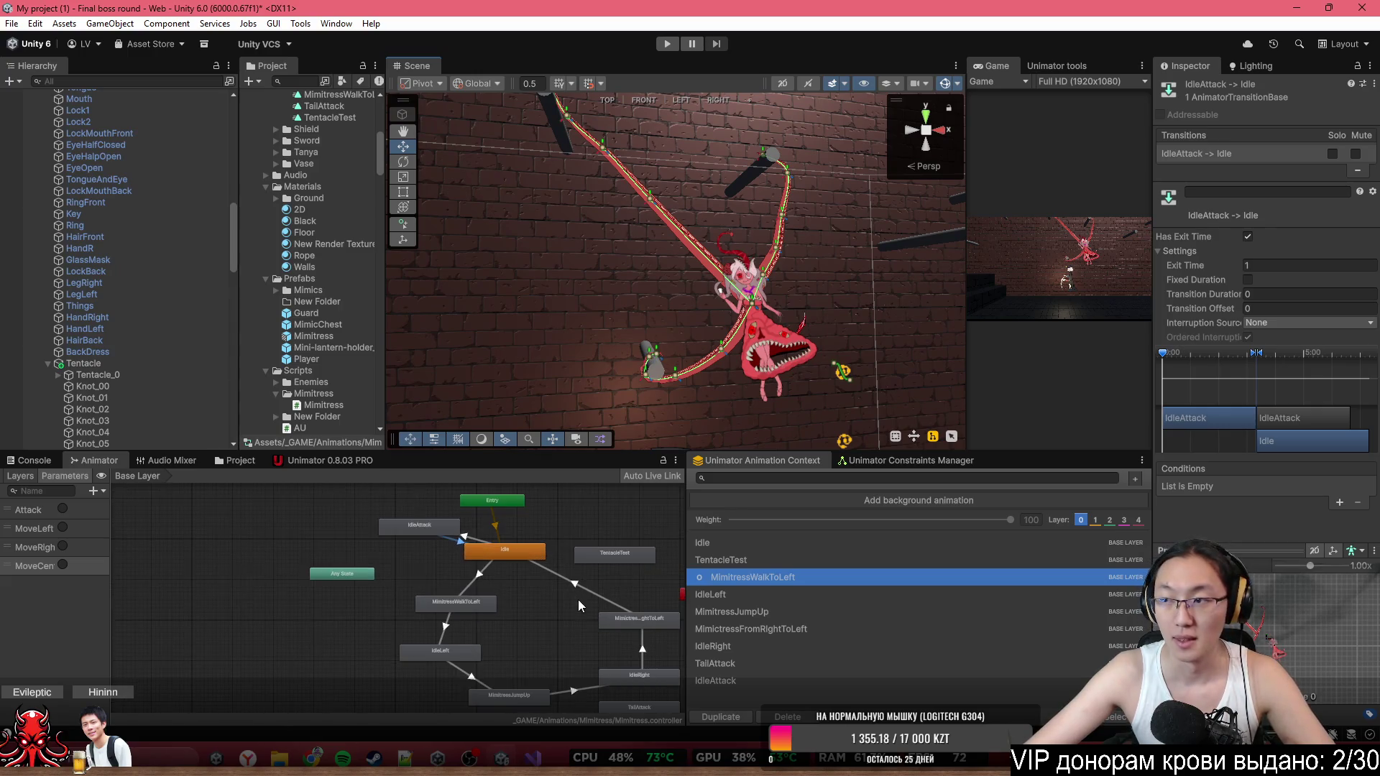
left_click_drag(554, 599, 522, 601)
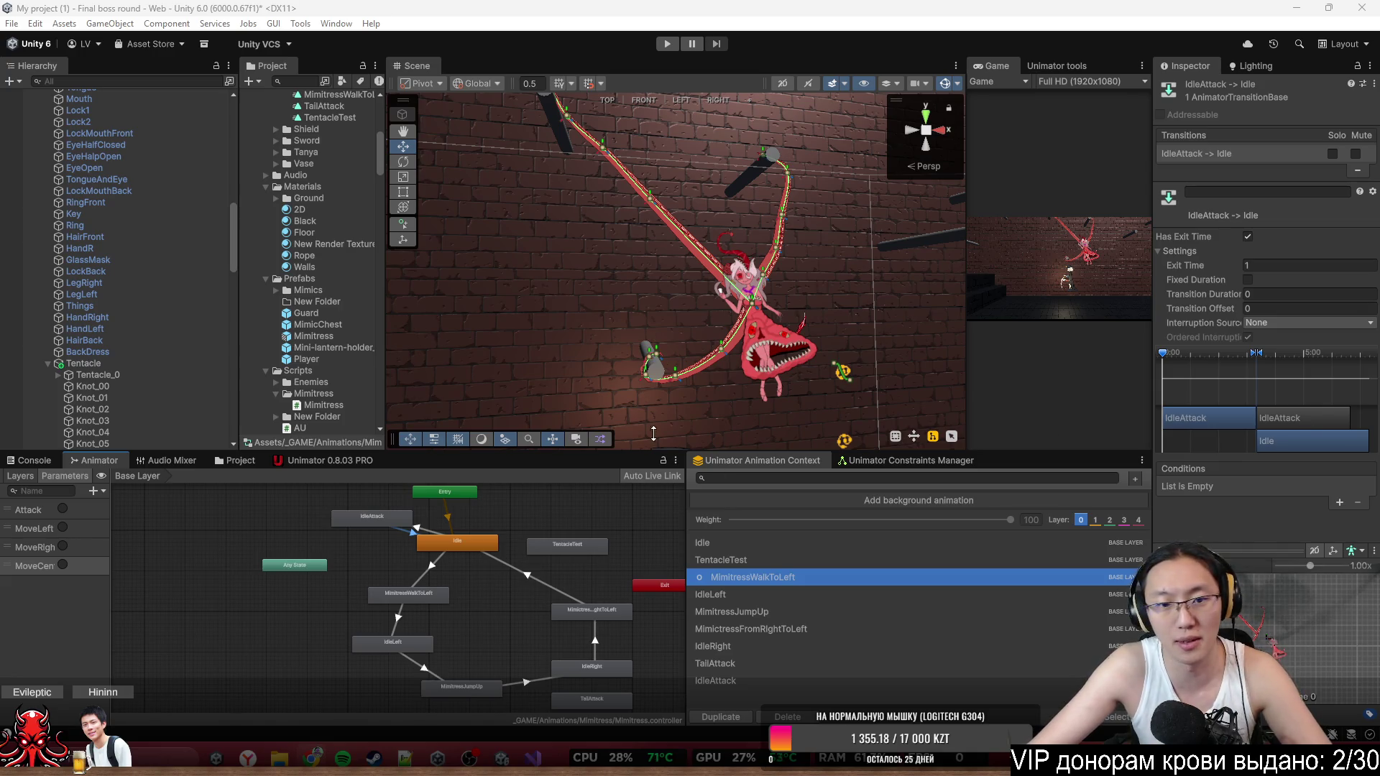
mouse_move(665, 184)
left_mouse_down()
mouse_move(598, 184)
mouse_move(605, 214)
mouse_move(636, 207)
left_mouse_up()
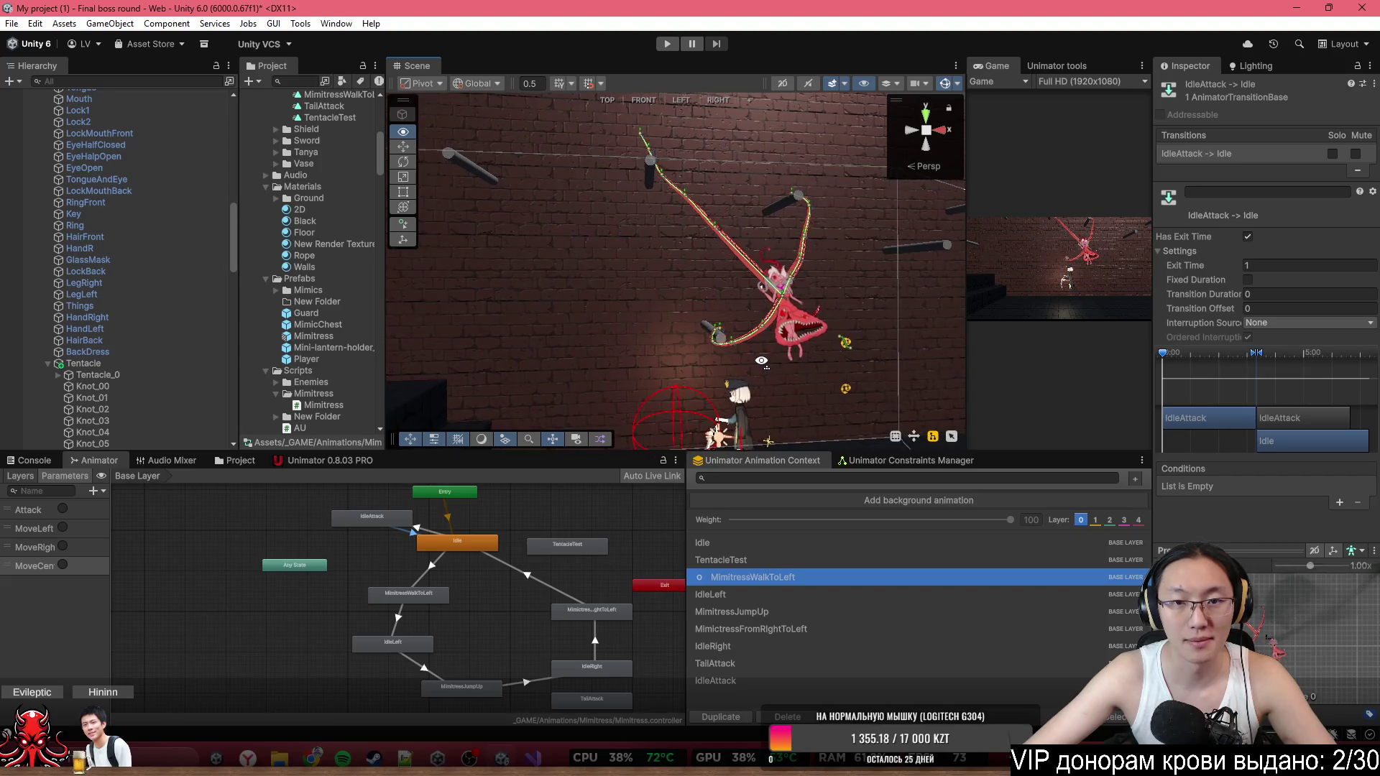
double_click(997, 66)
Play the game, move the player right with D, and restore the full editor layout.
left_click(666, 43)
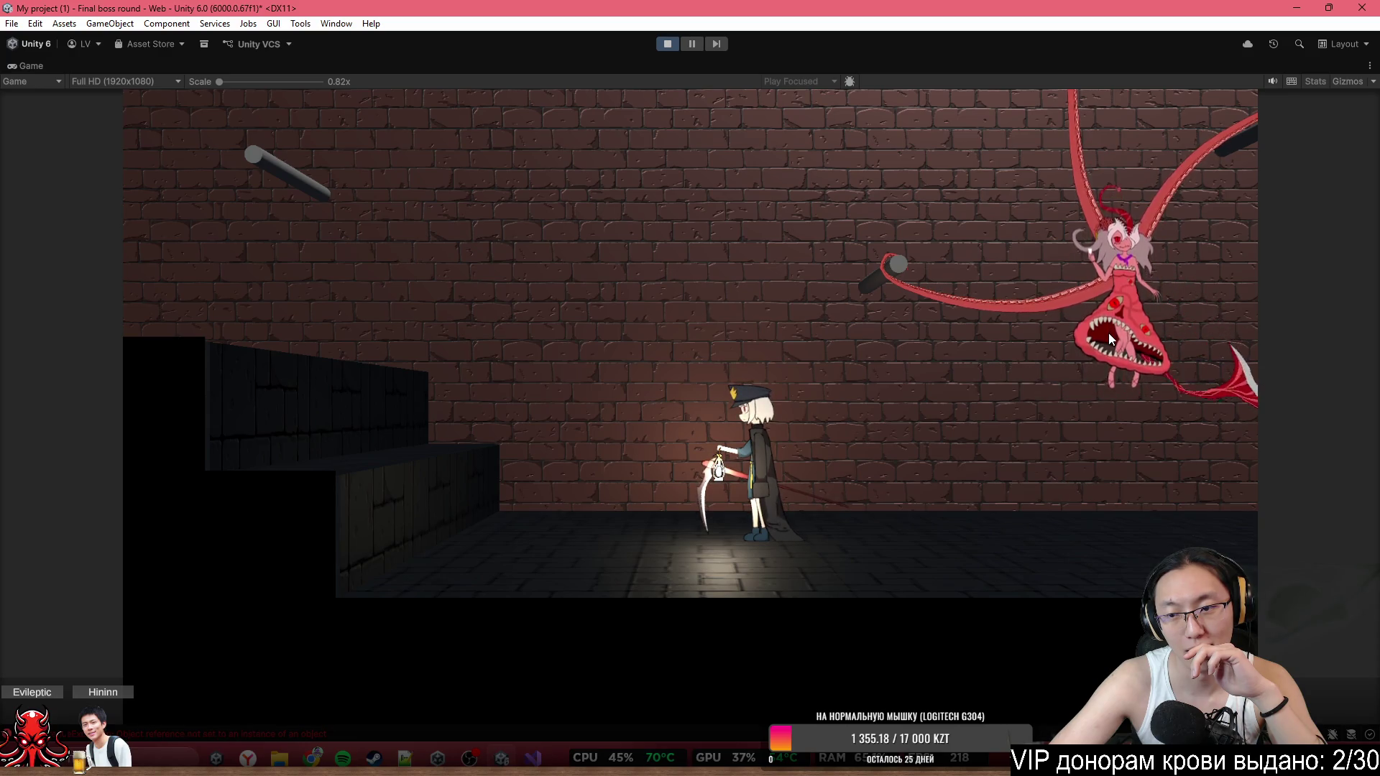
key("d")
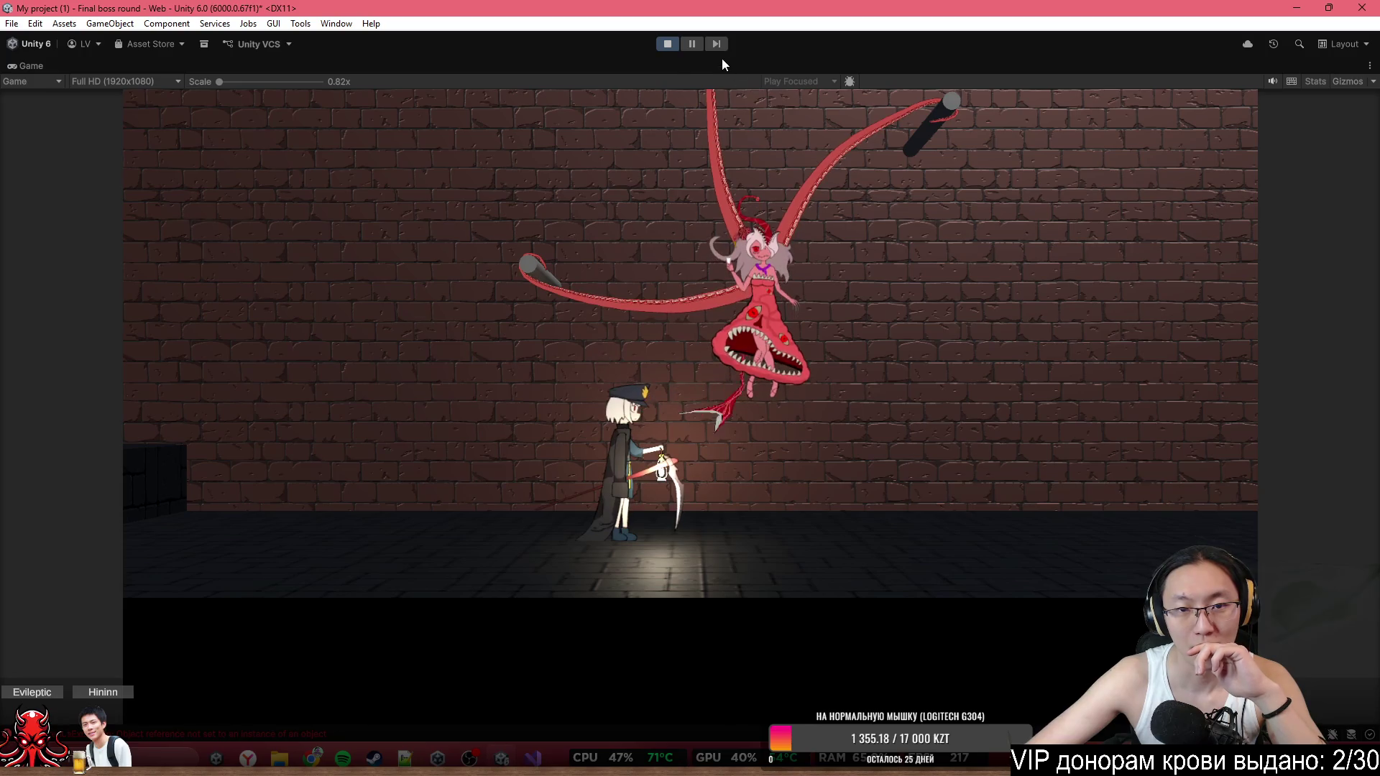
key("shift+space")
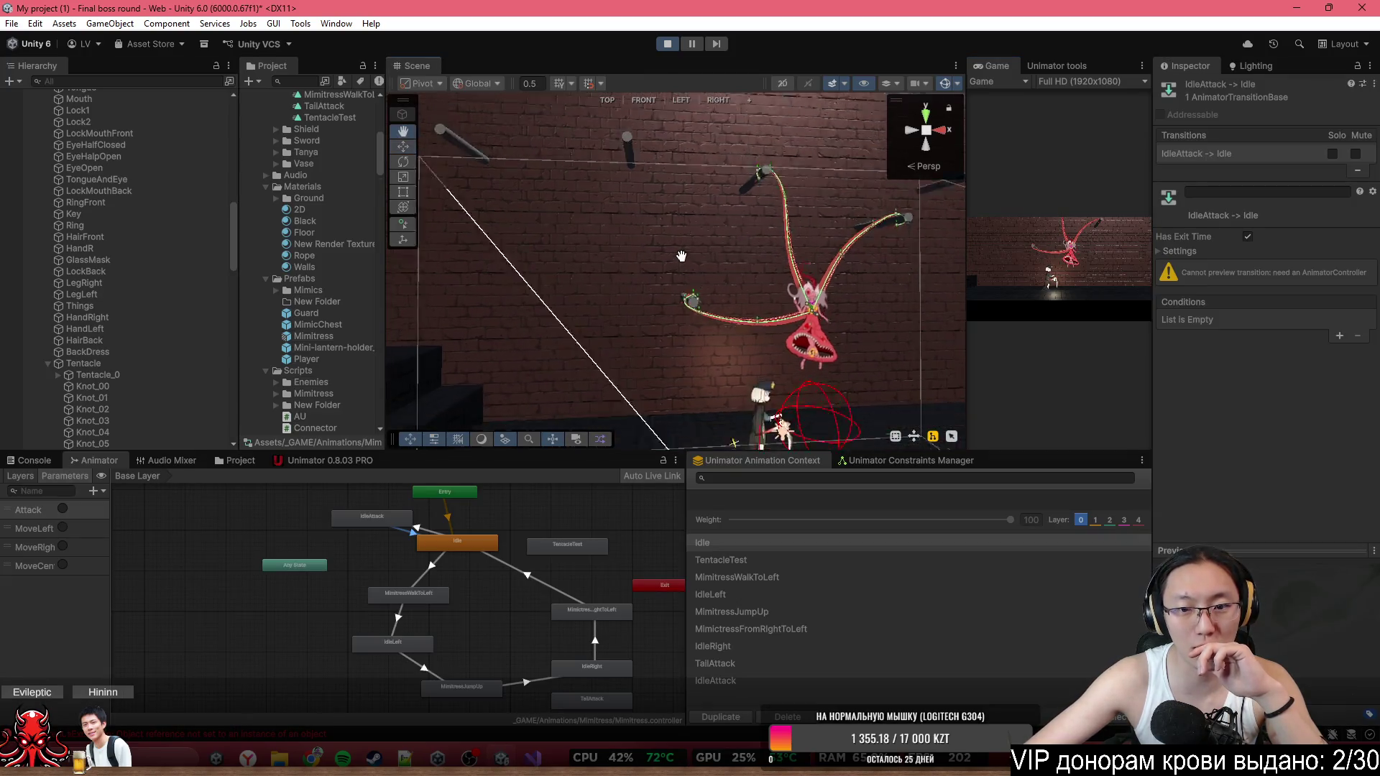
Frame boss and player, then toggle MoveLeft and MoveRight to test the boss.
left_click_drag(728, 265, 757, 257)
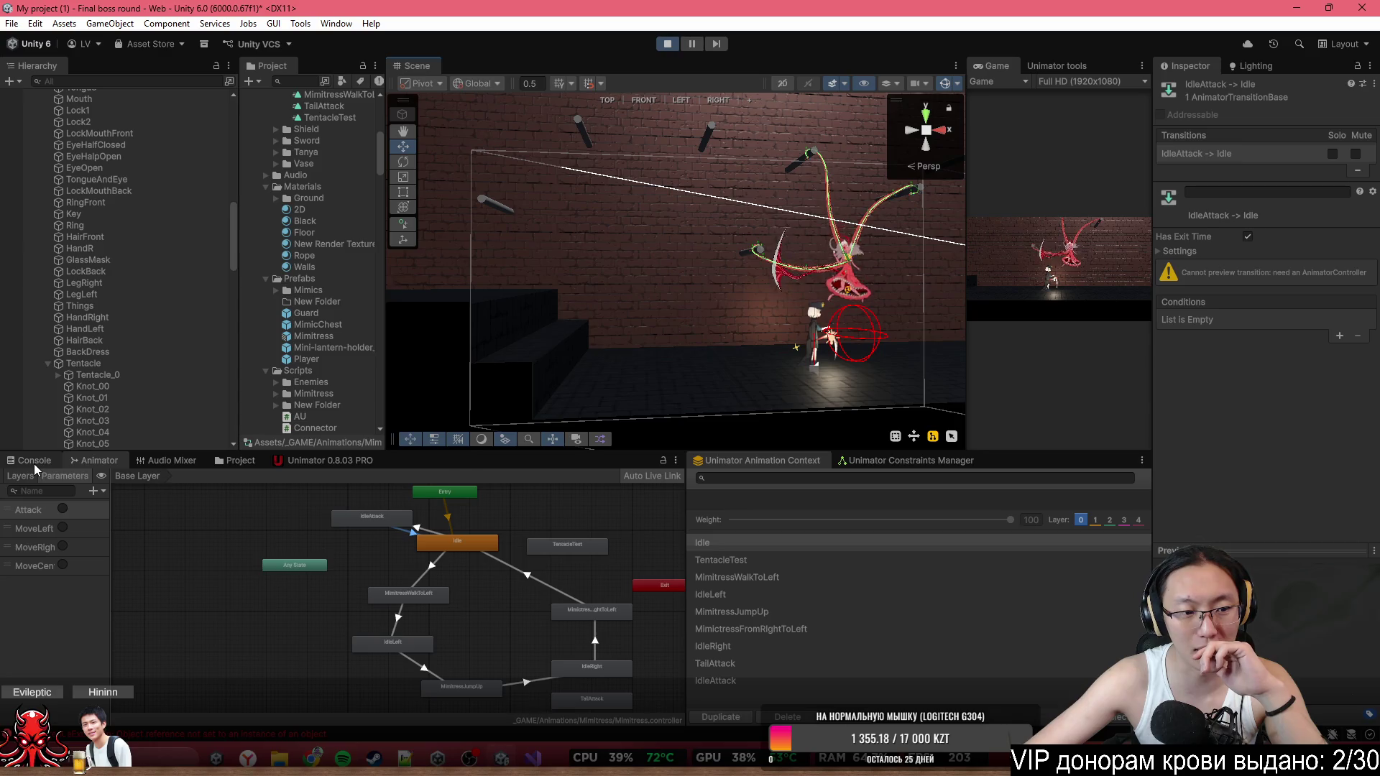
scroll(637, 237, "down", 4)
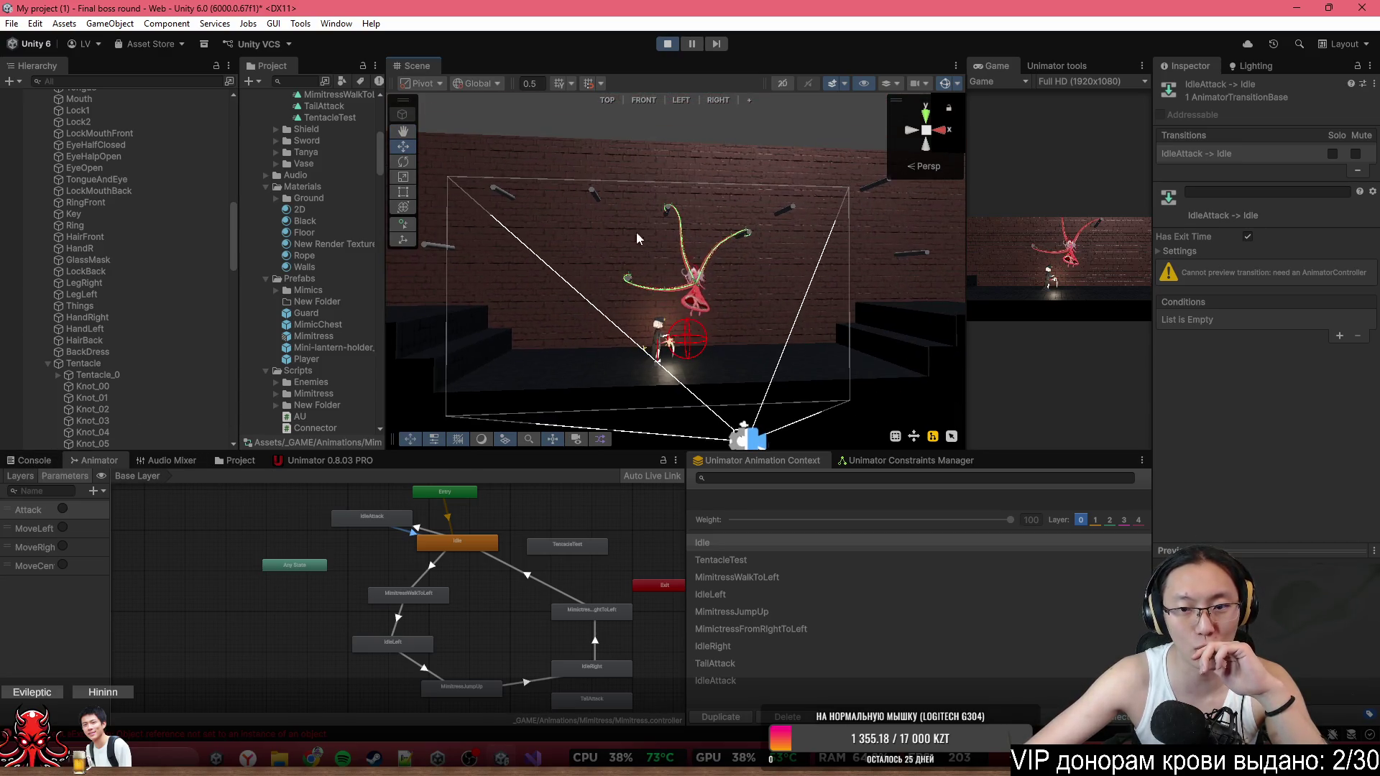
left_click_drag(637, 238, 637, 322)
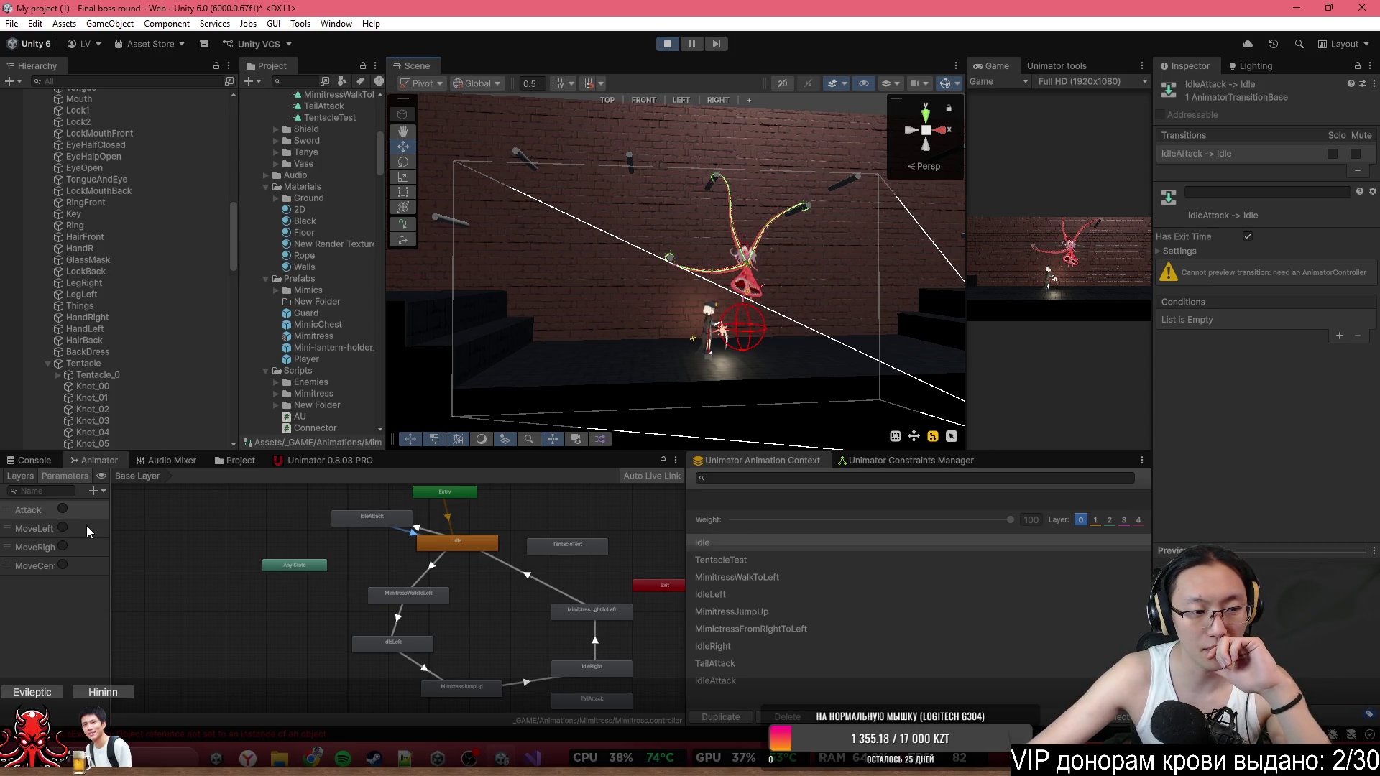
left_click(63, 529)
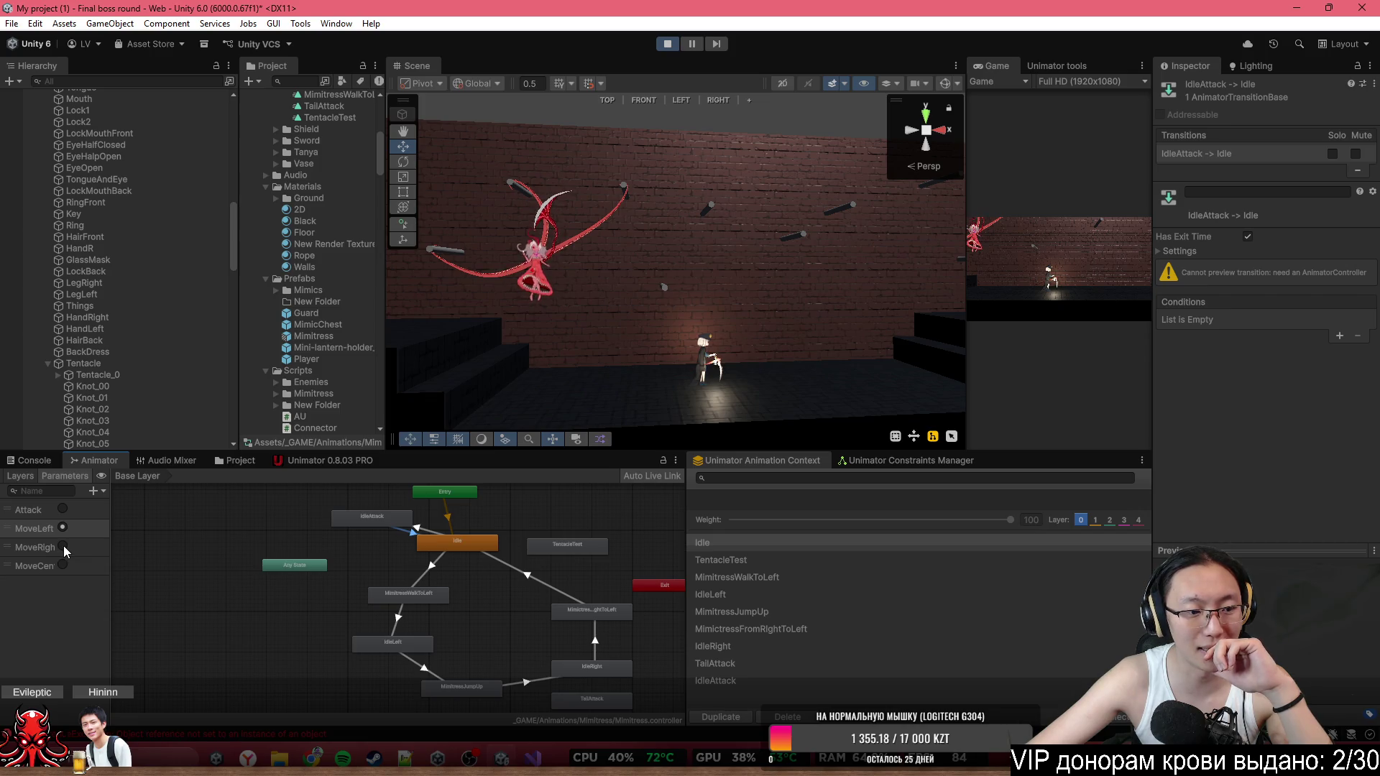
left_click(62, 546)
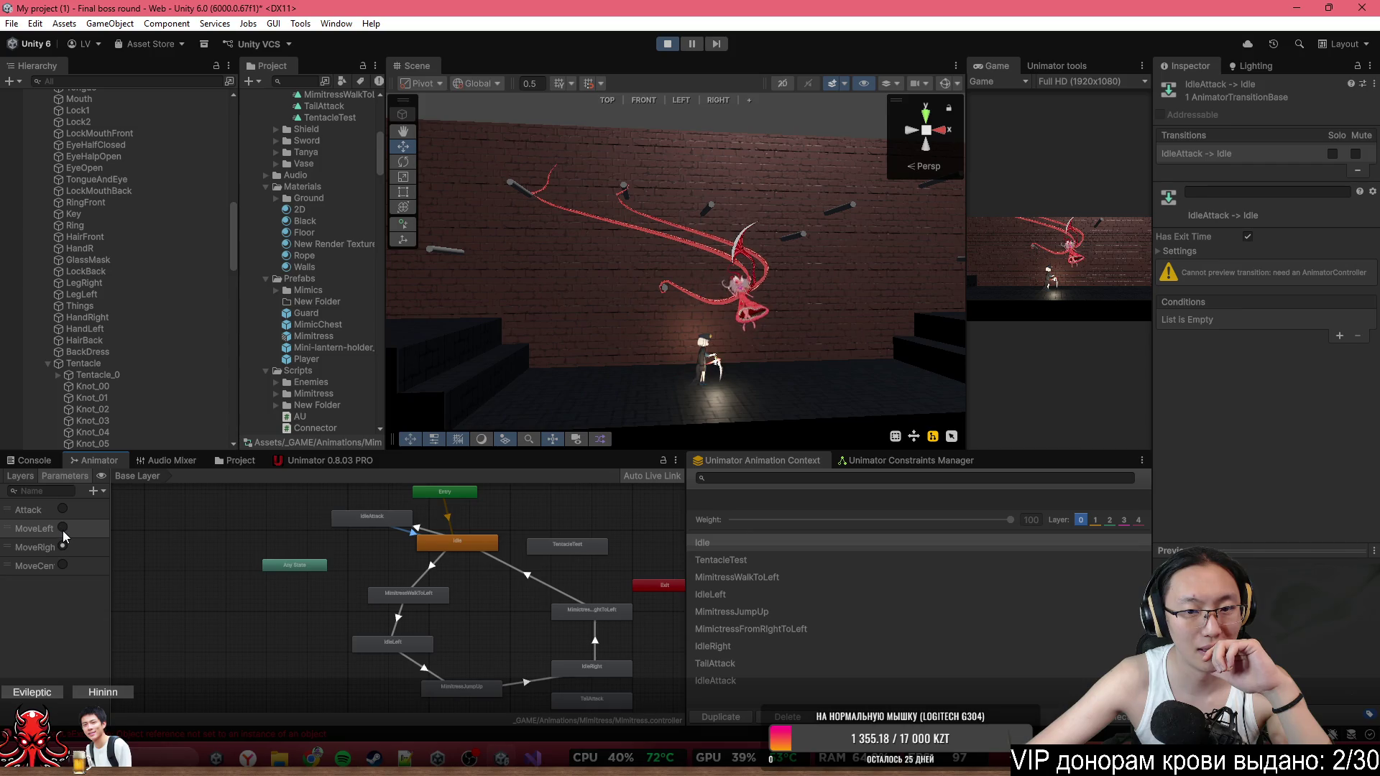
Restart Play mode and select the Mimitress boss in the Hierarchy.
left_click(668, 43)
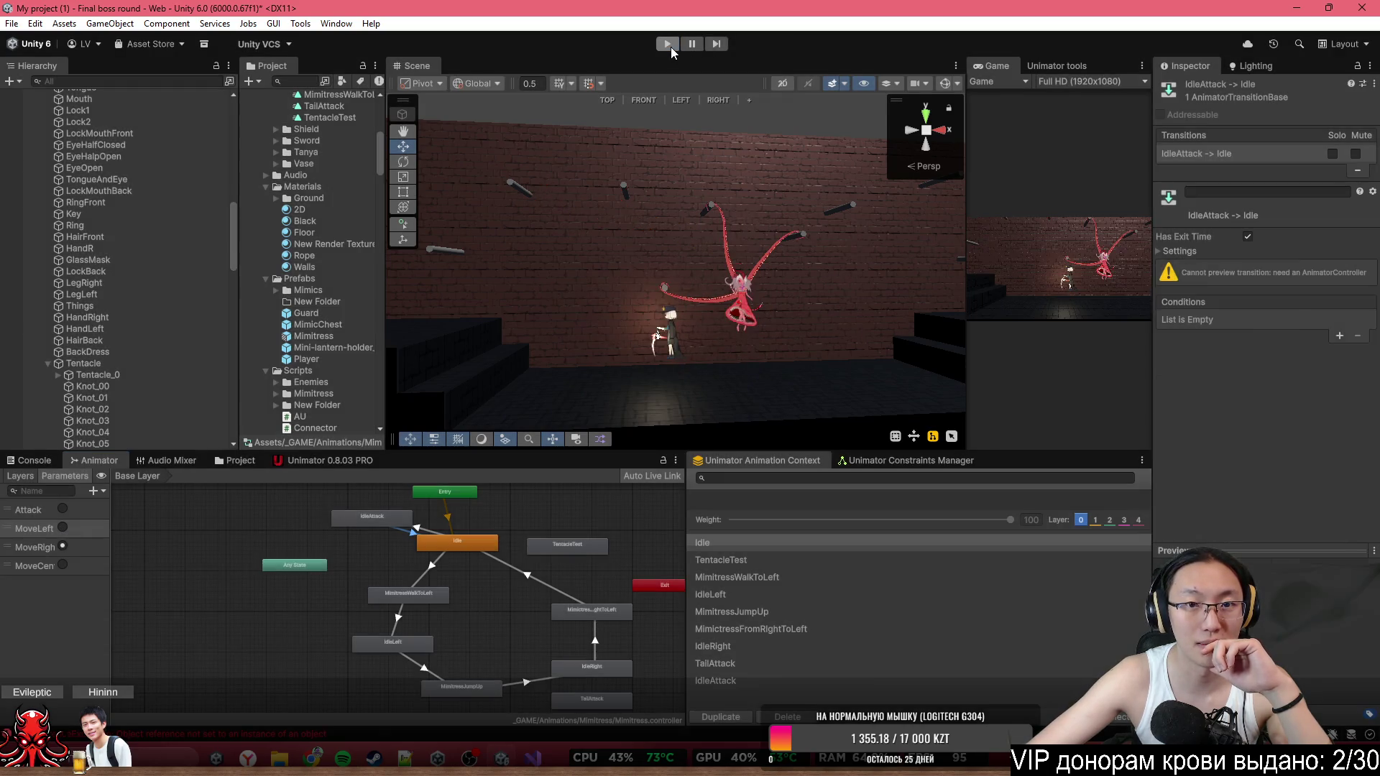
left_click(668, 45)
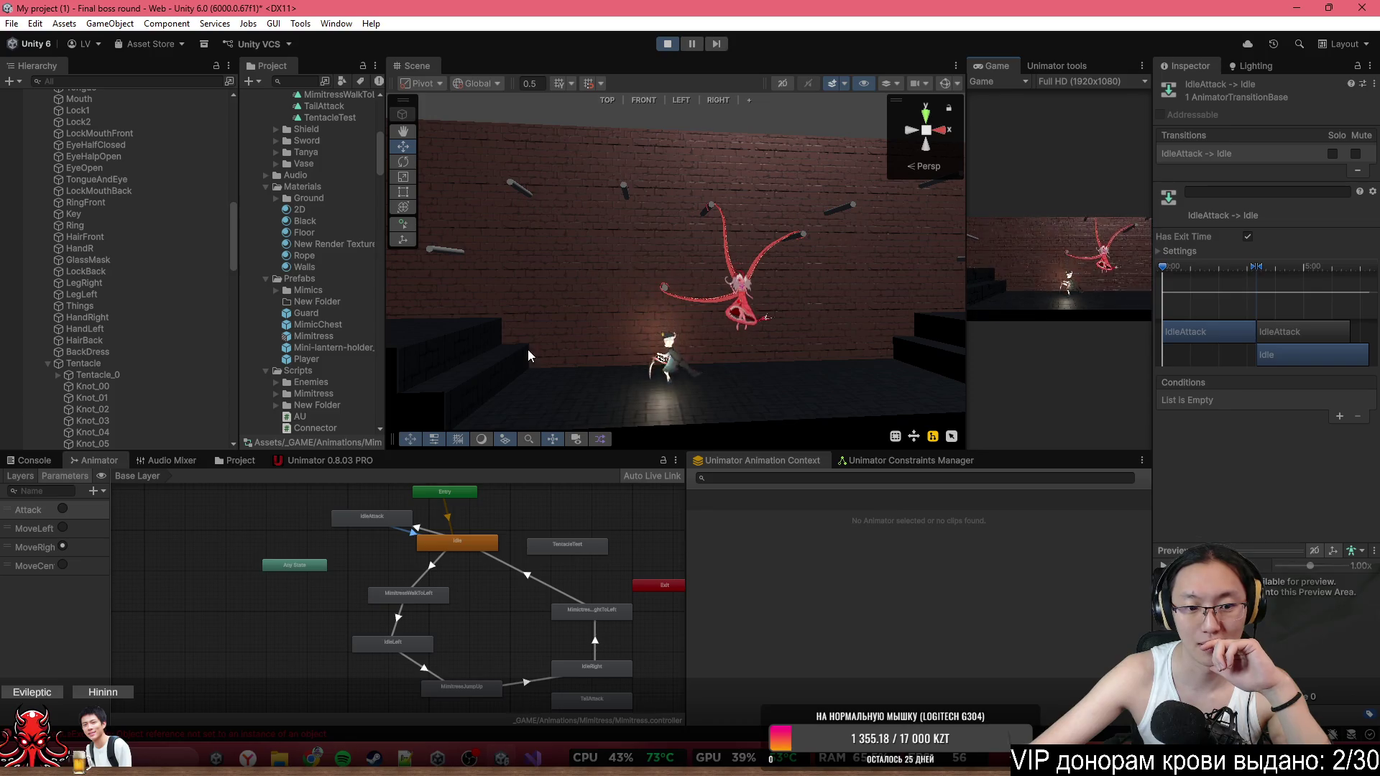
scroll(155, 273, "up", 3)
scroll(107, 327, "up", 3)
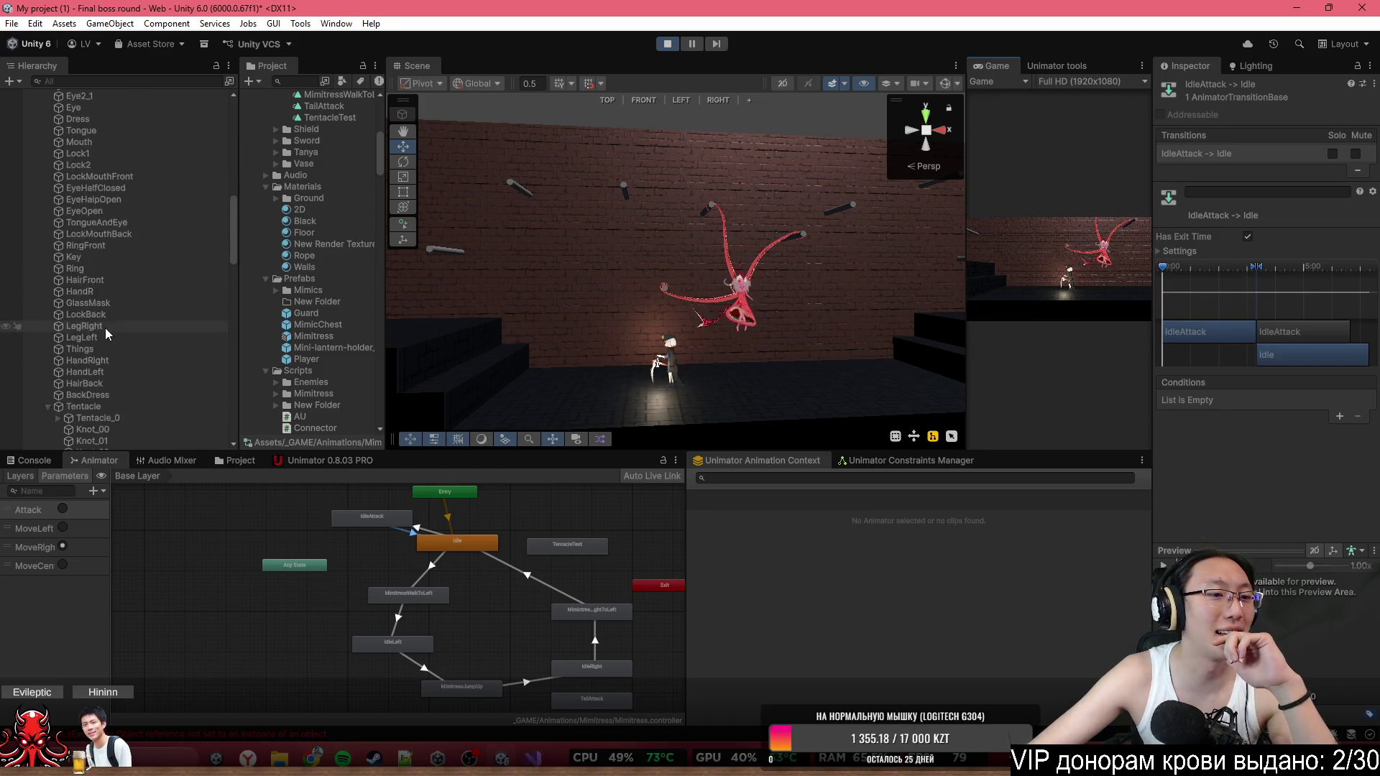
left_click(105, 203)
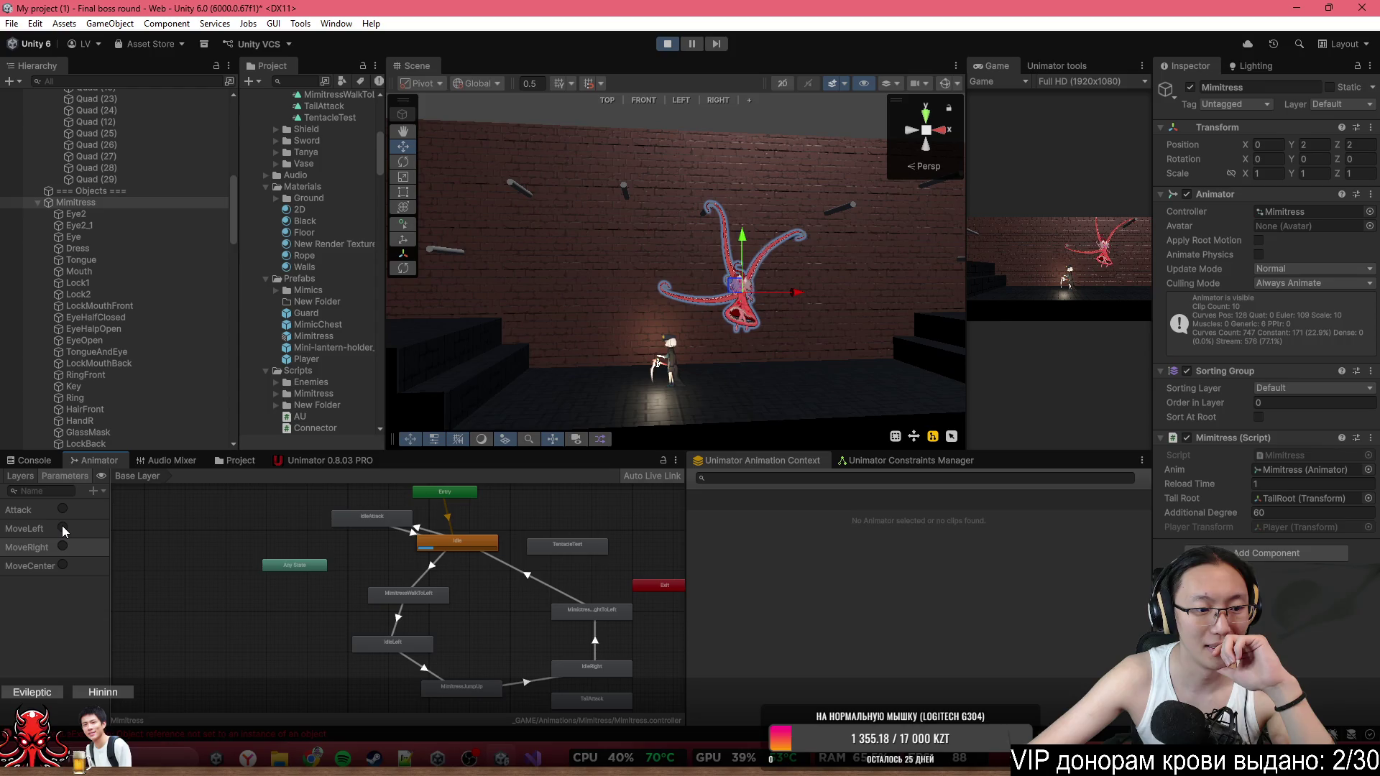
left_click(63, 529)
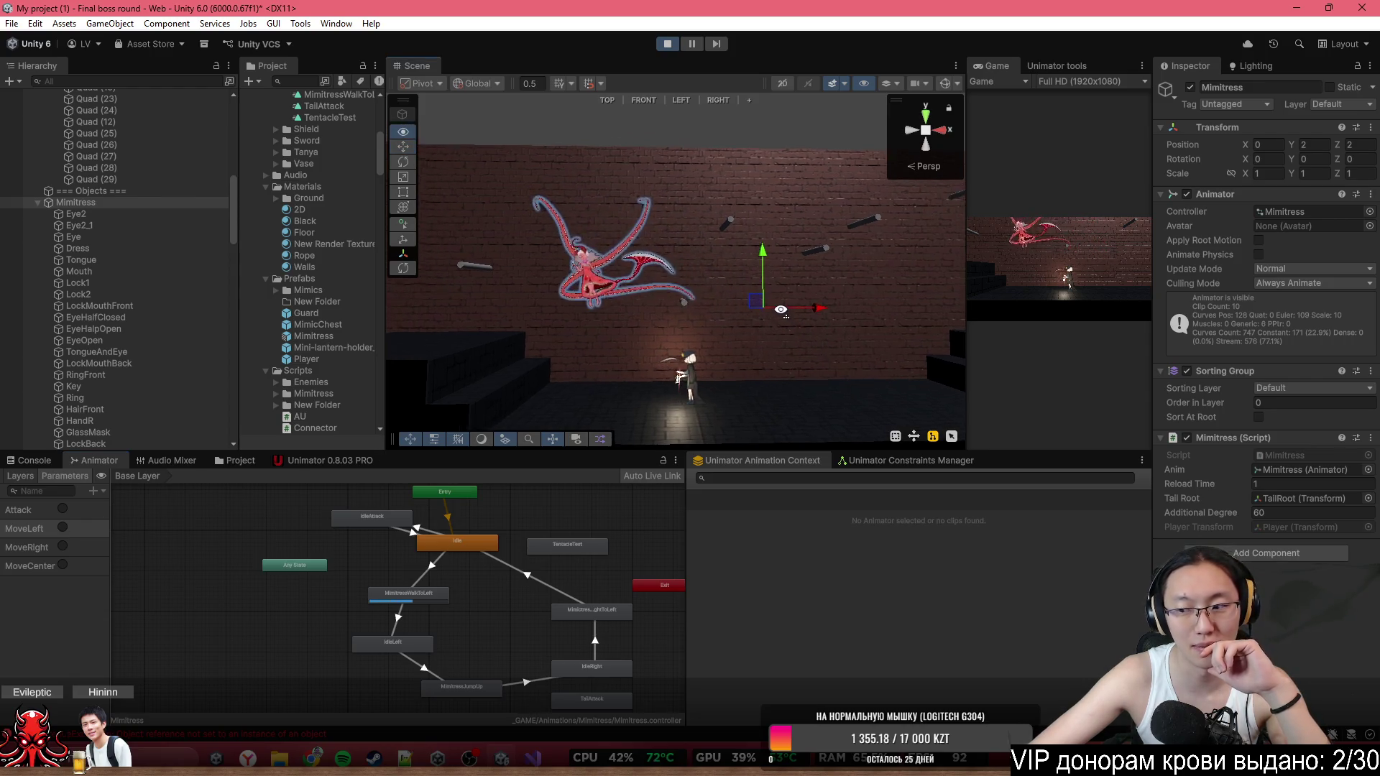
key("f")
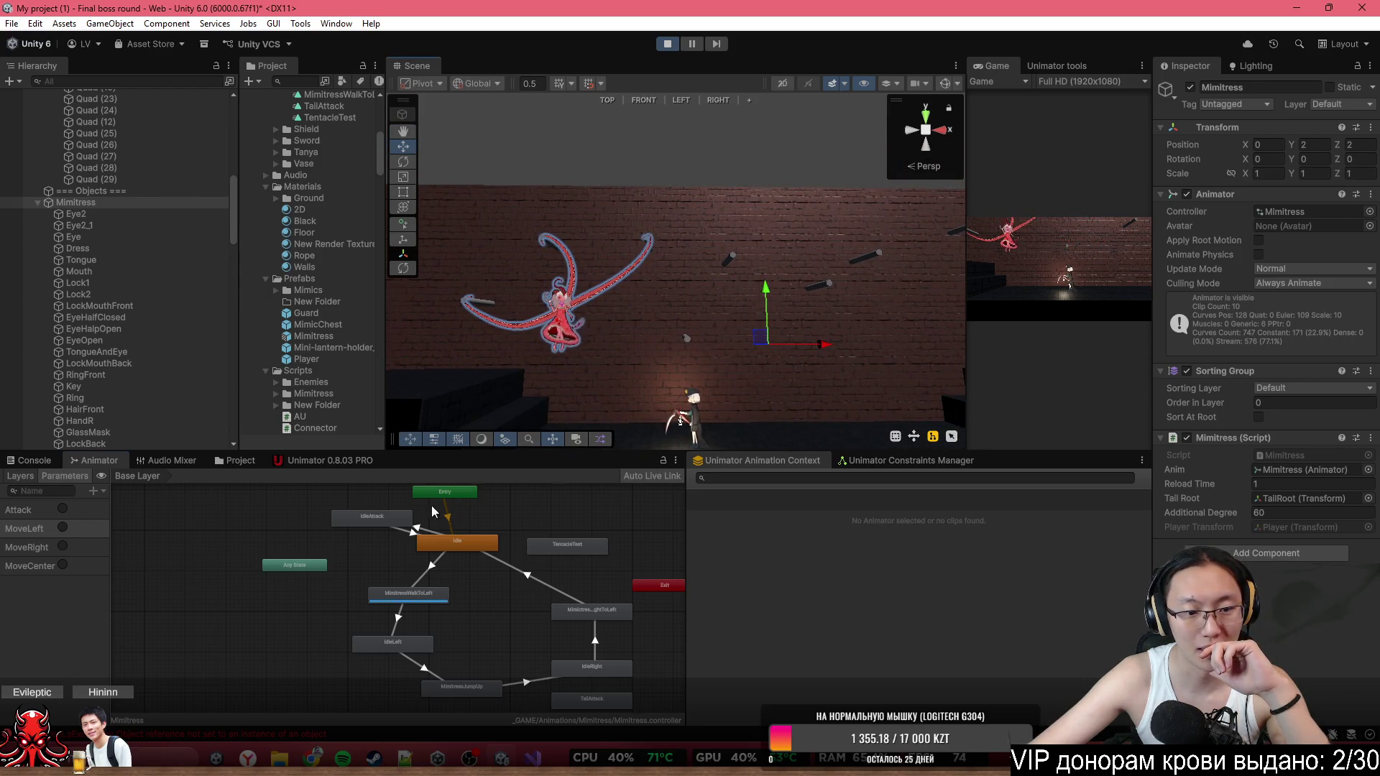
left_click(63, 548)
mouse_move(719, 316)
left_mouse_down()
mouse_move(718, 375)
mouse_move(699, 317)
left_mouse_up()
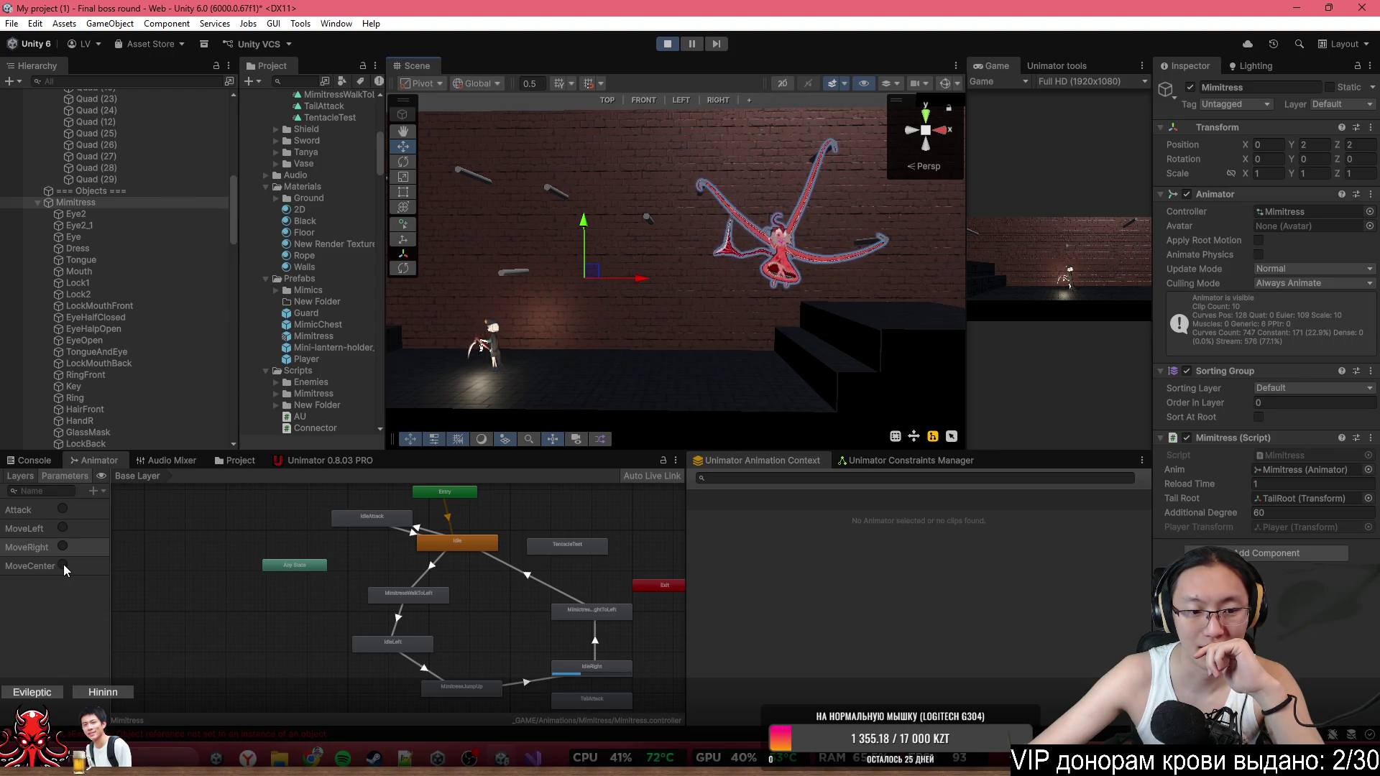
left_click(64, 565)
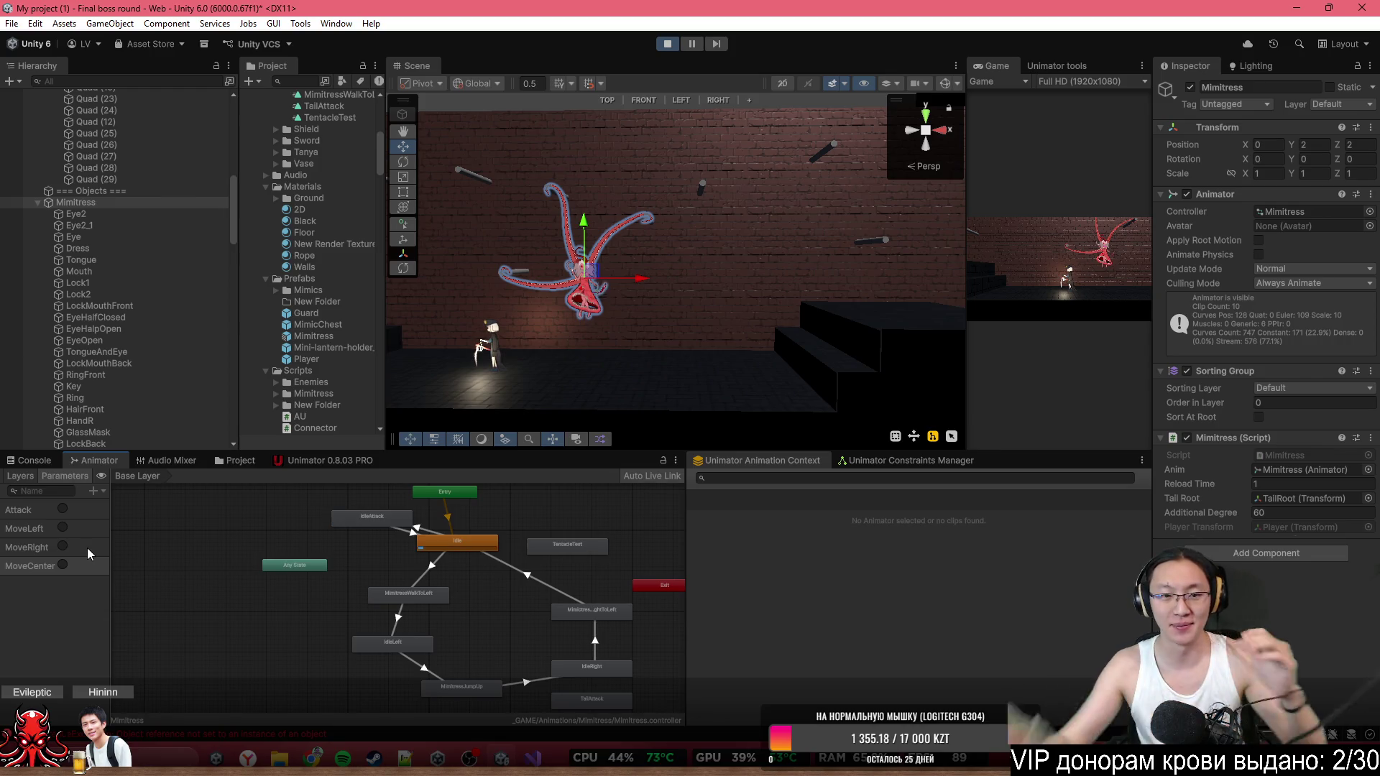
scroll(693, 290, "down", 5)
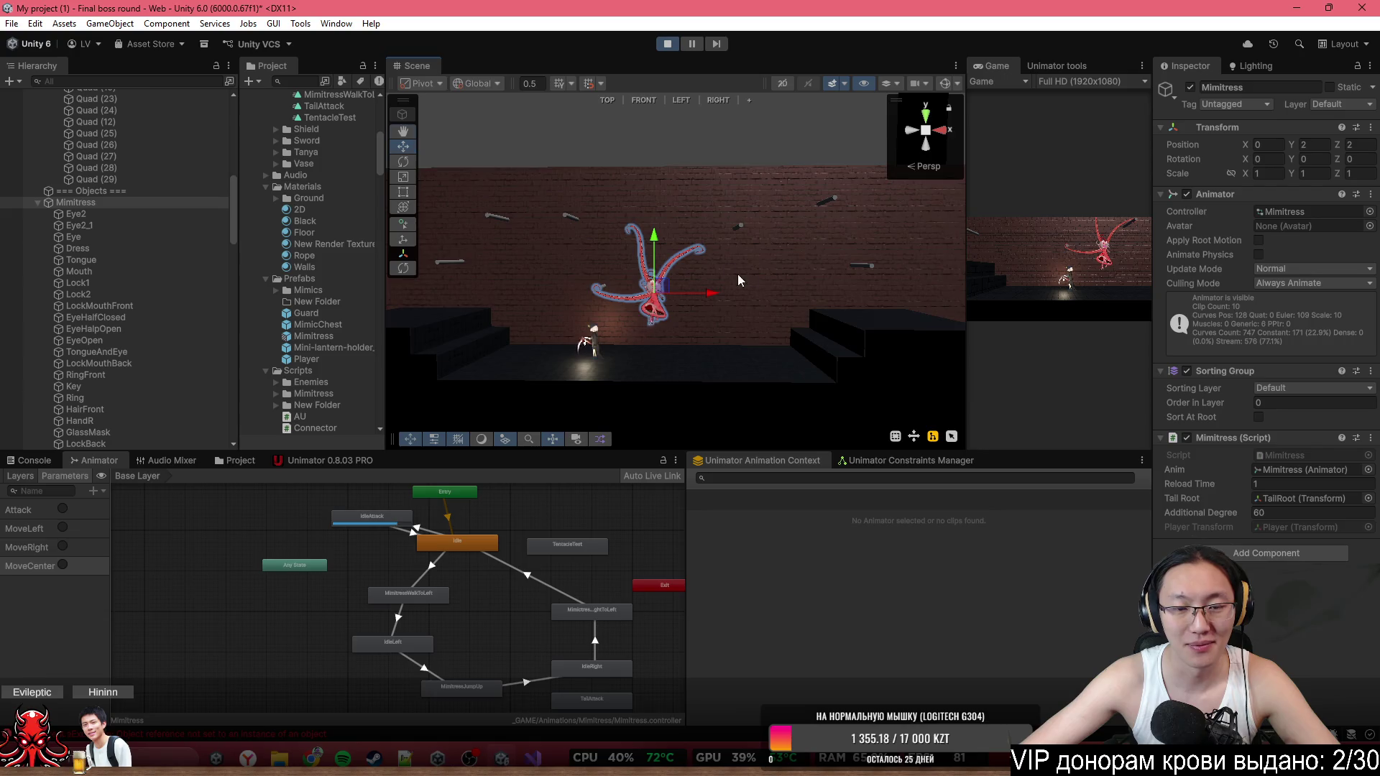
scroll(738, 281, "up", 3)
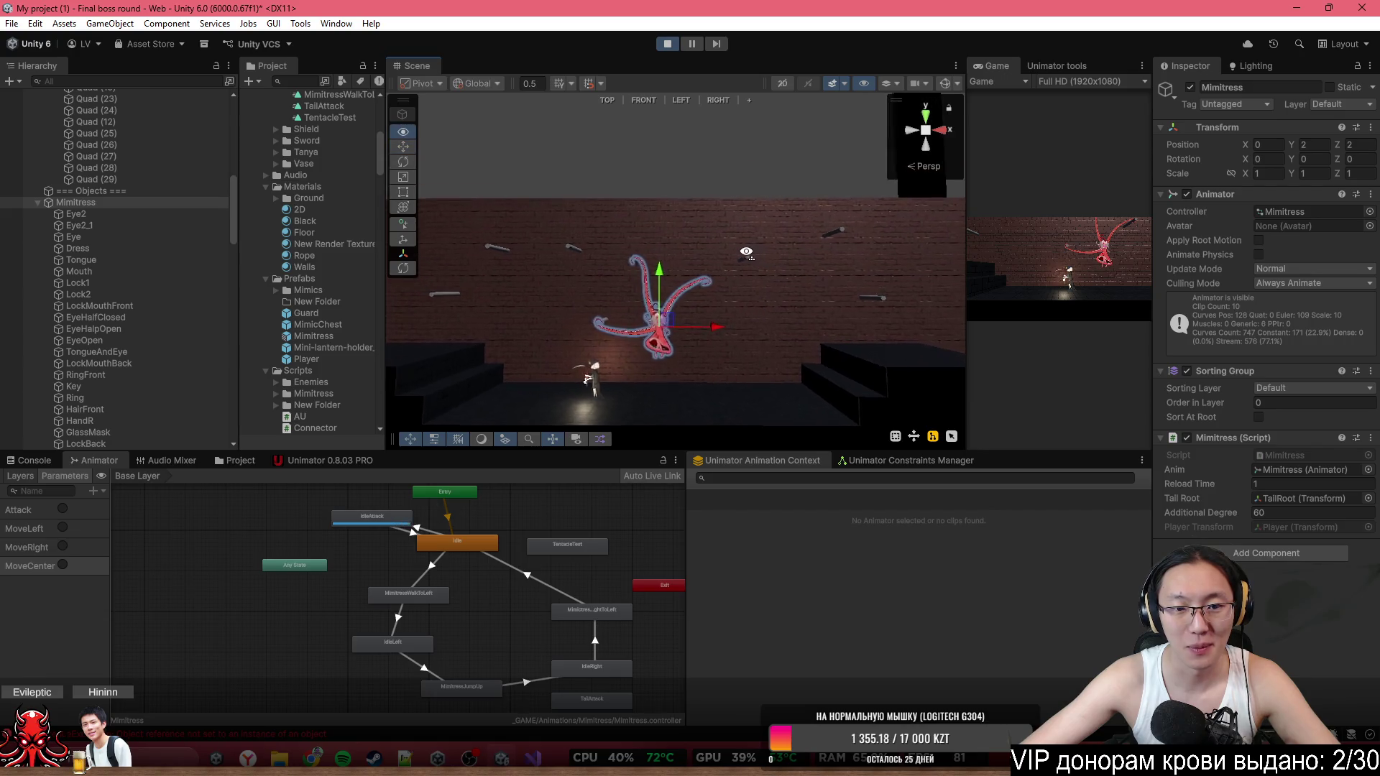
left_click(64, 529)
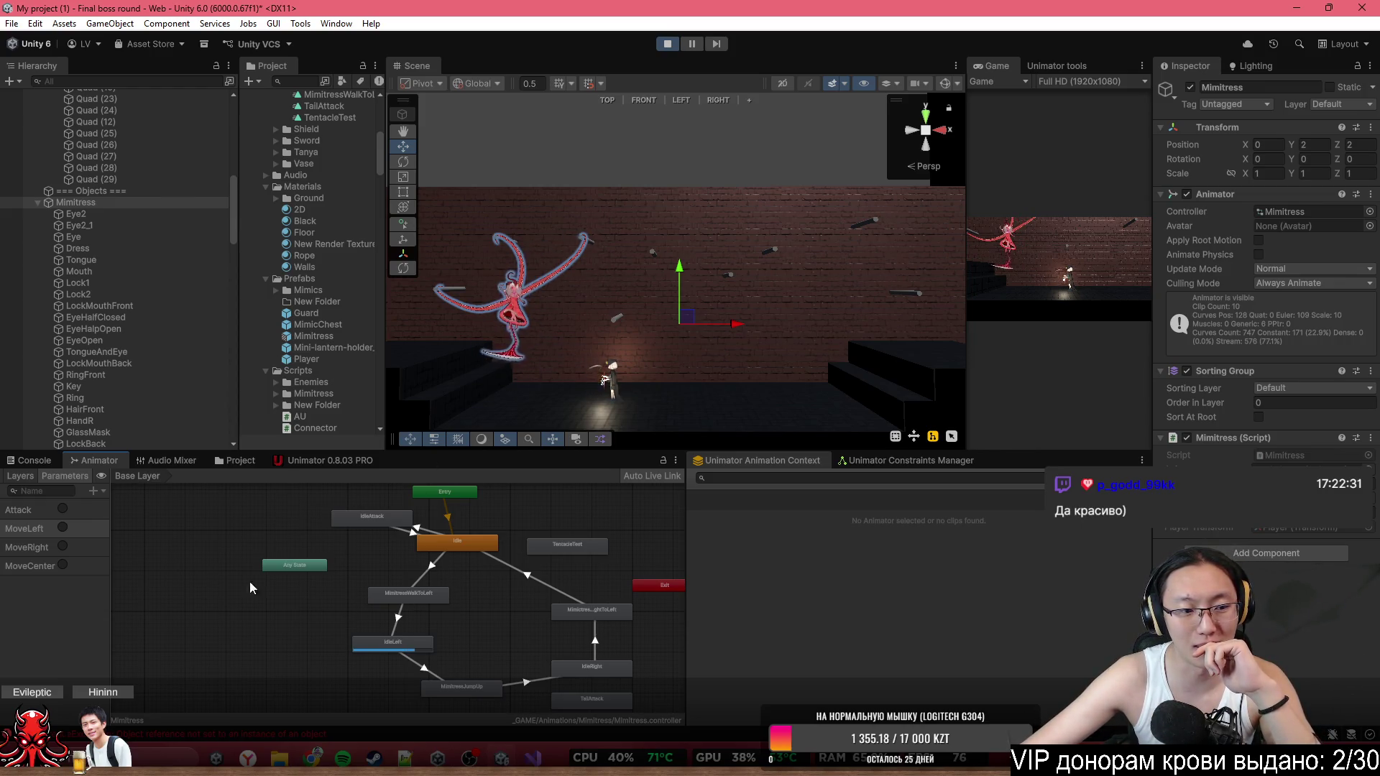
left_click(62, 547)
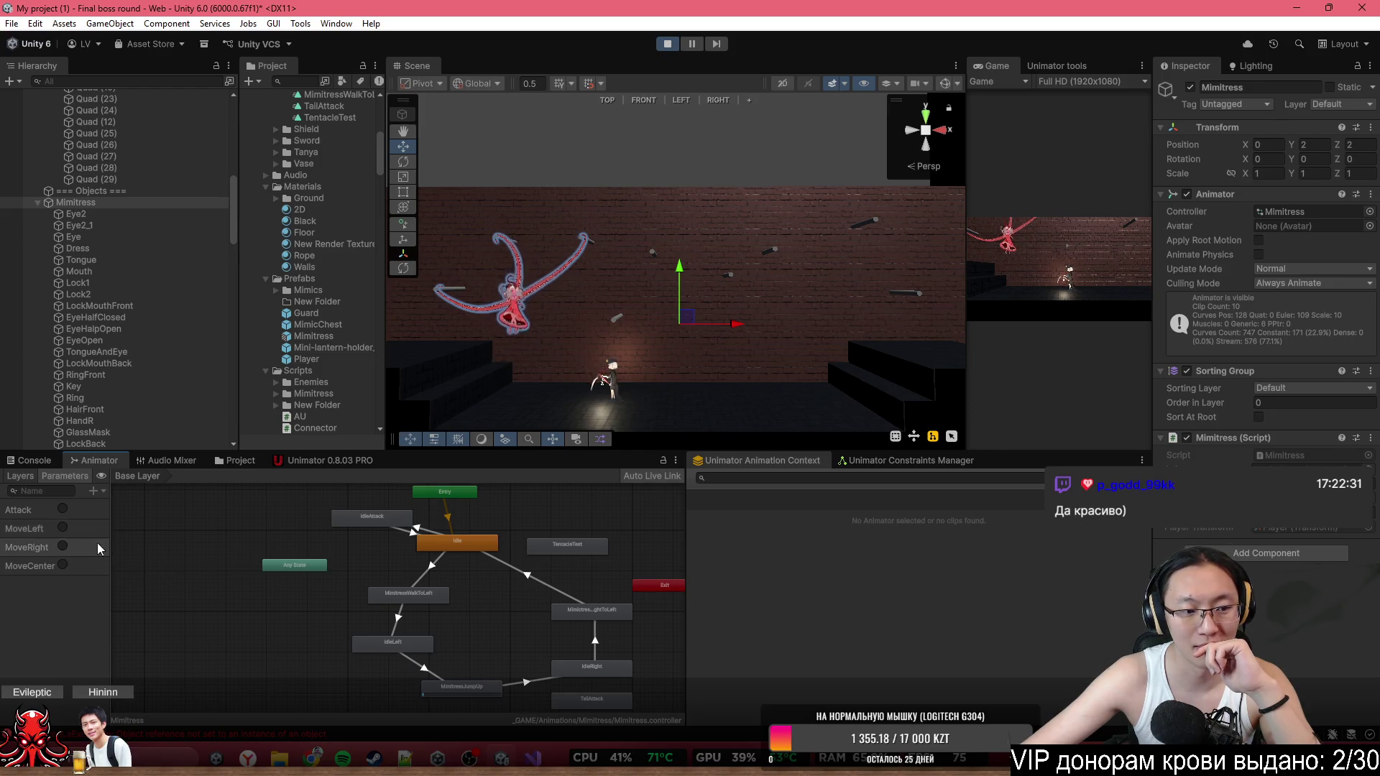
mouse_move(725, 359)
left_mouse_down()
mouse_move(682, 363)
mouse_move(676, 422)
mouse_move(648, 421)
left_mouse_up()
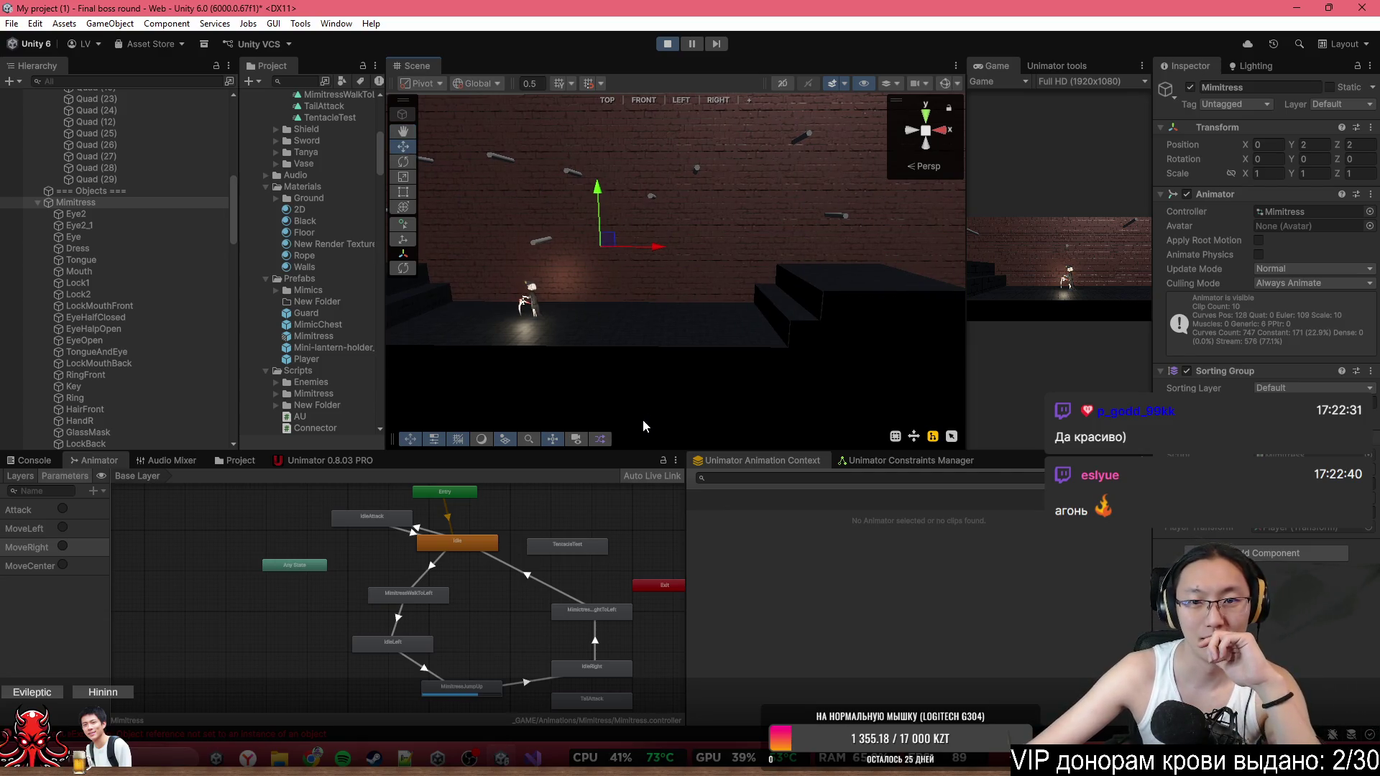
key("f")
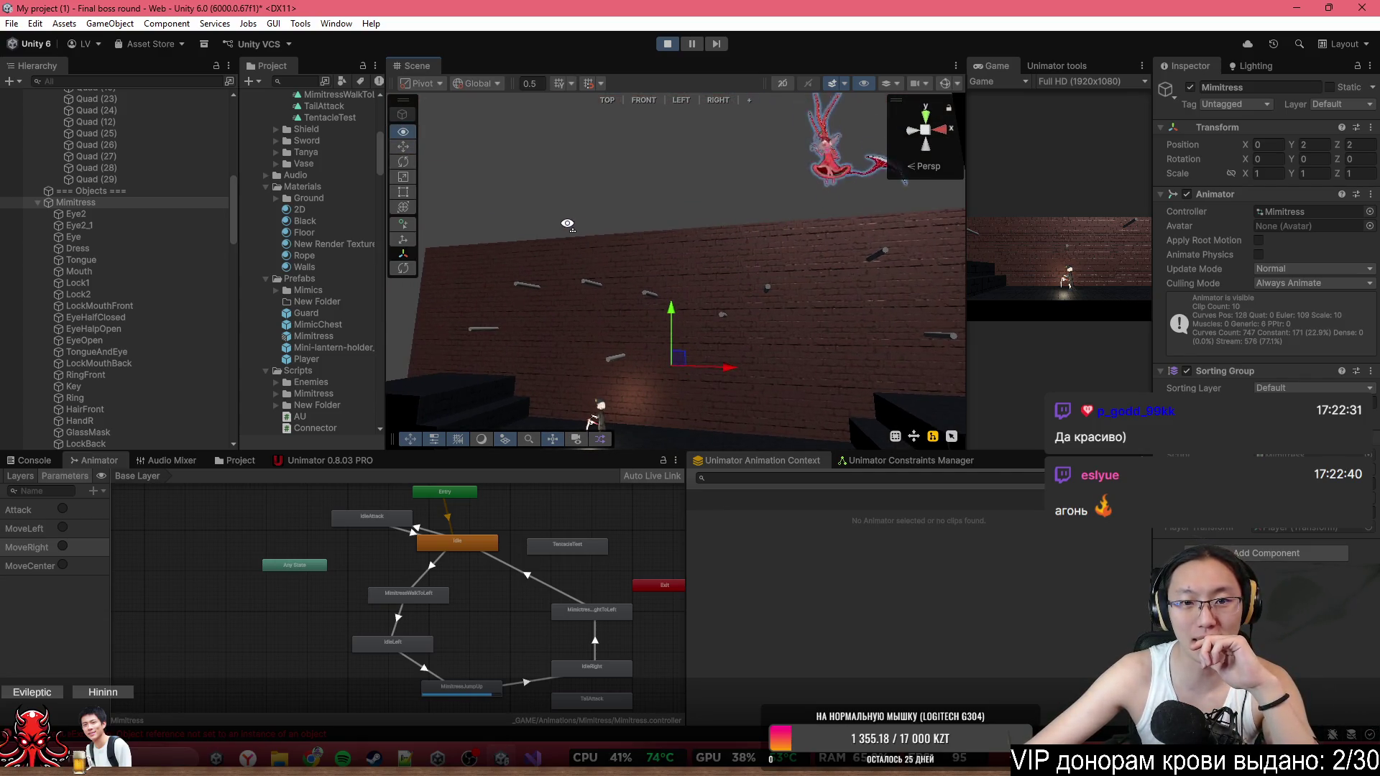
left_click_drag(676, 335, 756, 417)
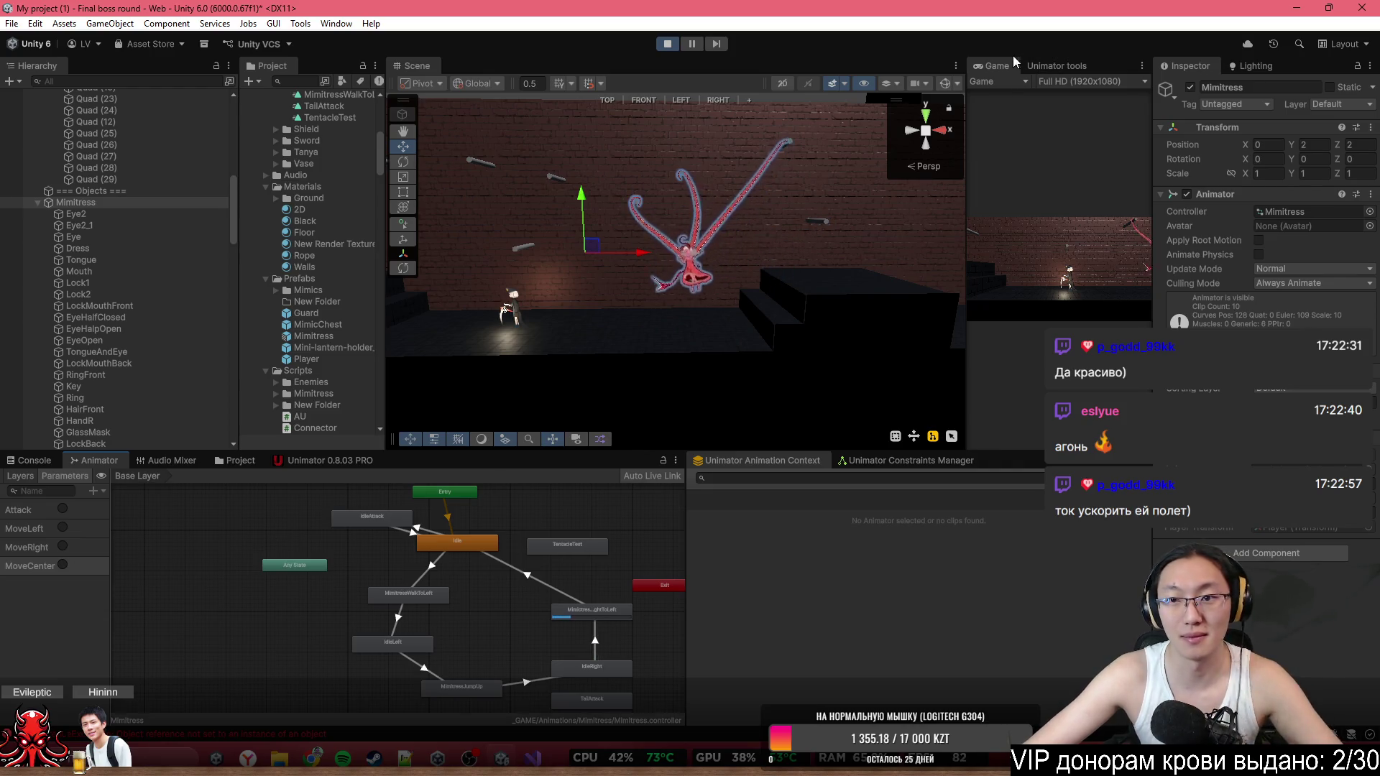
double_click(996, 65)
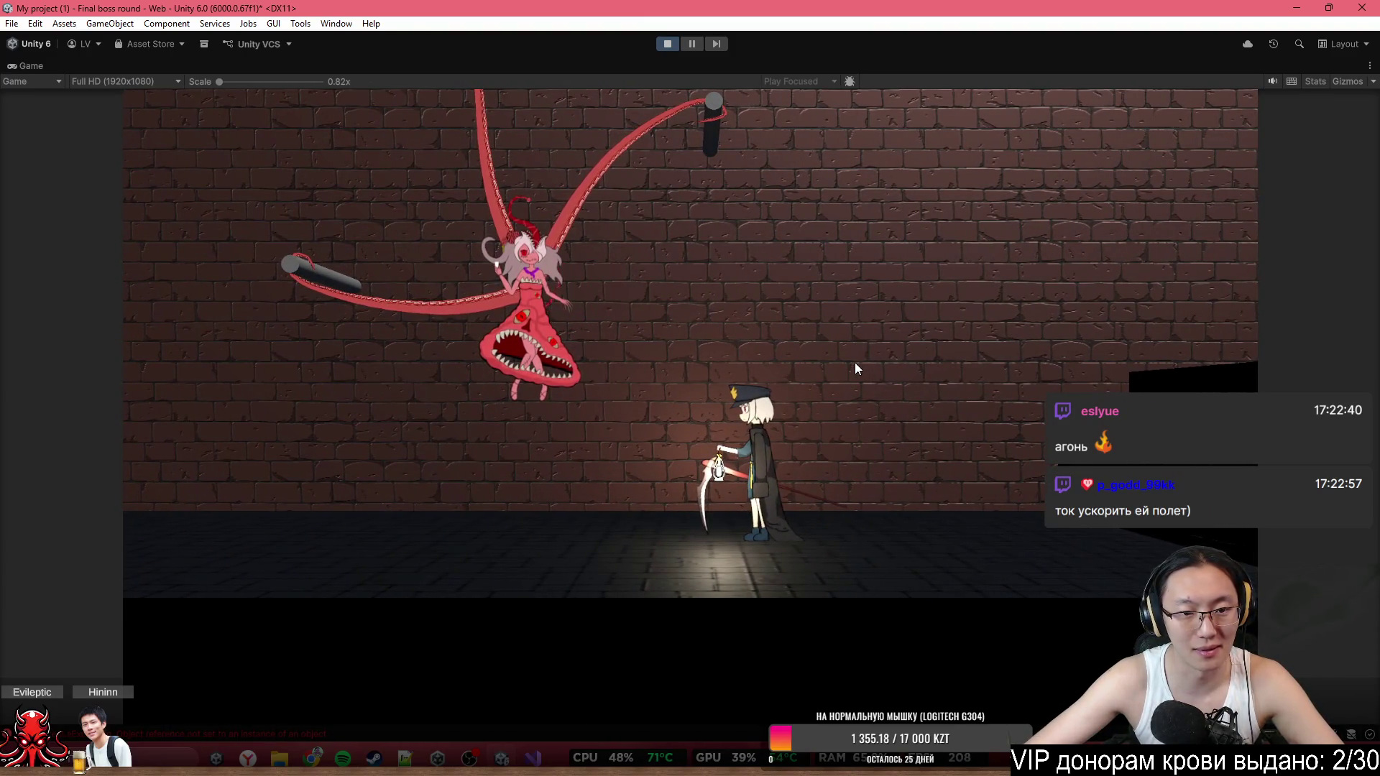
Run the player left with A to check the boss's motion, then stop Play mode.
key("a")
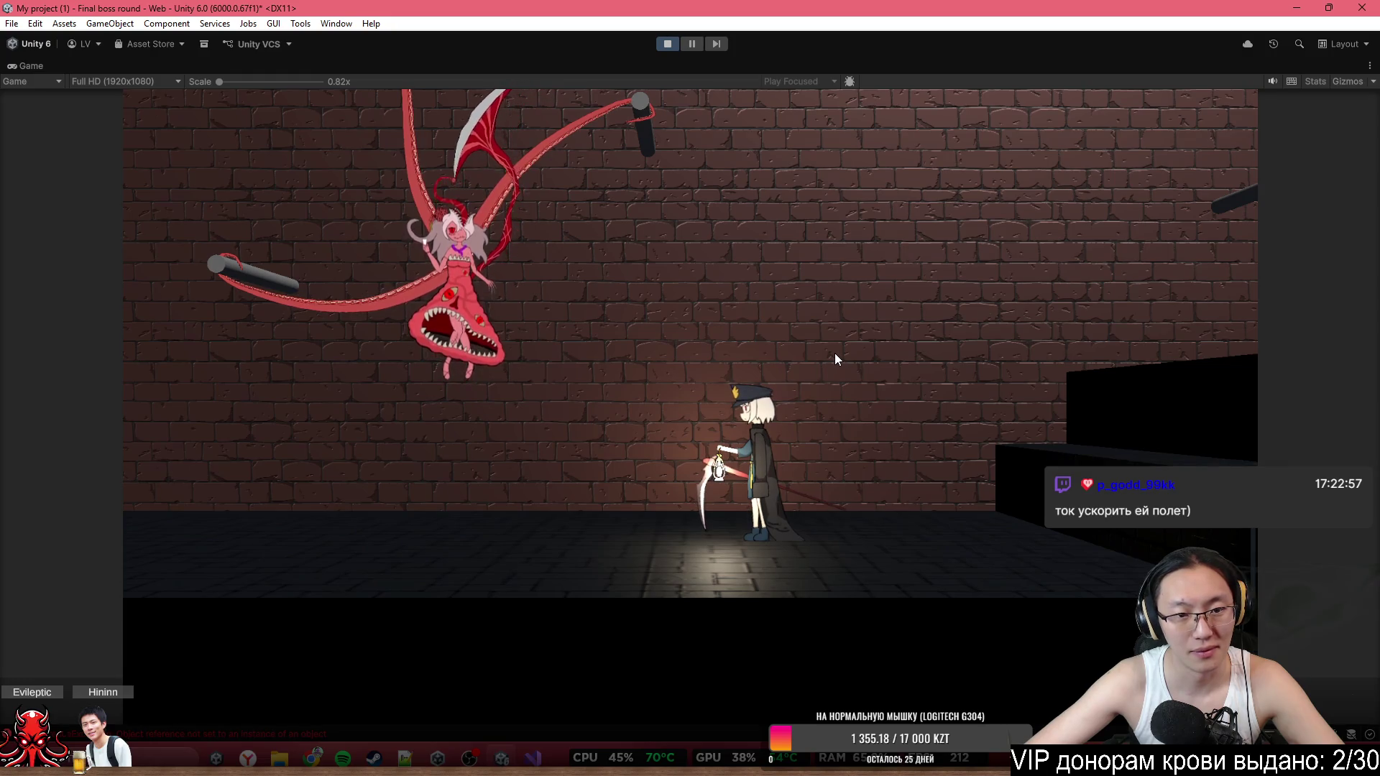
key("a")
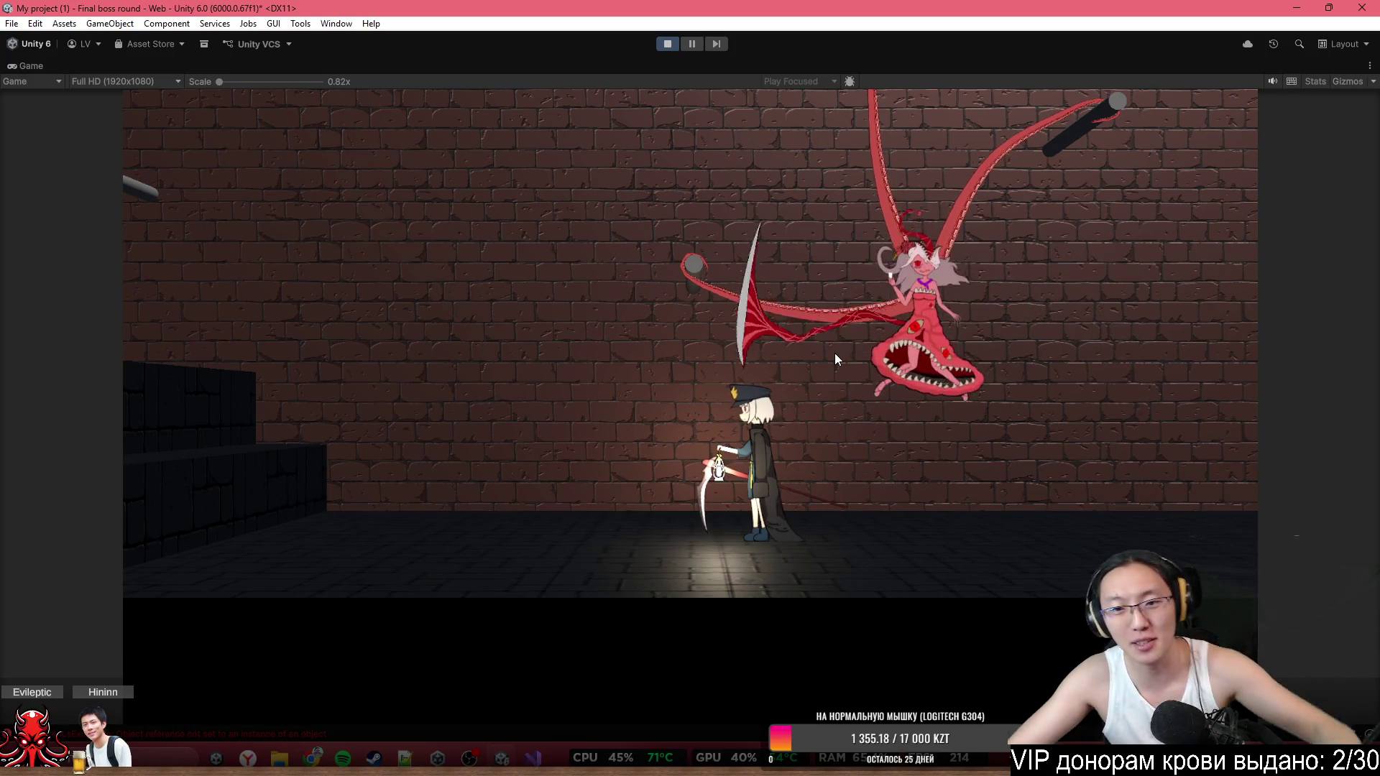
left_click(666, 44)
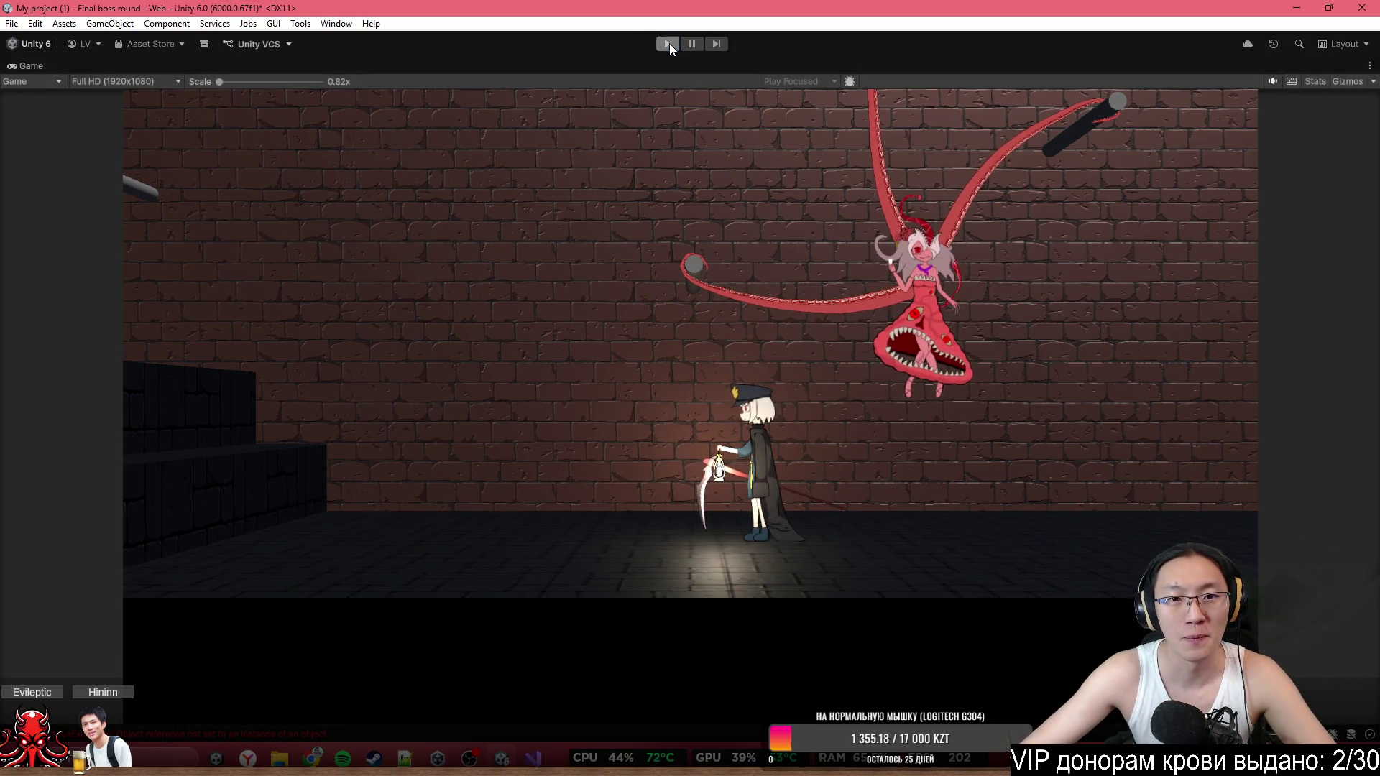
mouse_move(723, 209)
left_mouse_down()
mouse_move(612, 222)
mouse_move(759, 227)
left_mouse_up()
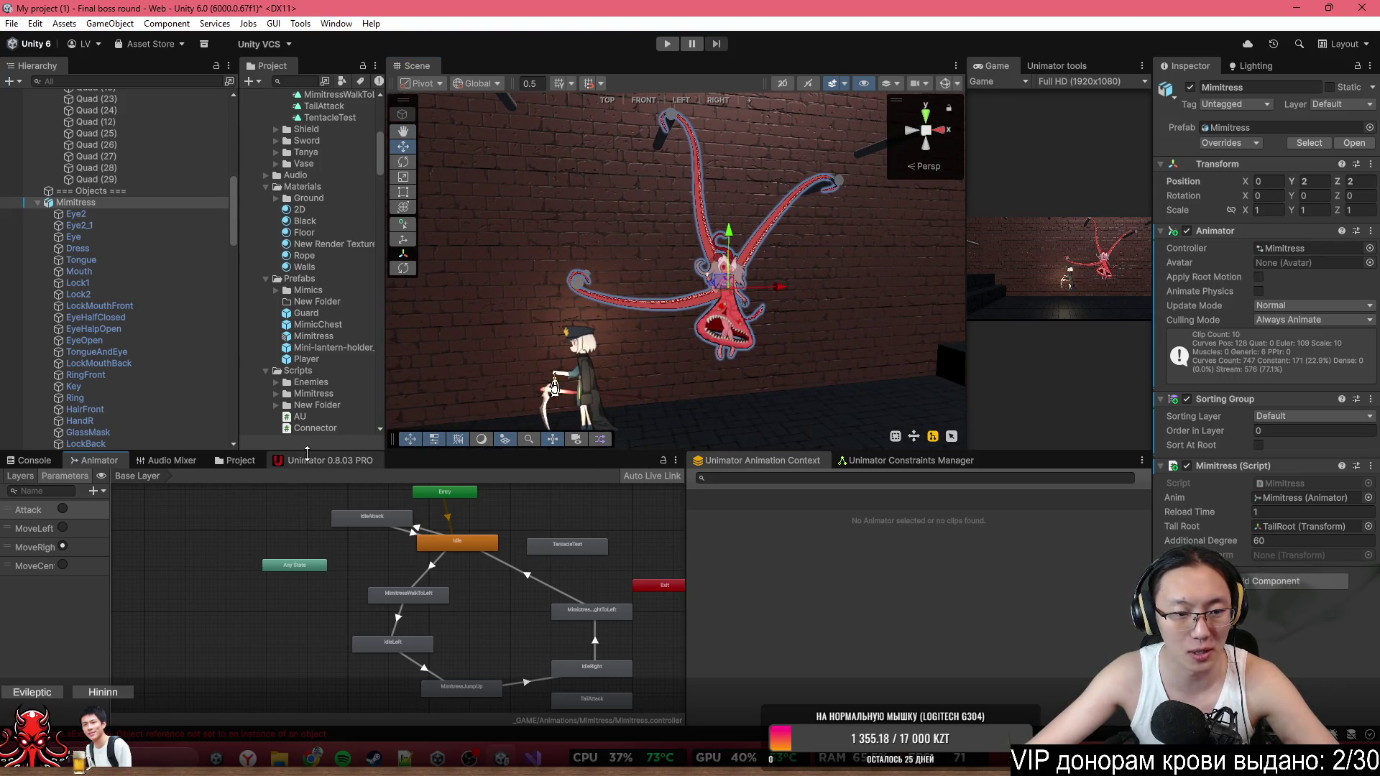
Open the Unimator keyframe editor and orbit the scene view around the boss.
left_click(317, 460)
mouse_move(668, 260)
left_mouse_down()
mouse_move(543, 217)
mouse_move(629, 302)
mouse_move(868, 309)
mouse_move(581, 335)
mouse_move(734, 323)
left_mouse_up()
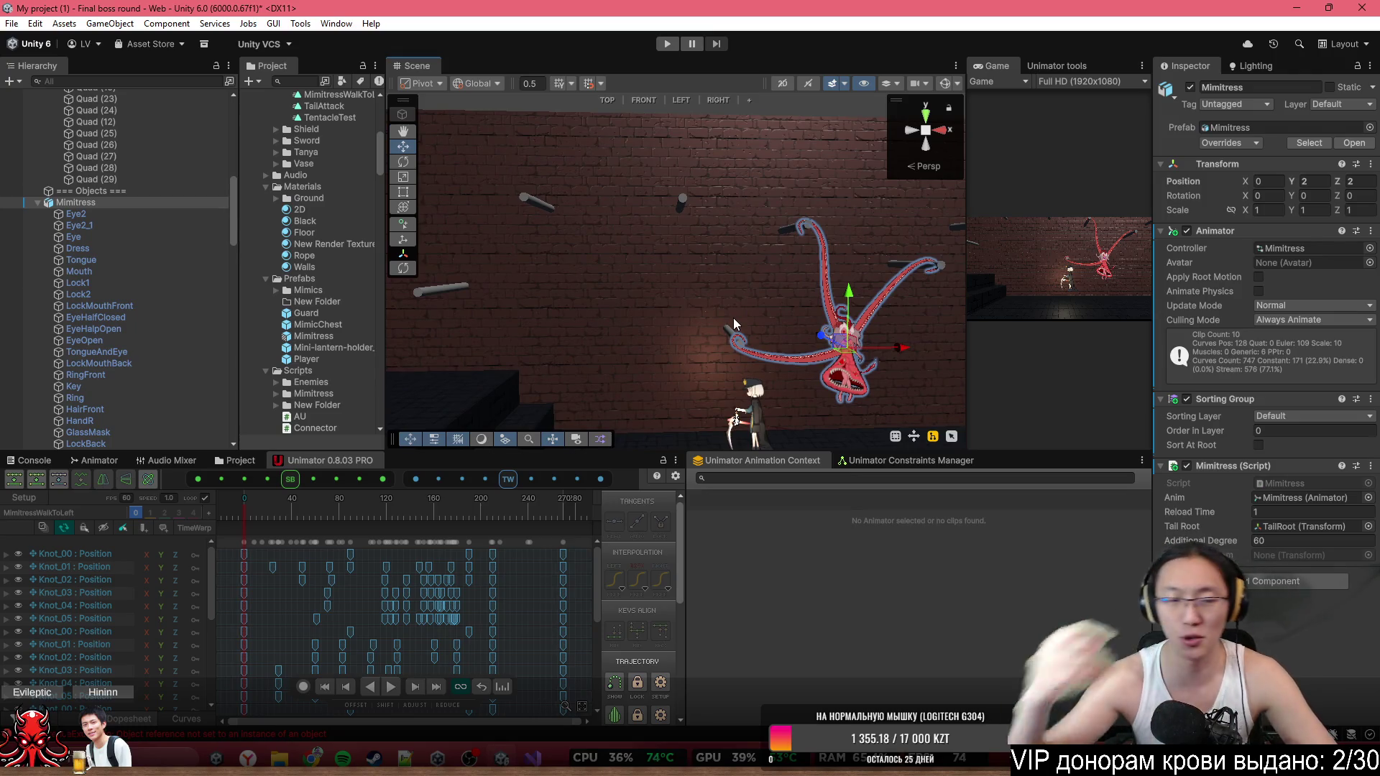
left_click_drag(664, 185, 705, 177)
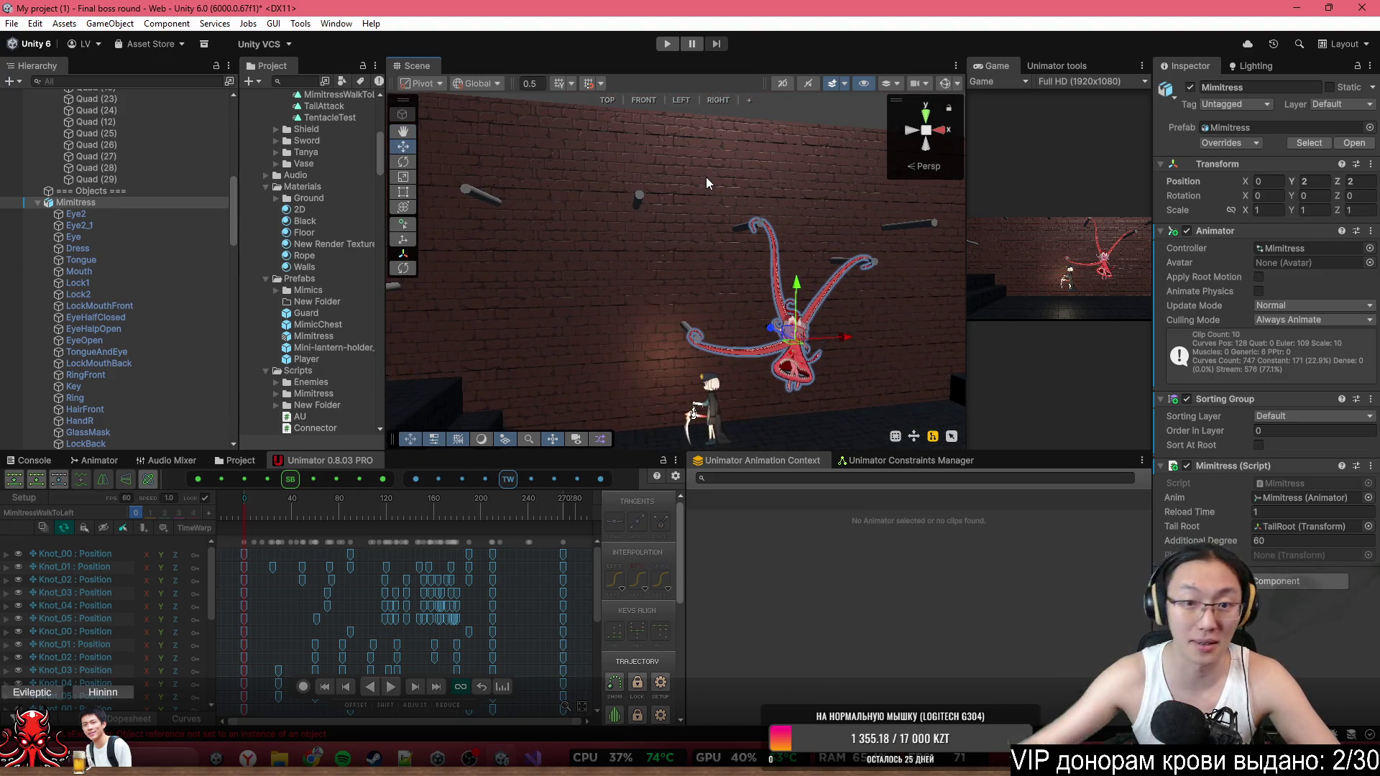
mouse_move(706, 177)
left_mouse_down()
mouse_move(567, 174)
mouse_move(639, 266)
left_mouse_up()
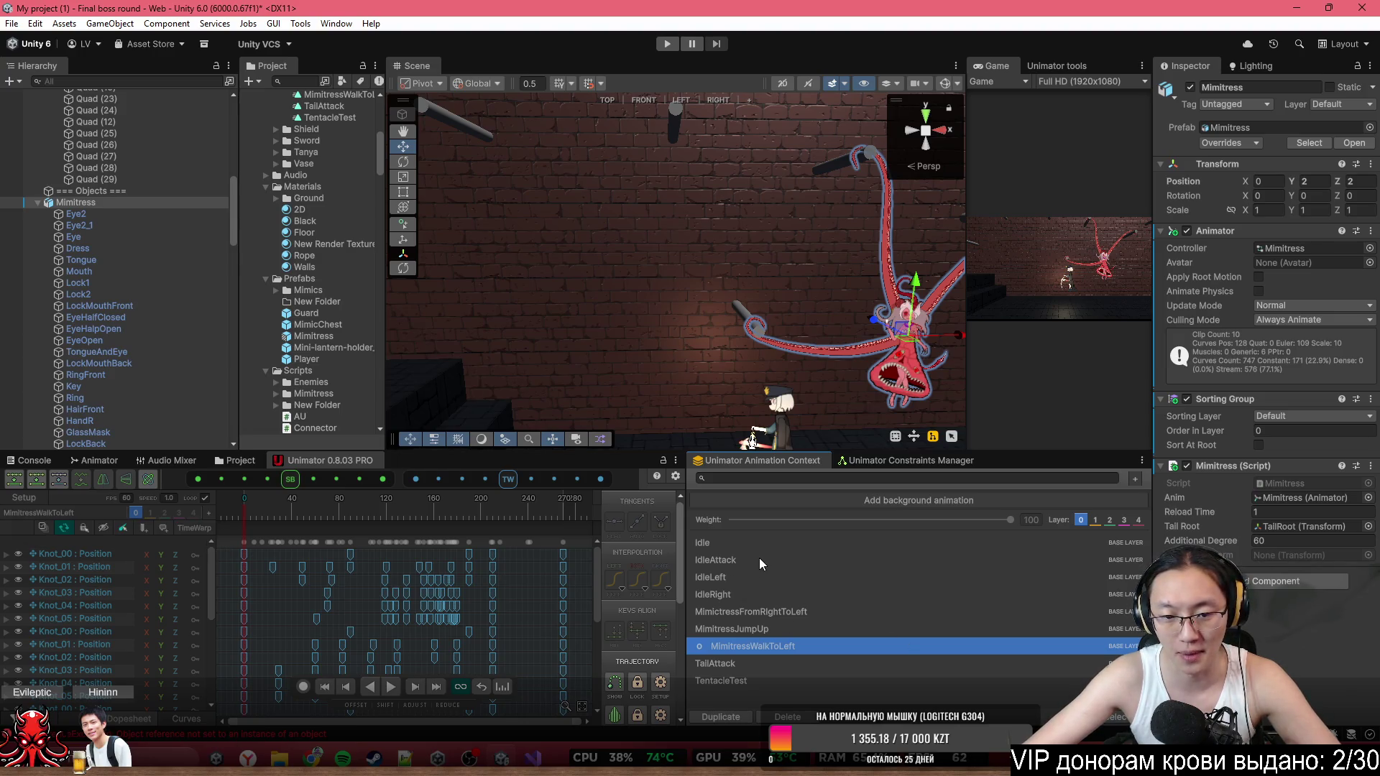
Load IdleLeft, preview it at frame 141, and start duplicating it, selecting the default copy name.
left_click(739, 576)
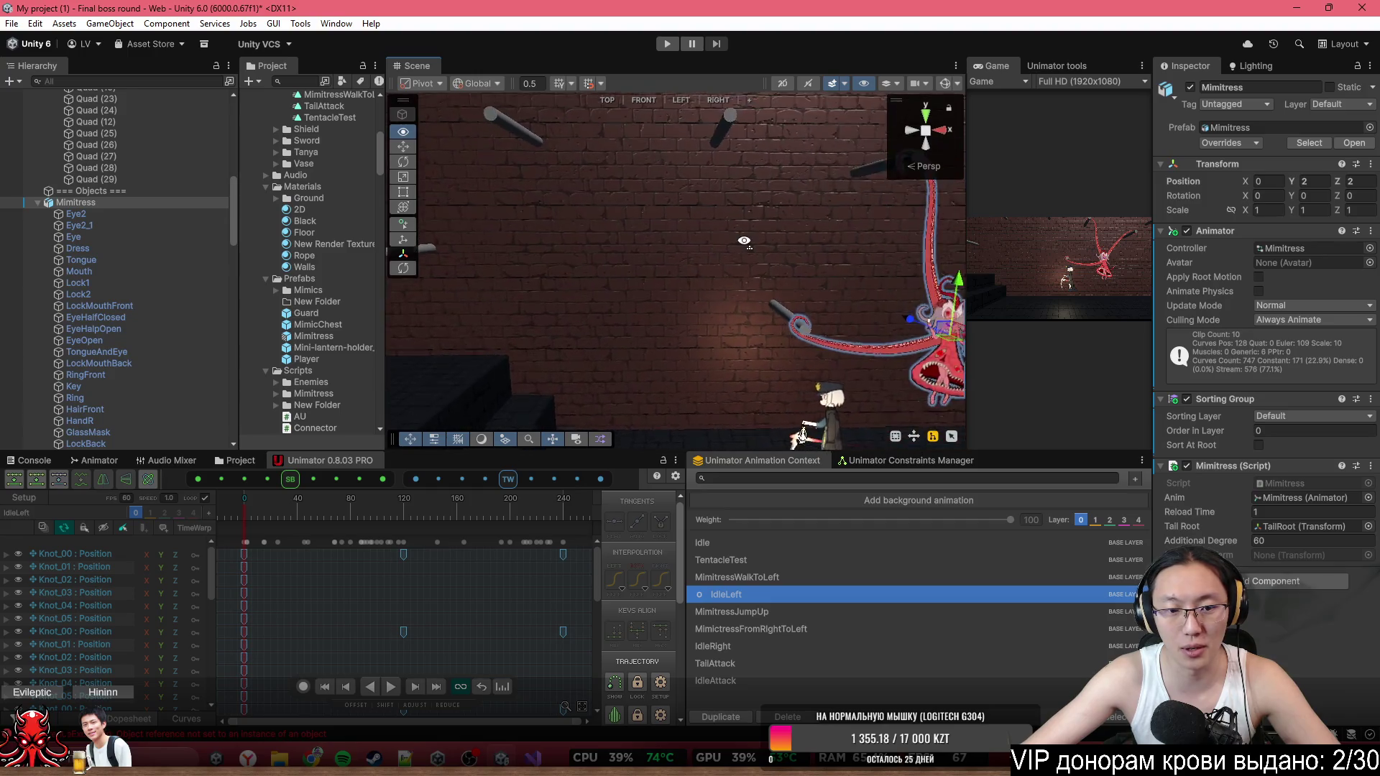
left_click_drag(647, 316, 701, 349)
mouse_move(331, 511)
left_mouse_down()
mouse_move(295, 512)
mouse_move(432, 519)
mouse_move(320, 524)
mouse_move(248, 547)
left_mouse_up()
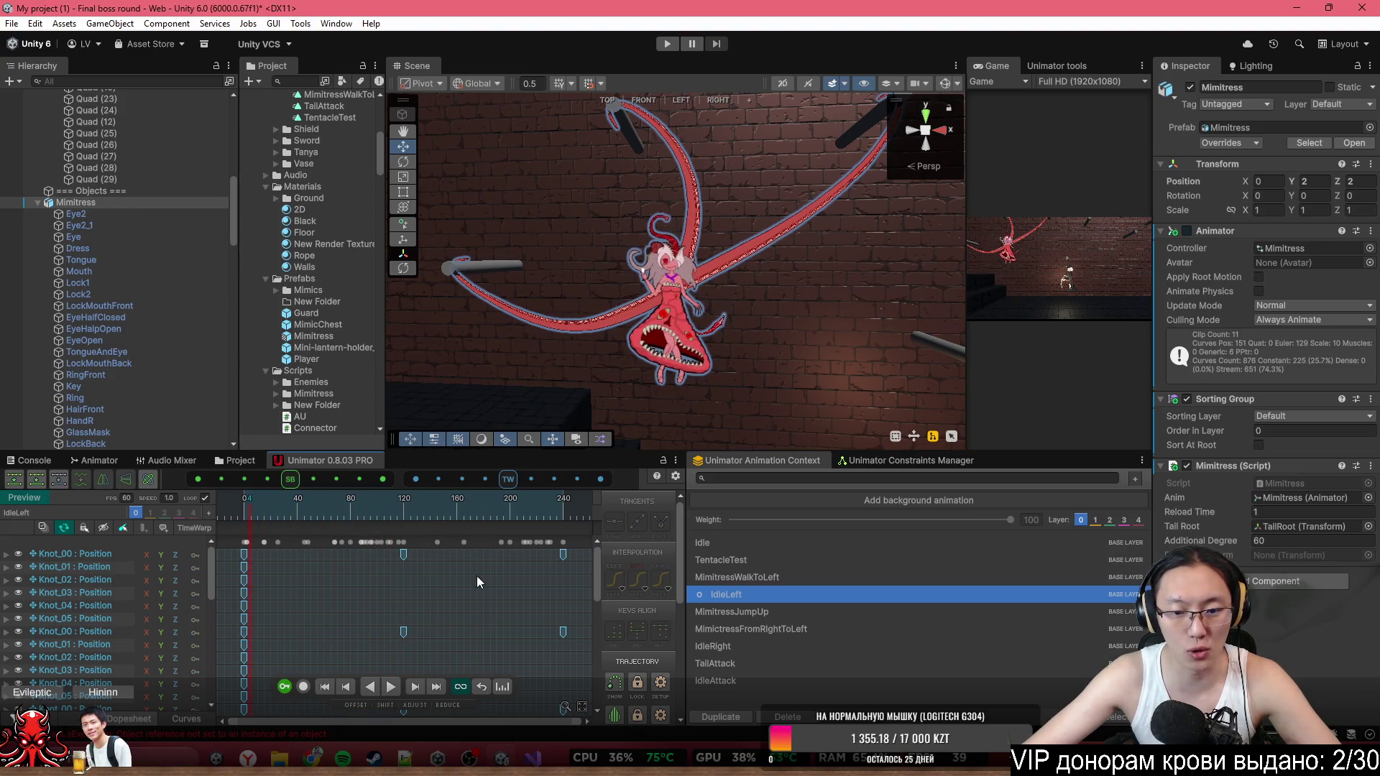
left_click(748, 719)
left_click(1037, 398)
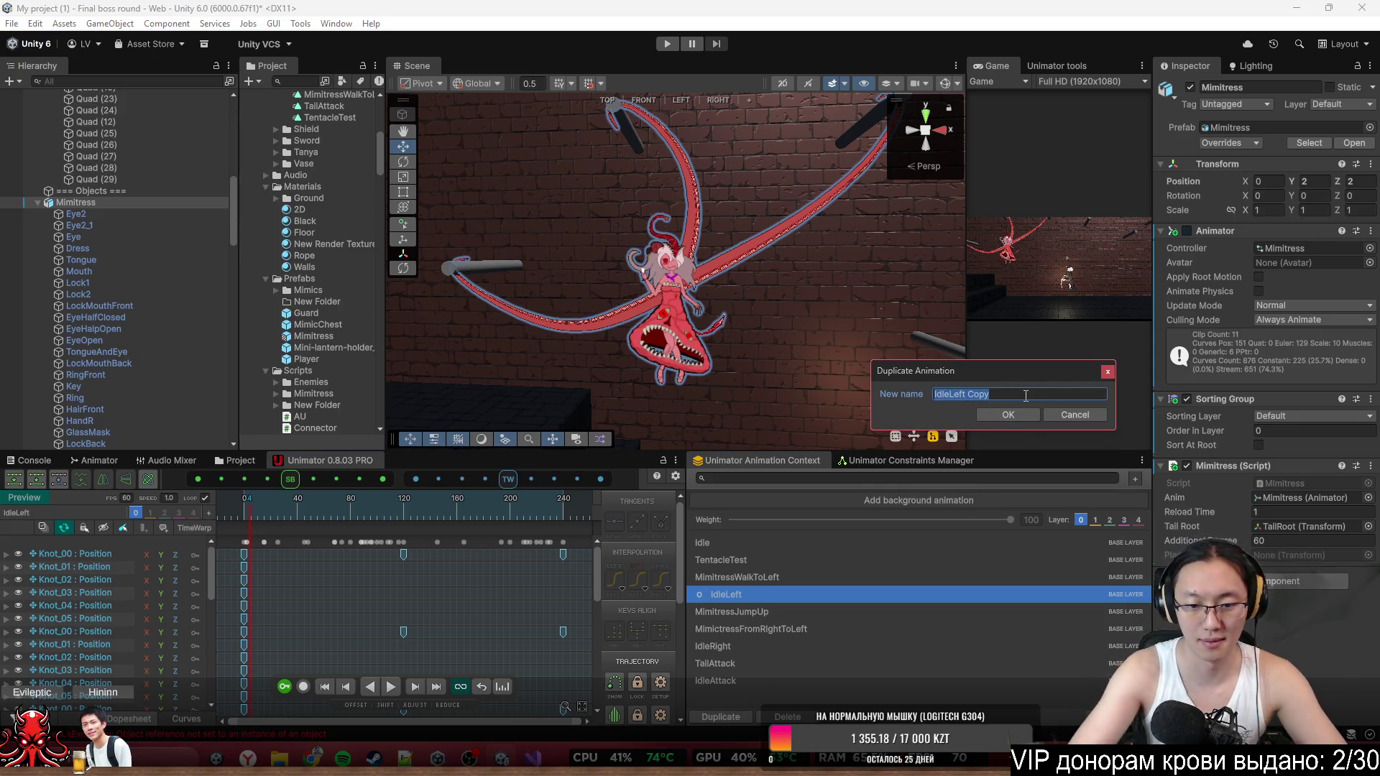
Create the IdleLeftAttack copy, then box-select and delete its keyframes from about frame 14 onward.
type("Ta")
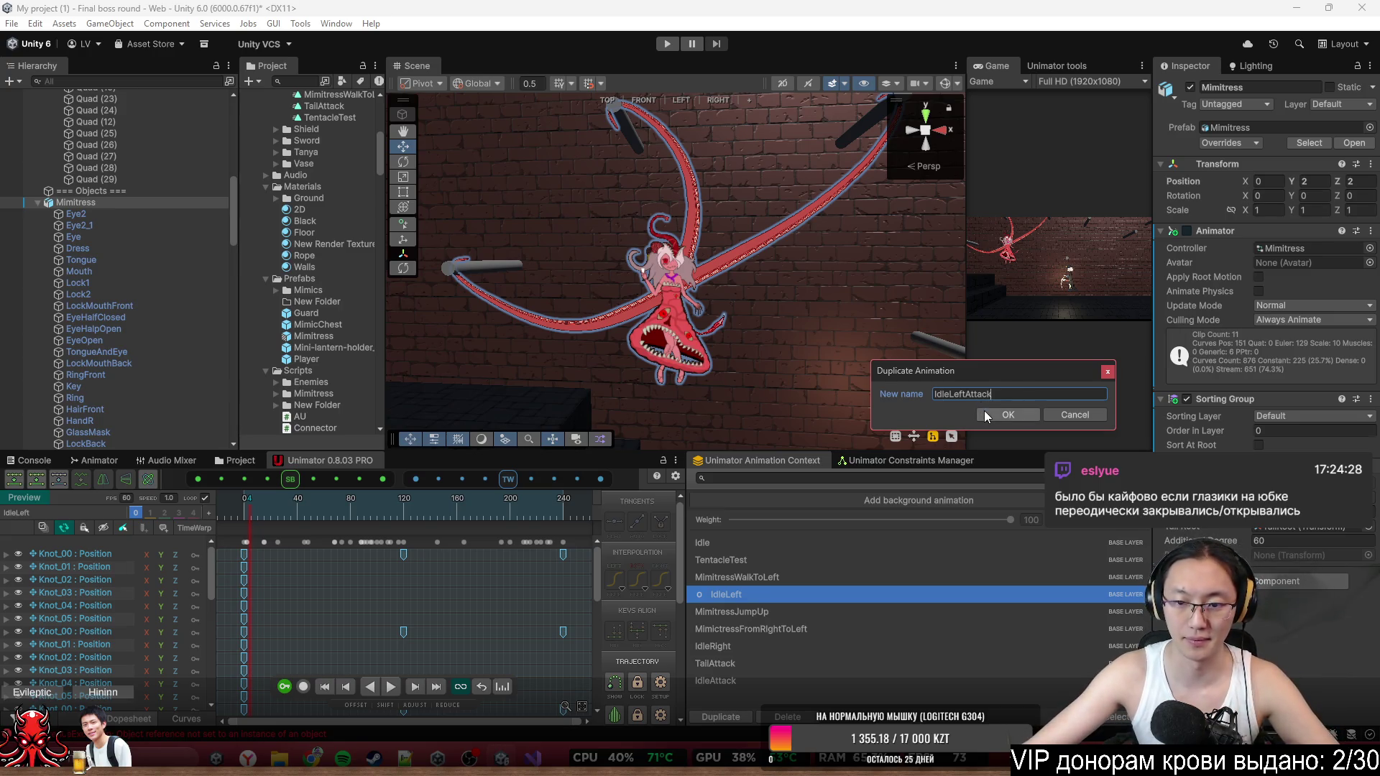
key("Return")
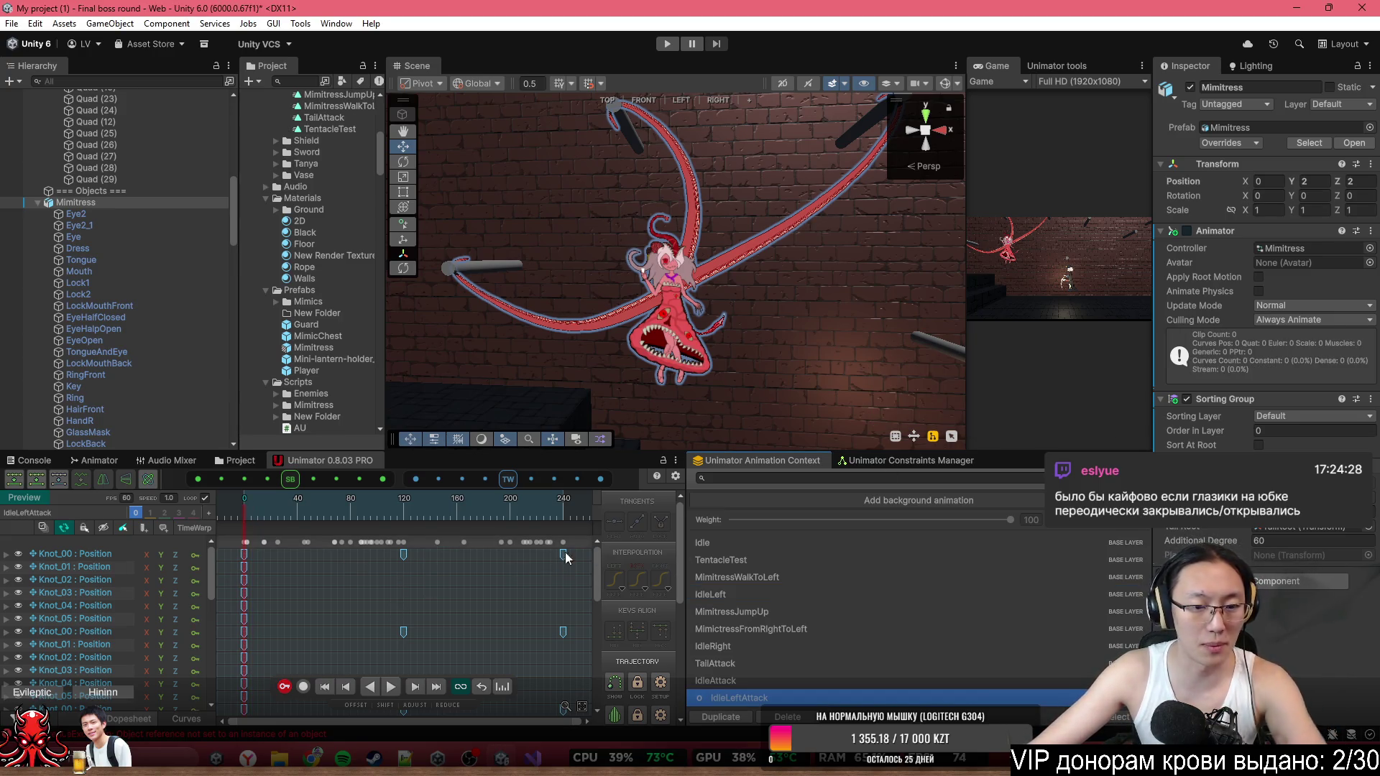
left_click_drag(584, 542, 317, 539)
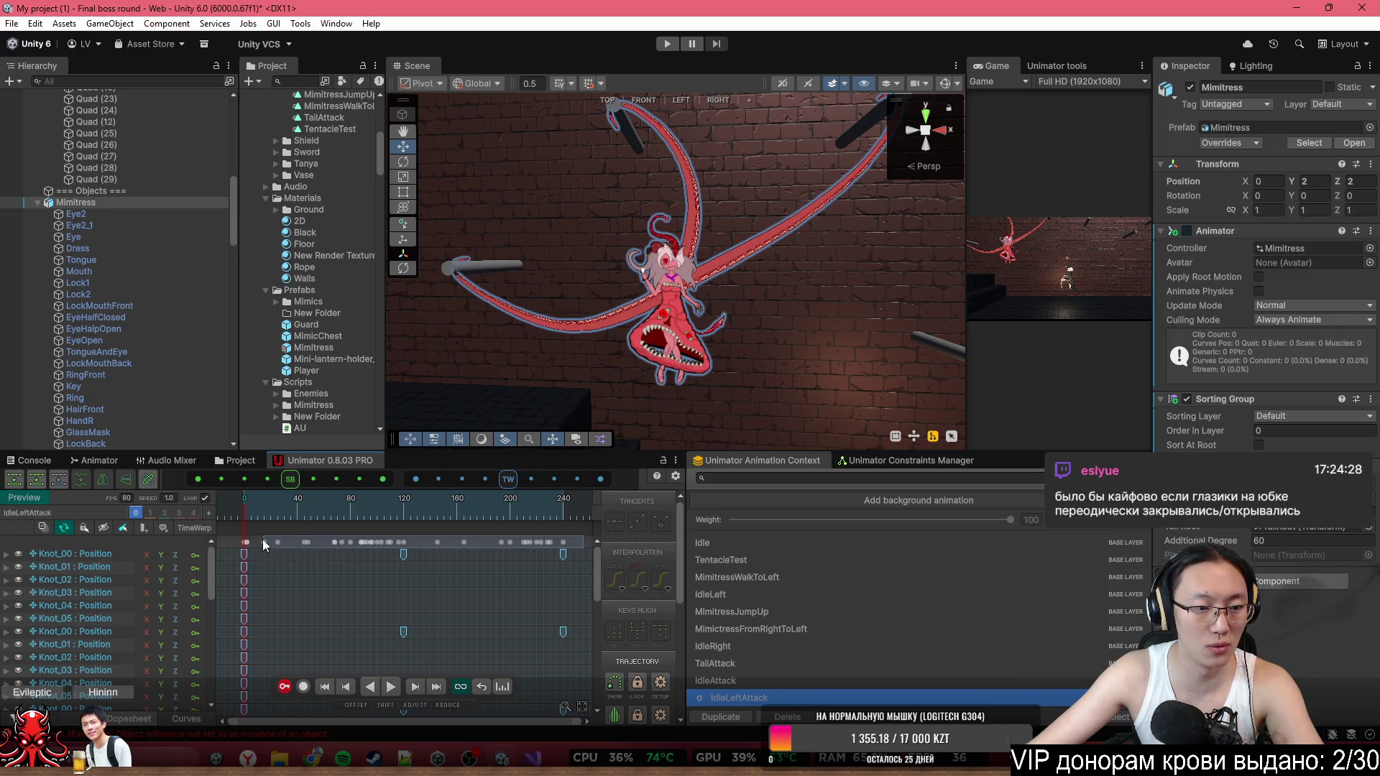
key("Delete")
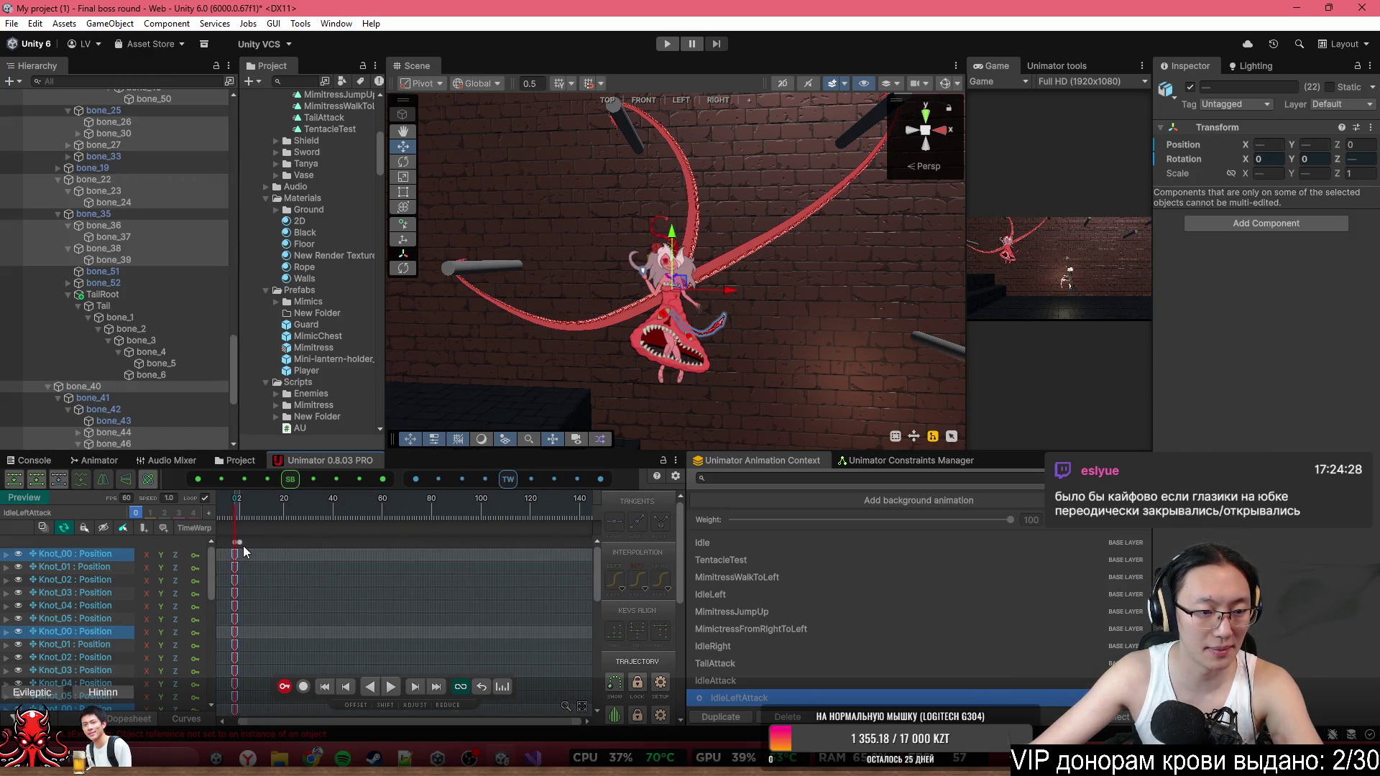
Reselect the frame-0 keys remaining in the IdleLeftAttack clip.
left_click(240, 544)
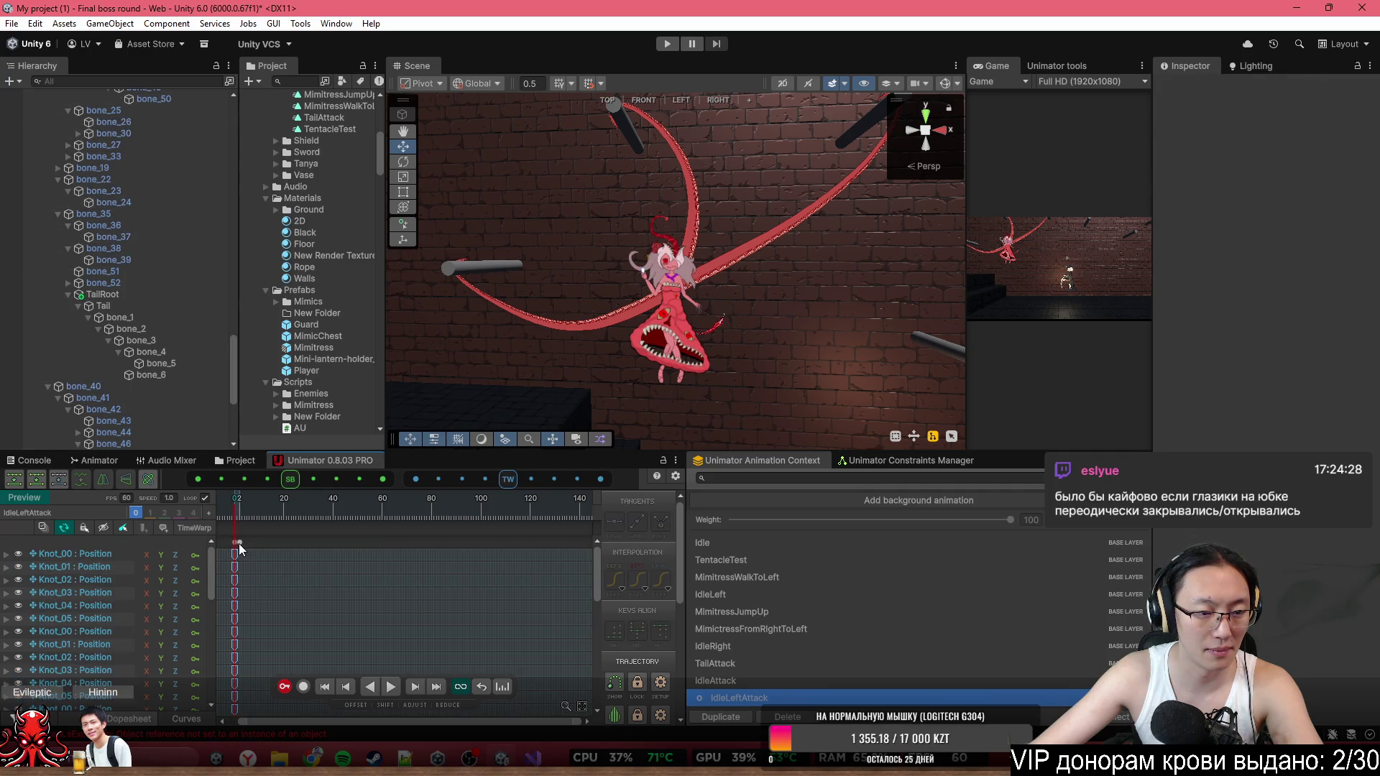
left_click(238, 543)
scroll(252, 572, "up", 5)
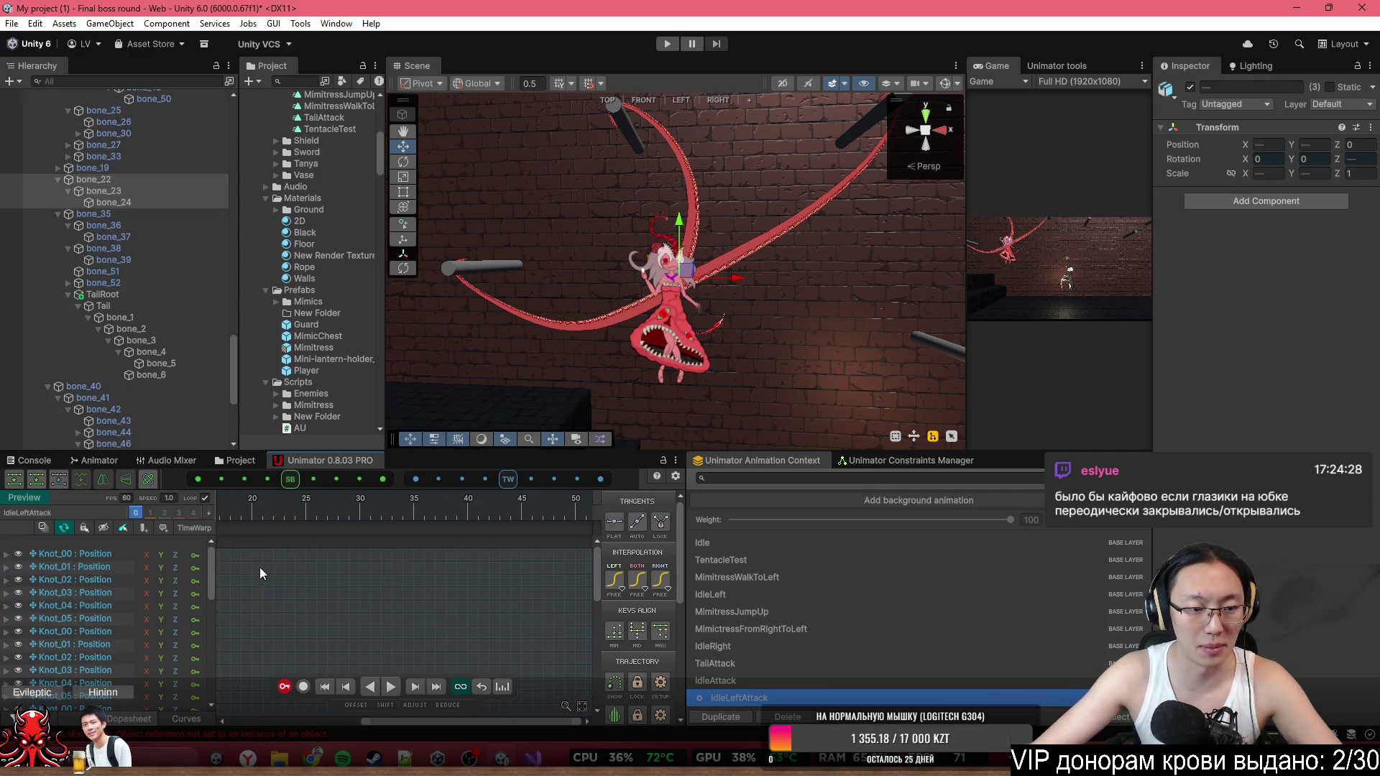
scroll(261, 567, "left", 5)
left_click(304, 565)
left_click(262, 543)
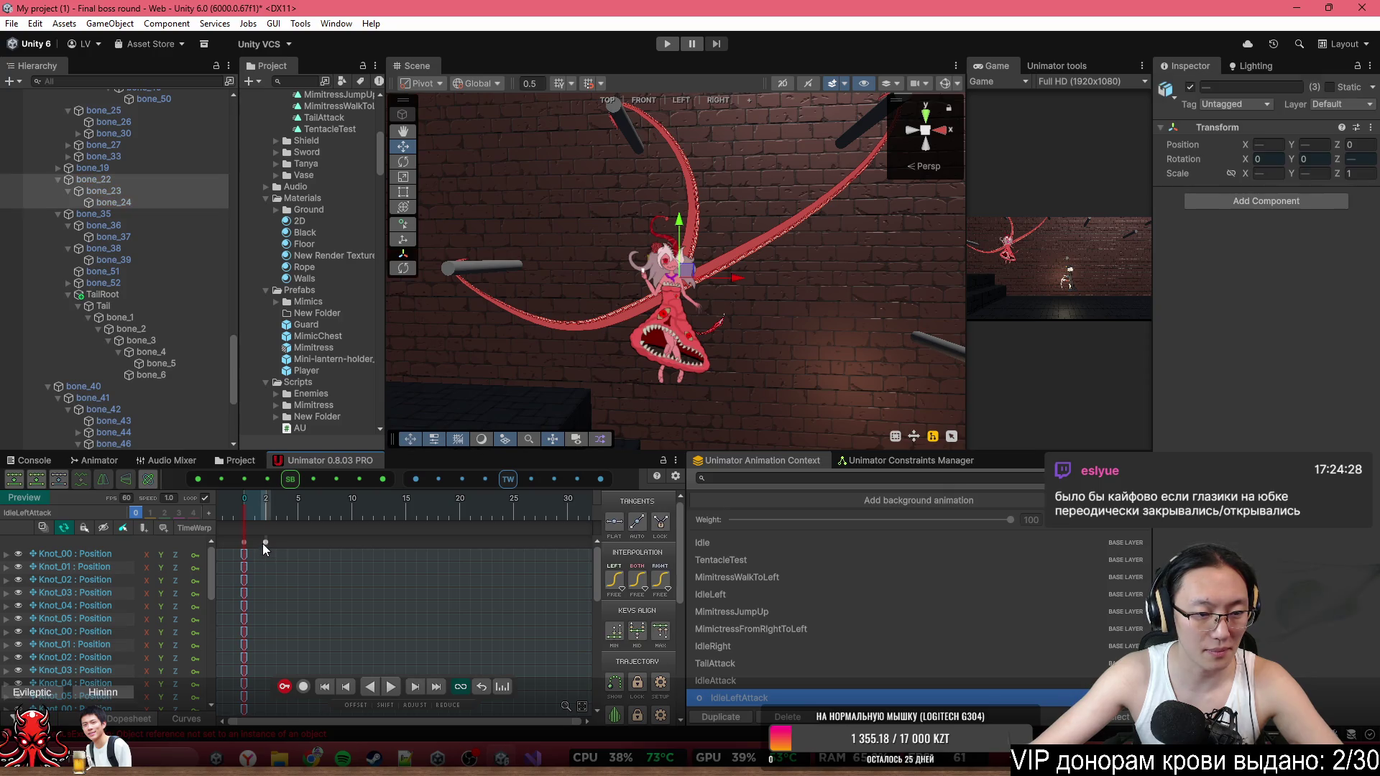
scroll(313, 576, "down", 5)
scroll(317, 579, "down", 10)
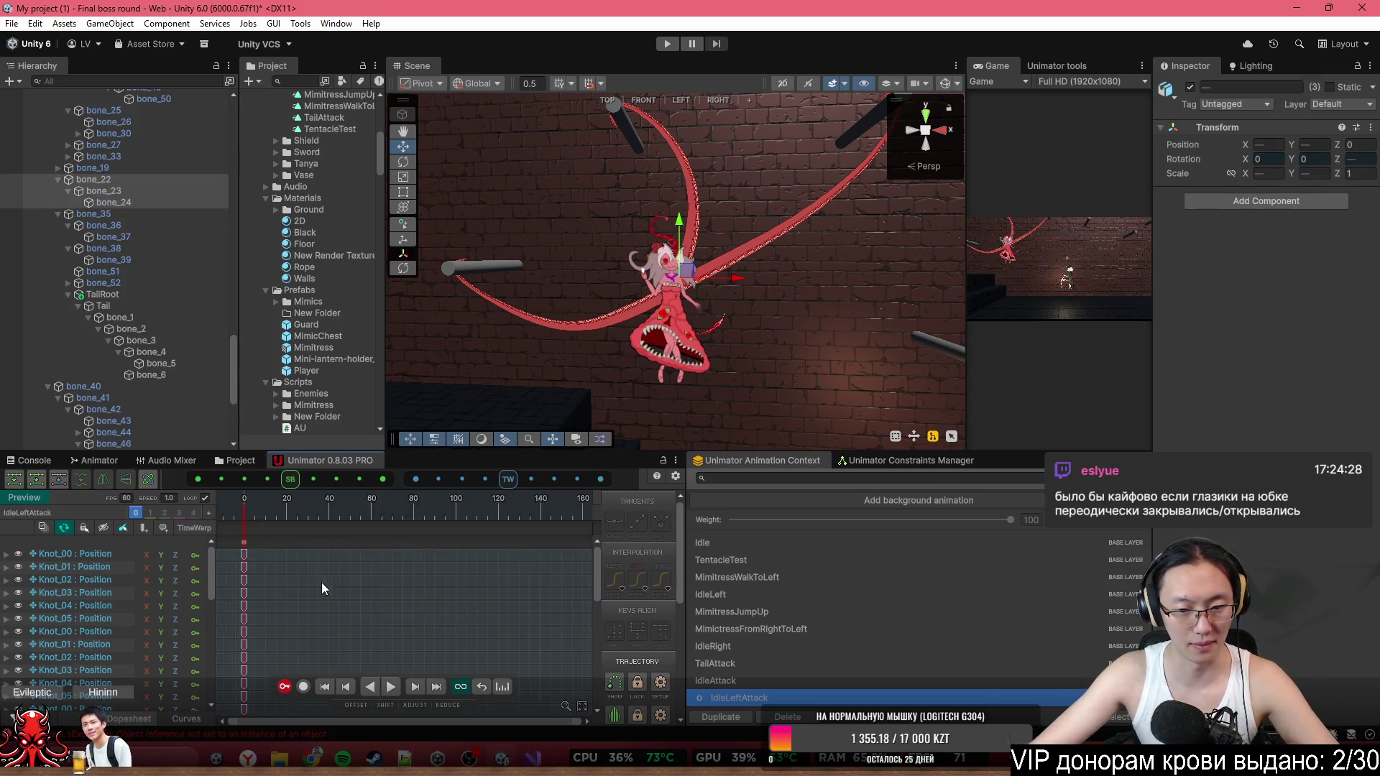
Copy all TailAttack keyframes and paste them into IdleLeftAttack.
left_click(758, 664)
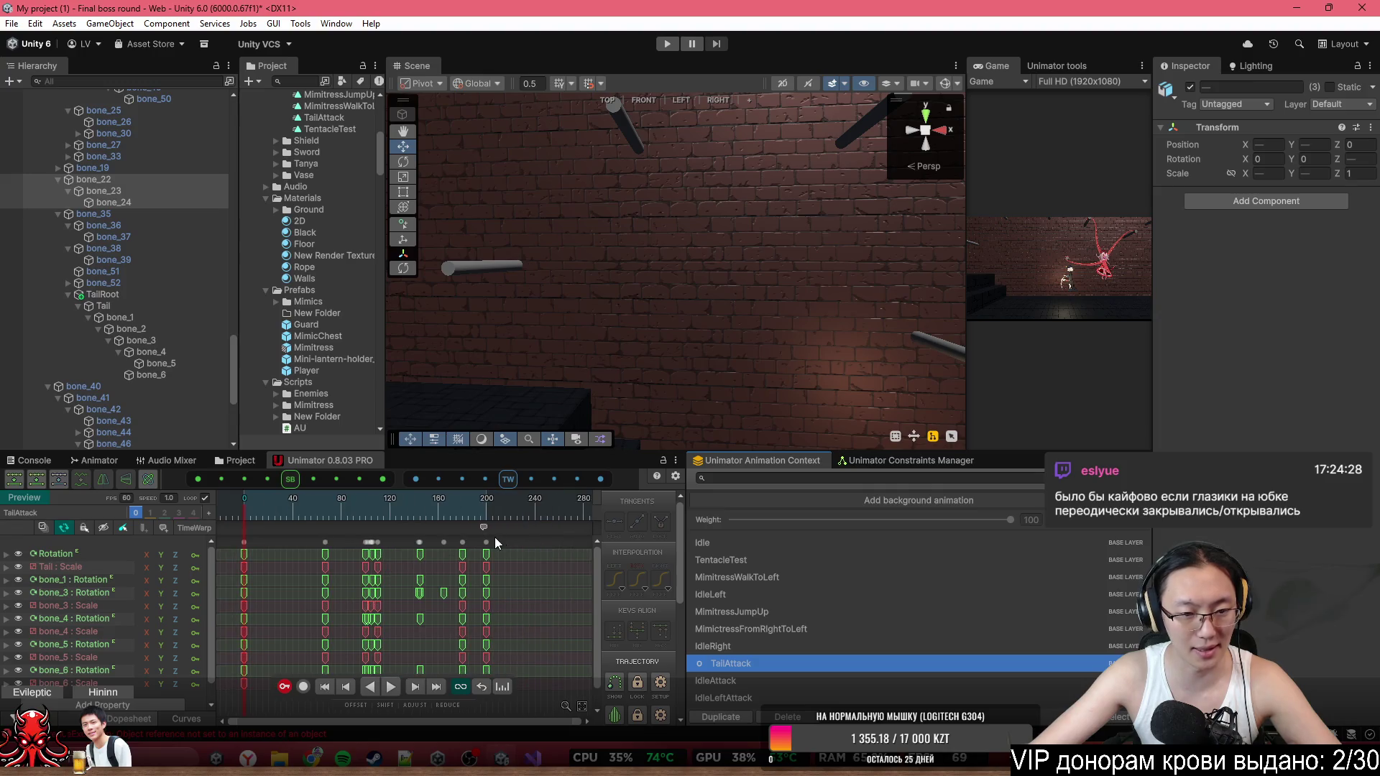
mouse_move(509, 537)
left_mouse_down()
mouse_move(261, 540)
mouse_move(308, 562)
left_mouse_up()
key("ctrl+c")
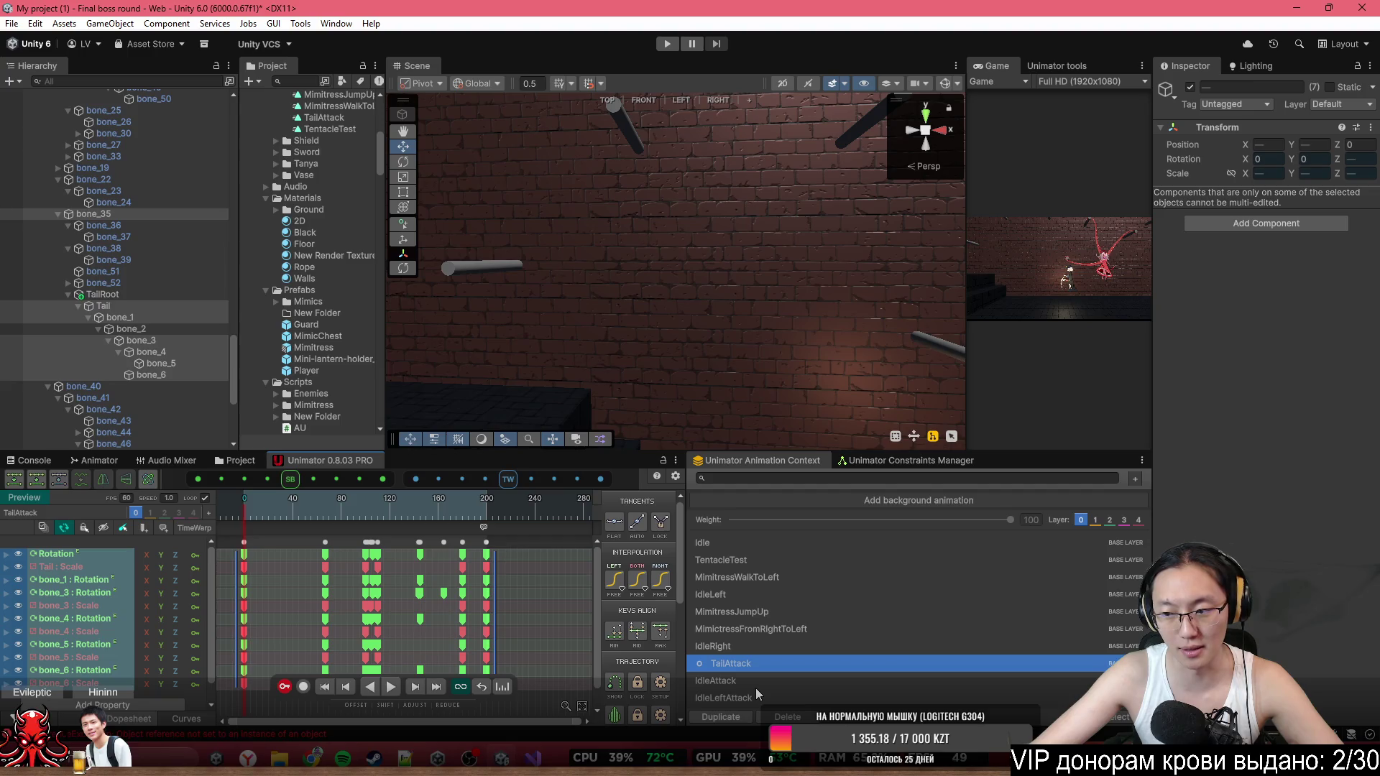
left_click(758, 694)
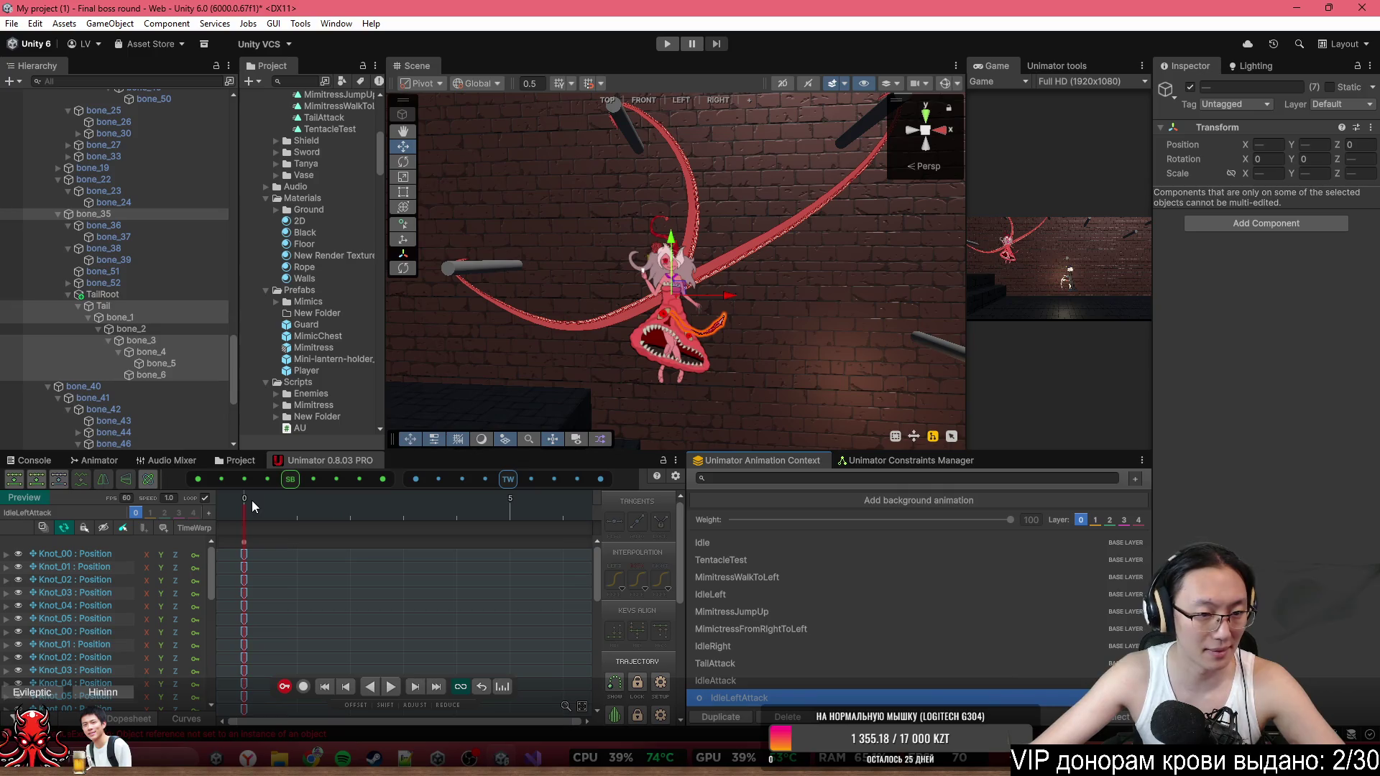
key("ctrl+v")
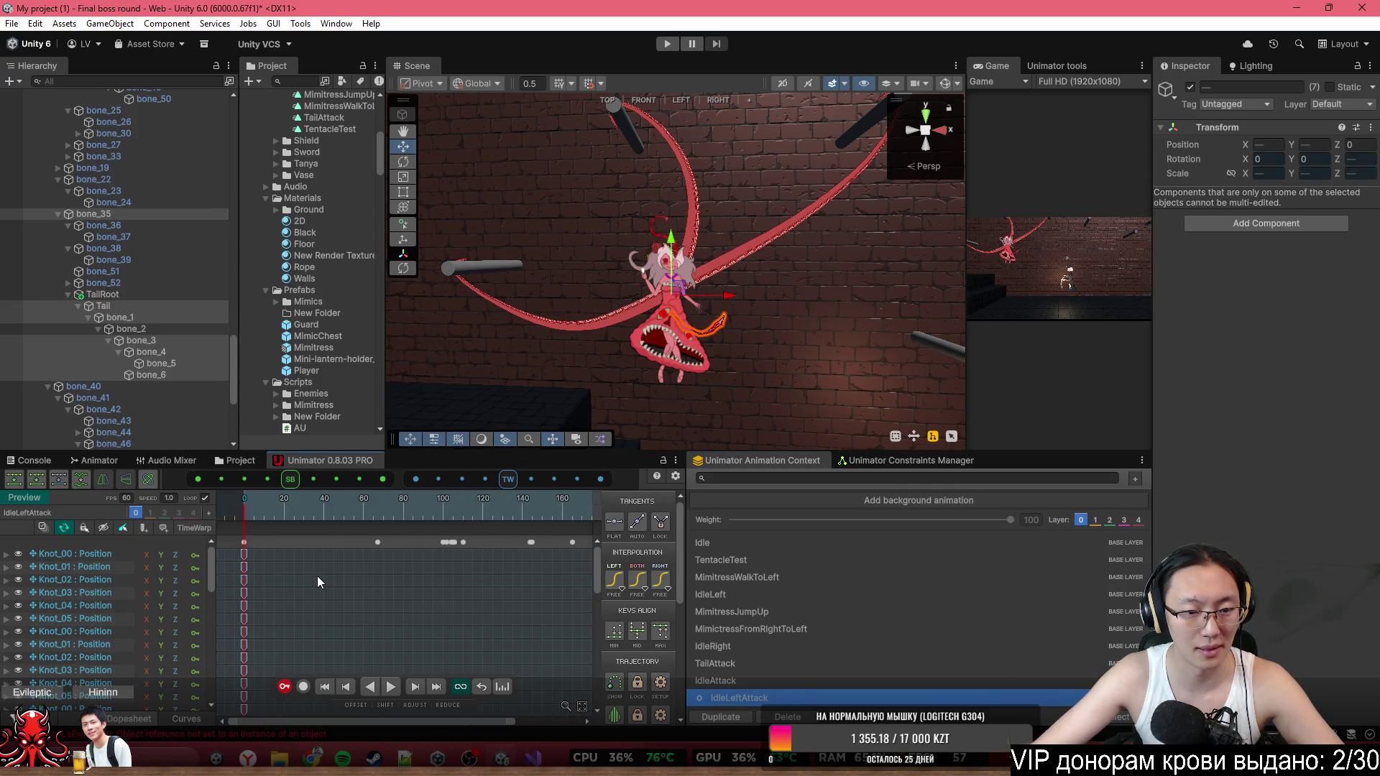
Play the tentacle swing preview and stop it around frame 94.
left_click(468, 582)
key("space")
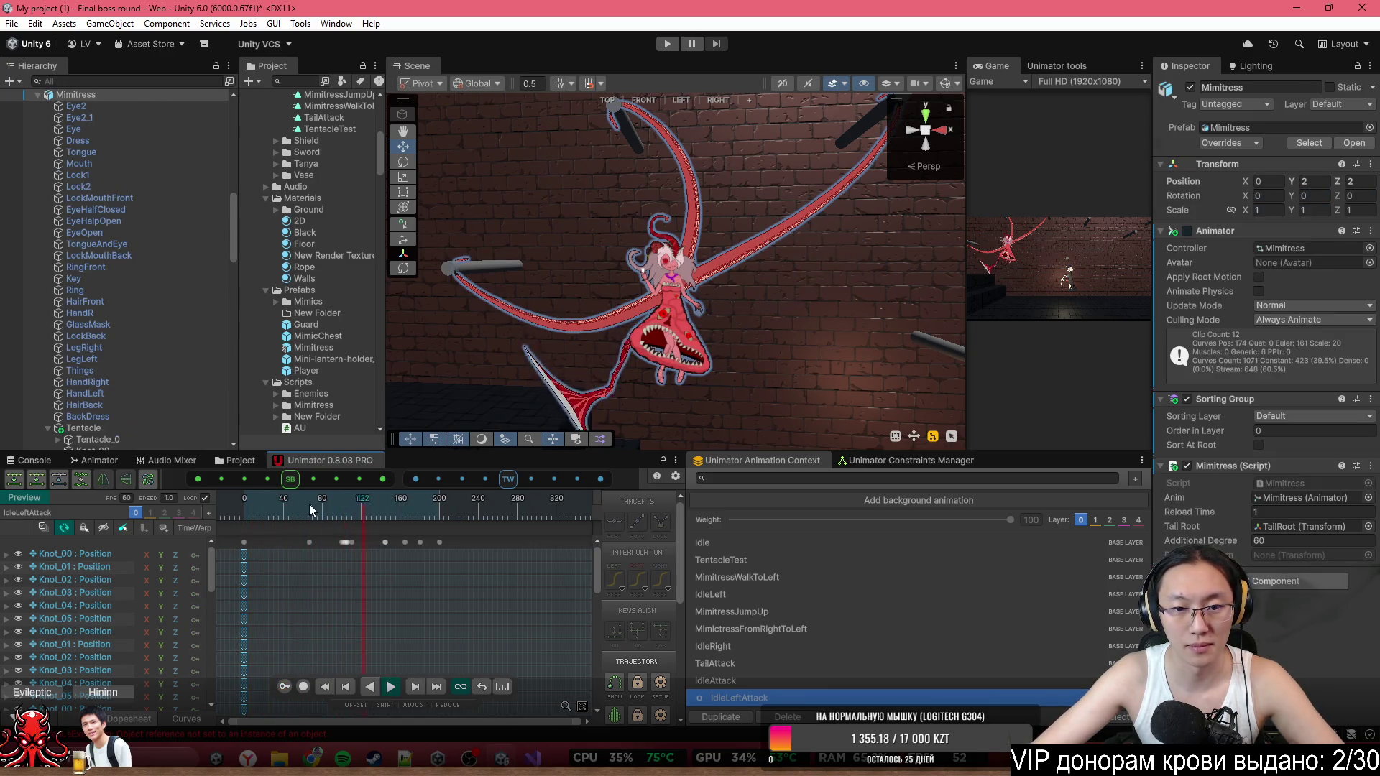
left_click(337, 528)
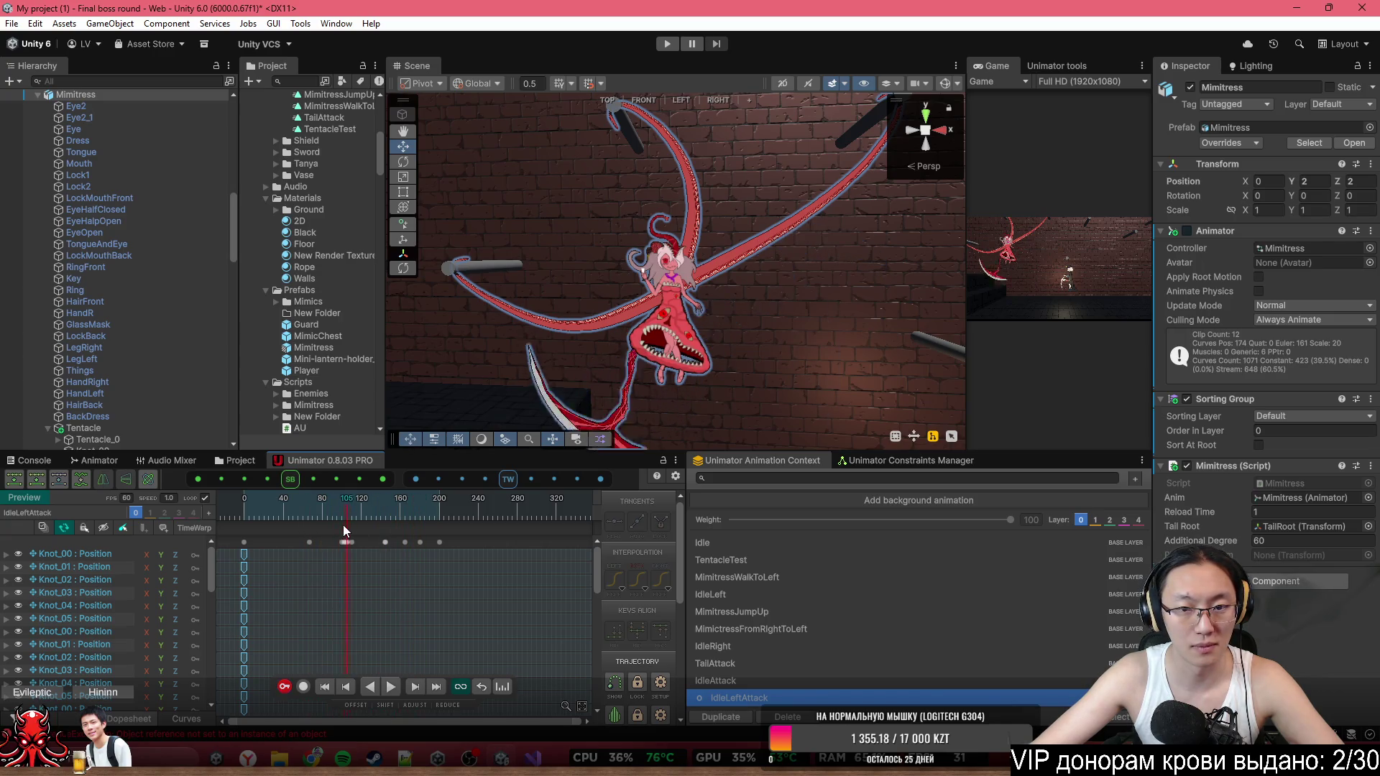
scroll(341, 548, "up", 3)
left_click(352, 567)
scroll(501, 550, "up", 2)
scroll(494, 524, "right", 2)
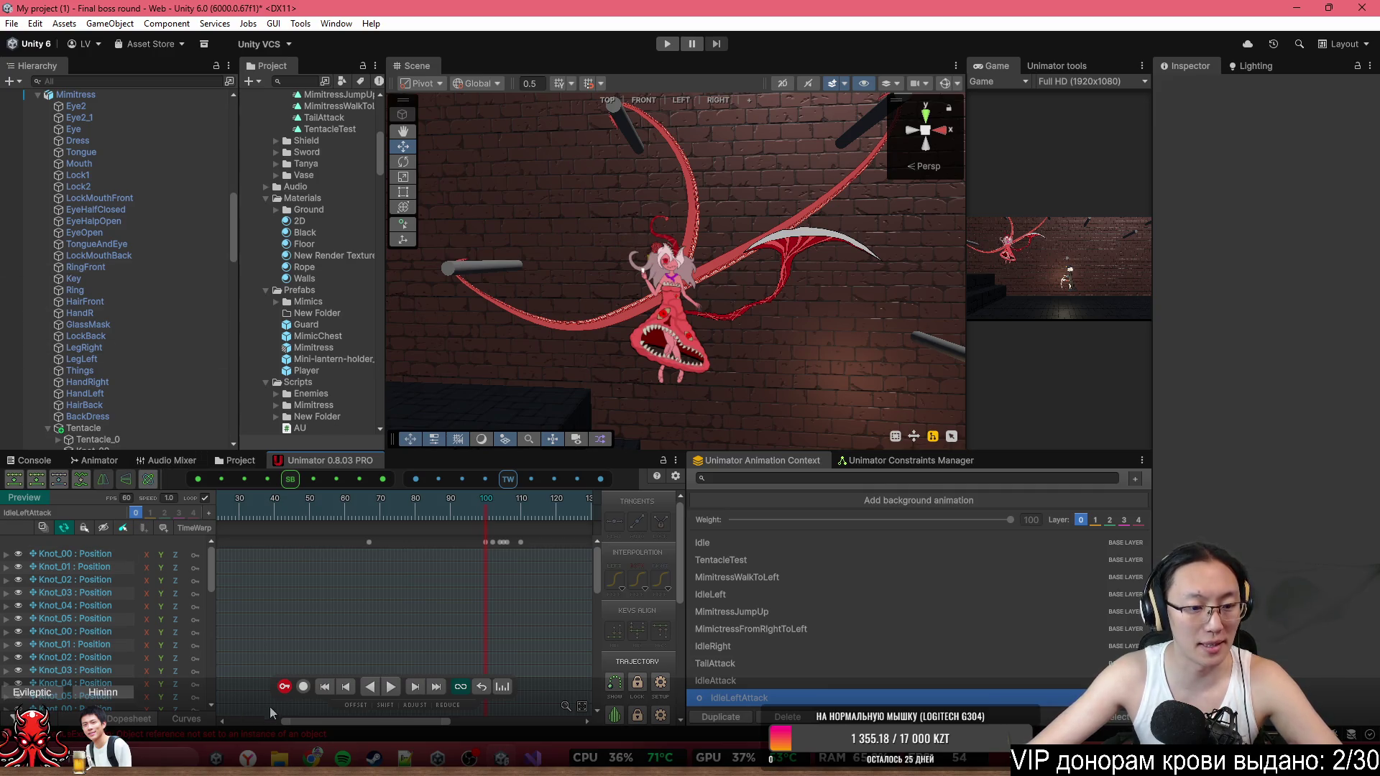
Enable recording and select the three Knot_00 position tracks plus the bone_1 position track.
left_click(304, 687)
left_click(97, 553)
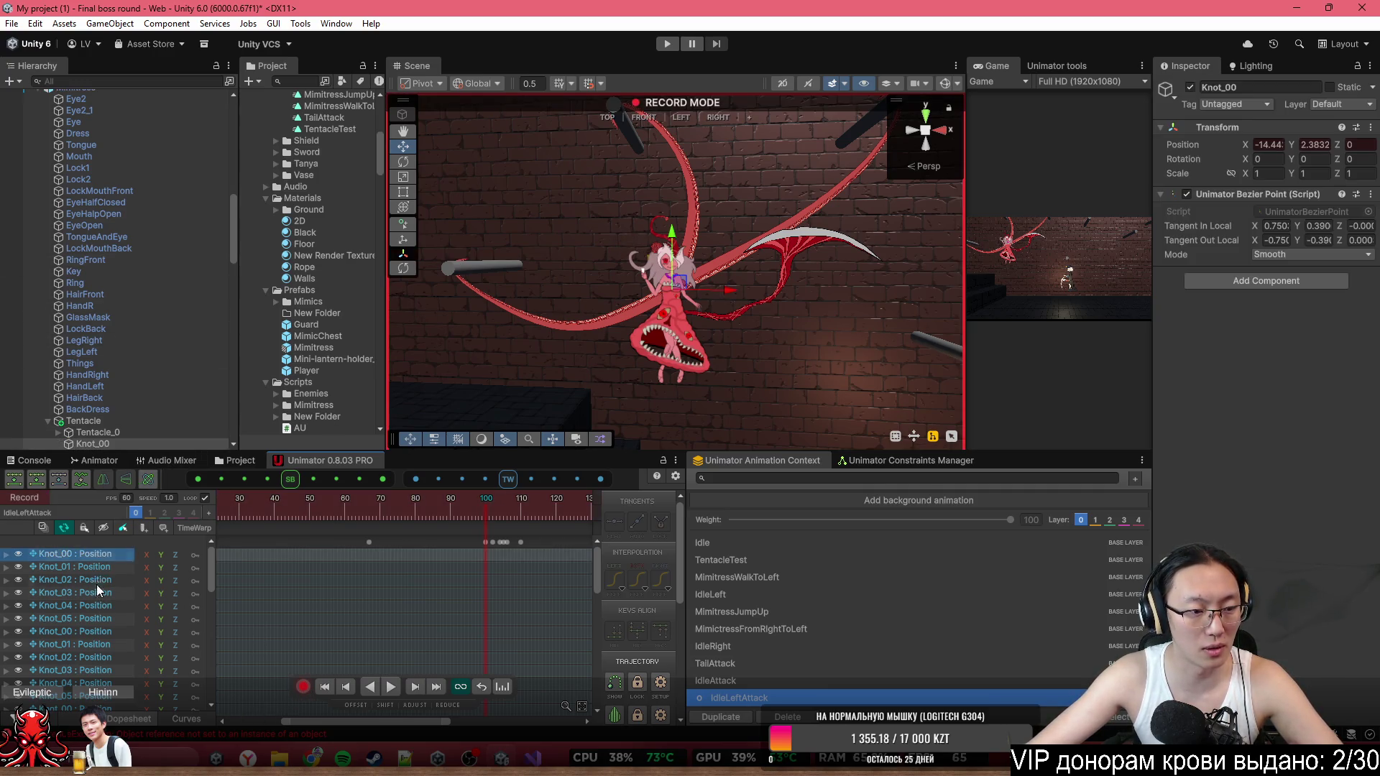
left_click(84, 634, "ctrl")
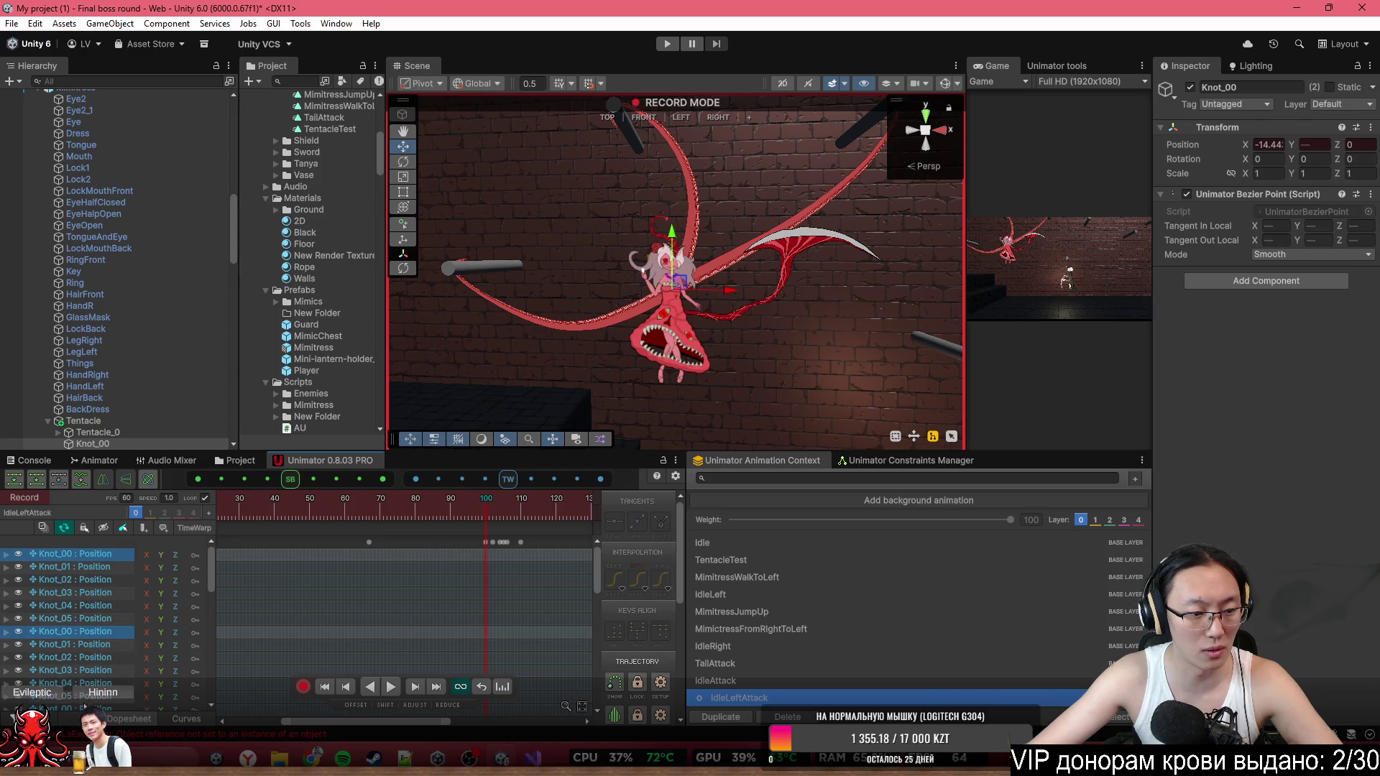
left_click(76, 709, "ctrl")
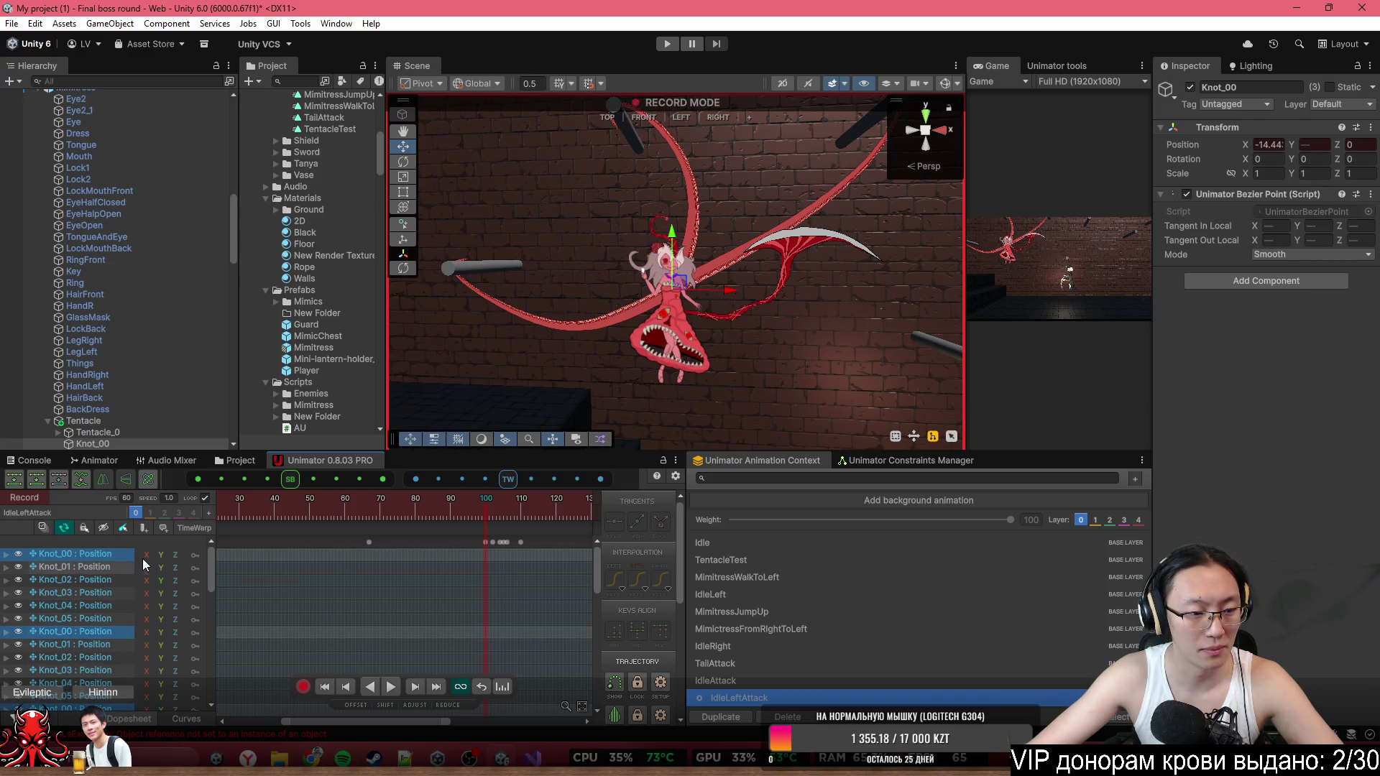
left_click_drag(209, 574, 224, 609)
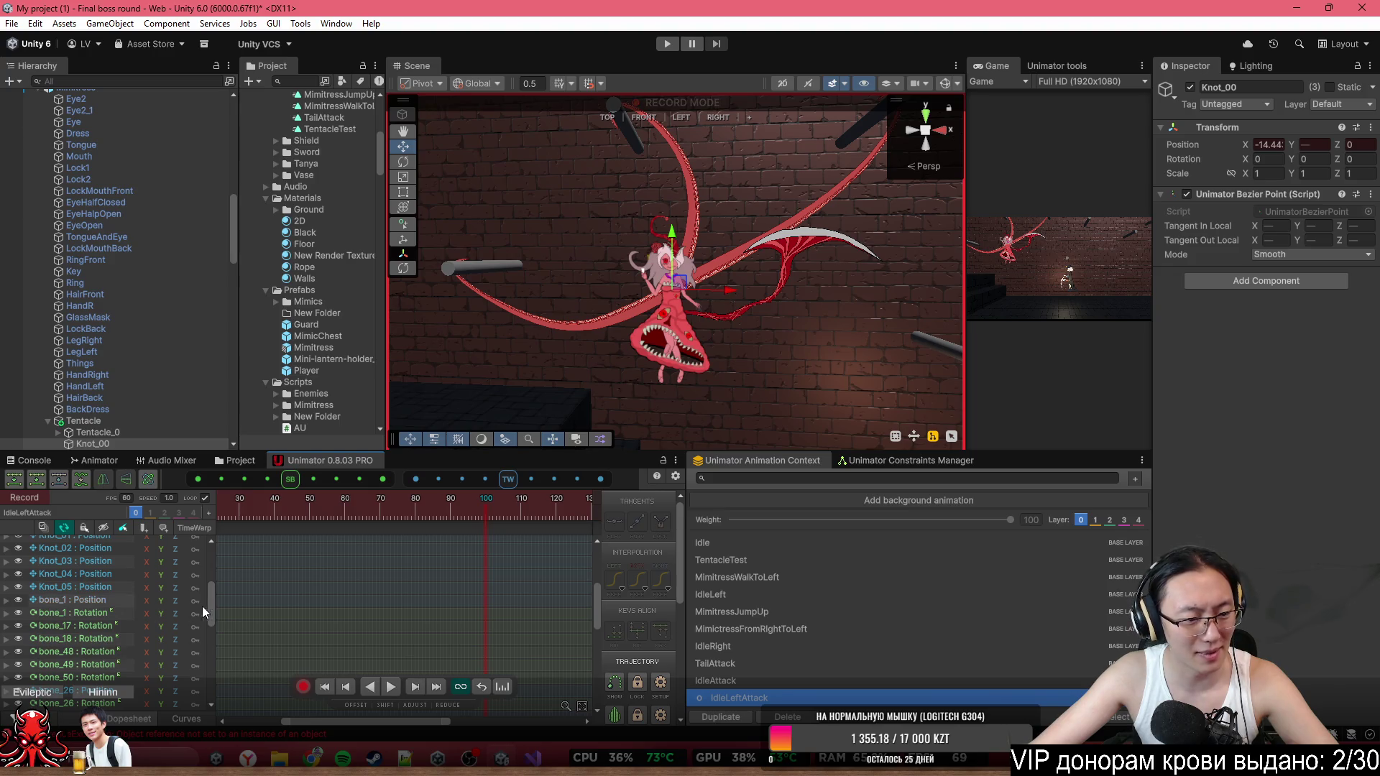
left_click(107, 604)
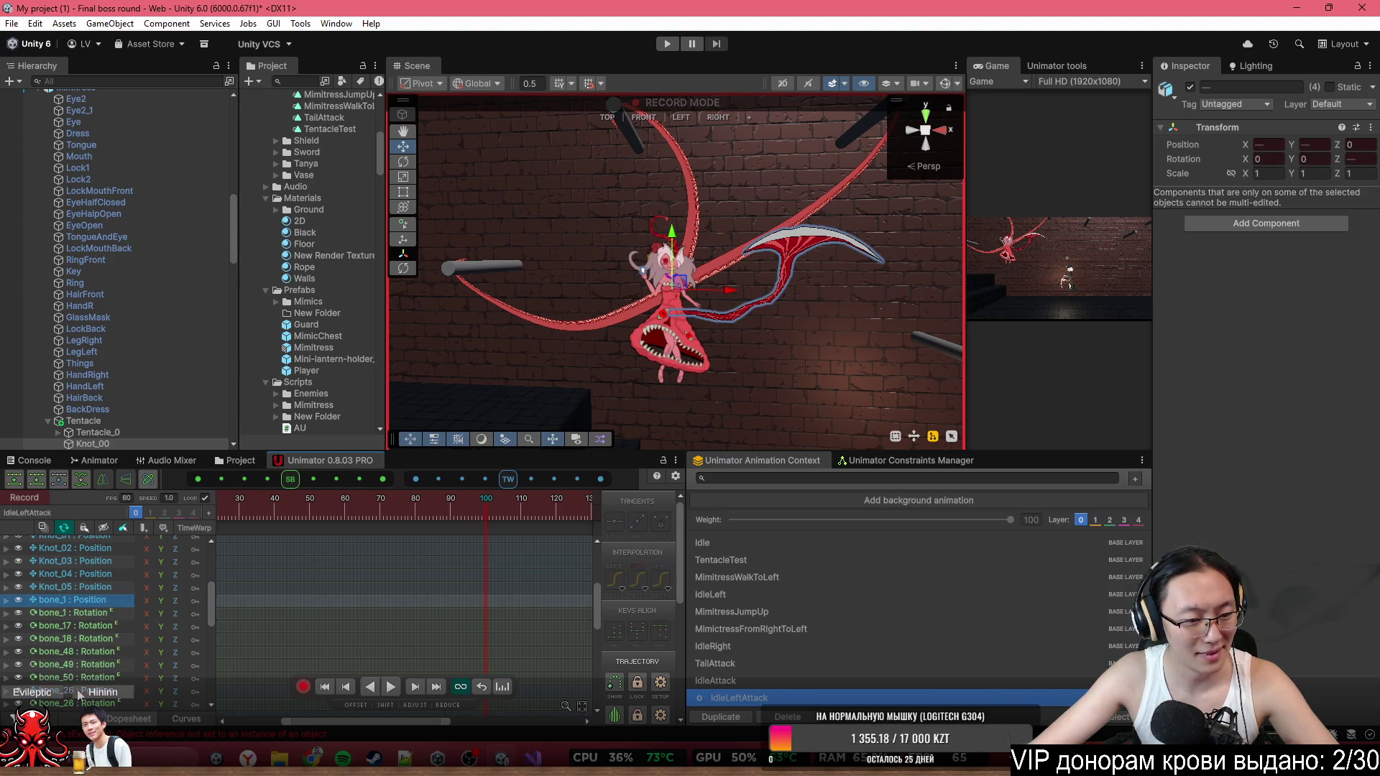
scroll(148, 659, "down", 3)
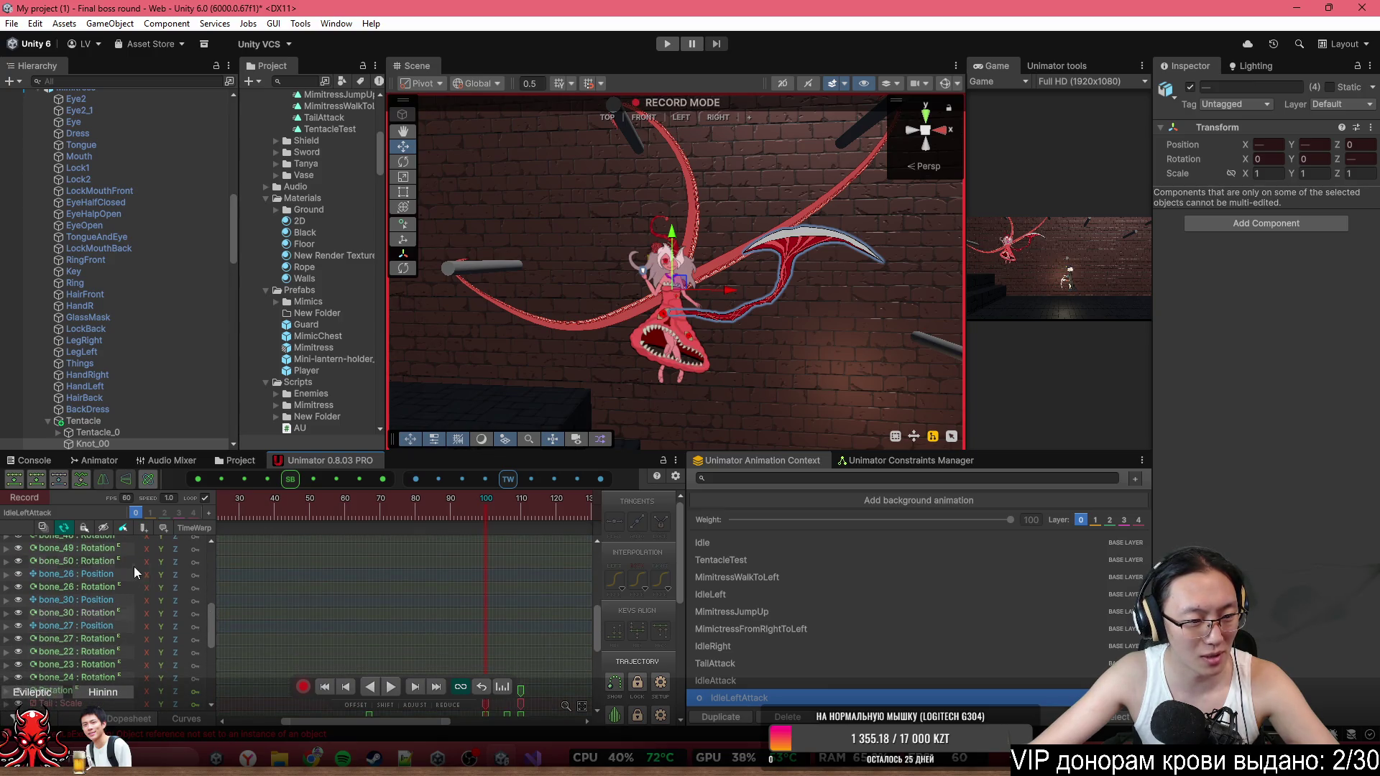
mouse_move(208, 624)
left_mouse_down()
mouse_move(211, 667)
mouse_move(225, 563)
left_mouse_up()
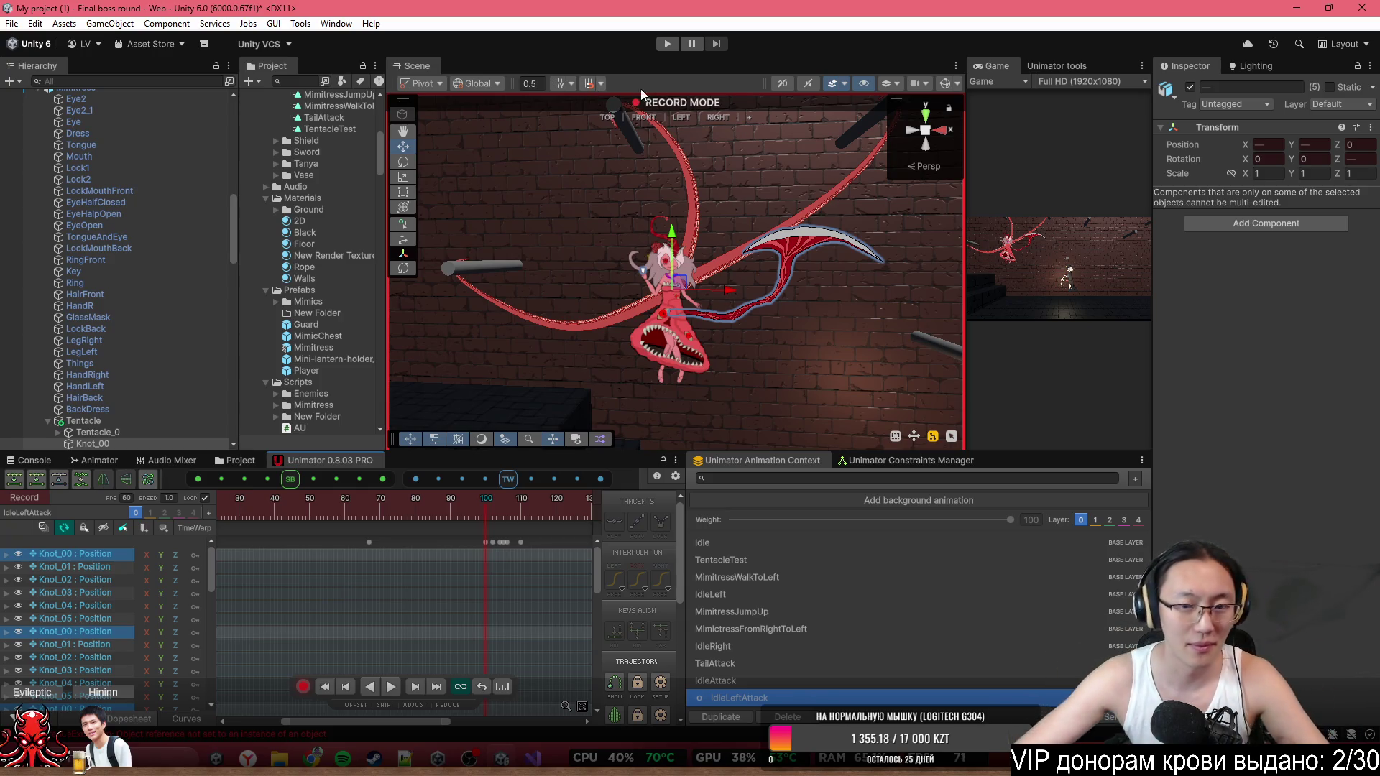
scroll(668, 249, "up", 10)
scroll(668, 249, "down", 10)
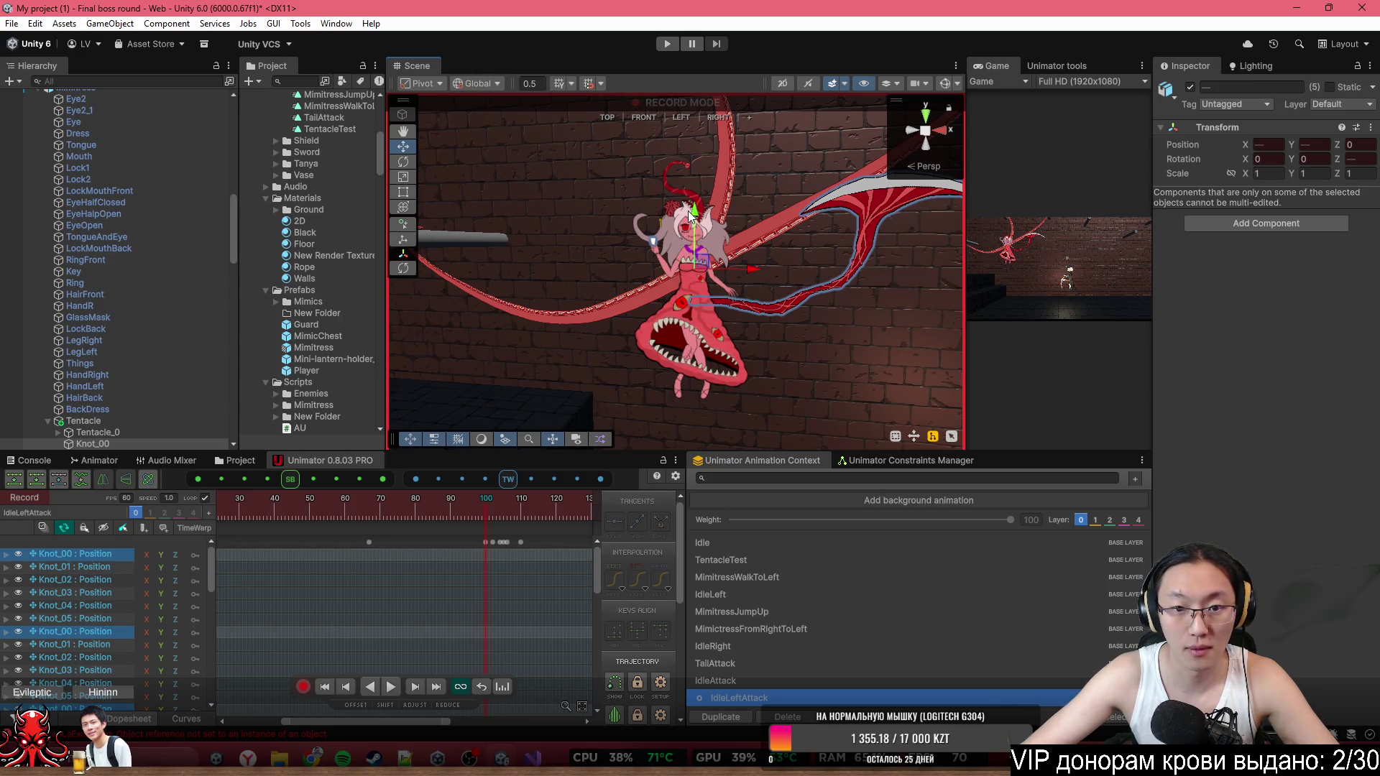
Raise the selected knots to key the scythe pose at frame 100.
left_click_drag(690, 213, 699, 183)
scroll(483, 546, "down", 3)
left_click(255, 511)
left_click_drag(257, 511, 432, 508)
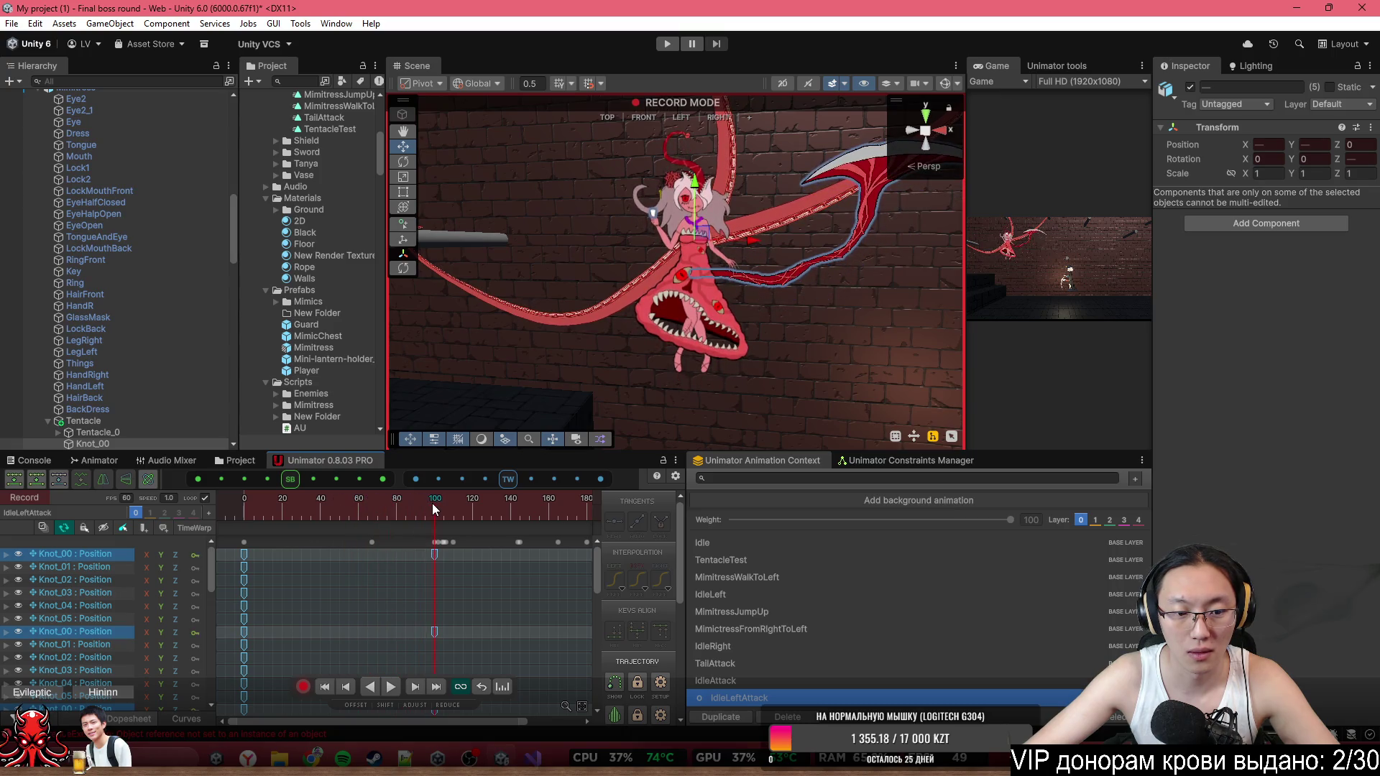
scroll(414, 576, "up", 5)
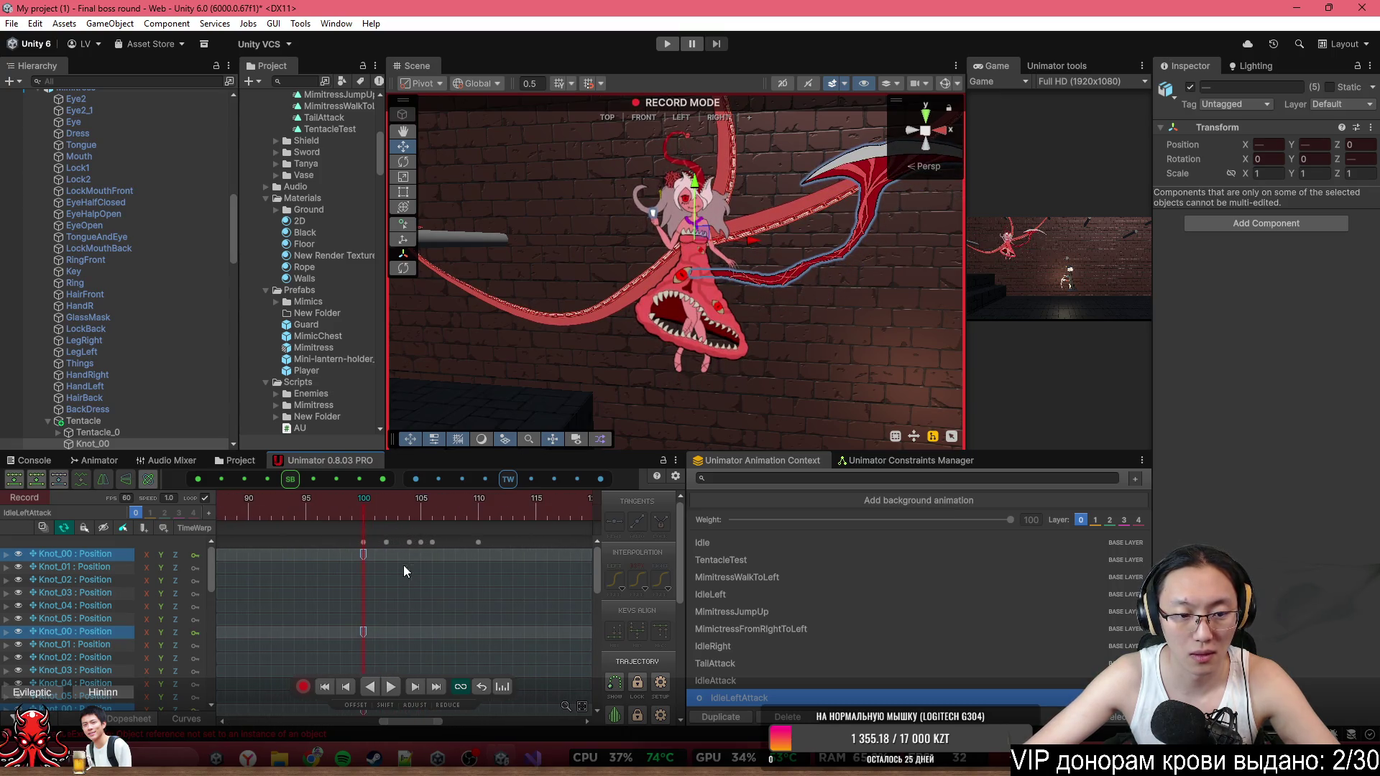
Key a moved Knot_00 pose at frame 110, frame the knots, and show the curves.
left_click_drag(377, 511, 478, 512)
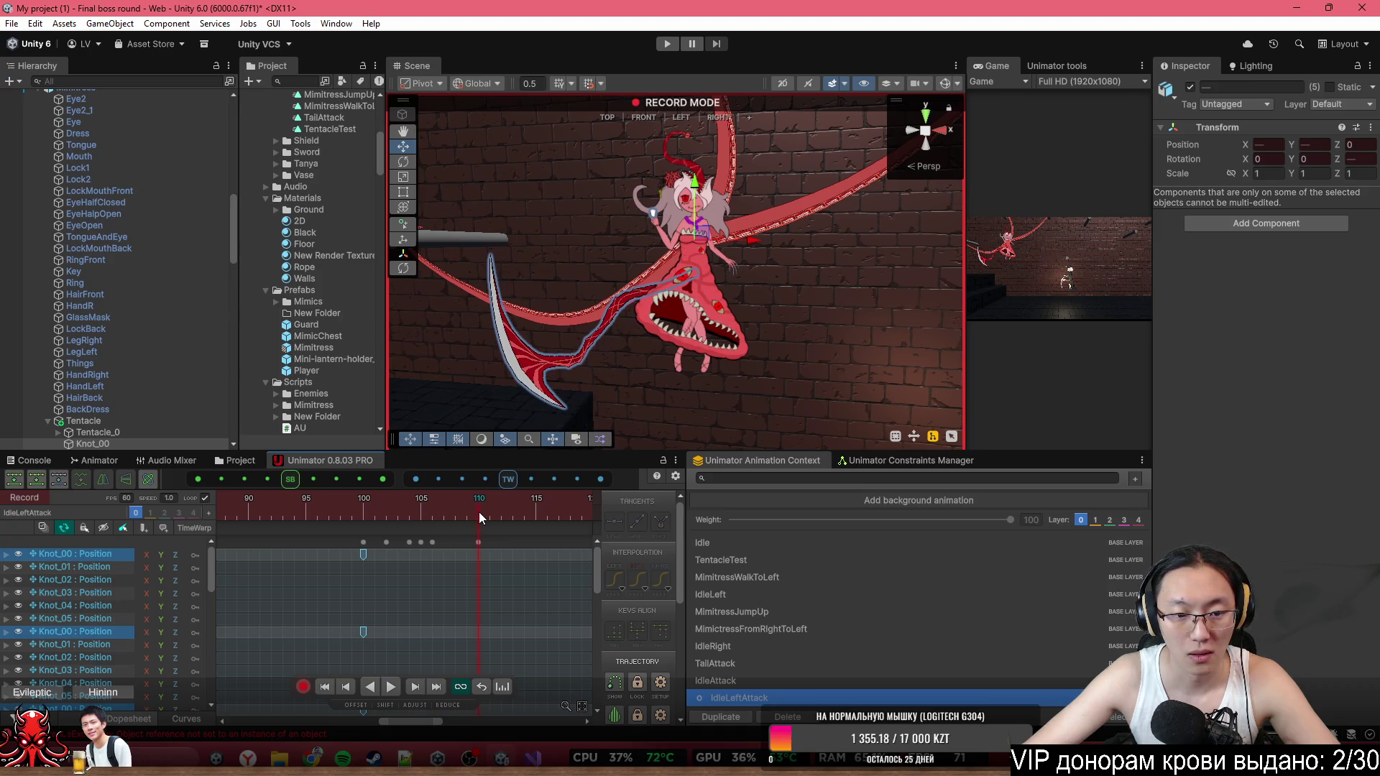
left_click_drag(697, 193, 690, 154)
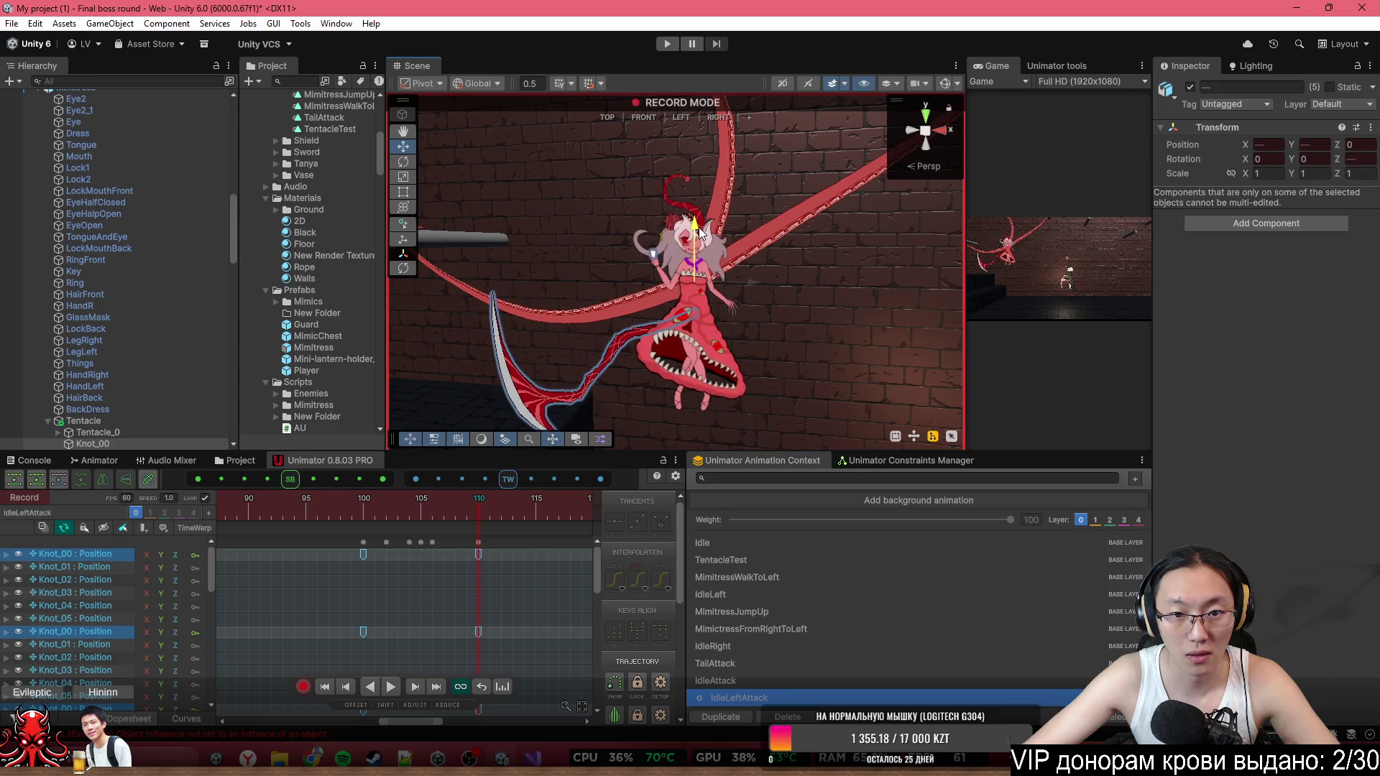
key("f")
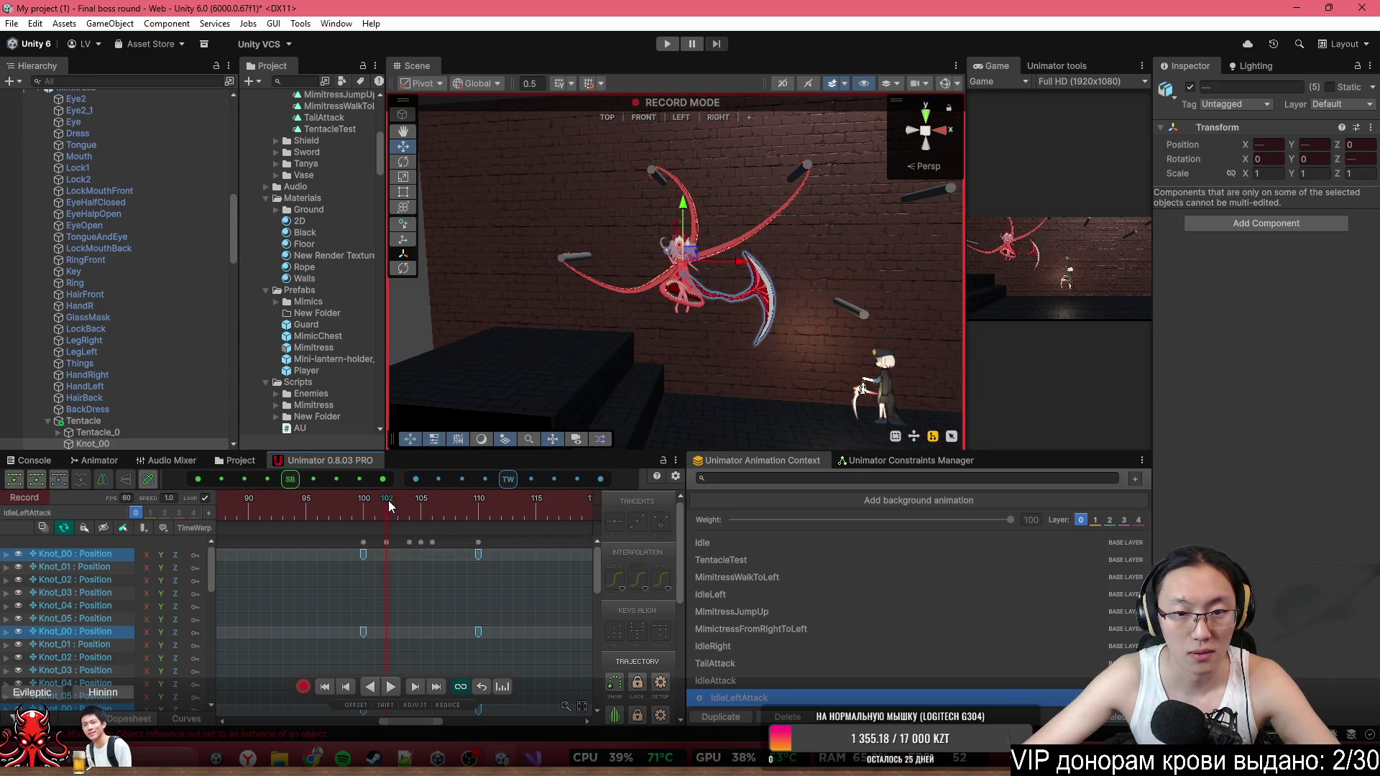
mouse_move(467, 497)
left_mouse_down()
mouse_move(435, 512)
mouse_move(467, 523)
mouse_move(363, 521)
left_mouse_up()
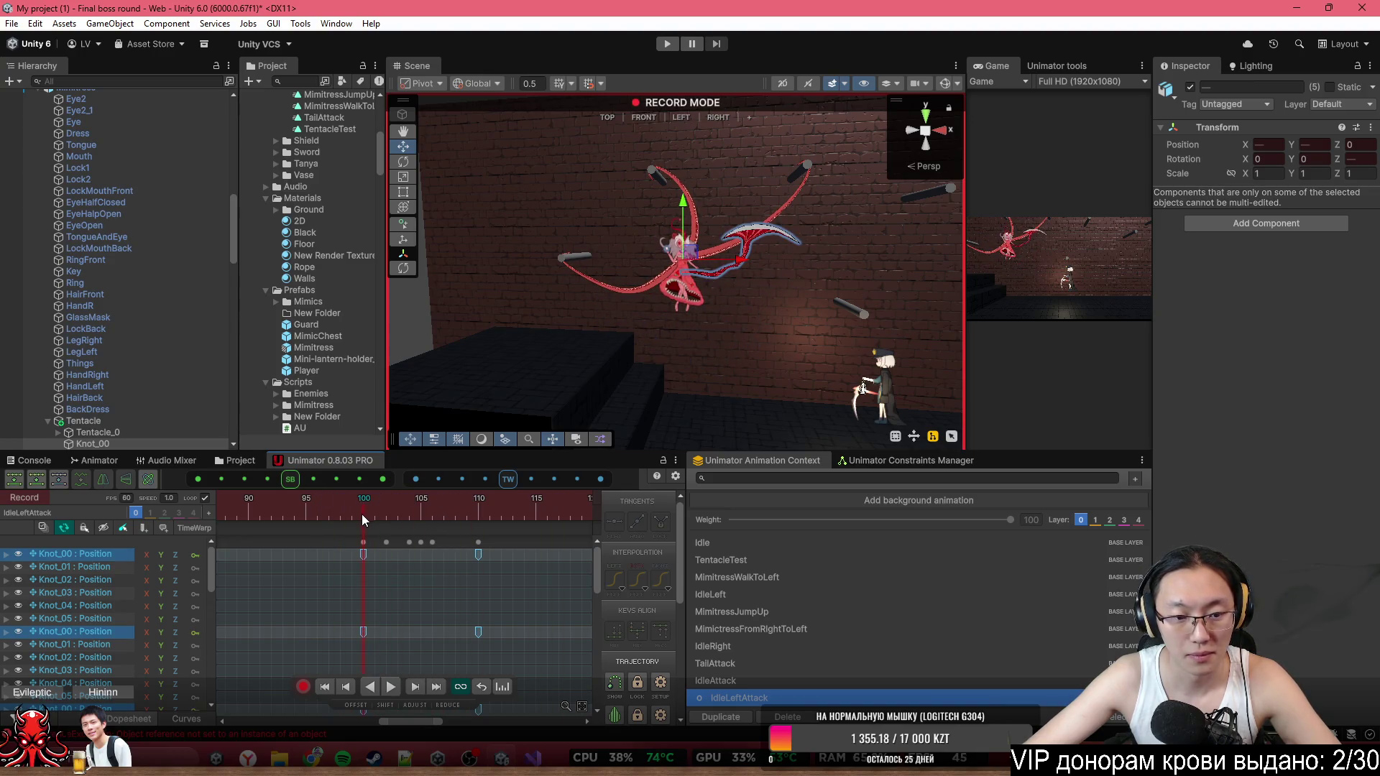
left_click(185, 720)
Change the frame-100 key's tangent mode and tune its right handle to slope the curve downward.
mouse_move(394, 611)
left_mouse_down()
mouse_move(421, 625)
mouse_move(354, 592)
left_mouse_up()
scroll(351, 593, "up", 1)
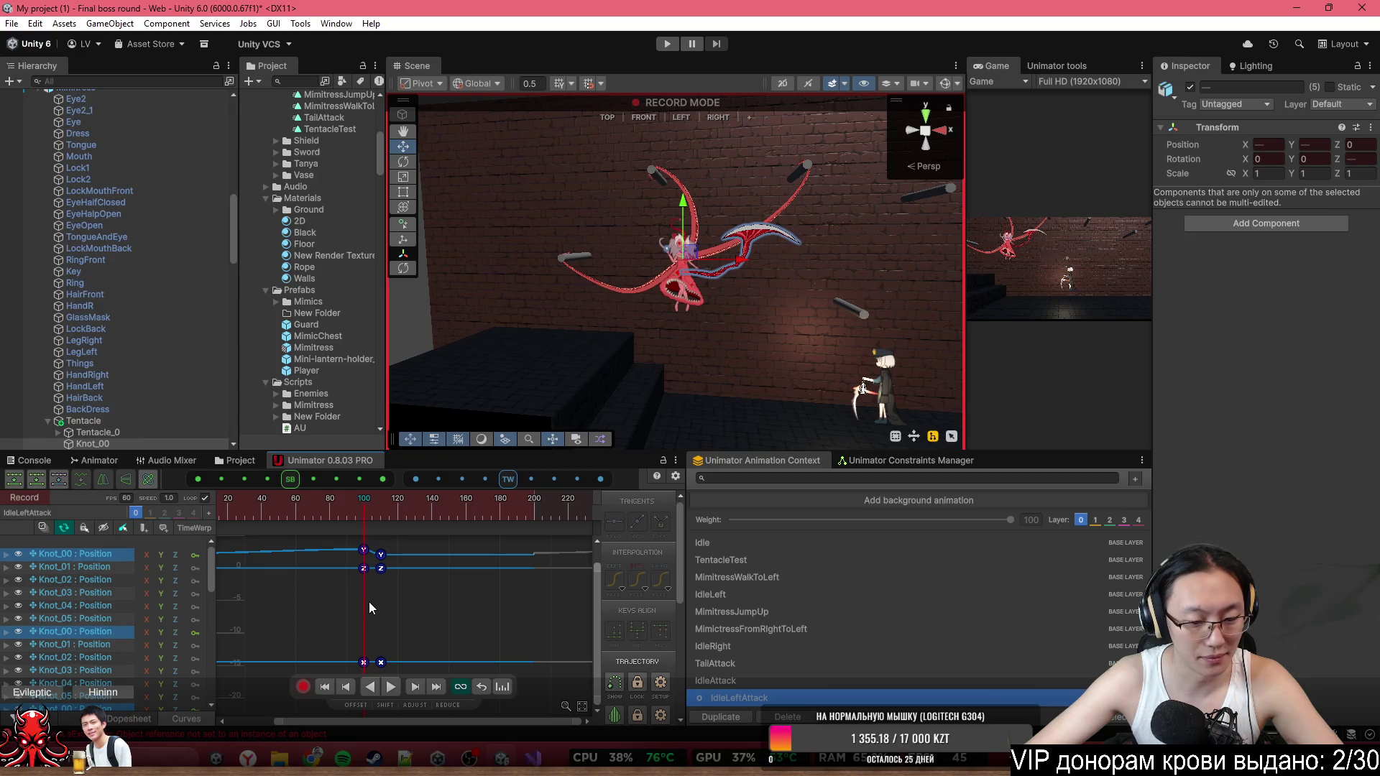
scroll(364, 582, "up", 1)
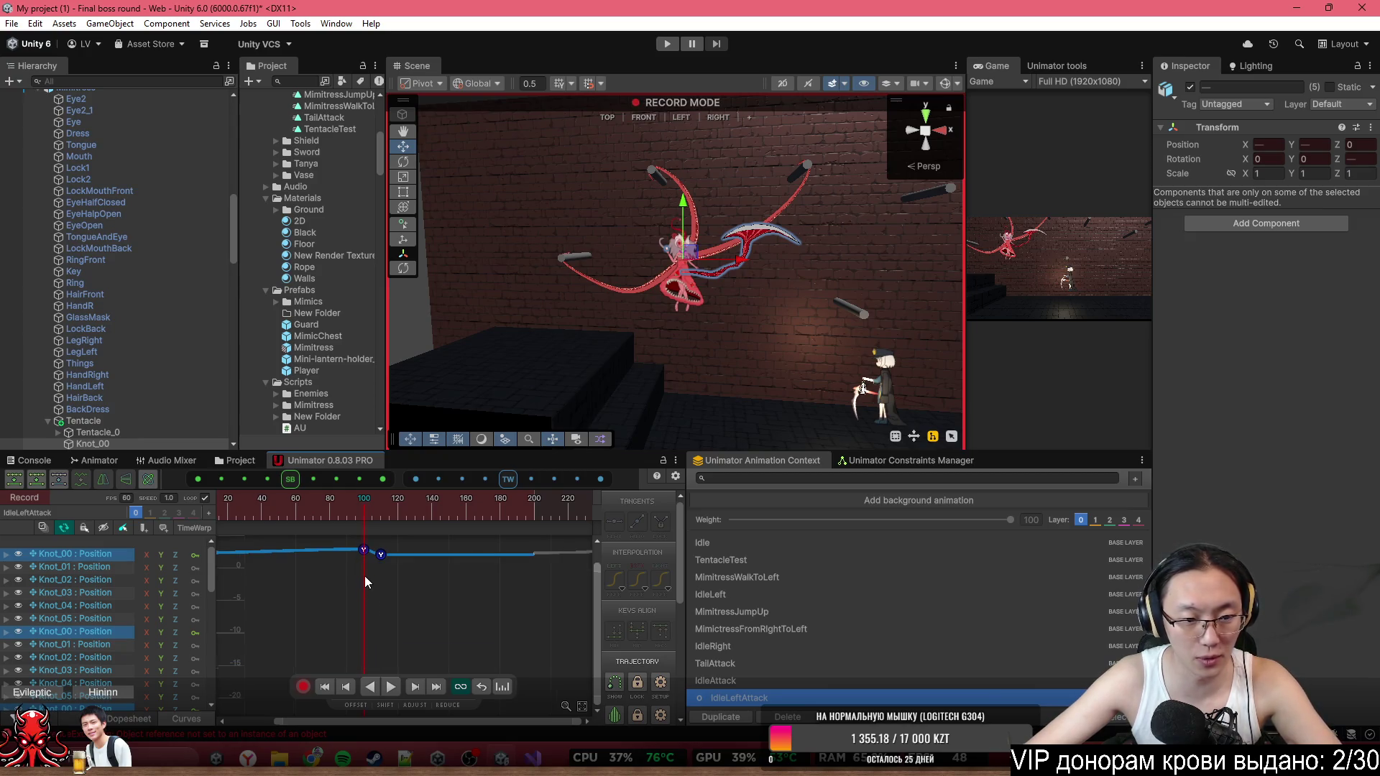
scroll(365, 561, "up", 2)
scroll(383, 582, "up", 3)
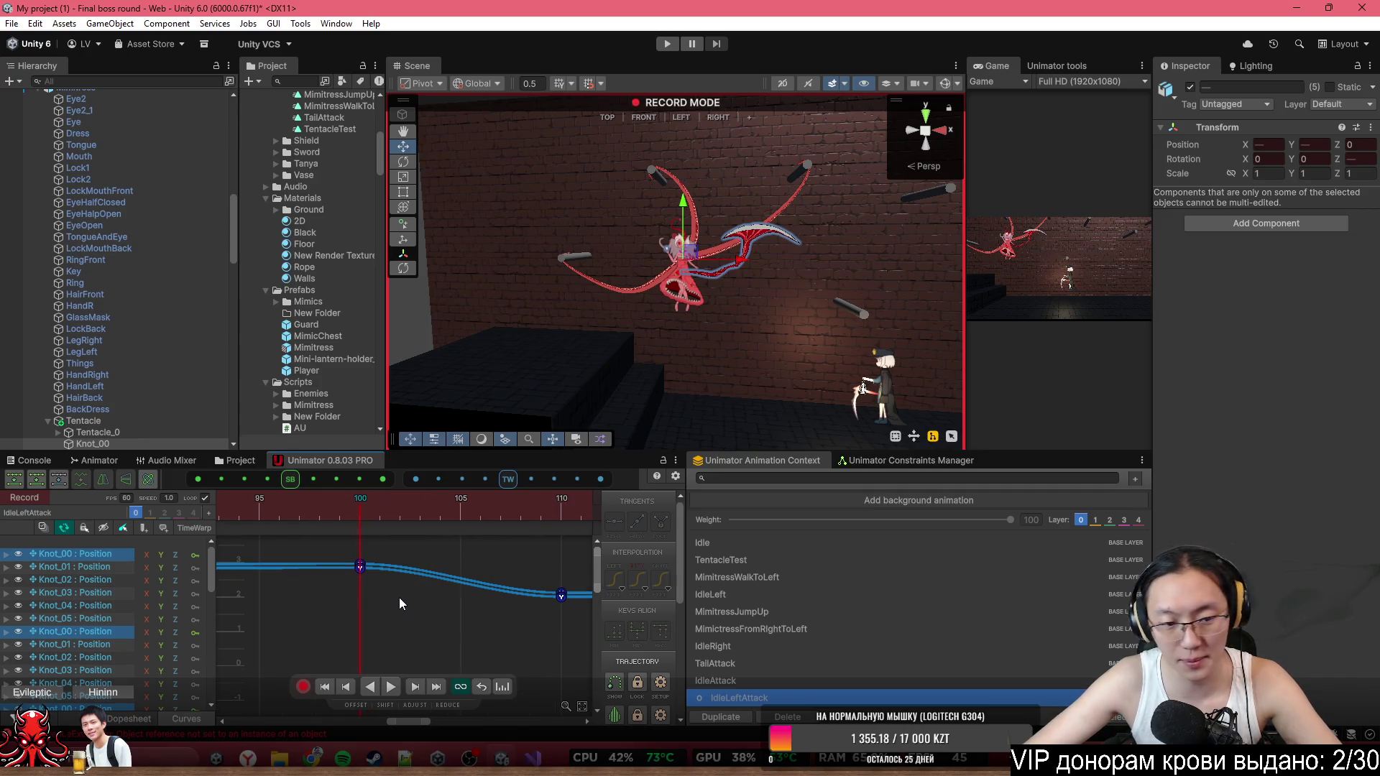
left_click(360, 567)
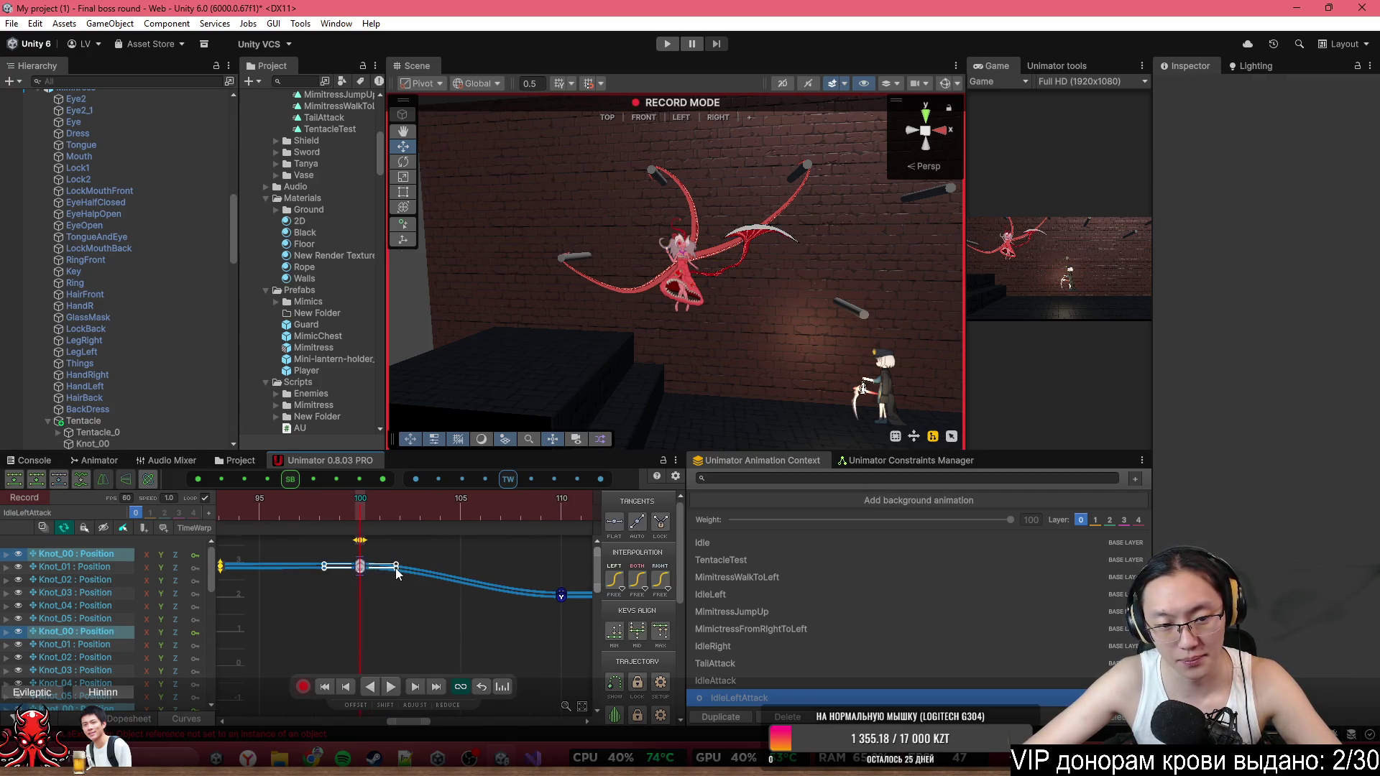
right_click(361, 567)
left_click(402, 475)
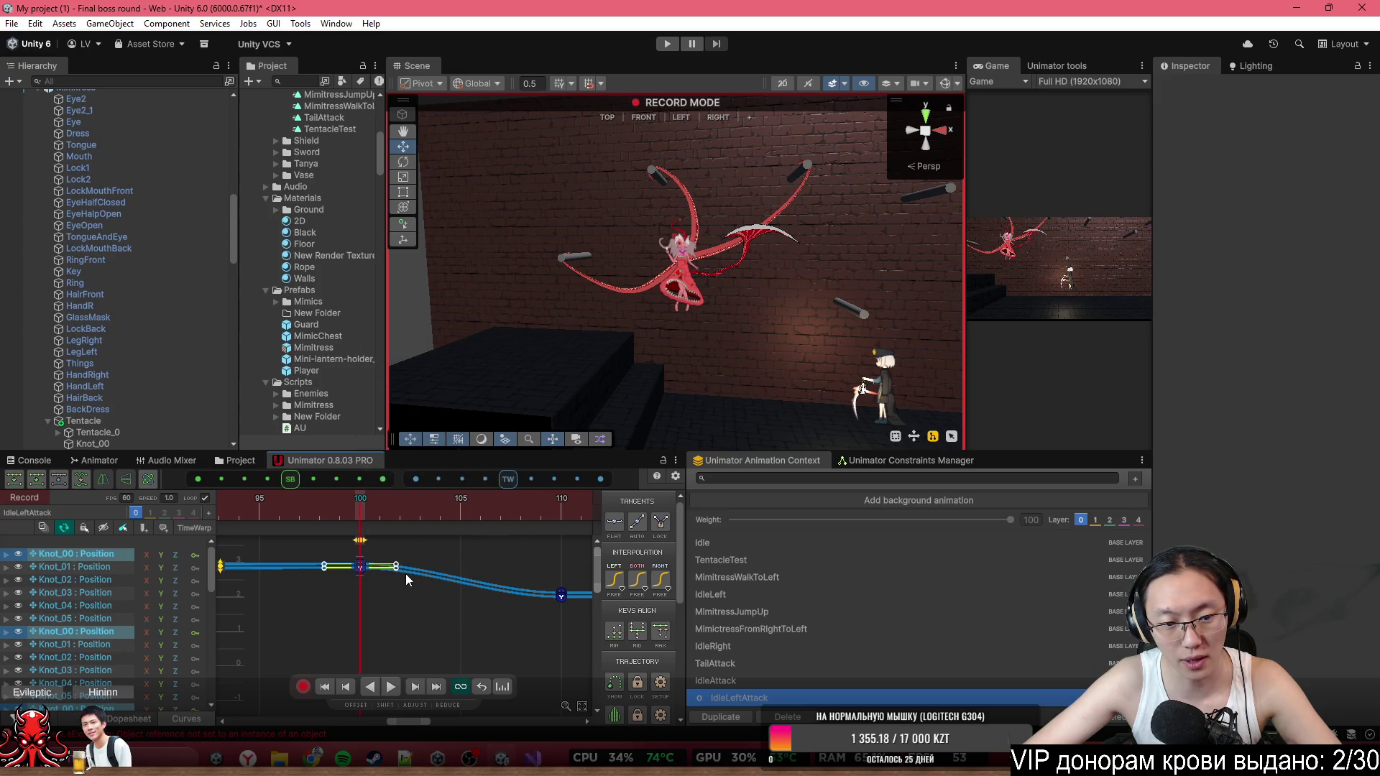
left_click_drag(396, 567, 407, 582)
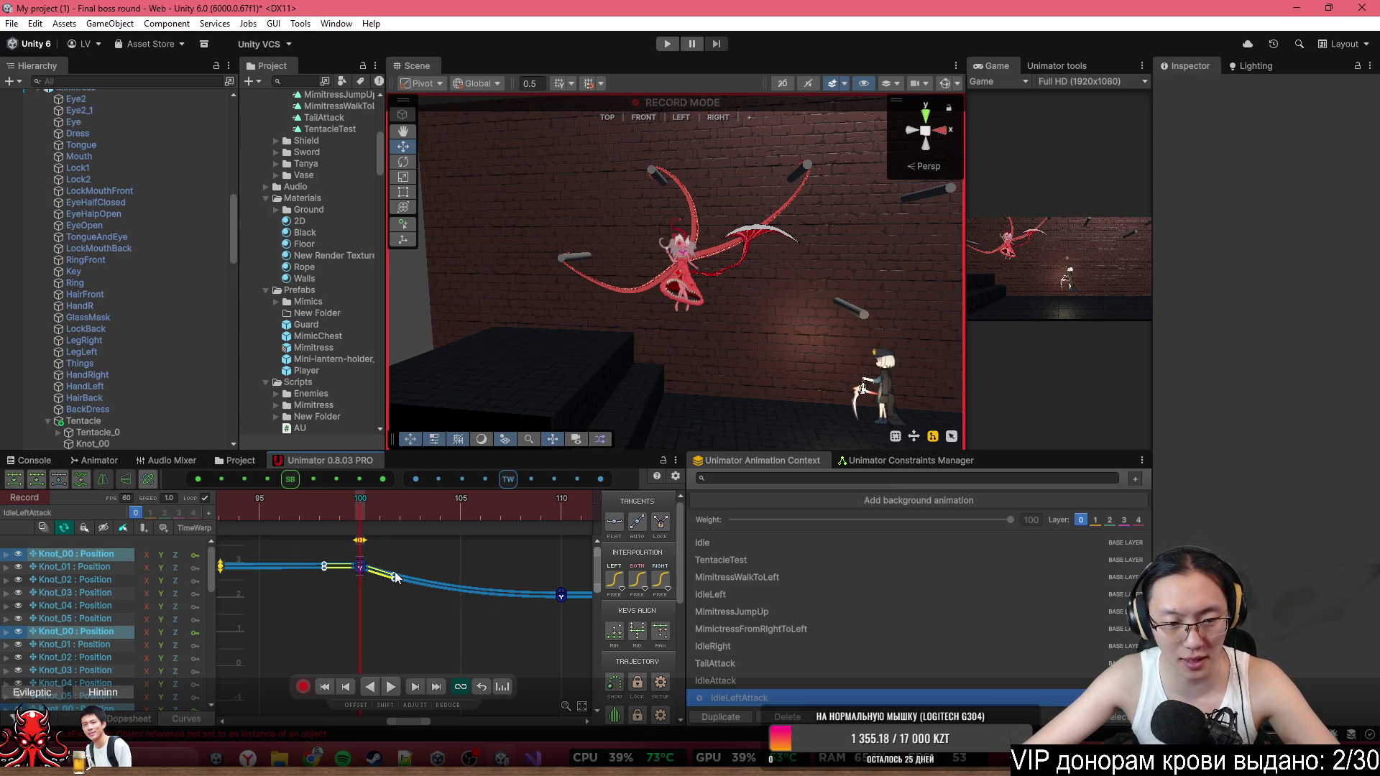
left_click_drag(404, 575, 408, 568)
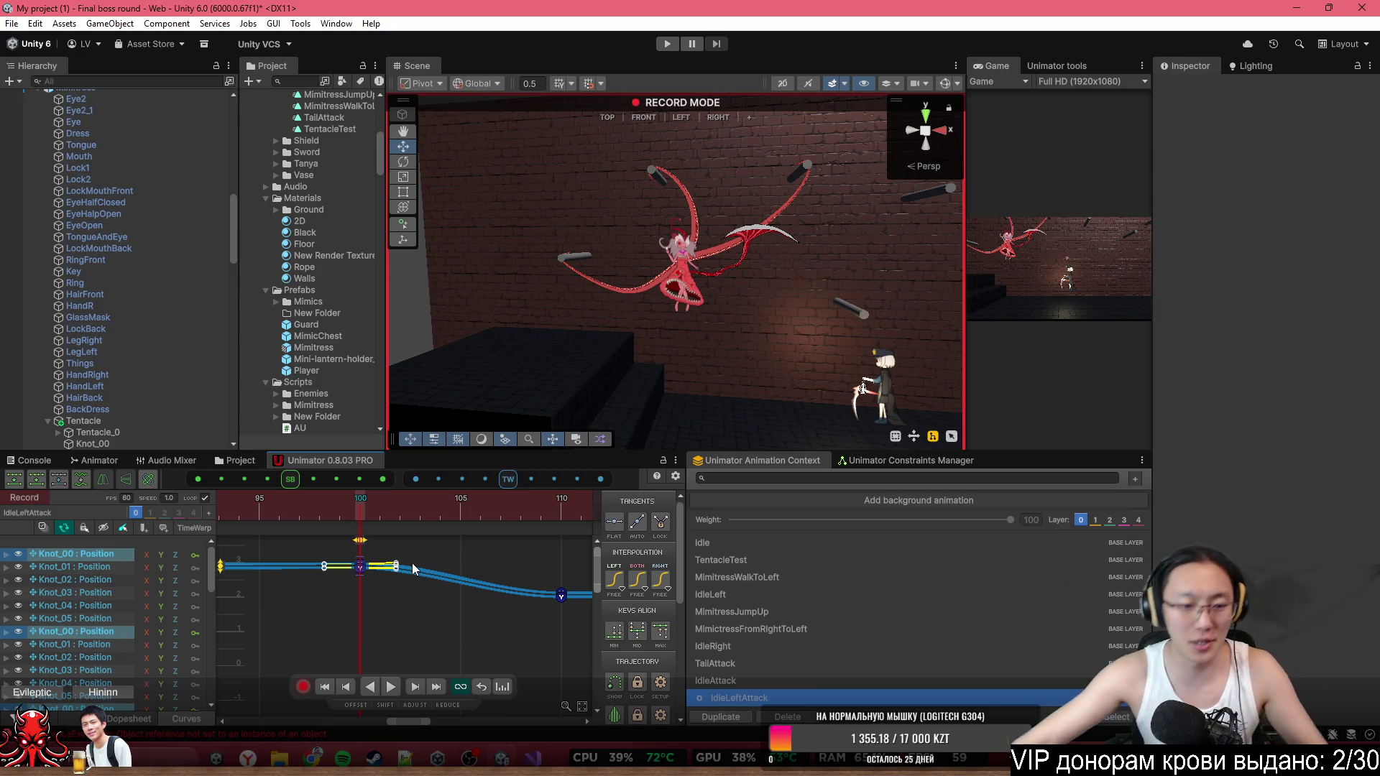
left_click_drag(396, 565, 395, 573)
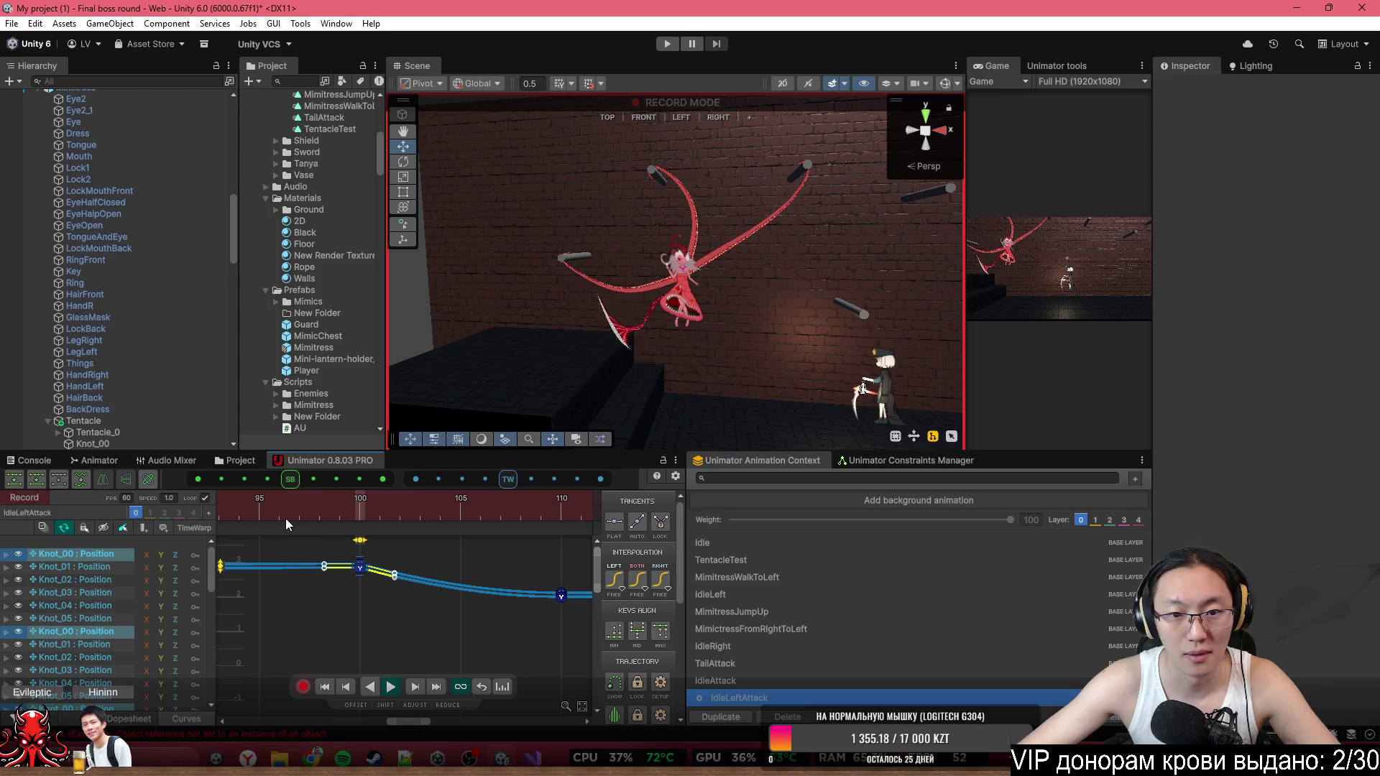
Preview the tentacle through frames 128–162 and move a pasted key from frame 160 to 199.
scroll(402, 593, "down", 3)
scroll(402, 592, "down", 1)
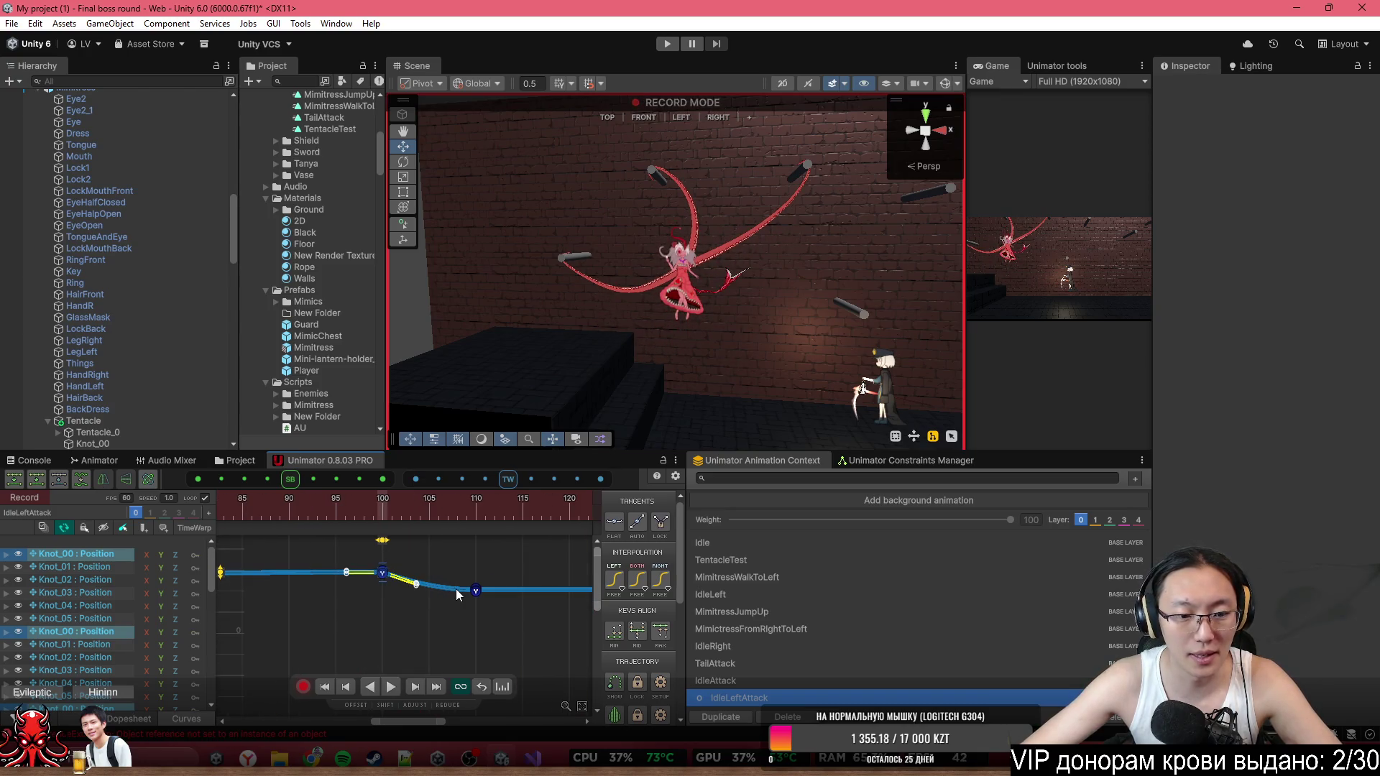
scroll(387, 591, "down", 3)
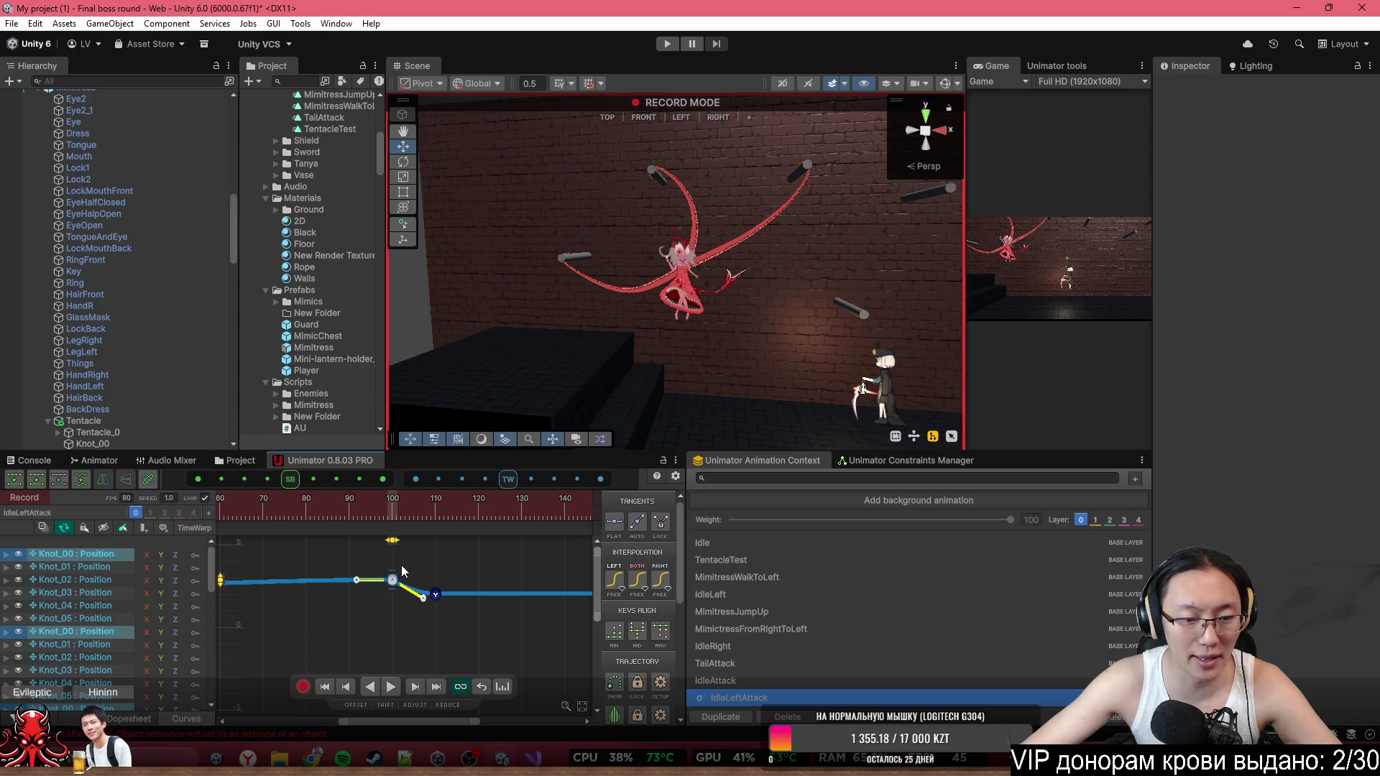
scroll(421, 609, "up", 3)
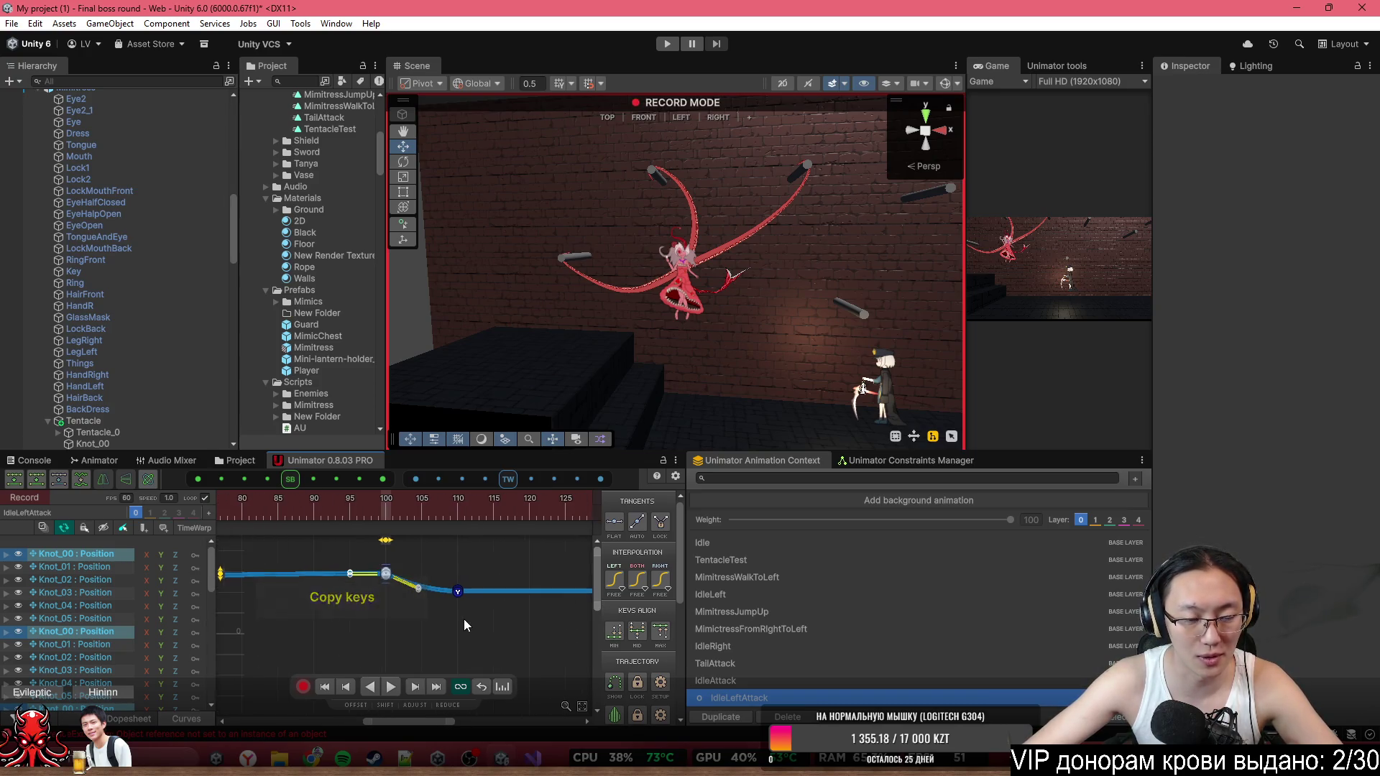
mouse_move(463, 510)
left_mouse_down()
mouse_move(585, 525)
mouse_move(565, 524)
left_mouse_up()
scroll(532, 576, "down", 2)
scroll(500, 549, "down", 2)
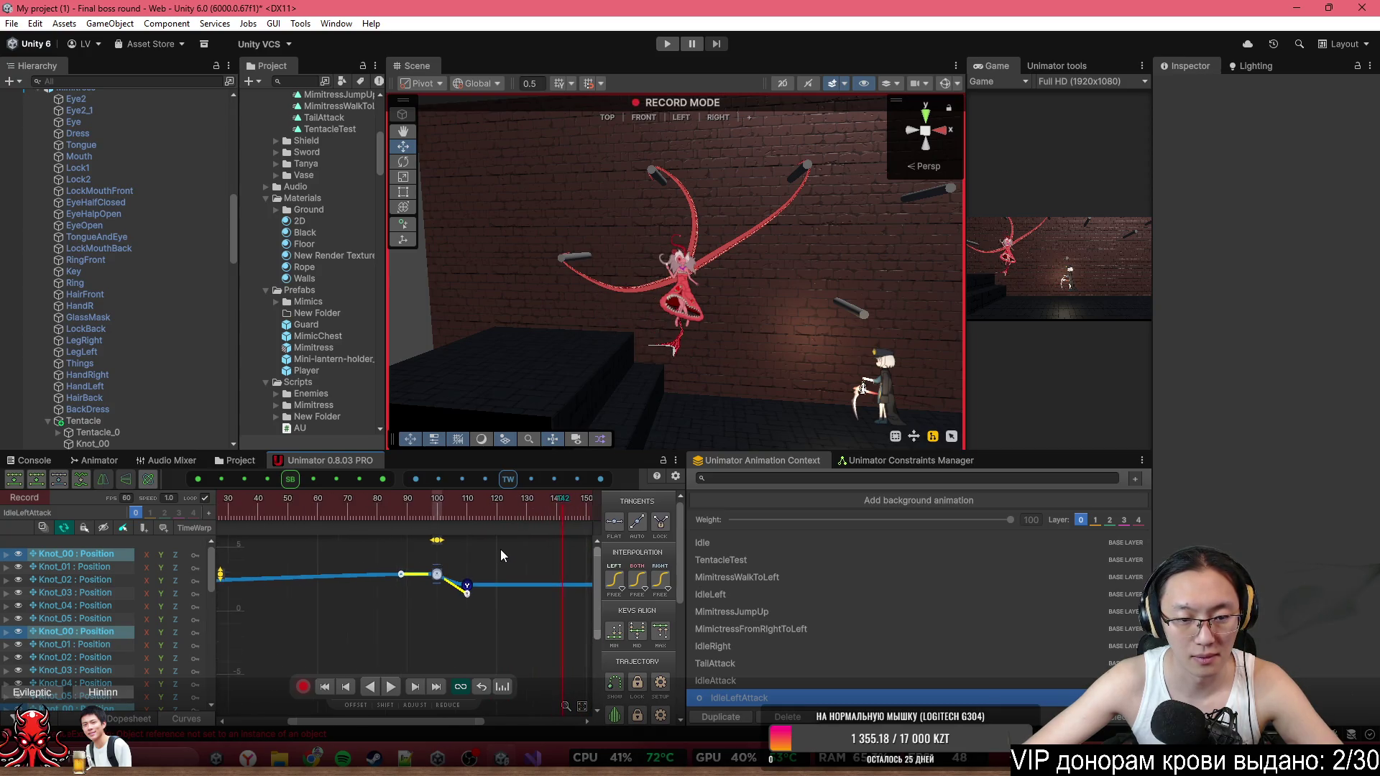
left_click_drag(485, 509, 552, 519)
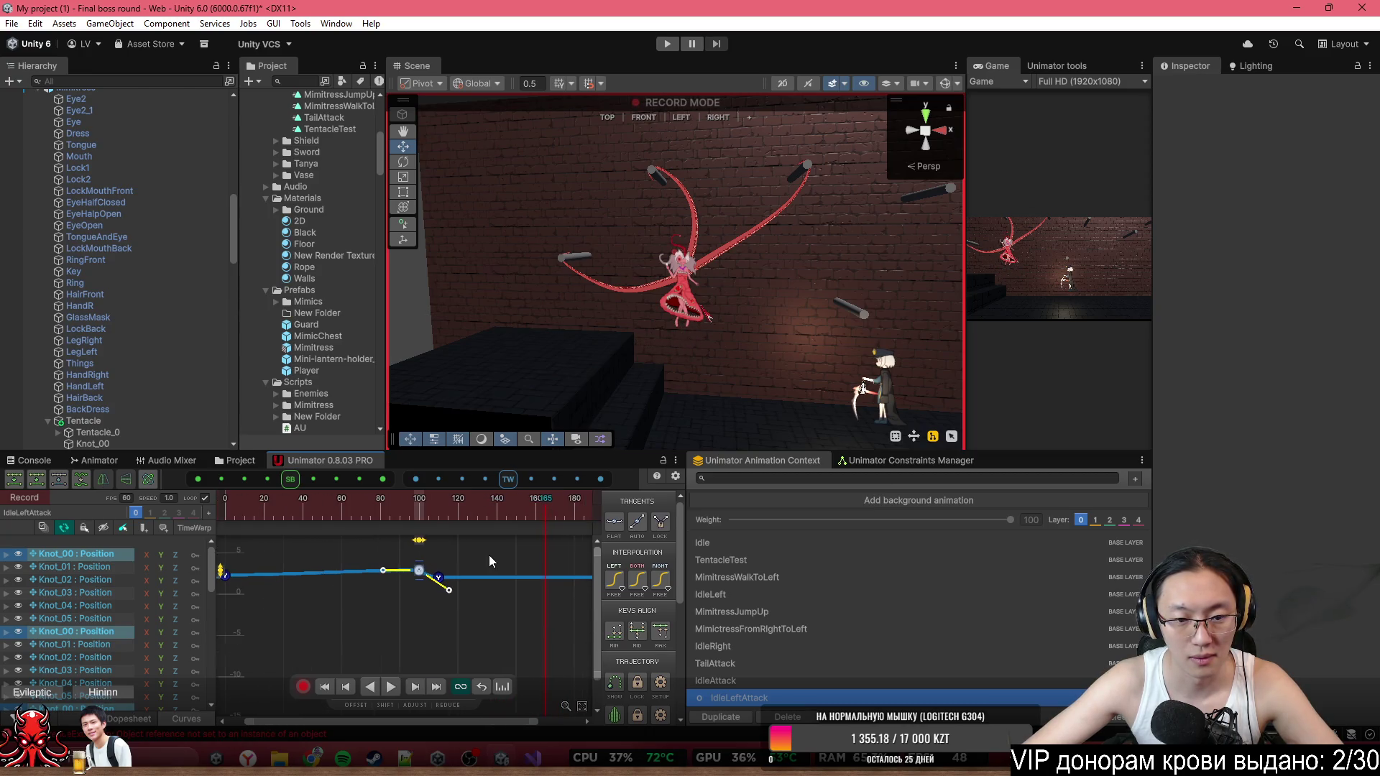
scroll(411, 567, "down", 2)
left_click_drag(412, 572, 440, 576)
left_click_drag(454, 514, 482, 511)
key("ctrl+v")
left_click(354, 512)
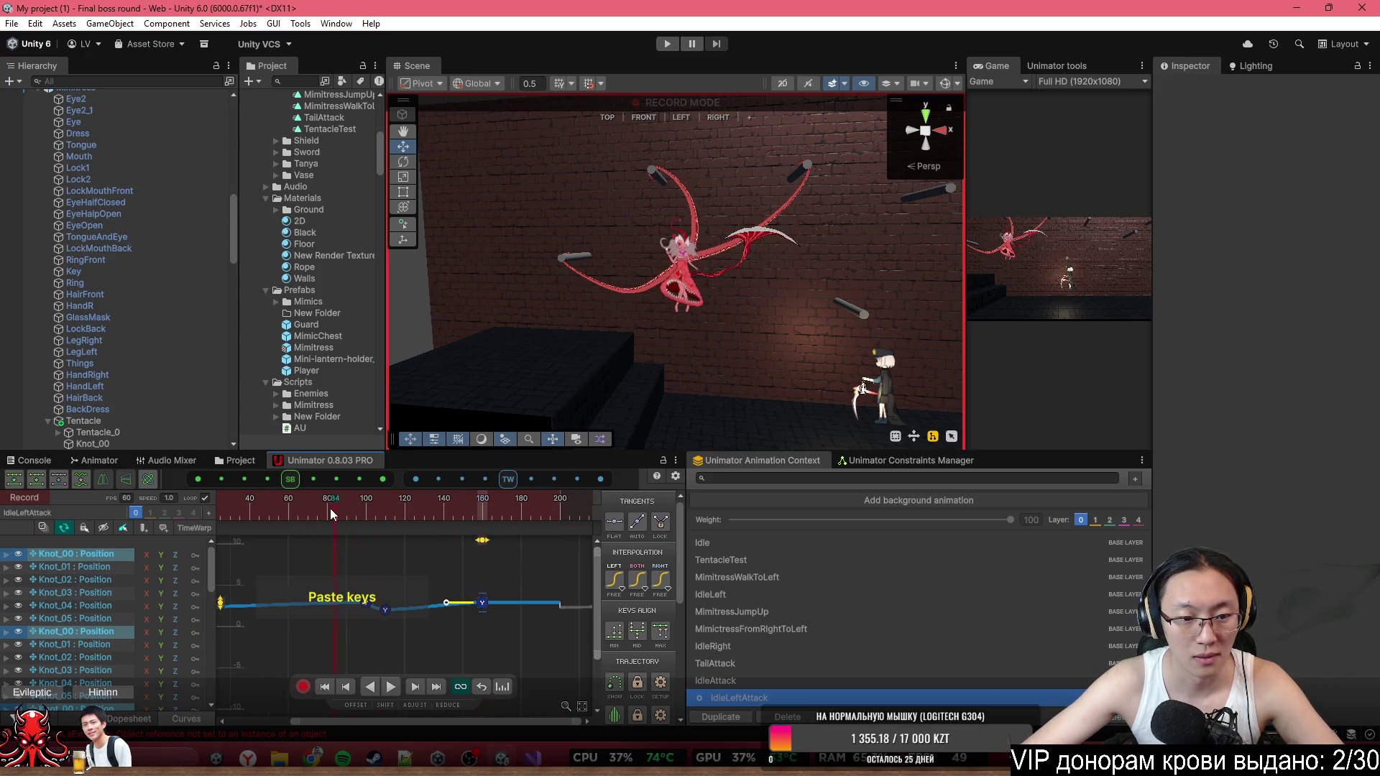
key("ctrl+z")
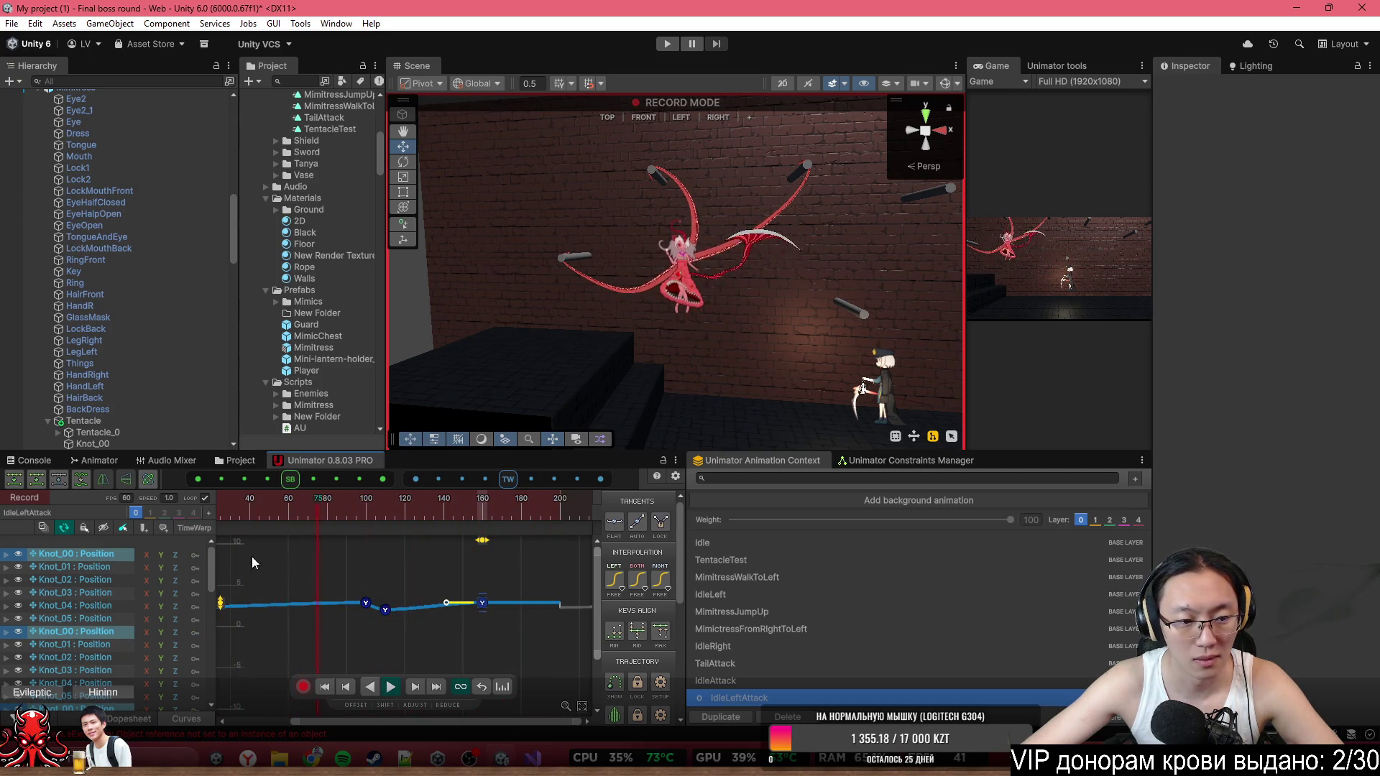
left_click_drag(488, 544, 563, 546)
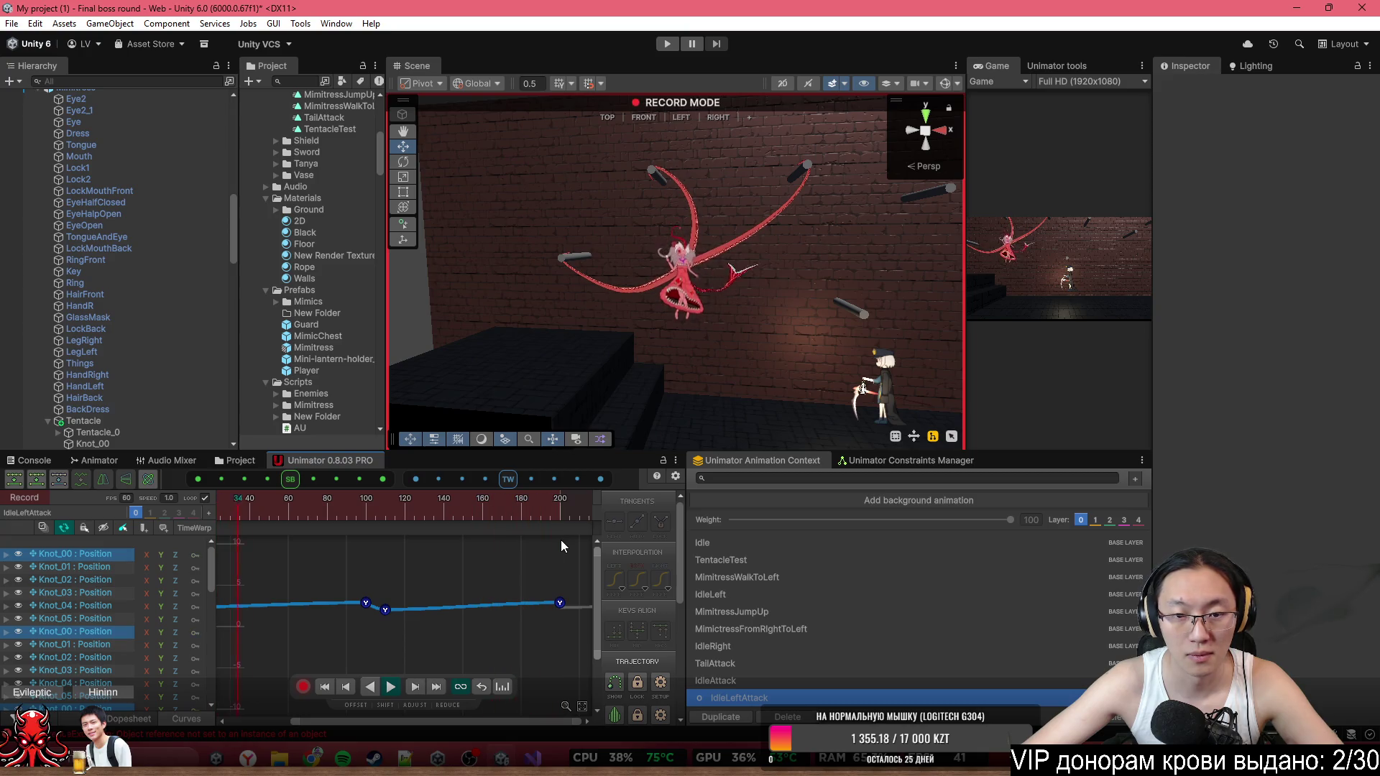
Copy the frame-0 key and paste it at frame 200.
scroll(403, 628, "down", 2)
left_click_drag(301, 562, 223, 637)
key("ctrl+c")
key("ctrl+v")
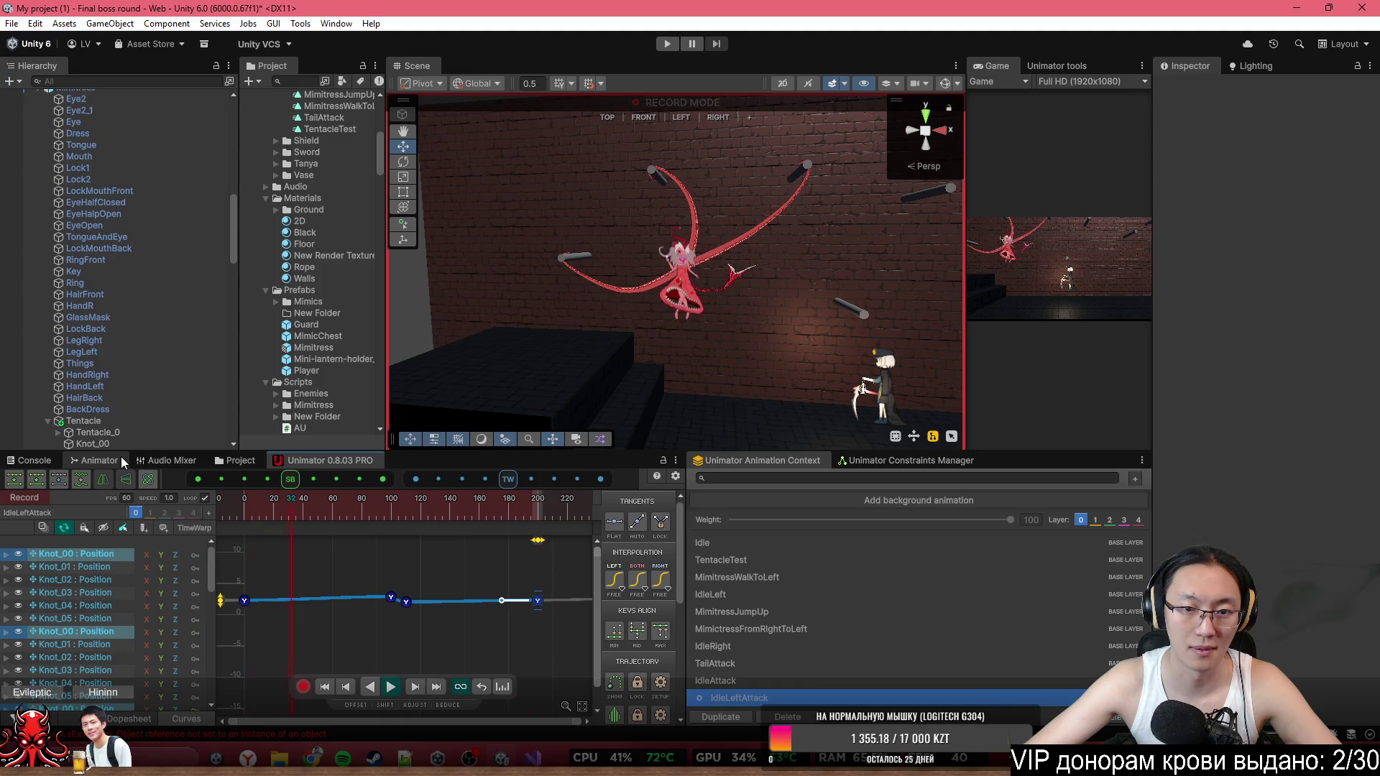
Review frames 140–320, orbit the scene, and select the Mimitress boss to show all curves.
scroll(514, 591, "up", 2)
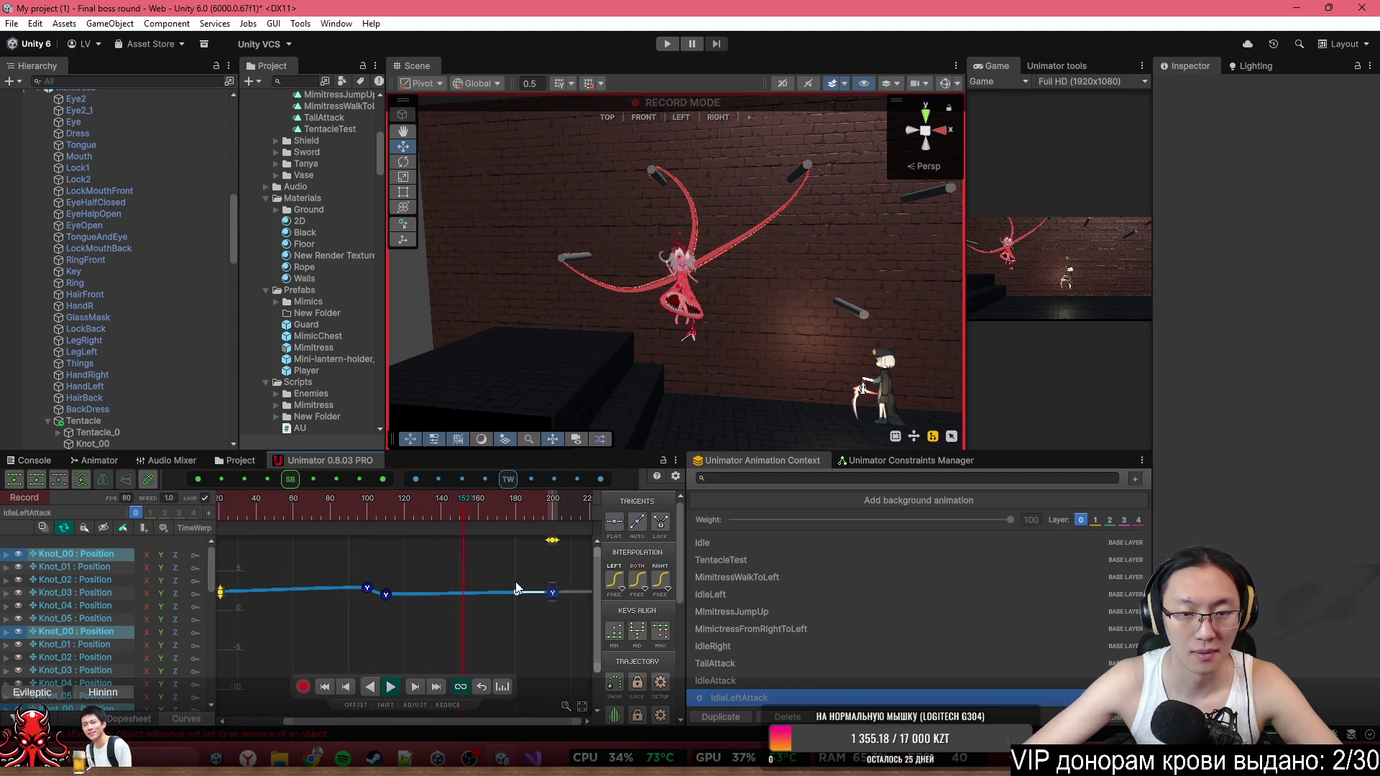
left_click_drag(583, 618, 254, 619)
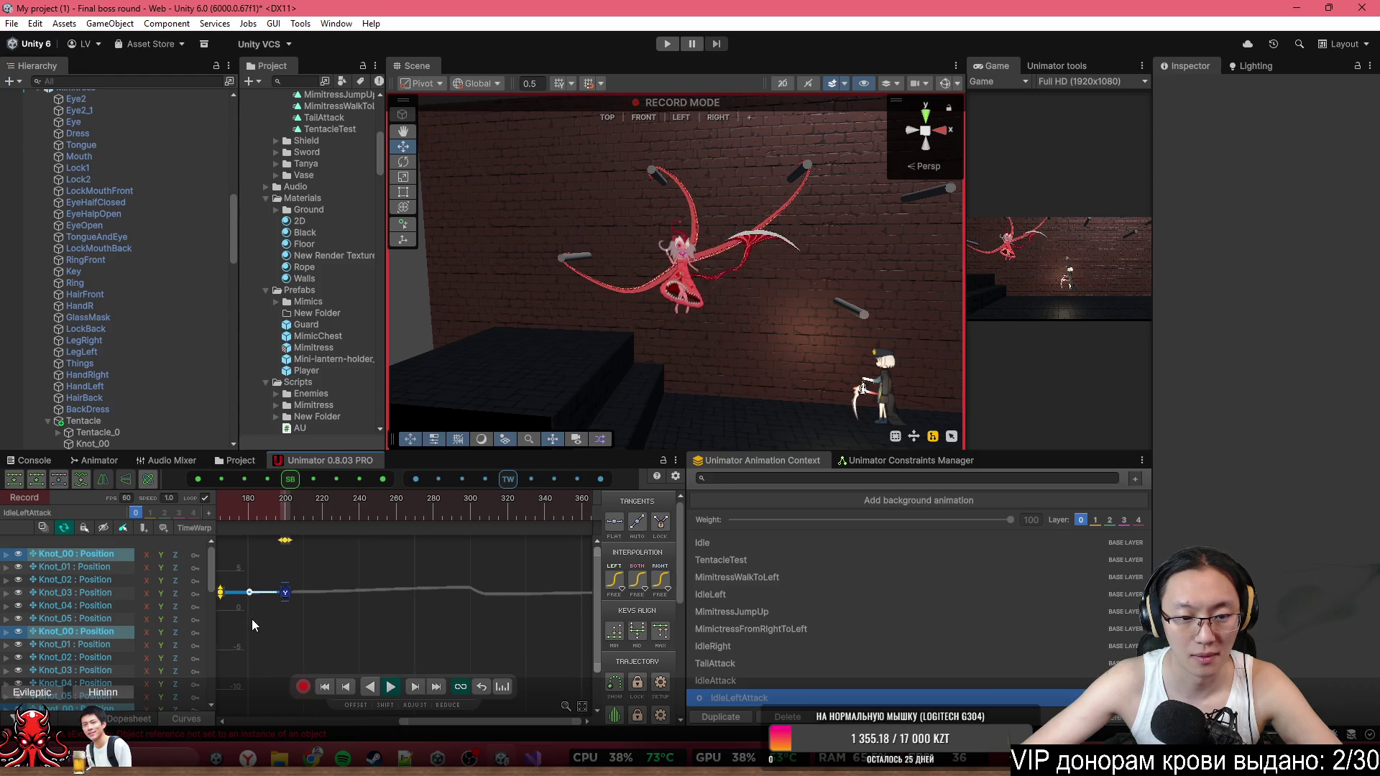
mouse_move(407, 627)
left_mouse_down()
mouse_move(381, 628)
mouse_move(394, 602)
left_mouse_up()
scroll(343, 600, "up", 2)
scroll(721, 235, "up", 4)
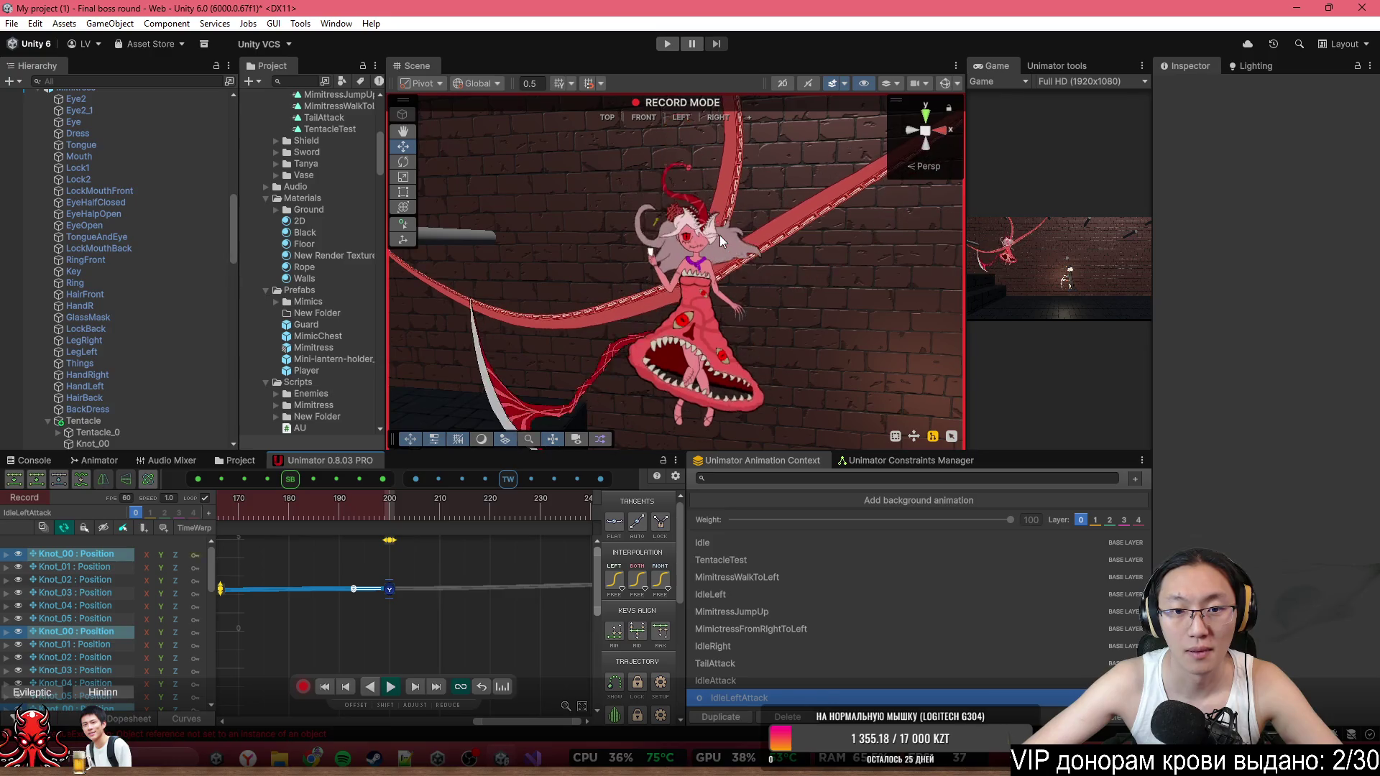
scroll(705, 260, "down", 3)
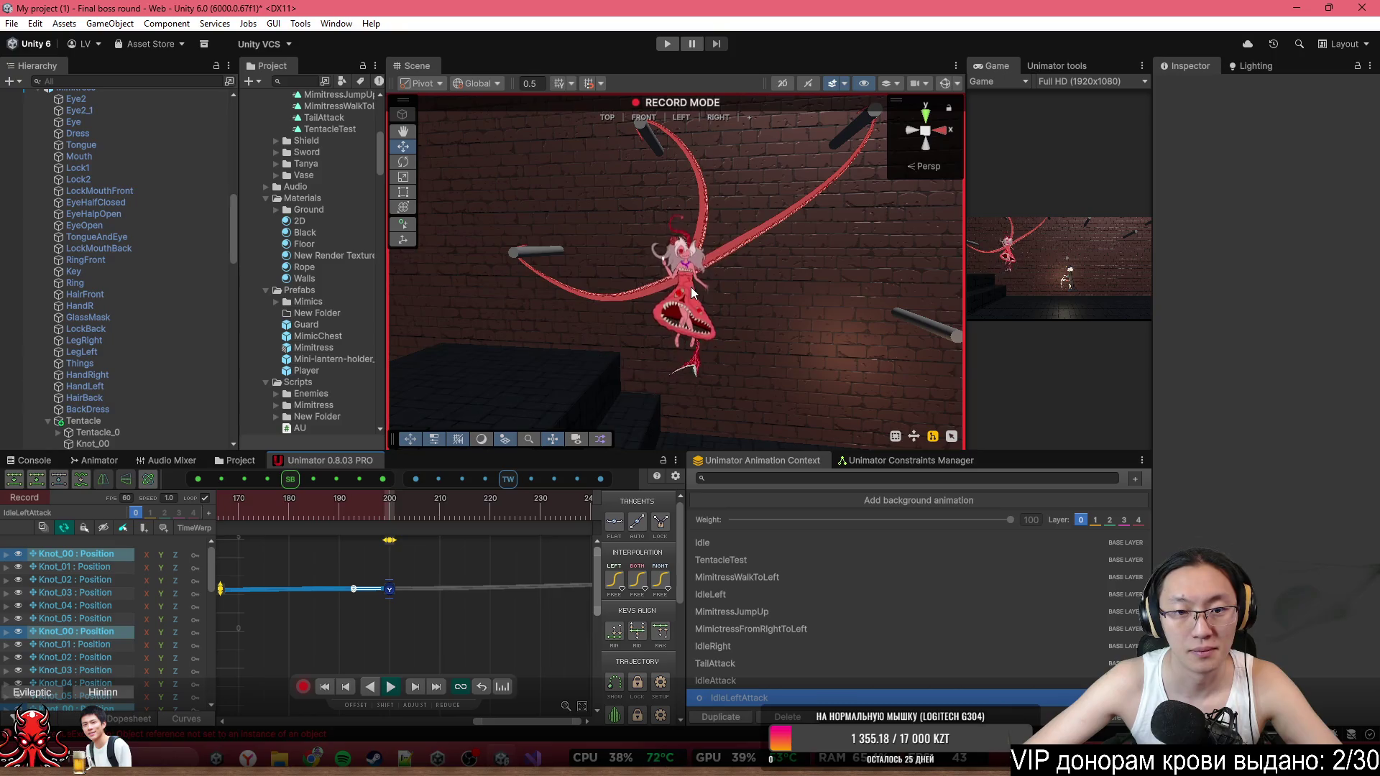
left_click_drag(690, 284, 575, 282)
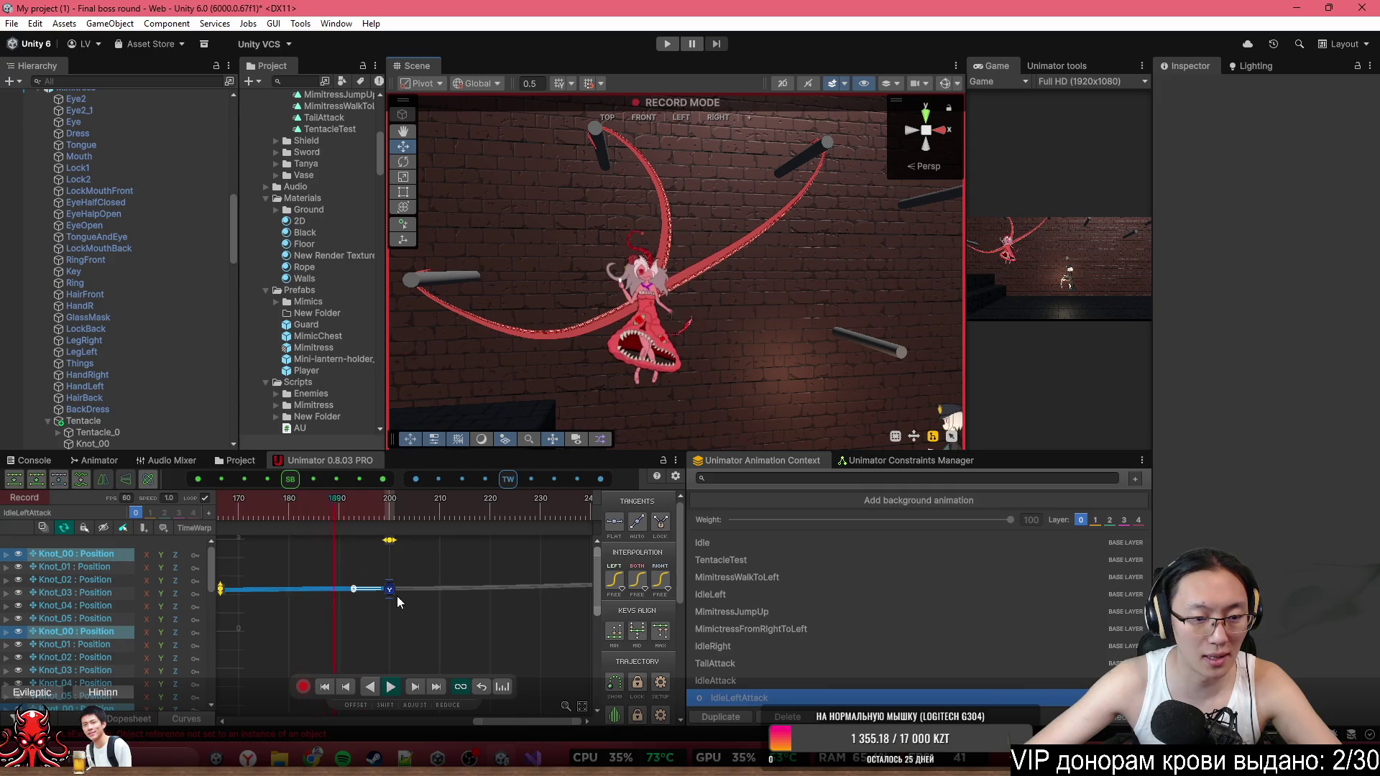
left_click(281, 604)
scroll(439, 575, "down", 3)
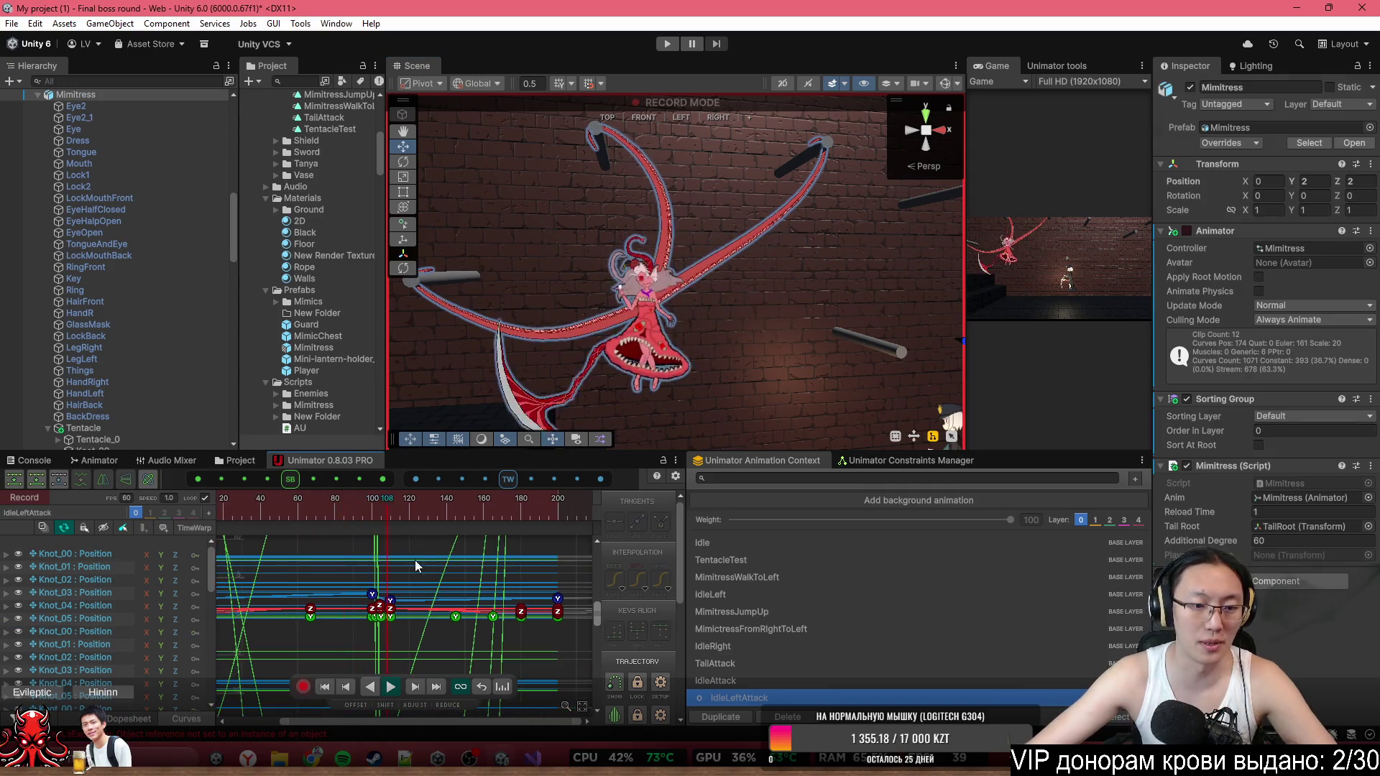
Return to the dopesheet and check the tentacle pose from frame 100 to 110.
scroll(121, 640, "down", 10)
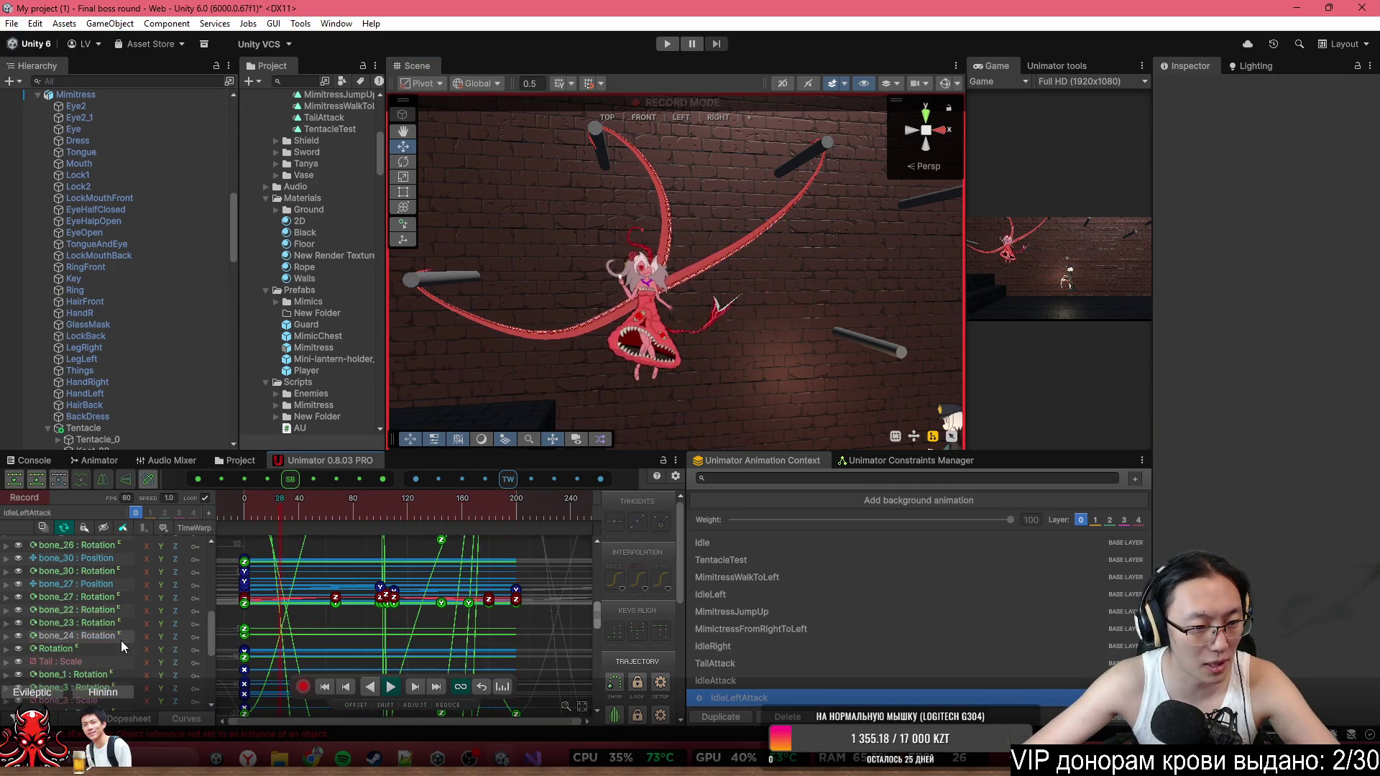
scroll(110, 593, "up", 10)
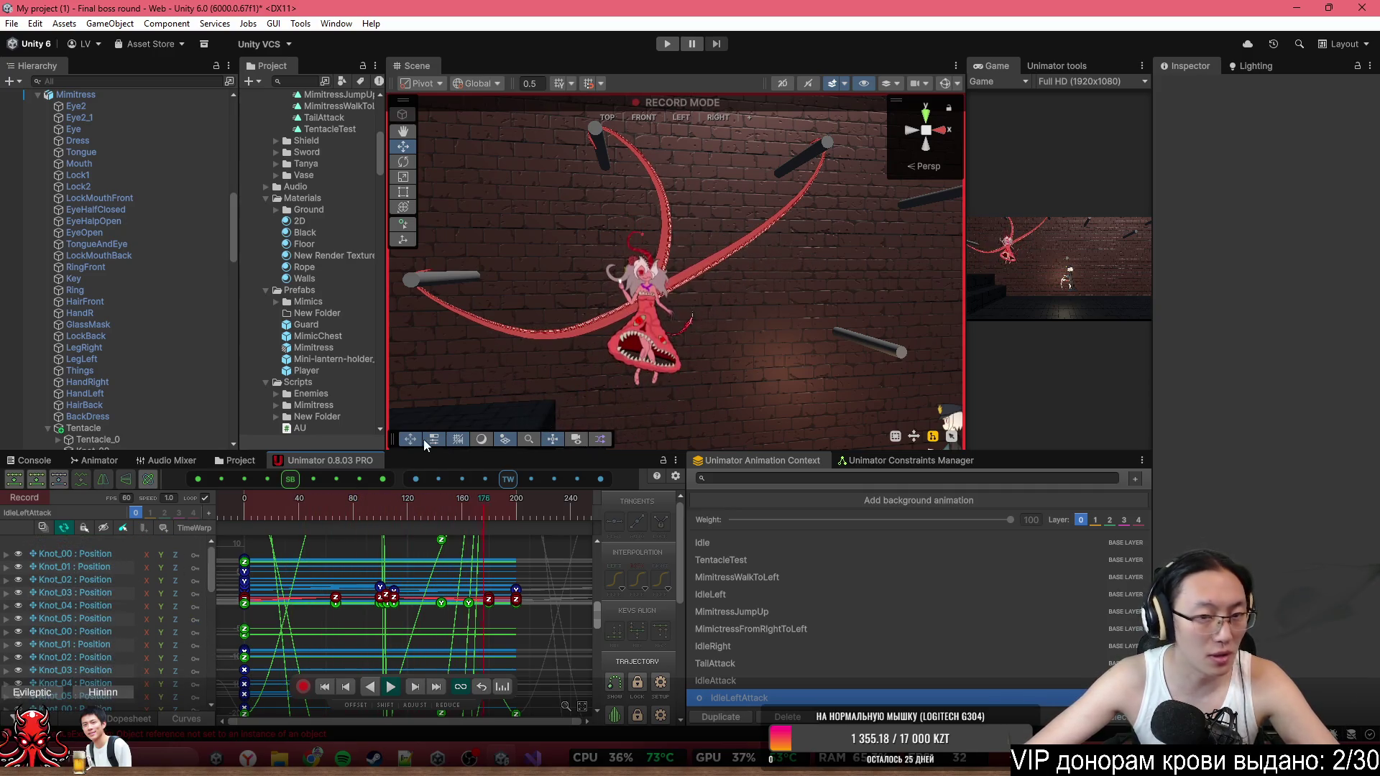
left_click(135, 720)
left_click(378, 507)
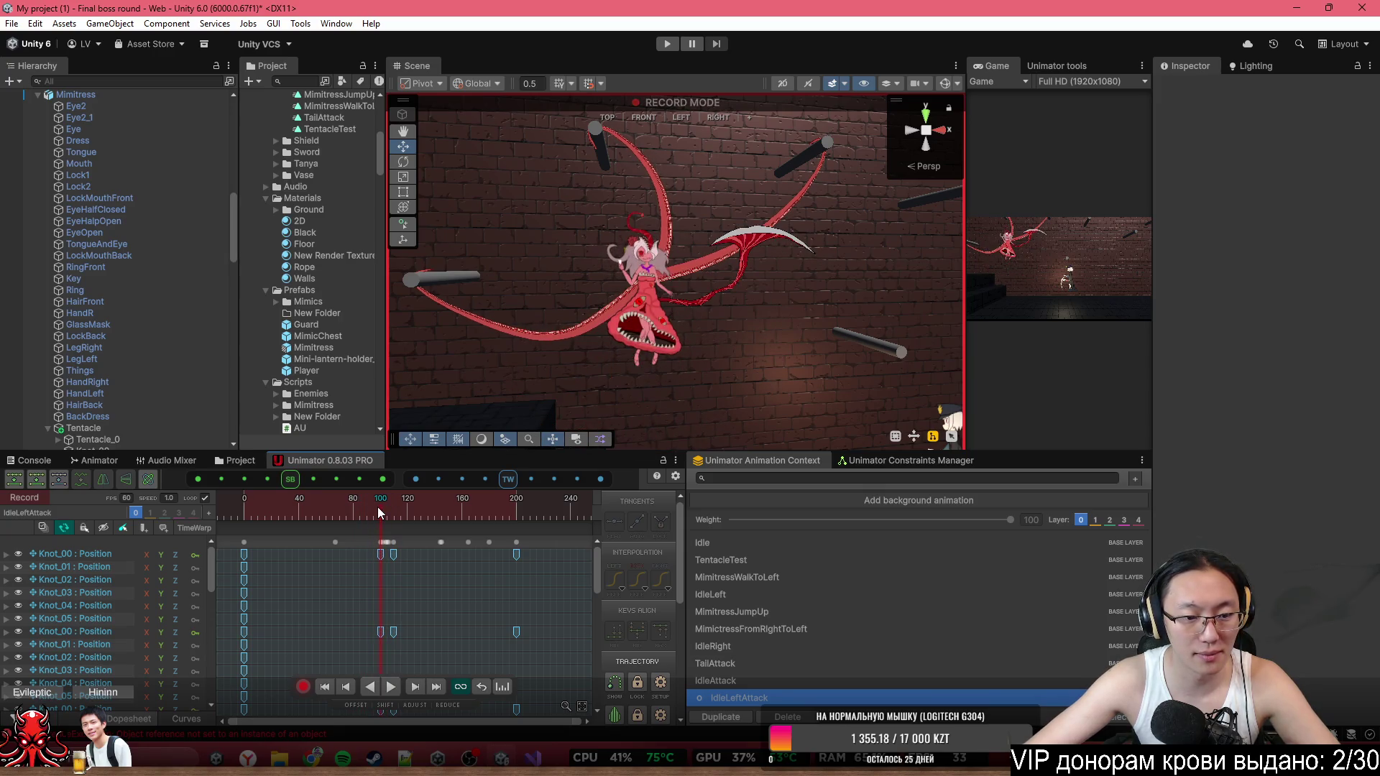
scroll(375, 568, "up", 3)
scroll(635, 325, "up", 5)
scroll(636, 325, "down", 5)
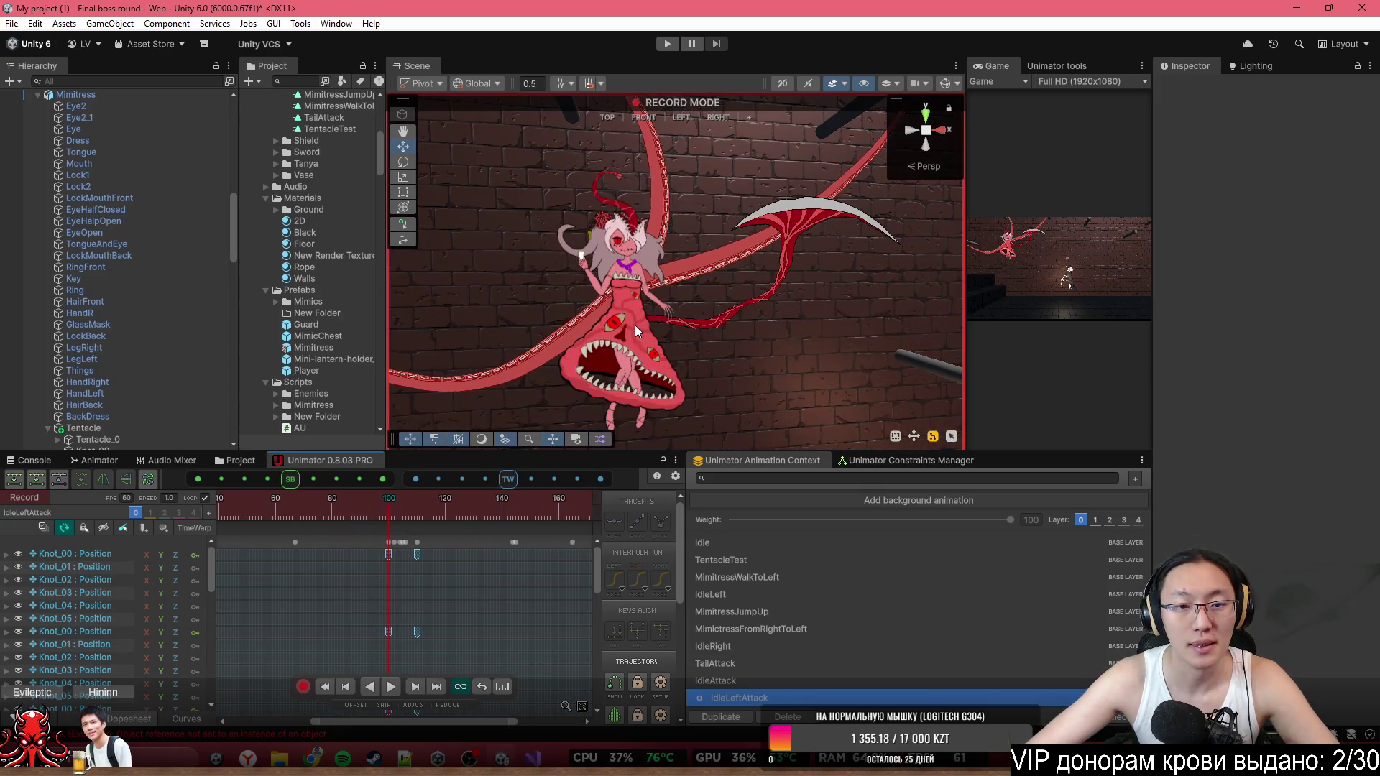
left_click_drag(389, 503, 417, 513)
left_click_drag(549, 313, 678, 311)
Show the spline knot handles and lower Knot_01 and Knot_02 slightly at frame 110.
left_click(945, 83)
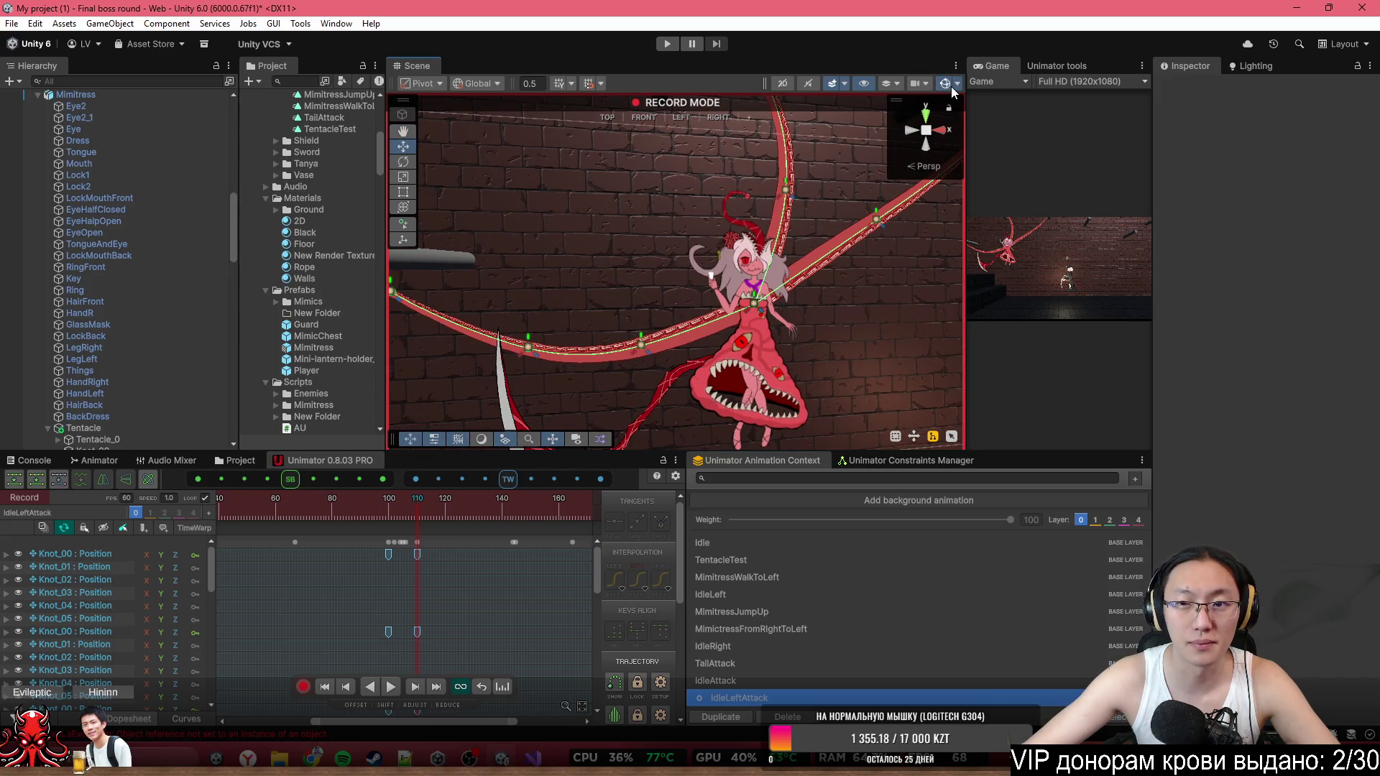
left_click(529, 352)
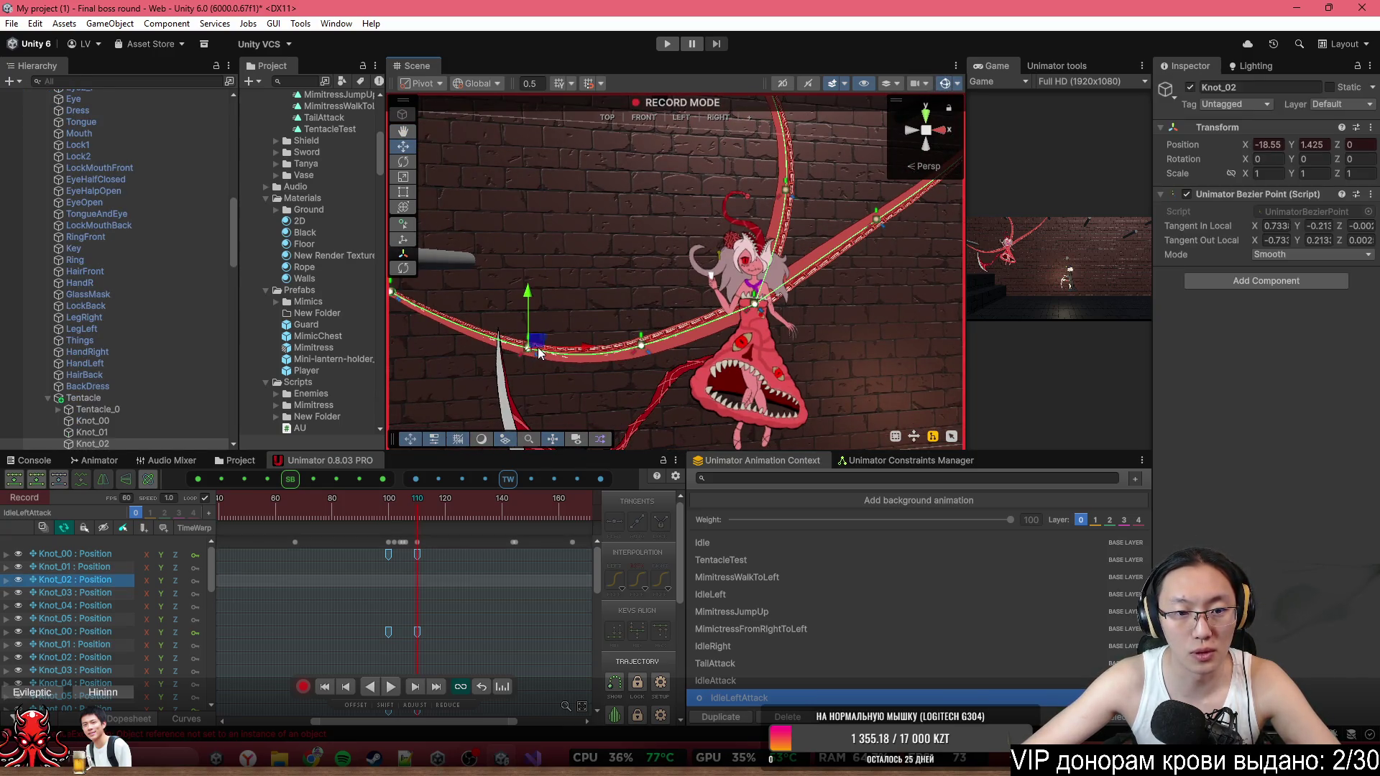
left_click(641, 347)
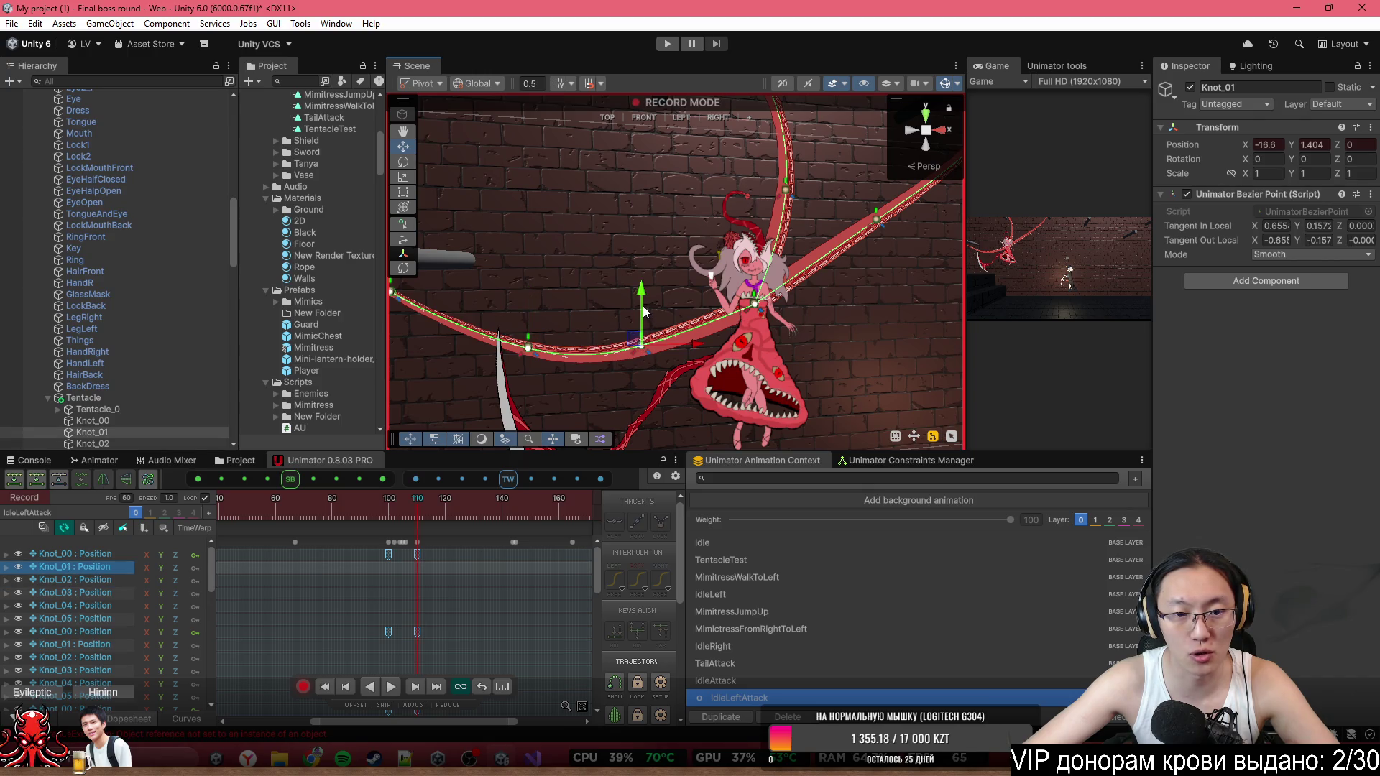
left_click_drag(644, 306, 643, 313)
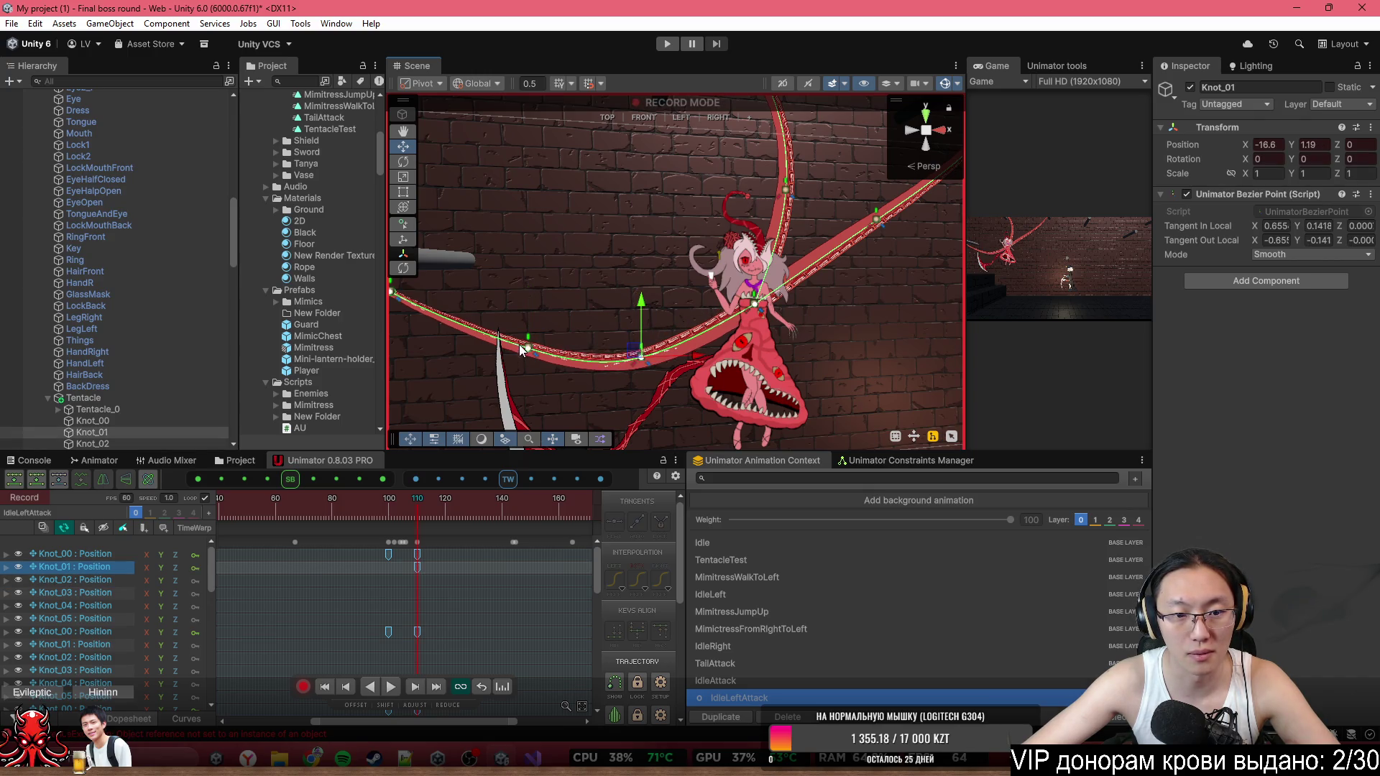
left_click(528, 350)
left_click_drag(528, 311, 529, 315)
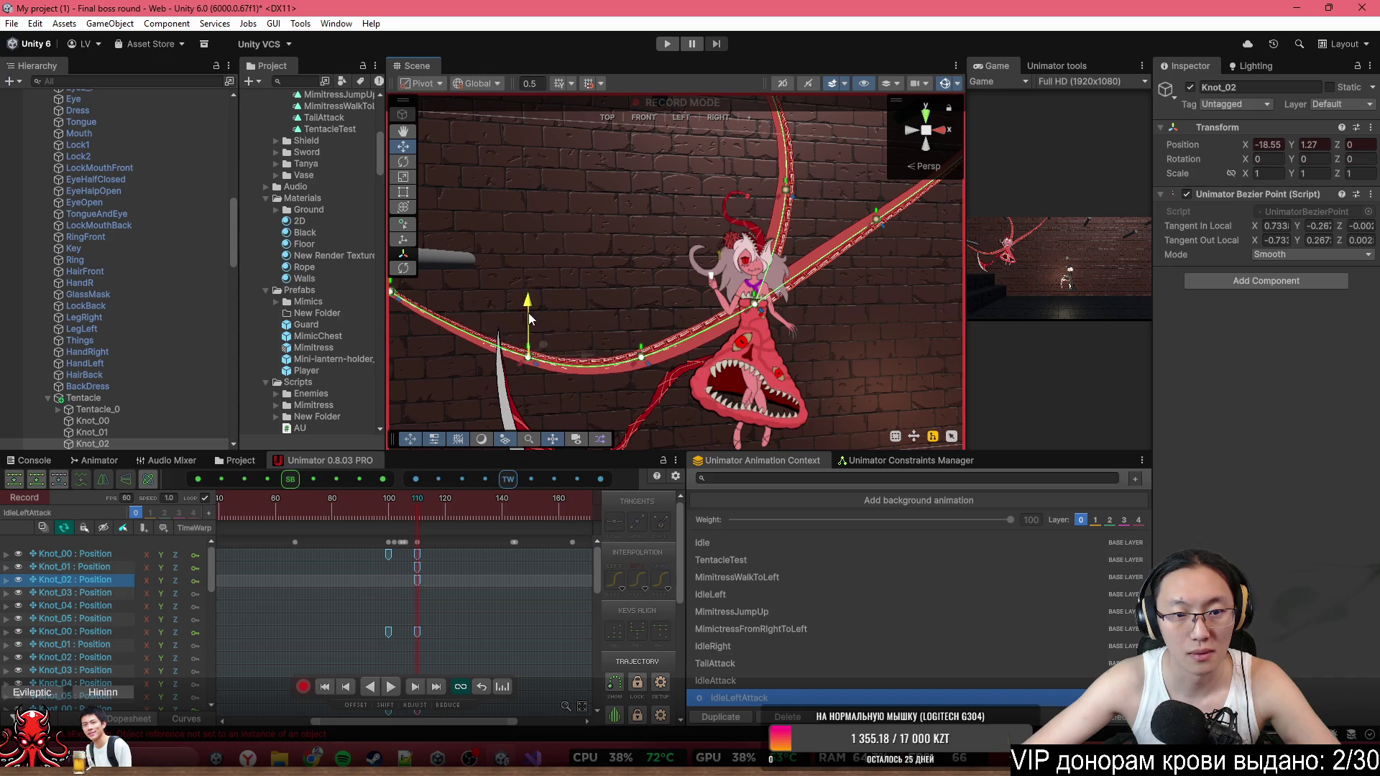
Copy the frame-0 Knot_01 and Knot_02 keys to frame 100 and play the preview.
left_click(394, 515)
left_click_drag(394, 515, 389, 511)
scroll(300, 584, "down", 1)
scroll(300, 584, "up", 2)
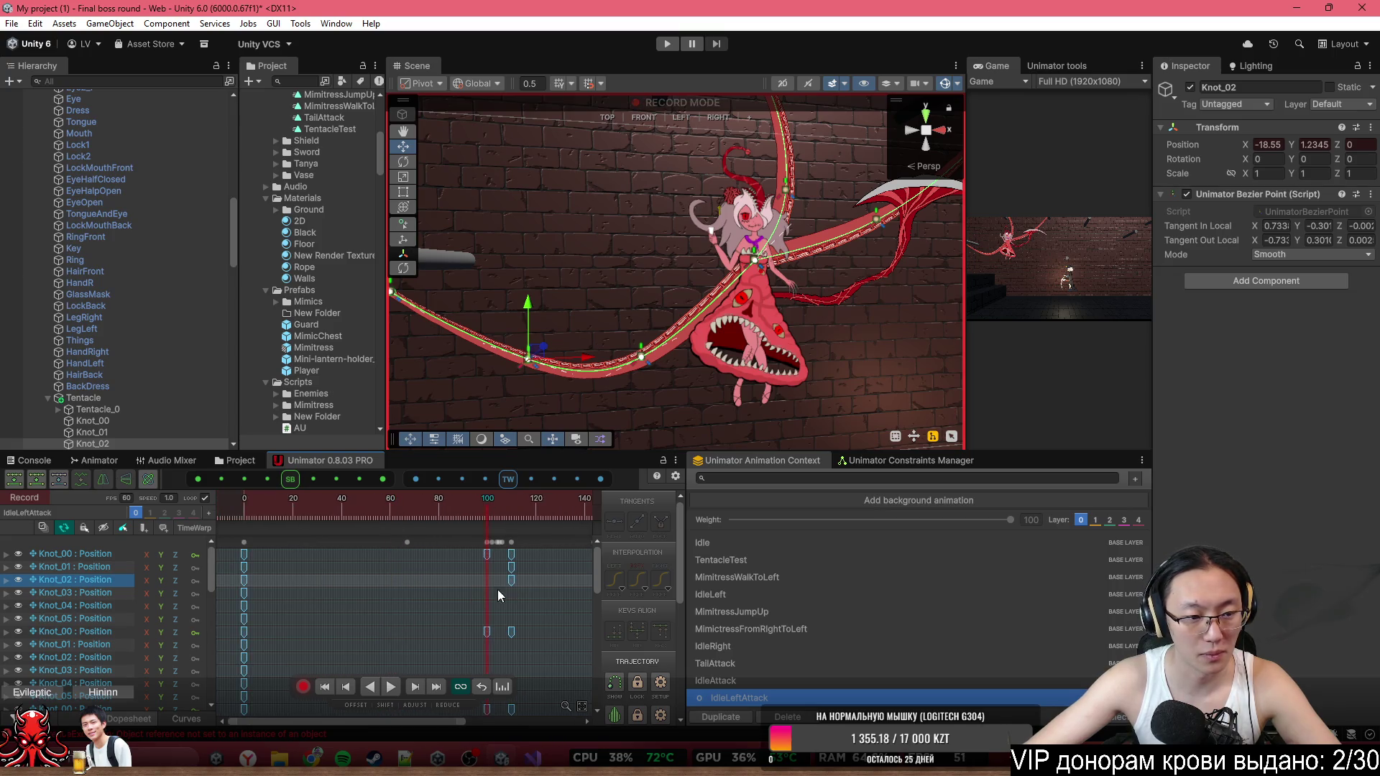
left_click_drag(274, 574, 234, 560)
key("ctrl+c")
key("ctrl+v")
key("space")
left_click_drag(437, 506, 478, 511)
scroll(321, 594, "down", 2)
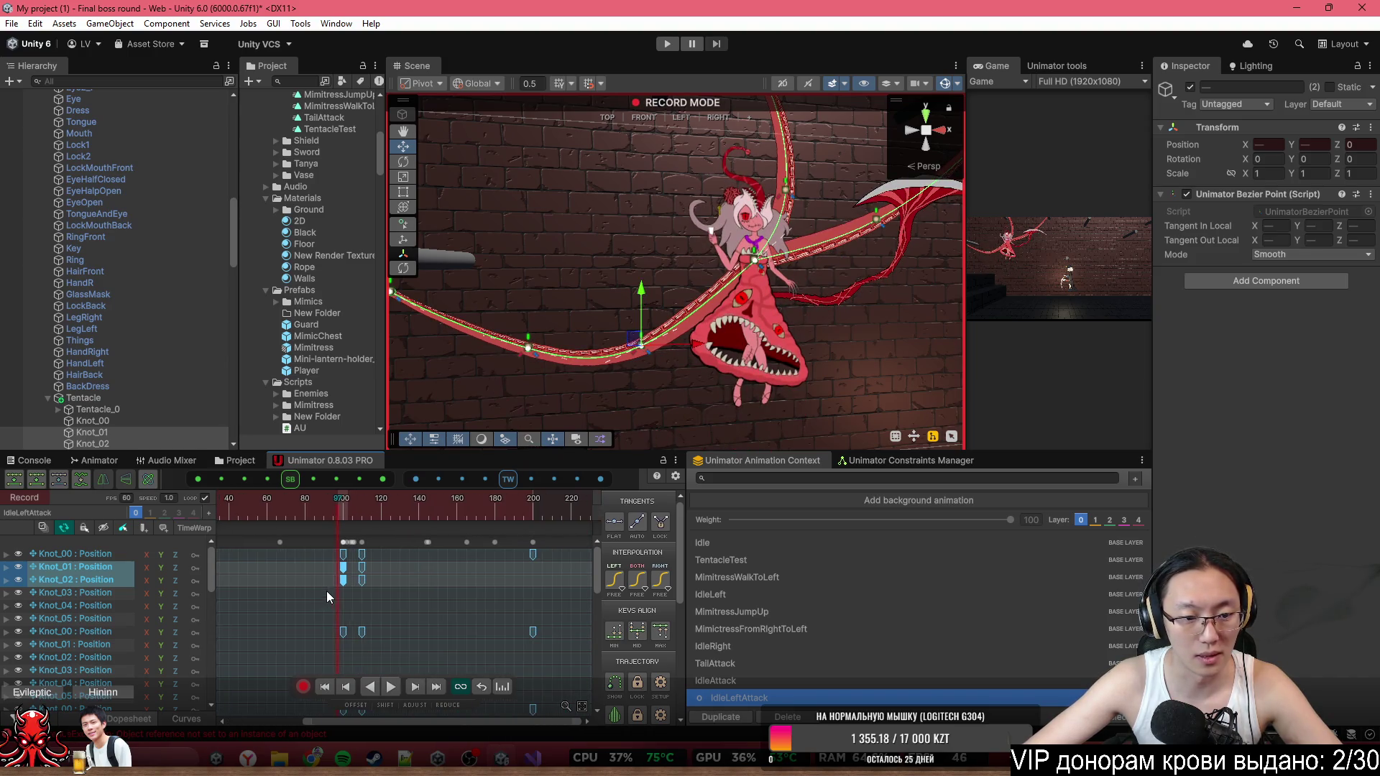
Copy the frame-90 keys and paste them at frame 200.
key("ctrl+c")
left_click(518, 501)
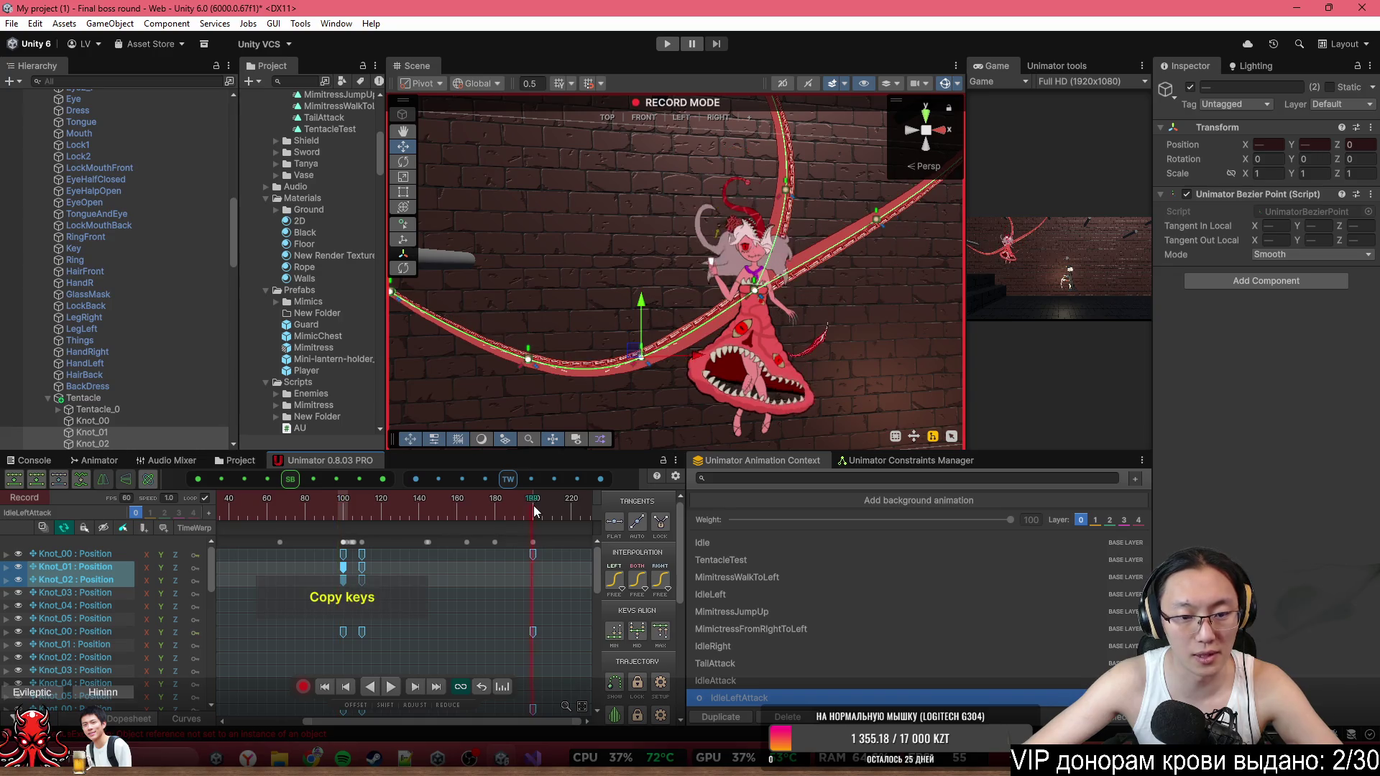
key("ctrl+v")
left_click(266, 501)
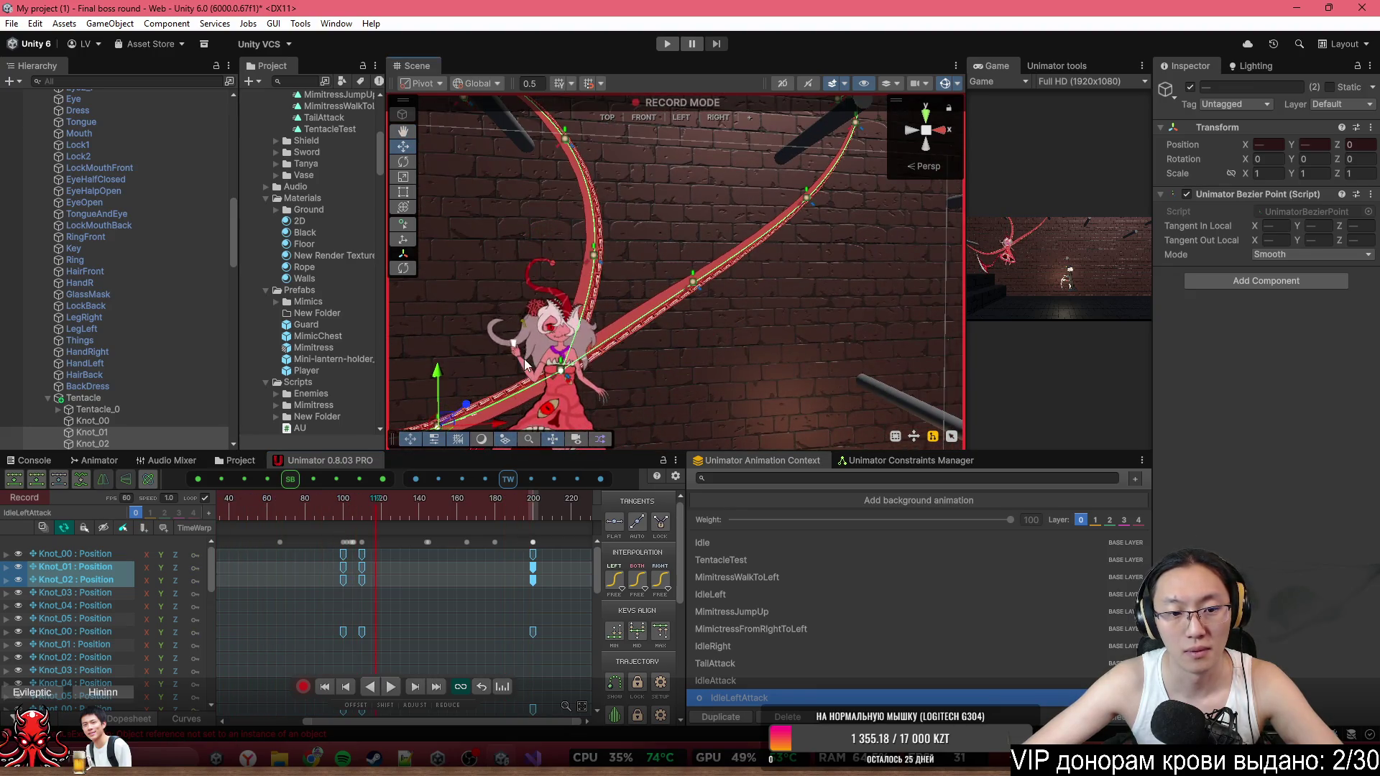
At frame 100, raise Knot_01 and shift Knot_02 left and down to bend the tentacle.
left_click_drag(364, 515, 344, 516)
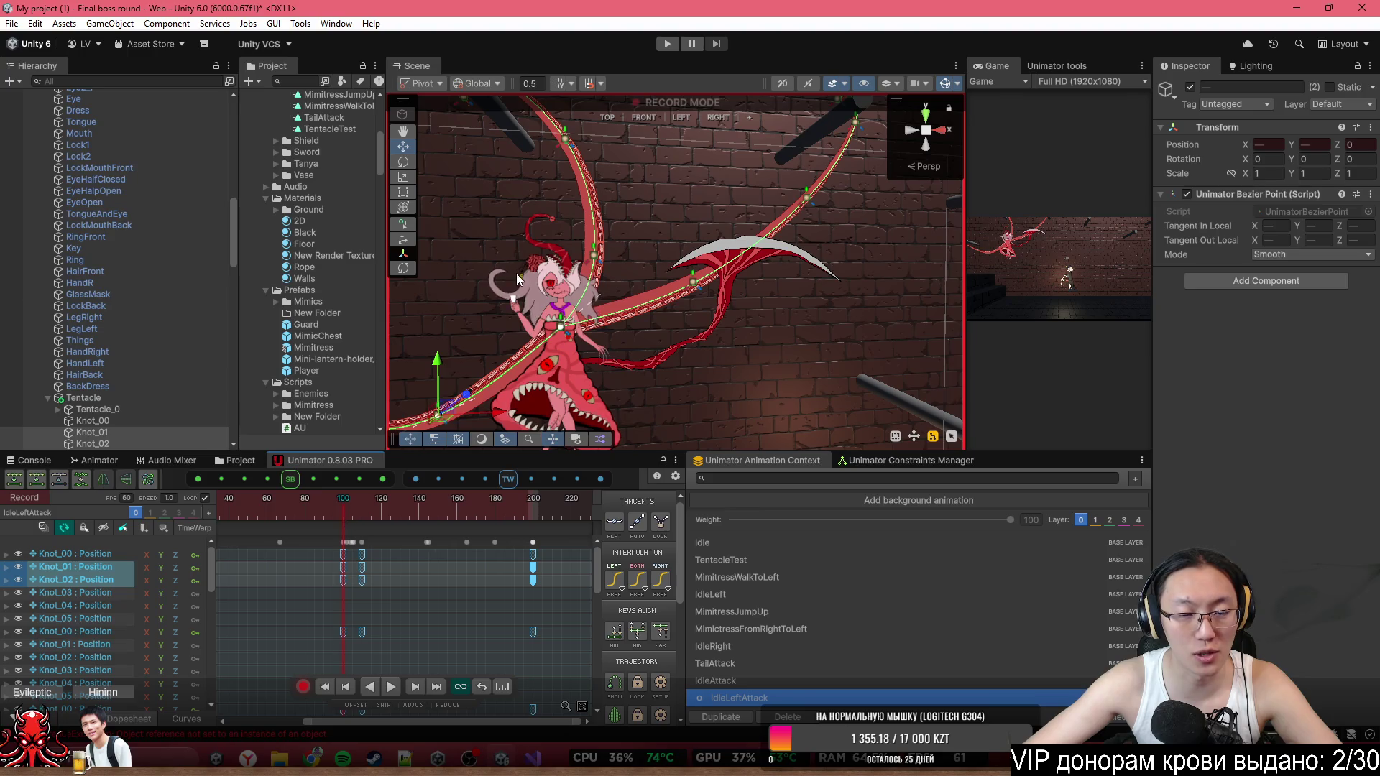
key("f")
left_click(662, 291)
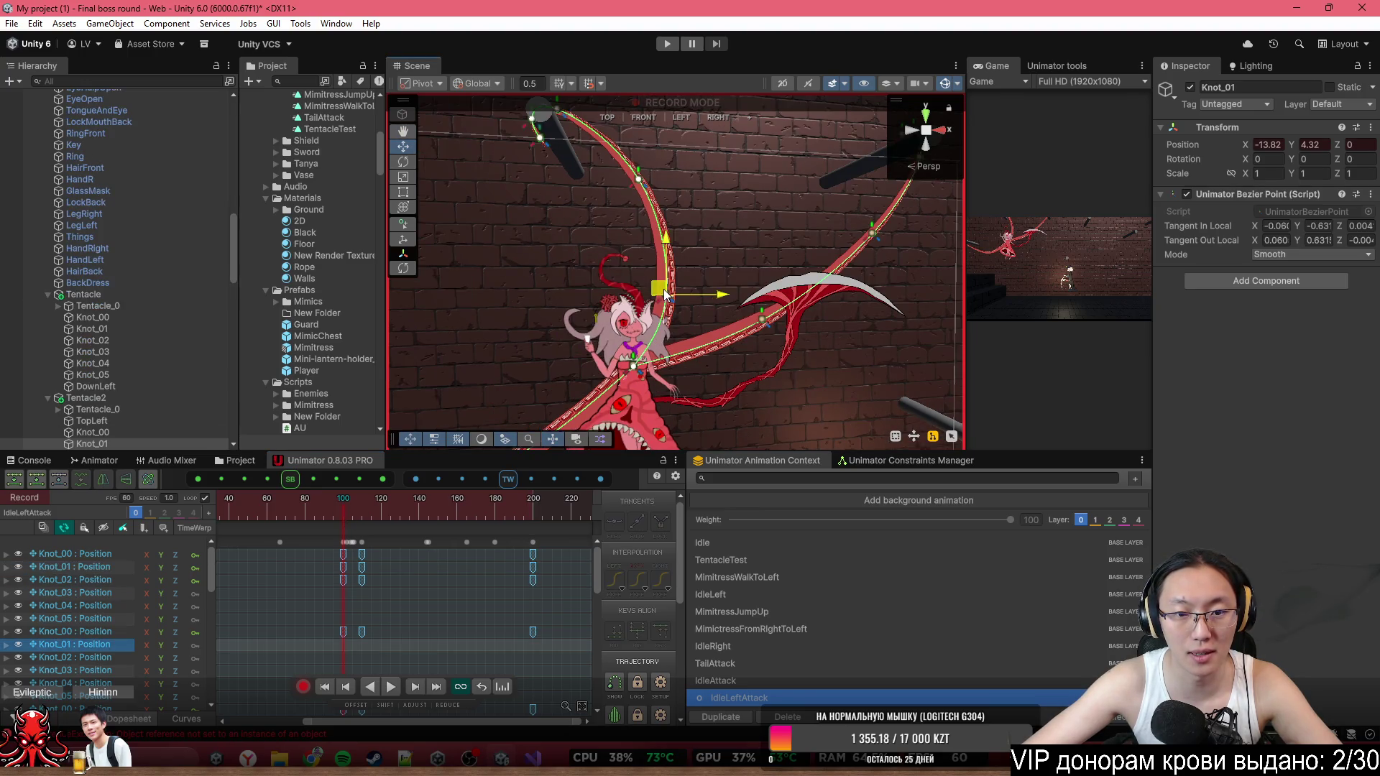
left_click_drag(665, 295, 635, 248)
left_click(638, 180)
left_click_drag(634, 187, 604, 206)
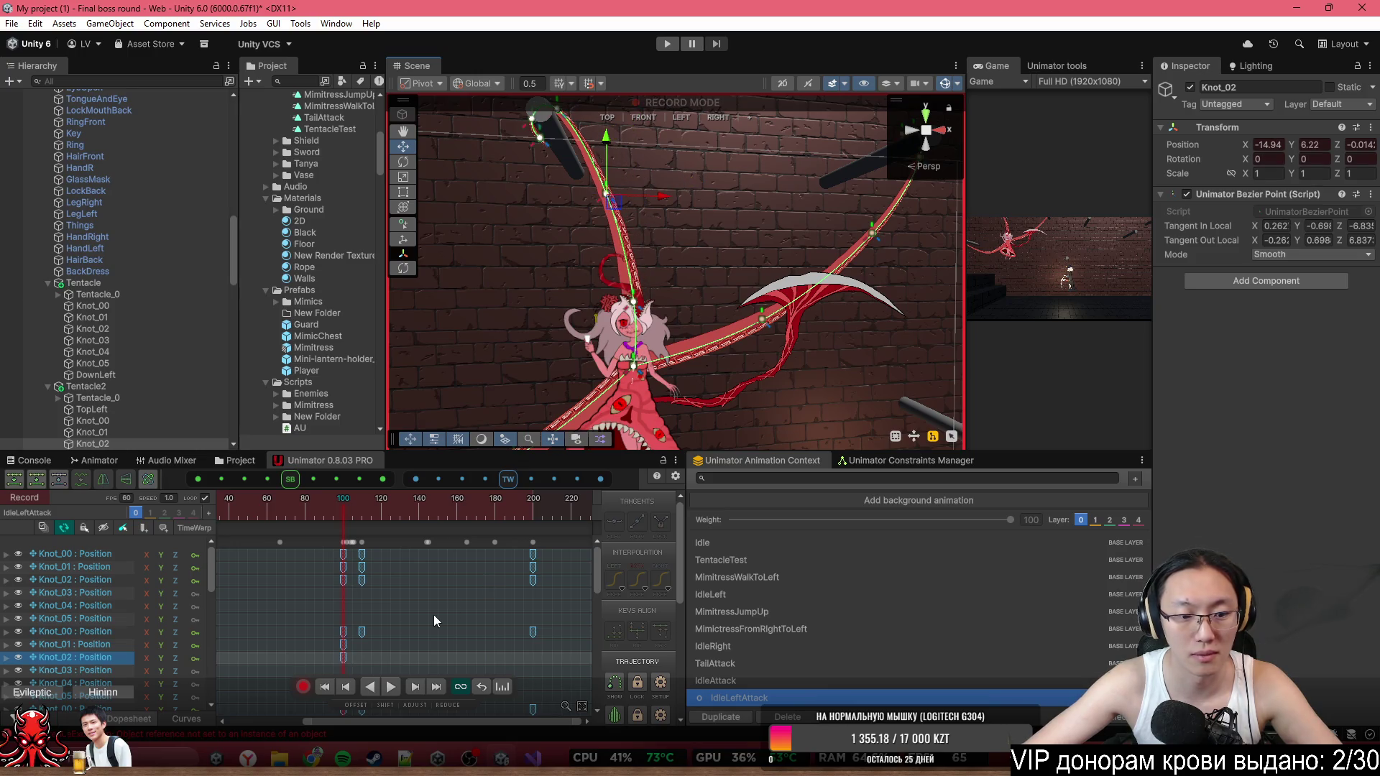
Copy the frame-100 Knot_01 and Knot_02 keys, paste them at frame 200, and play the swing.
left_click_drag(364, 660, 340, 652)
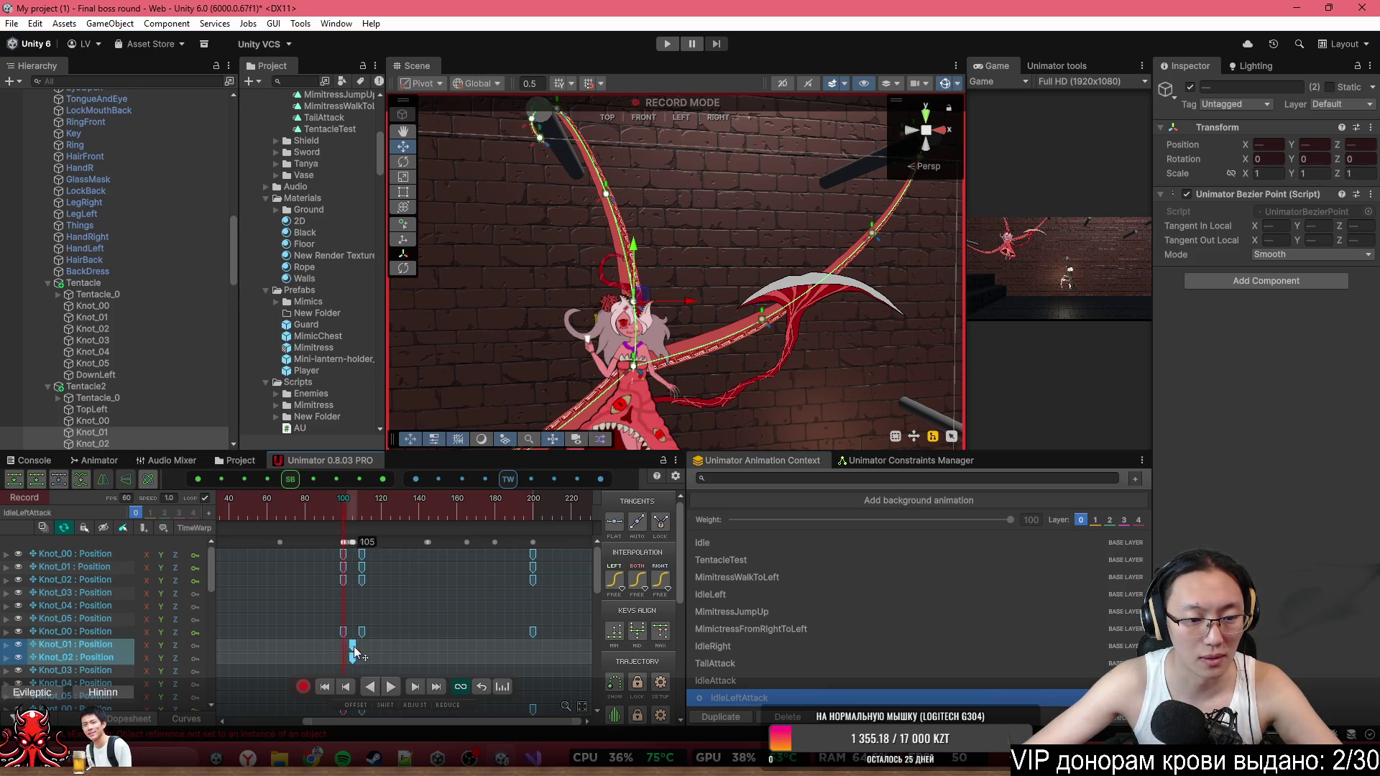
scroll(317, 619, "left", 3)
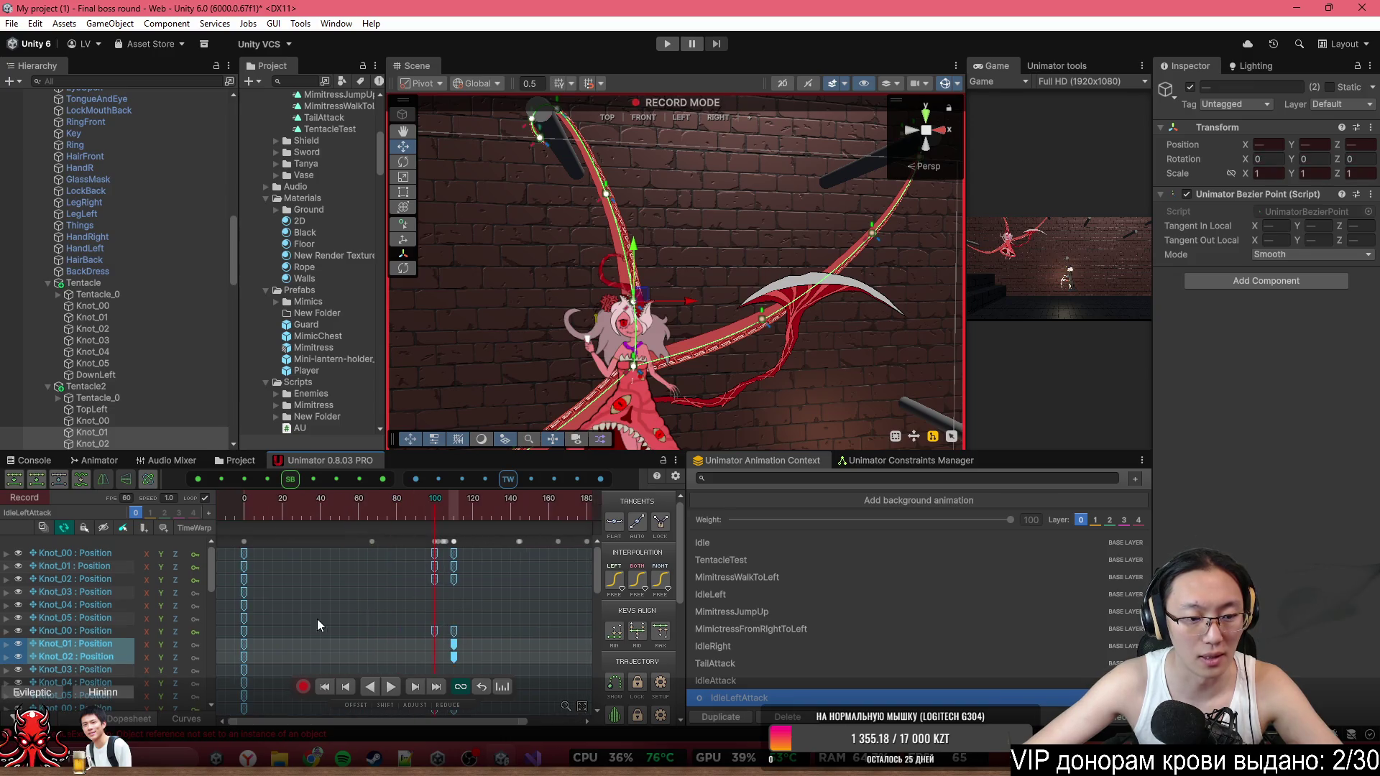
key("ctrl+c")
key("ctrl+v")
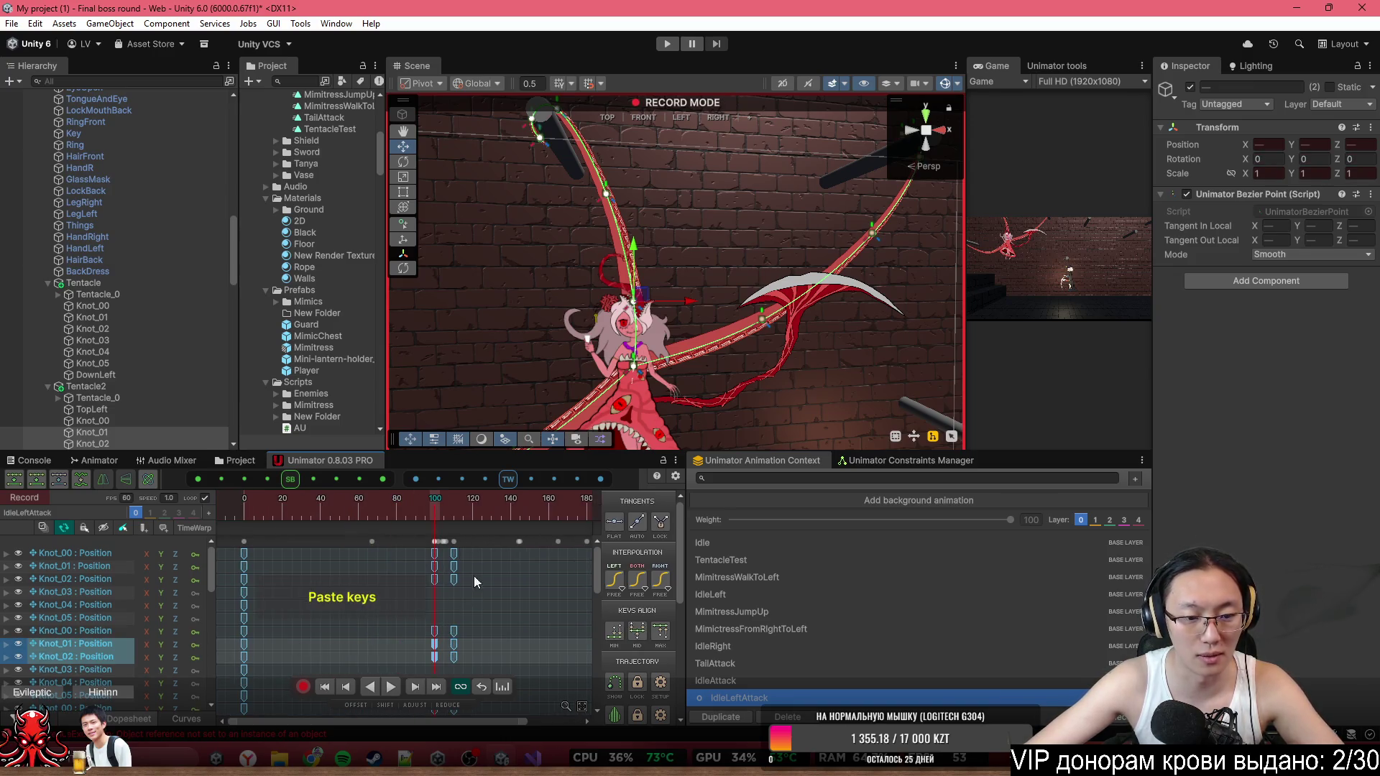
left_click(357, 503)
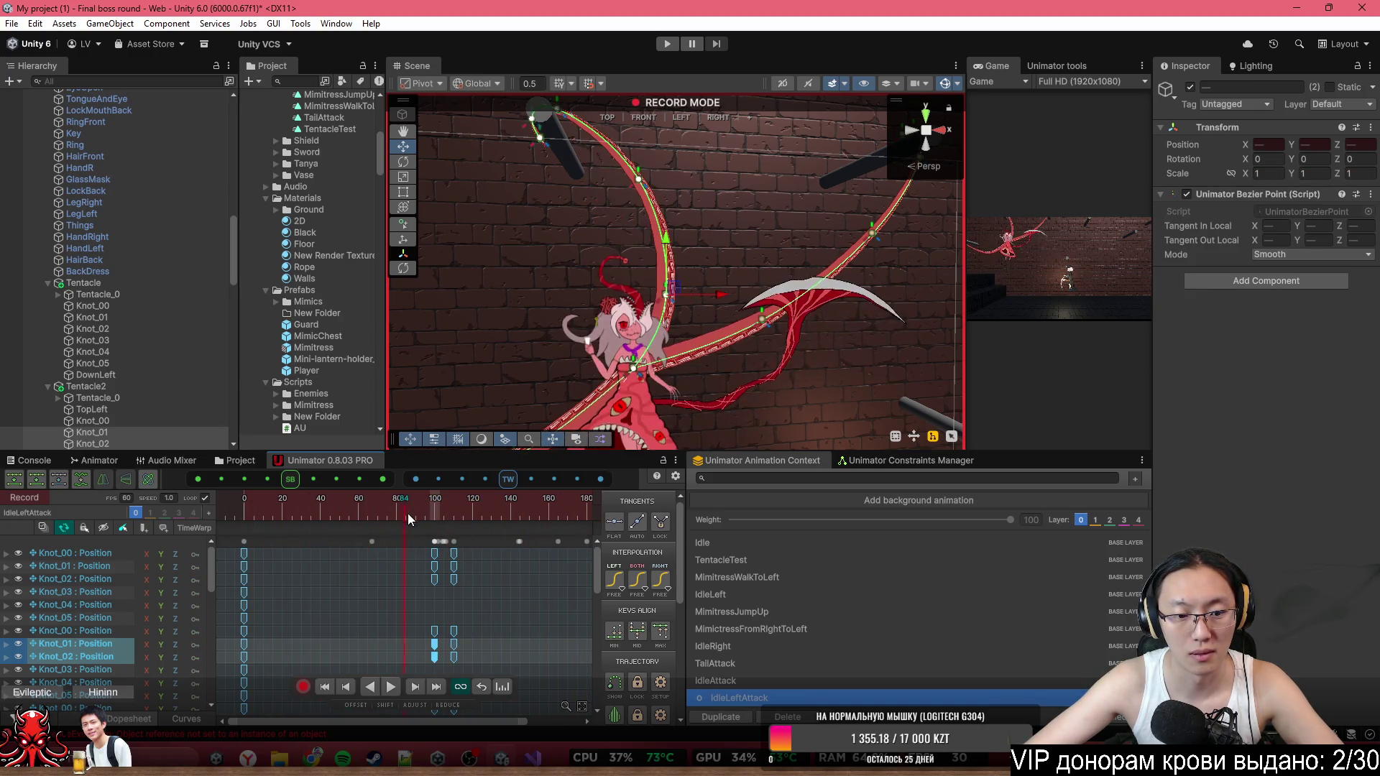
scroll(489, 601, "down", 2)
left_click(508, 514)
key("ctrl+v")
key("space")
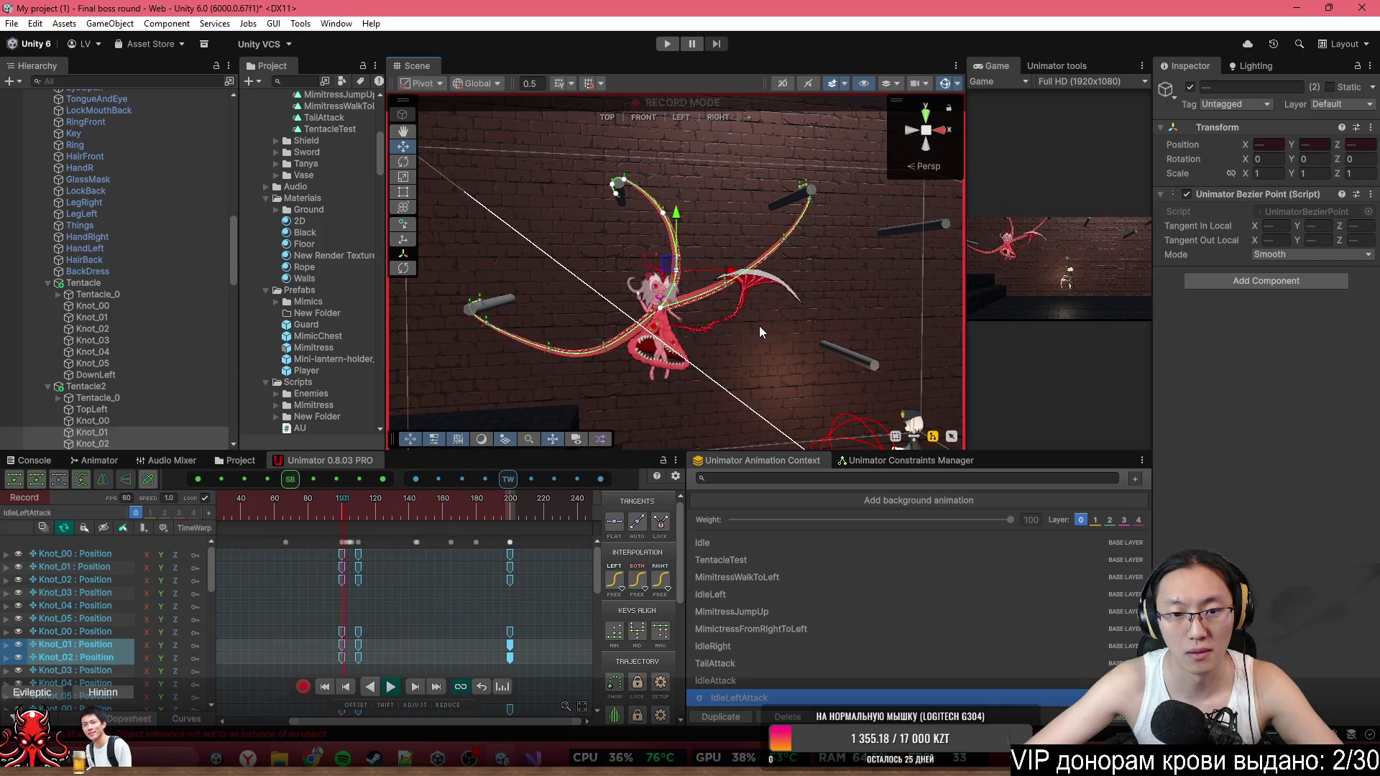
scroll(772, 300, "up", 5)
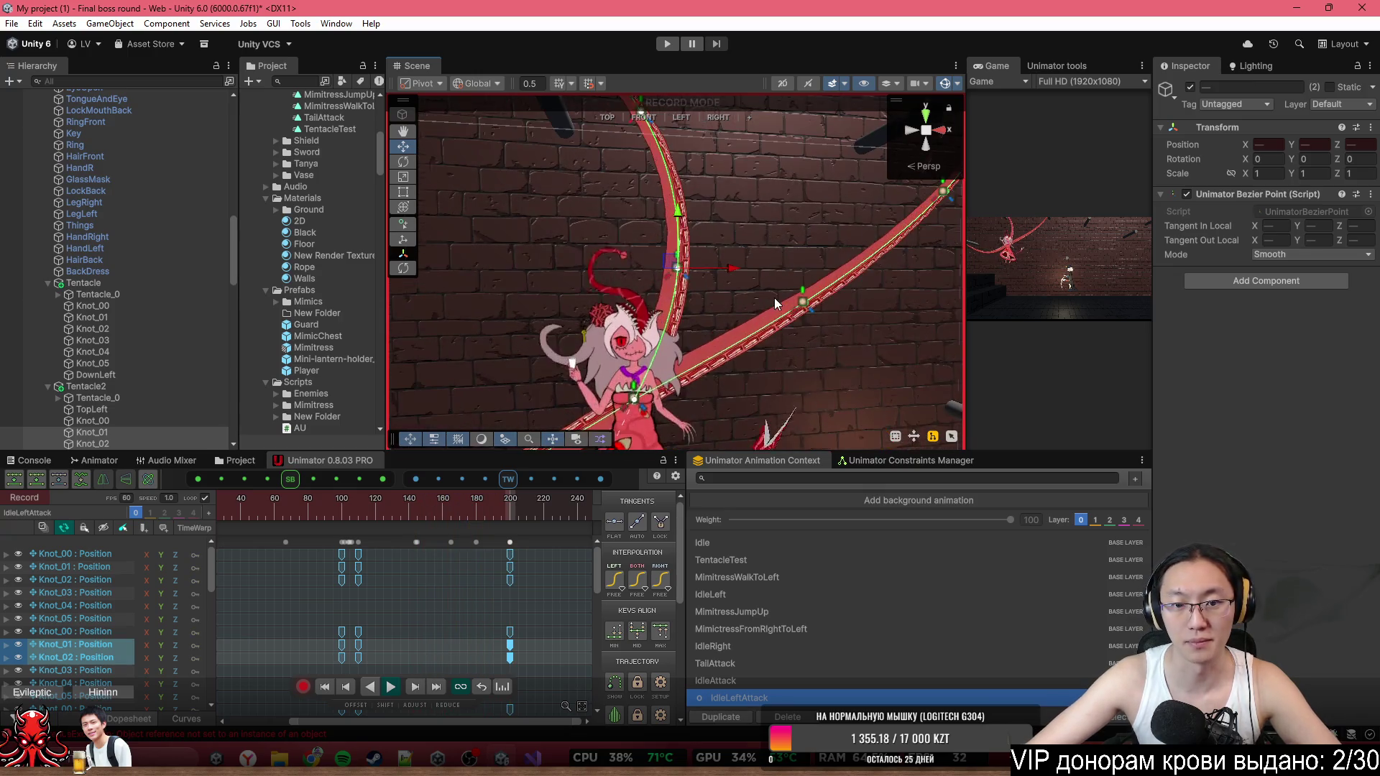
At frame 110, nudge Knot_01 slightly down and Knot_02 slightly with the Move gizmo.
left_click_drag(761, 305, 753, 280)
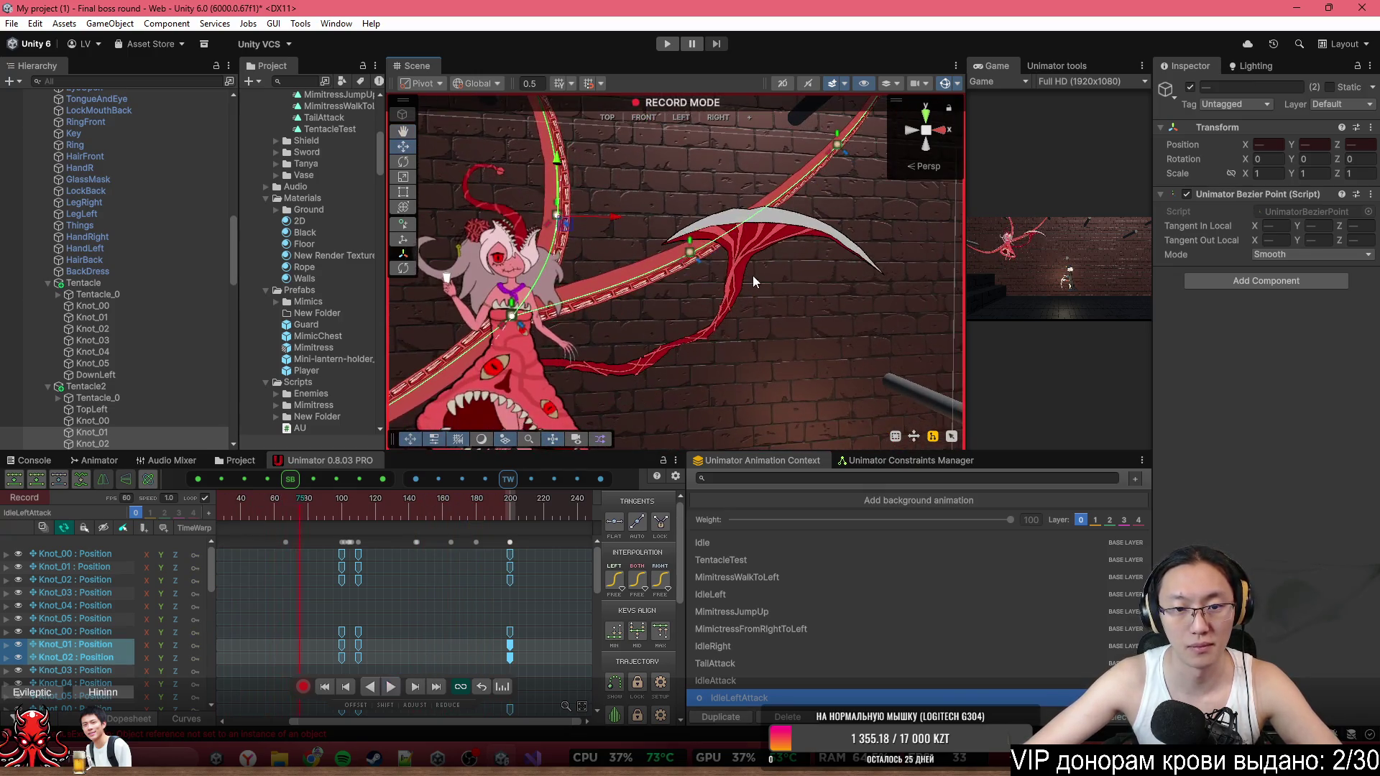
left_click(358, 507)
scroll(733, 277, "down", 4)
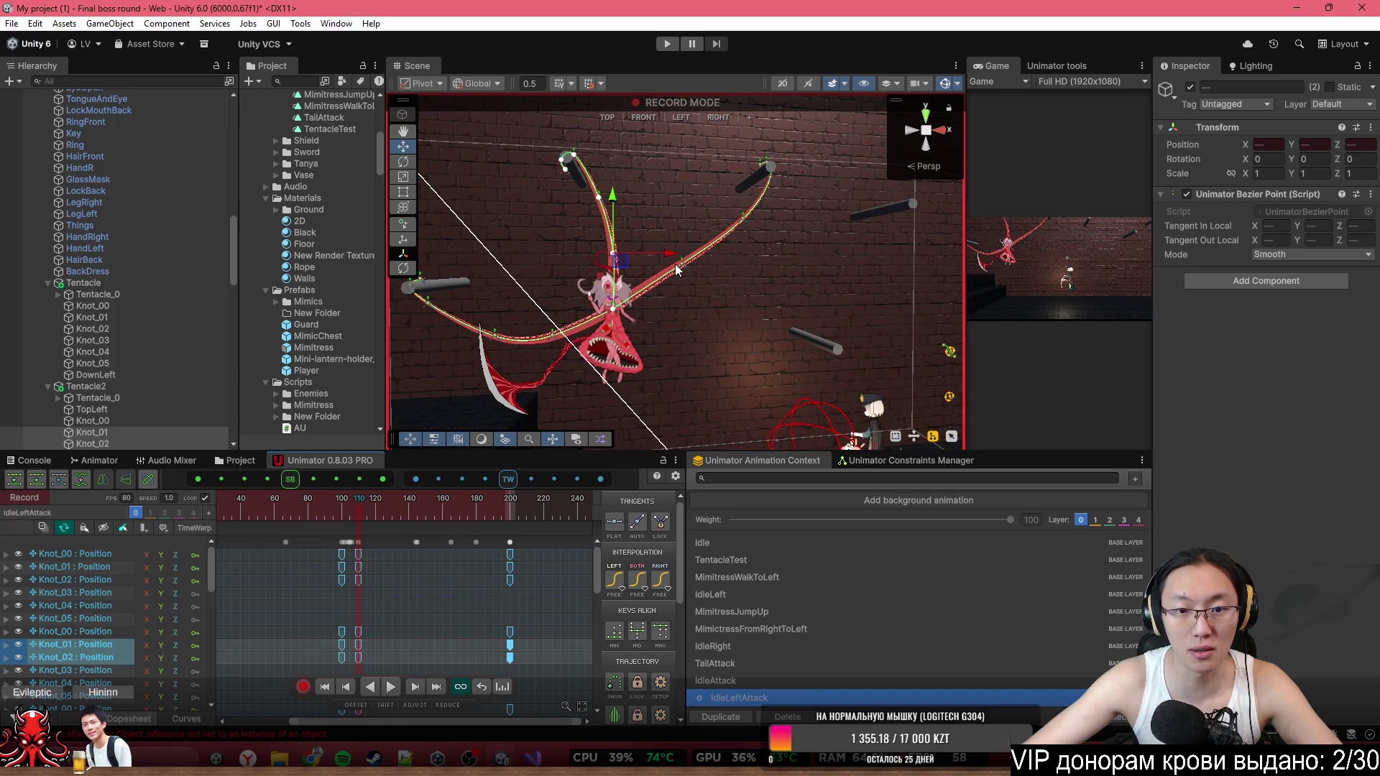
scroll(681, 270, "up", 3)
left_click(685, 266)
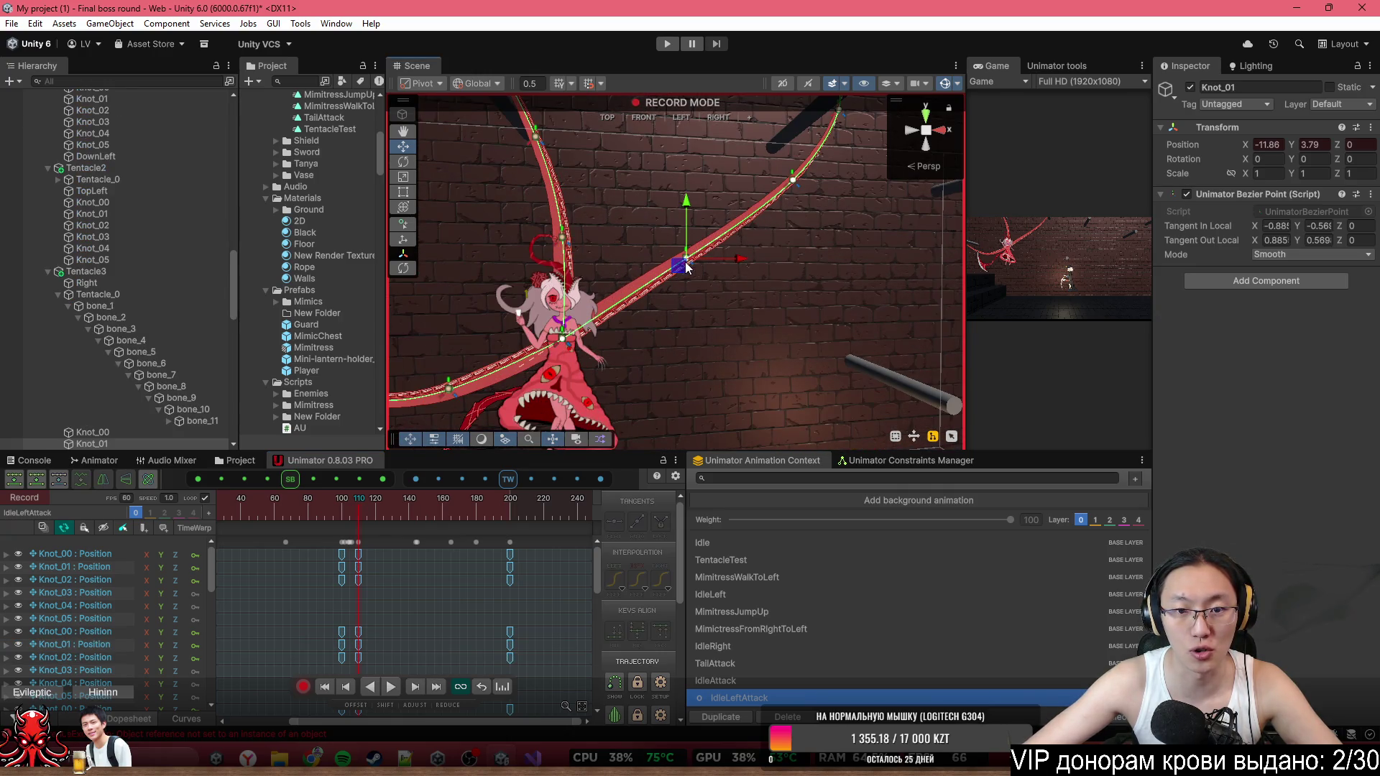
left_click_drag(687, 267, 689, 281)
left_click(793, 181)
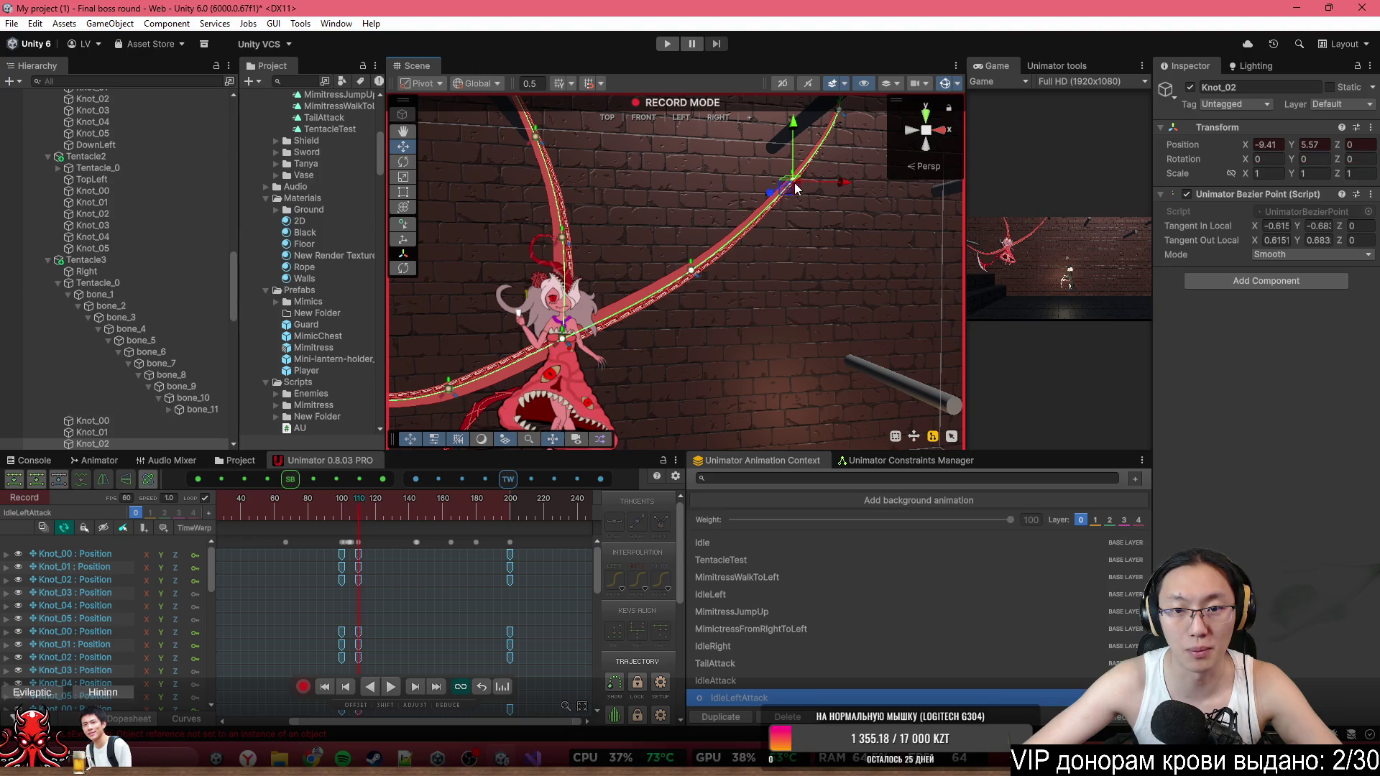
left_click_drag(793, 193, 793, 197)
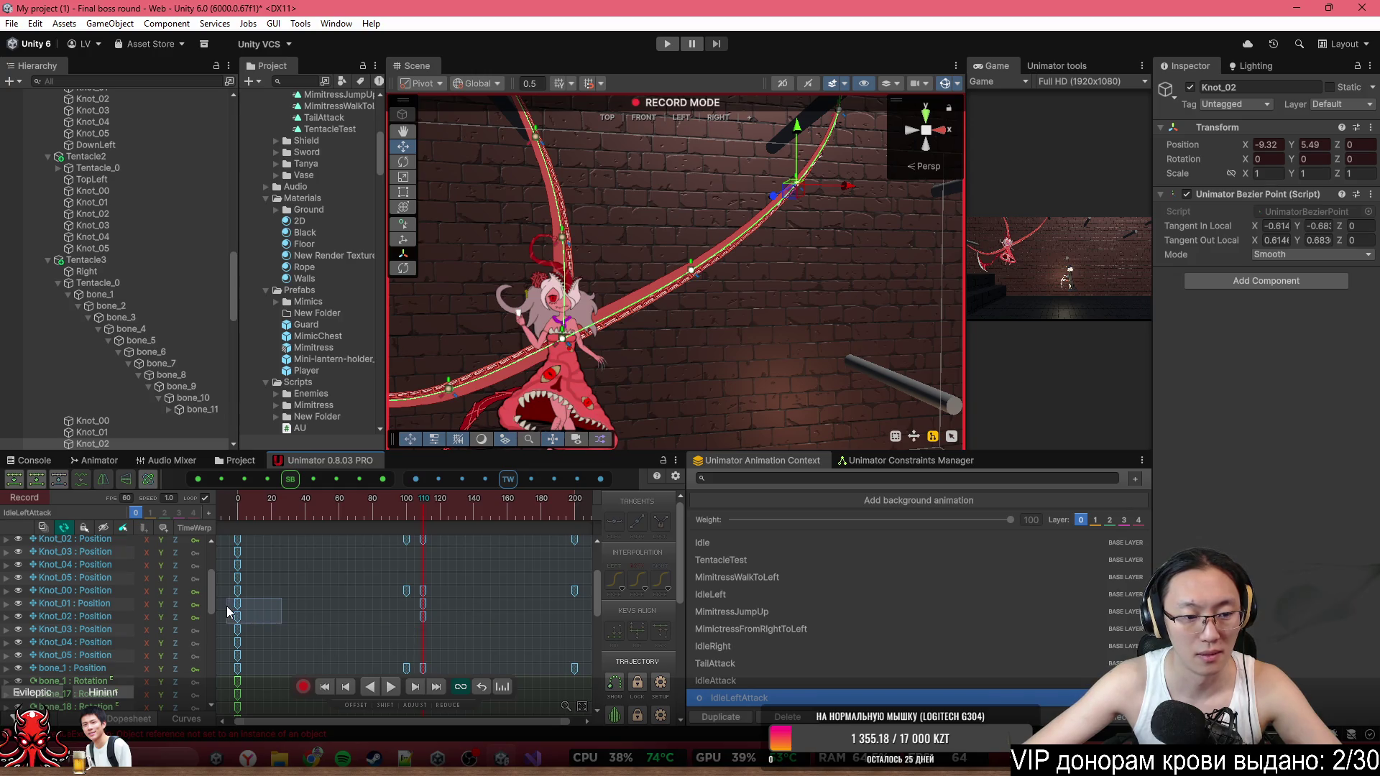
Copy the frame-0 keys of Knot_01 and Knot_02 and paste them at frames 100 and 200.
left_click_drag(226, 606, 248, 620)
key("ctrl+c")
left_click(408, 514)
key("ctrl+v")
left_click(577, 511)
key("ctrl+v")
Play back the clip from frame 33 to review the swing, stopping at frame 100.
key("space")
scroll(674, 343, "down", 3)
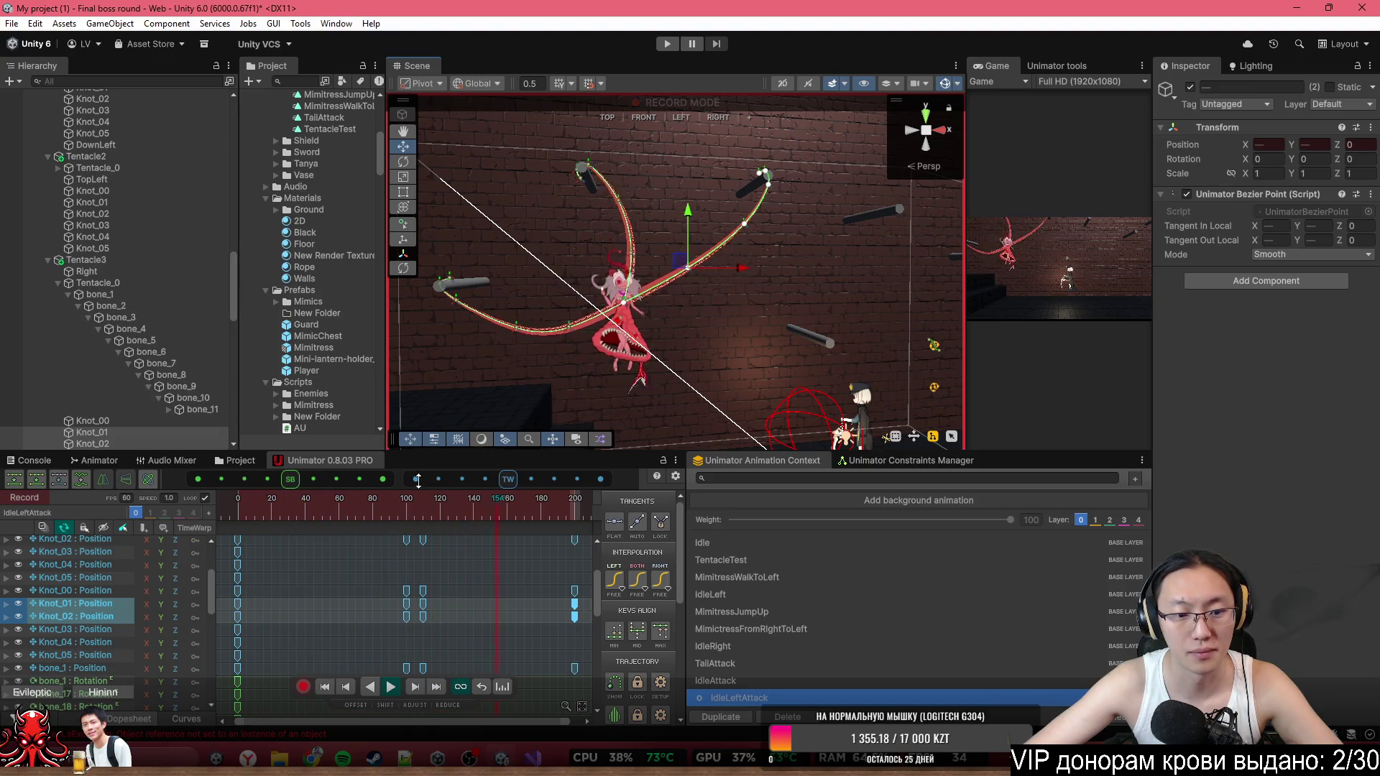
left_click(319, 519)
left_click_drag(330, 519, 401, 520)
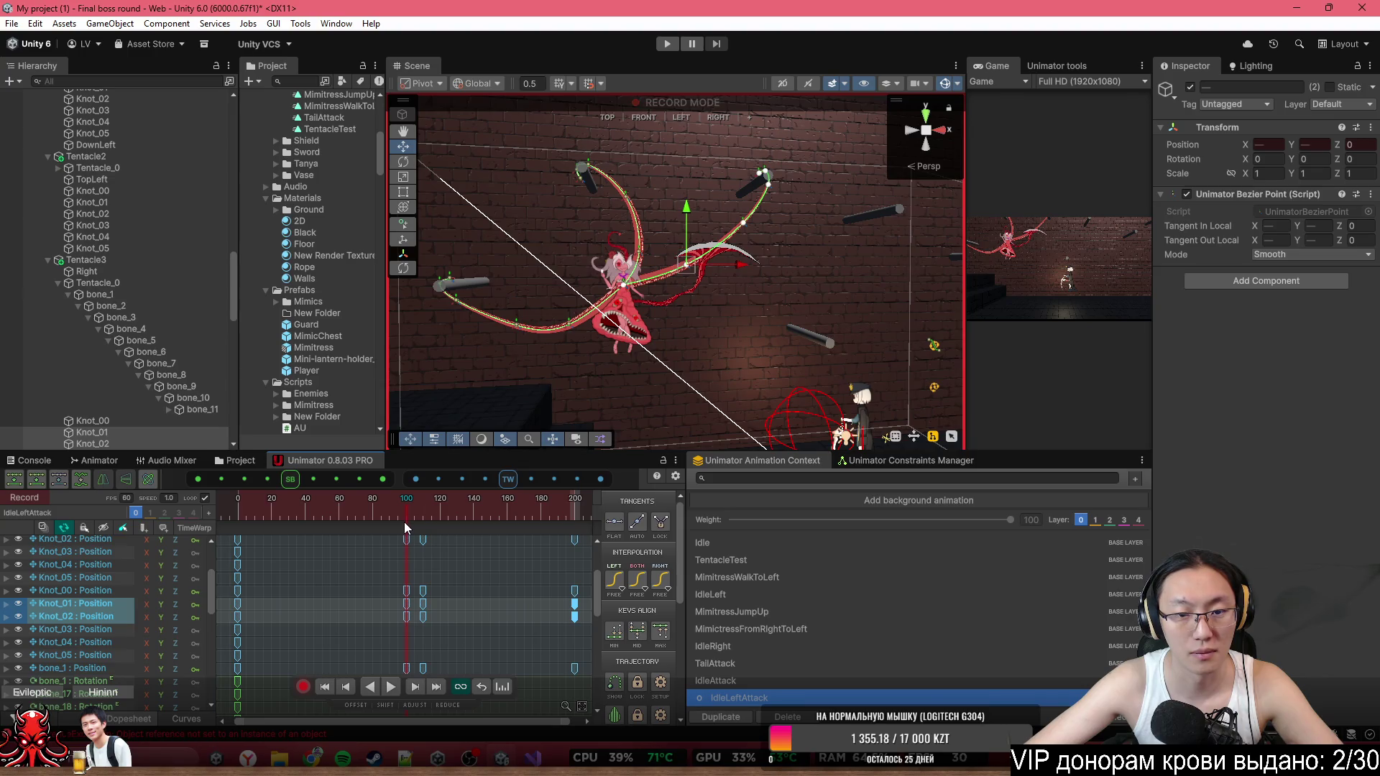
scroll(703, 262, "up", 3)
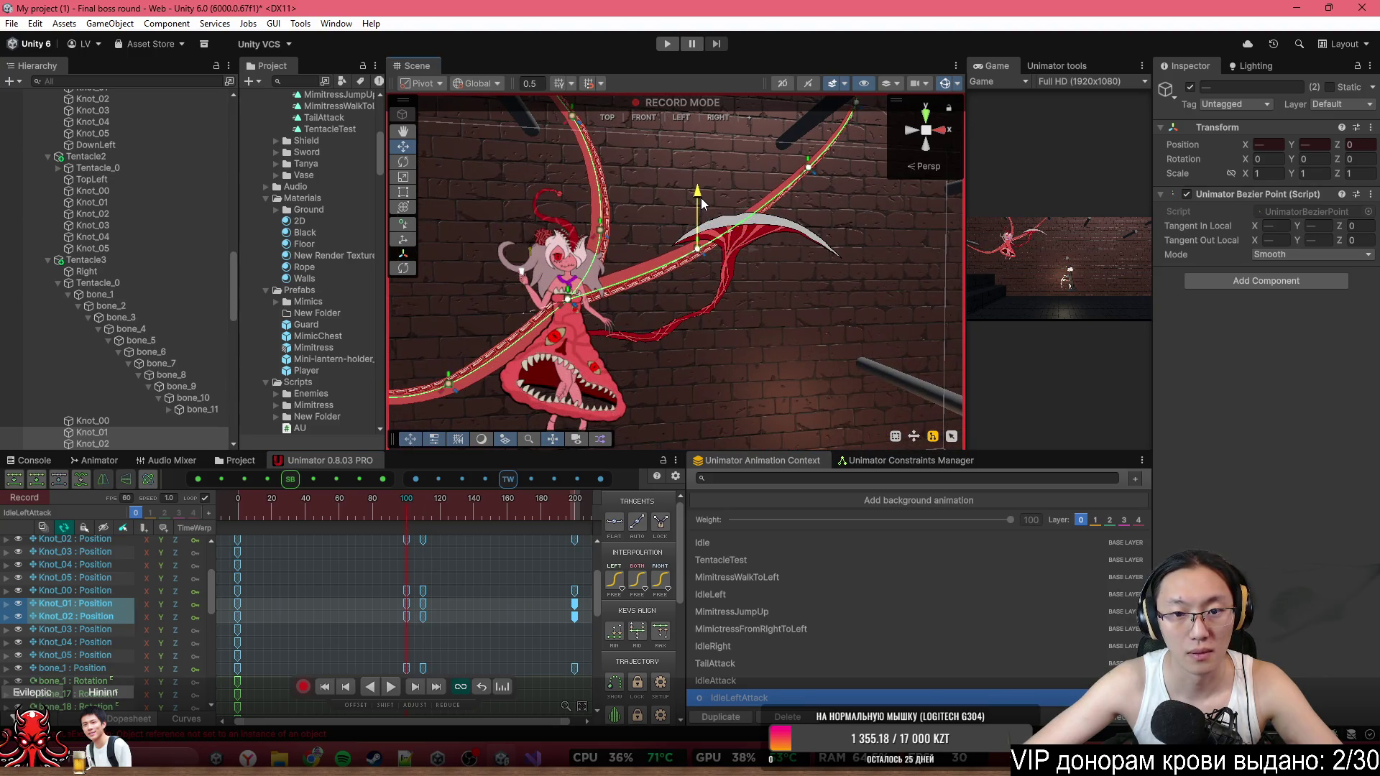
left_click(293, 517)
key("space")
scroll(582, 332, "down", 3)
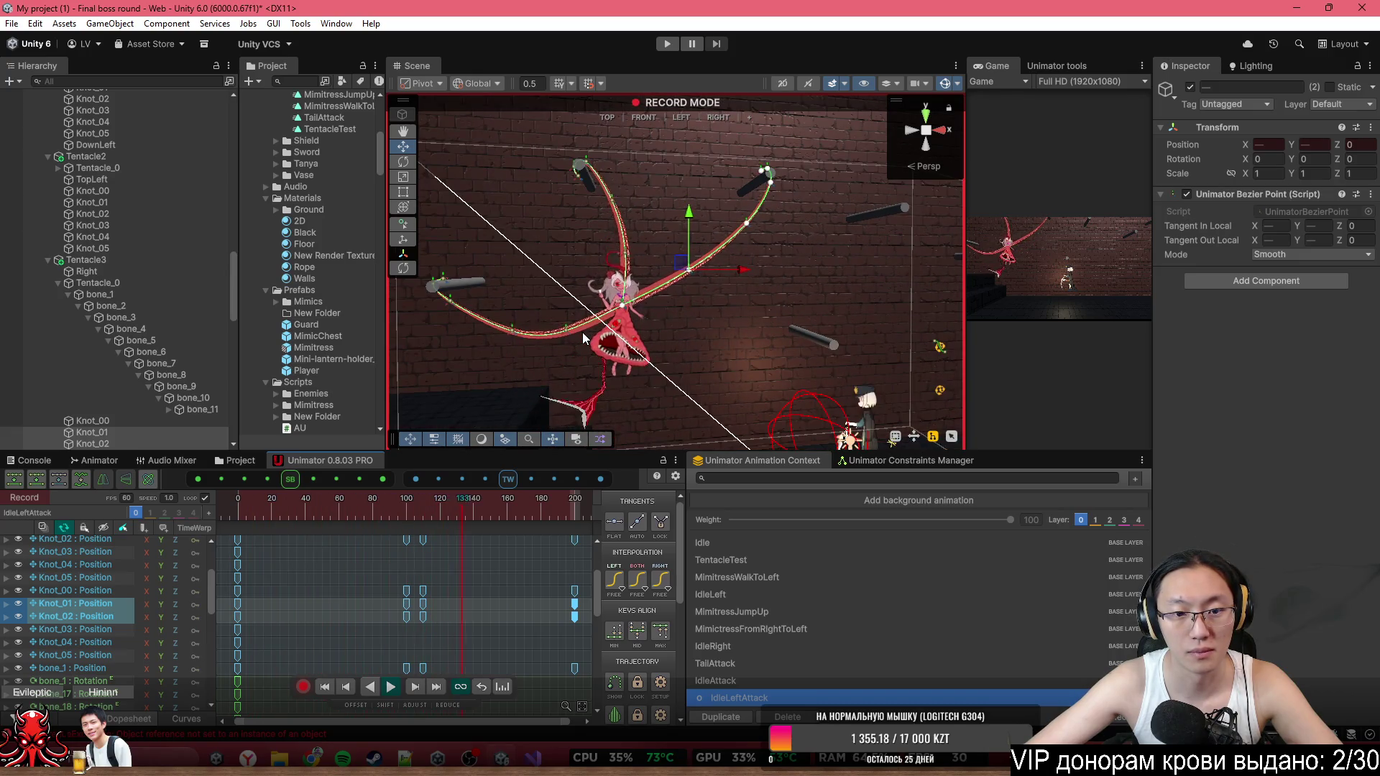
scroll(574, 313, "up", 3)
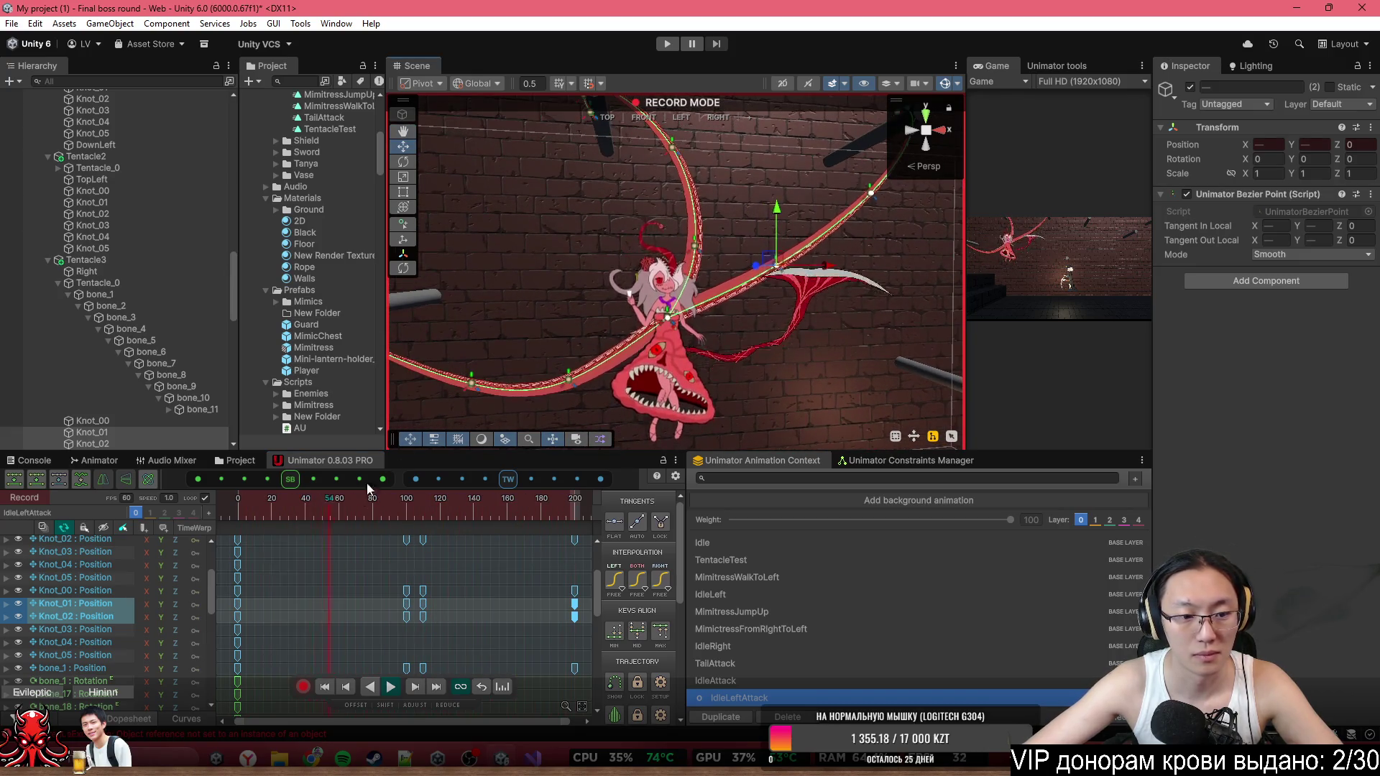
left_click(407, 512)
At frame 100, raise Knot_01 and Knot_02 (to about X -18.55, Y 1.72), then replay the swing.
left_click(569, 378)
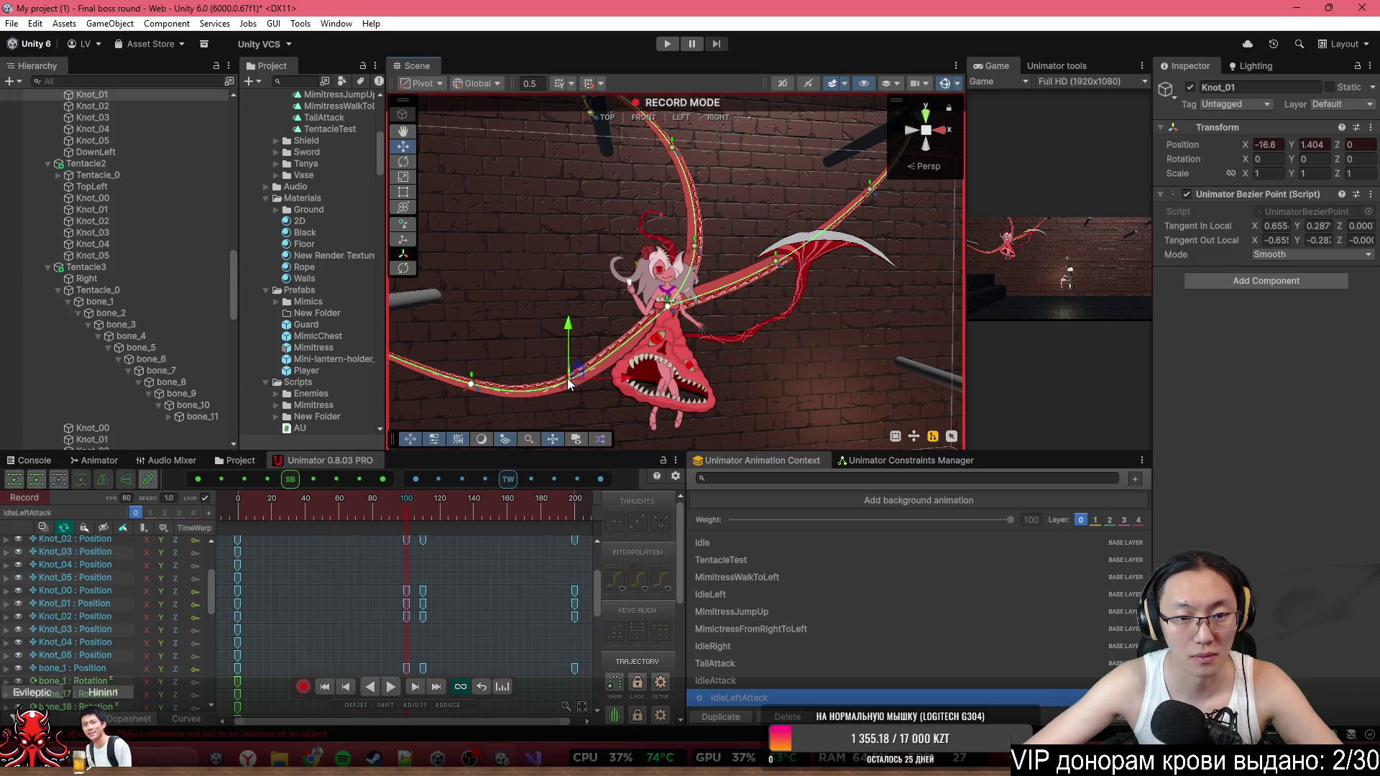
left_click_drag(568, 377, 563, 350)
left_click(472, 387)
mouse_move(472, 386)
left_mouse_down()
mouse_move(467, 376)
mouse_move(526, 343)
mouse_move(467, 360)
left_mouse_up()
left_click_drag(406, 512, 166, 510)
key("space")
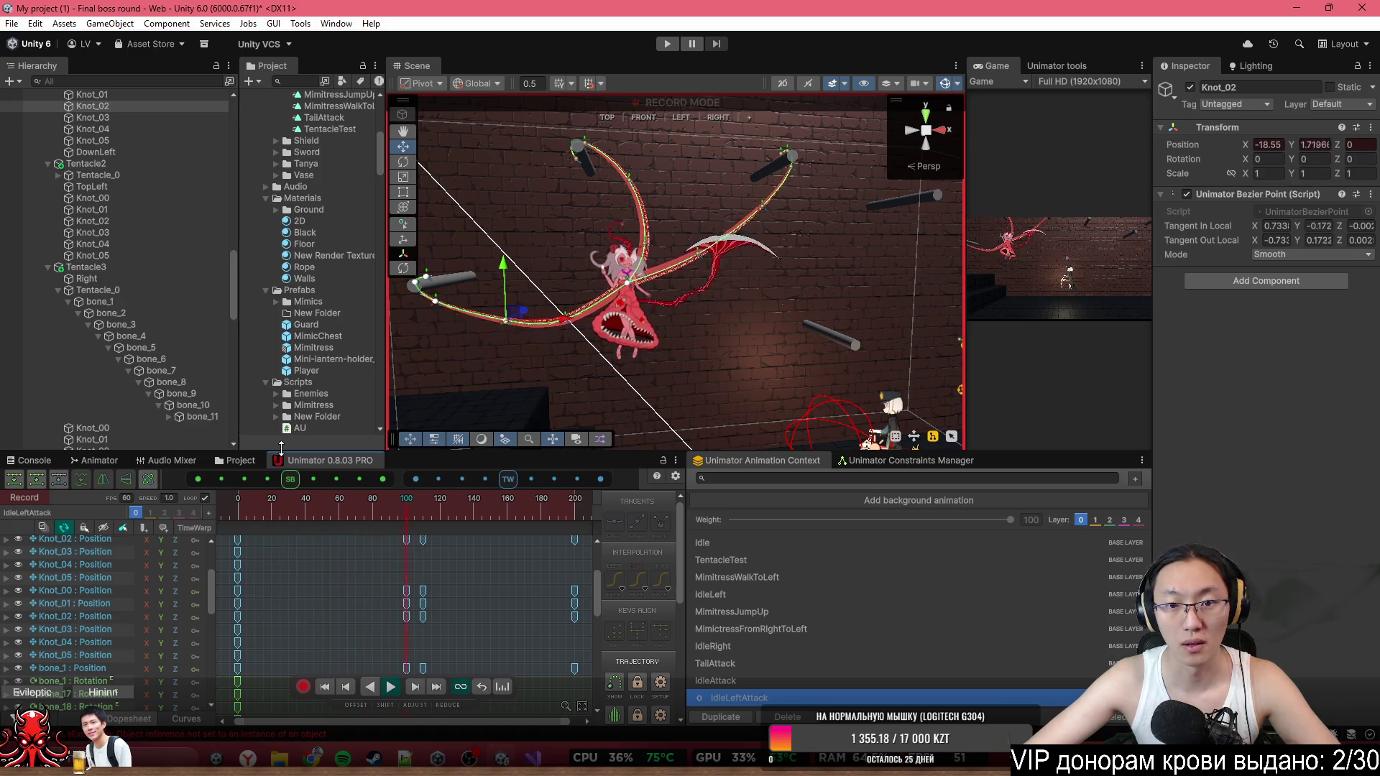